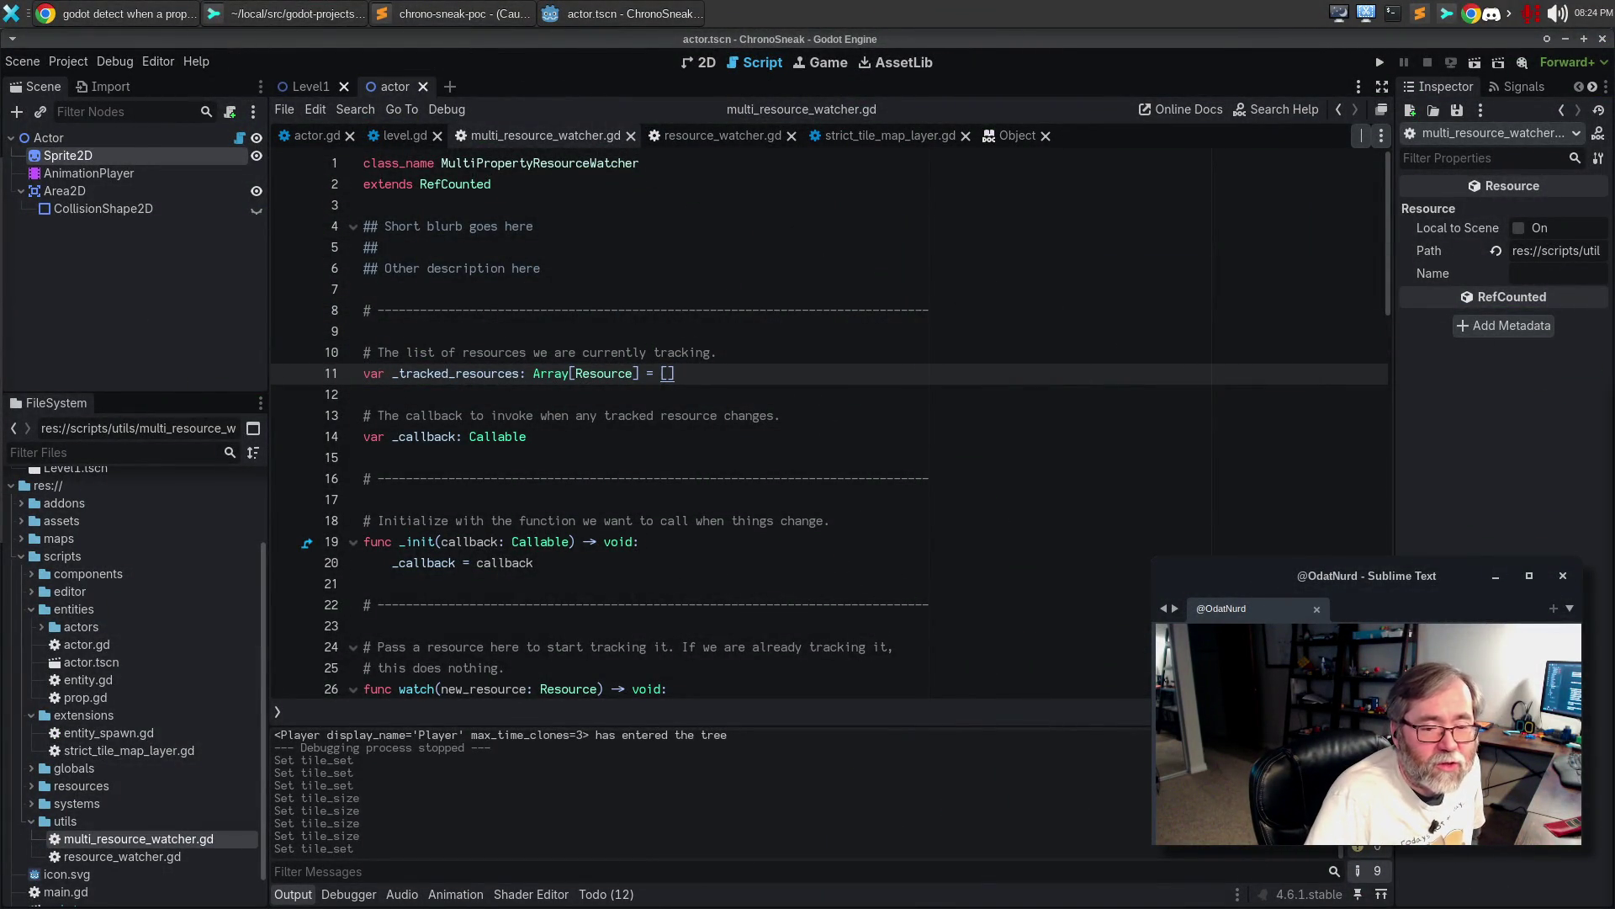
Move the resource_watcher.gd script tab ahead of multi_resource_watcher.gd
left_click(920, 465)
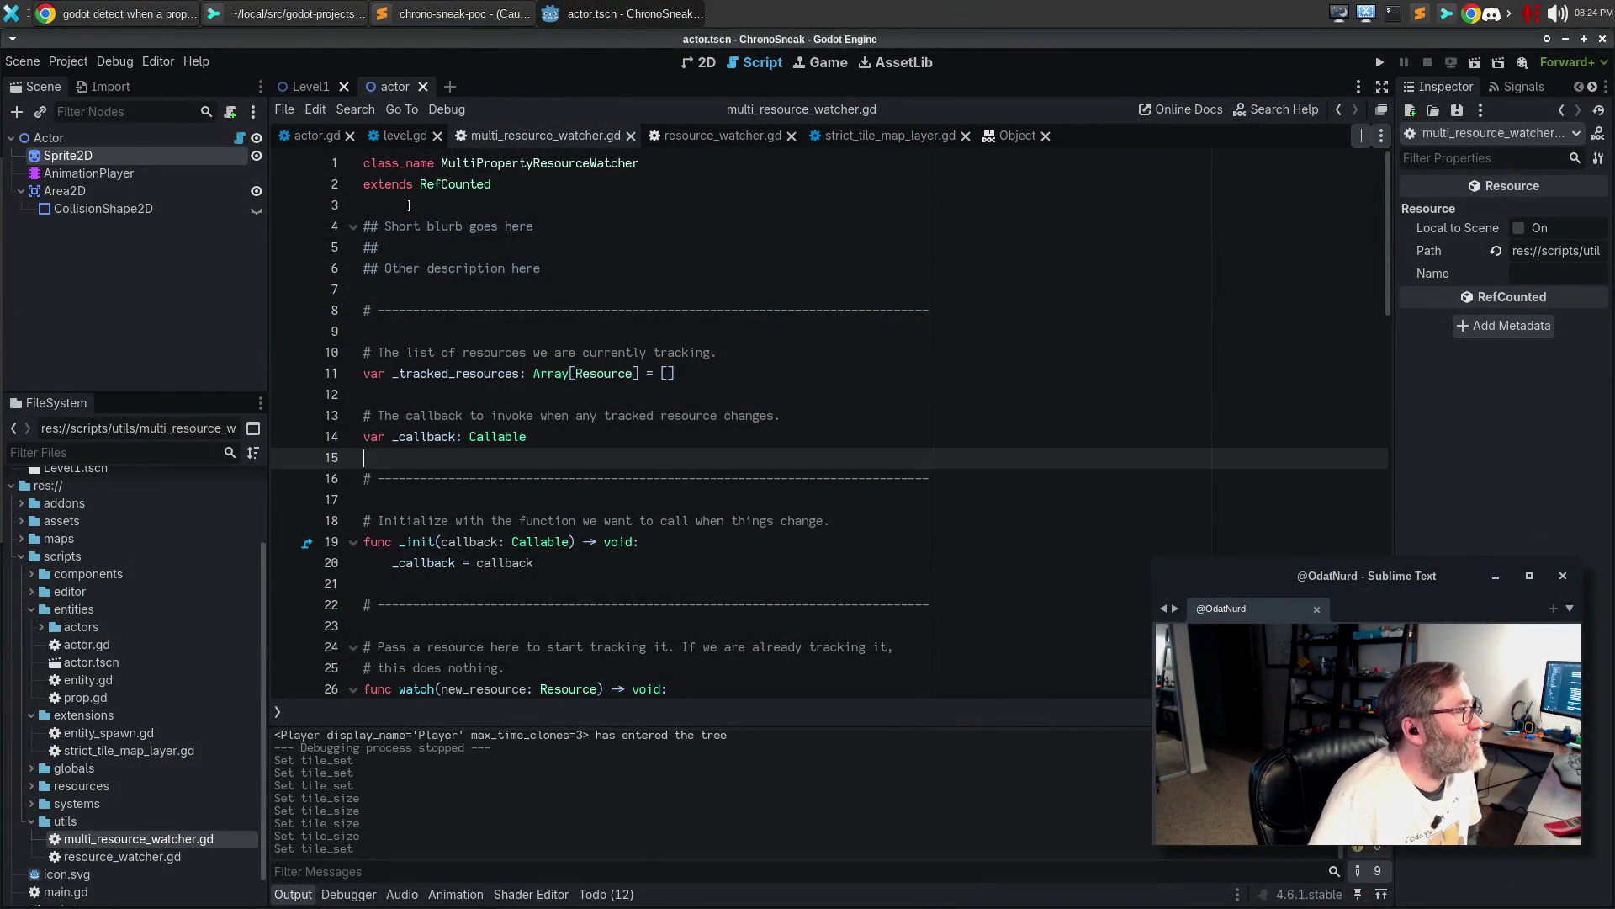
left_click_drag(661, 137, 500, 142)
left_click(803, 307)
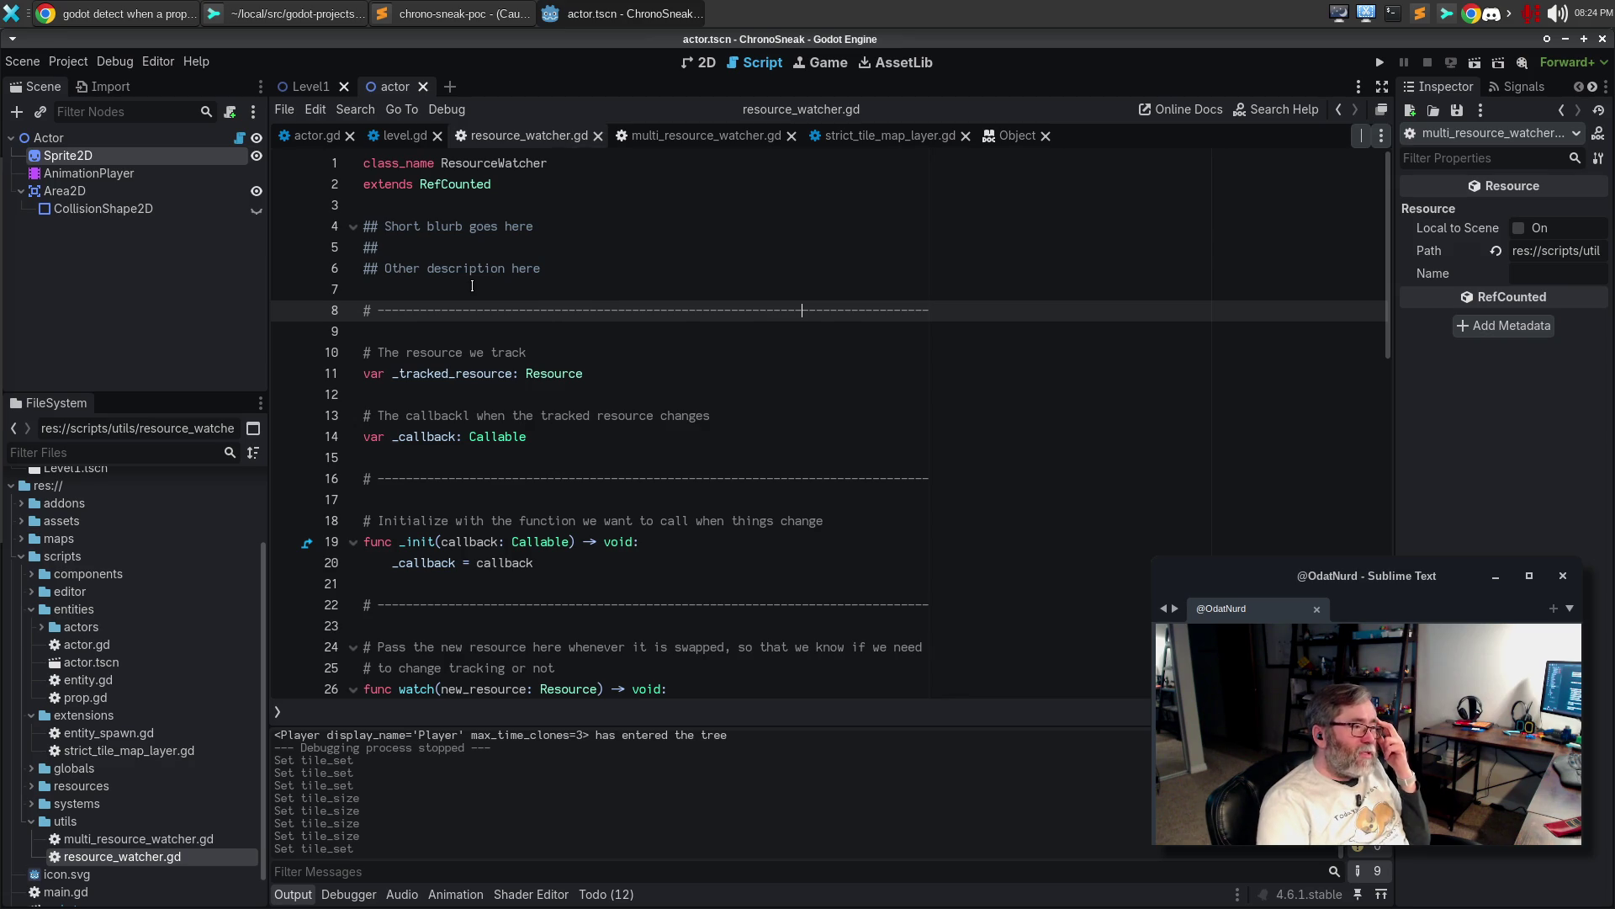
Close the Object help page and go to _get_configuration_warnings in strict_tile_map_layer.gd
left_click(1046, 135)
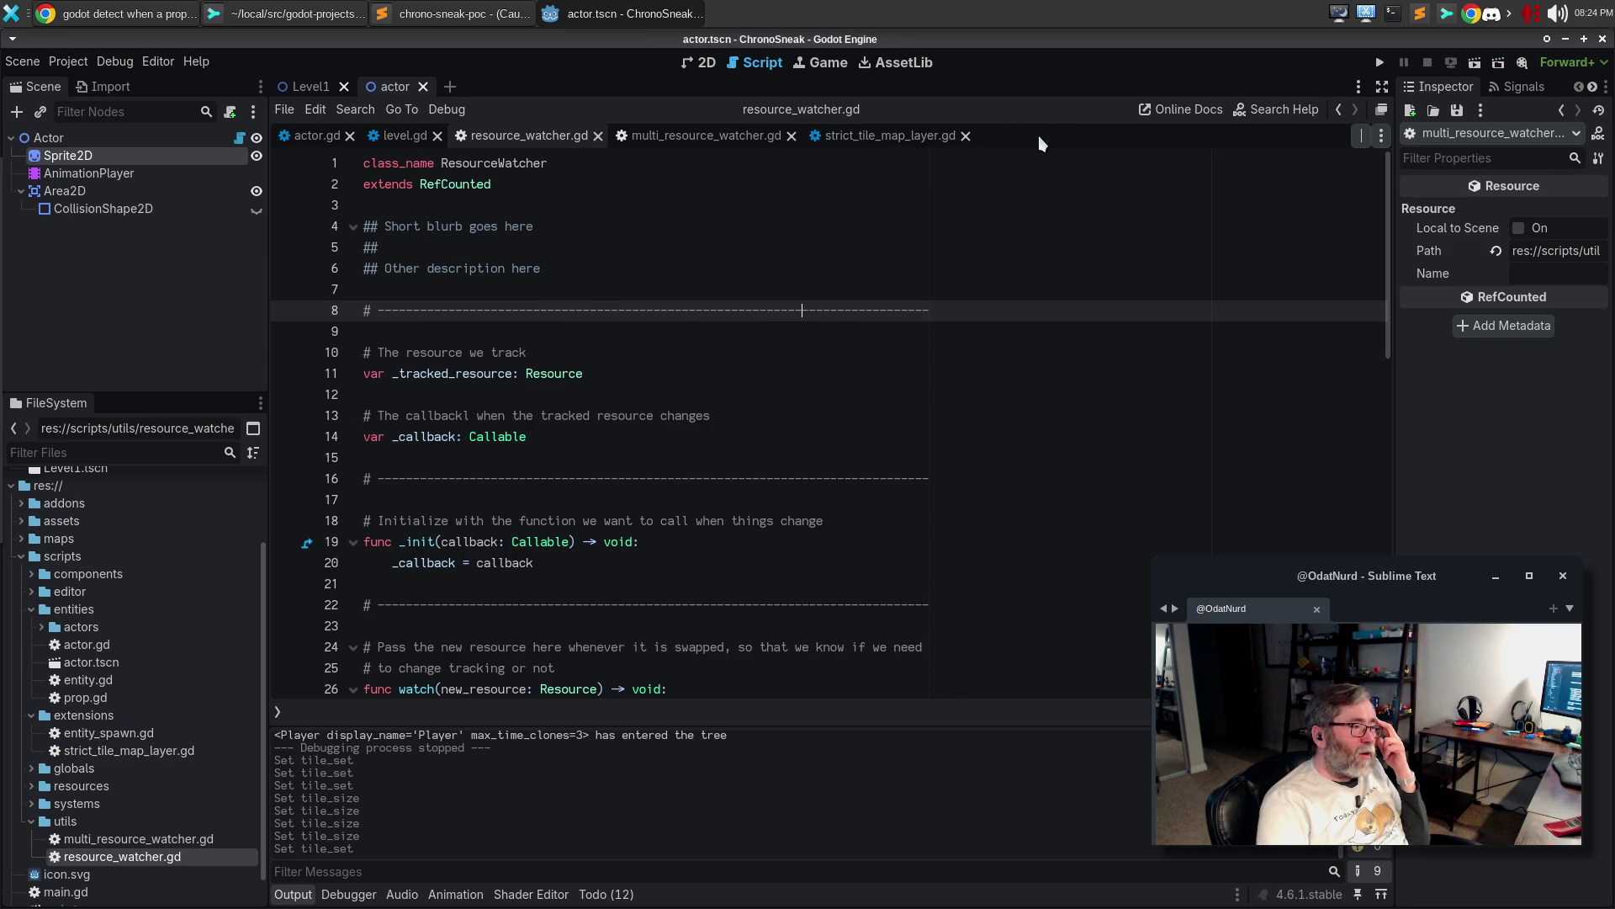
left_click(860, 137)
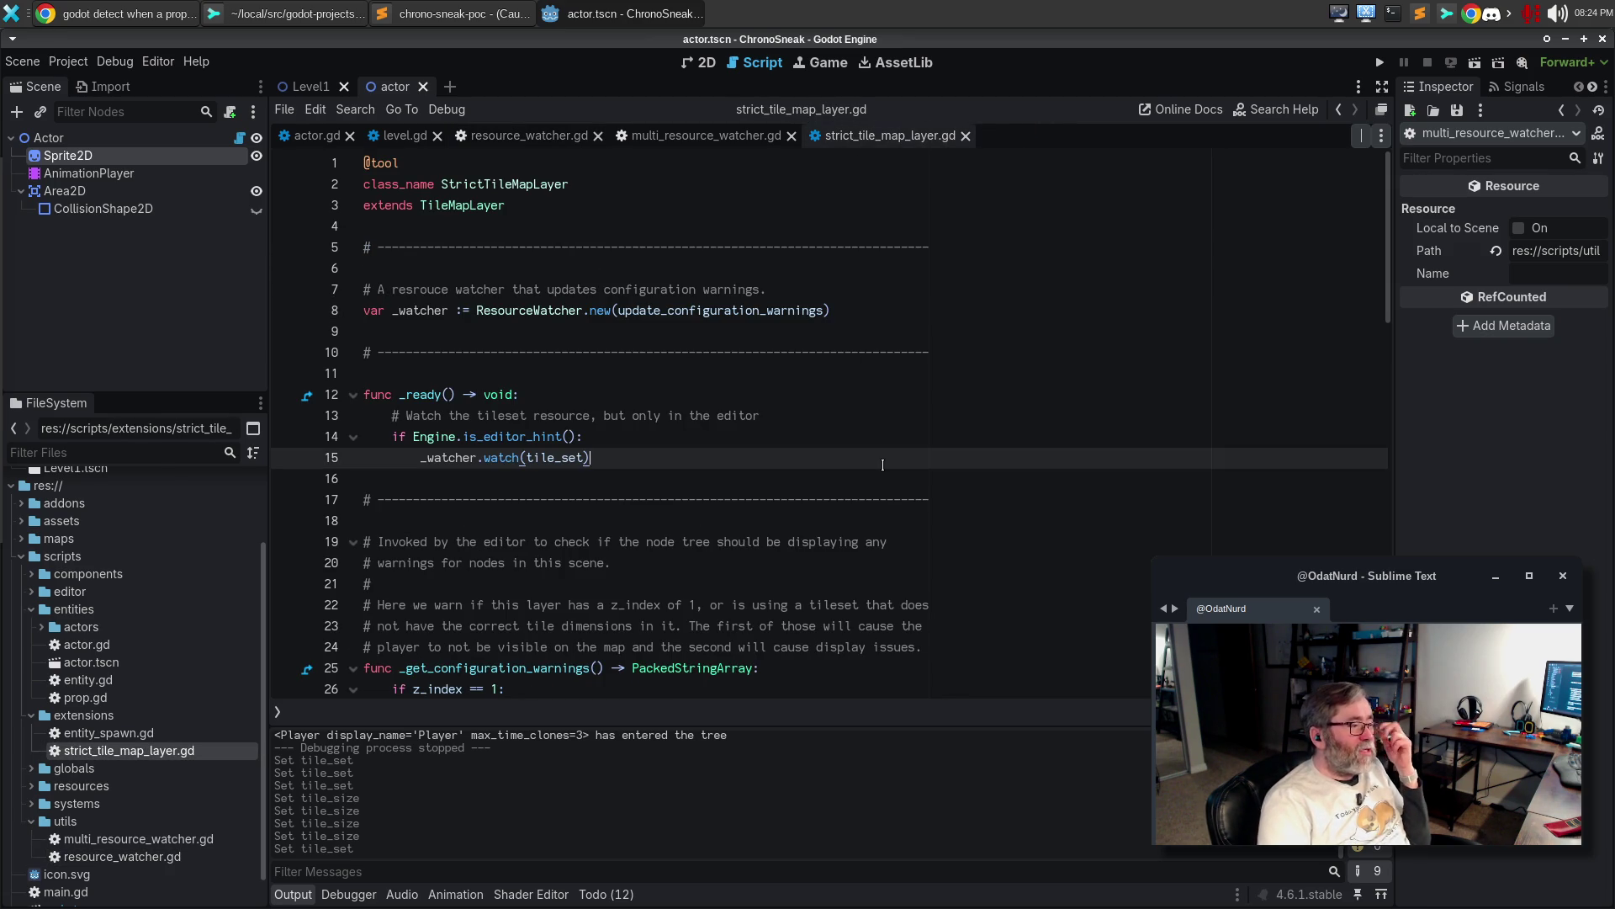
scroll(883, 465, "down", 6)
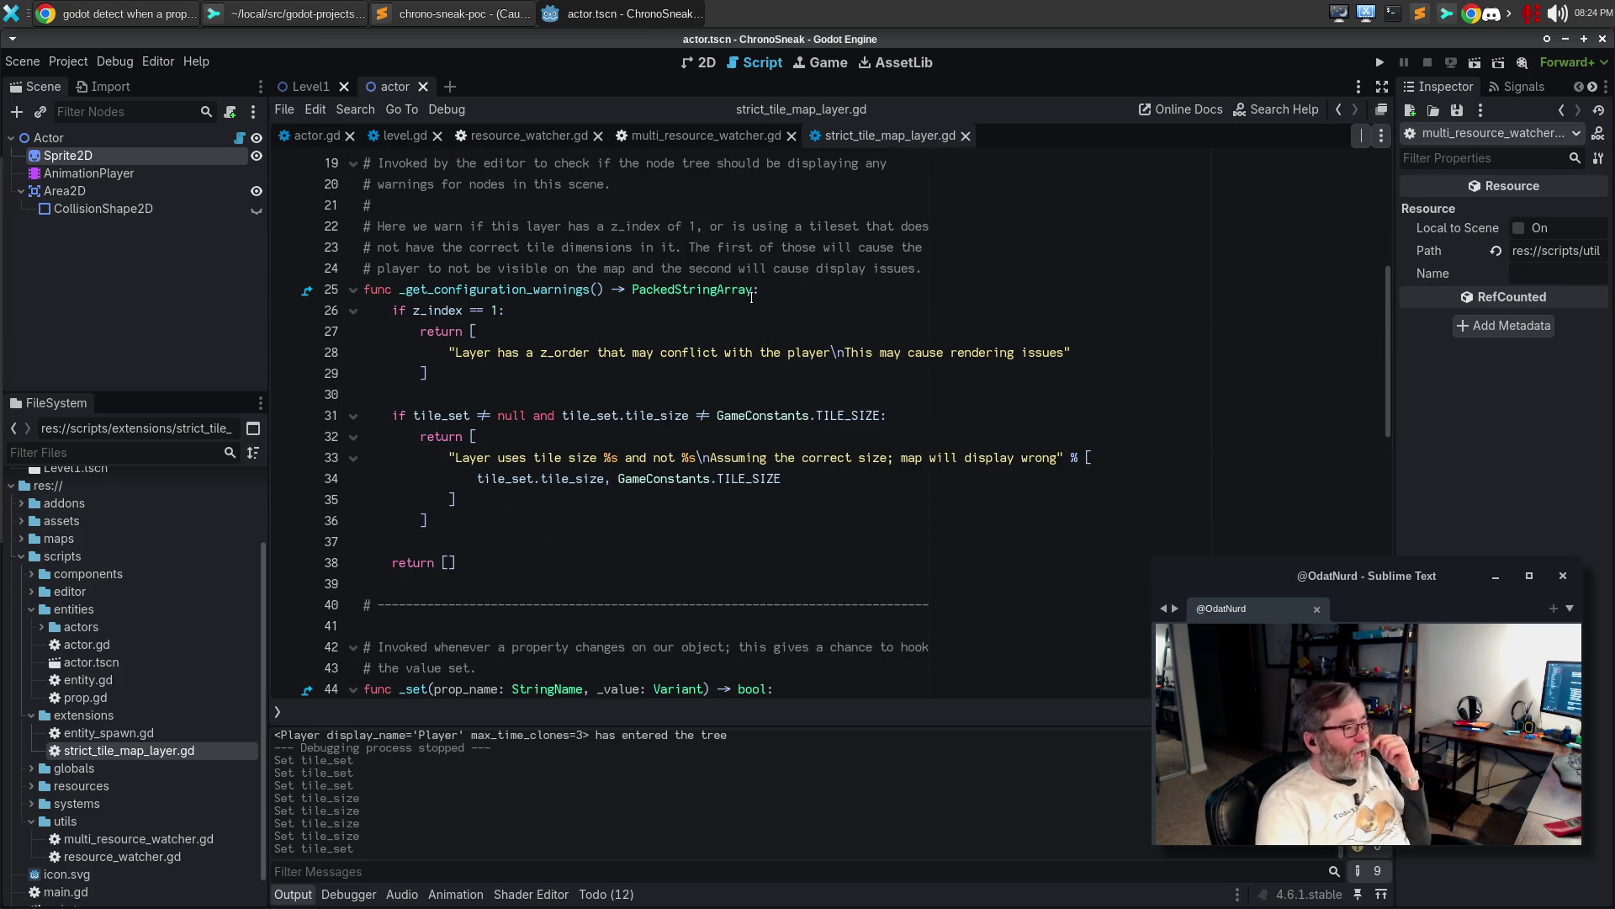
left_click(752, 294)
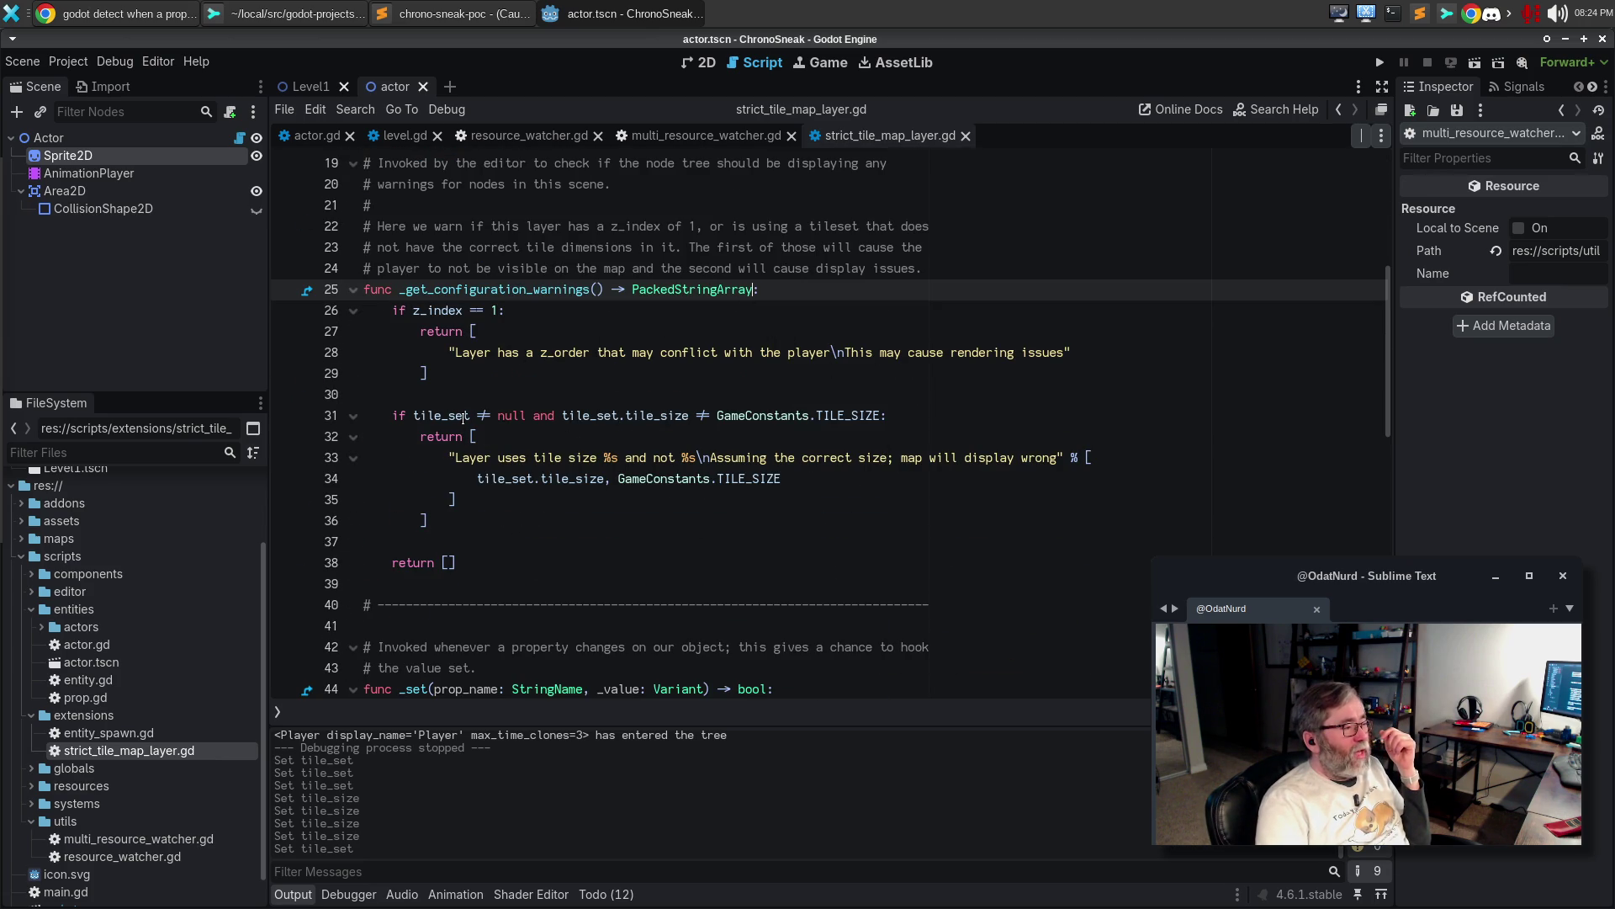
Select the tile size comparison on line 31, then view the actor scene in 2D
mouse_move(462, 418)
left_mouse_down()
mouse_move(542, 415)
mouse_move(516, 410)
left_mouse_up()
left_click(494, 416)
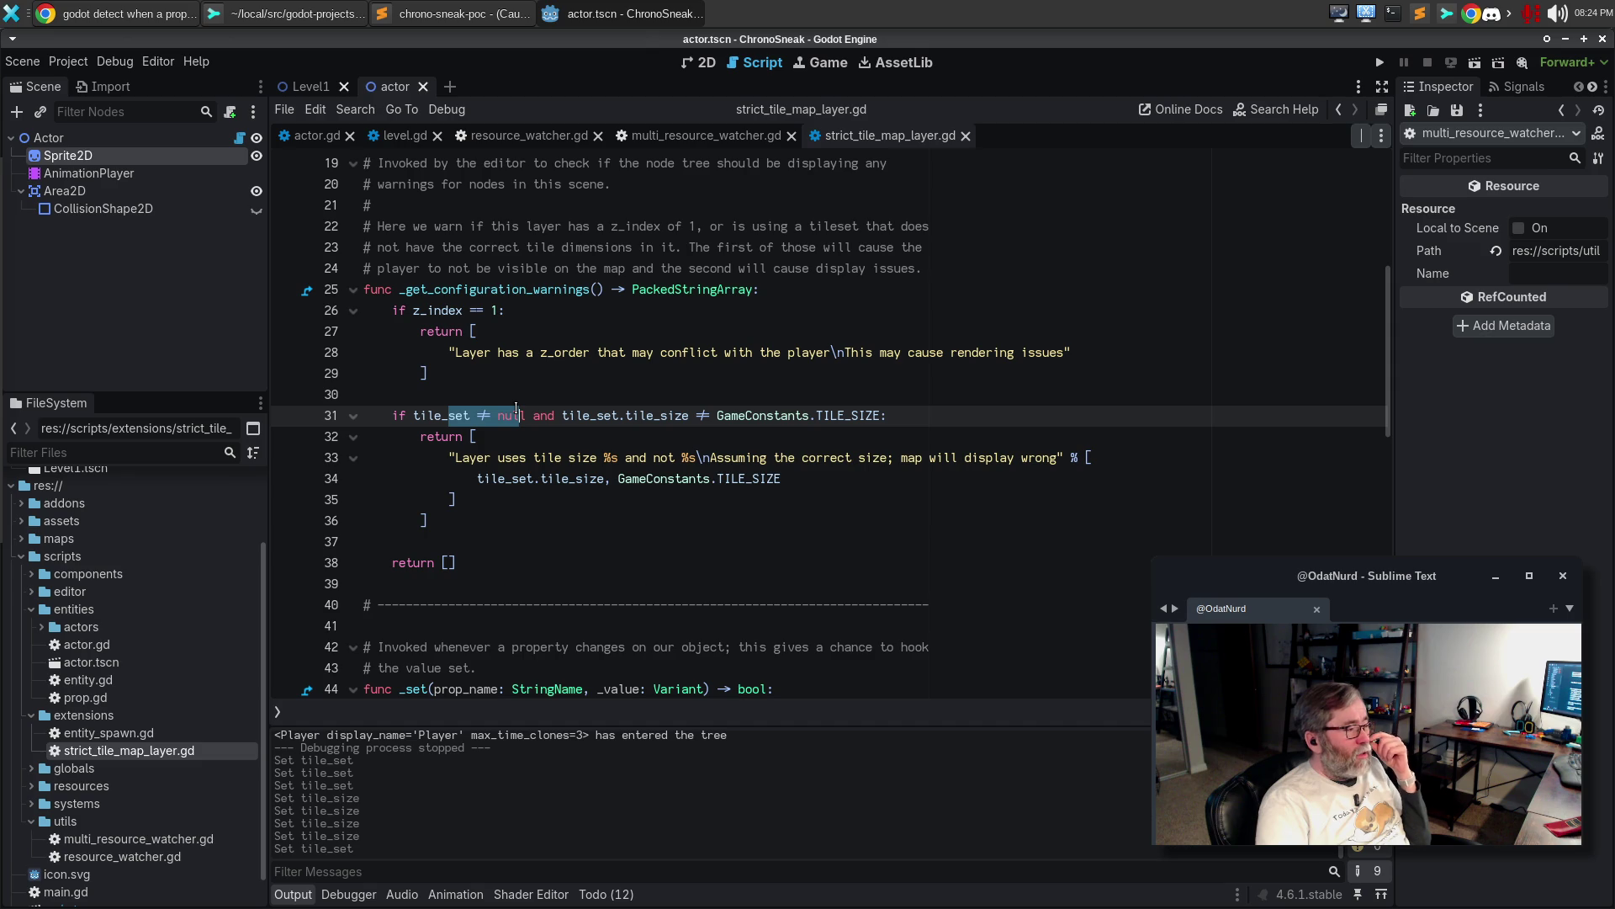
left_click(516, 410)
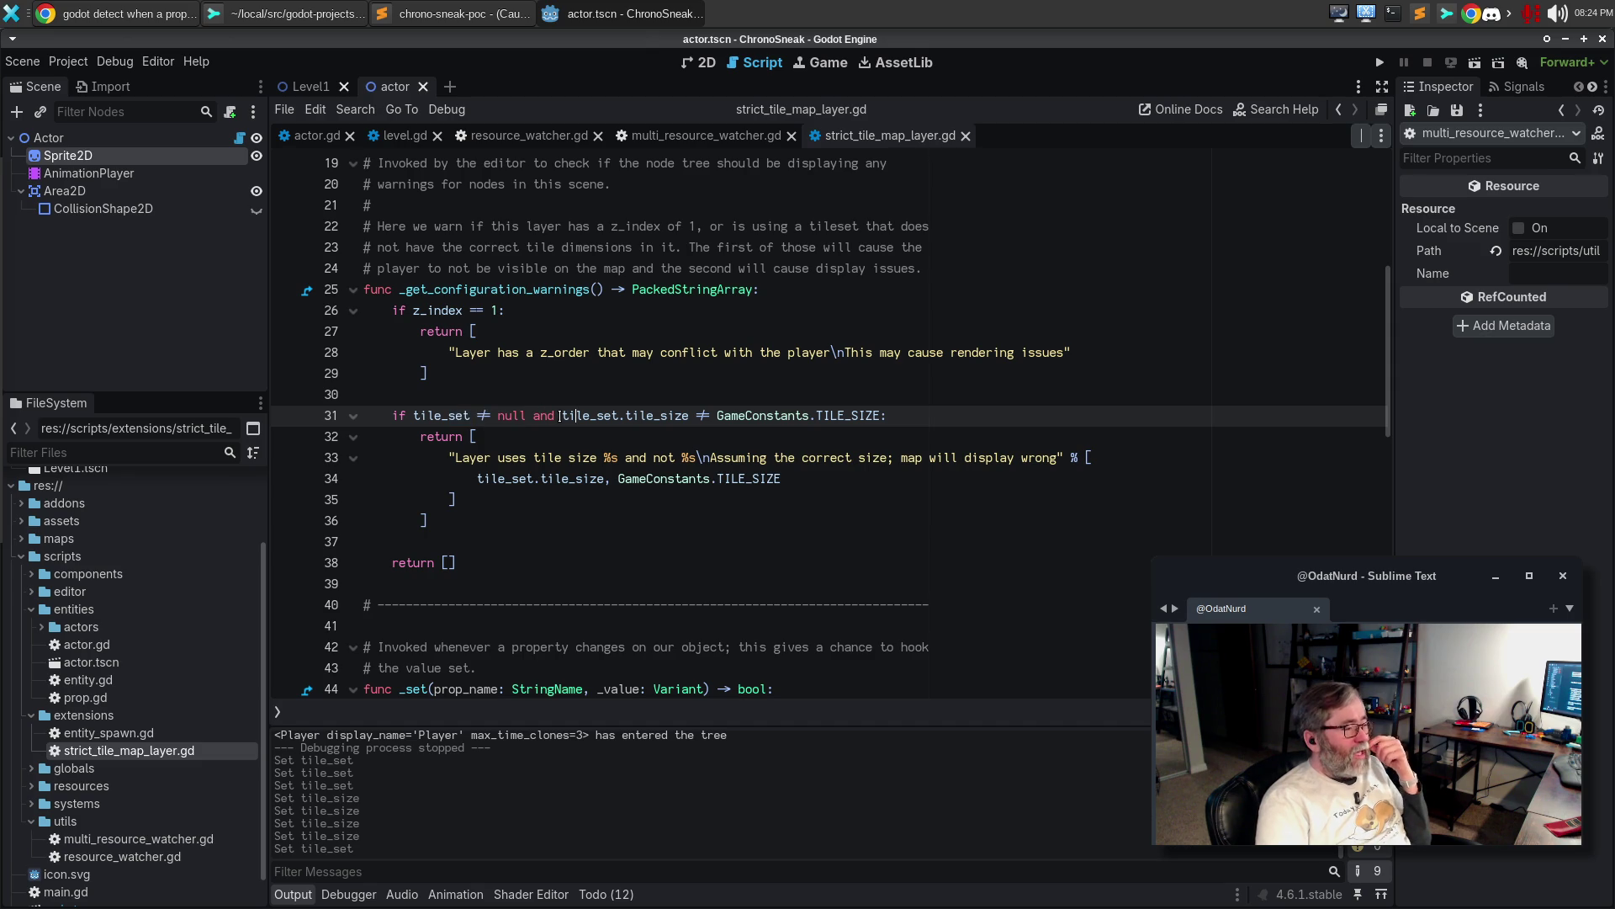
left_click_drag(555, 415, 924, 411)
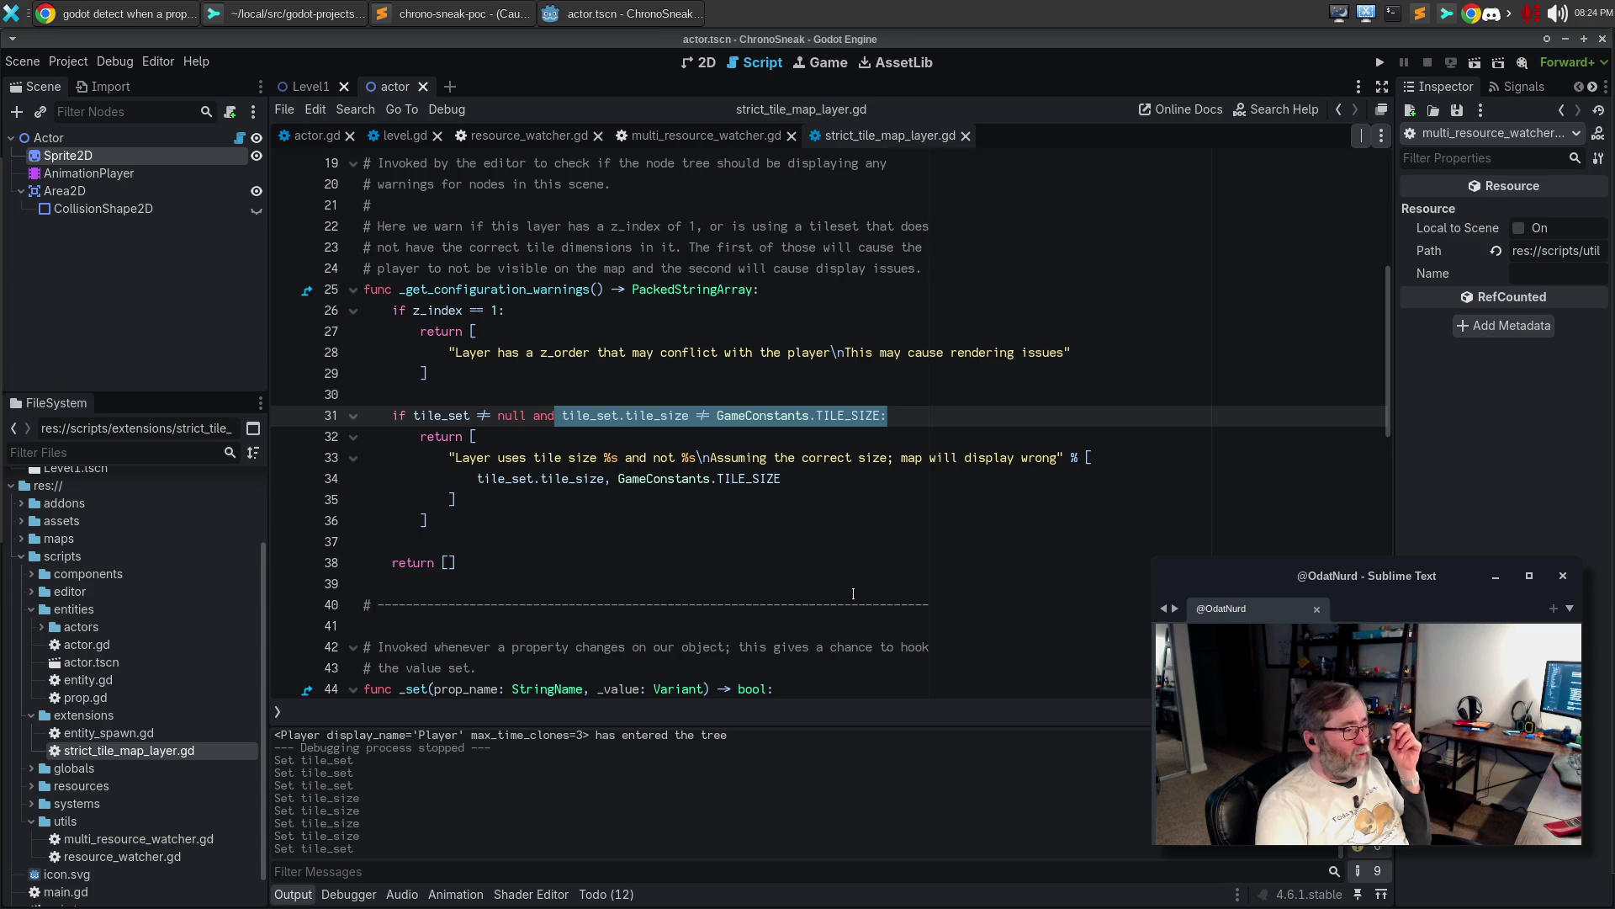
left_click(798, 476)
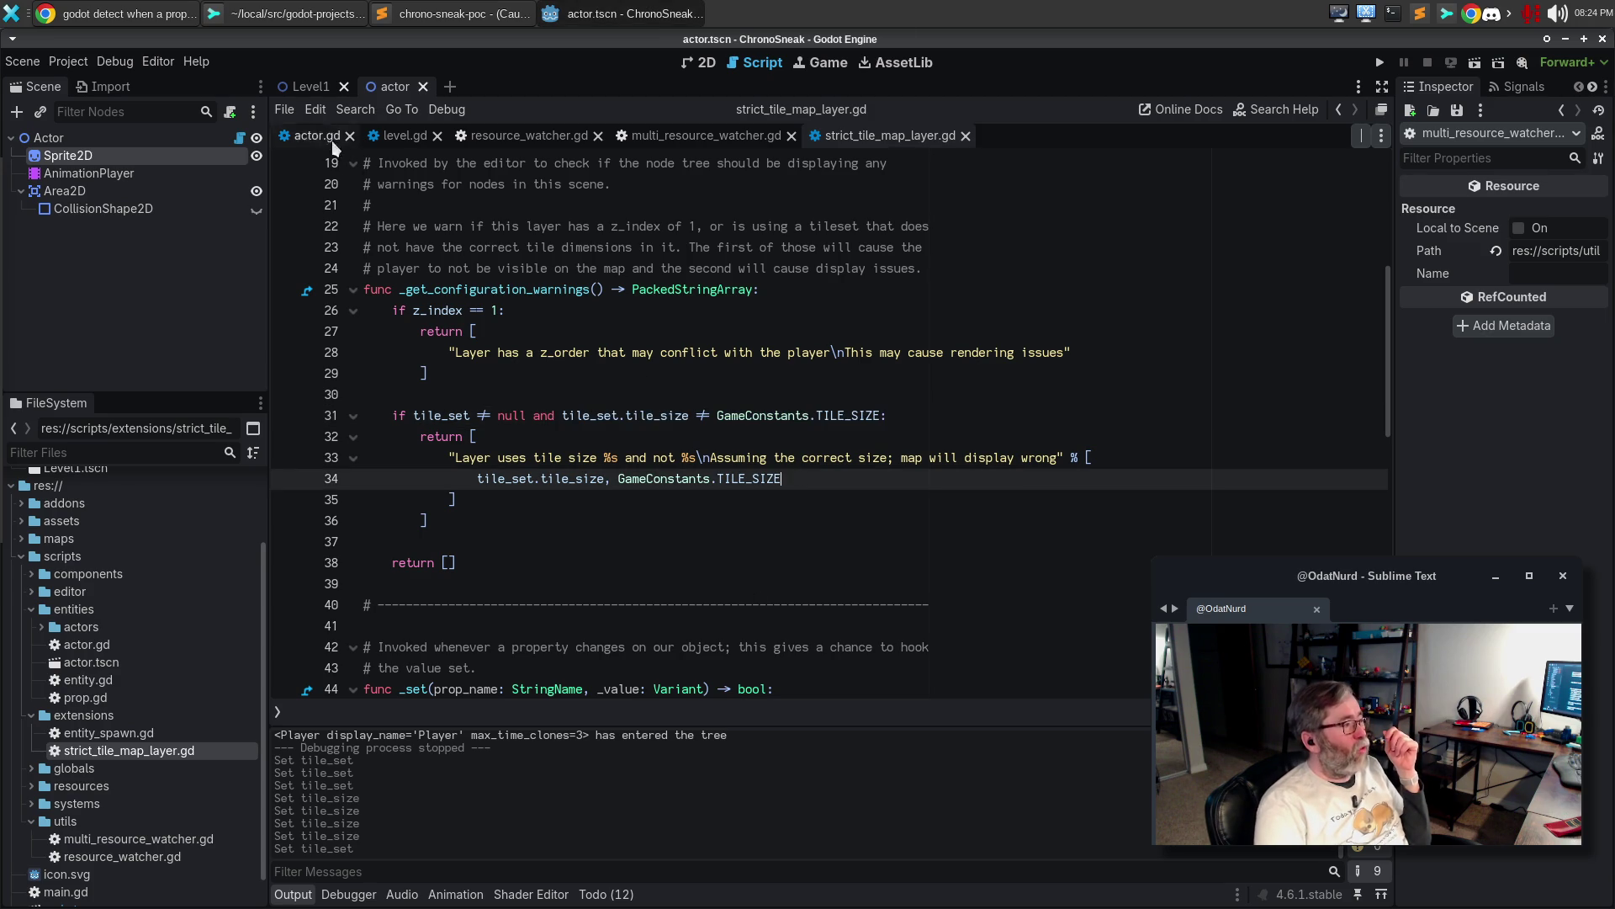
left_click(697, 64)
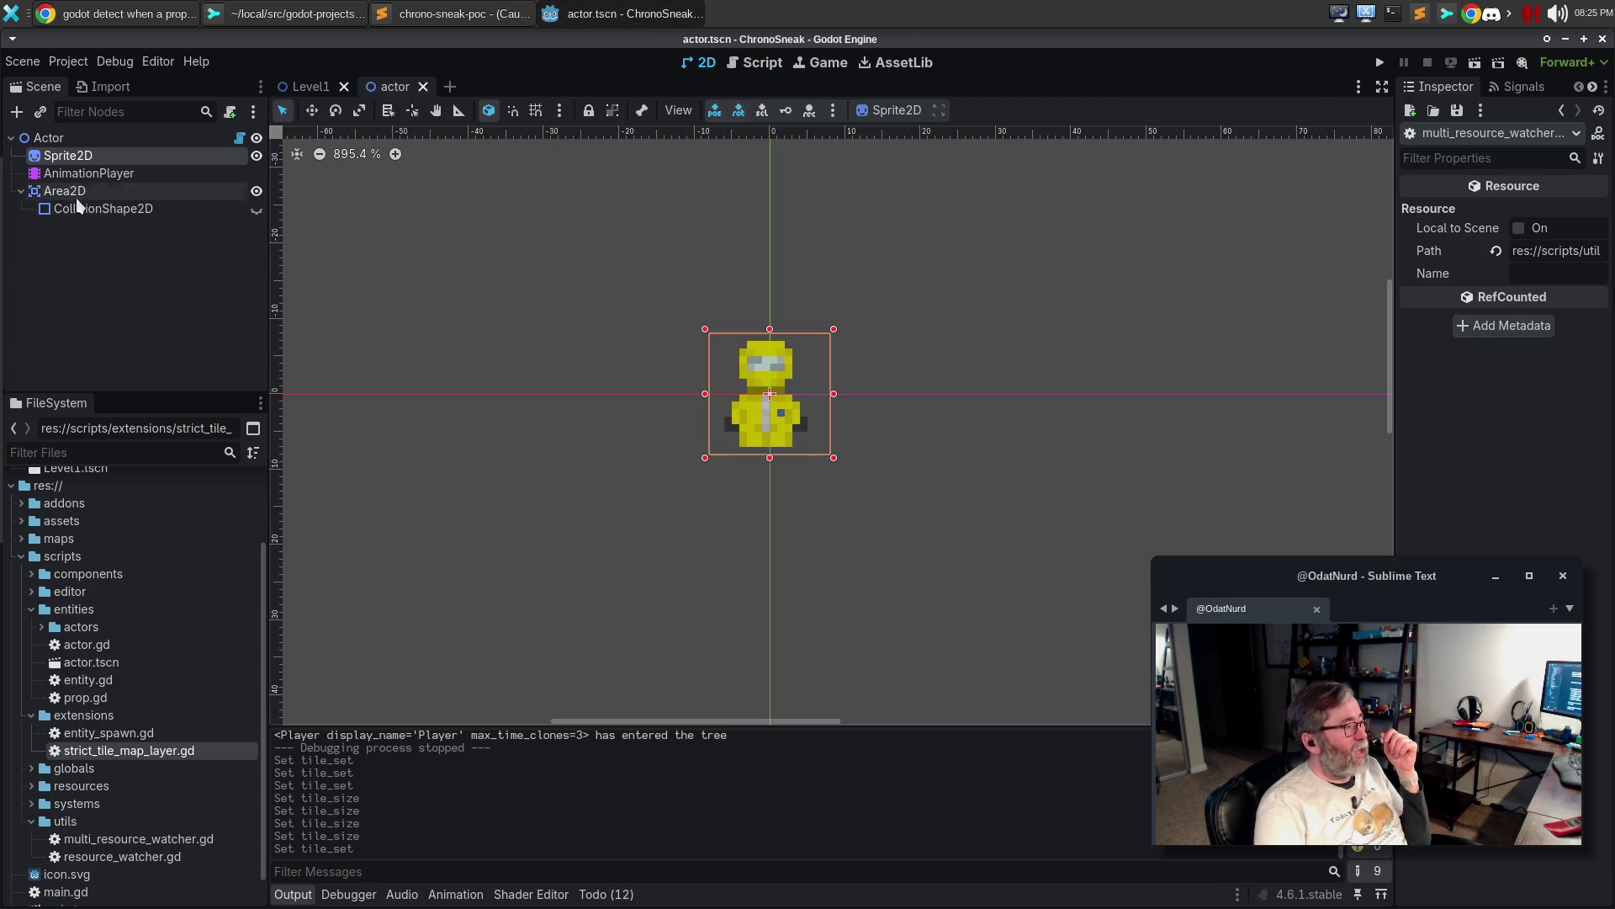
Open the Level1 scene's tile map, then return to the strict_tile_map_layer.gd script
left_click(305, 86)
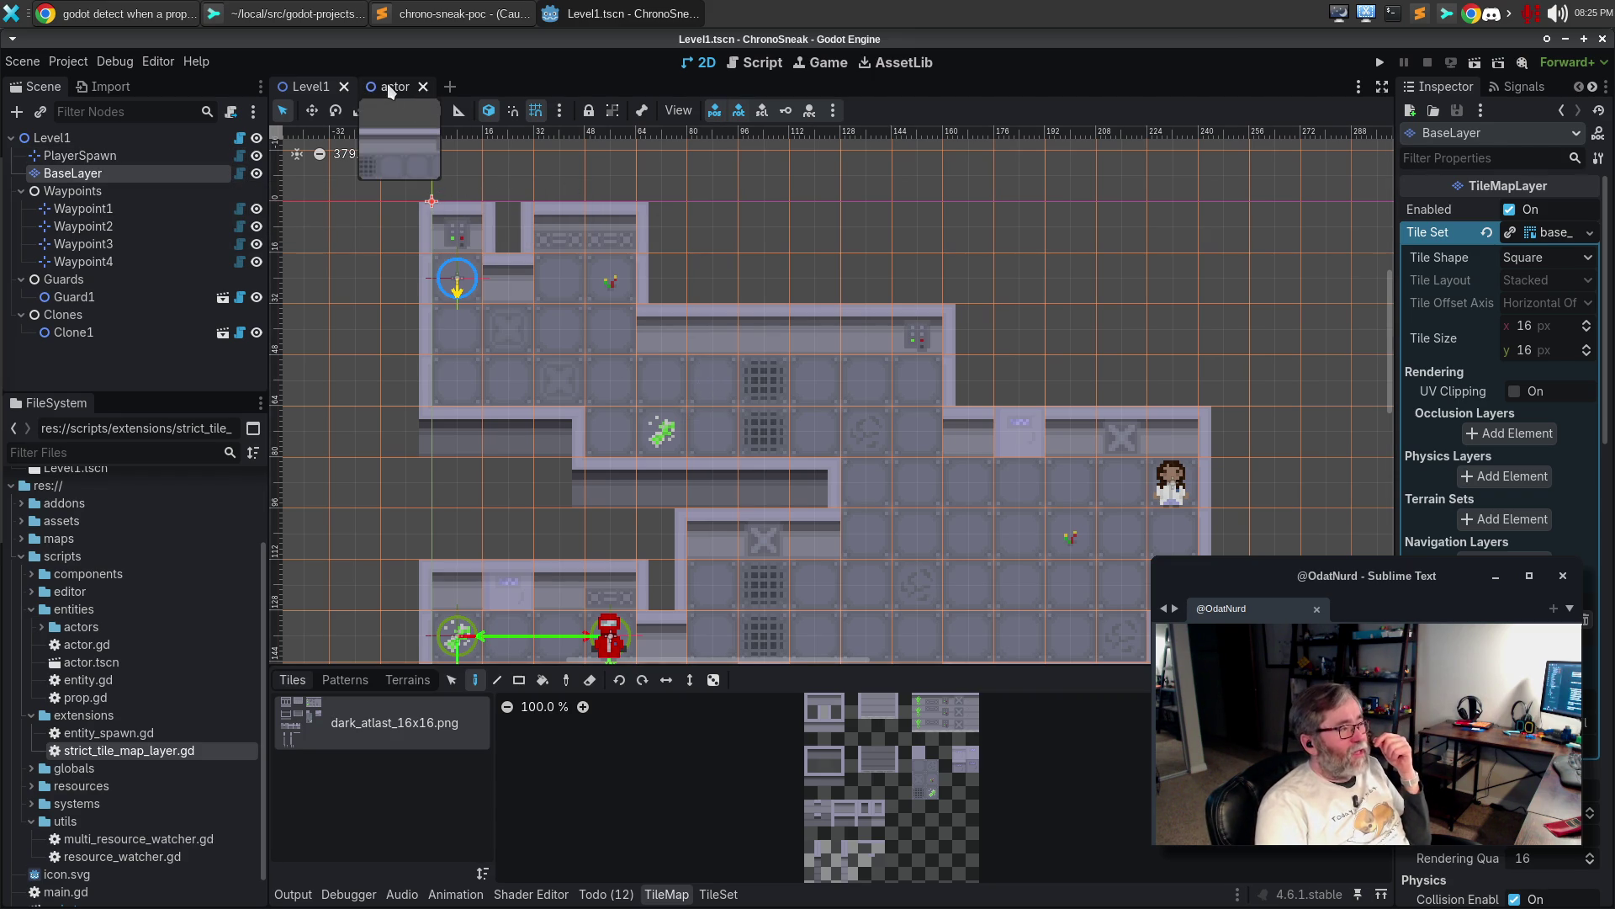
left_click(751, 66)
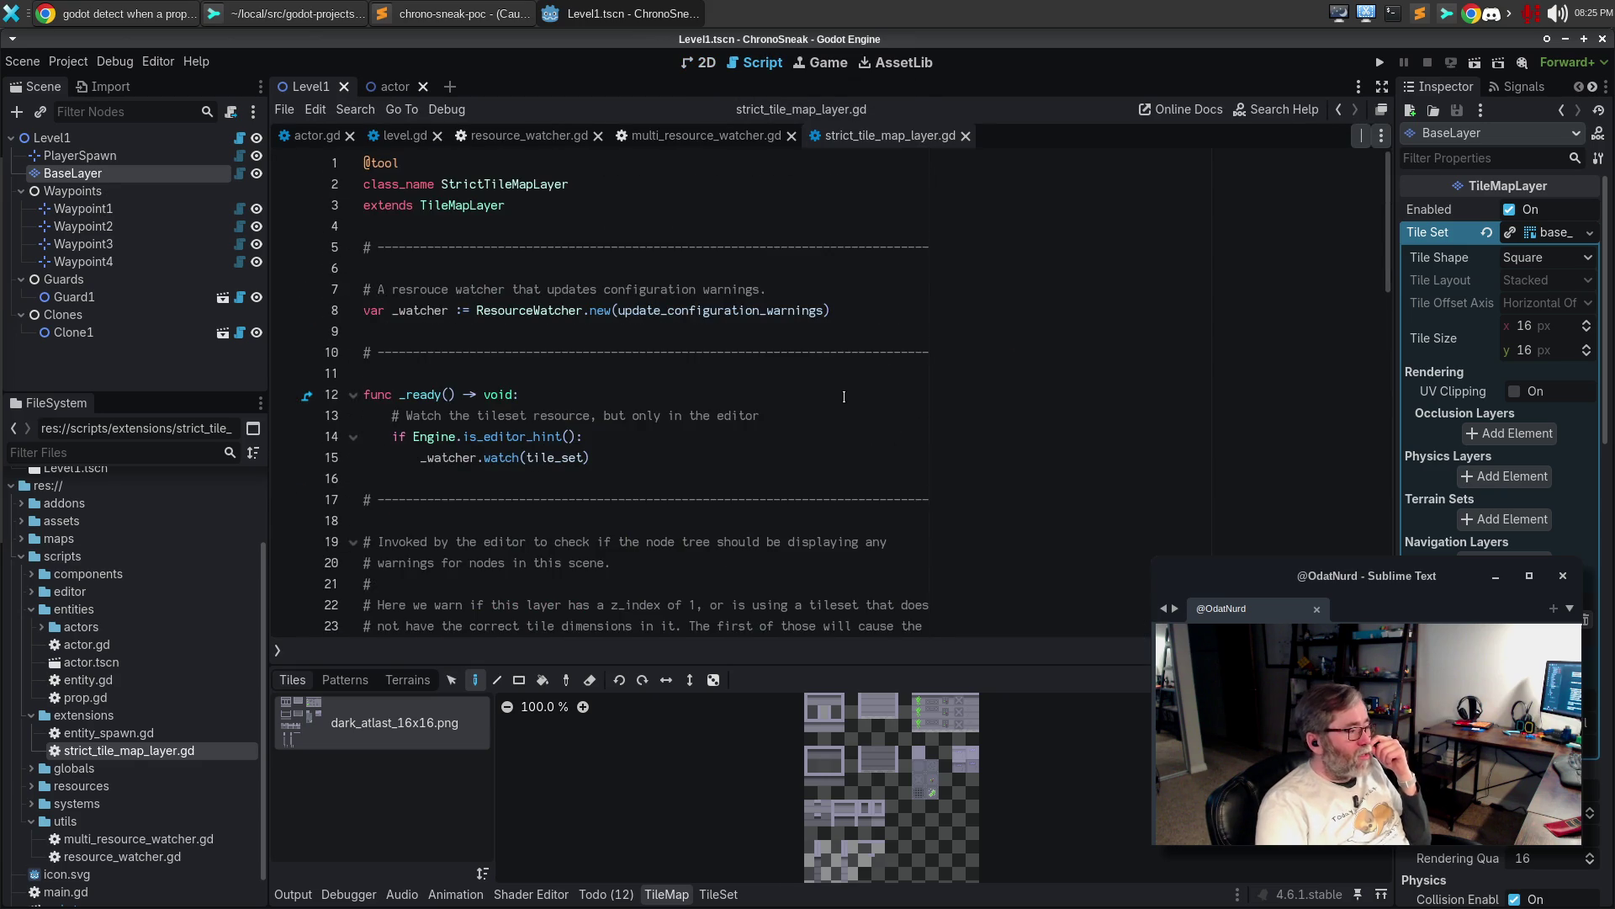
Inspect the _set override, tile_set check and deferred watcher update on lines 44–48
scroll(848, 390, "down", 2)
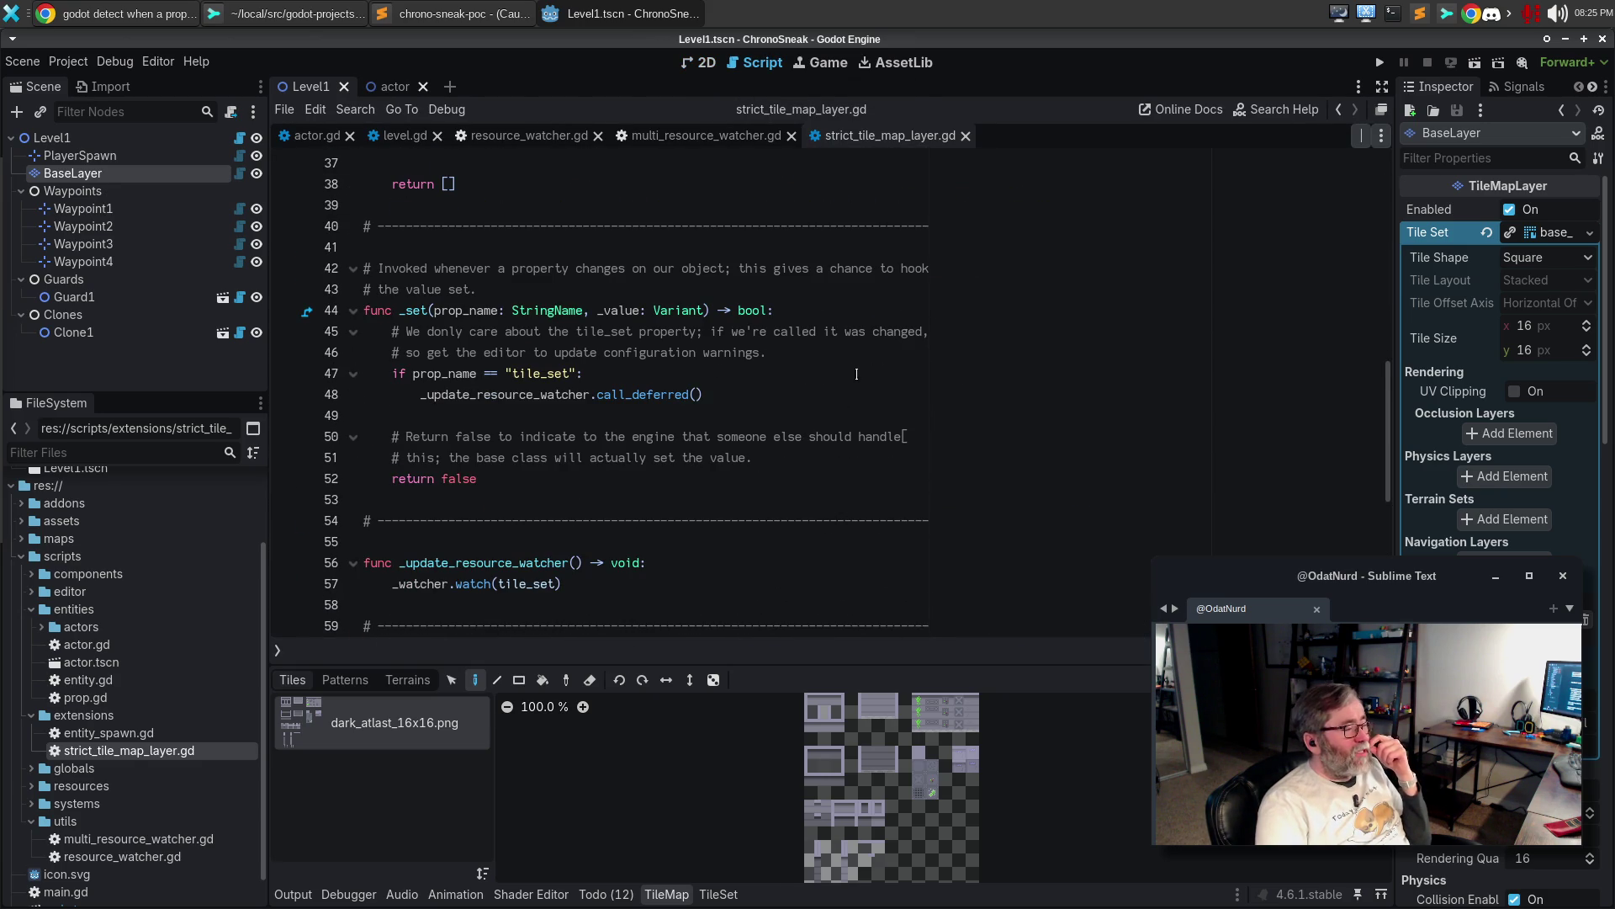
left_click(956, 304)
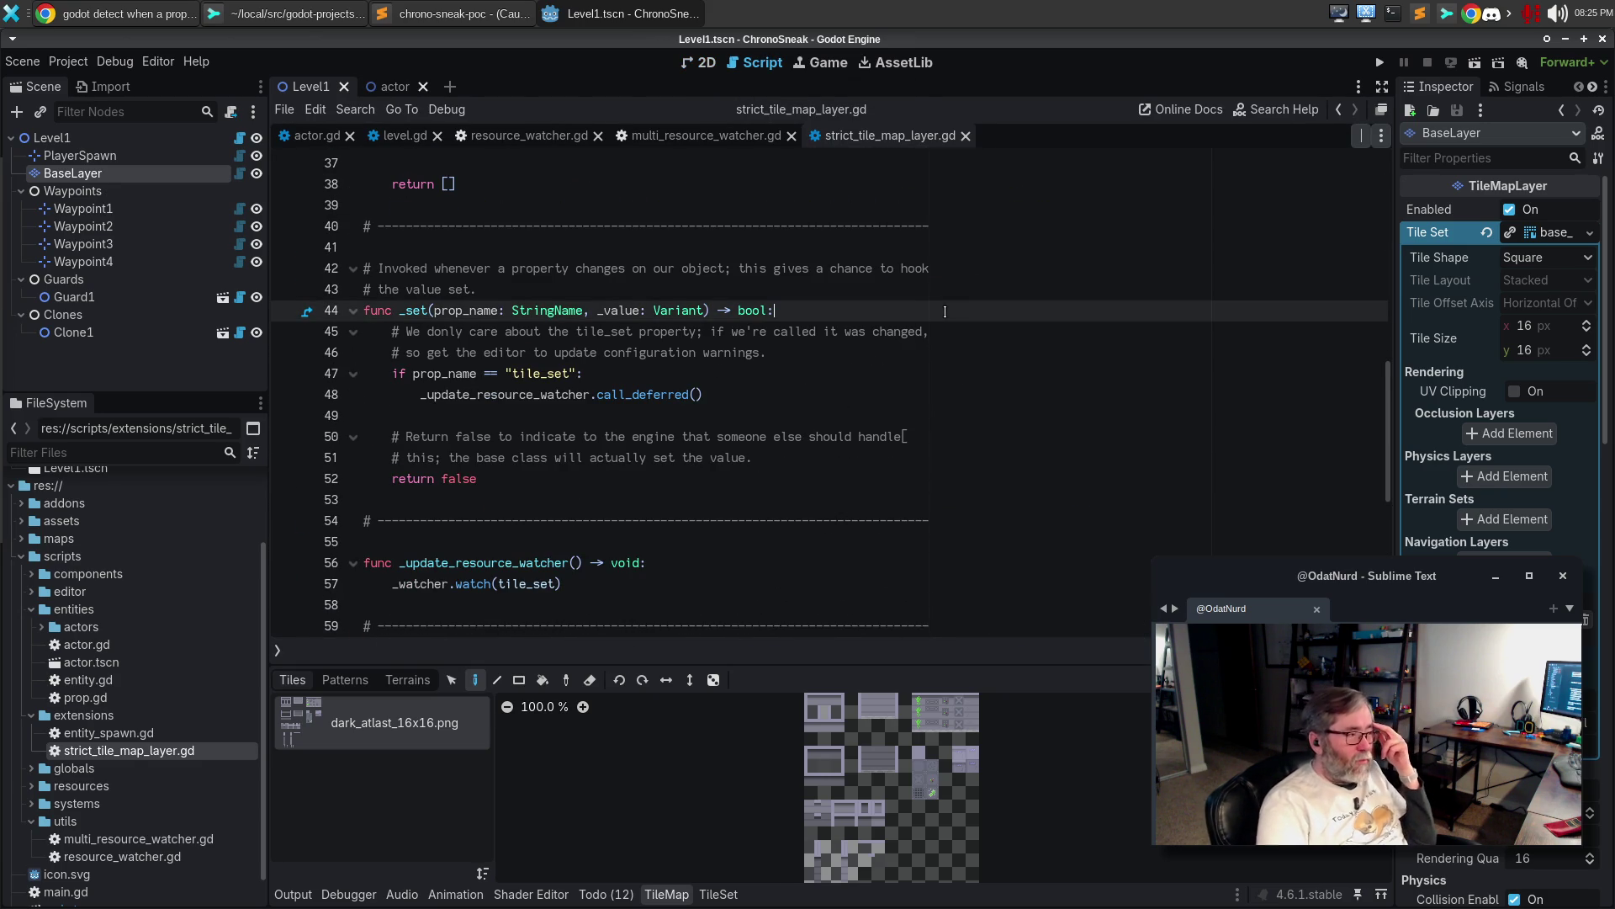
left_click(658, 371)
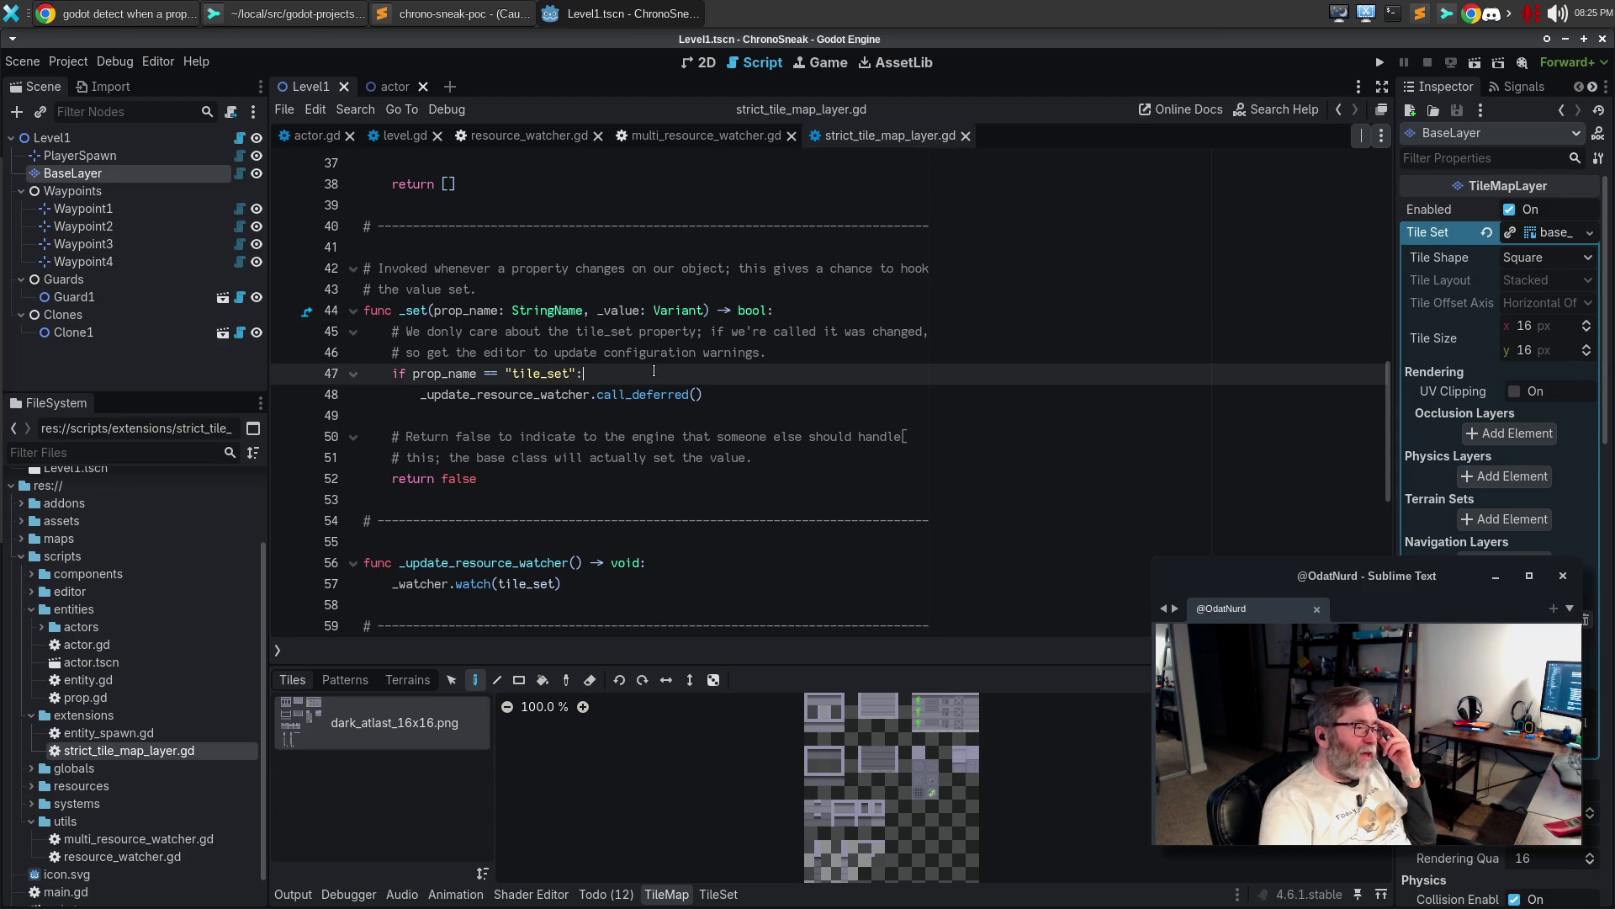
left_click(749, 403)
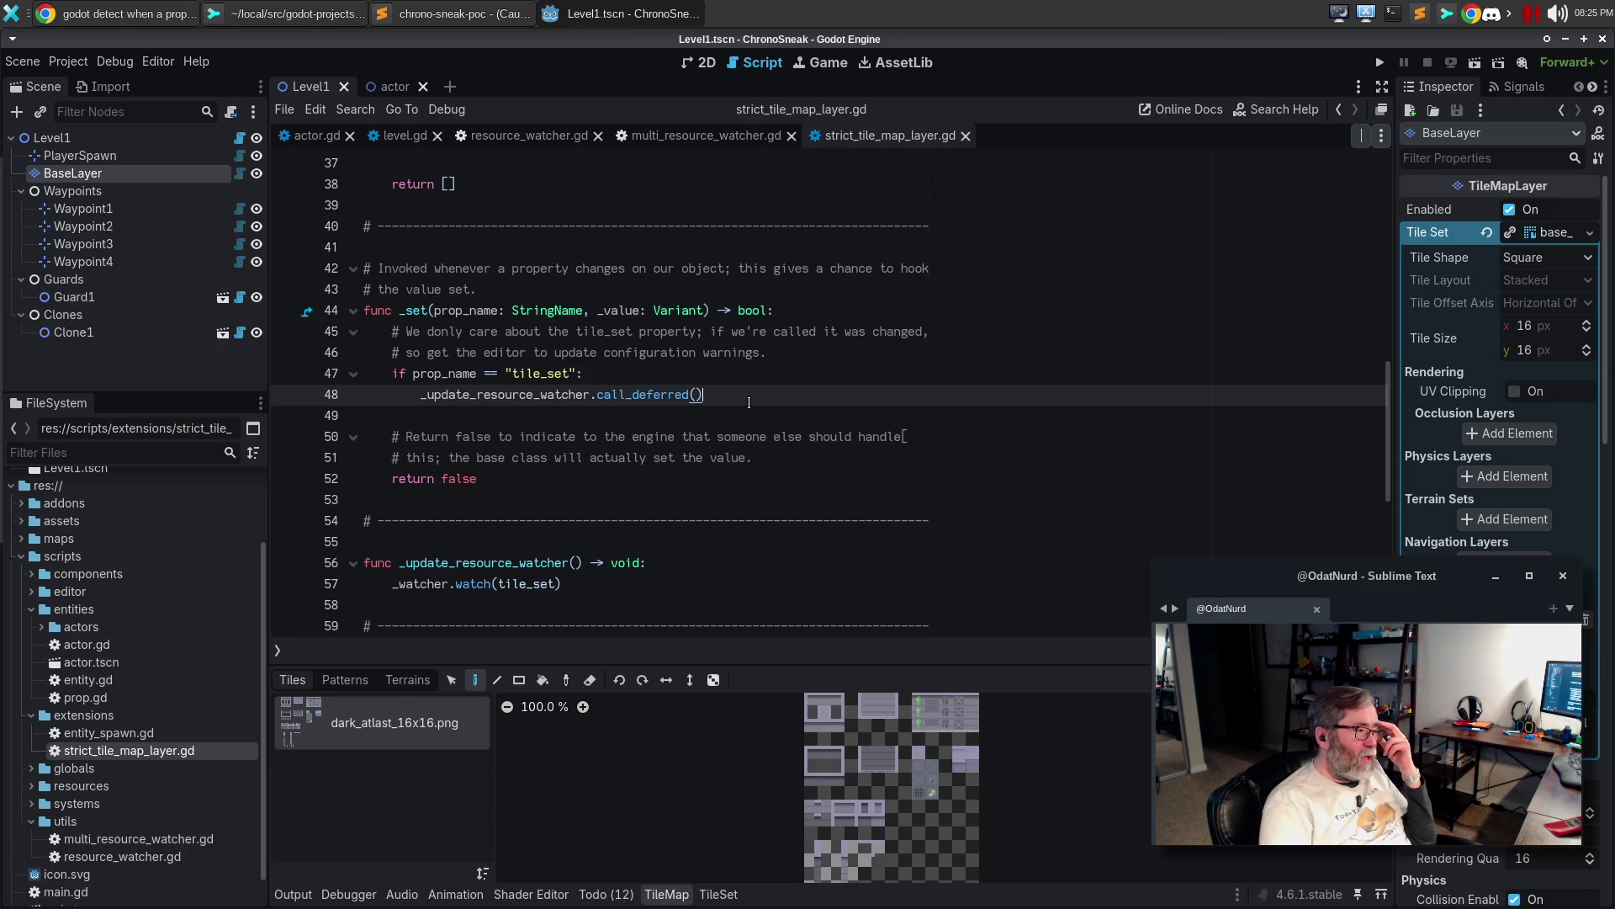
left_click(662, 367)
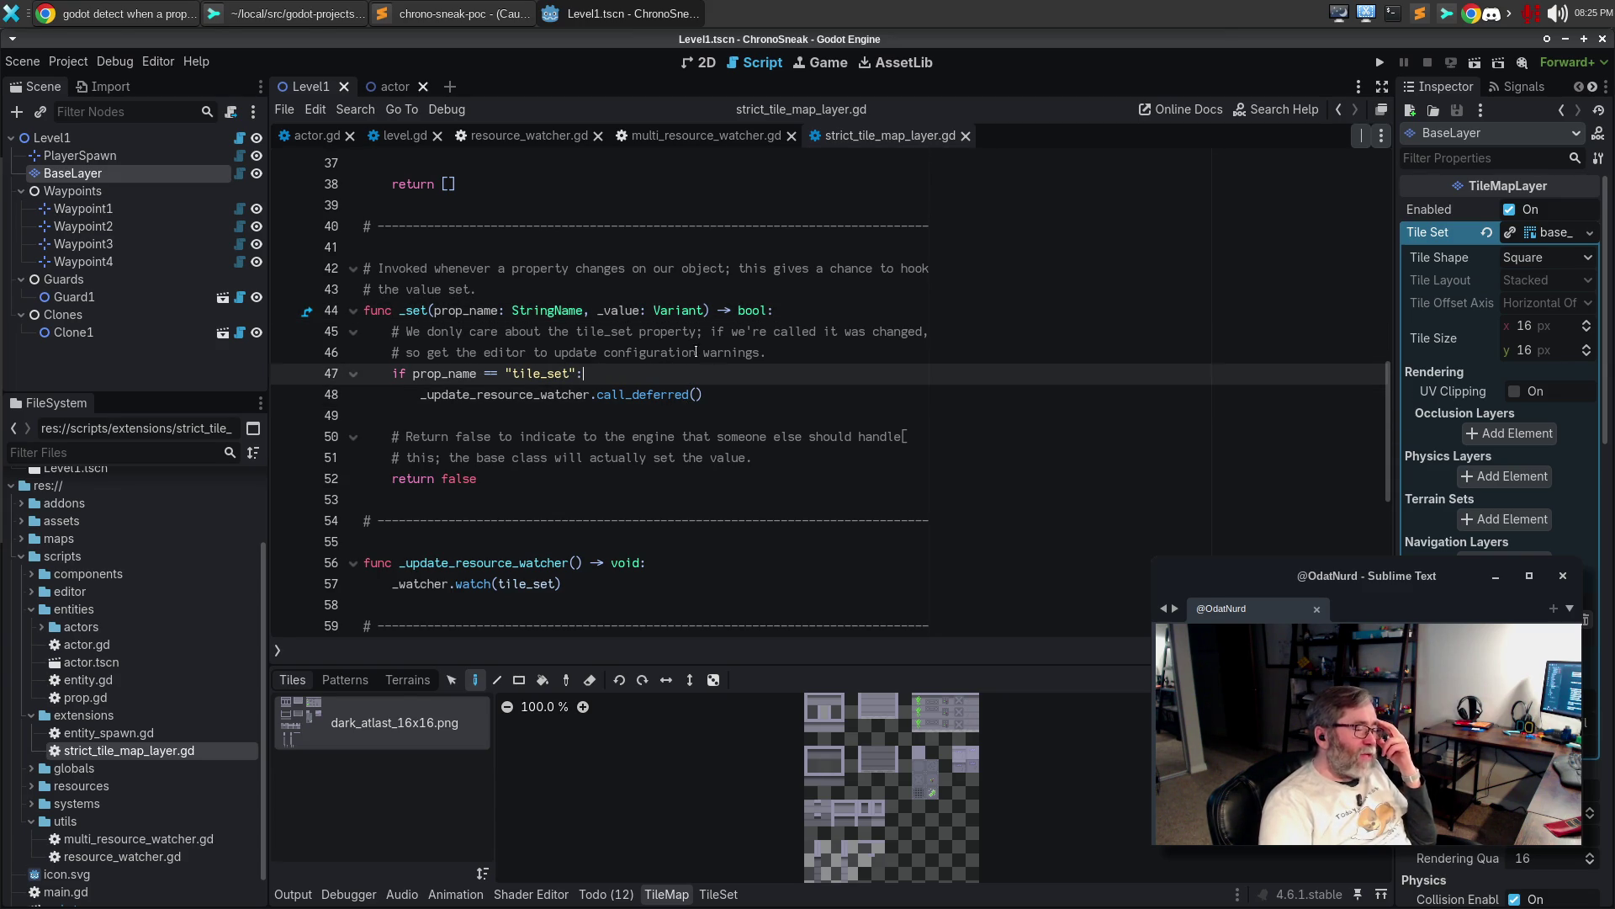
Highlight every use of tile_set by selecting it on lines 47 and 31
scroll(758, 370, "up", 10)
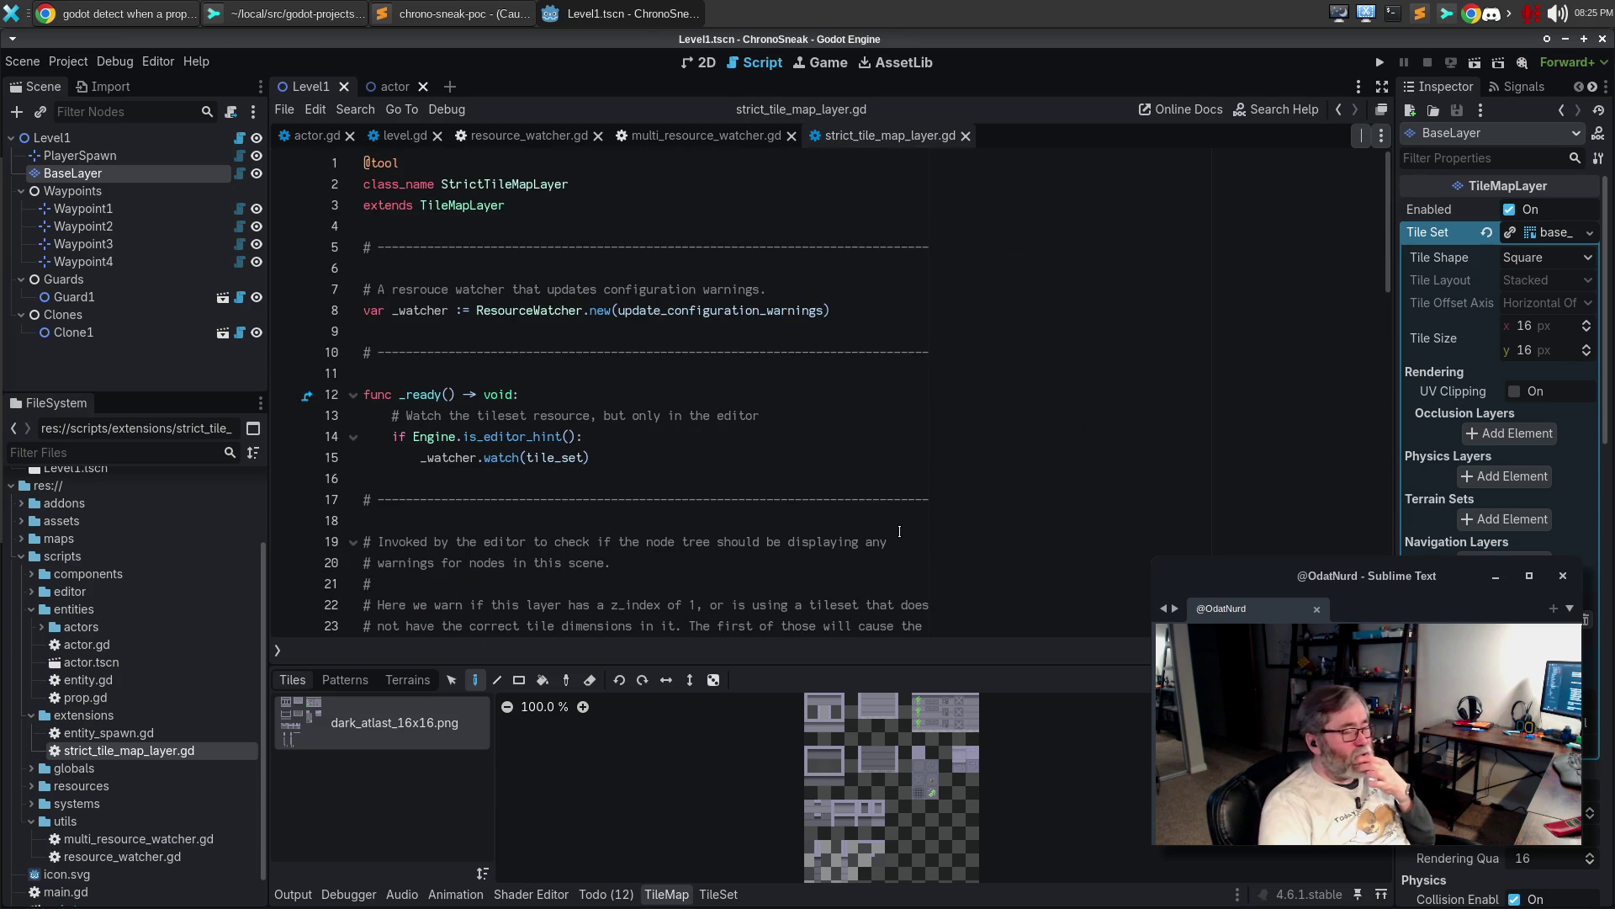
scroll(581, 435, "down", 6)
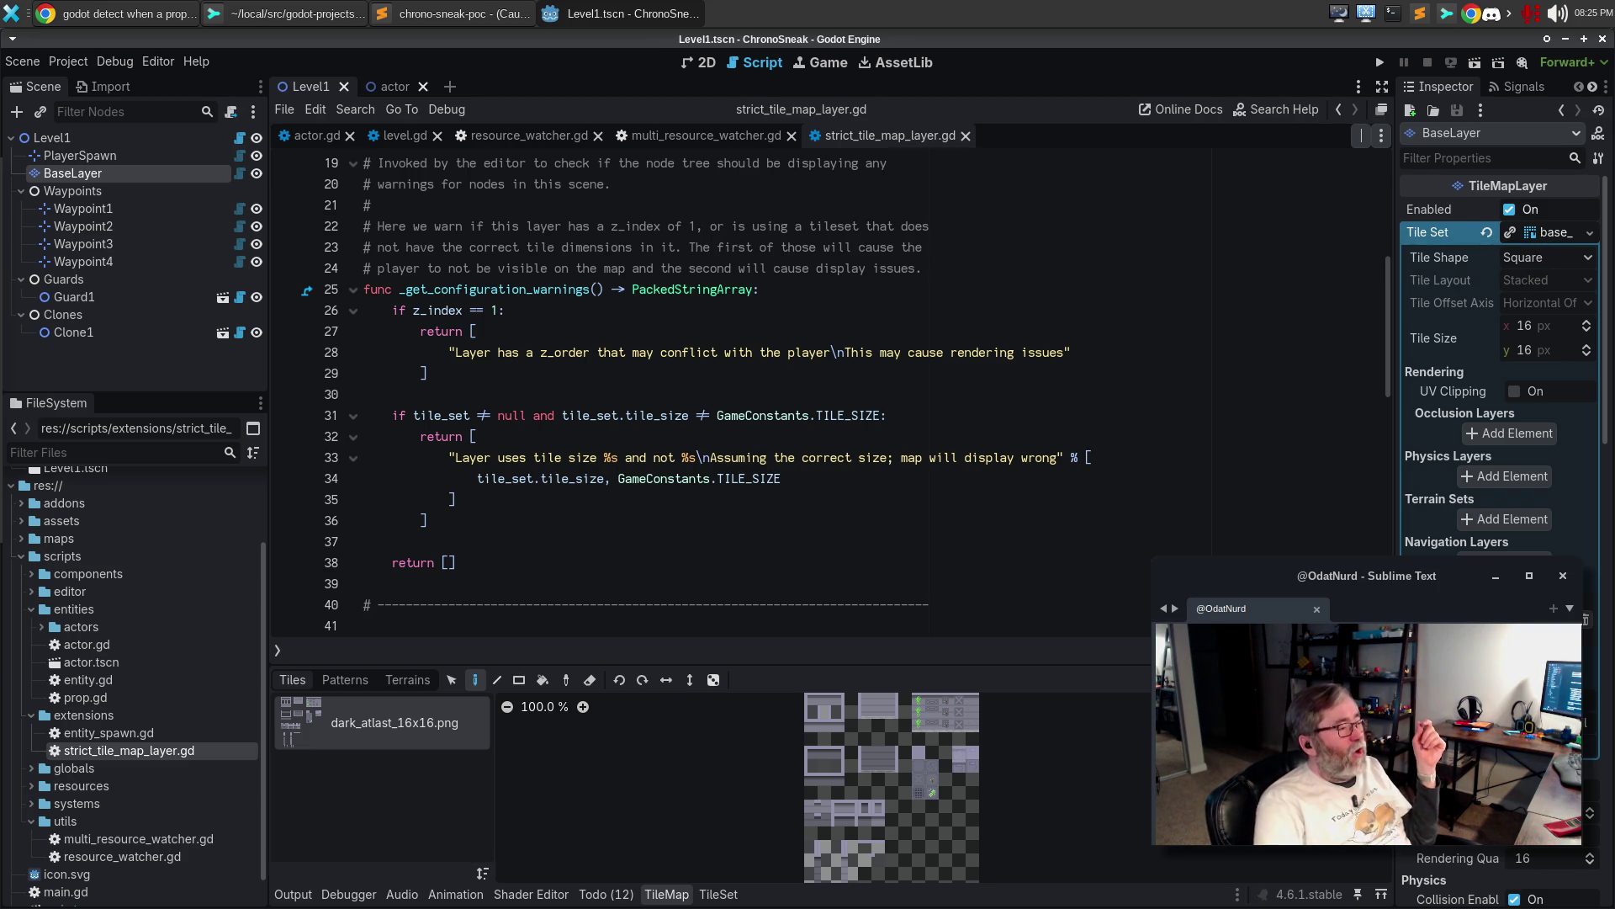
scroll(932, 471, "down", 7)
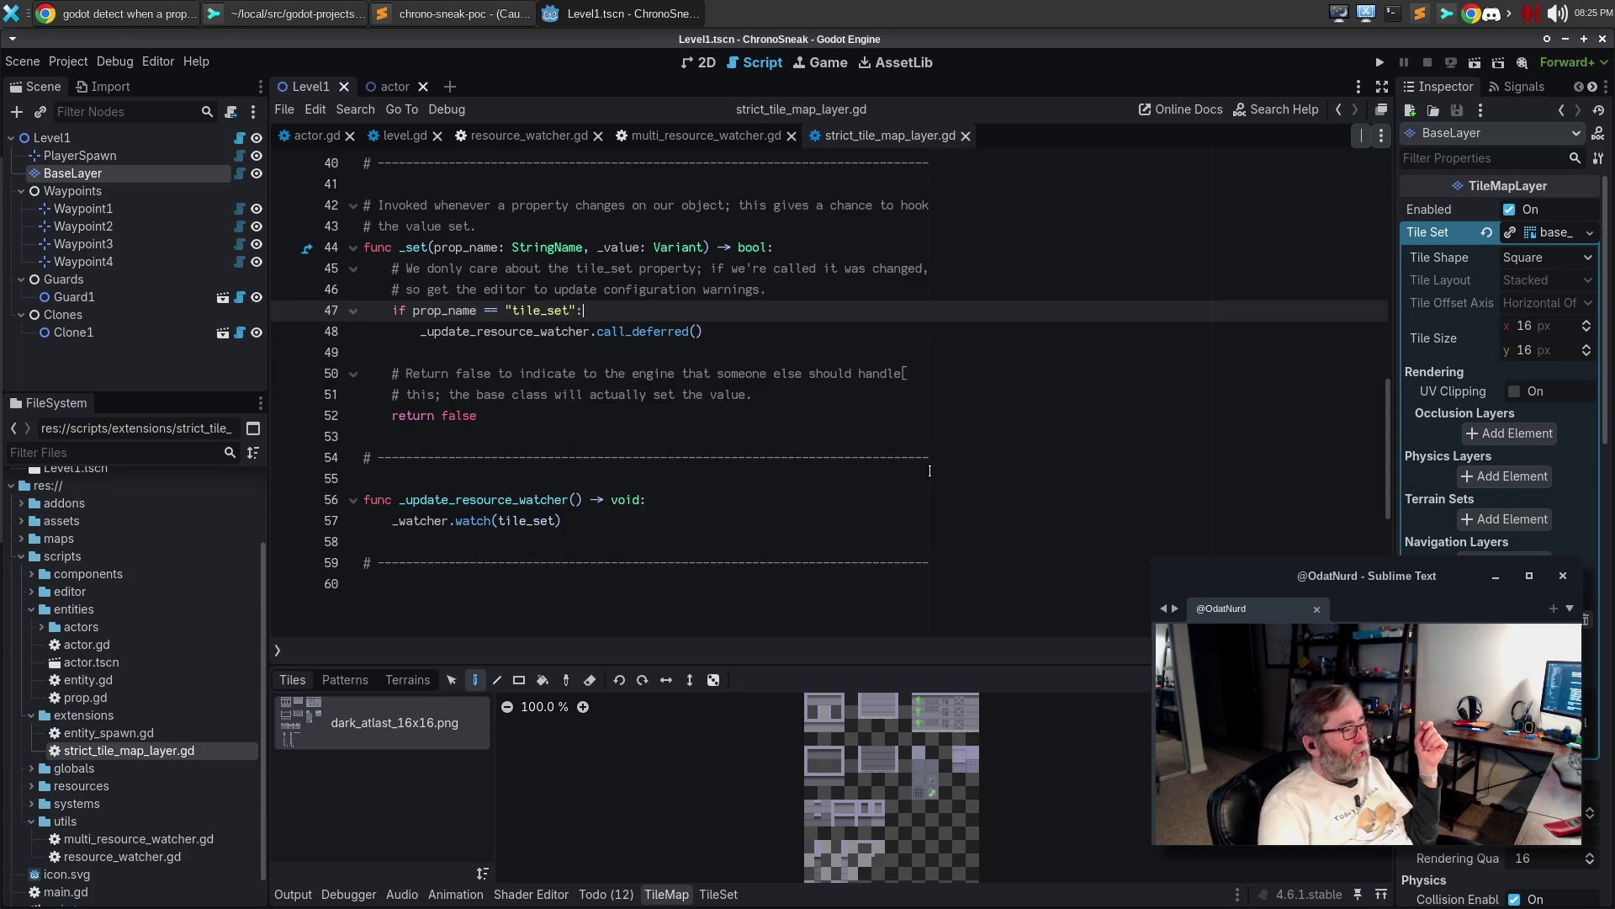
scroll(537, 505, "up", 3)
double_click(537, 505)
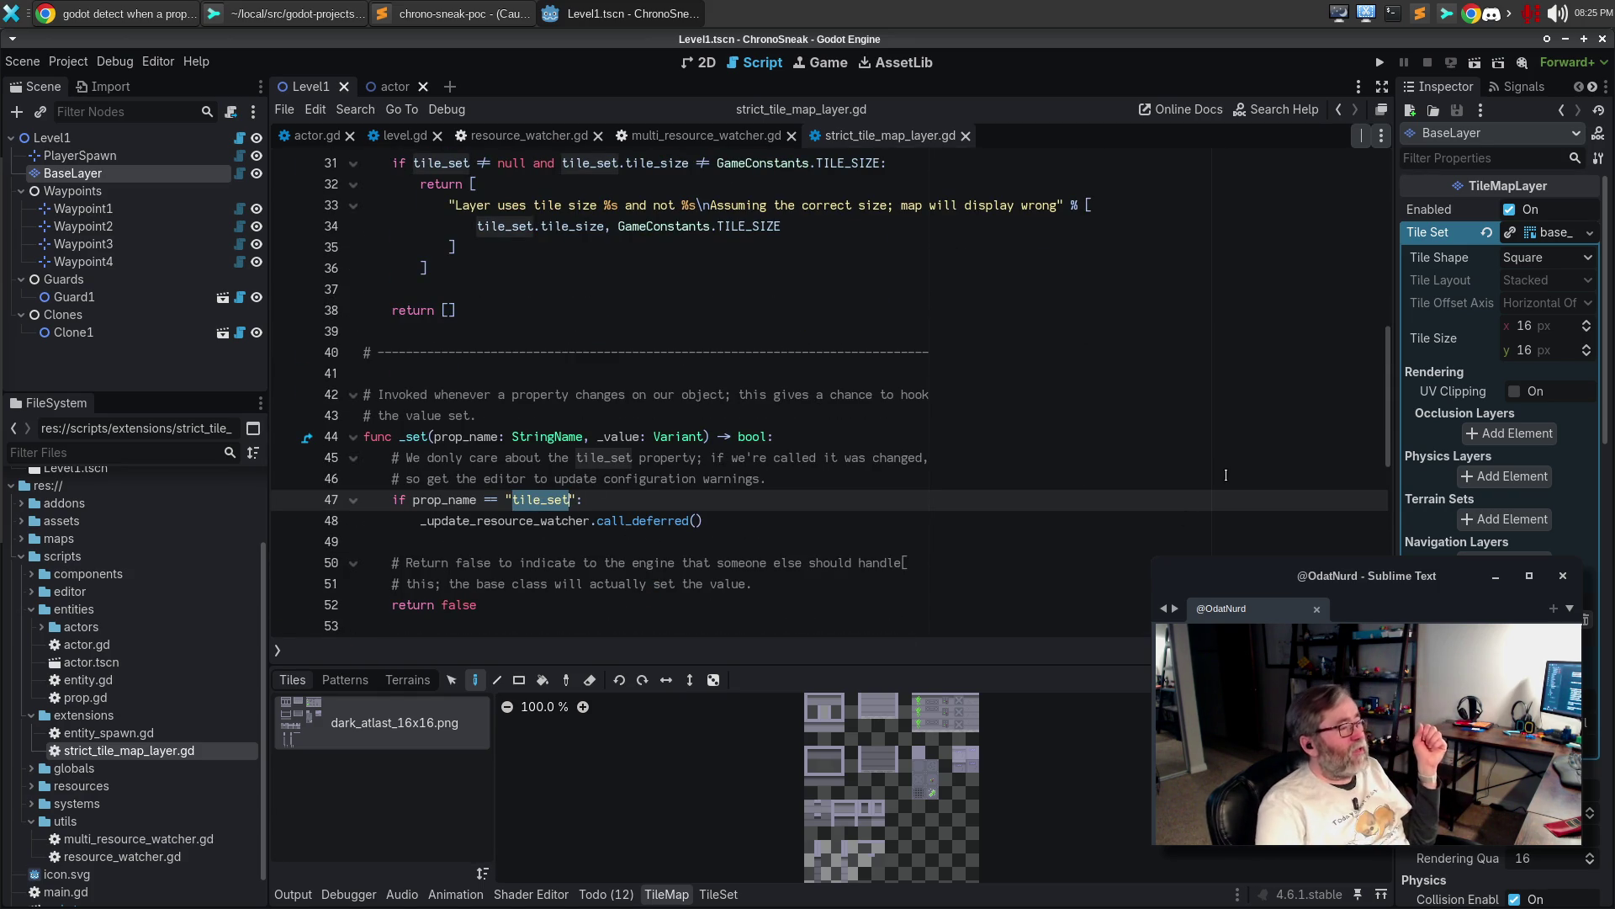
scroll(1022, 499, "up", 3)
double_click(436, 358)
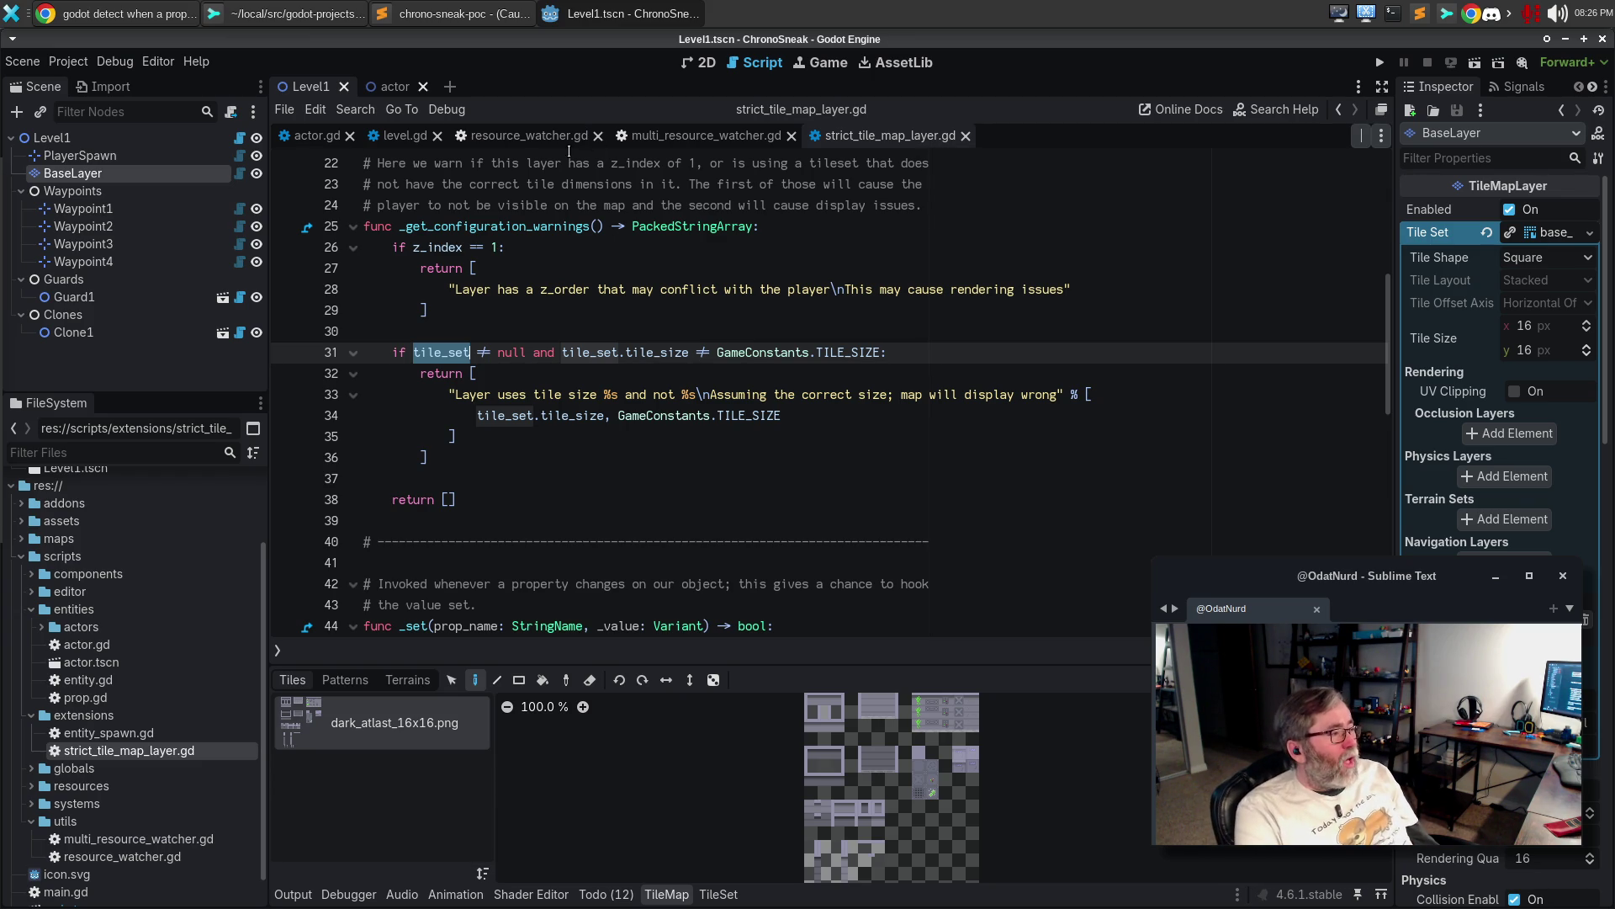
Read through resource_watcher.gd down to the disconnect call on line 32
left_click(530, 135)
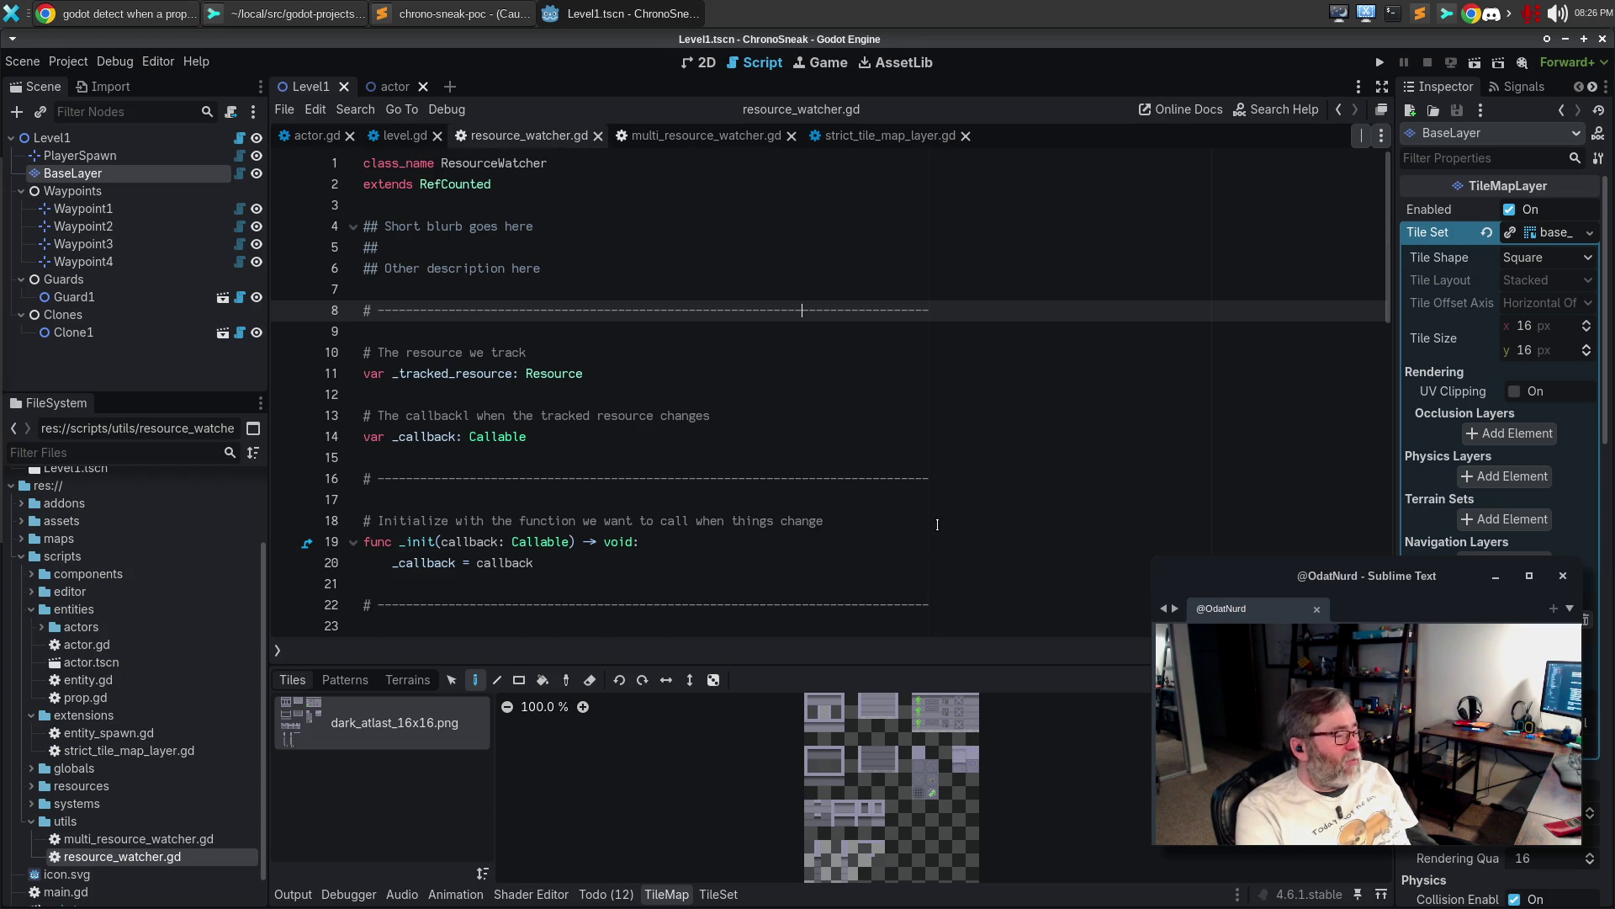
scroll(928, 521, "down", 6)
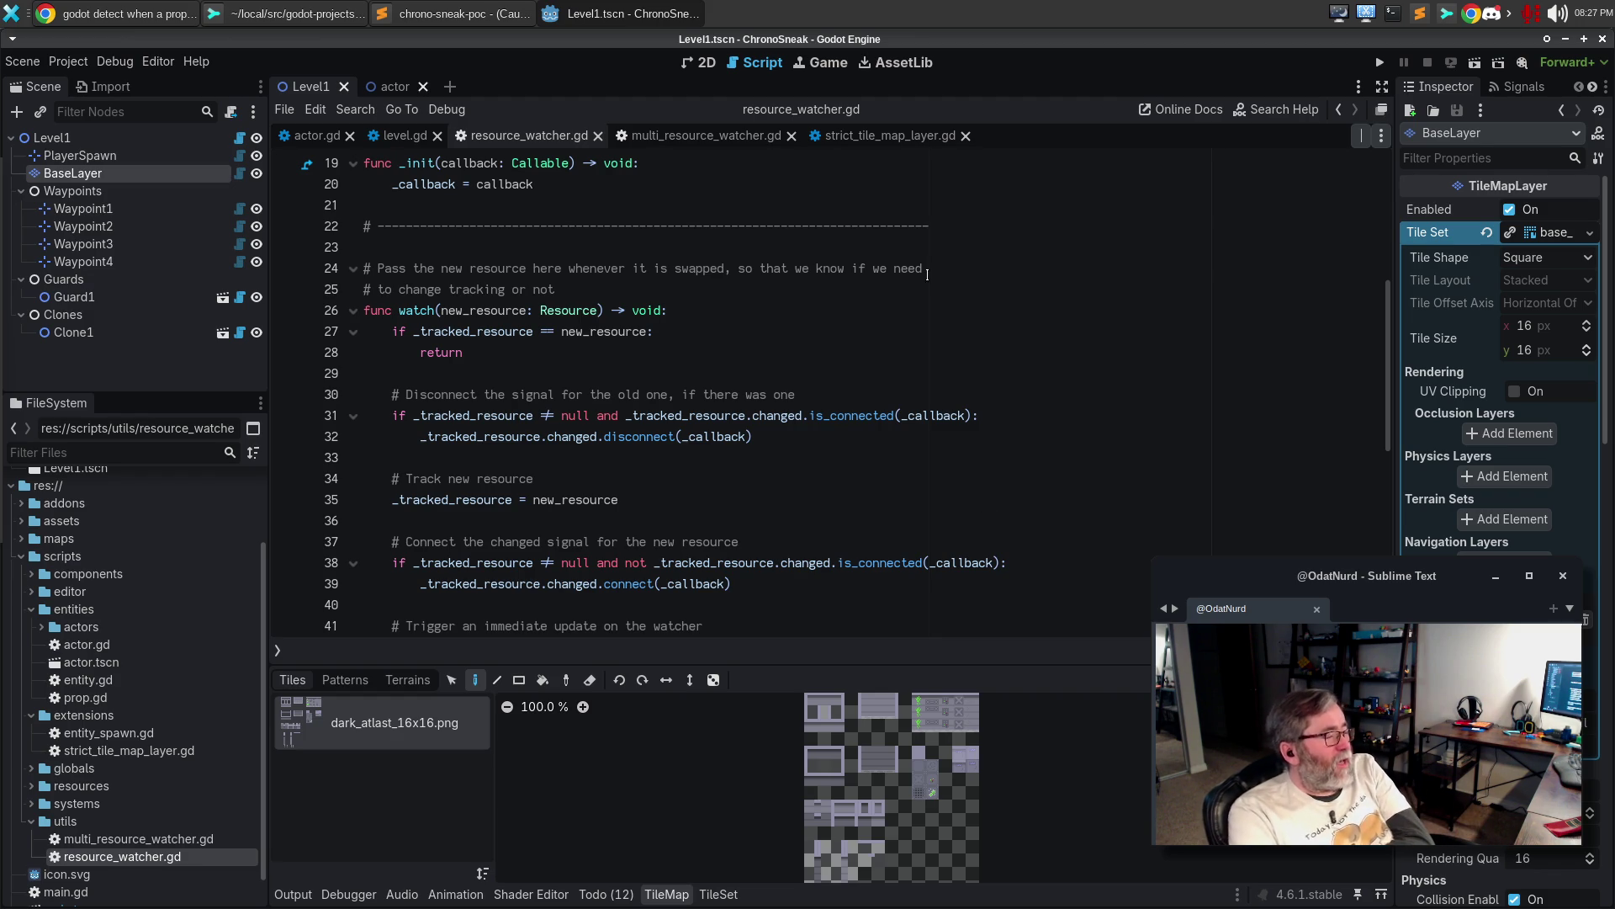
scroll(930, 278, "up", 4)
scroll(938, 301, "down", 3)
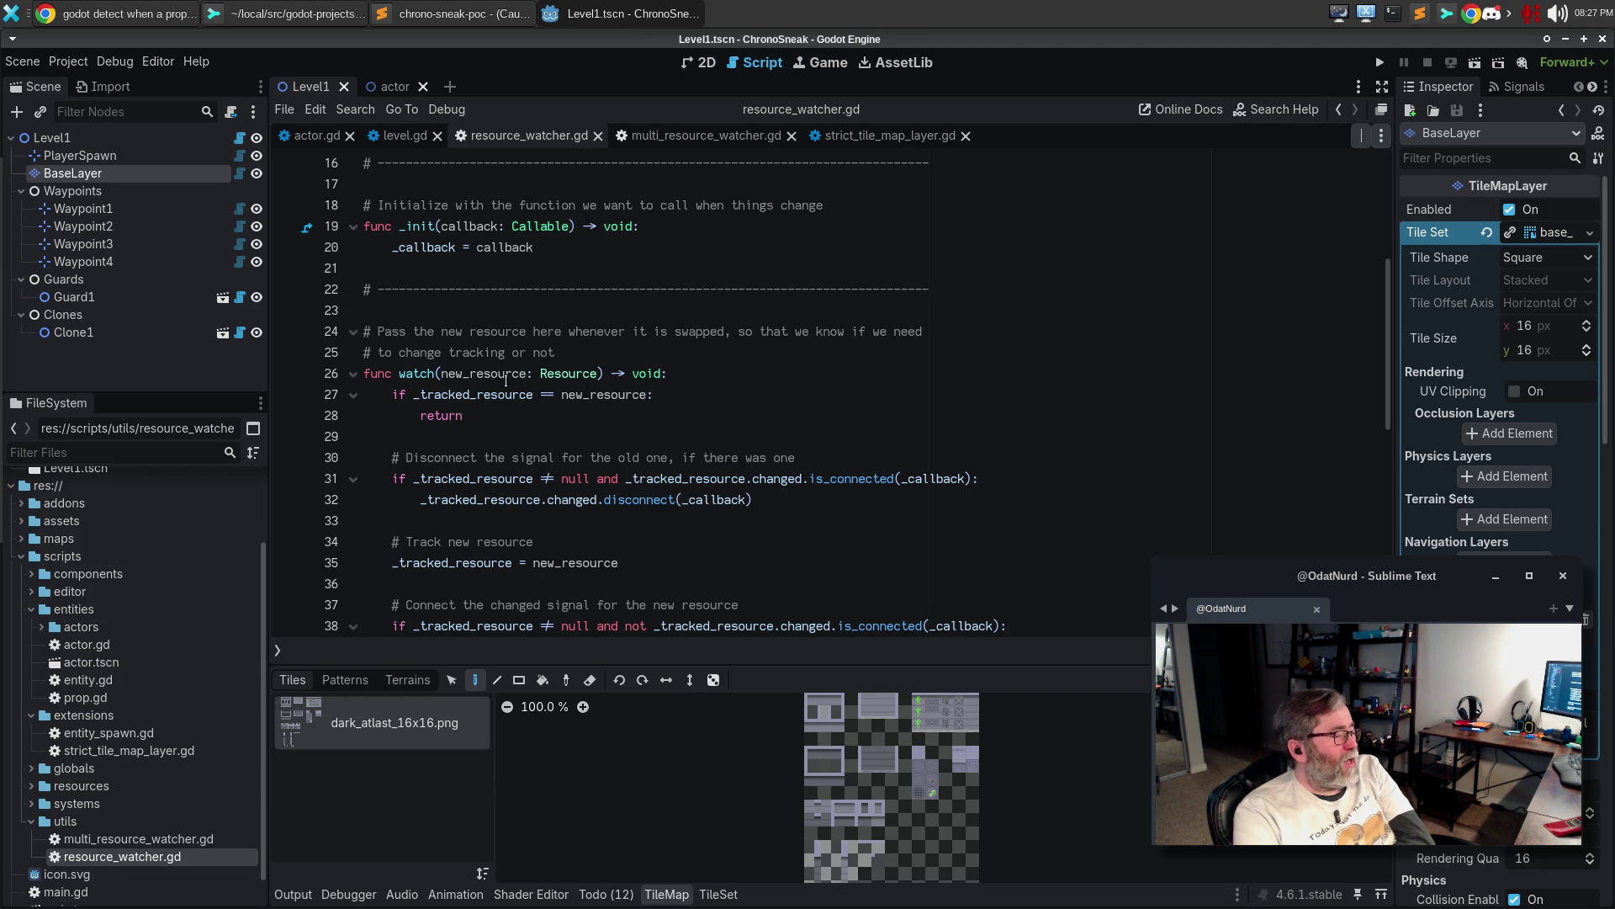
mouse_move(550, 373)
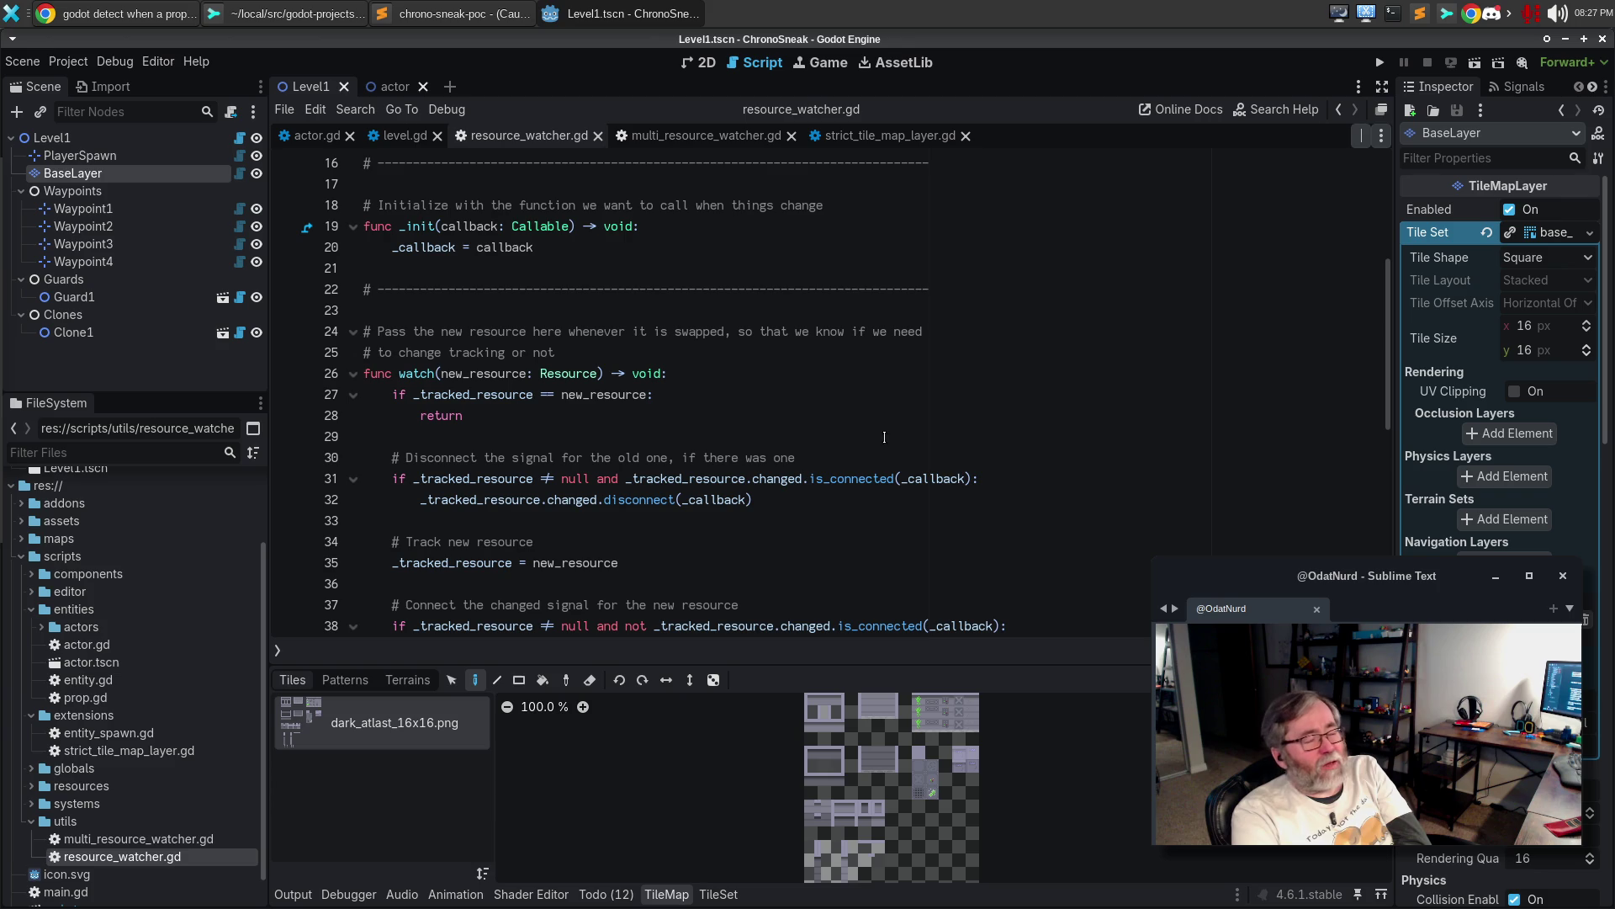
scroll(964, 400, "down", 1)
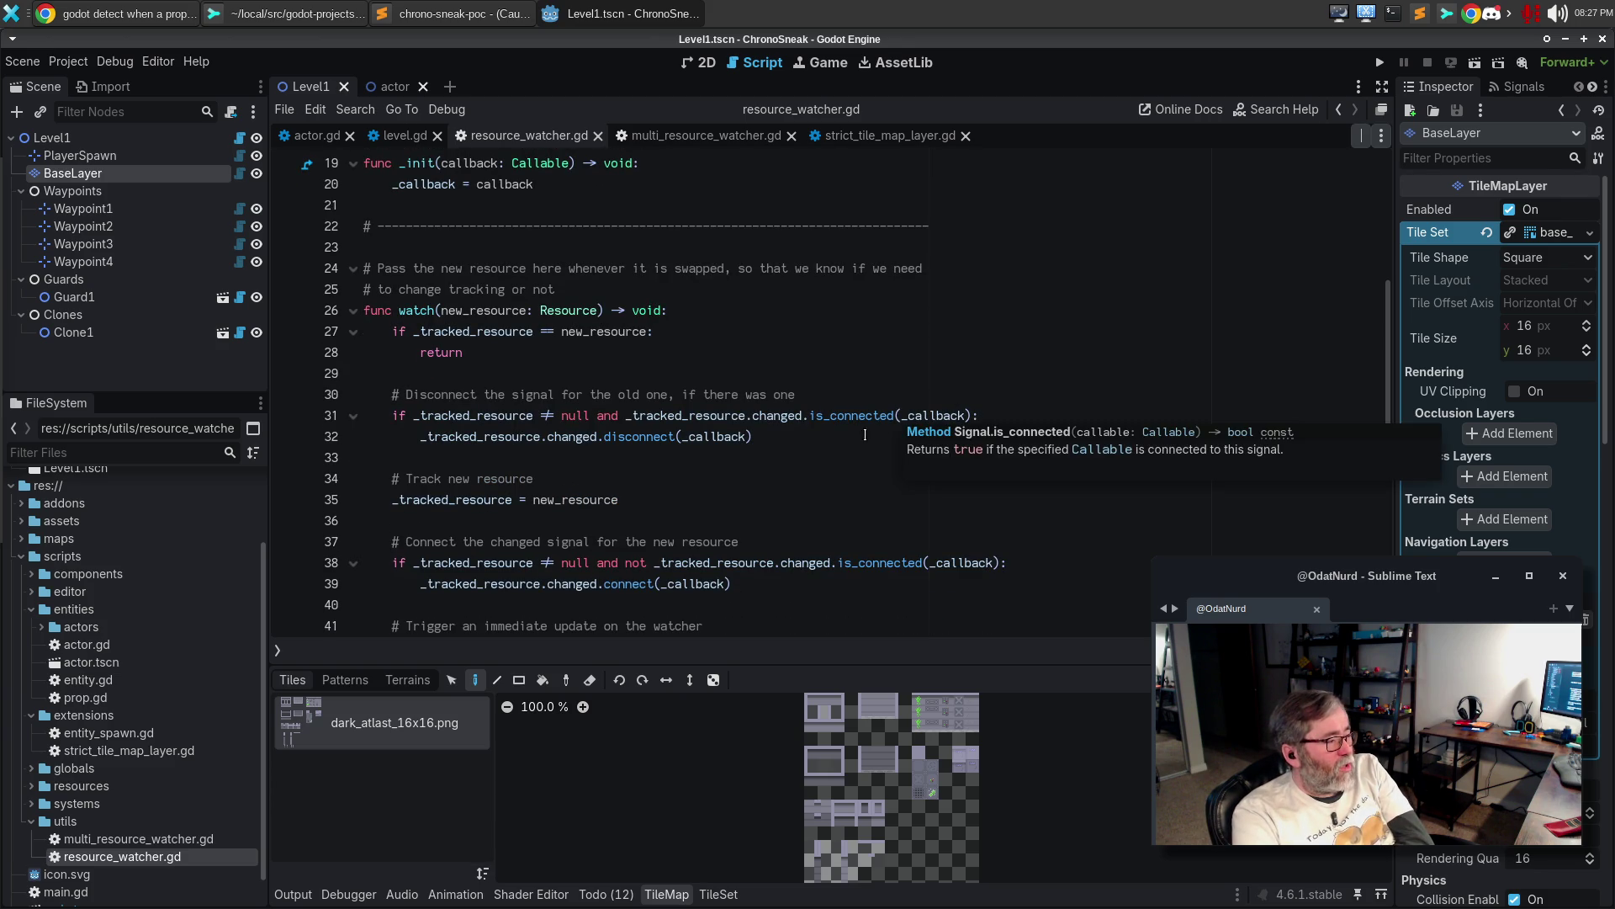
left_click(976, 426)
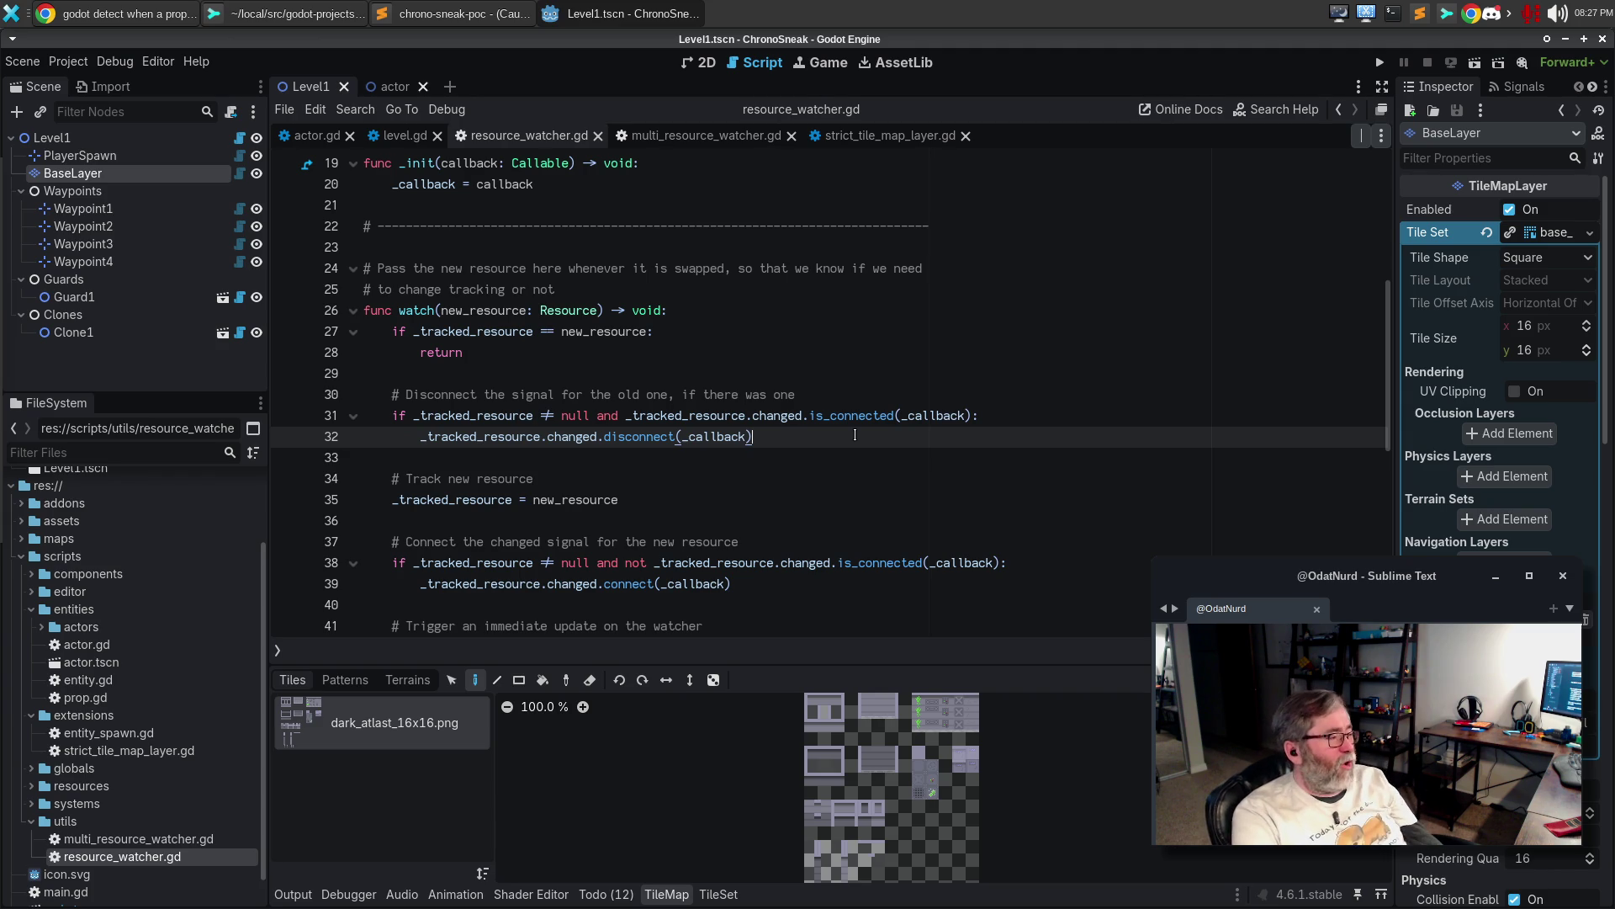
Trace how the watcher stores the resource and fires _callback, then check actor.gd and strict_tile_map_layer.gd
left_click(717, 495)
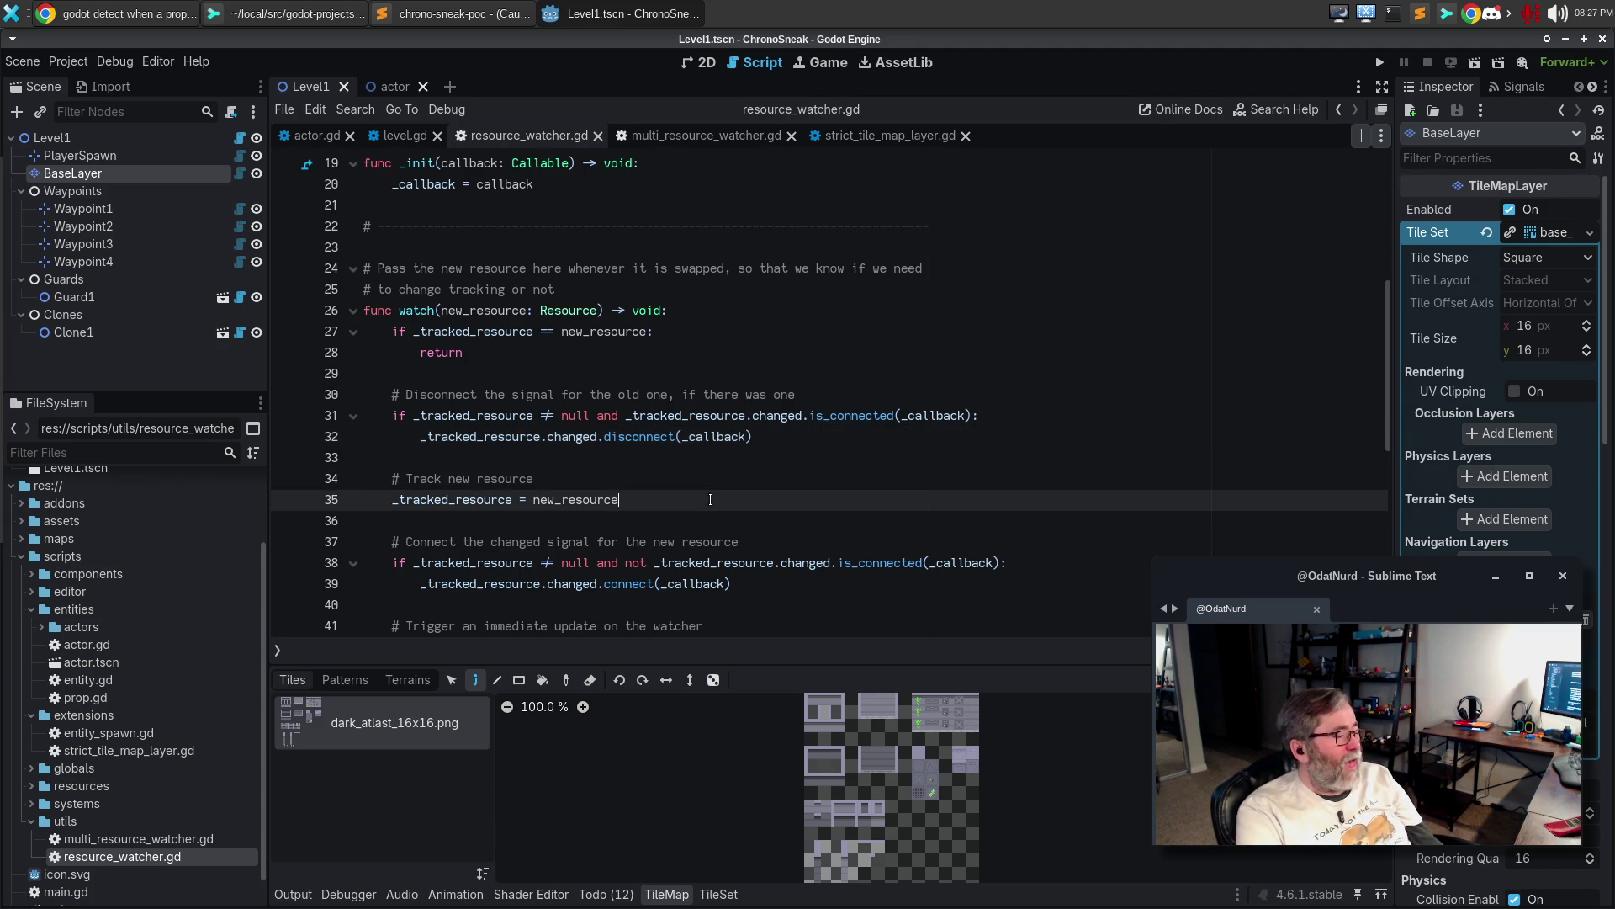
scroll(732, 471, "down", 2)
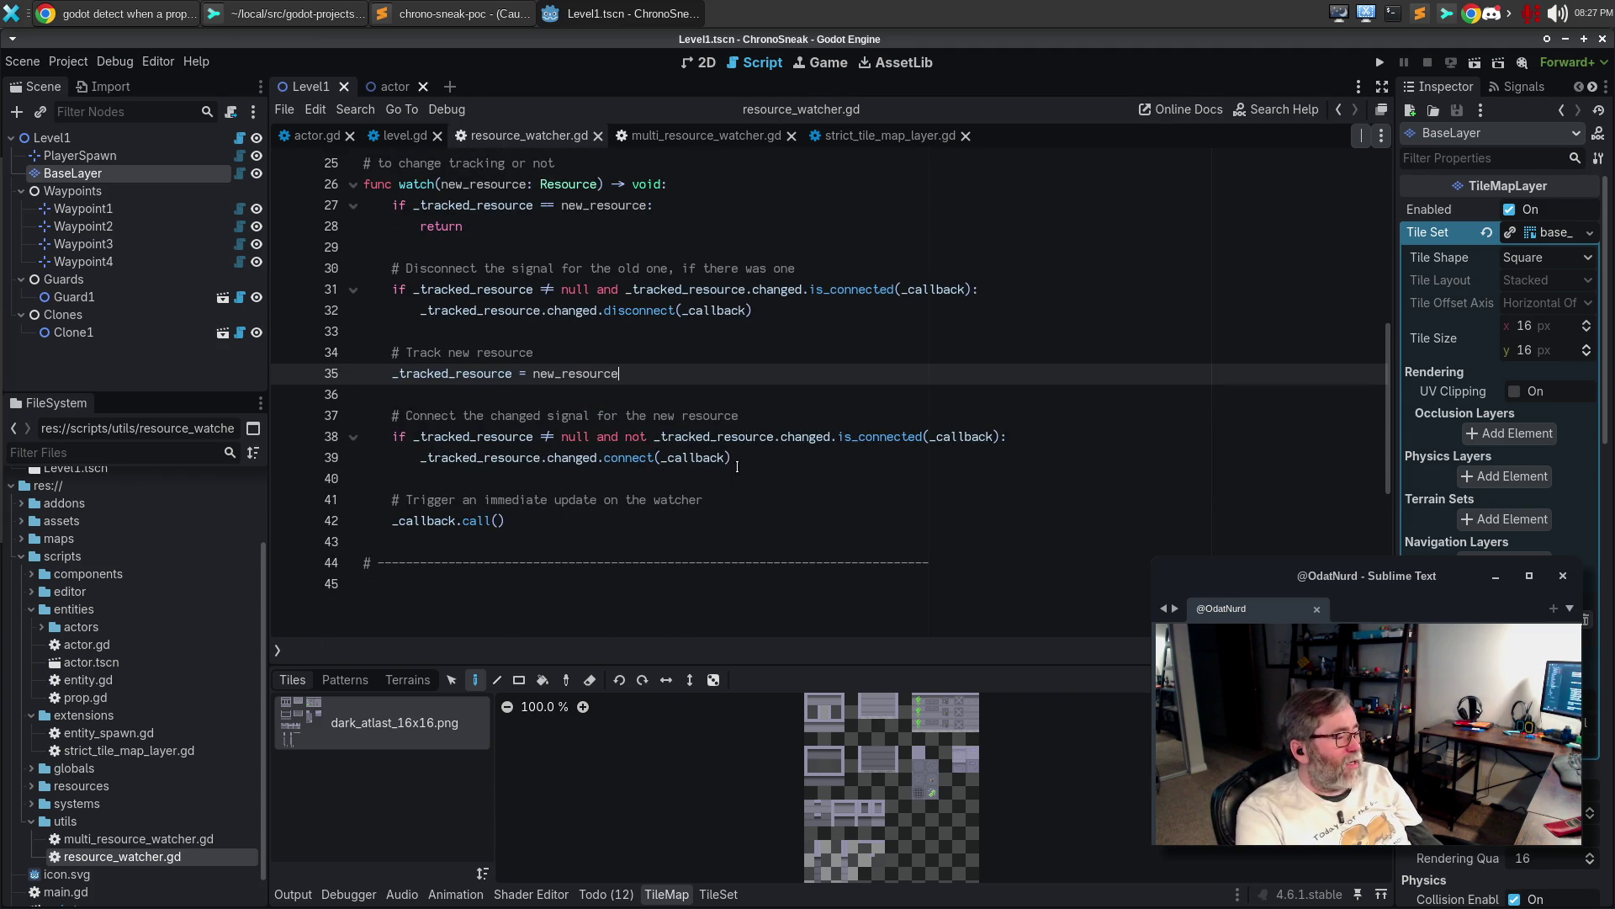
left_click(666, 527)
scroll(773, 456, "up", 2)
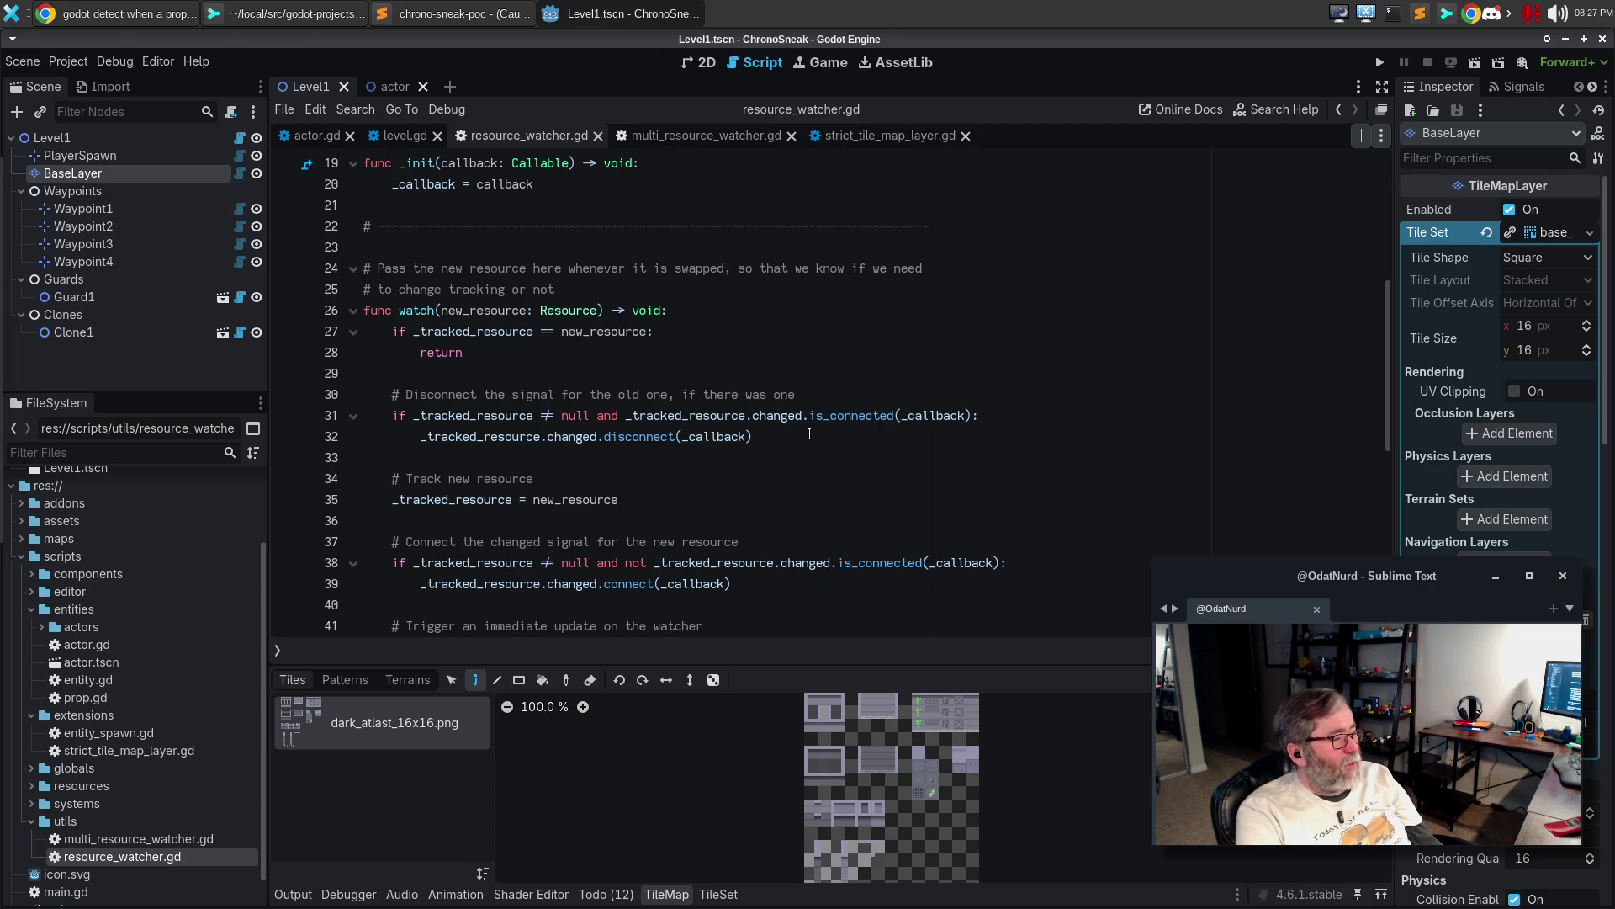
scroll(812, 433, "down", 4)
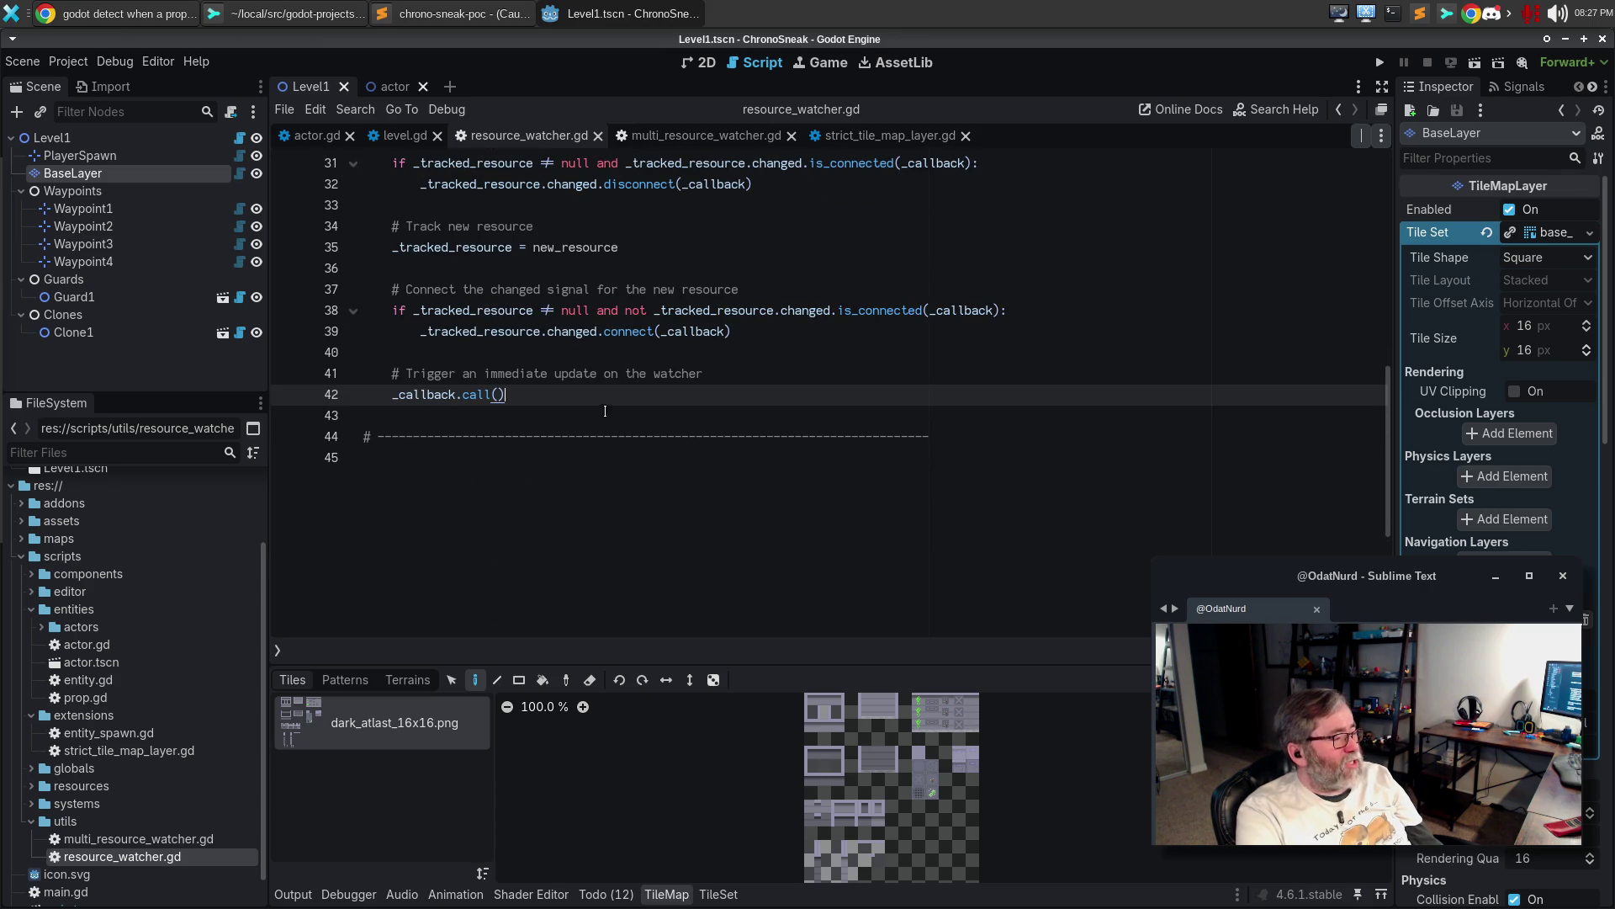
left_click(677, 329)
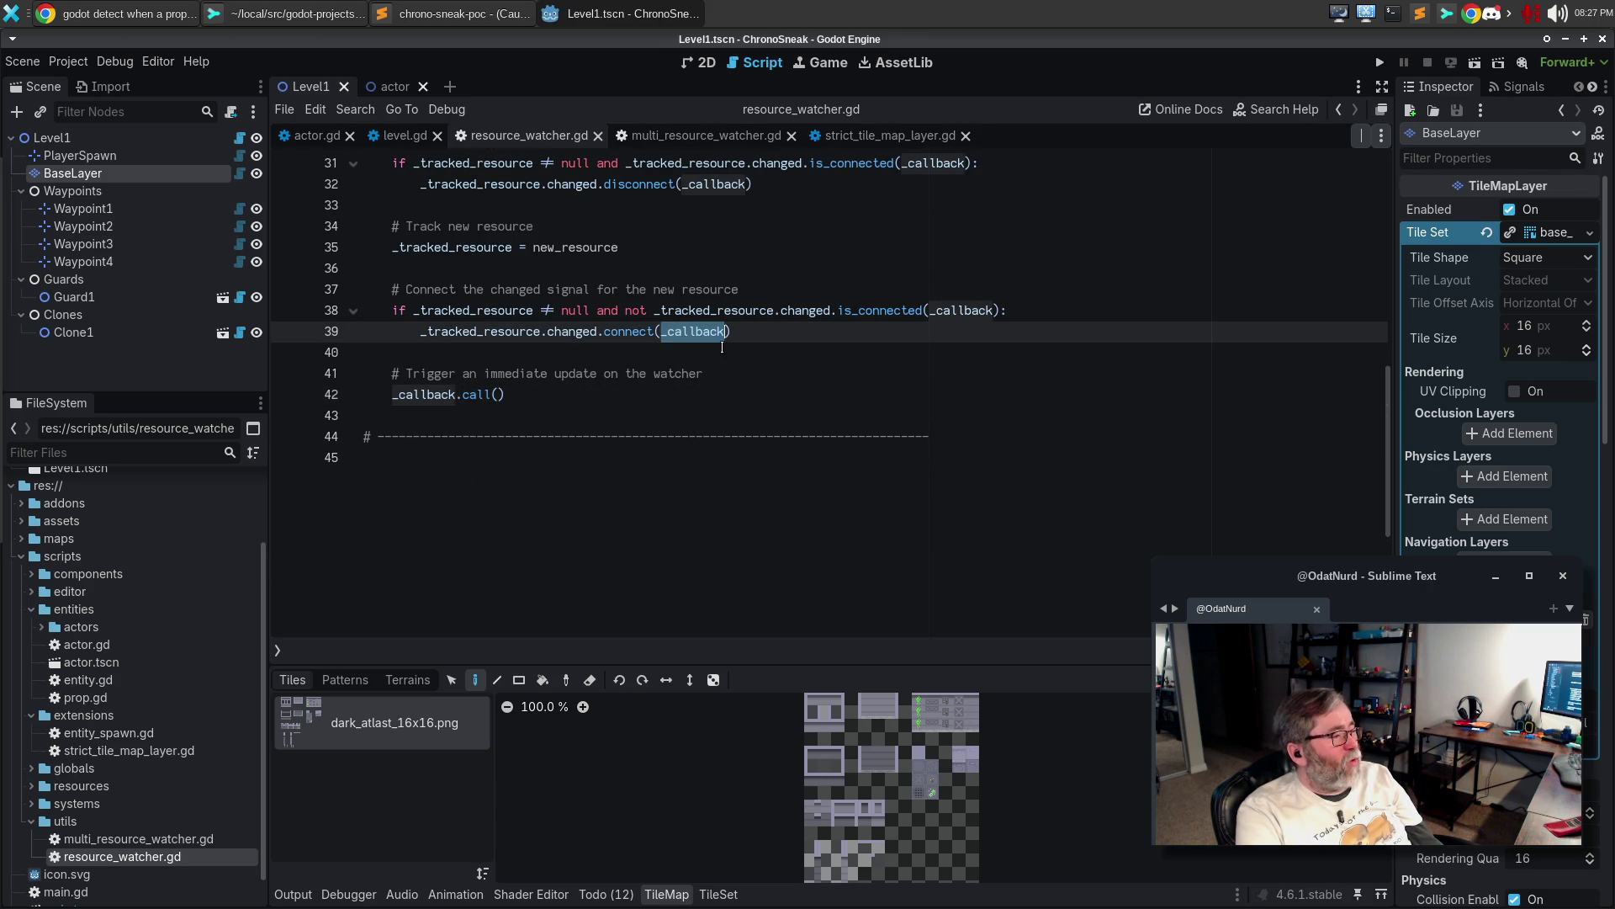
scroll(808, 379, "up", 7)
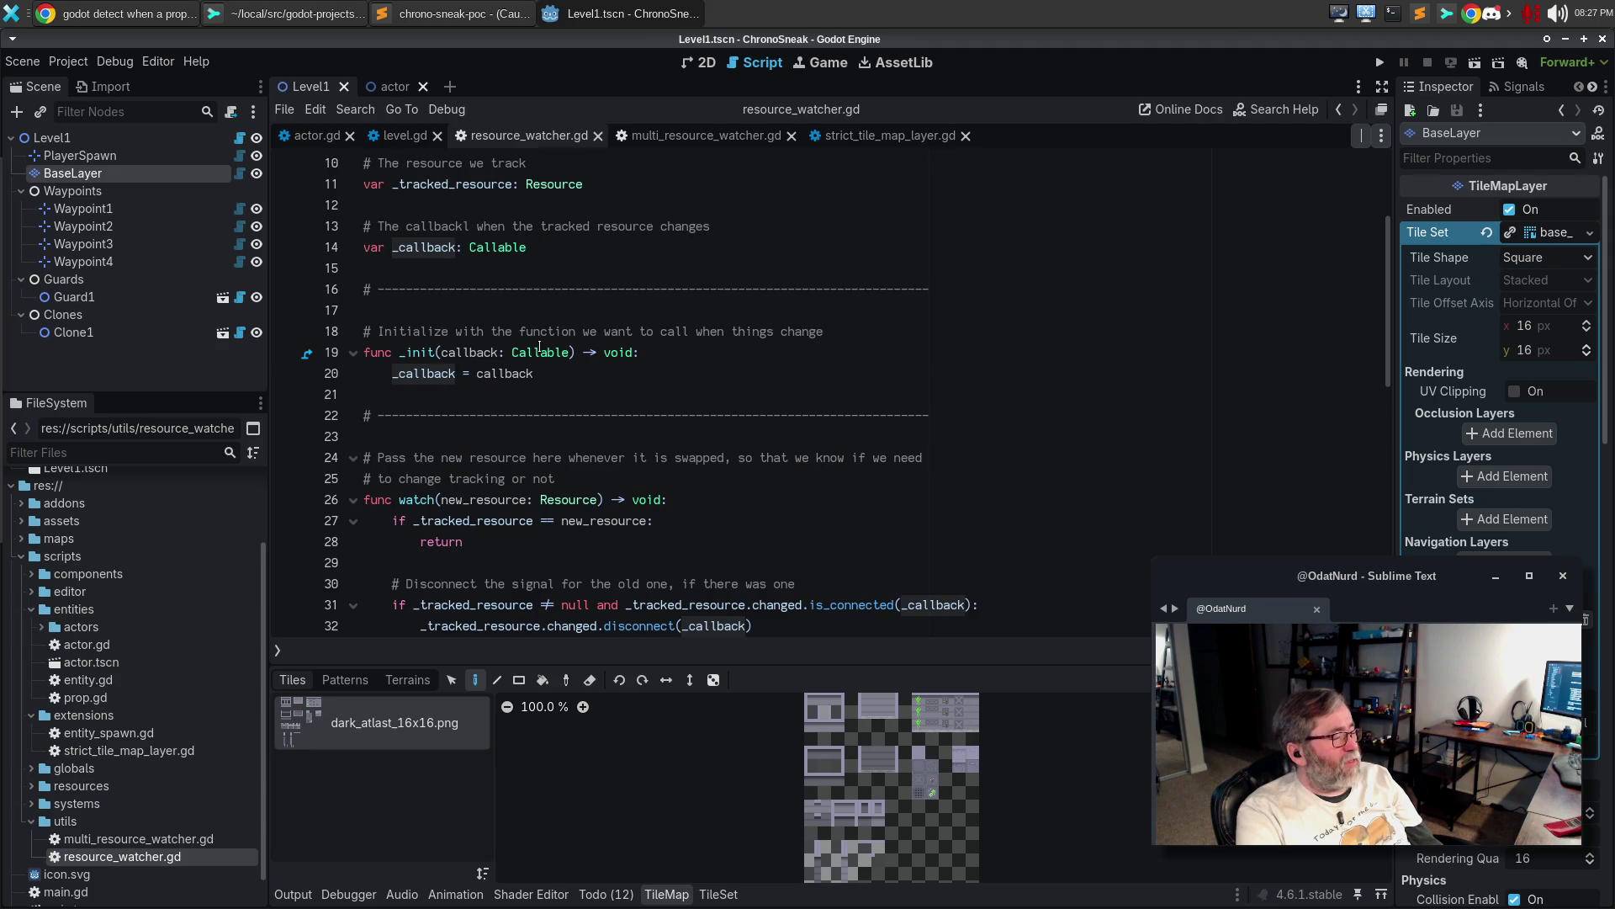
left_click(539, 350)
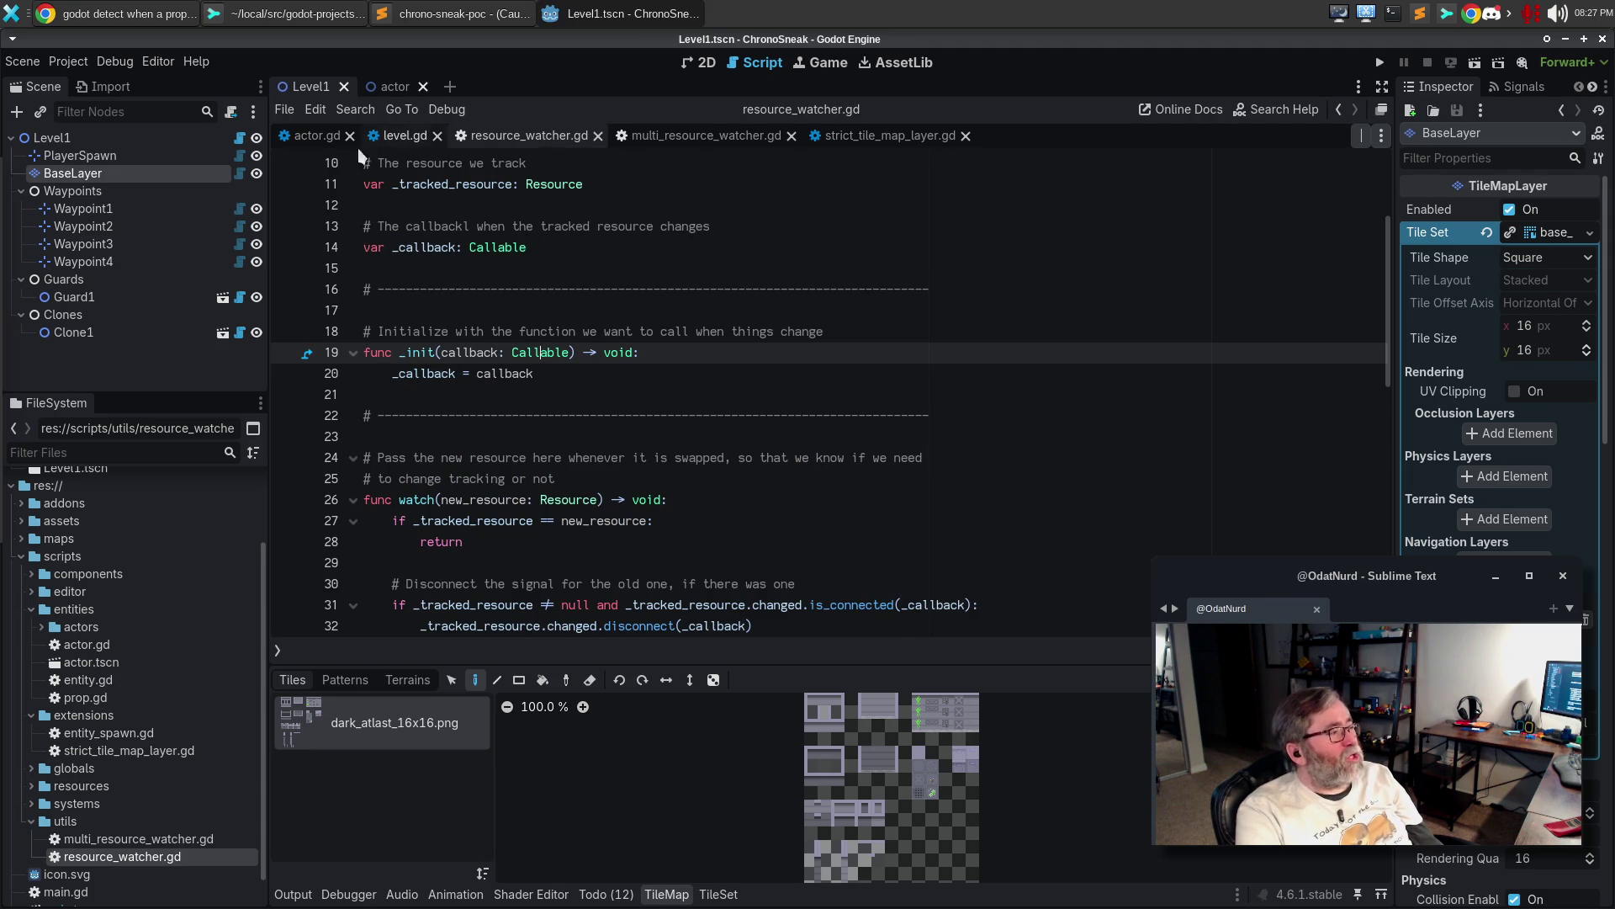
left_click(306, 134)
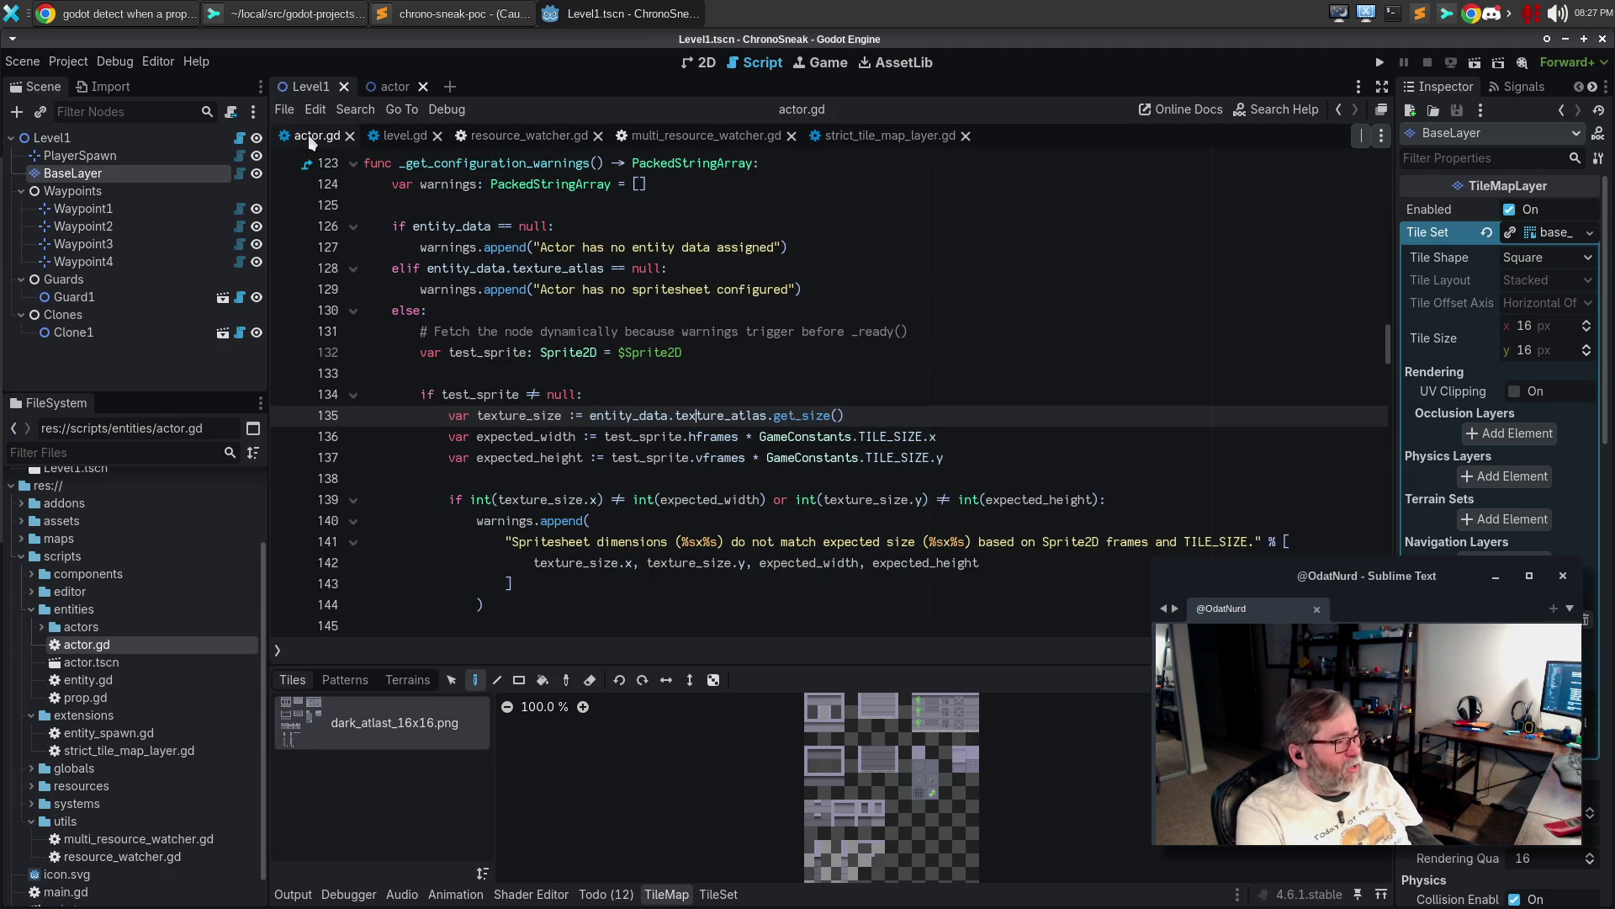
left_click(862, 139)
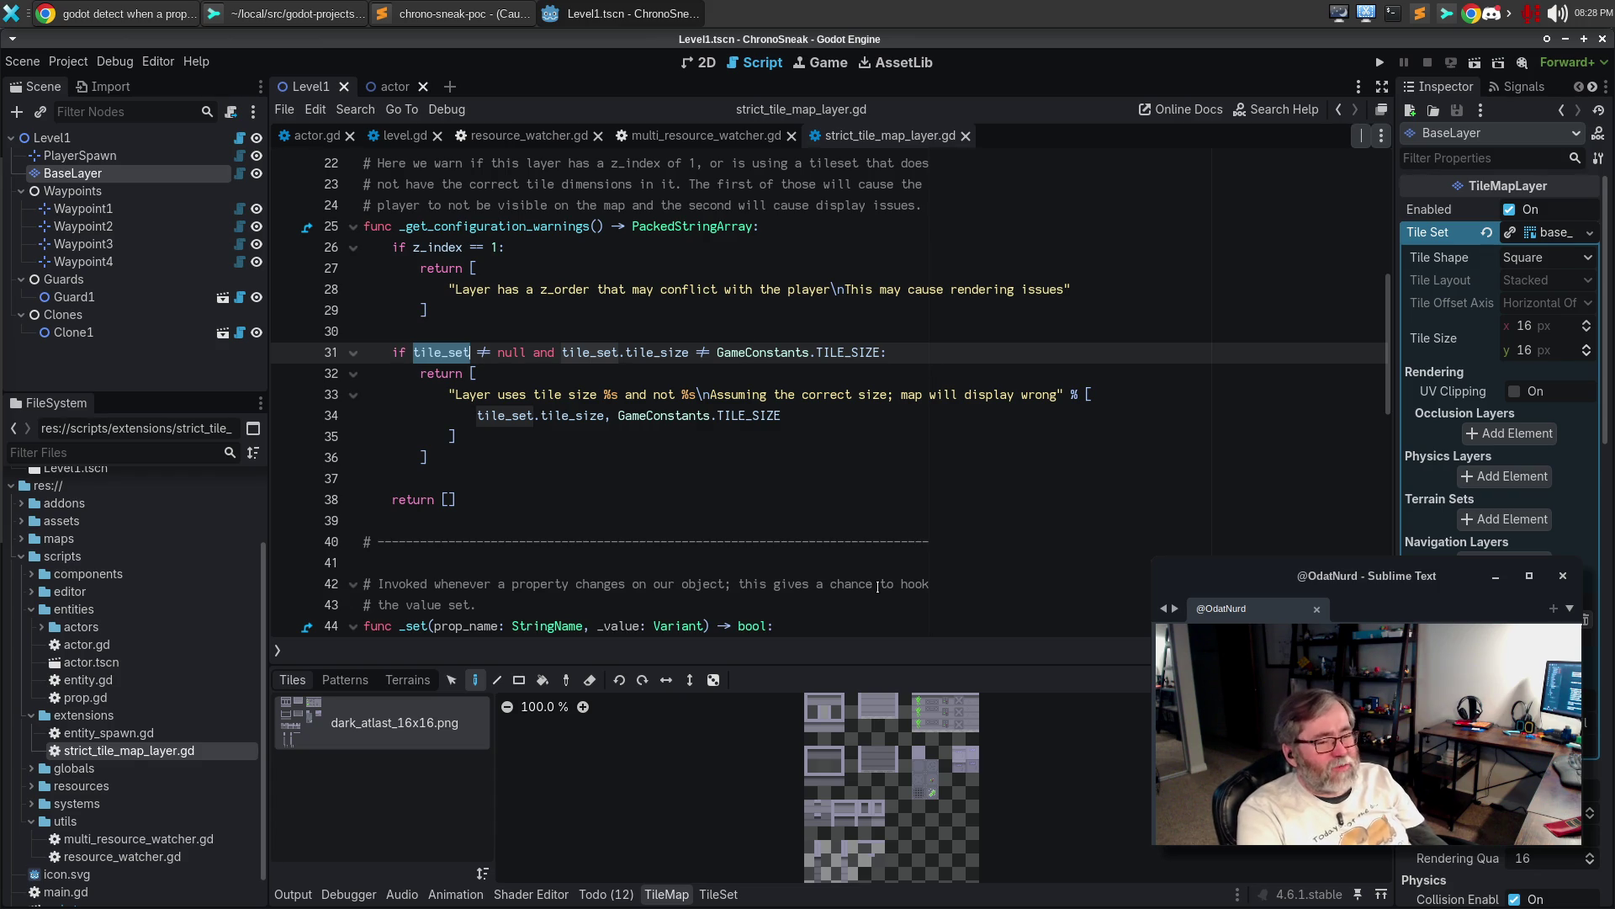
Review the _set override and the deferred update that watches the tile set
scroll(770, 504, "down", 3)
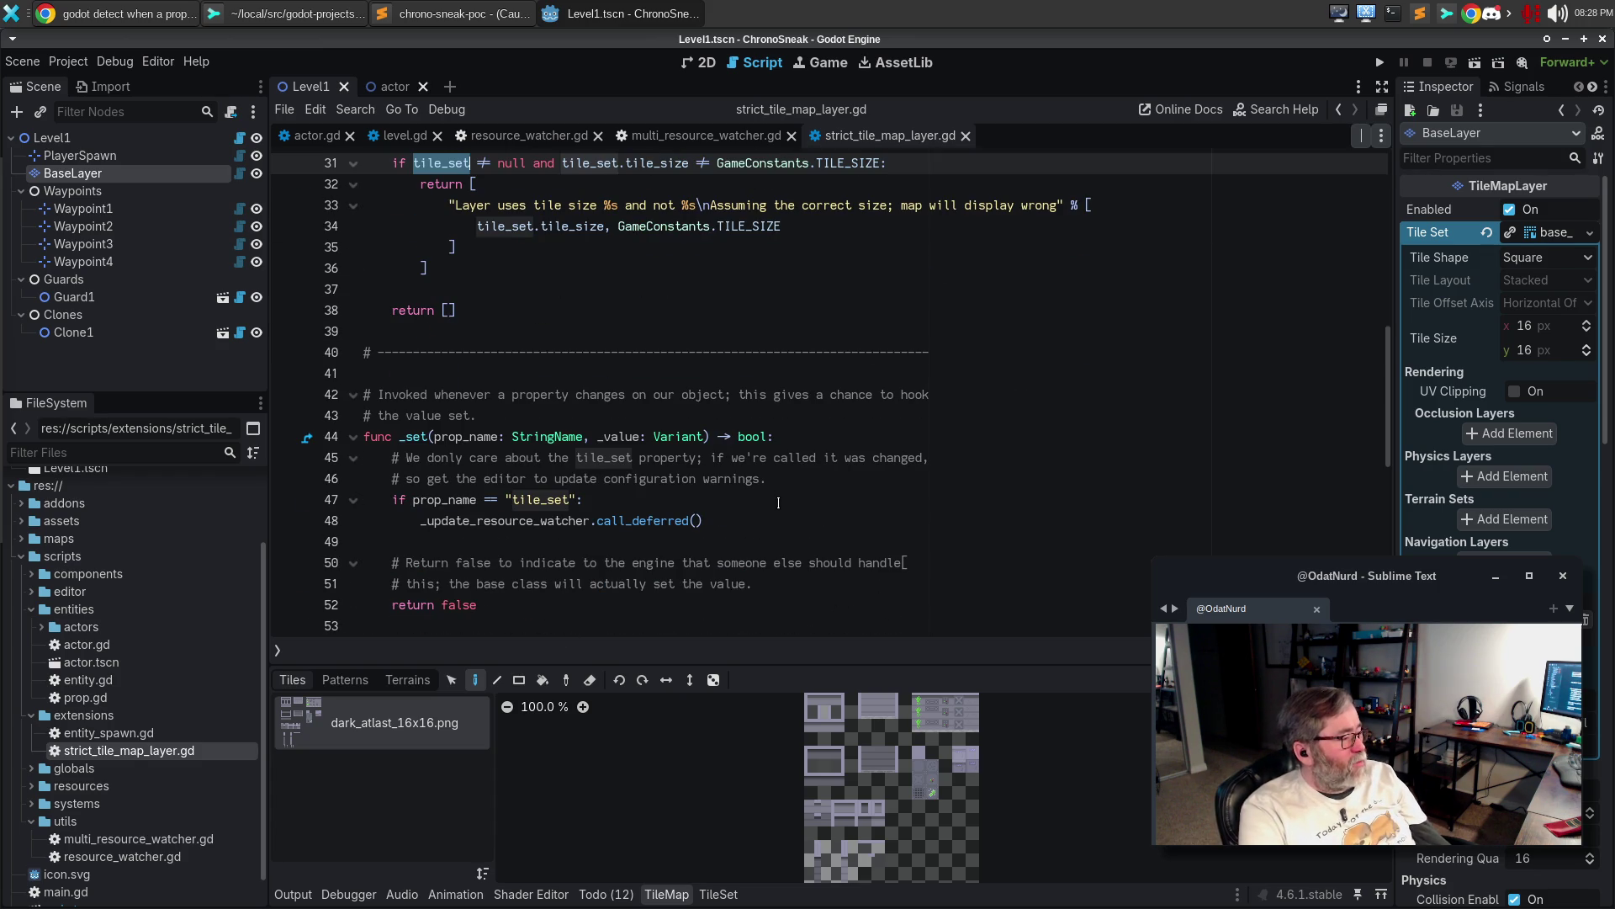
left_click(416, 428)
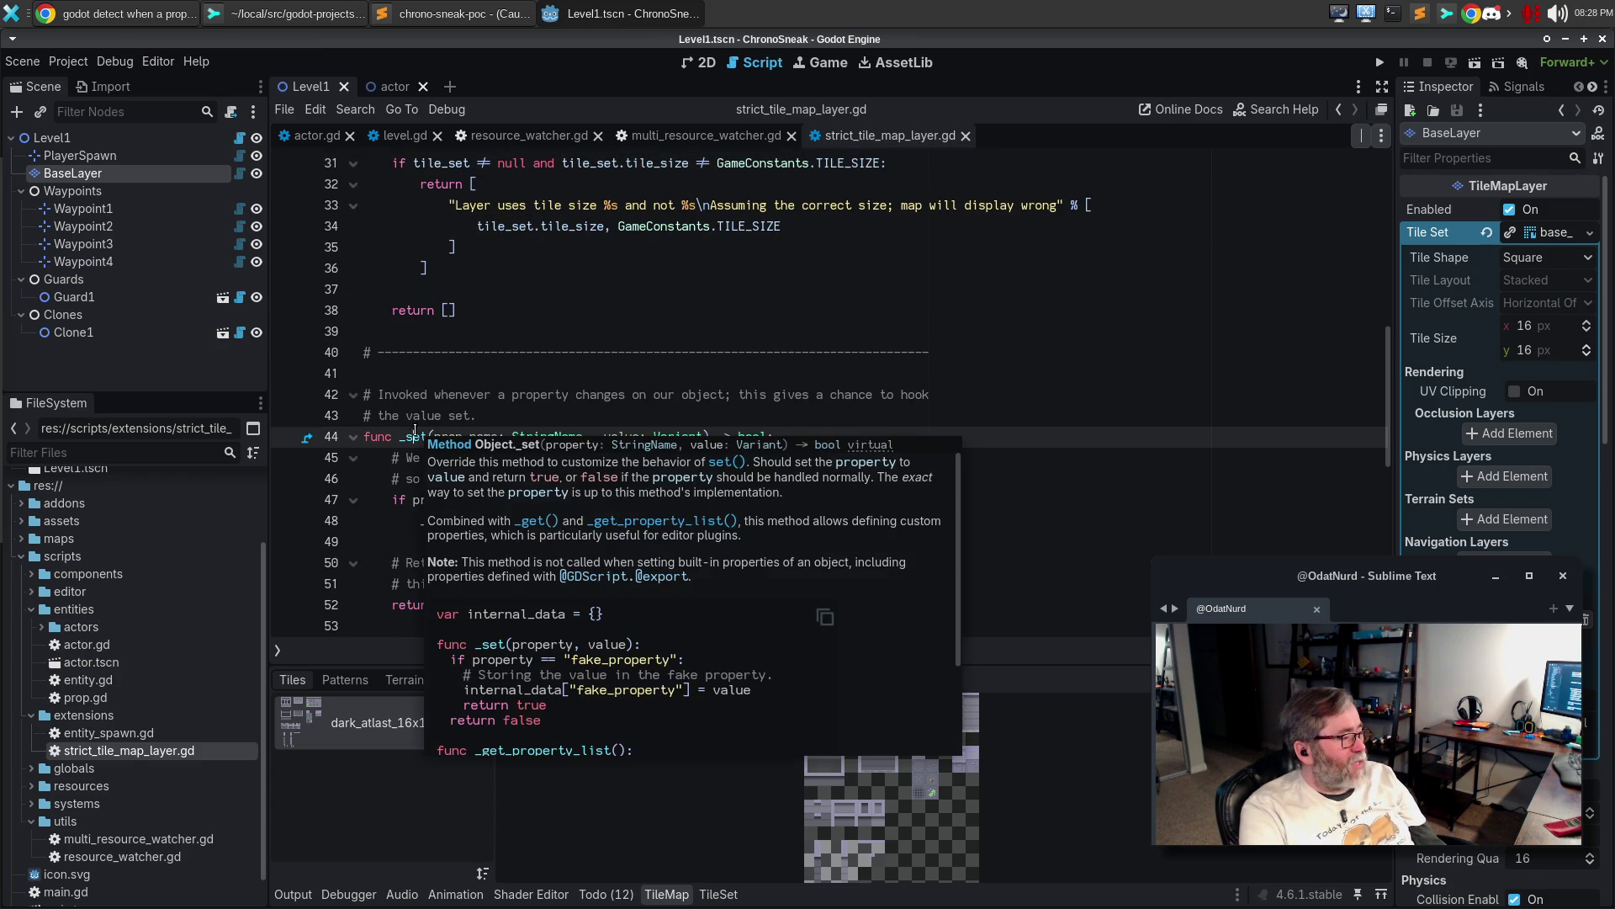
left_click(984, 518)
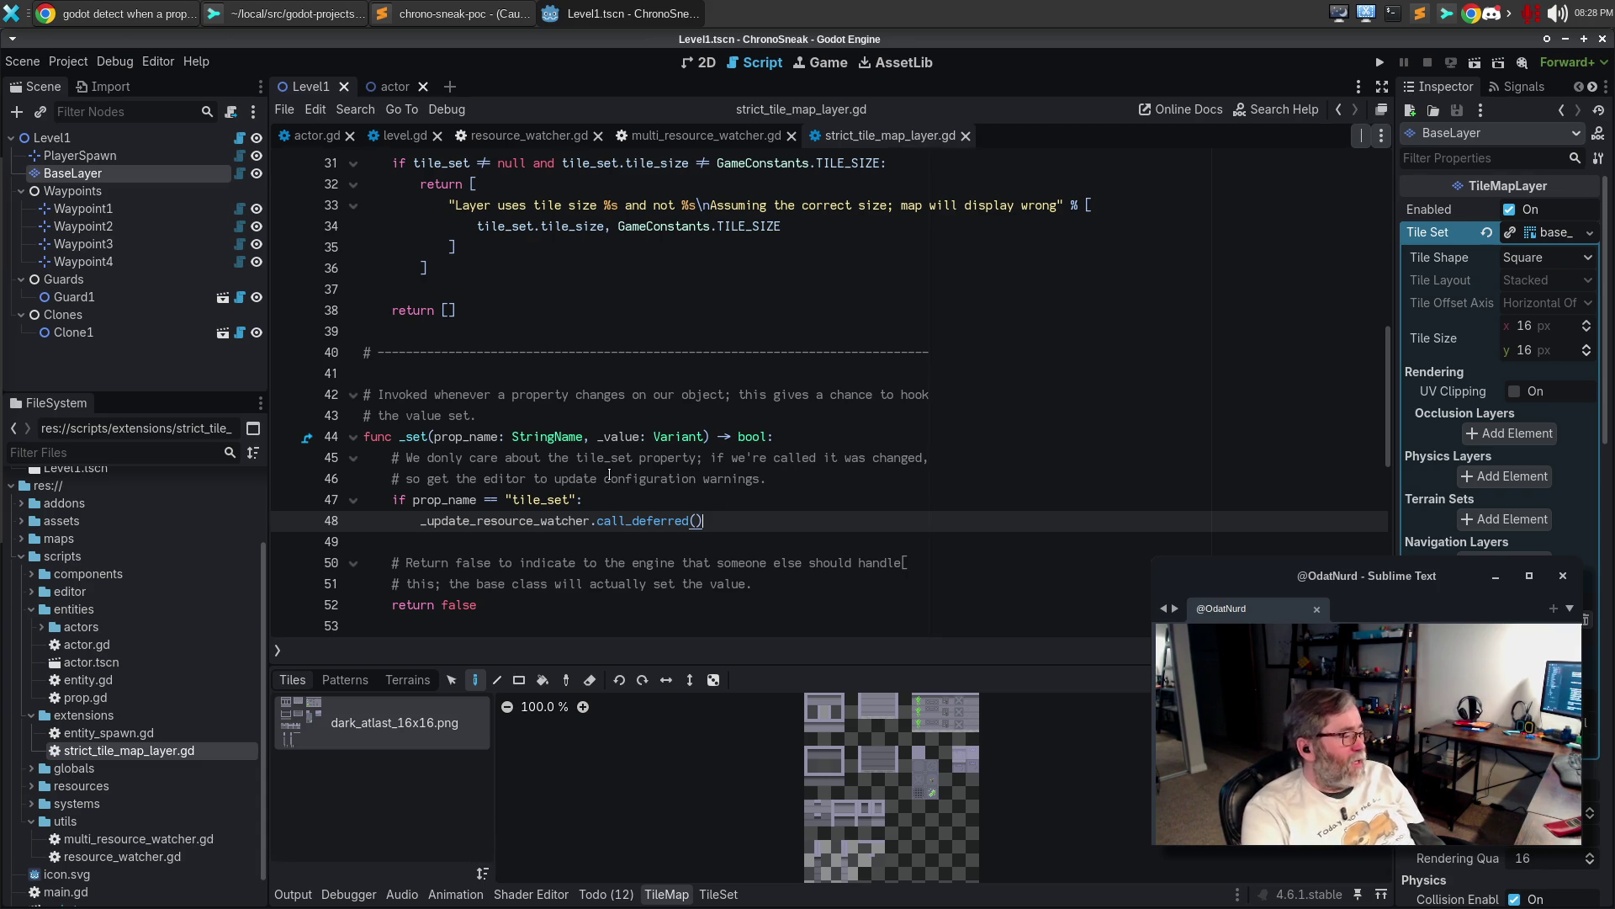
scroll(627, 455, "down", 3)
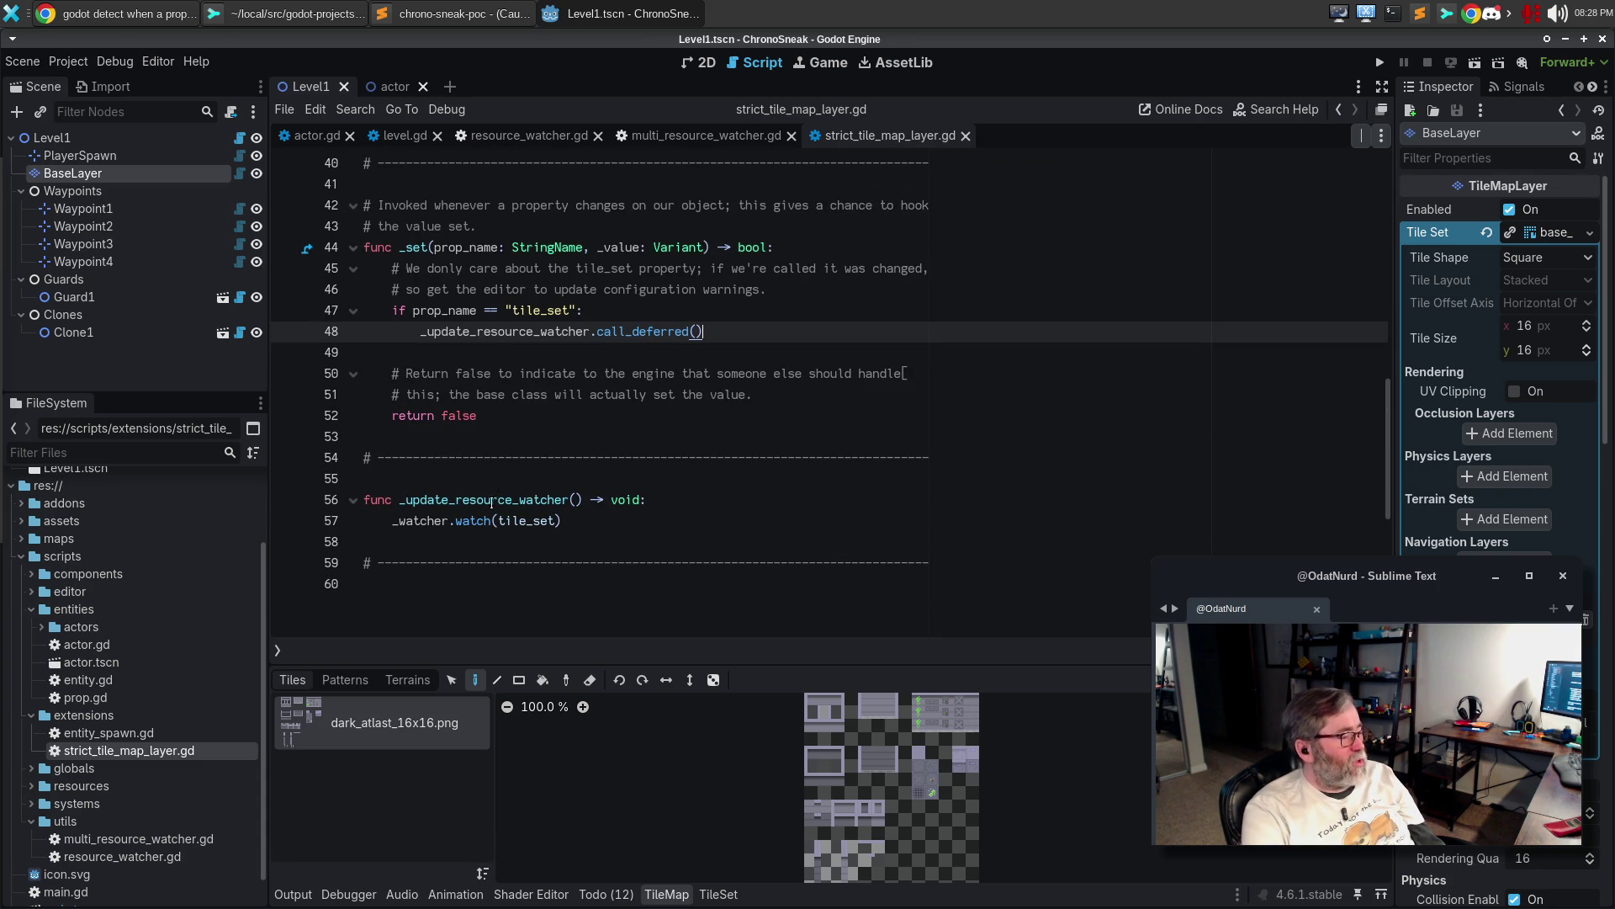
left_click(663, 518)
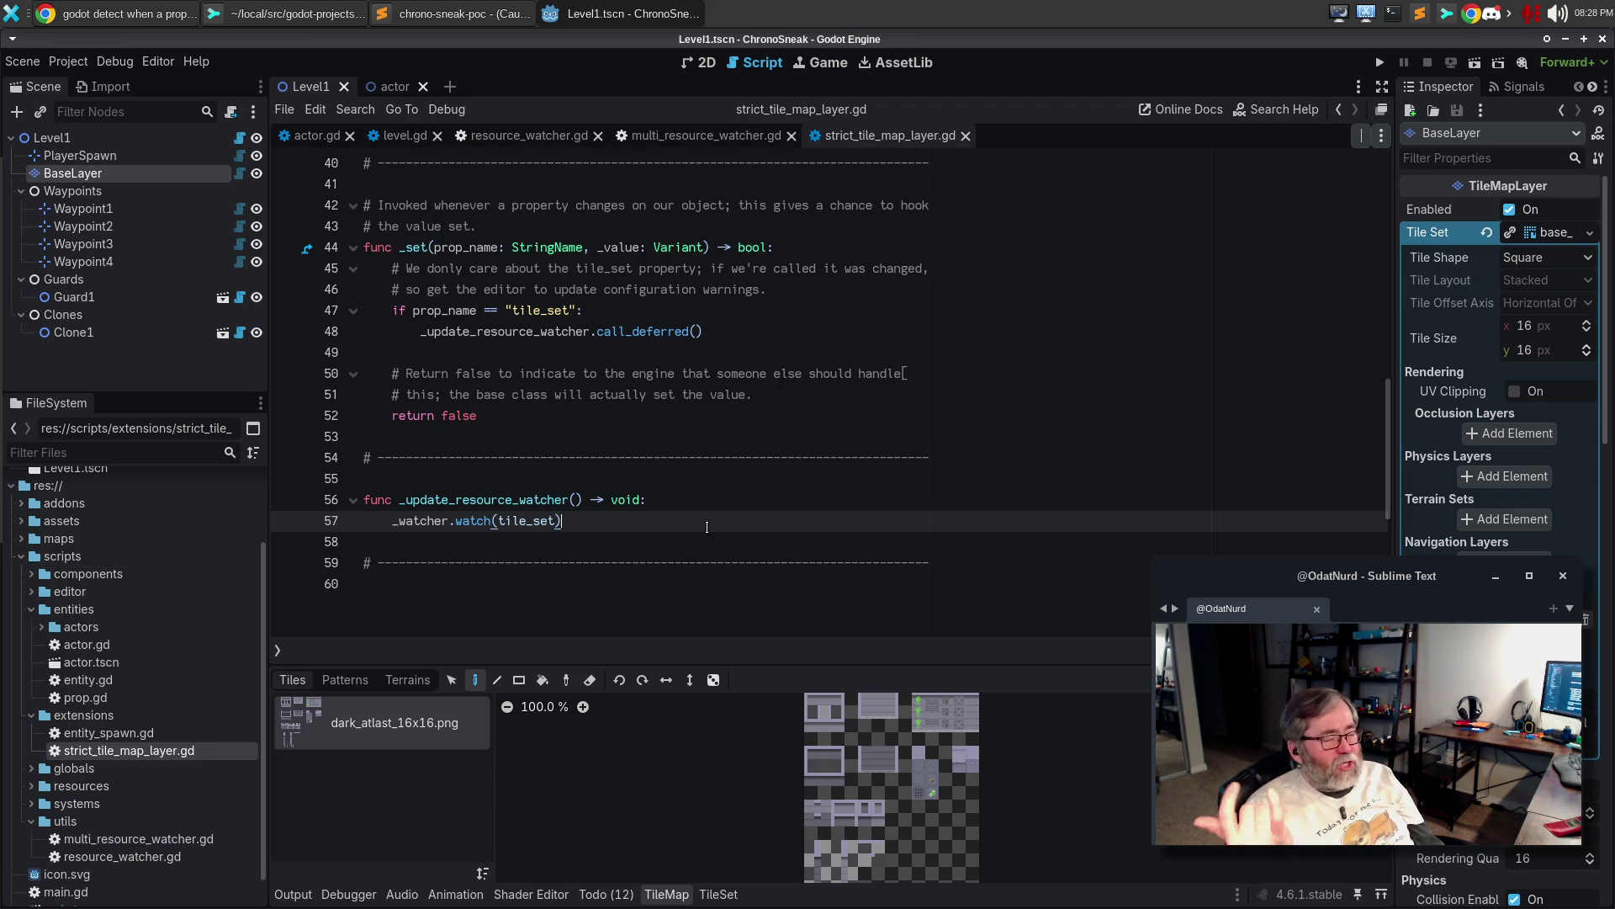
Review the two configuration warning checks, then view Level1 in the 2D workspace
scroll(718, 523, "up", 8)
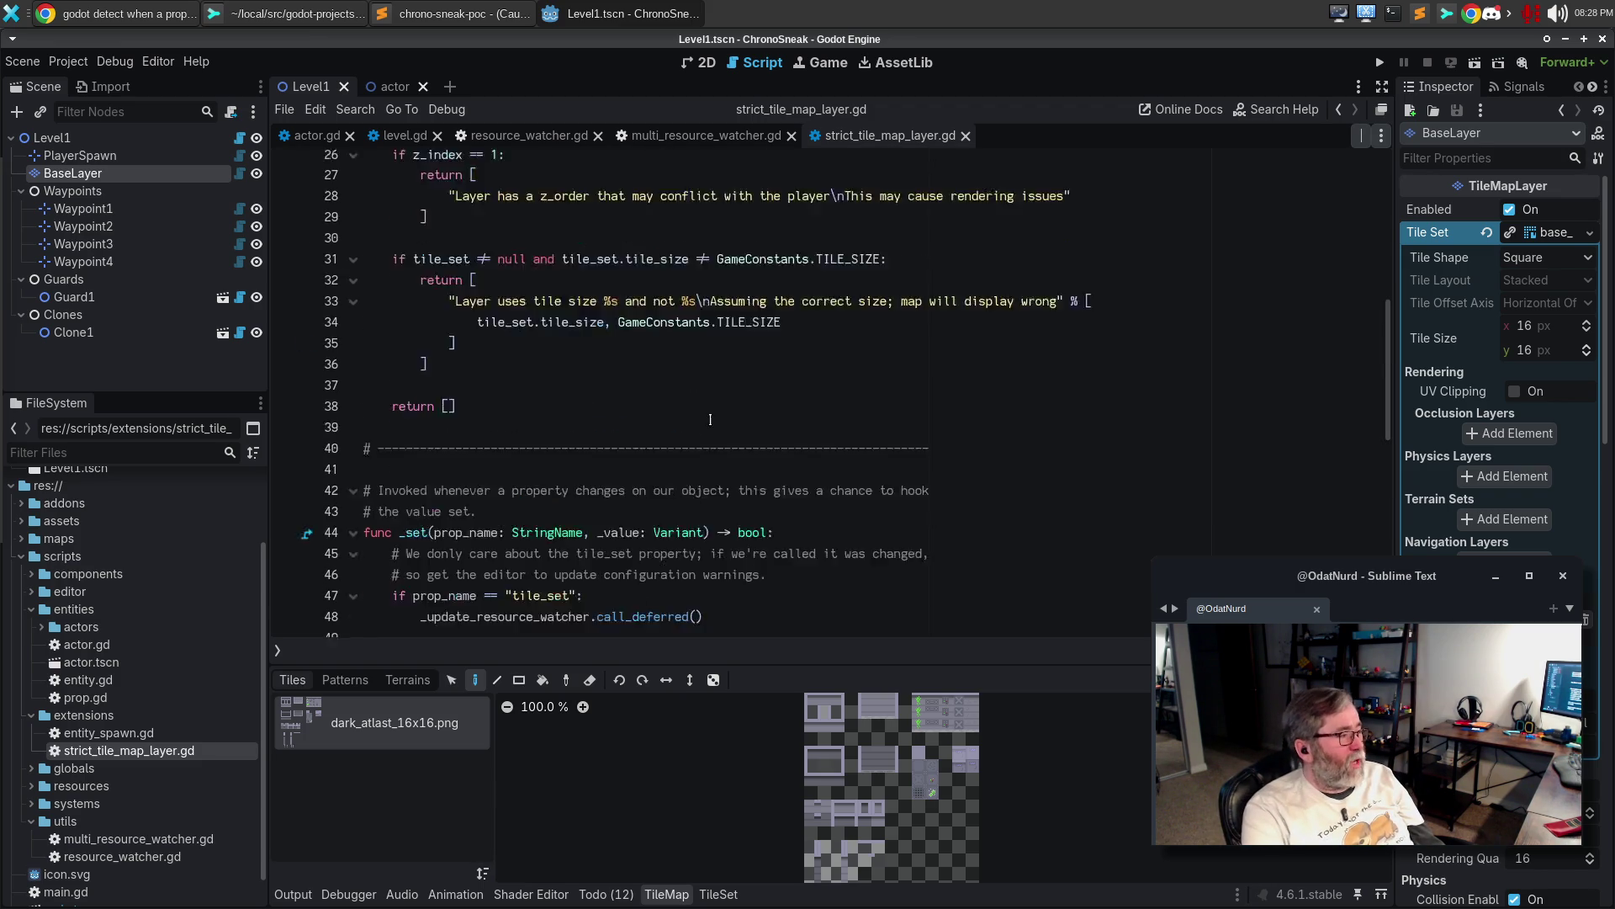
scroll(592, 426, "down", 1)
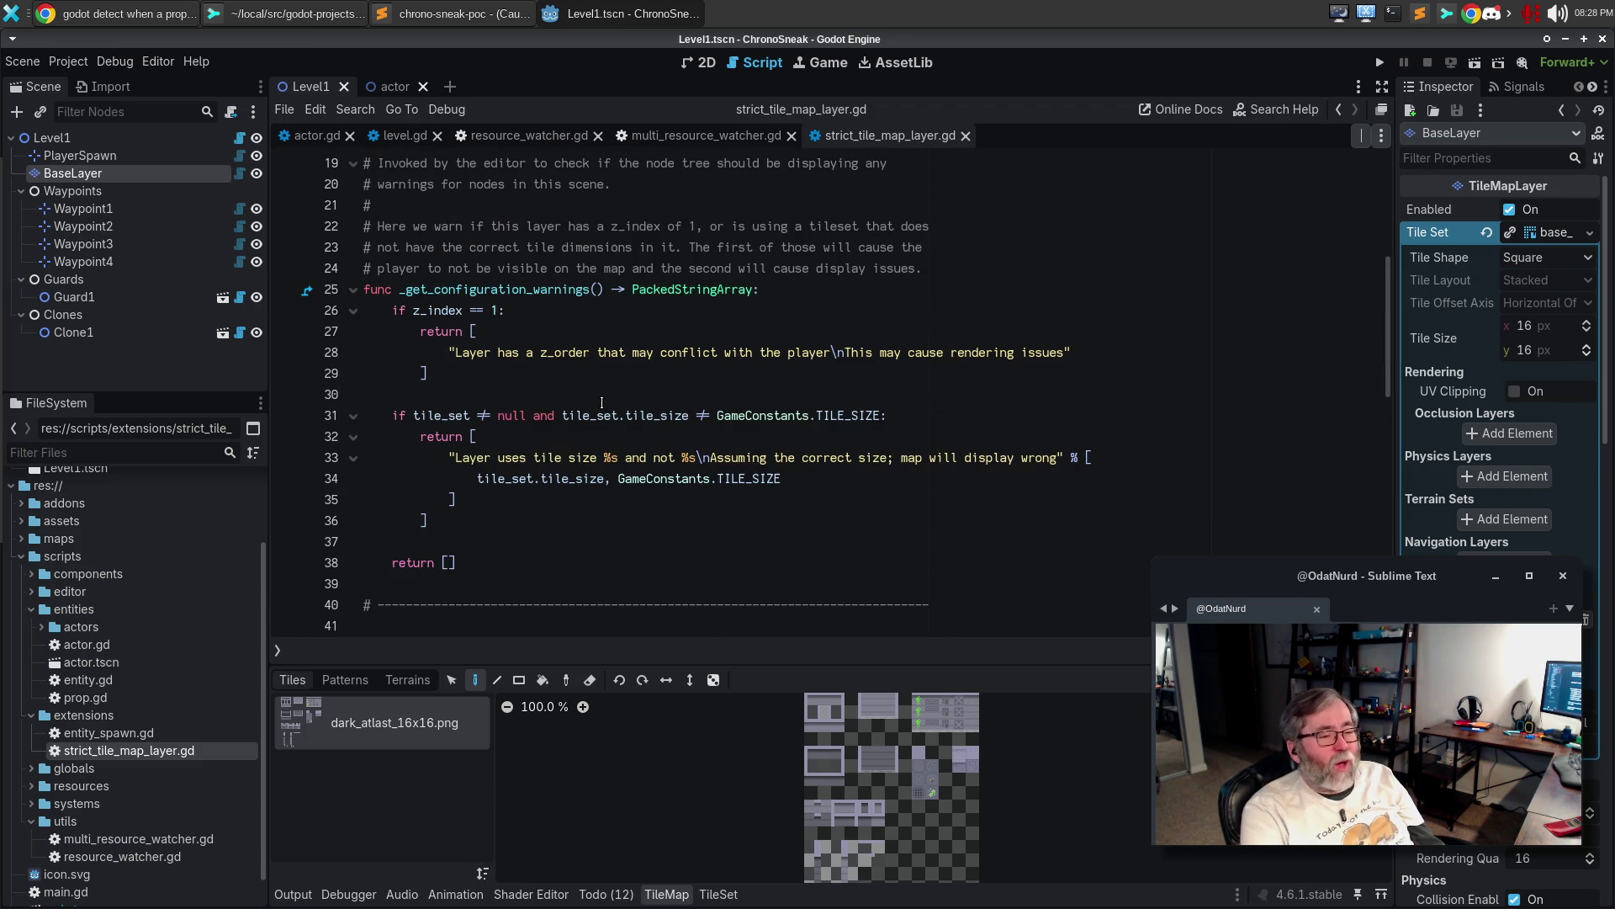
left_click(633, 394)
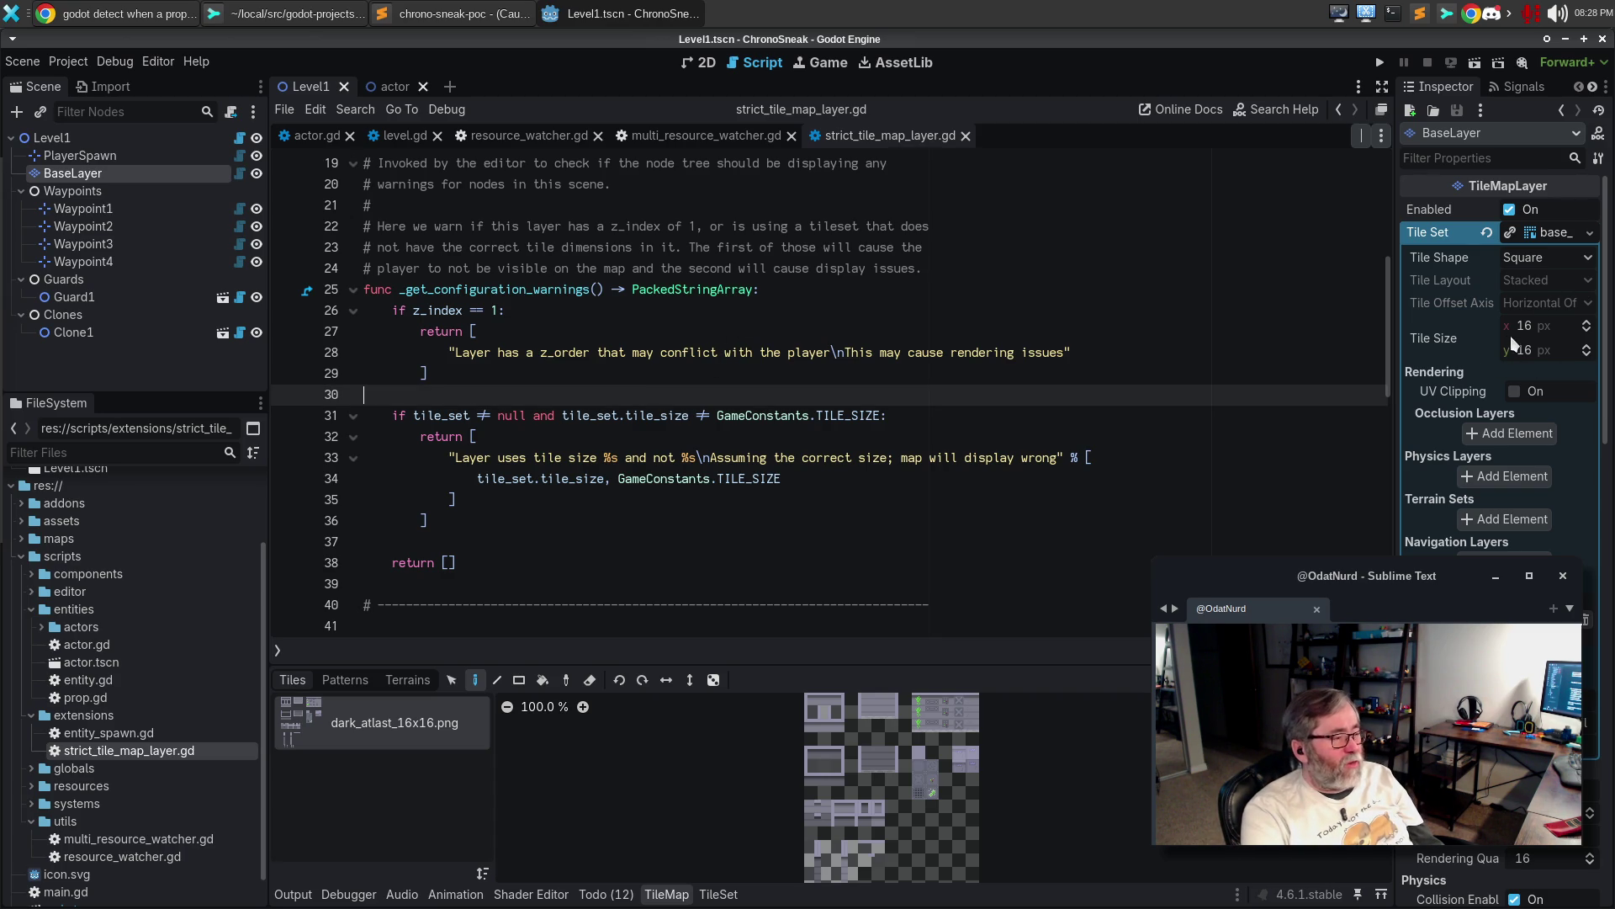
scroll(1014, 392, "down", 2)
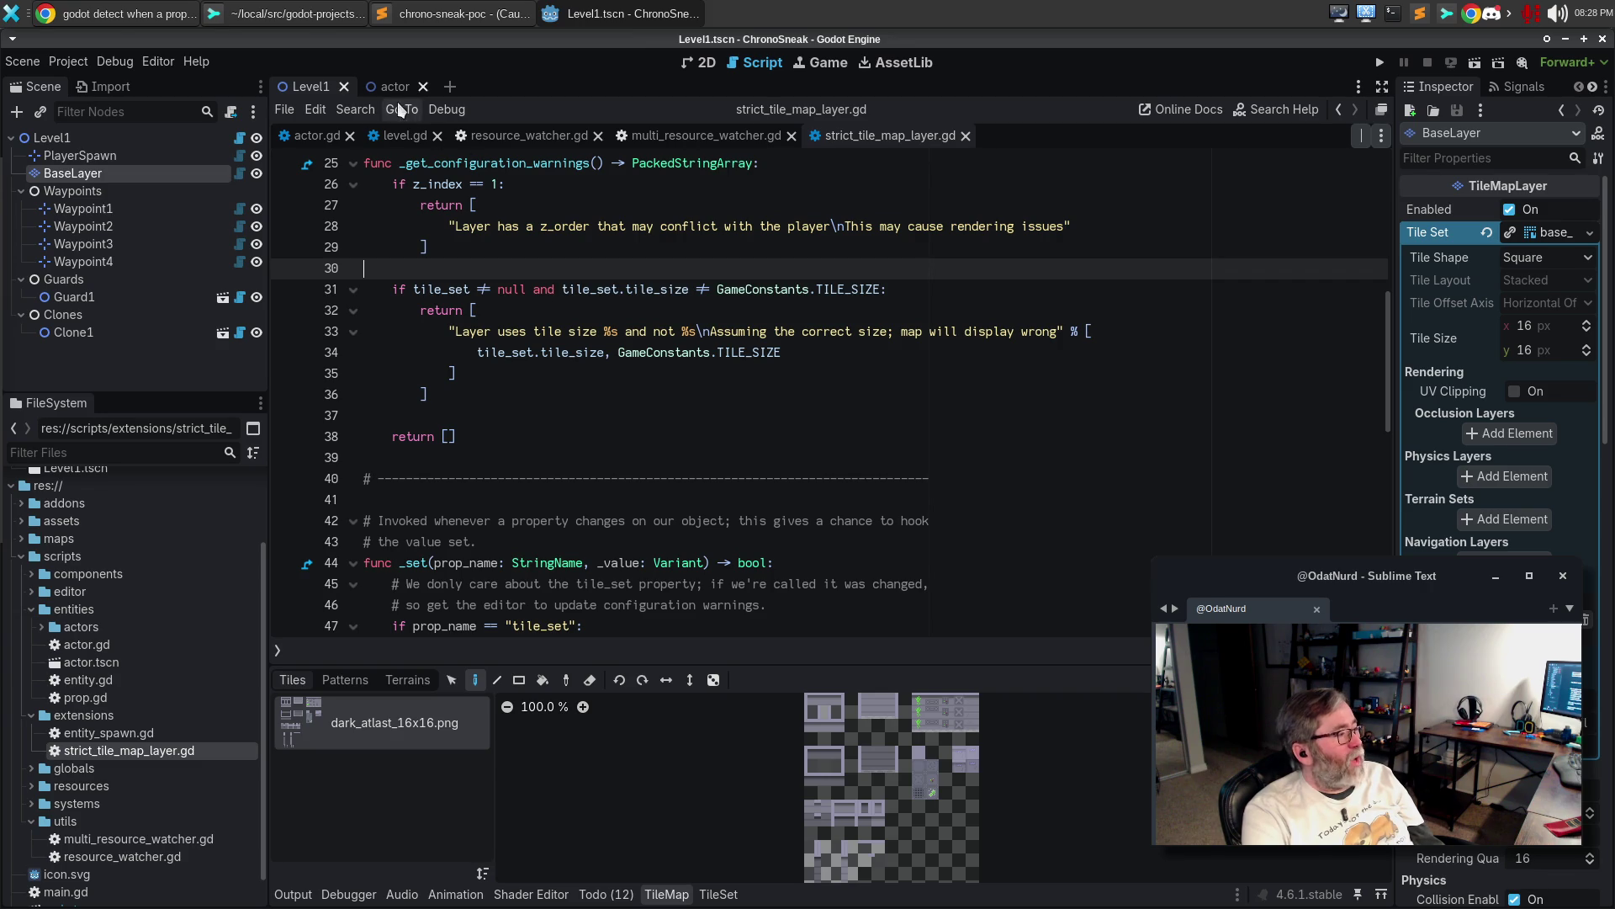
left_click(703, 62)
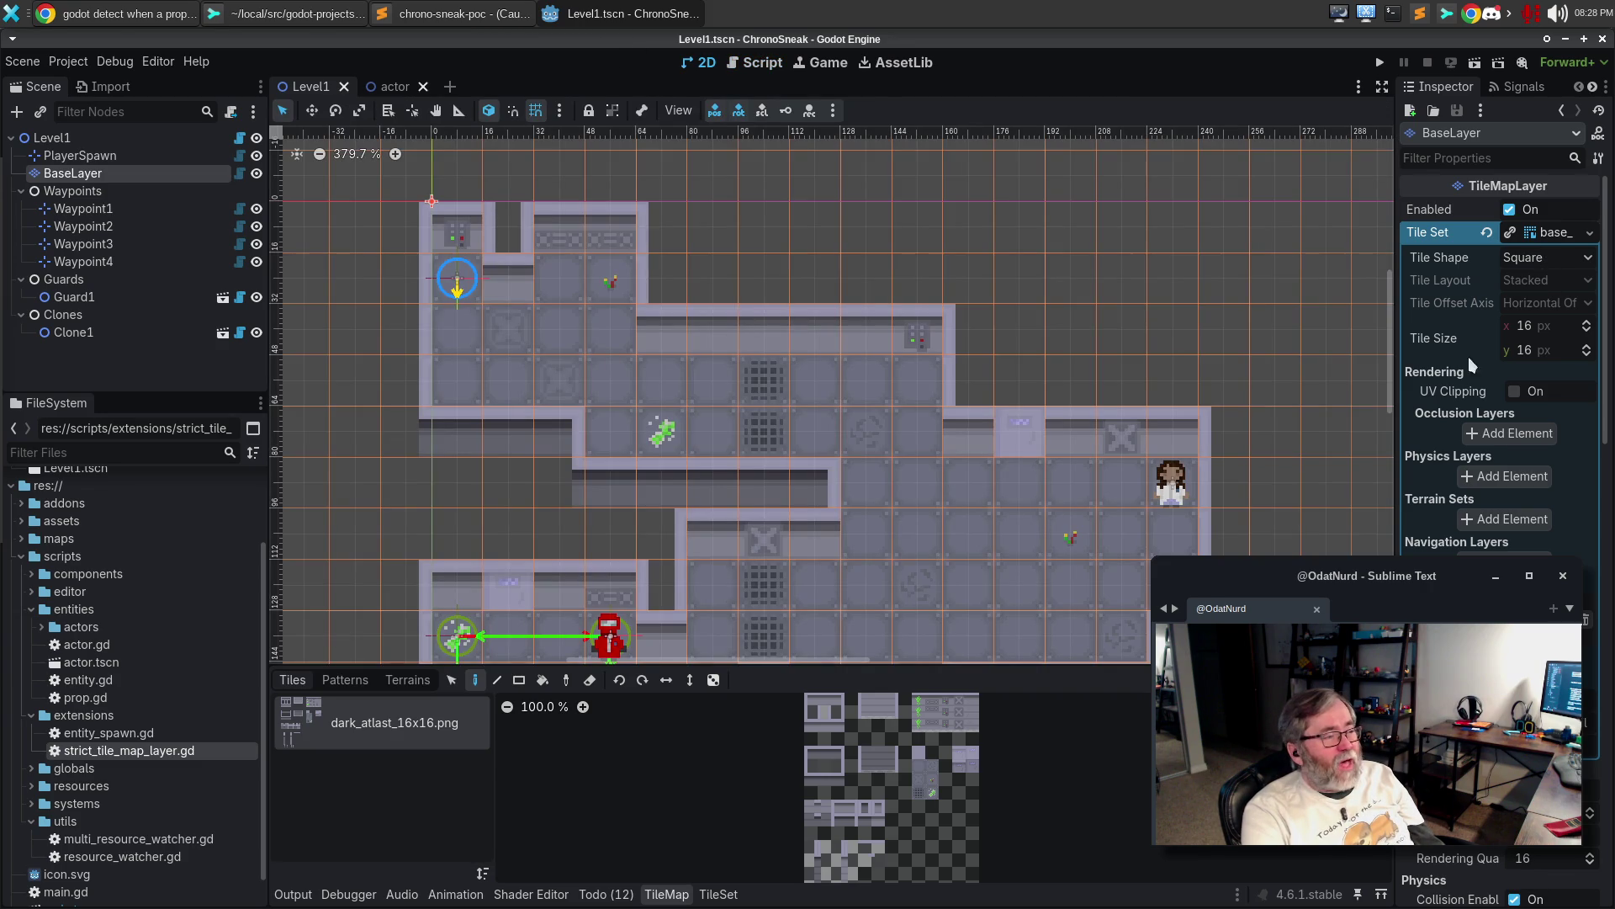
Set BaseLayer's tile width to 17 px to see the warning, then restore it to 16 px
left_click(1552, 326)
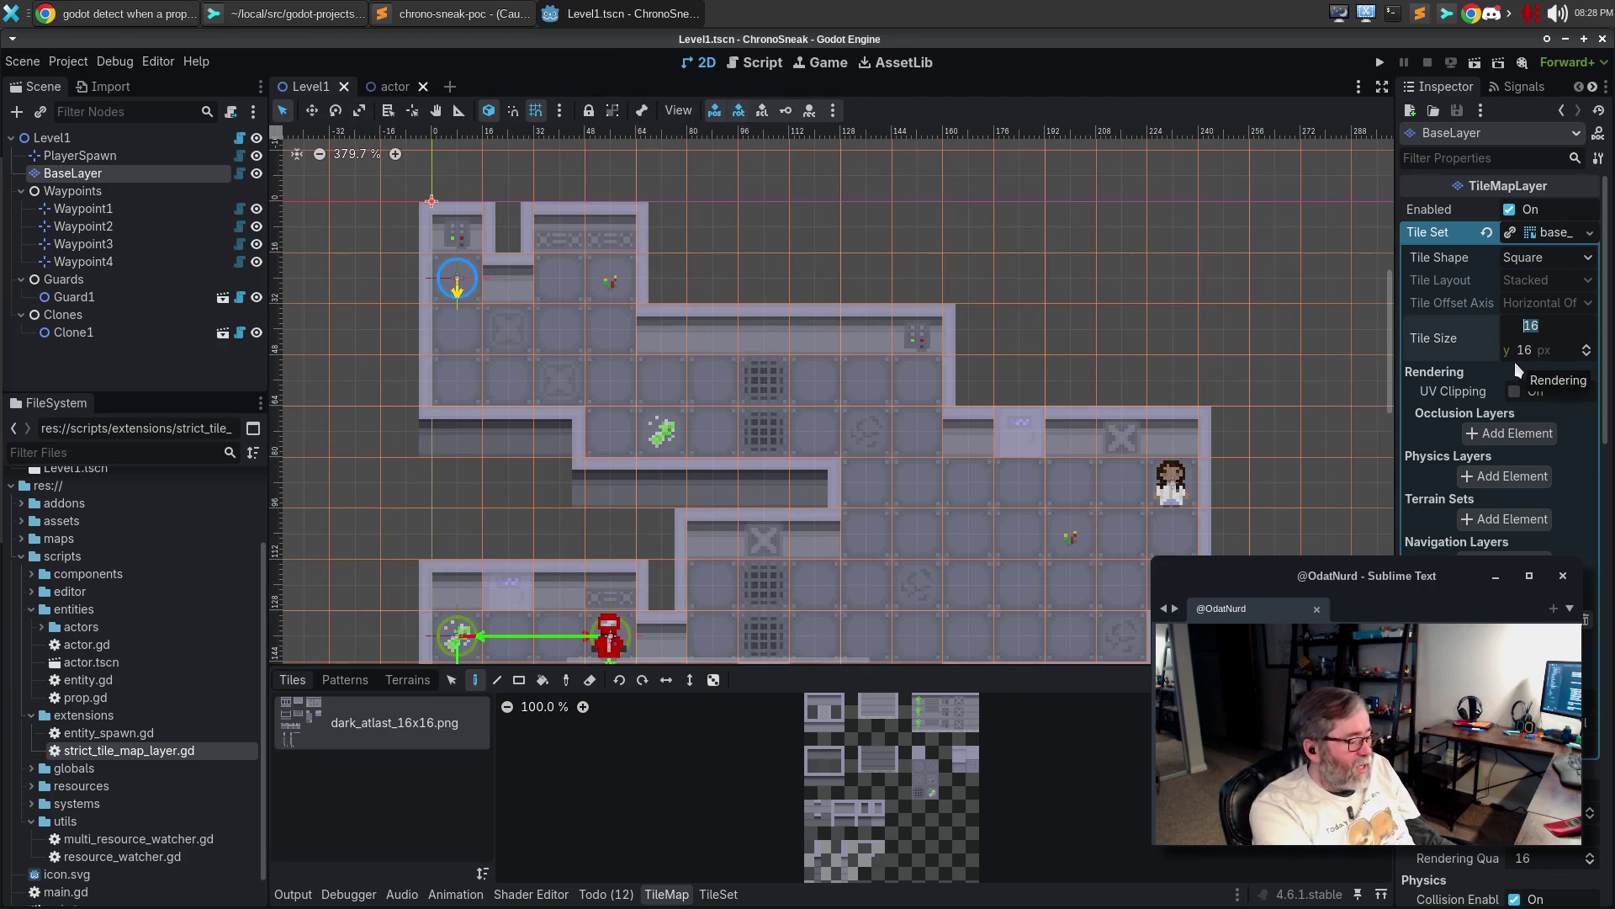
type("17")
key("Return")
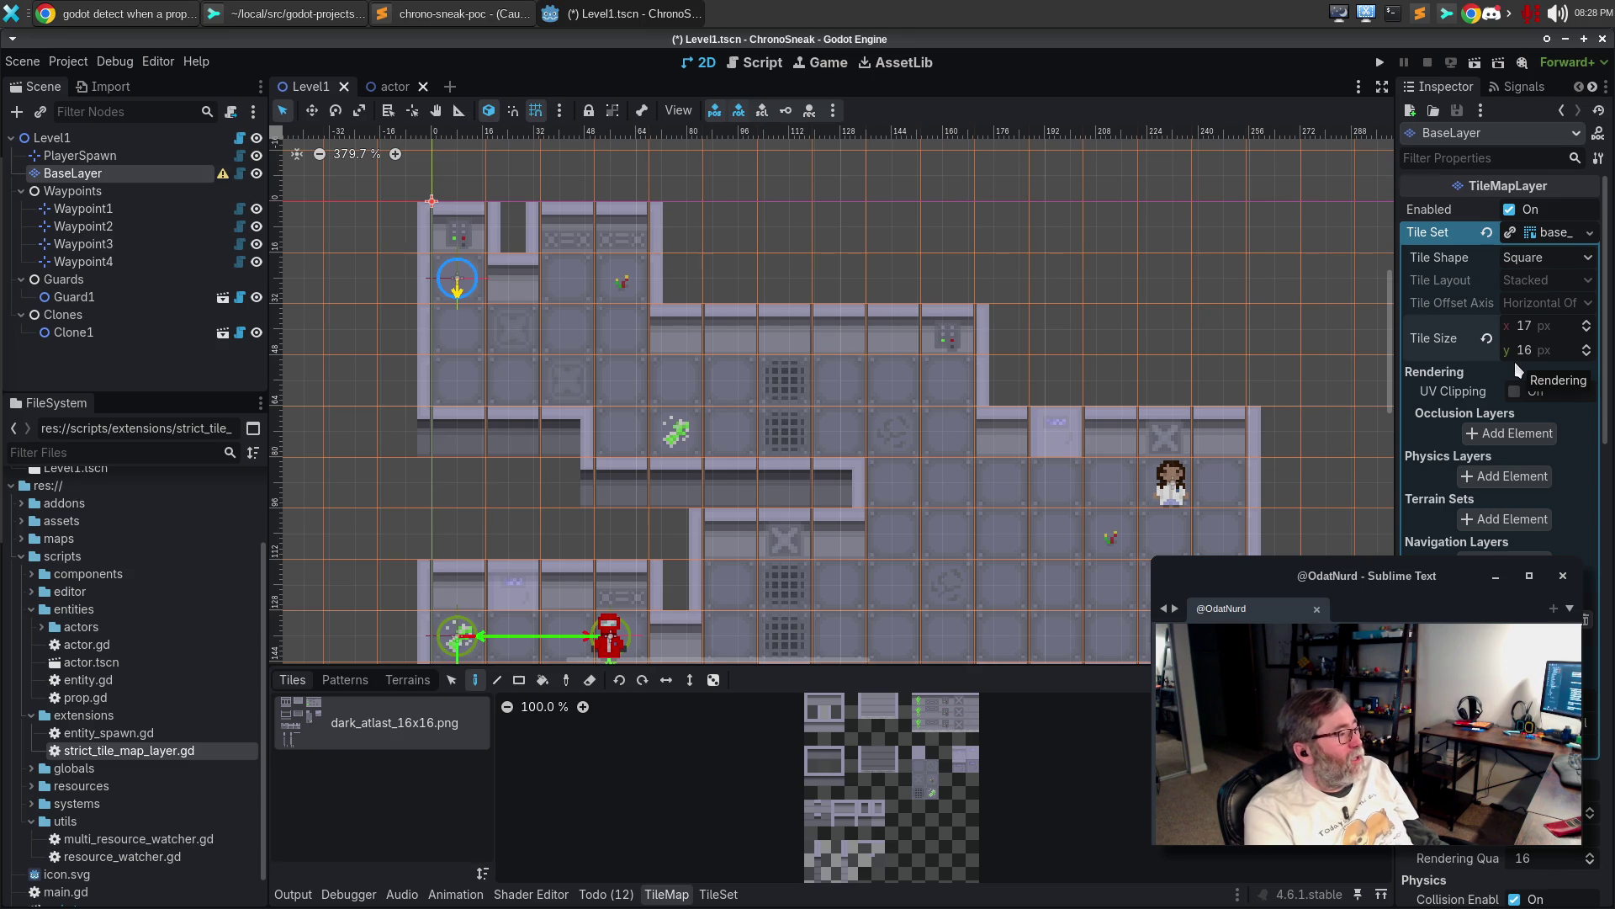
mouse_move(229, 174)
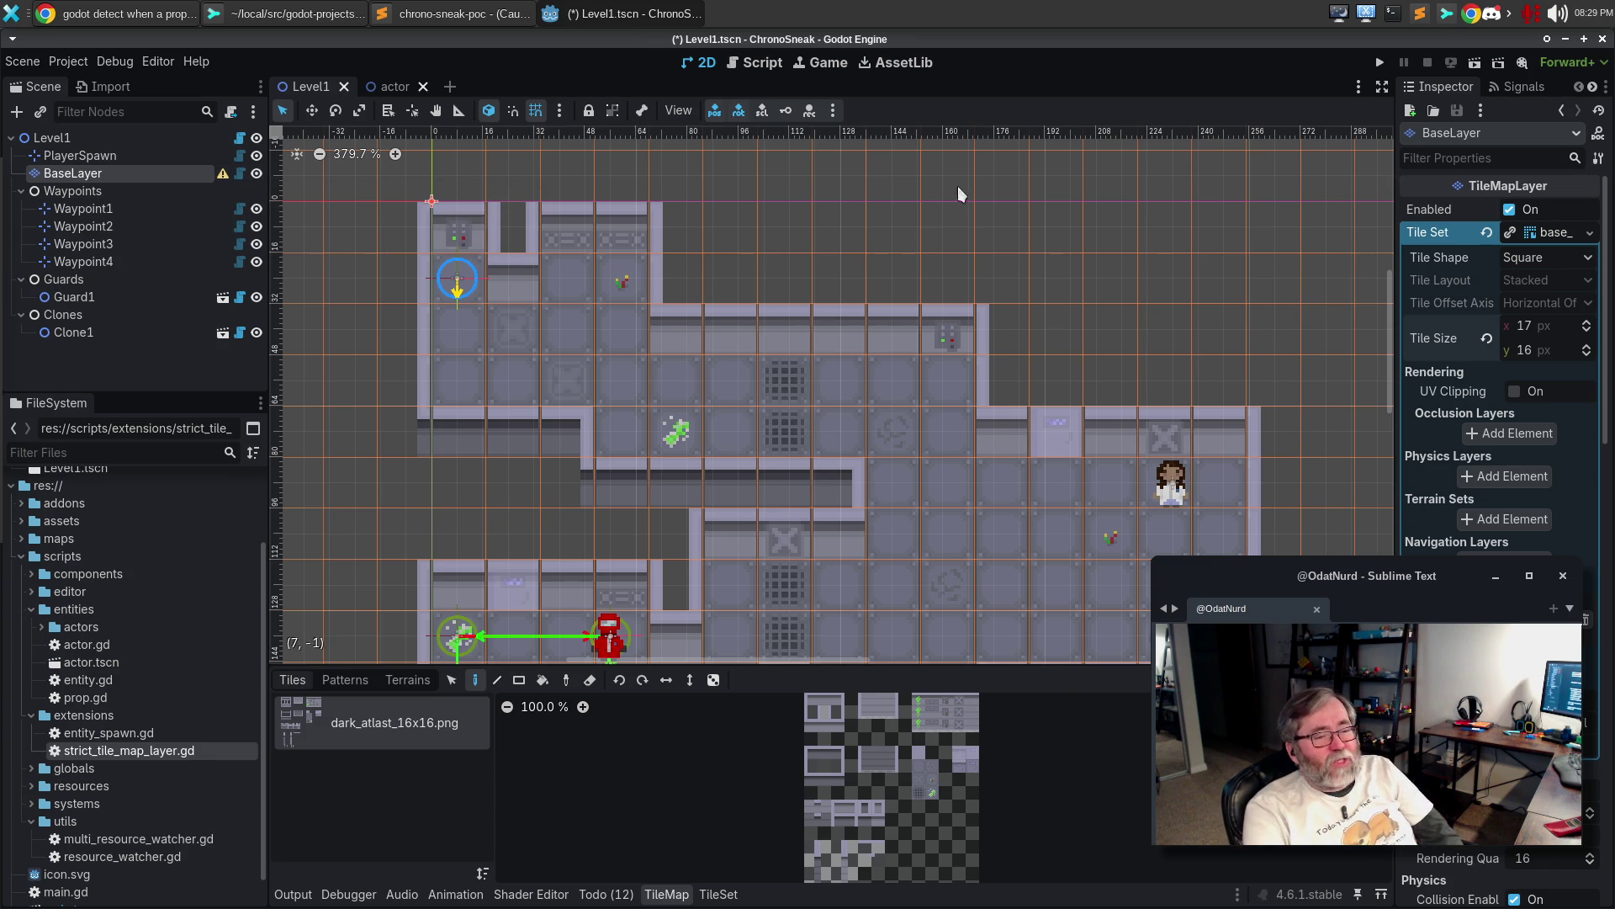
left_click(1527, 326)
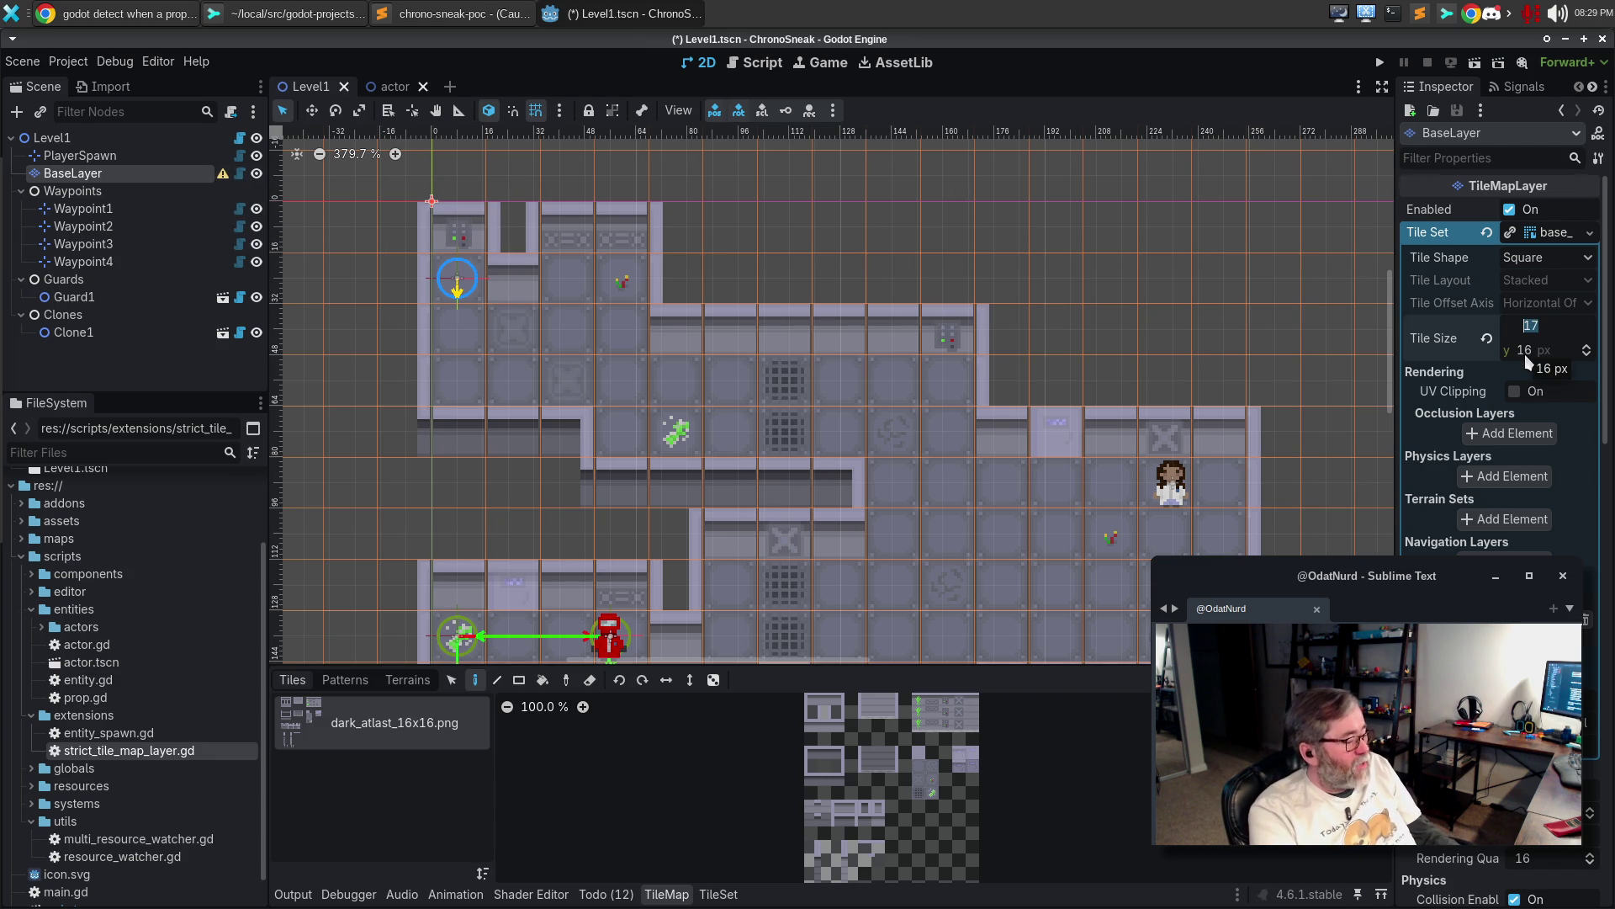
type("16")
key("Return")
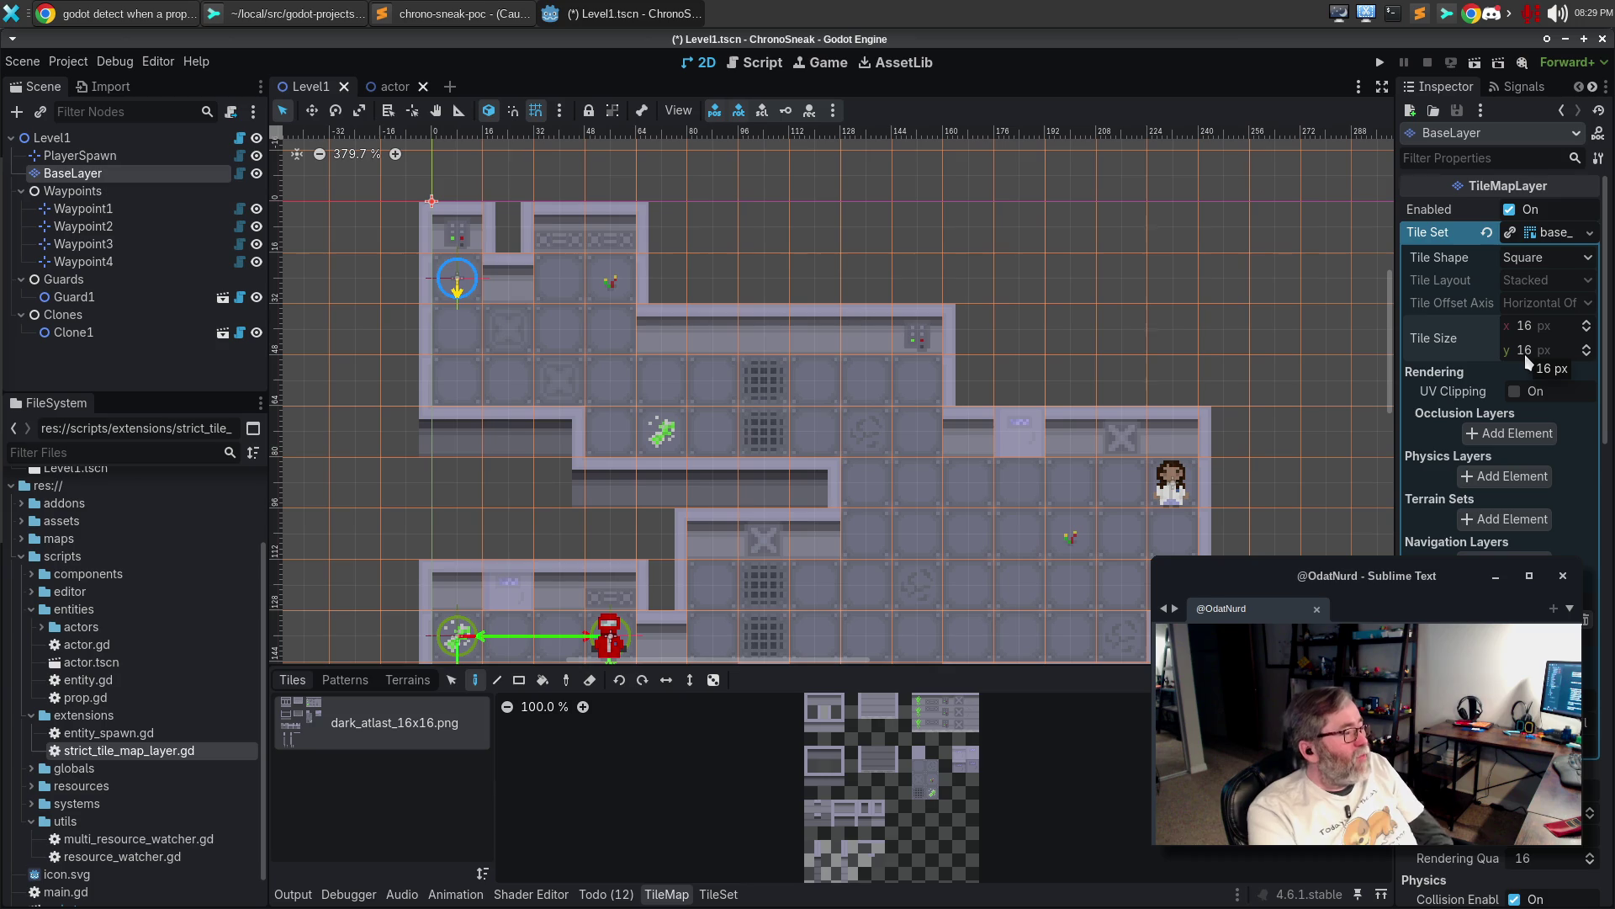
left_click(1589, 232)
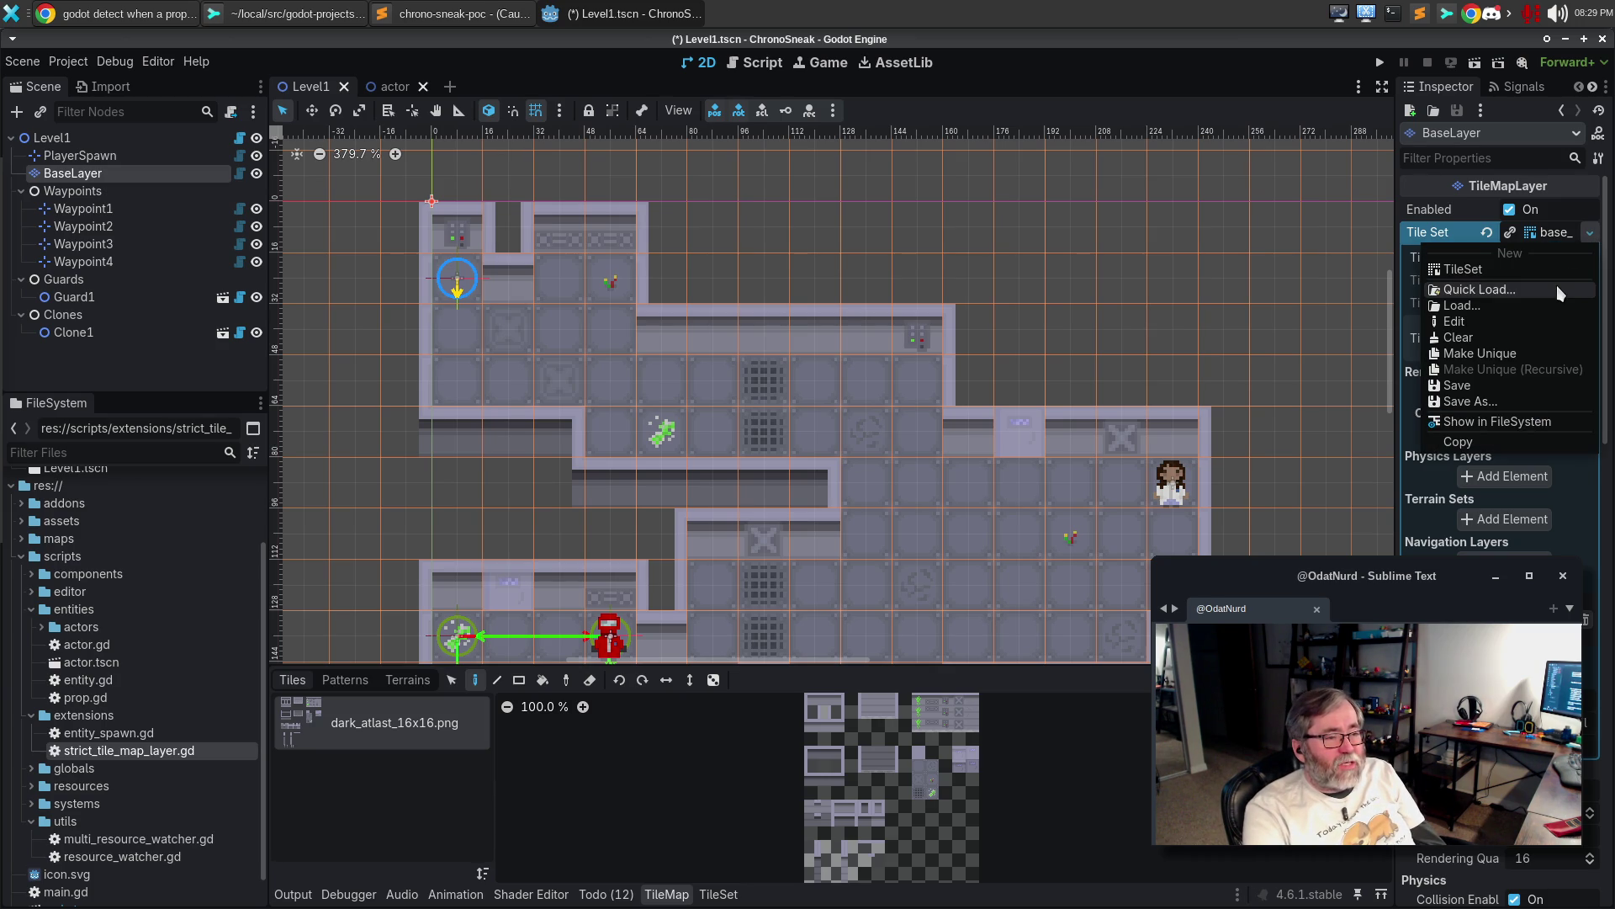
Load base_dark_2x.tres as BaseLayer's tile set and set its tile width to 16 px
key("Escape")
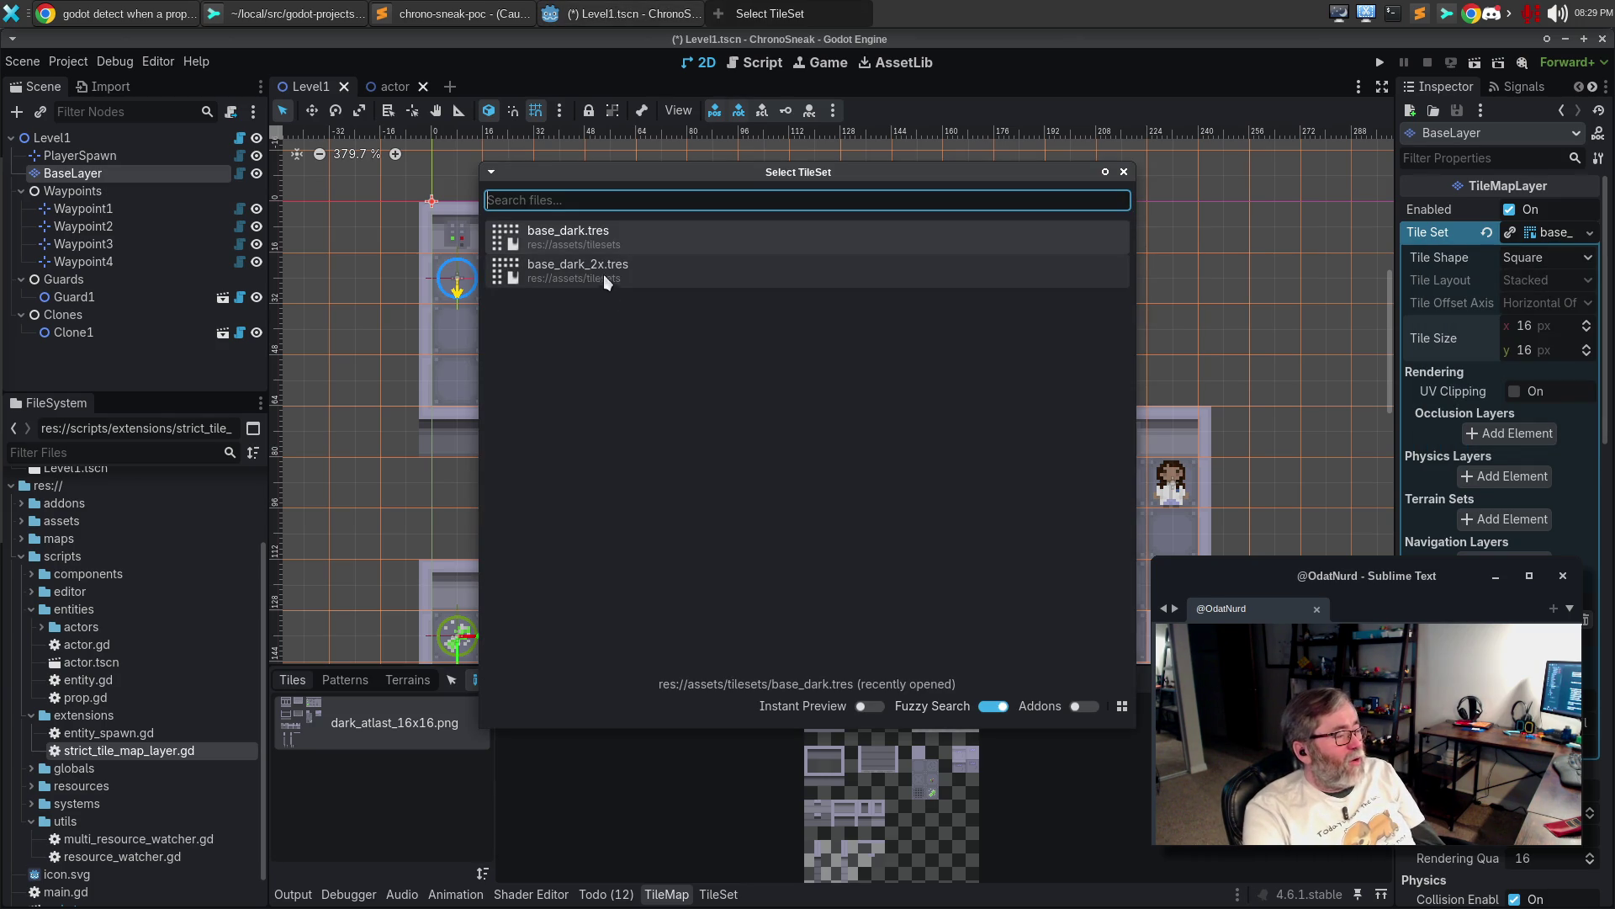
double_click(602, 270)
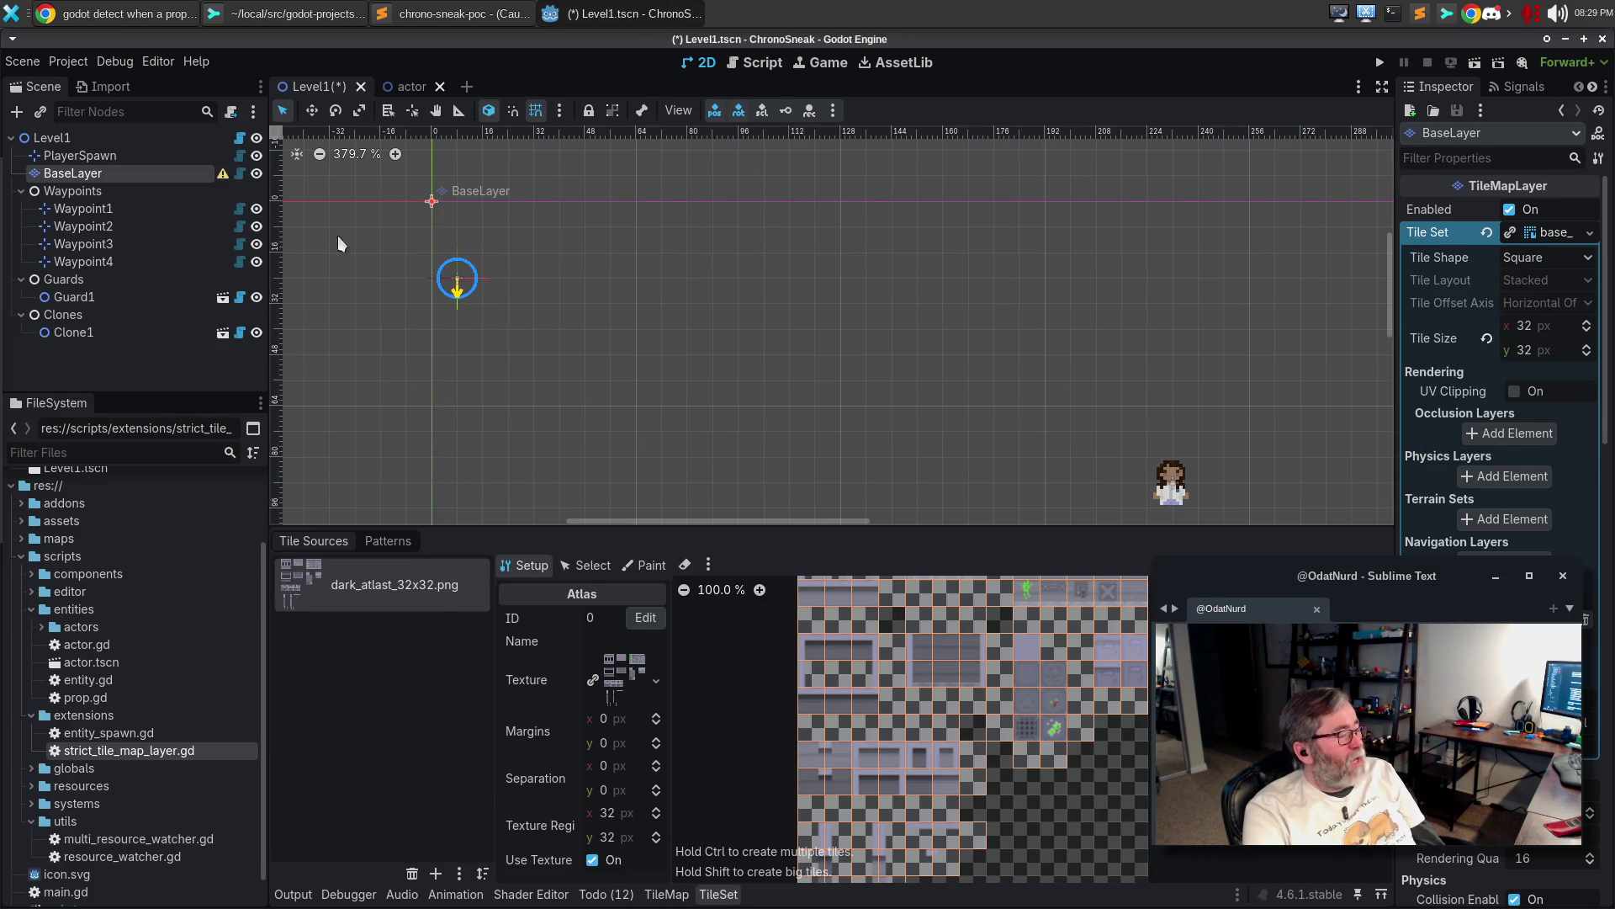
left_click(1526, 327)
type("16")
key("Return")
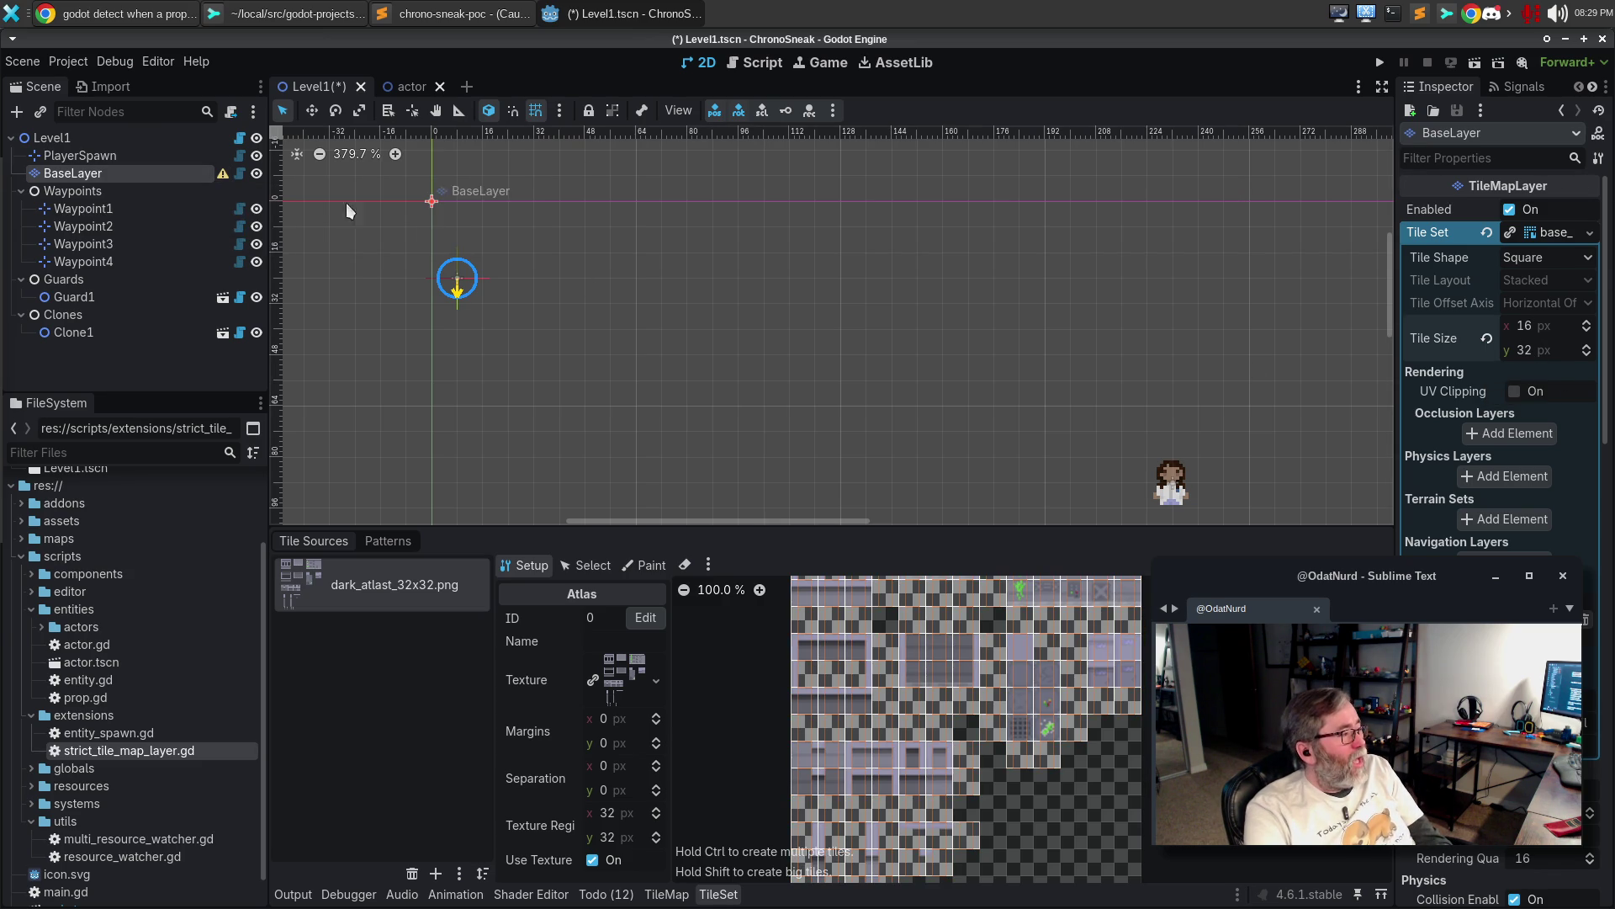
mouse_move(220, 172)
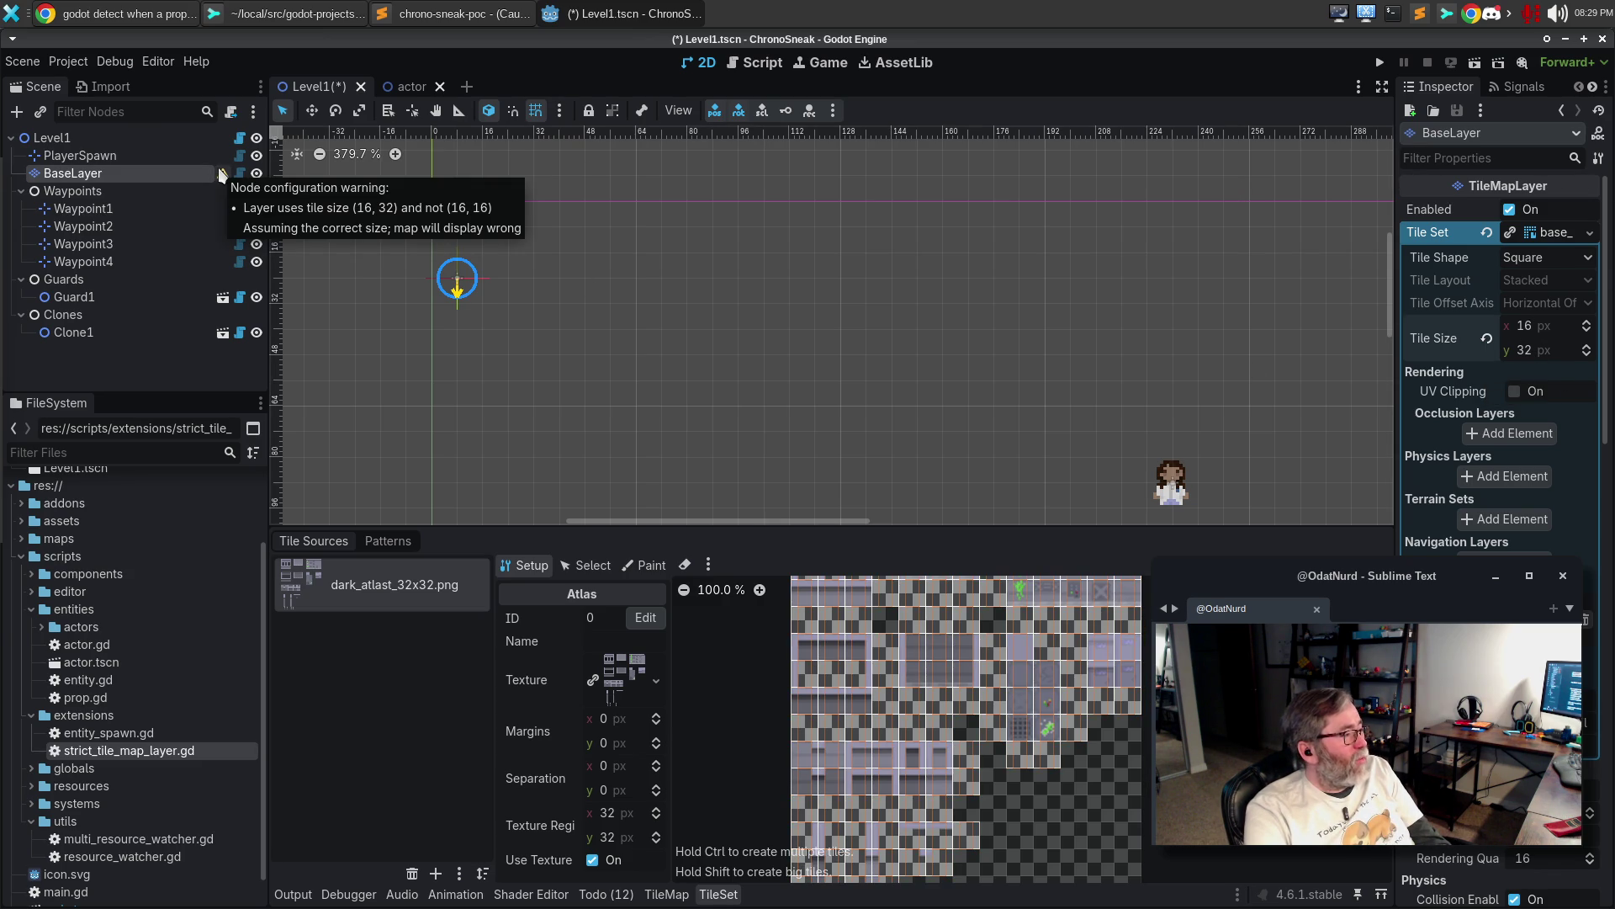
Change the tile width to 32 px and save the Level1 scene
left_click(1524, 331)
type("32")
key("Return")
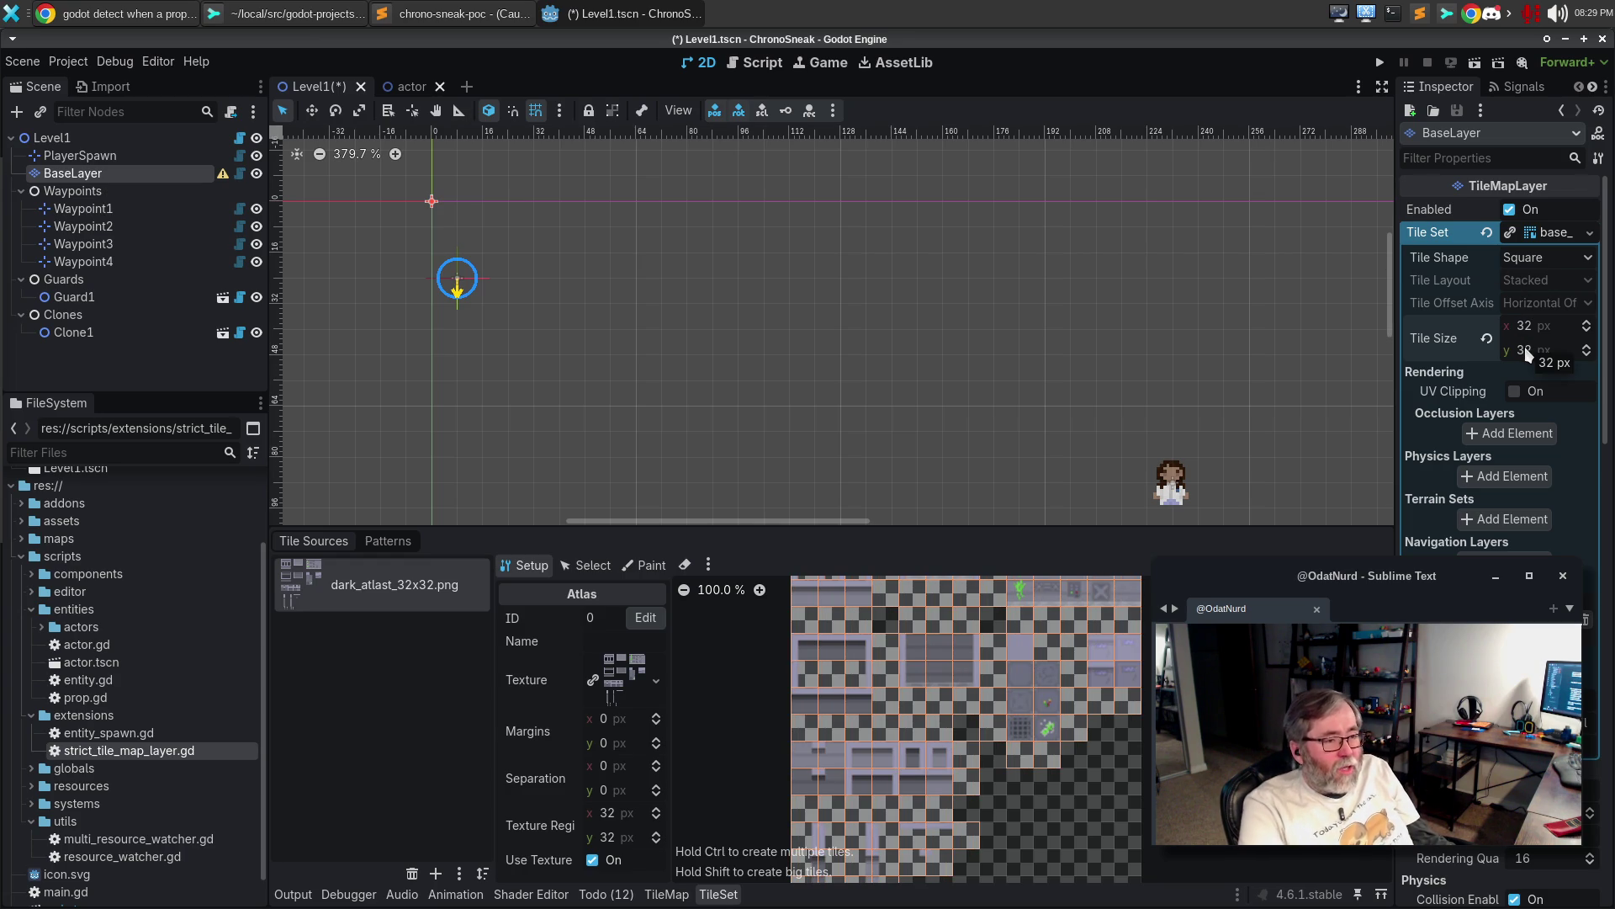
key("ctrl+s")
left_click(1557, 232)
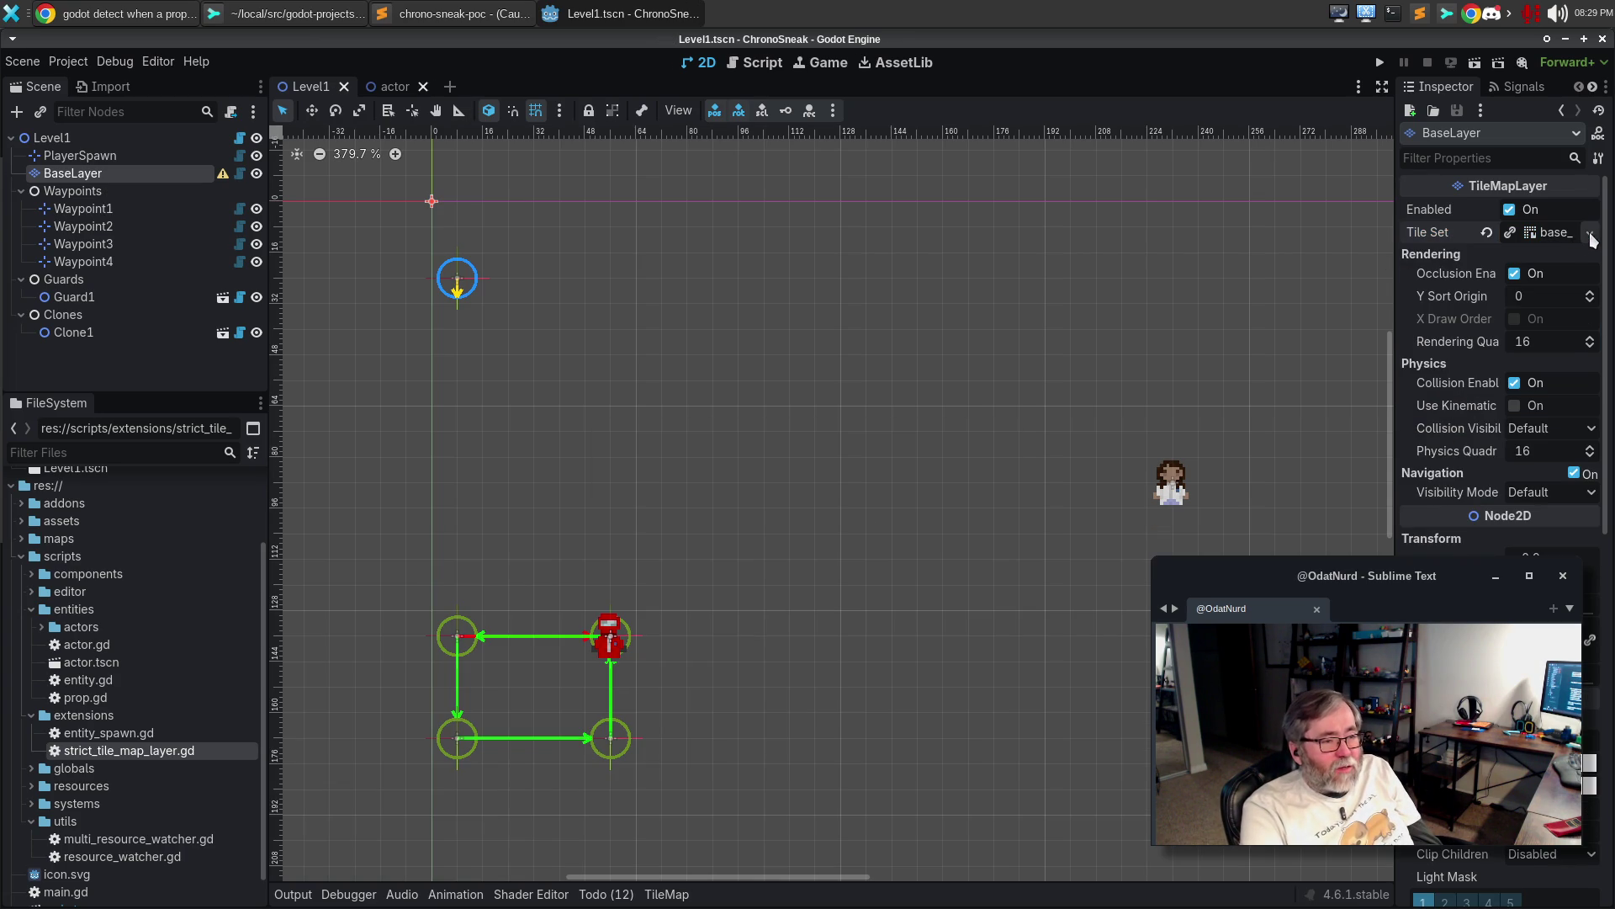
left_click(1581, 235)
left_click(1592, 240)
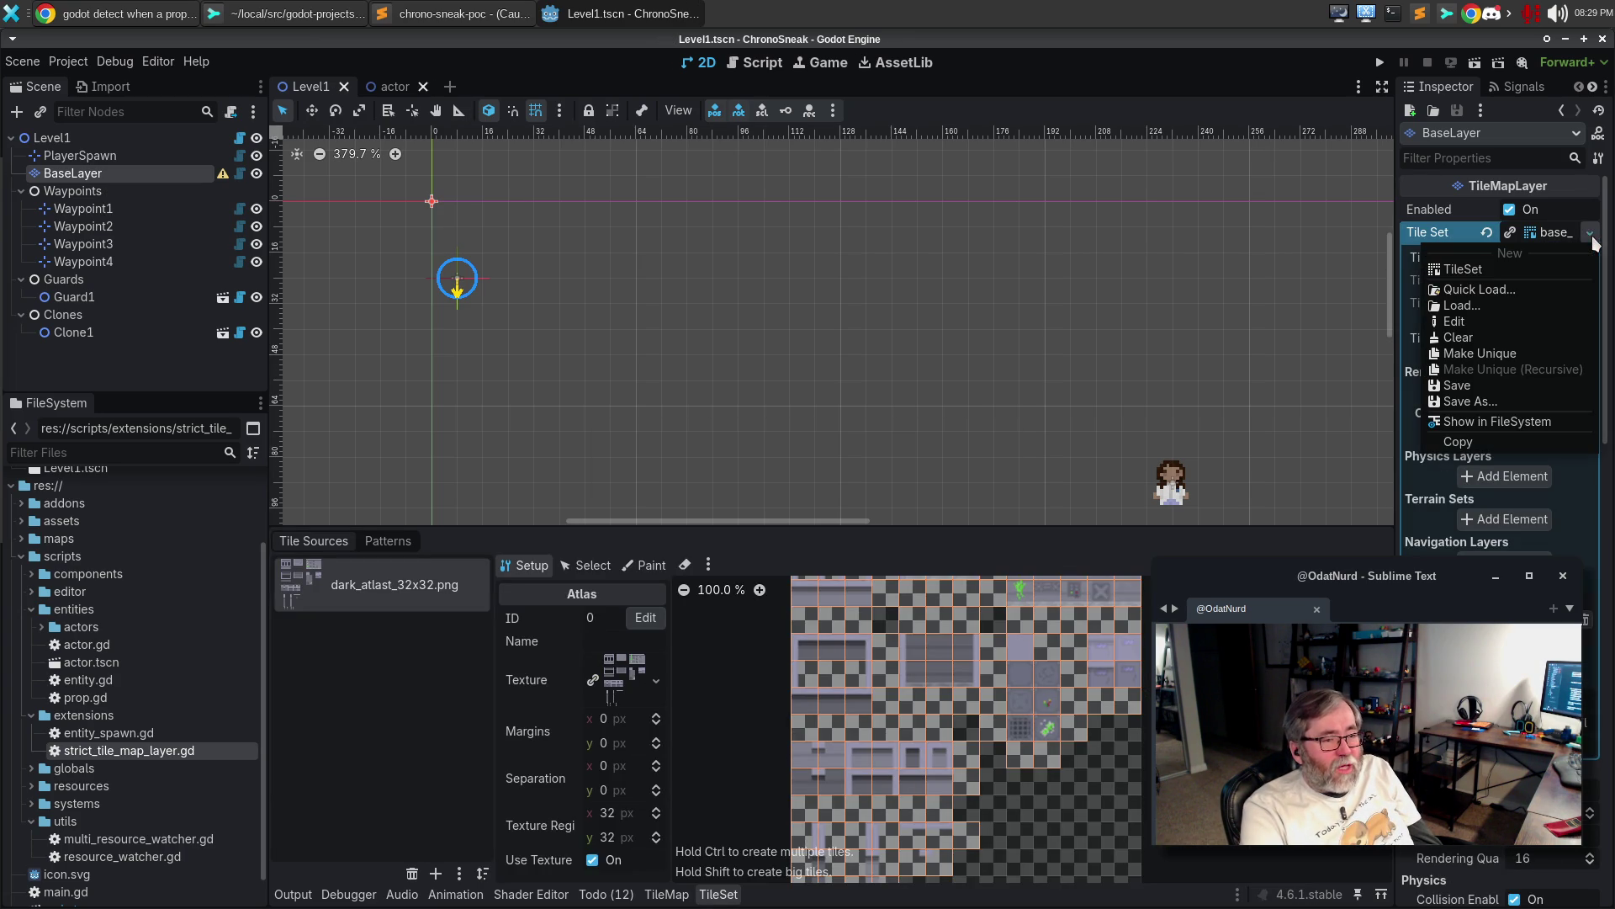
Quick-load base_dark.tres as BaseLayer's tile set, glance at the output log, and save Level1
left_click(1564, 289)
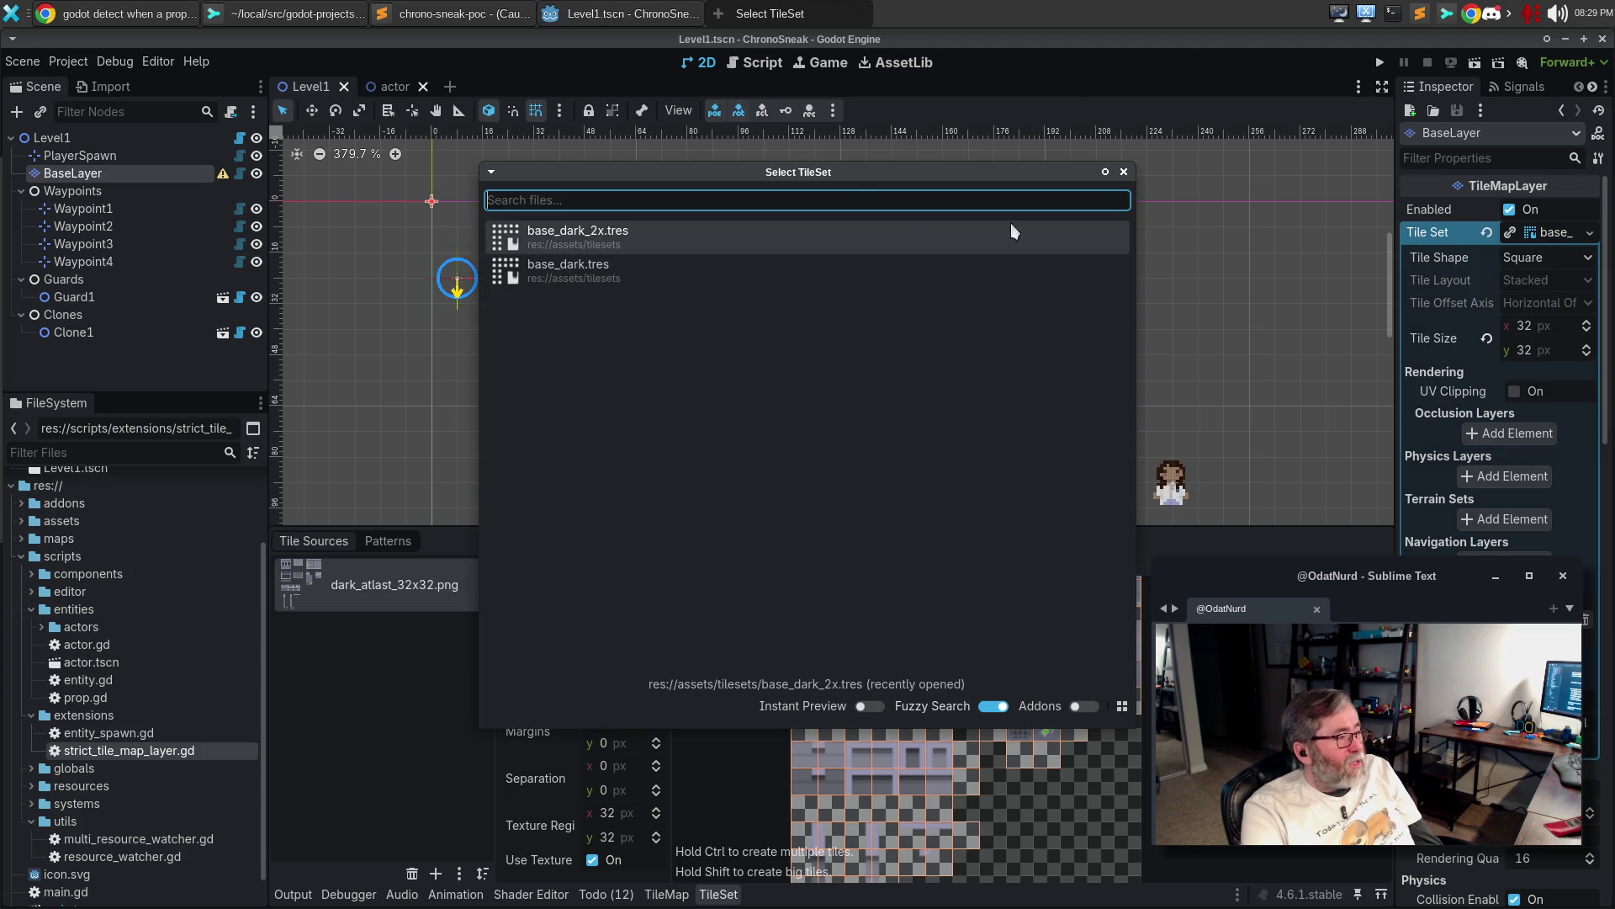
double_click(563, 266)
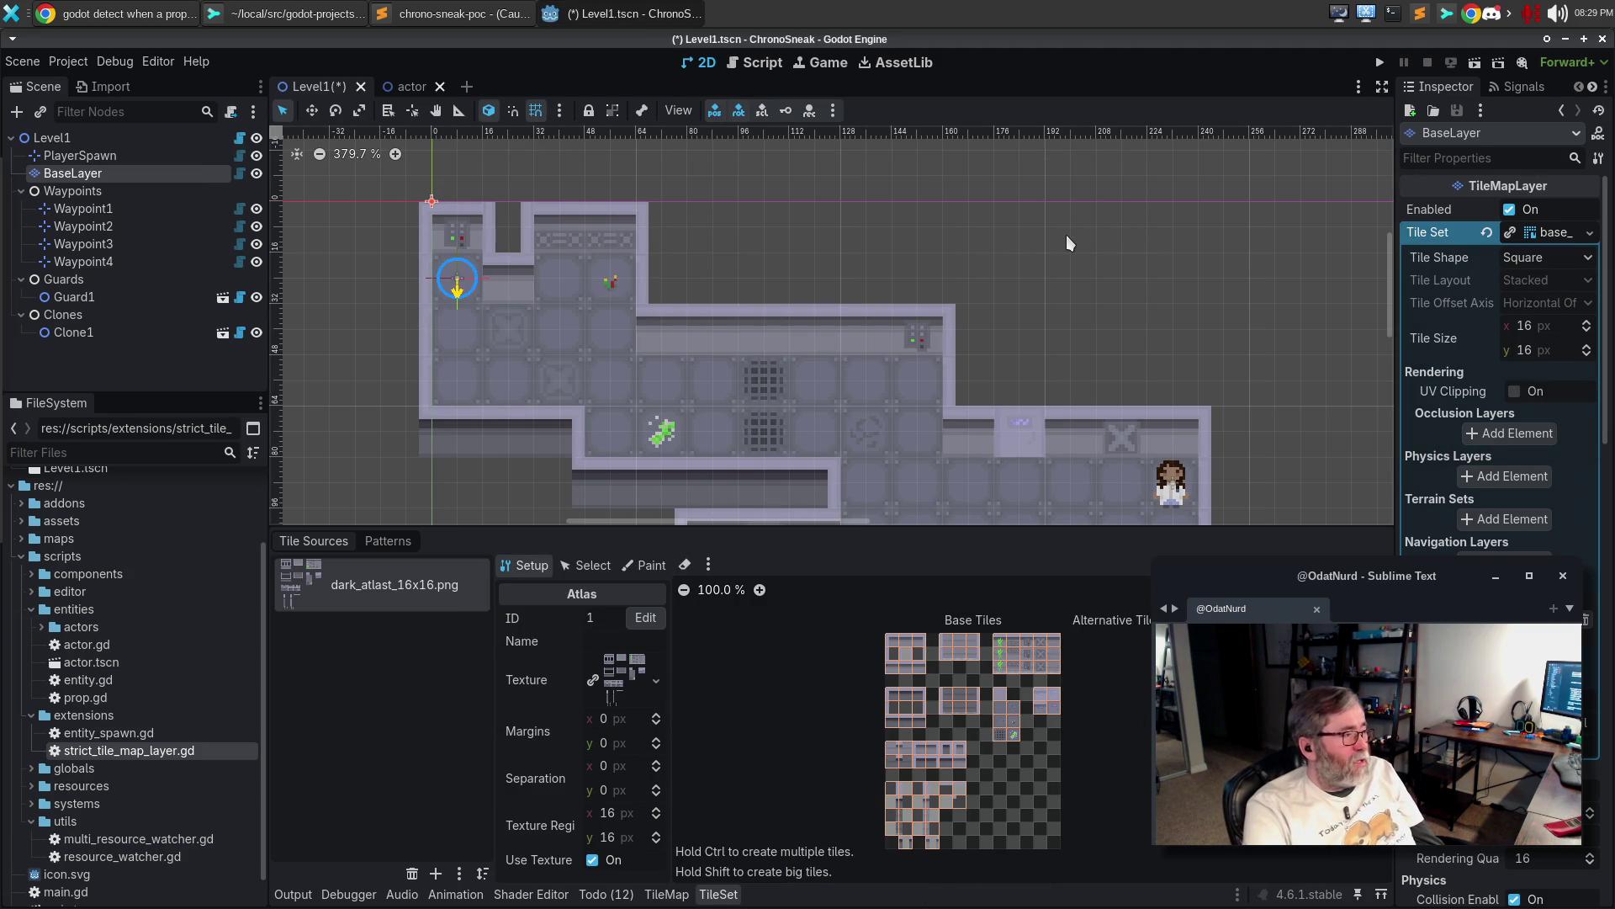
left_click(292, 895)
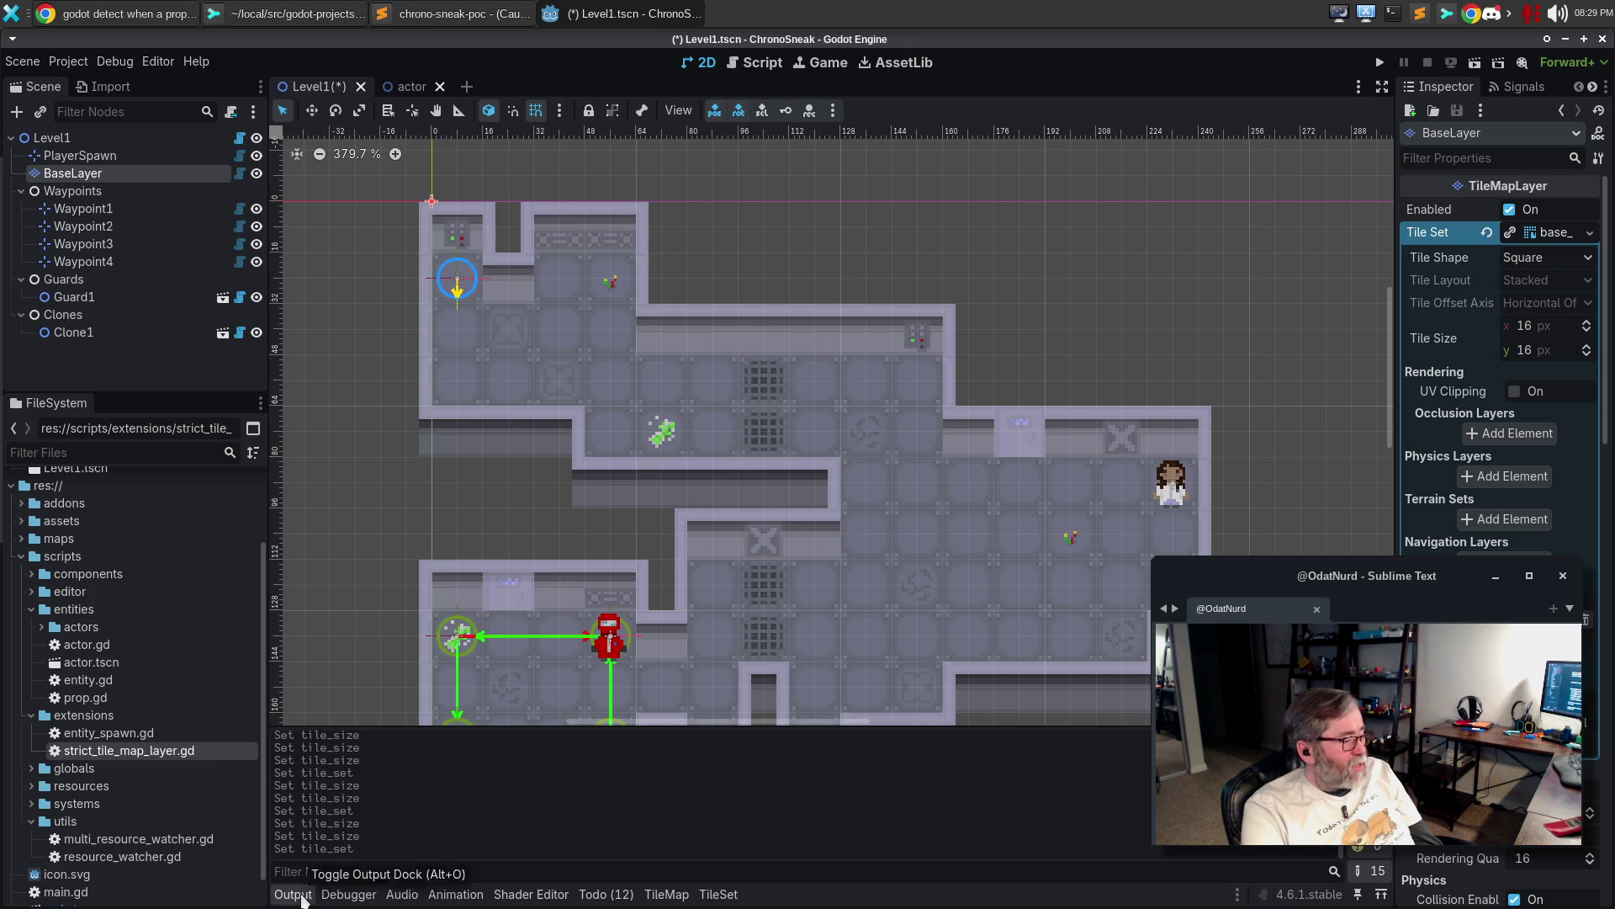
left_click(301, 896)
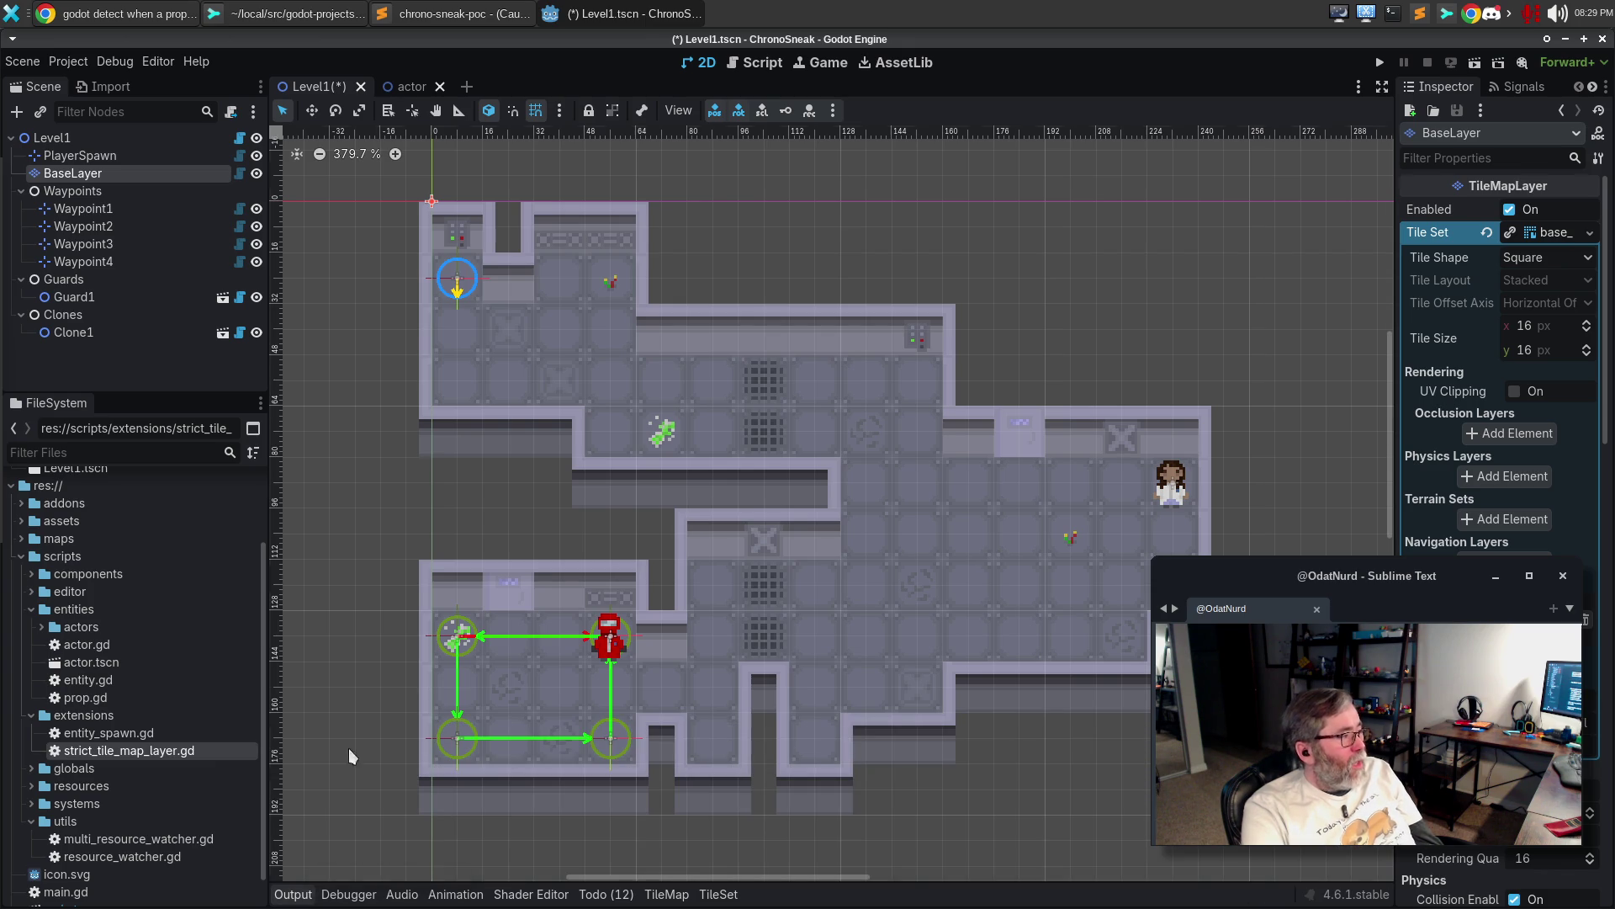
key("ctrl+s")
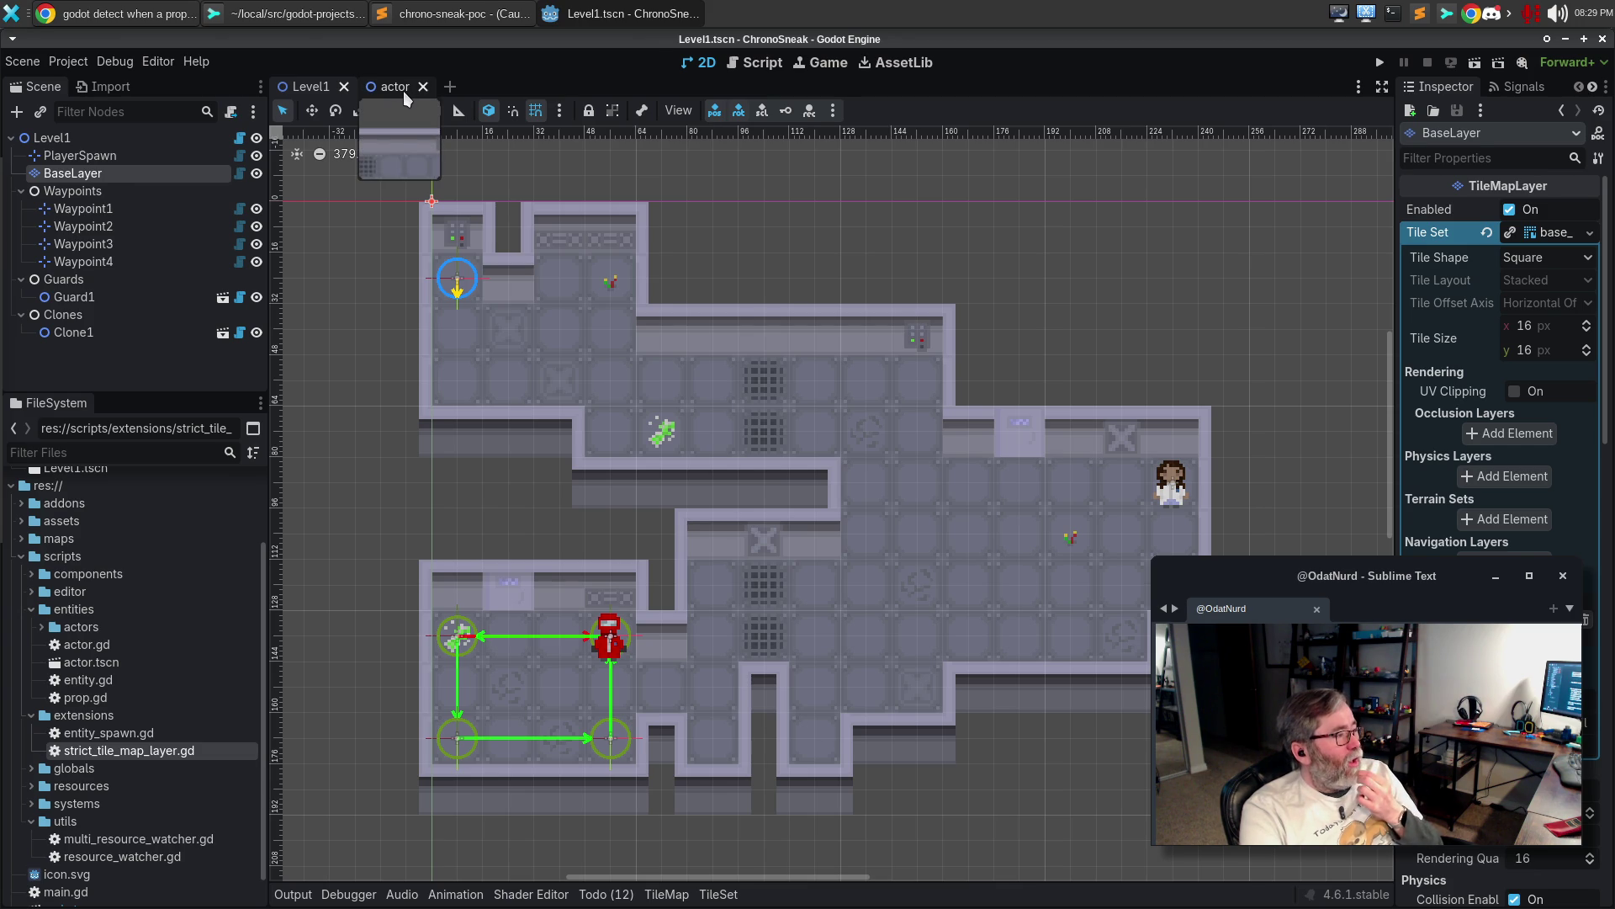
Switch to the actor scene, select the Actor node, and inspect its Entity Data
left_click(403, 91)
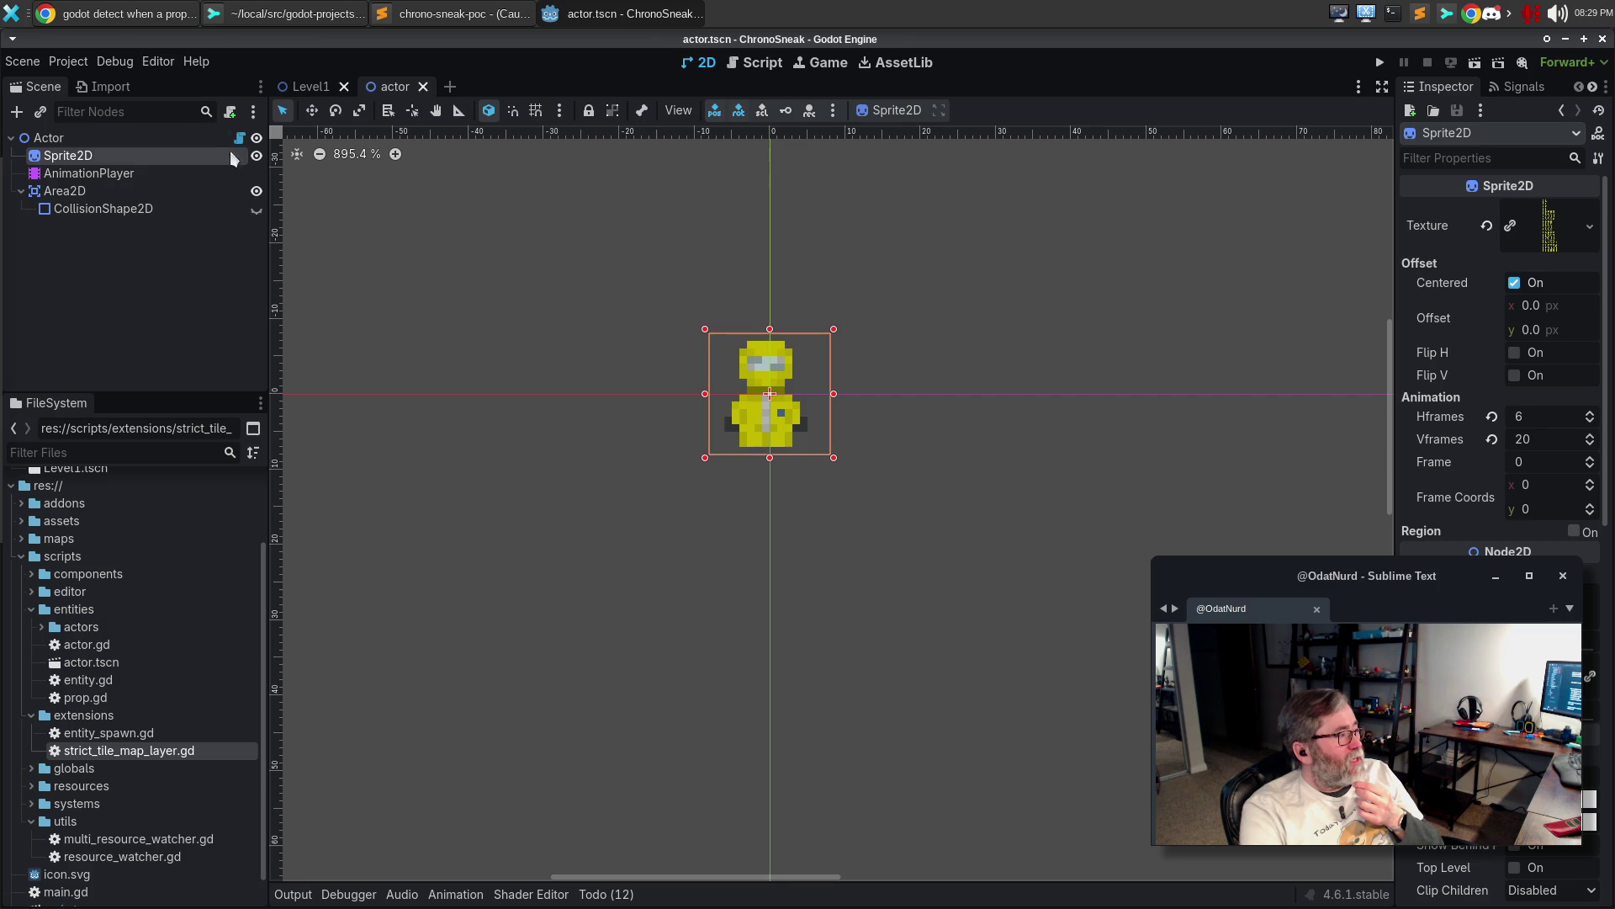
left_click(83, 141)
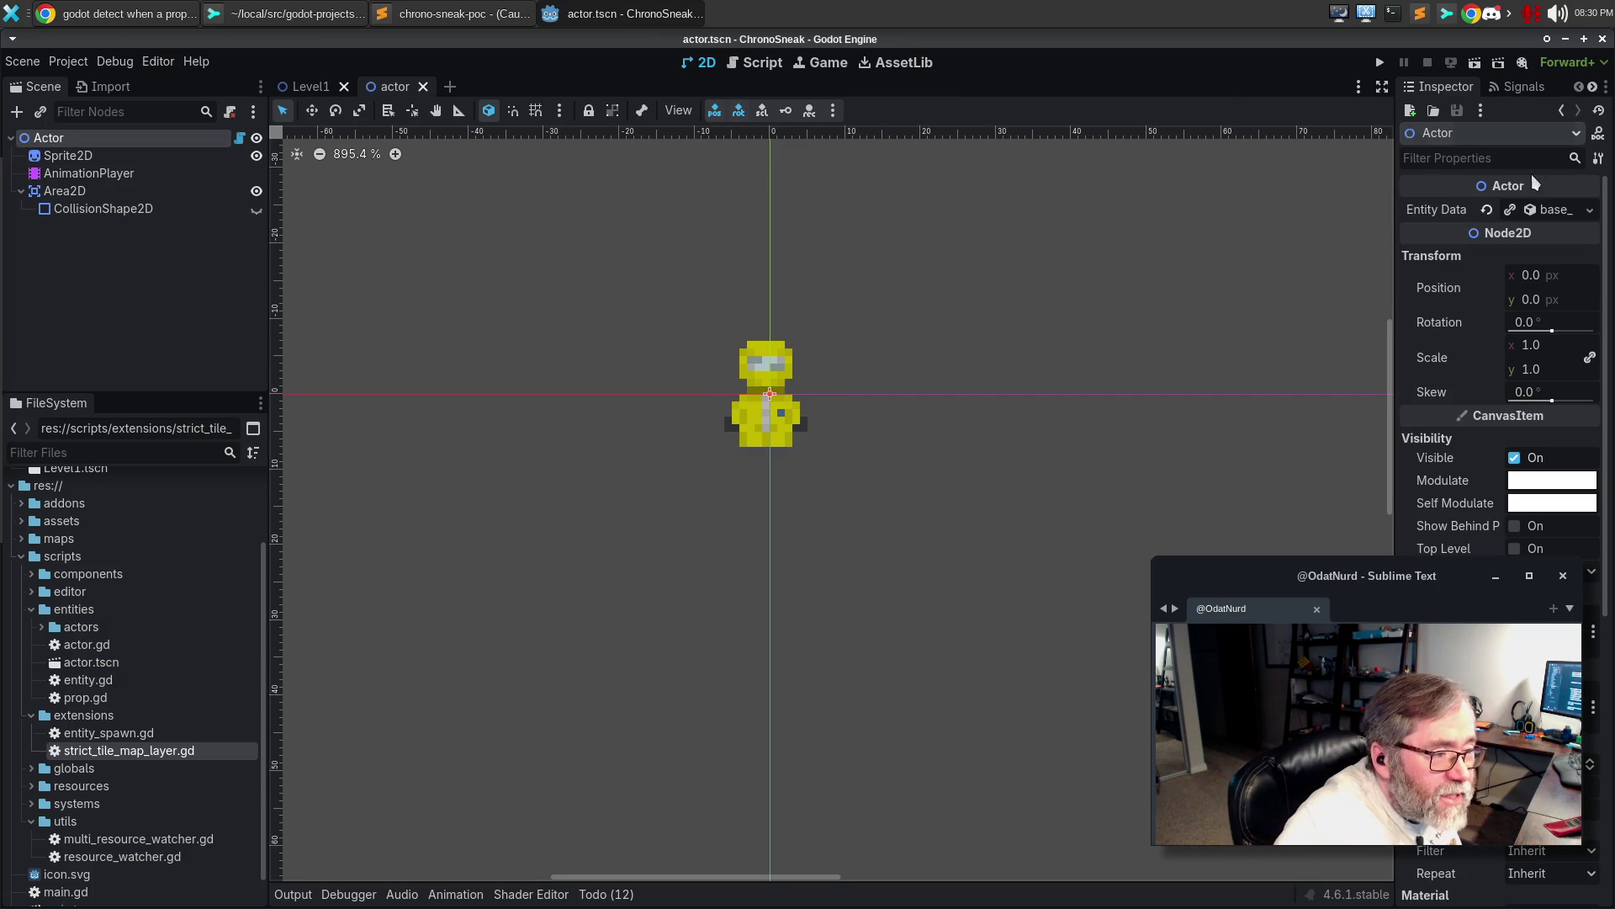
left_click(1593, 217)
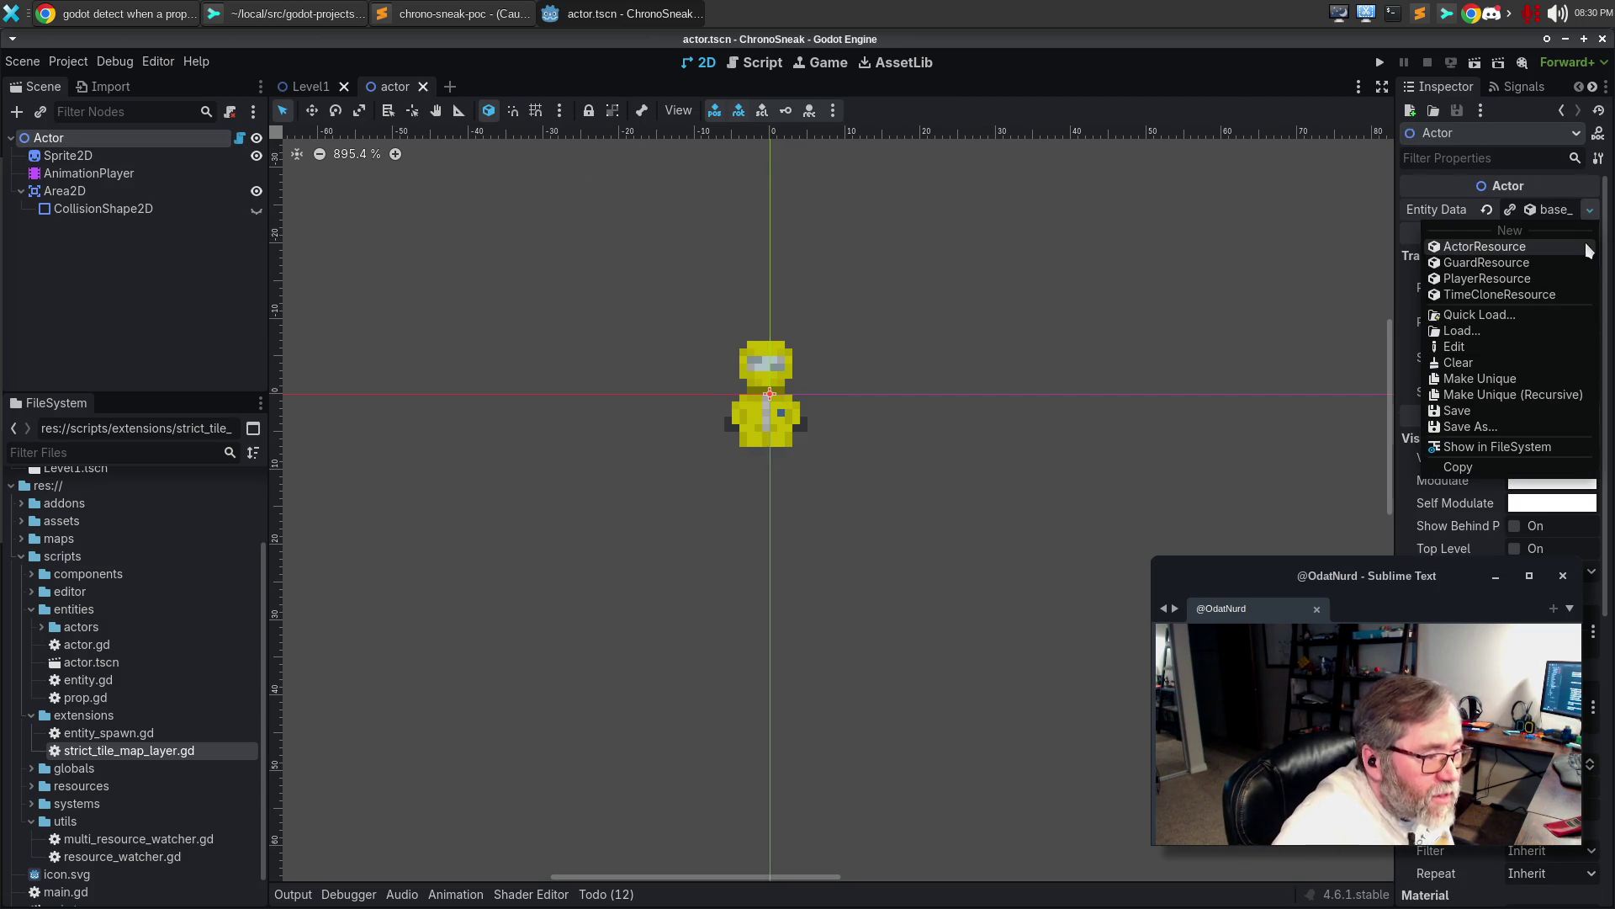
left_click(1556, 207)
left_click(1552, 210)
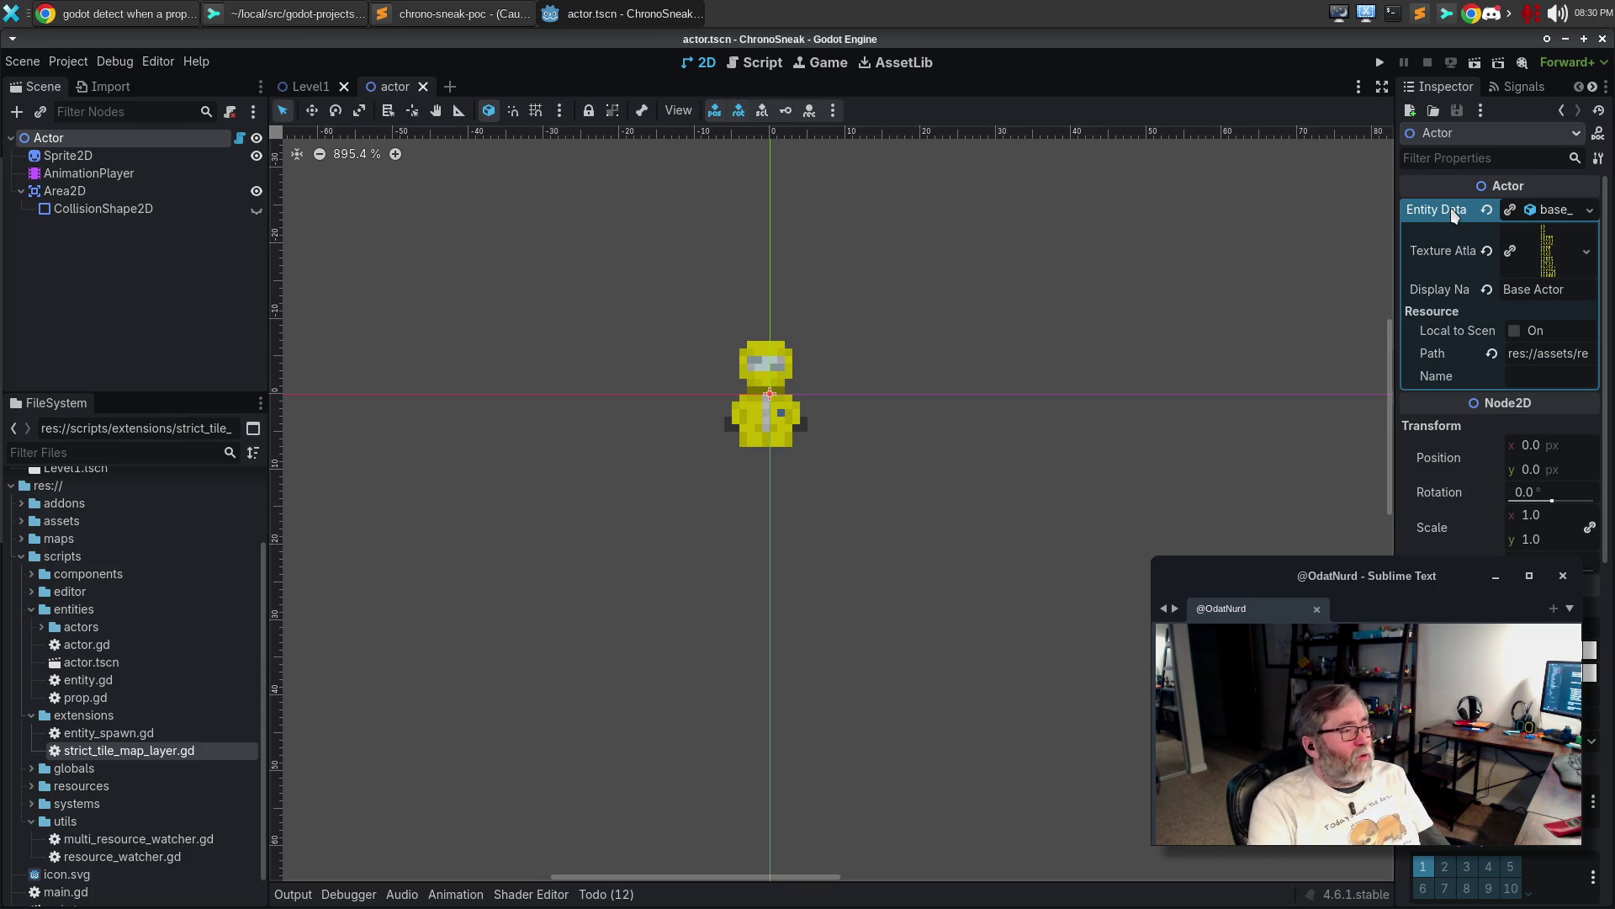
left_click(1565, 212)
Clear the Actor's Entity Data and check the resulting no-entity-data warning
left_click(1590, 210)
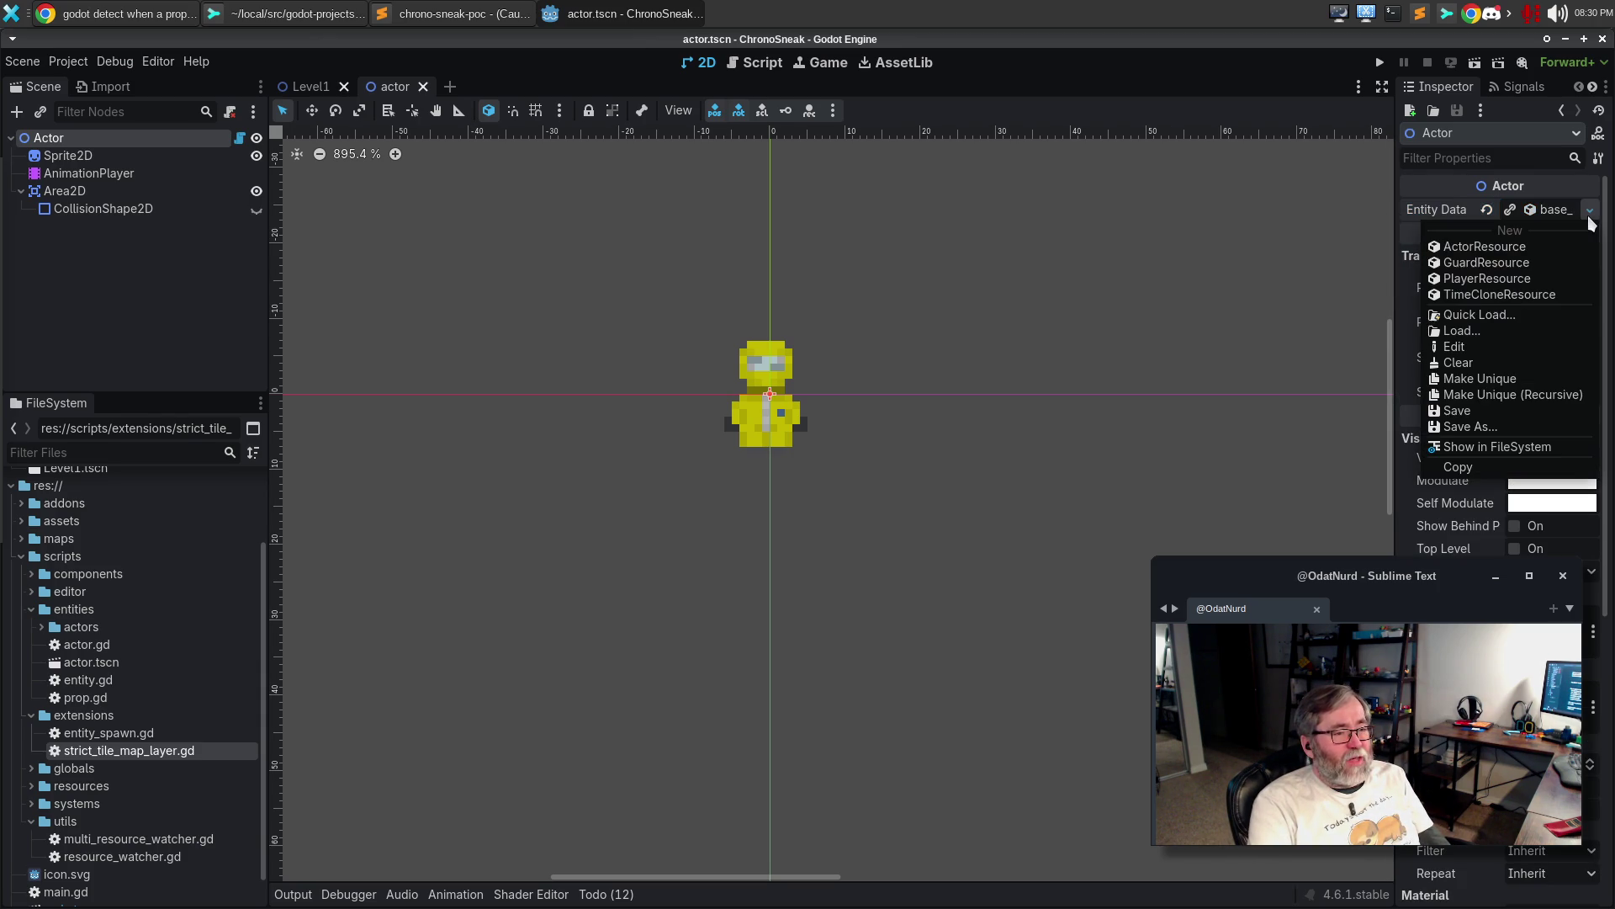
left_click(1590, 215)
left_click(1590, 215)
left_click(1591, 215)
left_click(1590, 215)
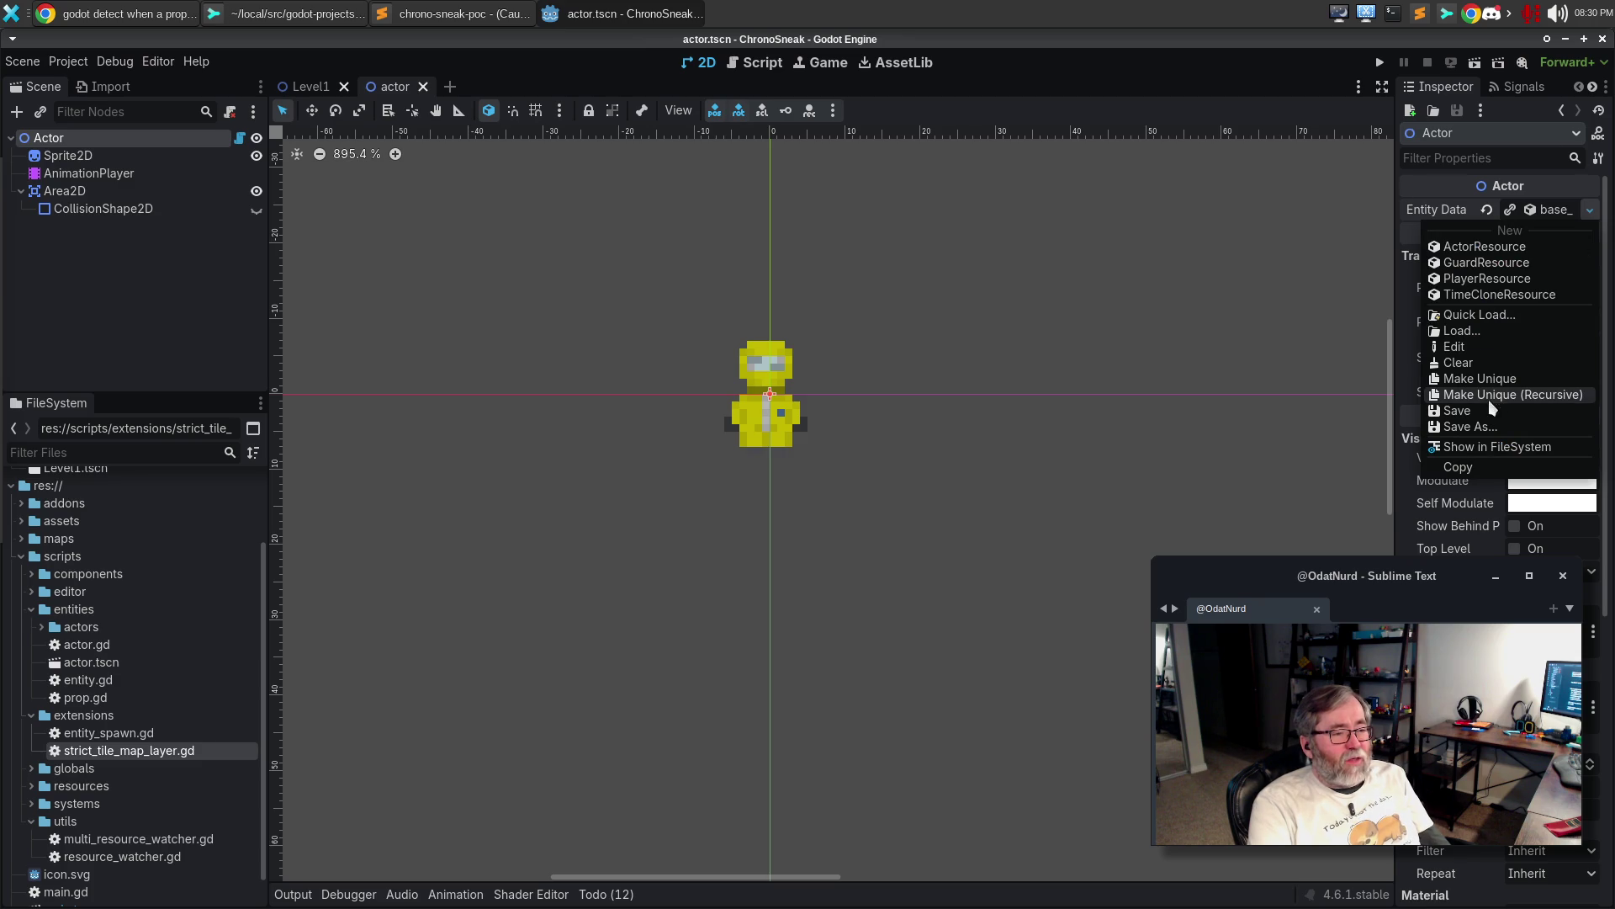
left_click(1513, 364)
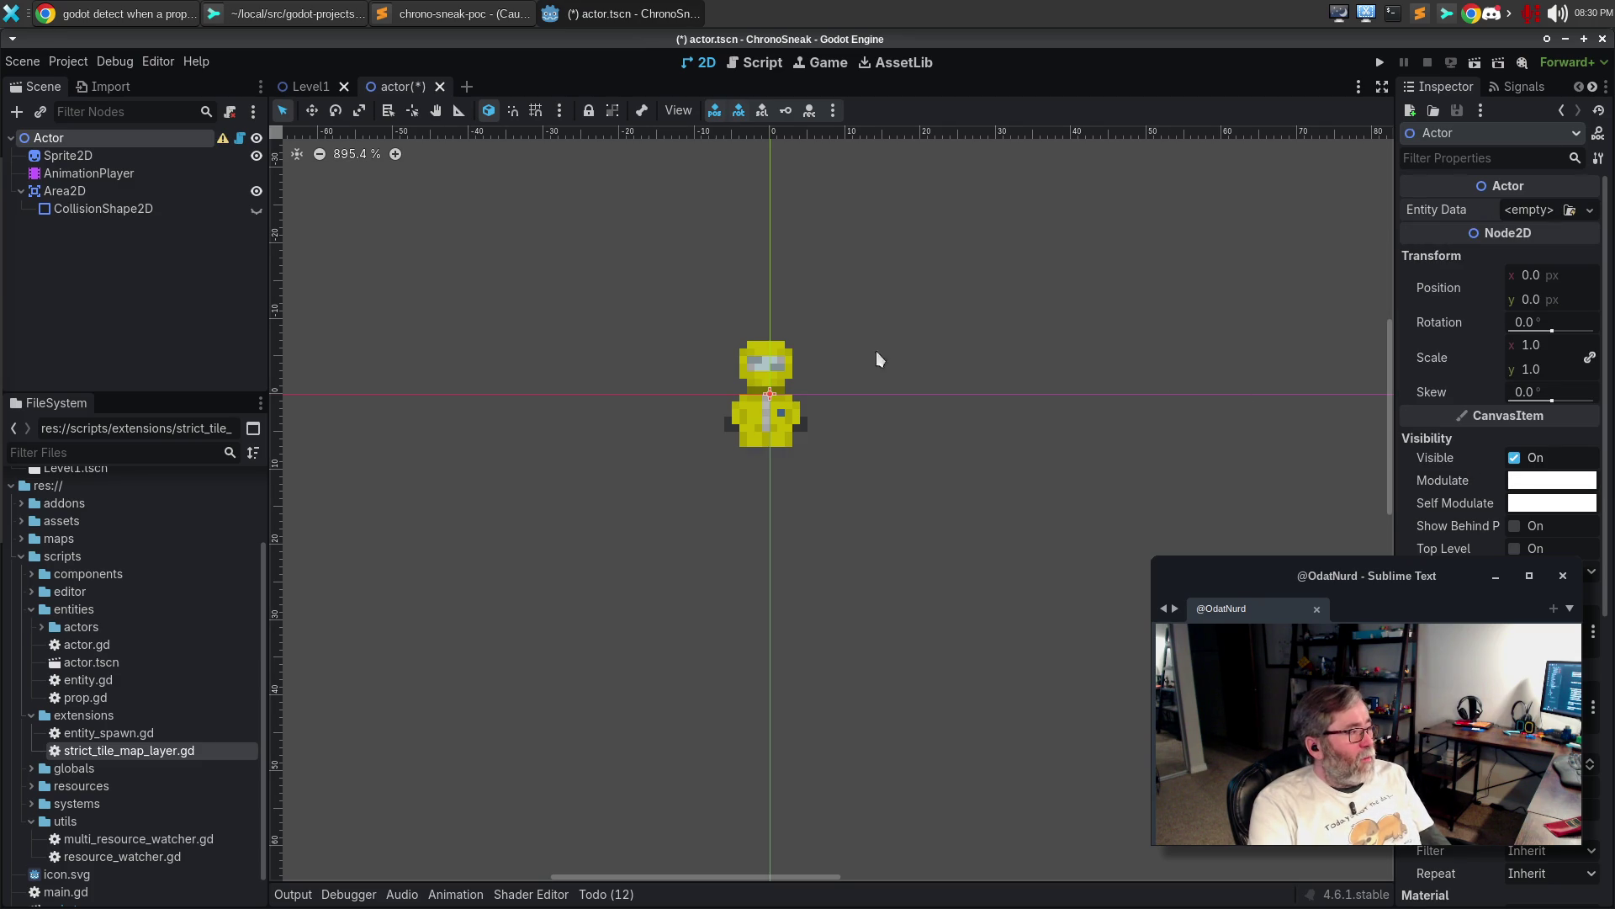
mouse_move(223, 140)
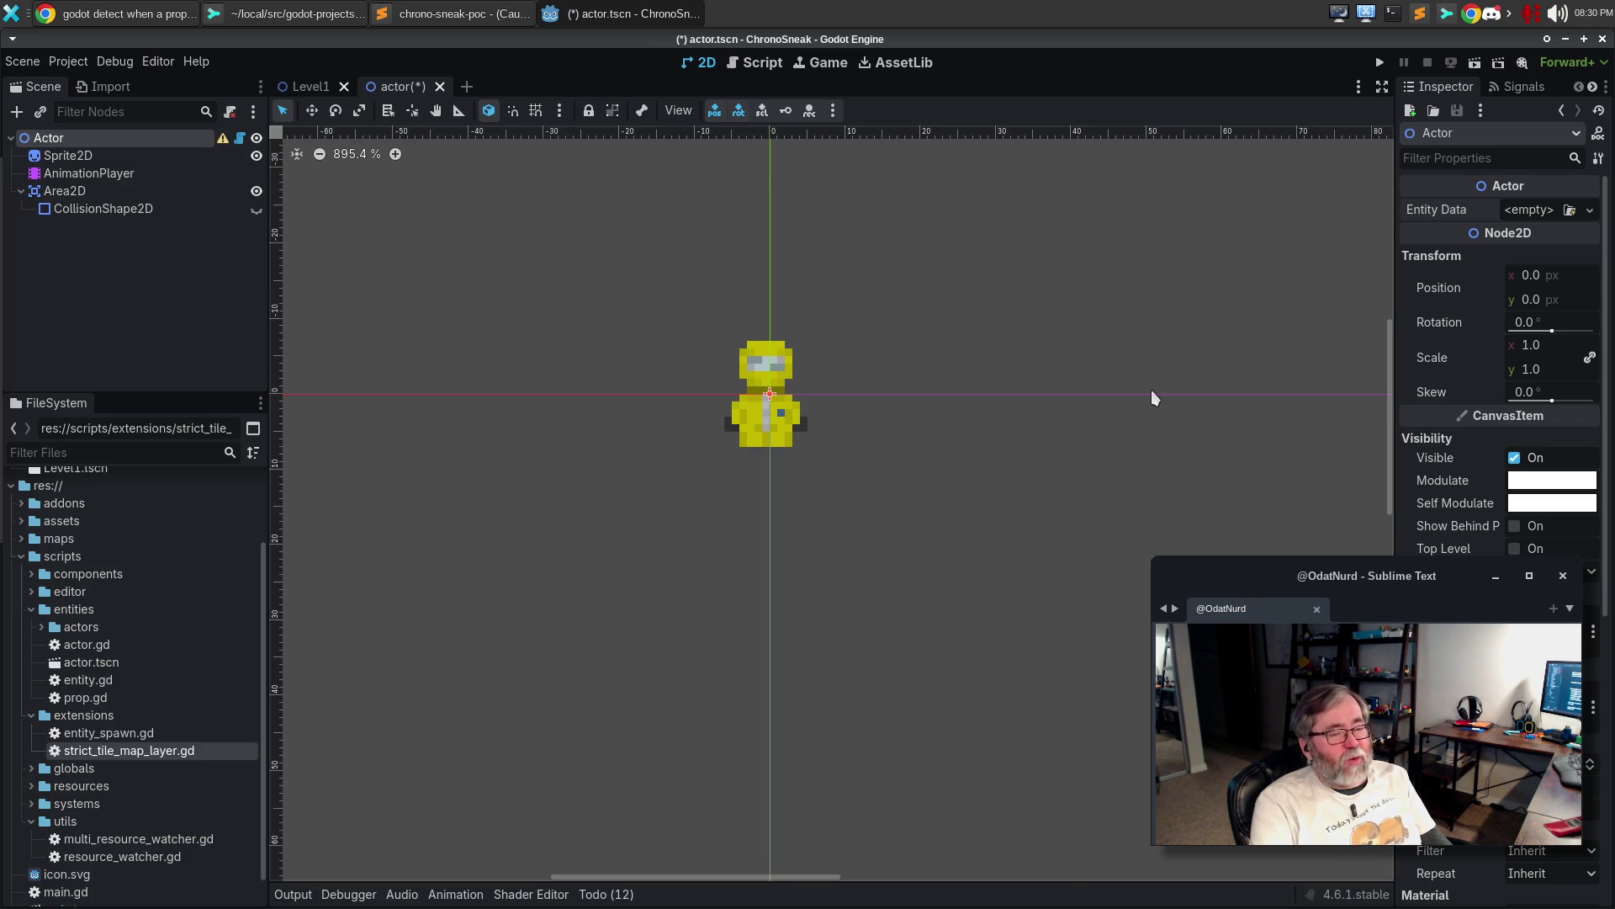
left_click(1590, 211)
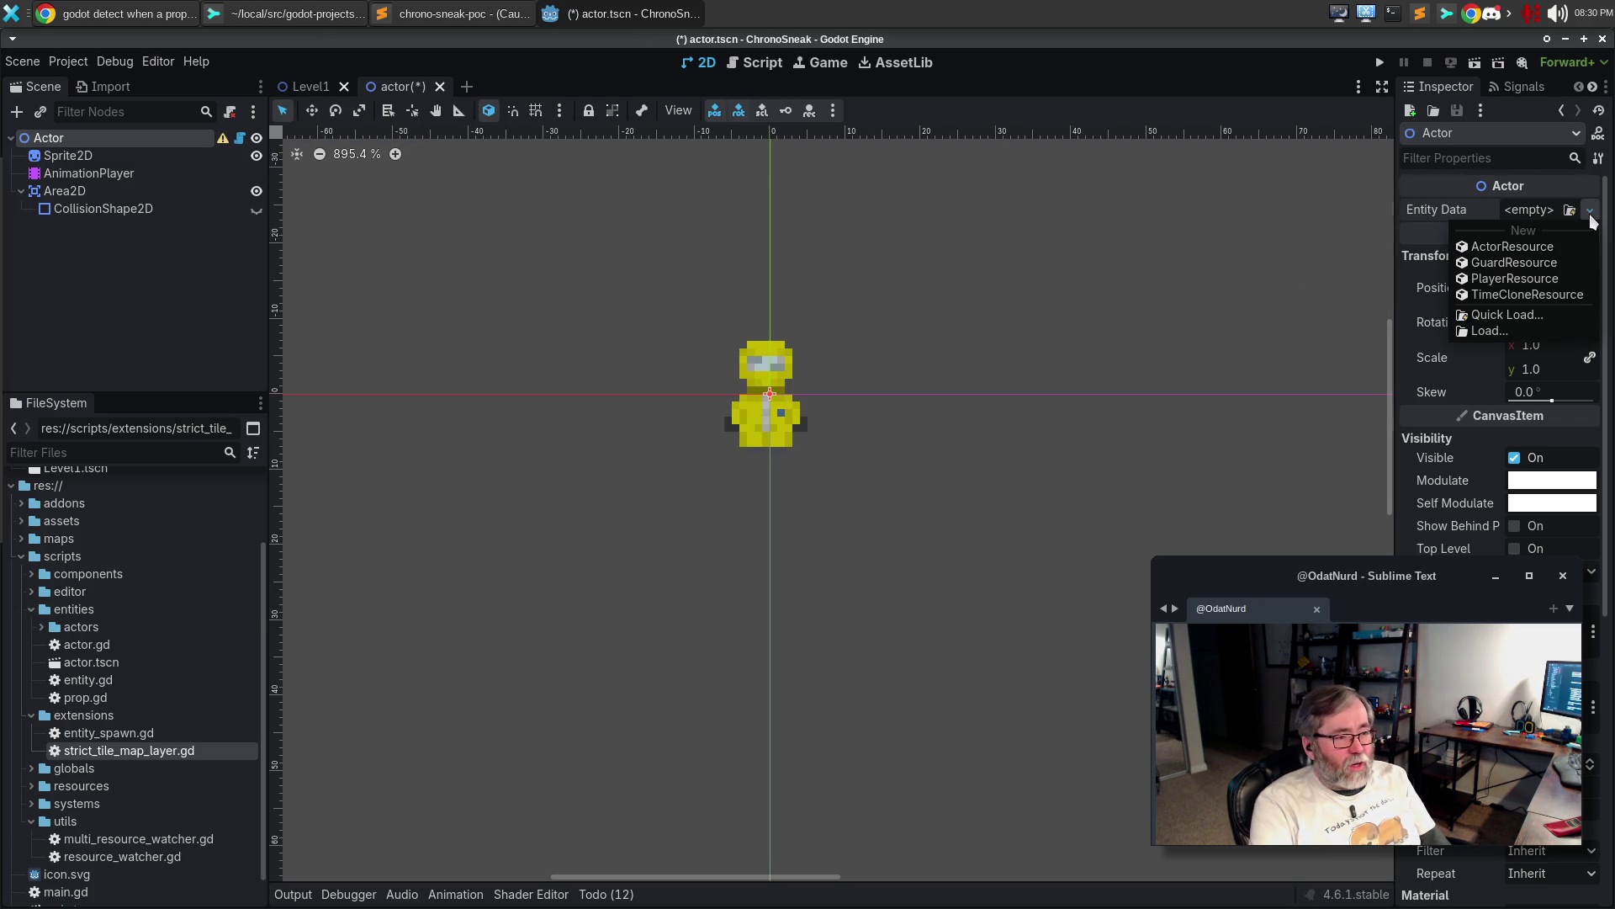
Quick-load base_actor.tres as the Actor's Entity Data
left_click(1526, 319)
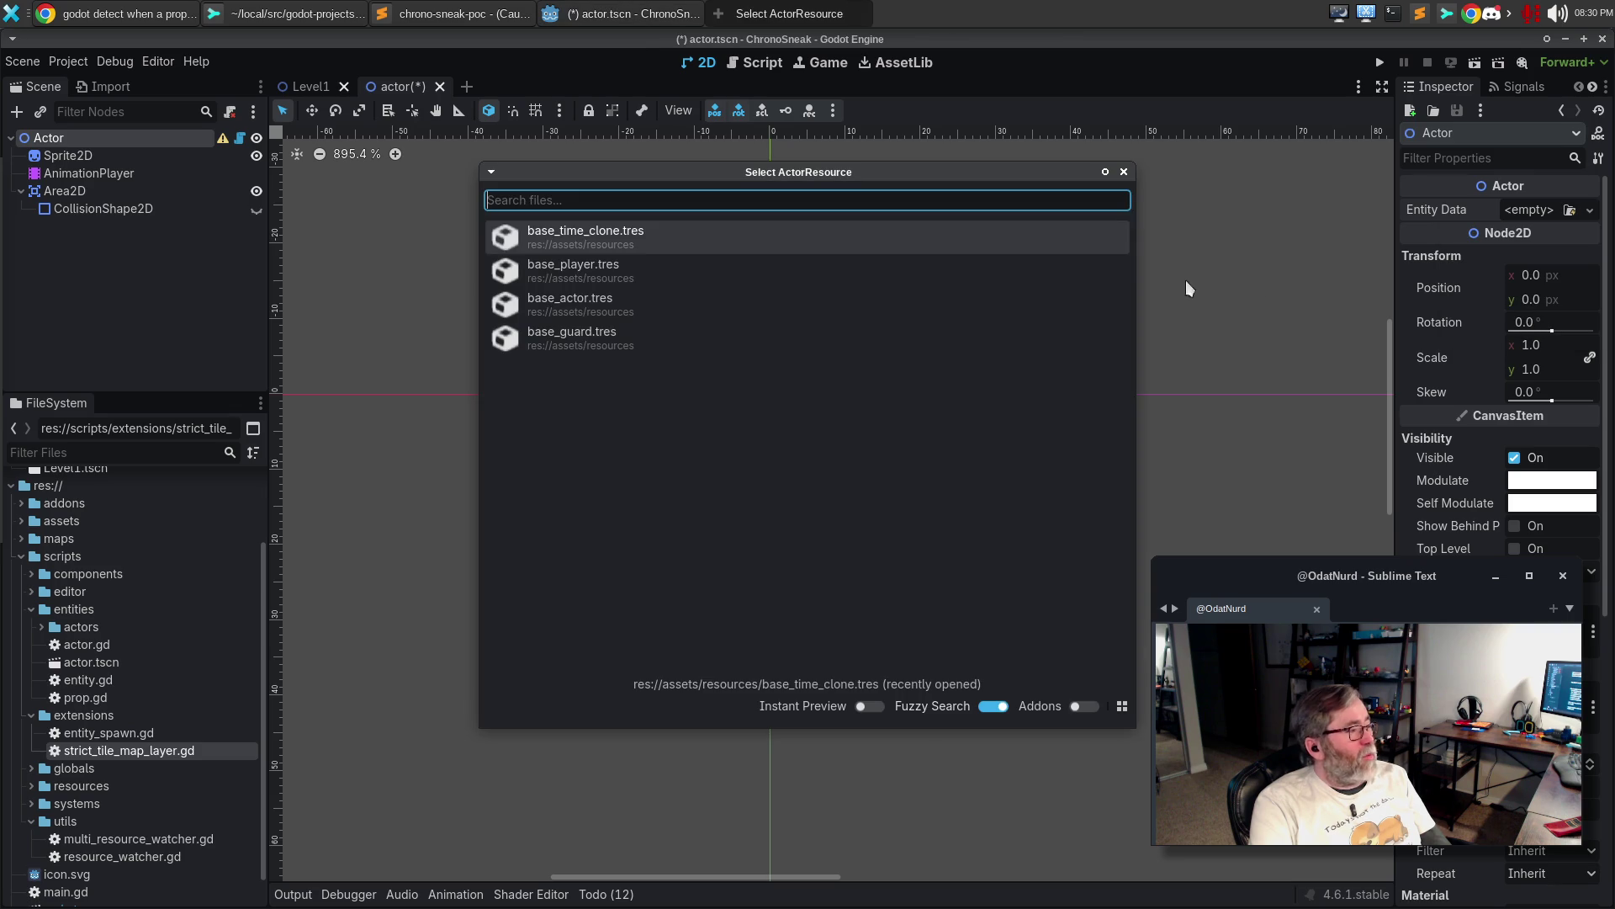
left_click(637, 316)
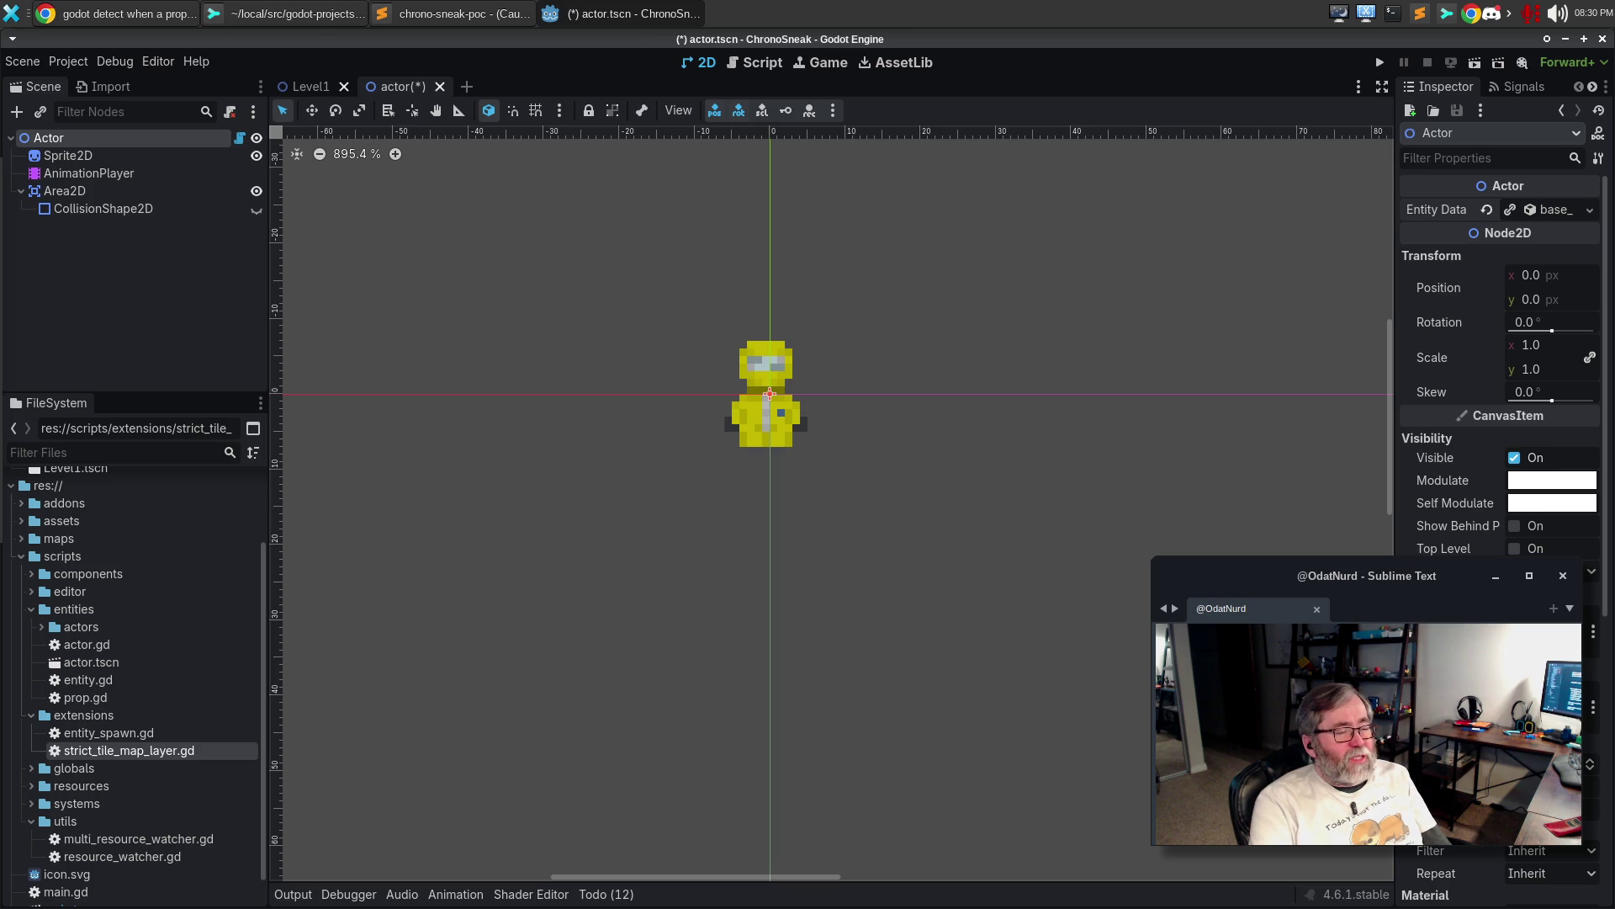
left_click(1590, 211)
key("Escape")
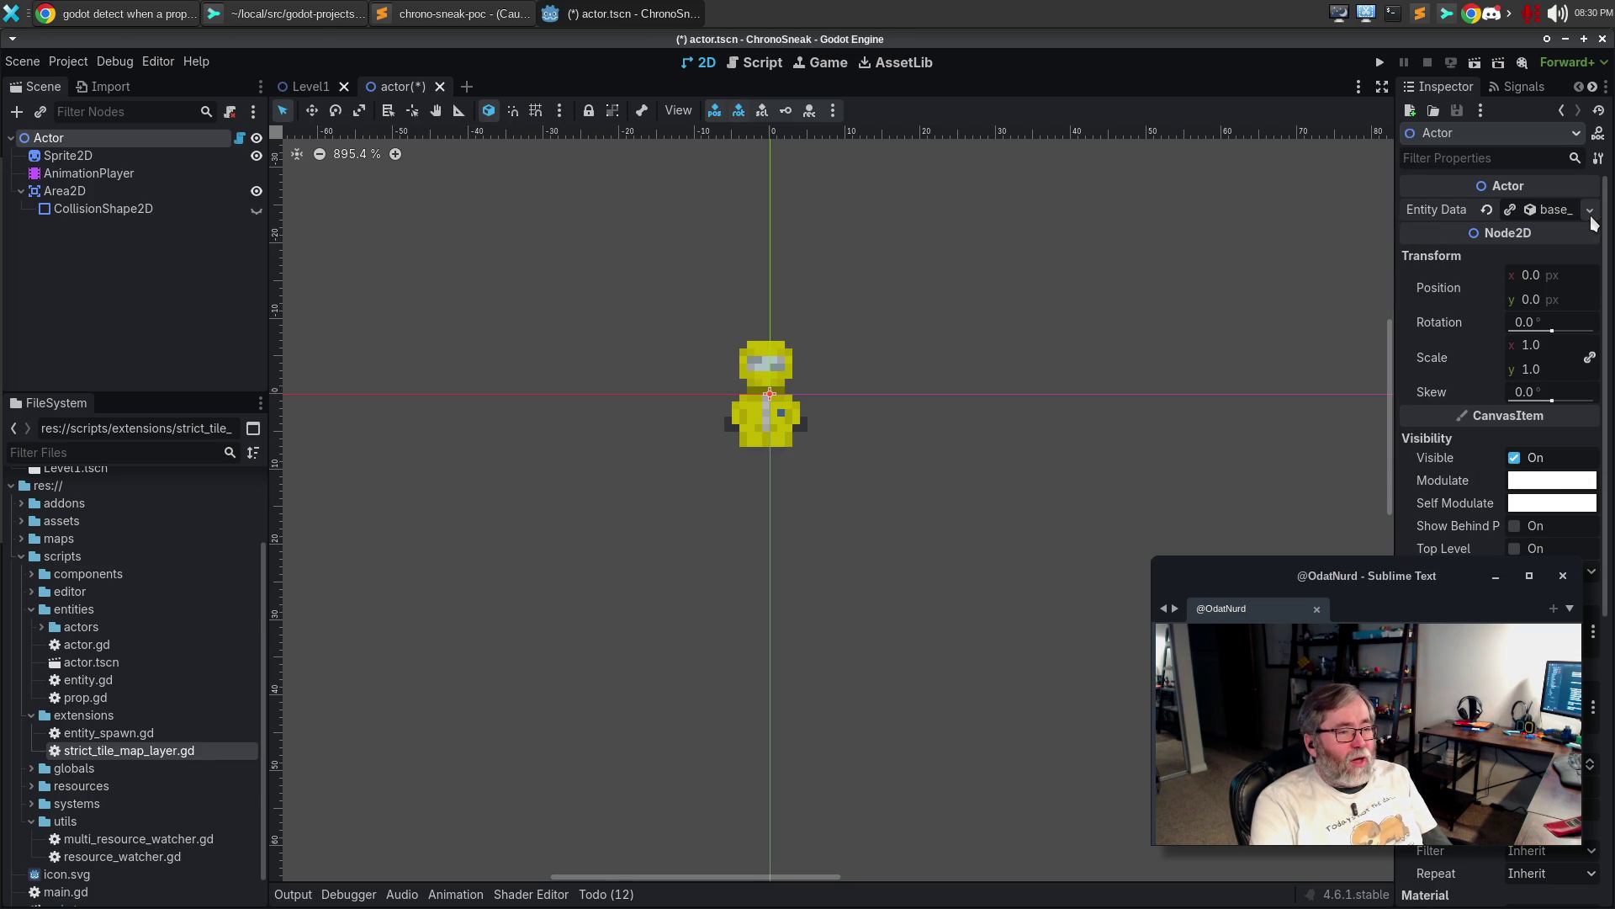
Expand Entity Data and its Texture Atlas to preview the 96×320 image, then select Sprite2D
left_click(1553, 210)
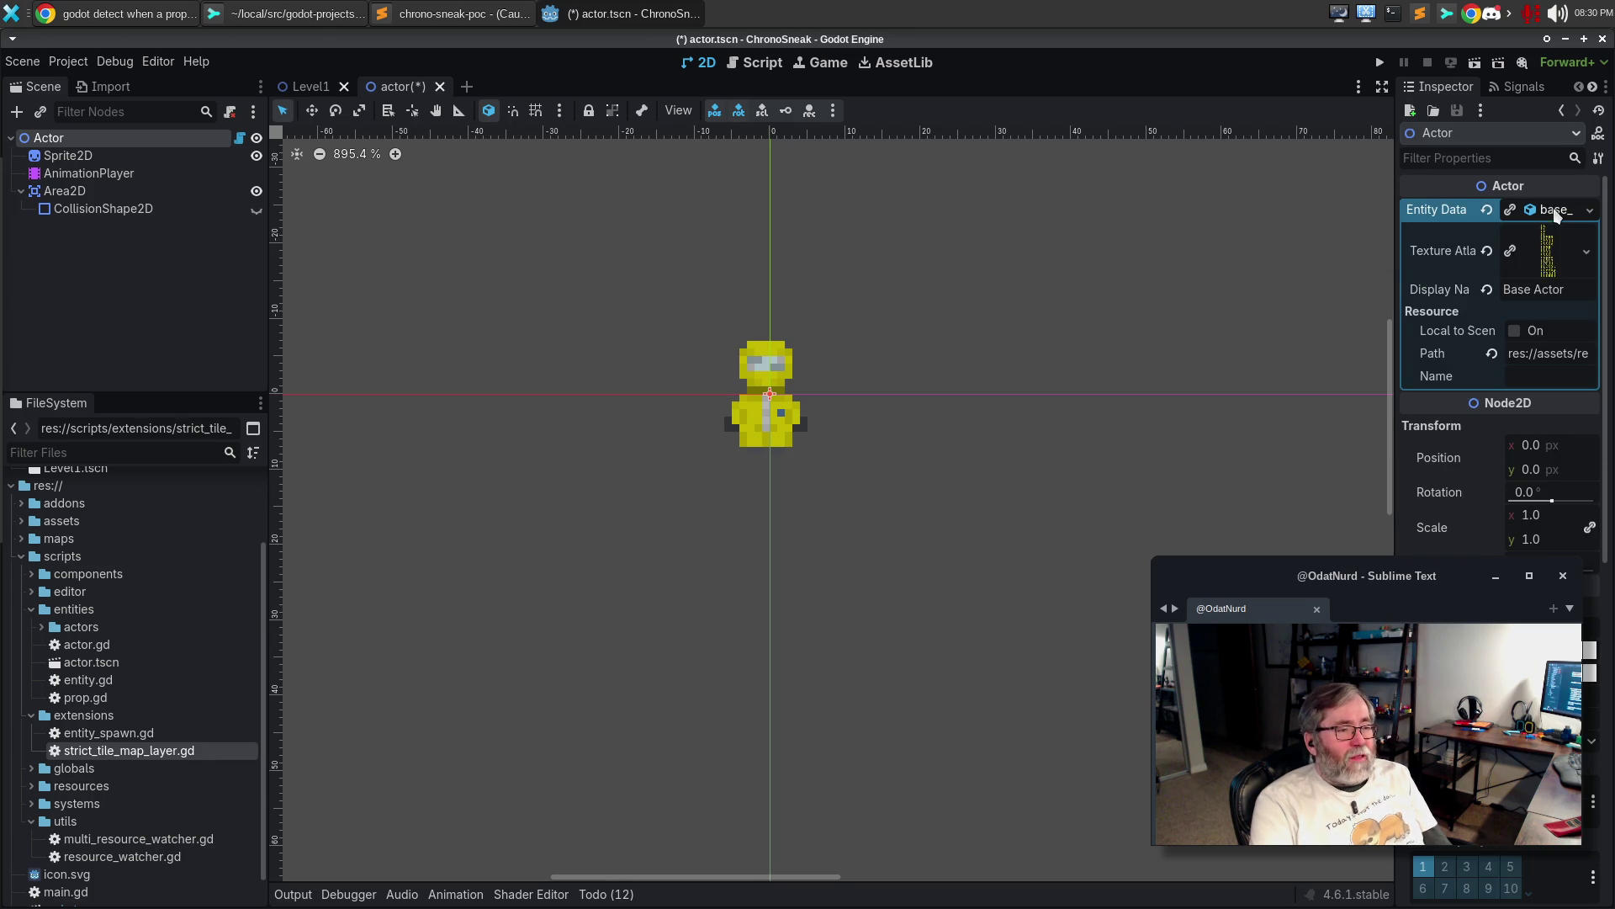
left_click(1588, 254)
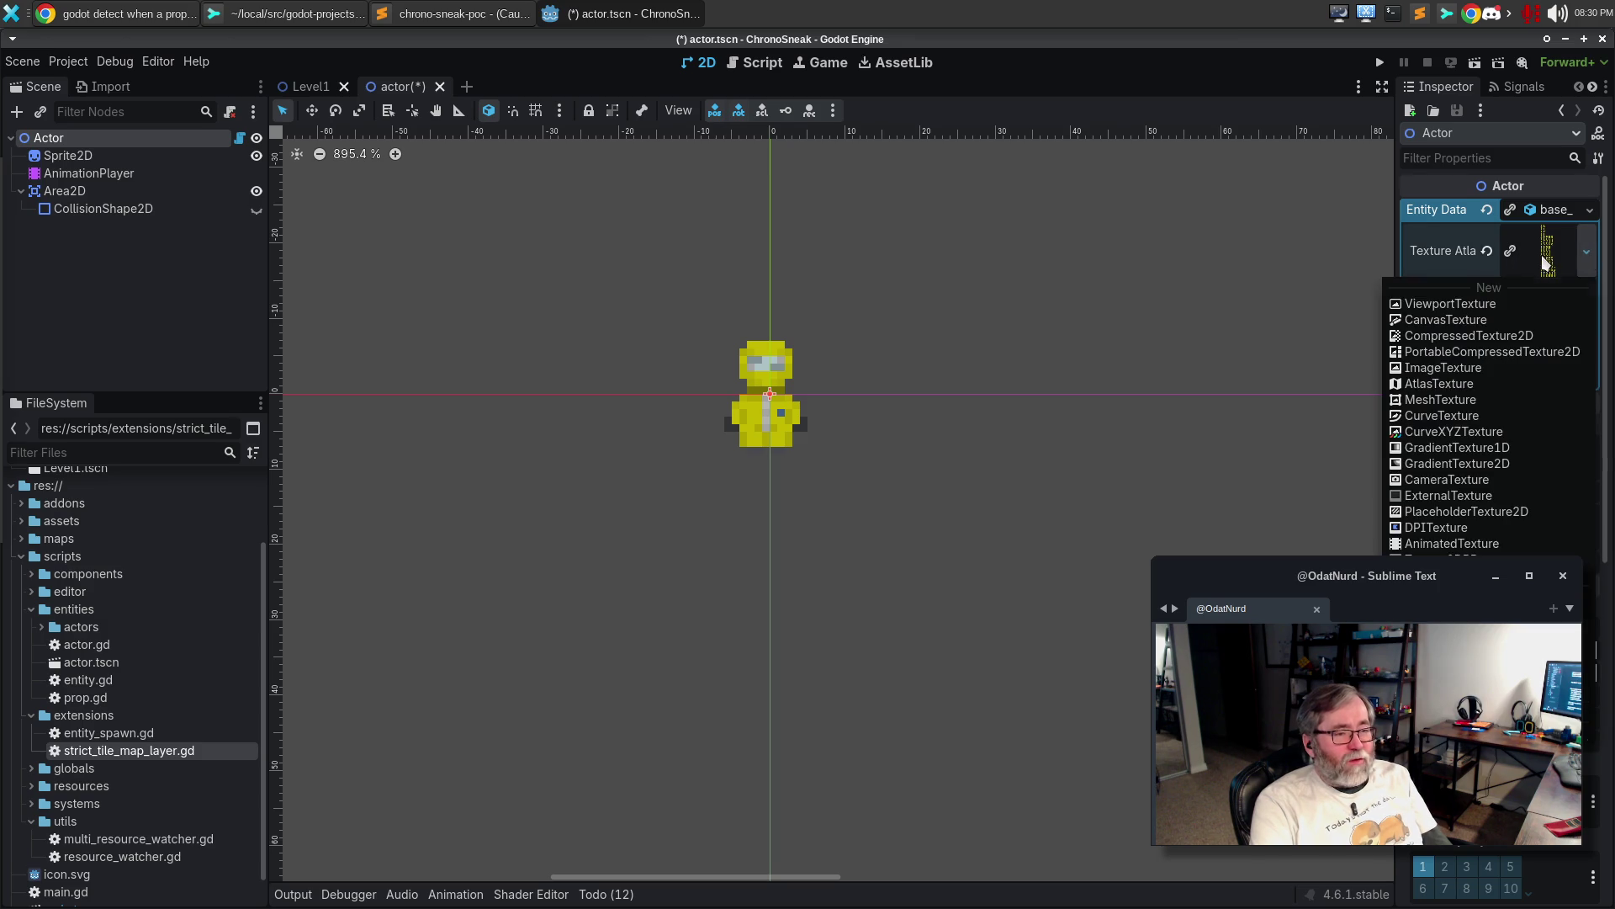
left_click(1544, 257)
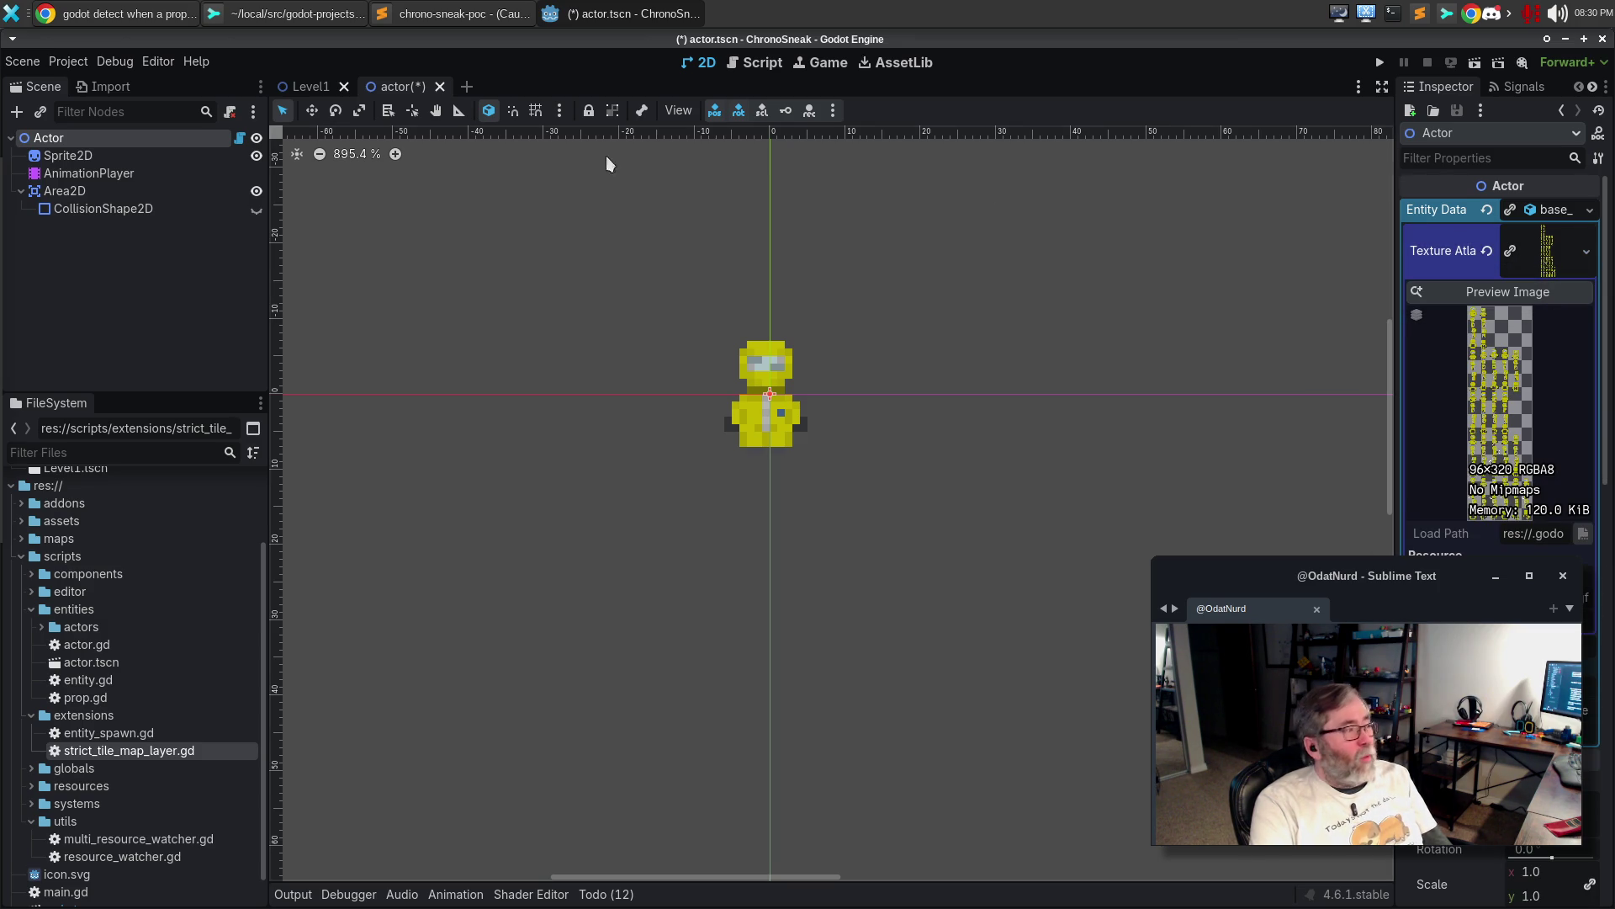
left_click(91, 157)
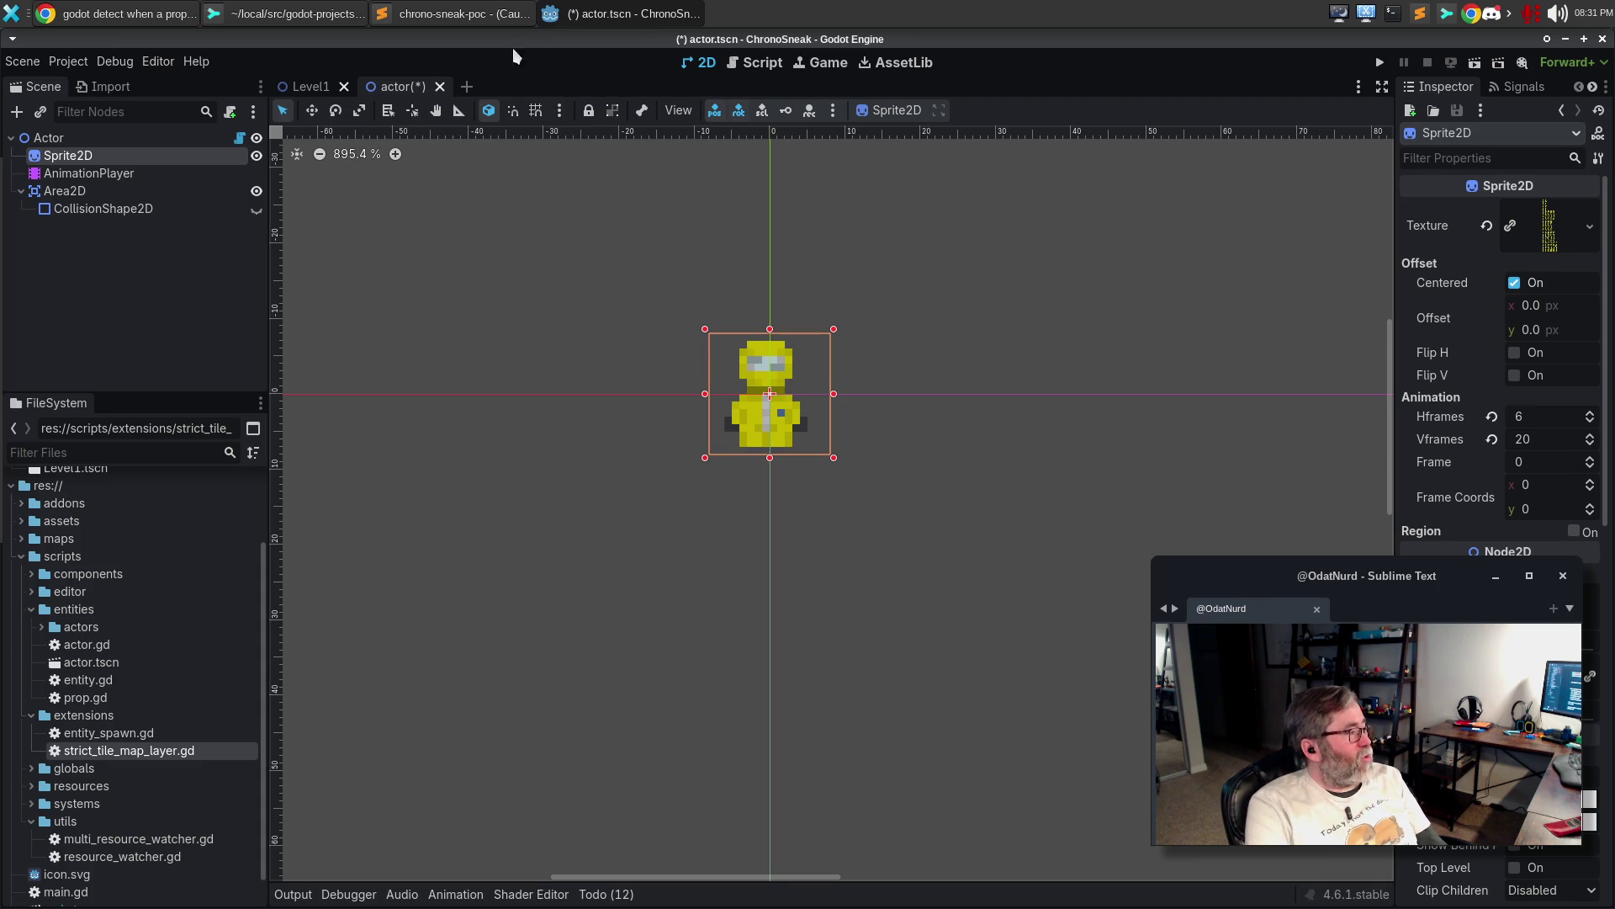
Play the AnimationPlayer's idle_down animation, then stop the preview at 0.3222
left_click(117, 172)
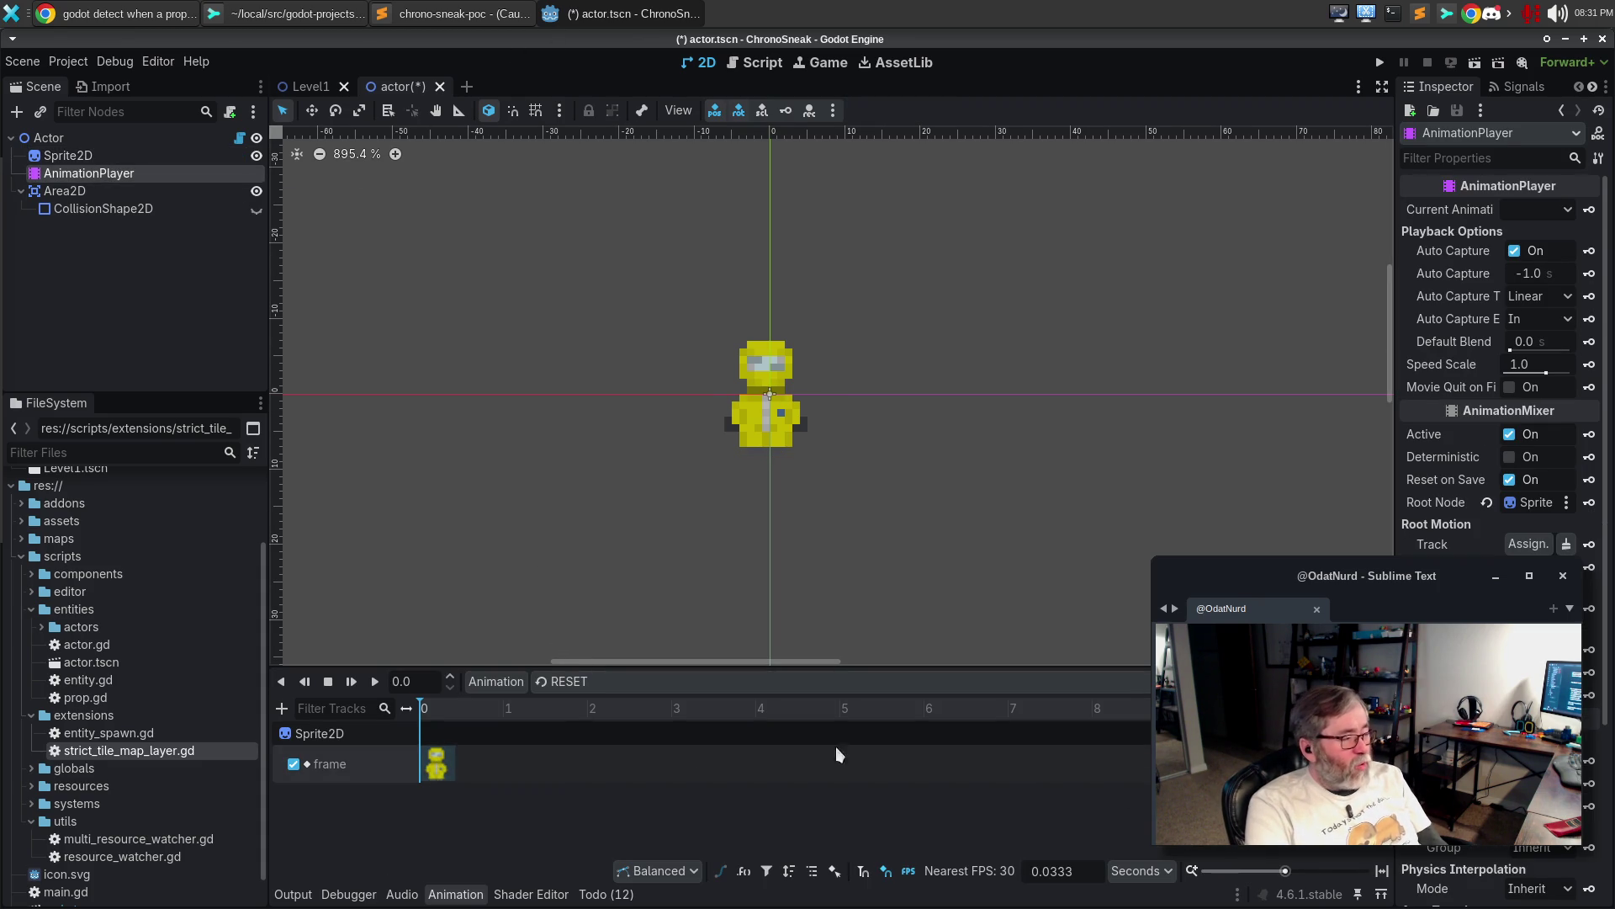
left_click(419, 693)
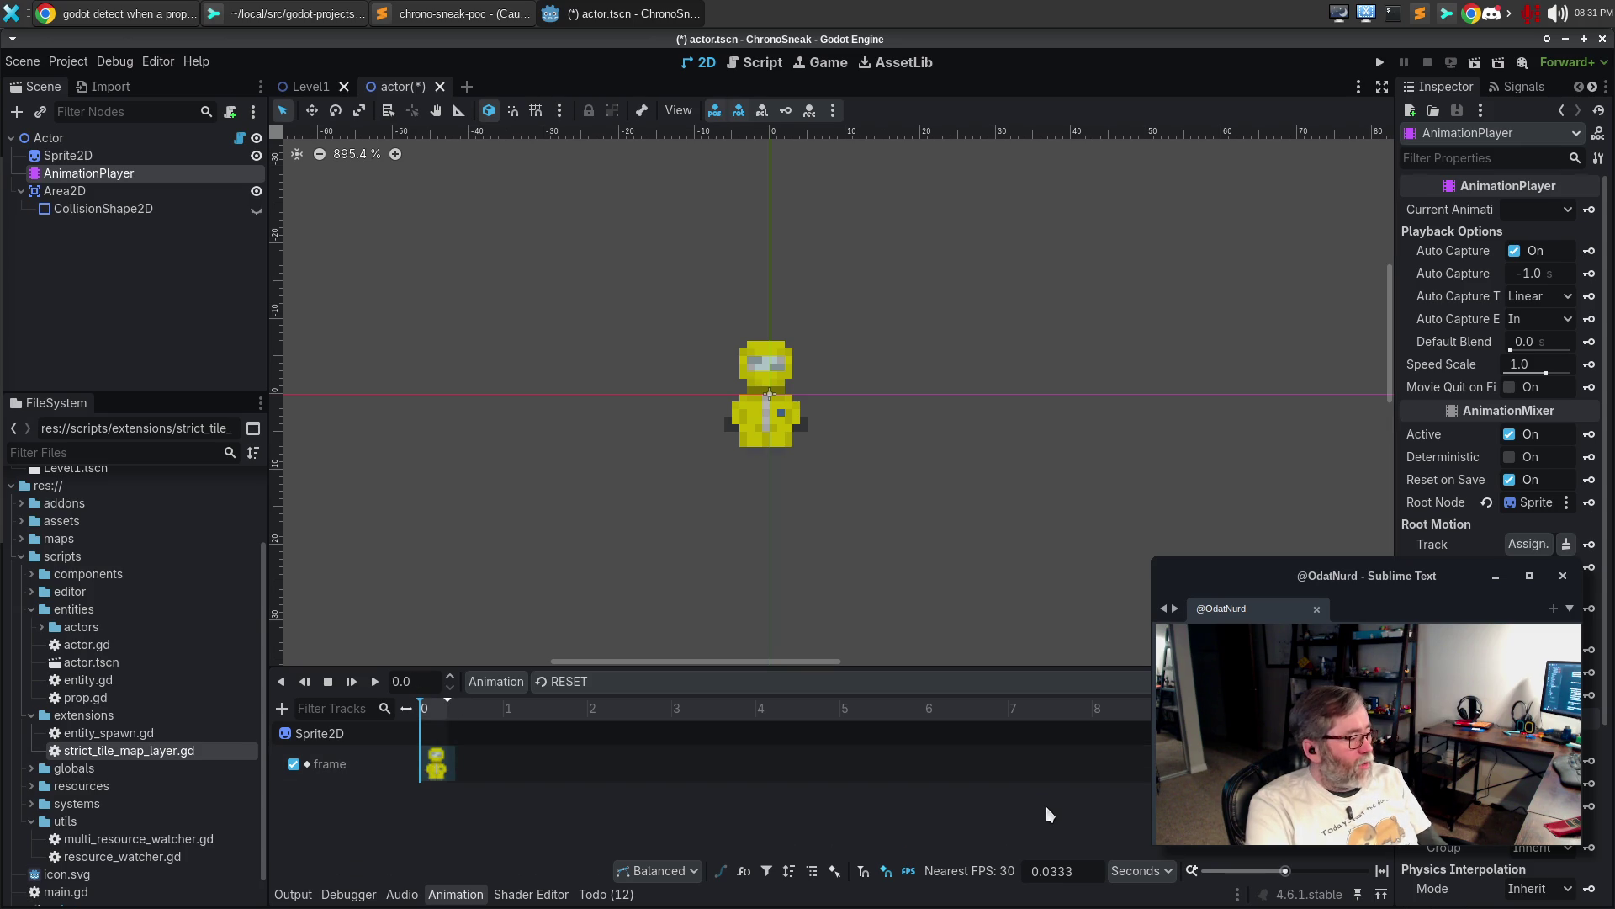
left_click(690, 680)
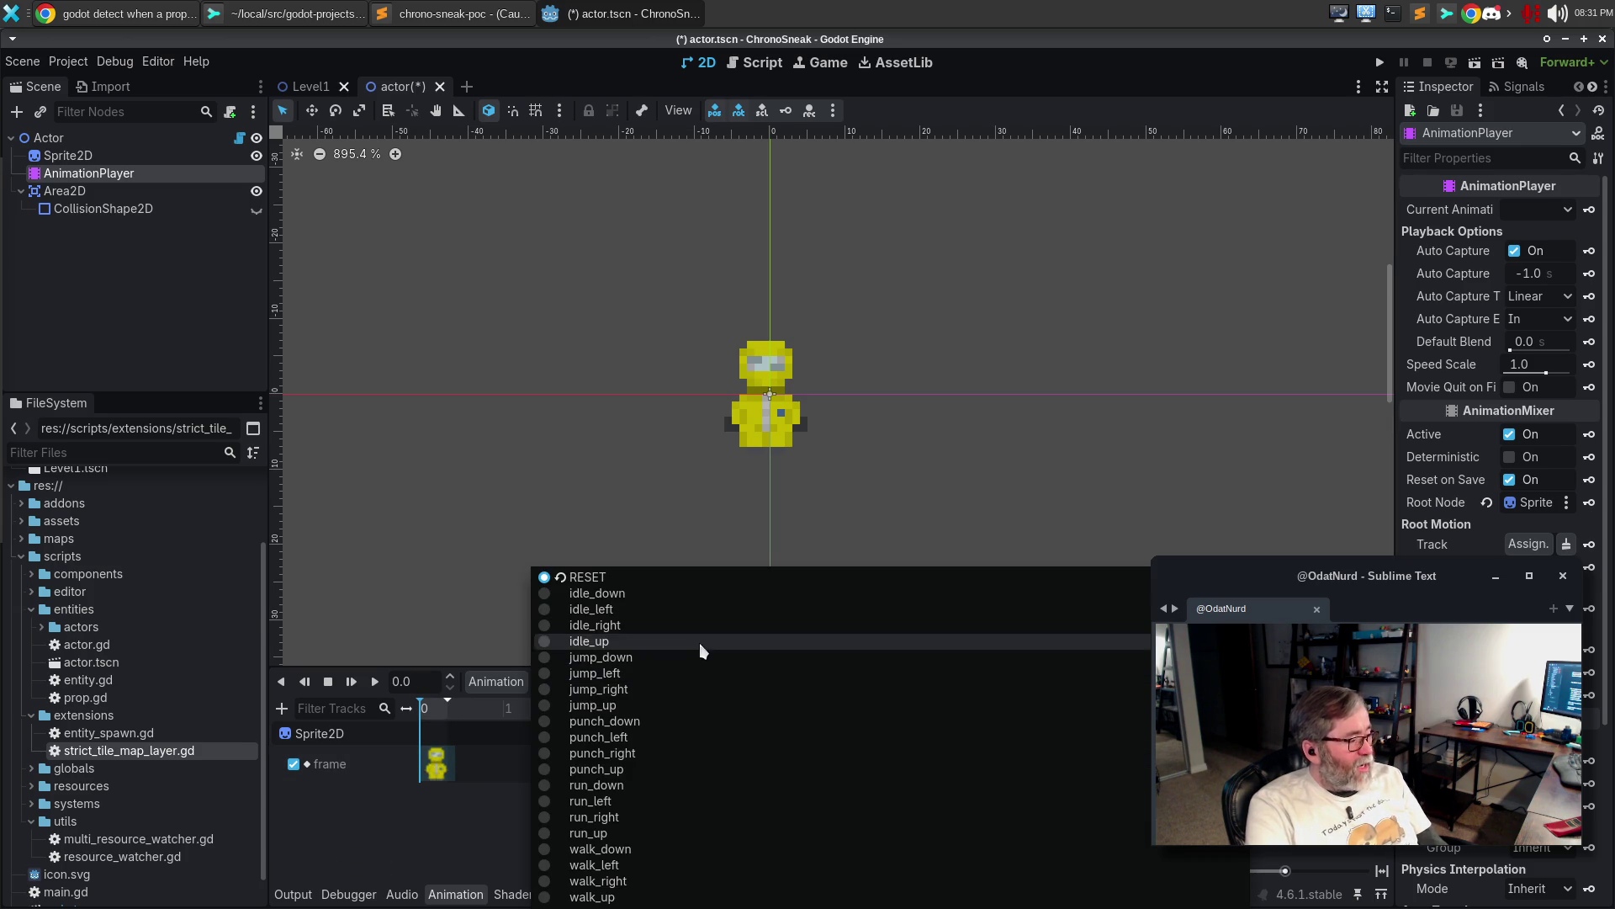
left_click(670, 592)
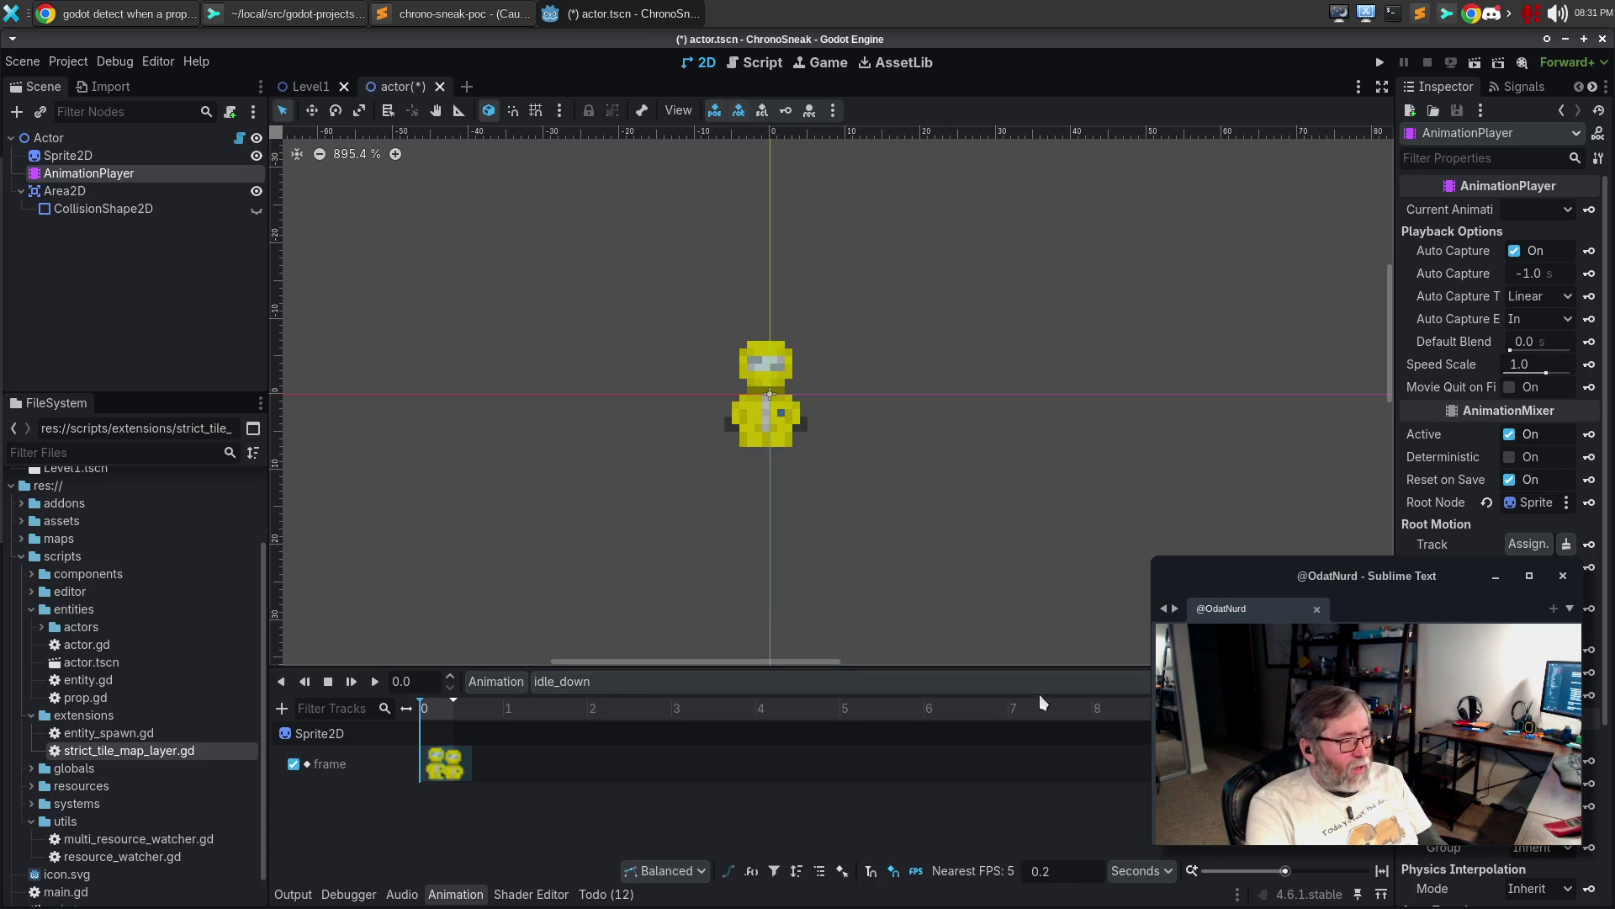
left_click(371, 683)
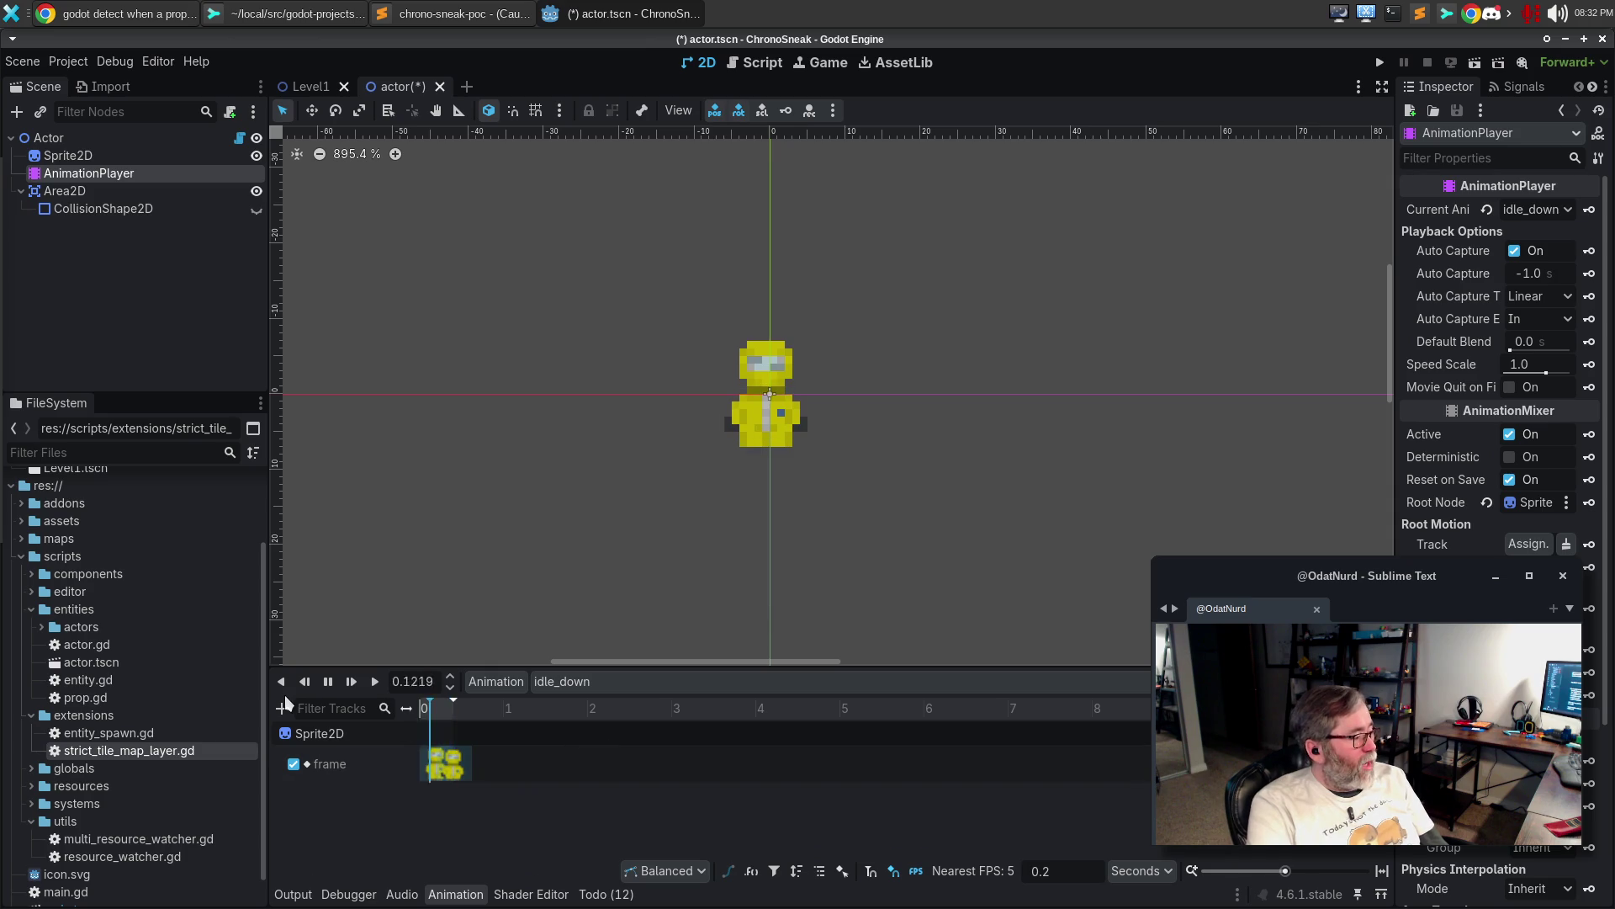
left_click(328, 682)
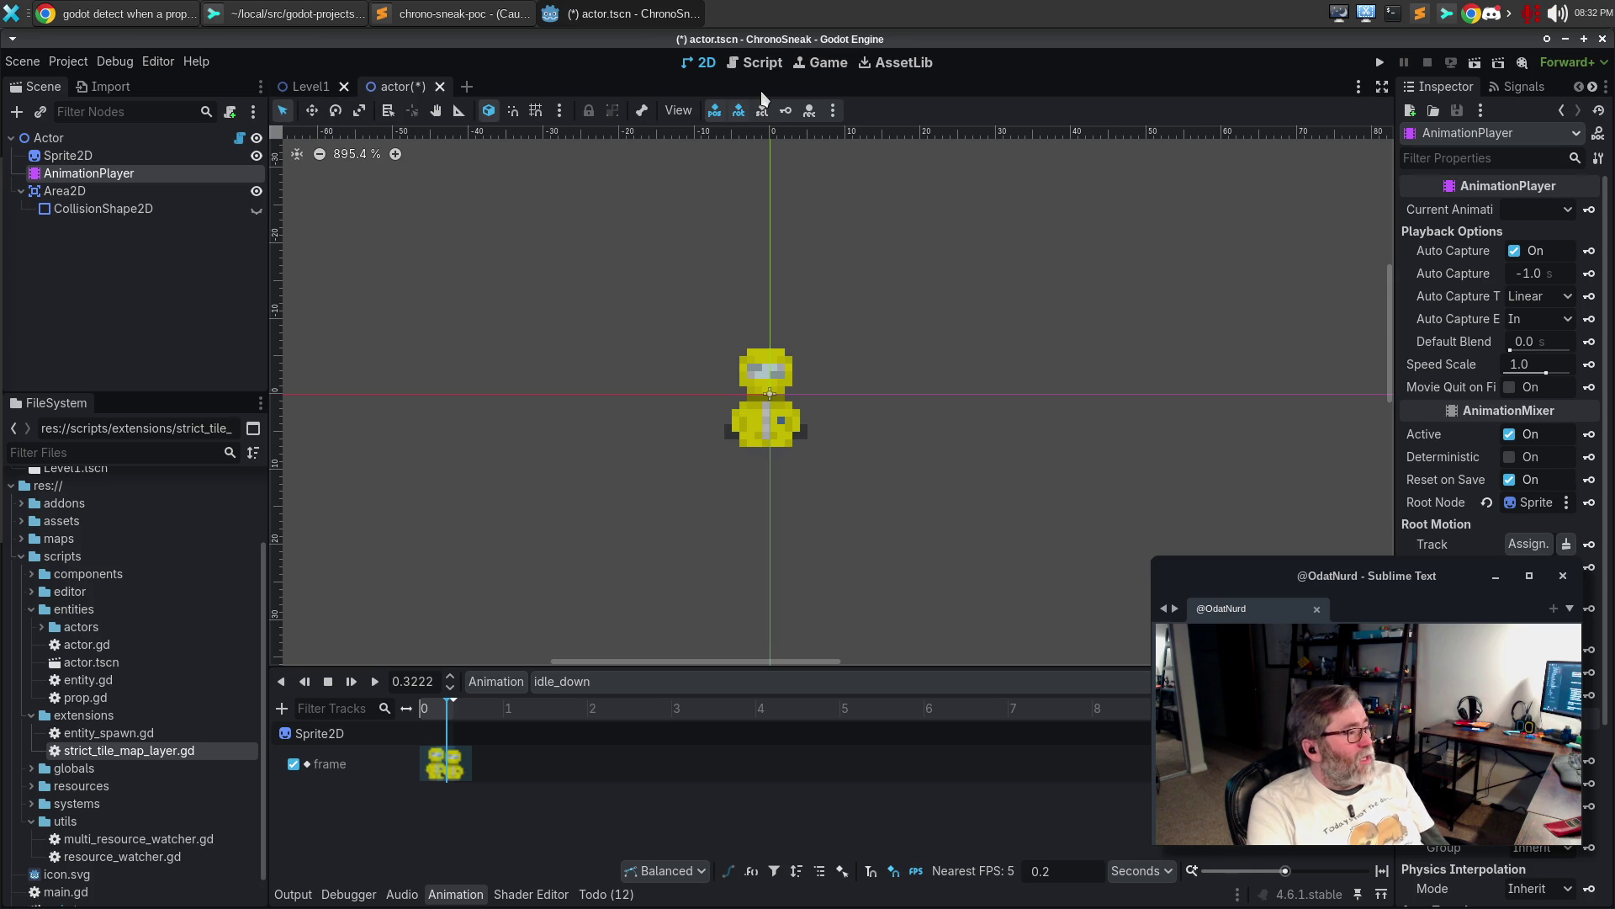
Open actor.gd in the script editor and scroll to its top
left_click(762, 65)
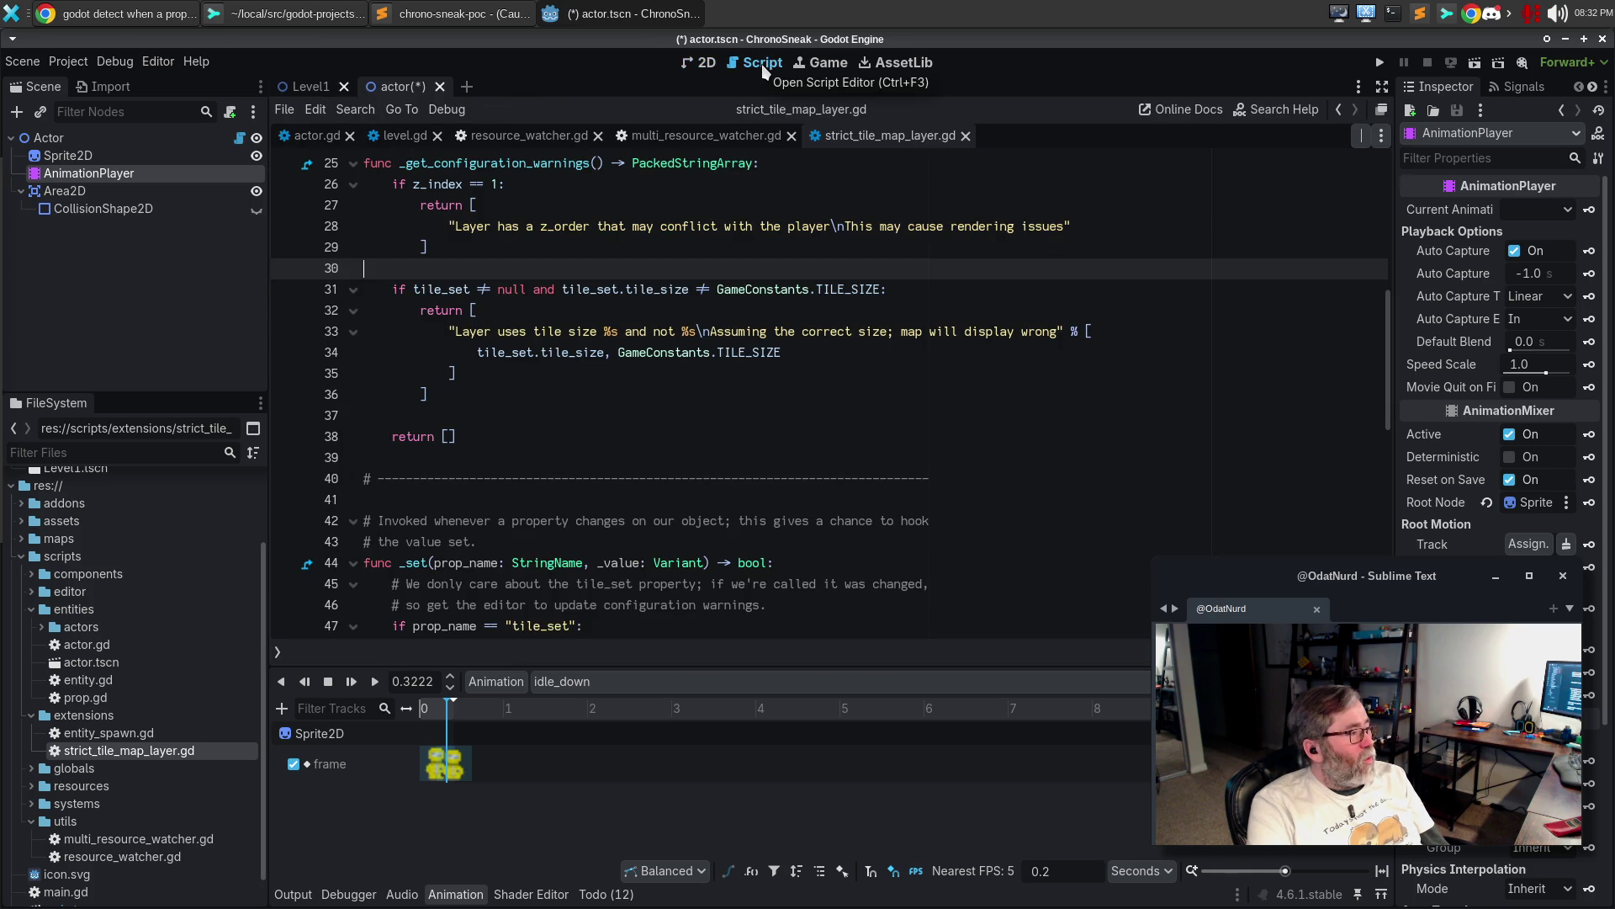
left_click(313, 136)
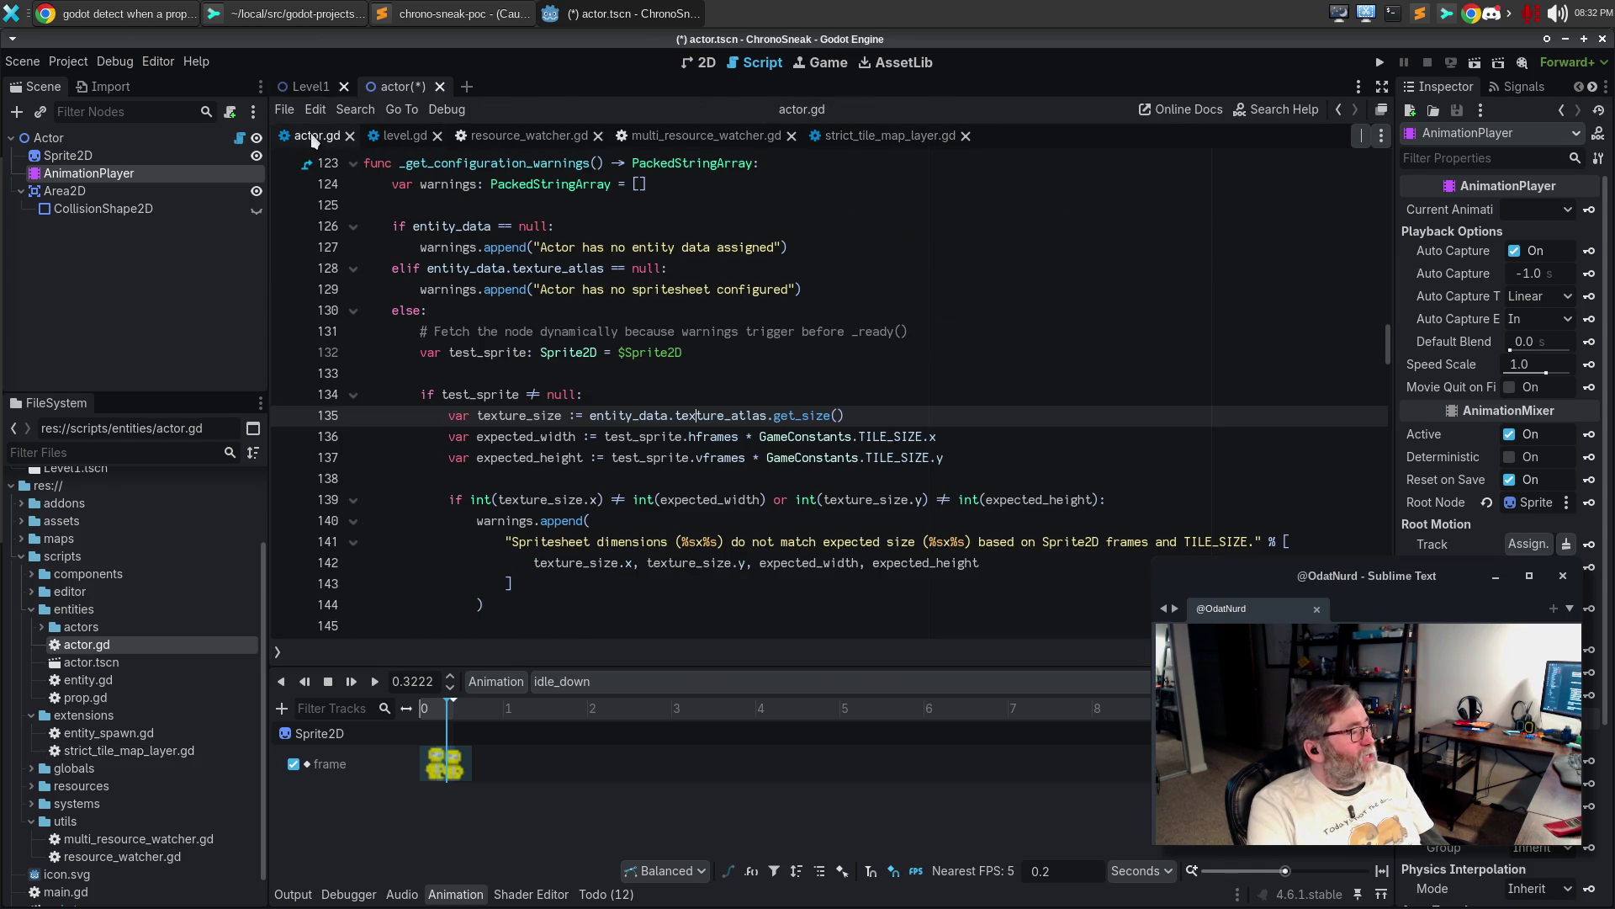
scroll(795, 364, "up", 4)
scroll(795, 363, "up", 20)
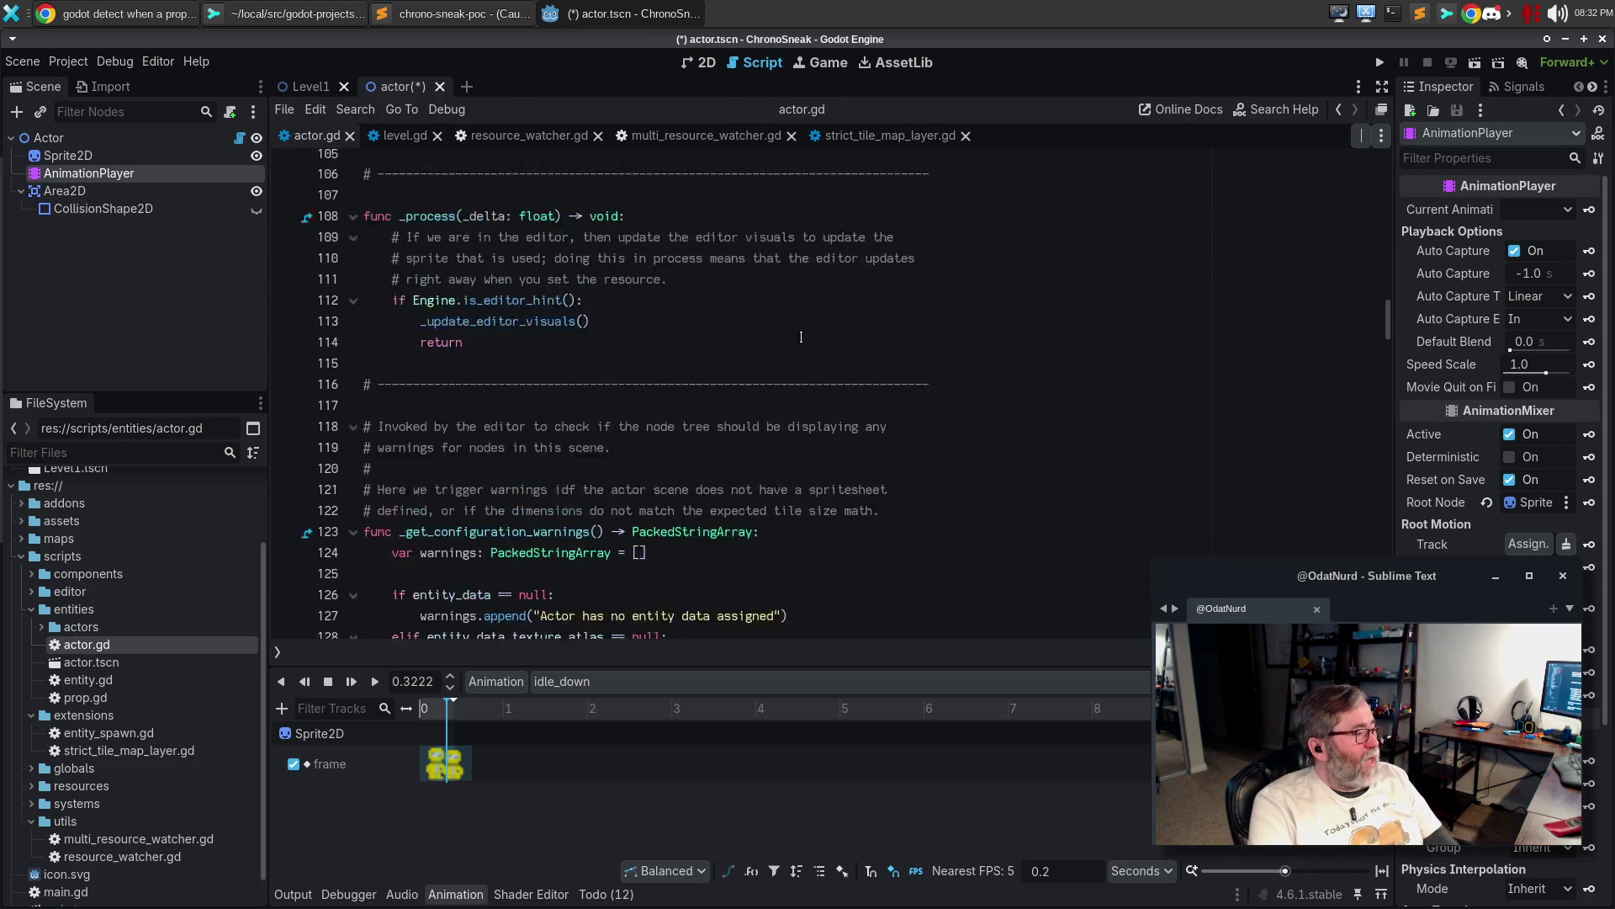
scroll(802, 318, "up", 2)
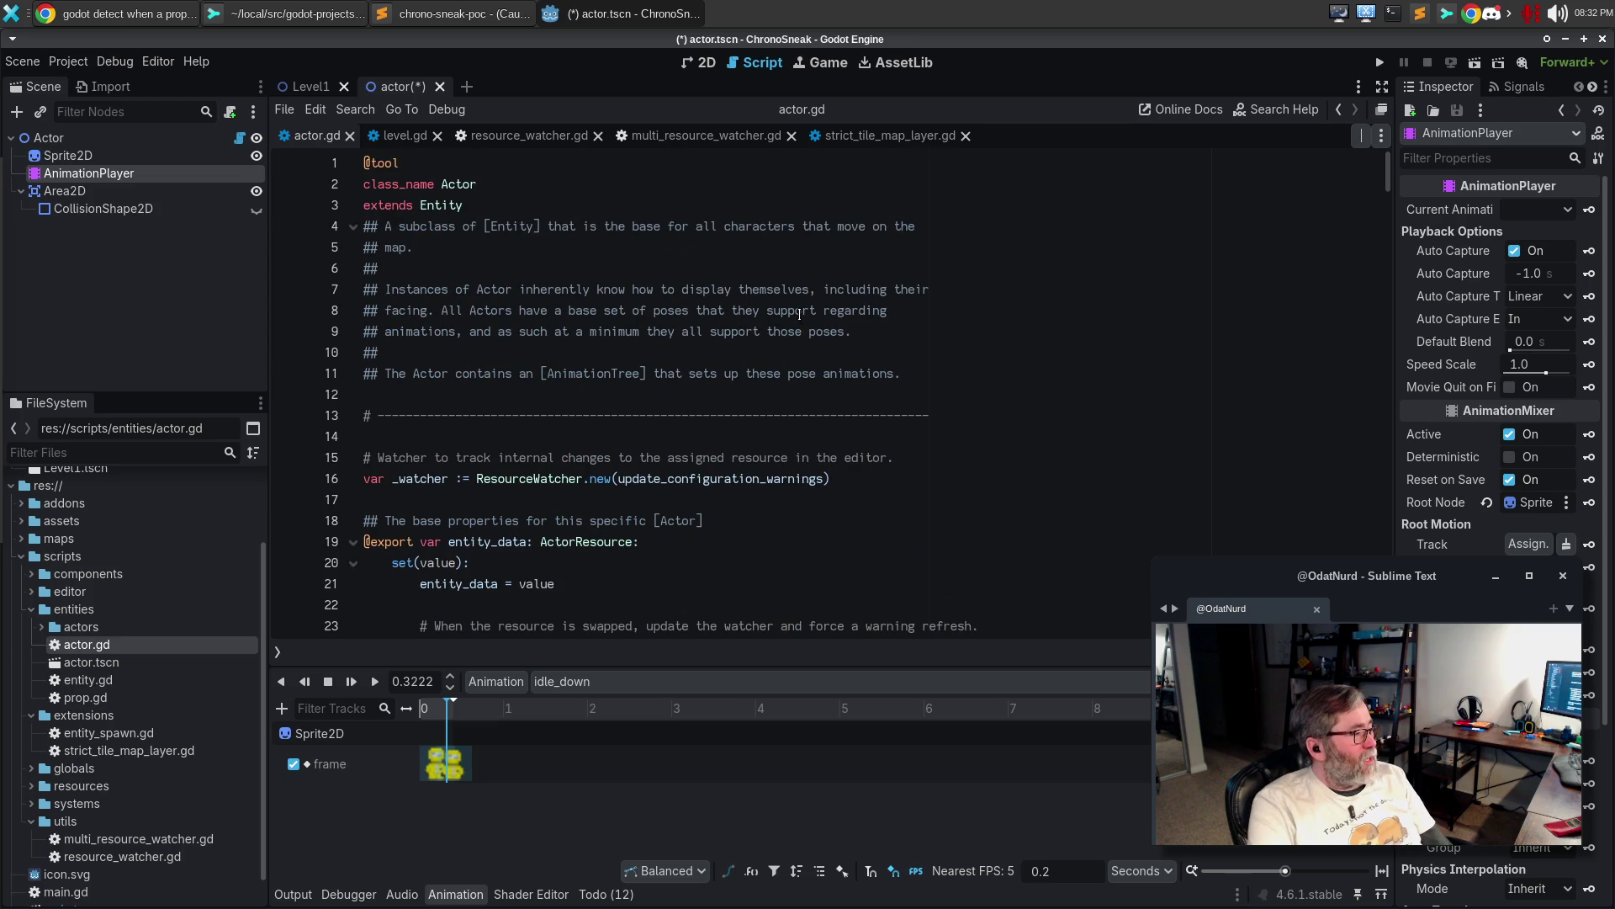
scroll(808, 298, "down", 1)
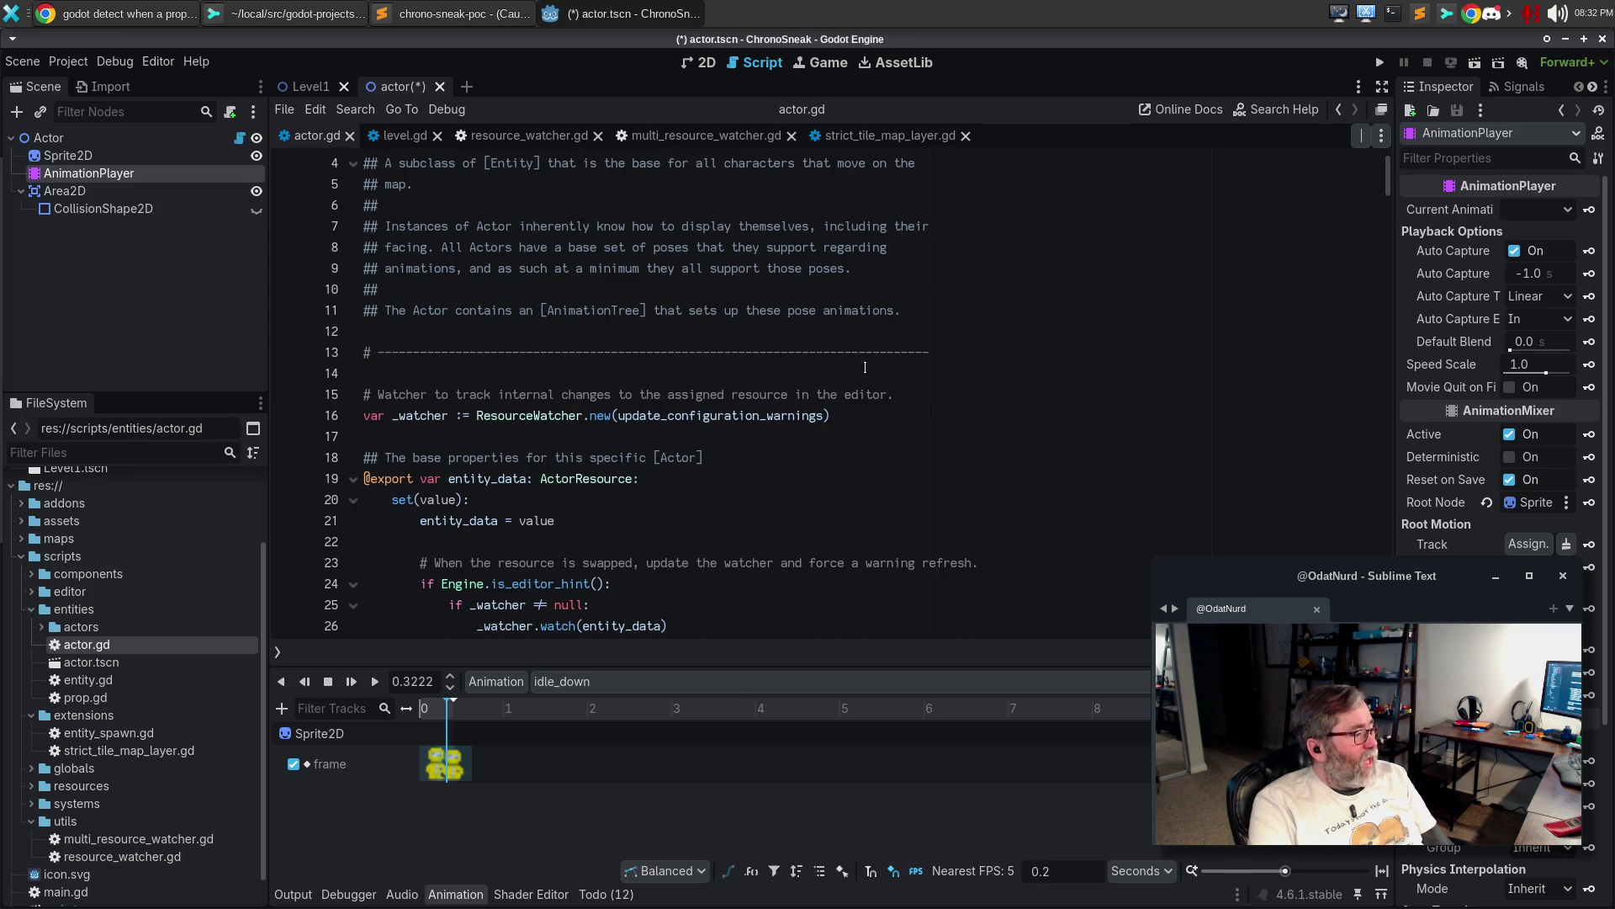
Select _watcher and add its next occurrence with Ctrl+D to trace its uses
left_click(942, 415)
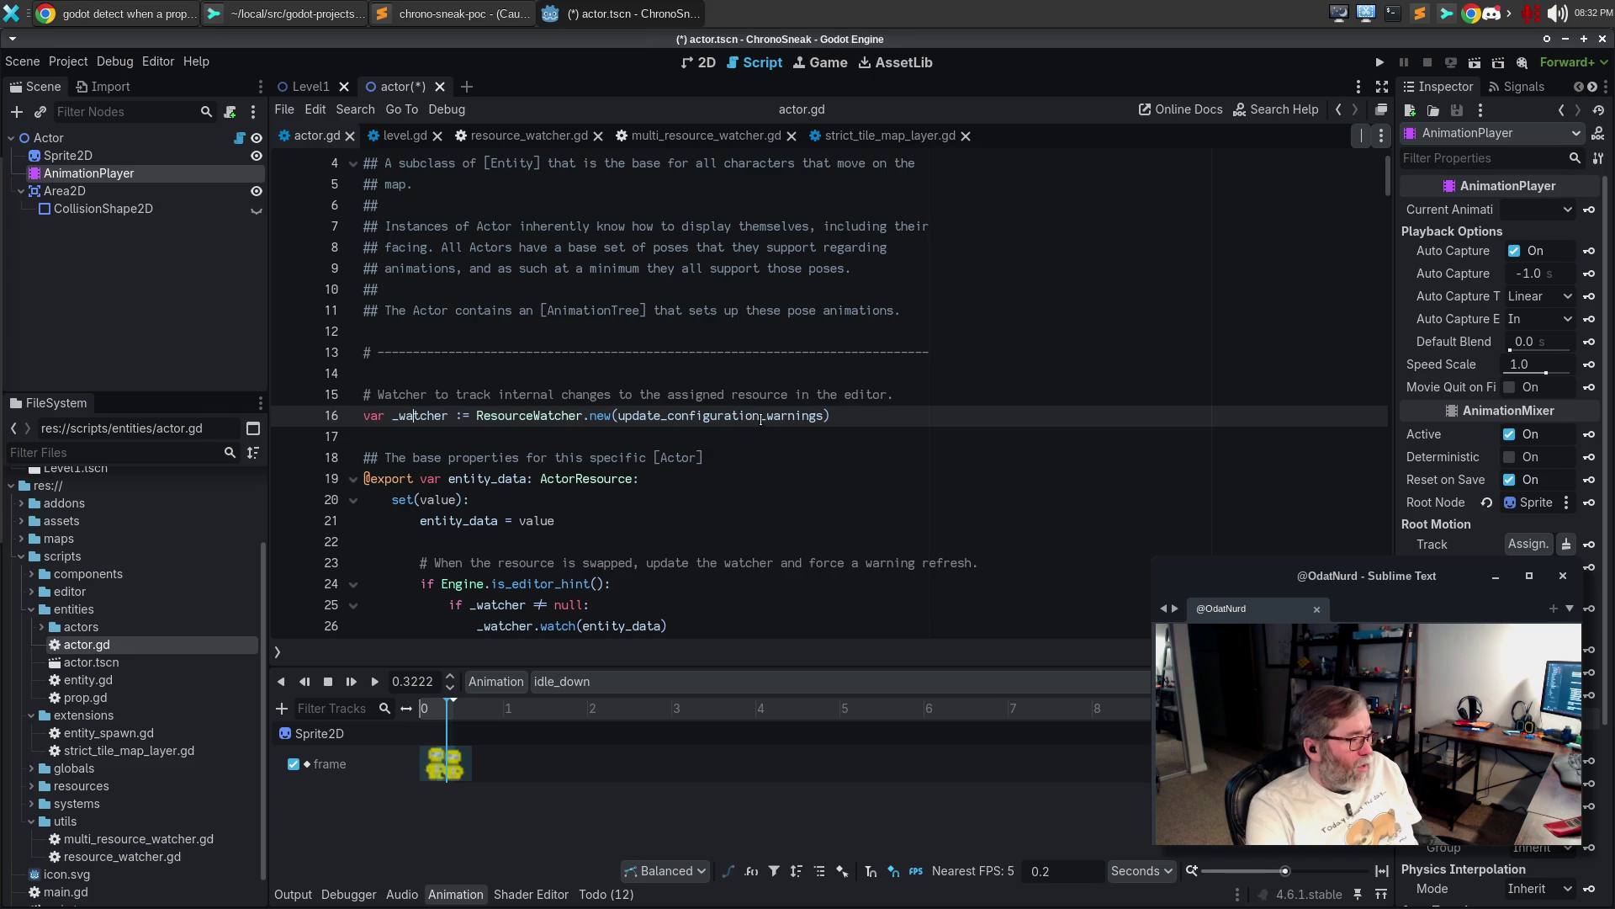
double_click(424, 416)
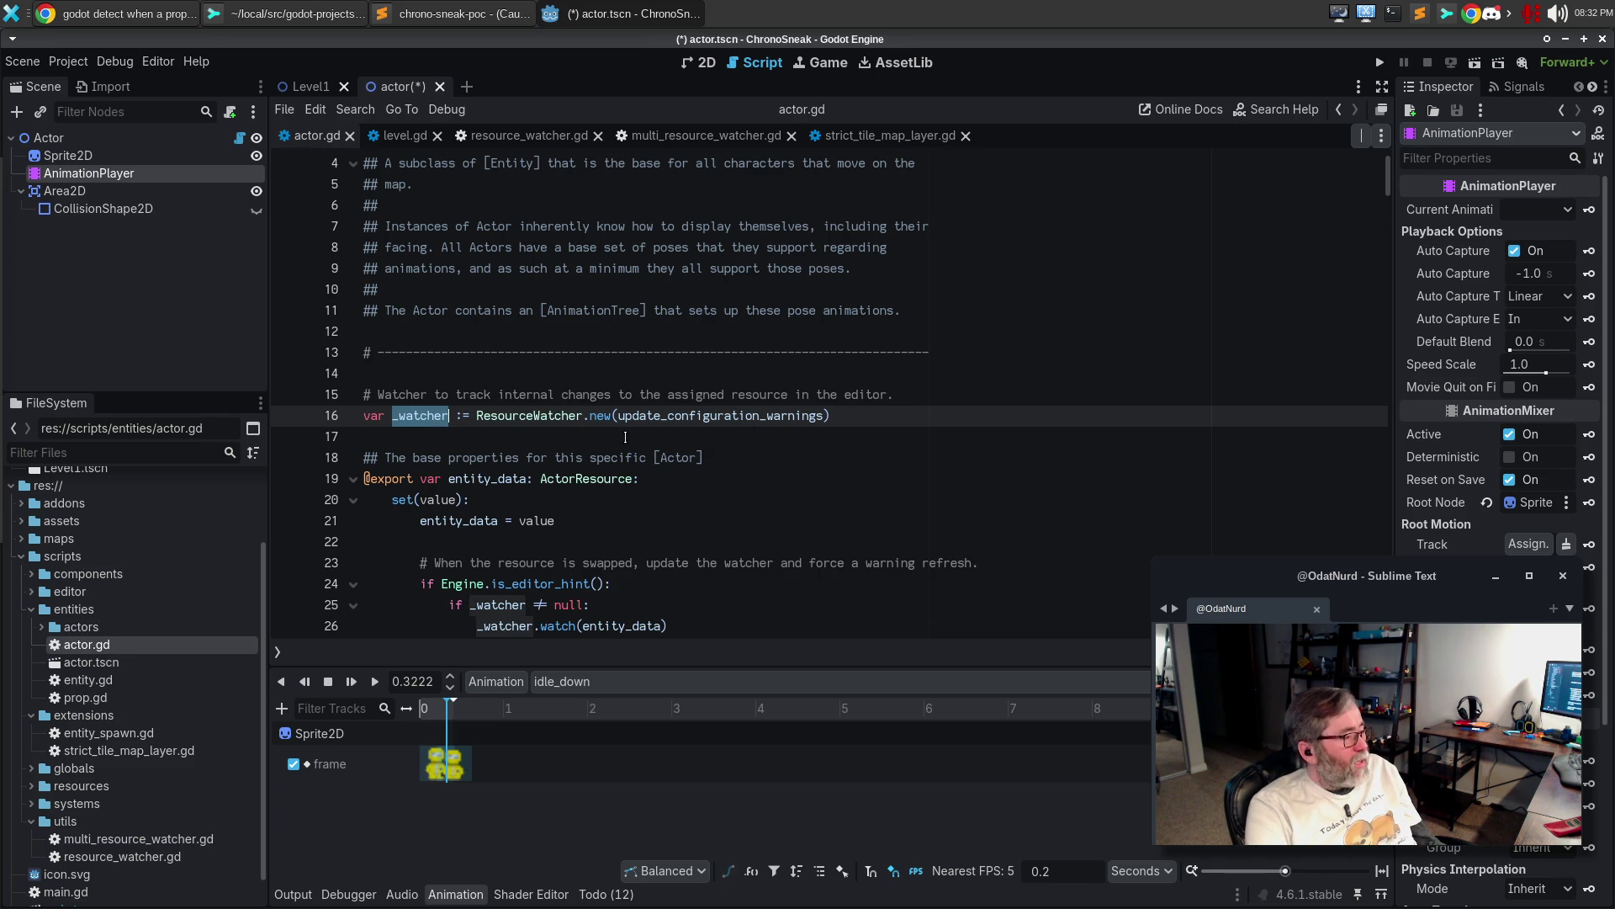
key("ctrl+d")
scroll(746, 419, "down", 3)
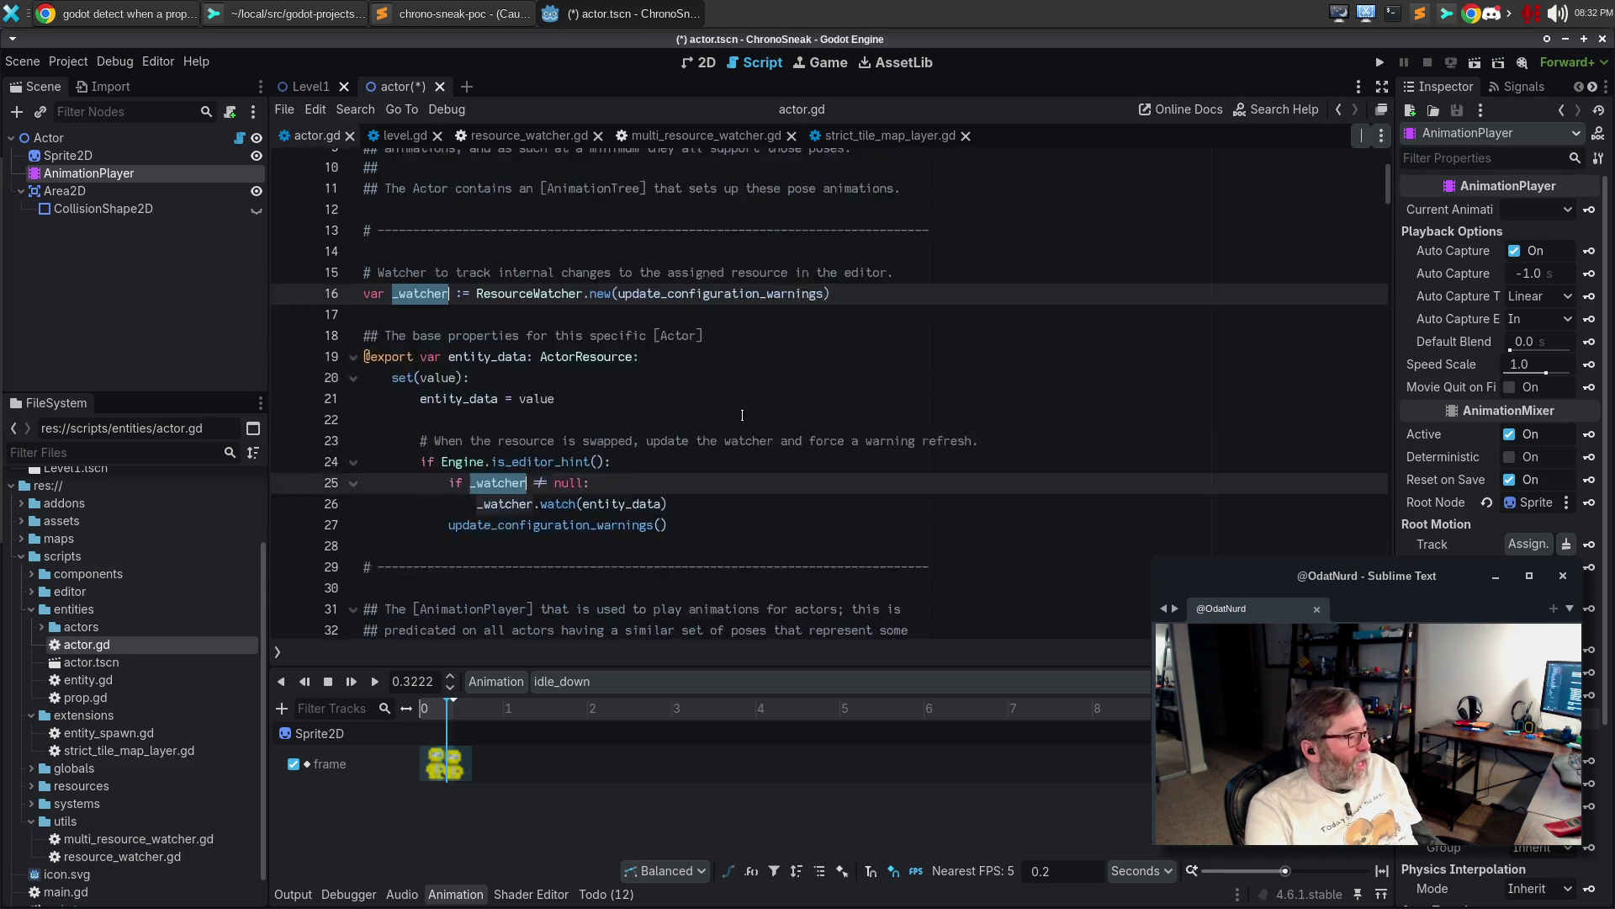
left_click(746, 419)
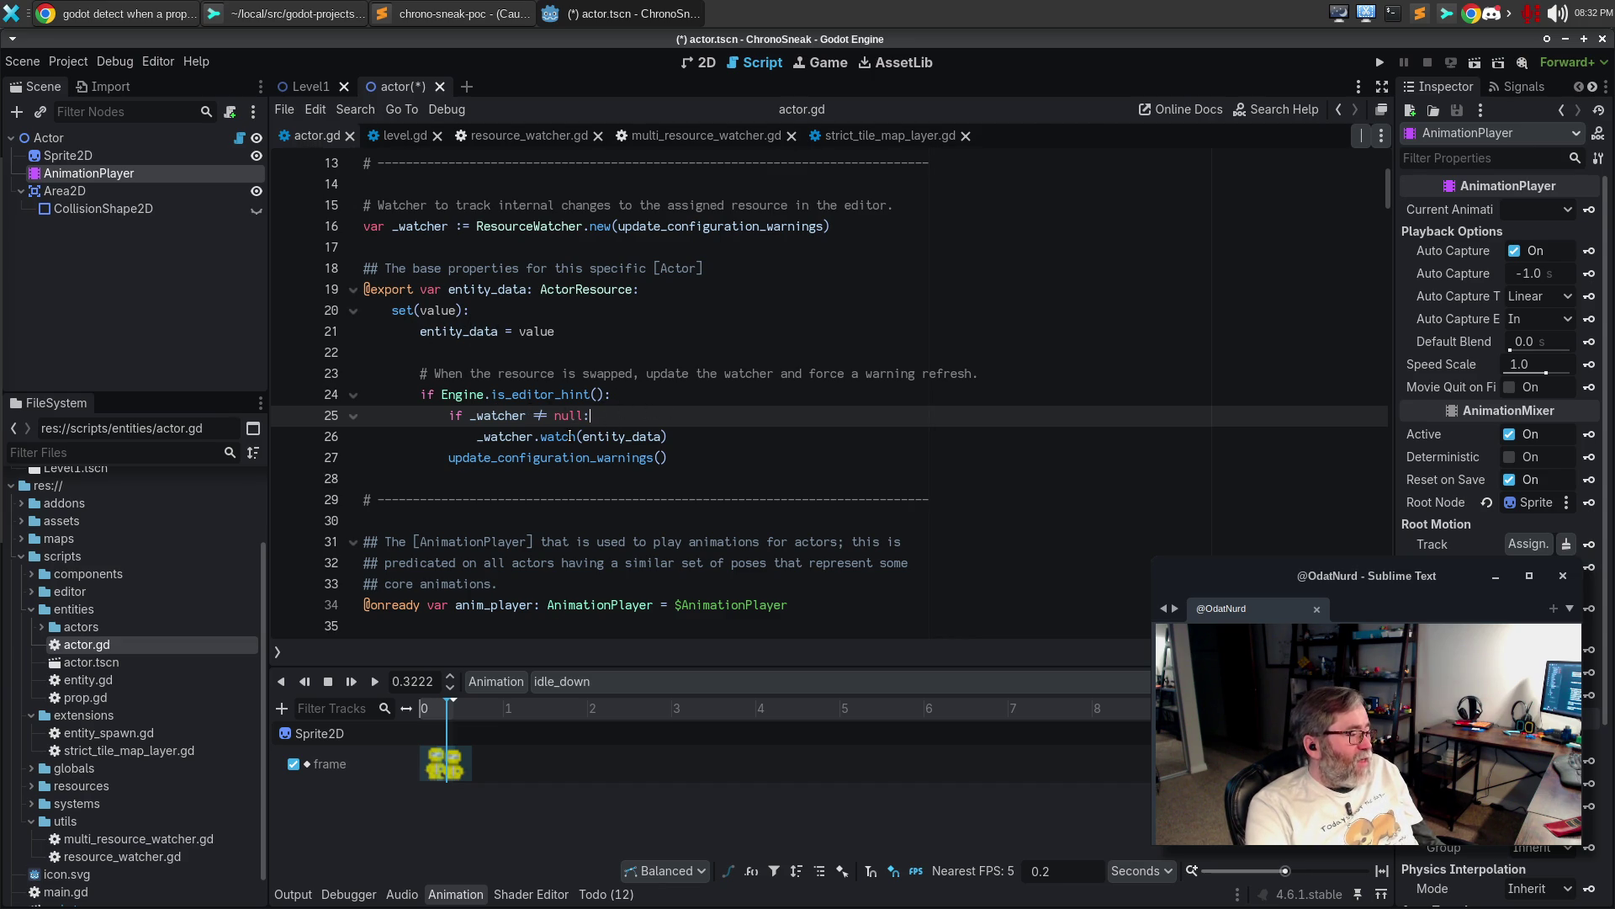
left_click(715, 459)
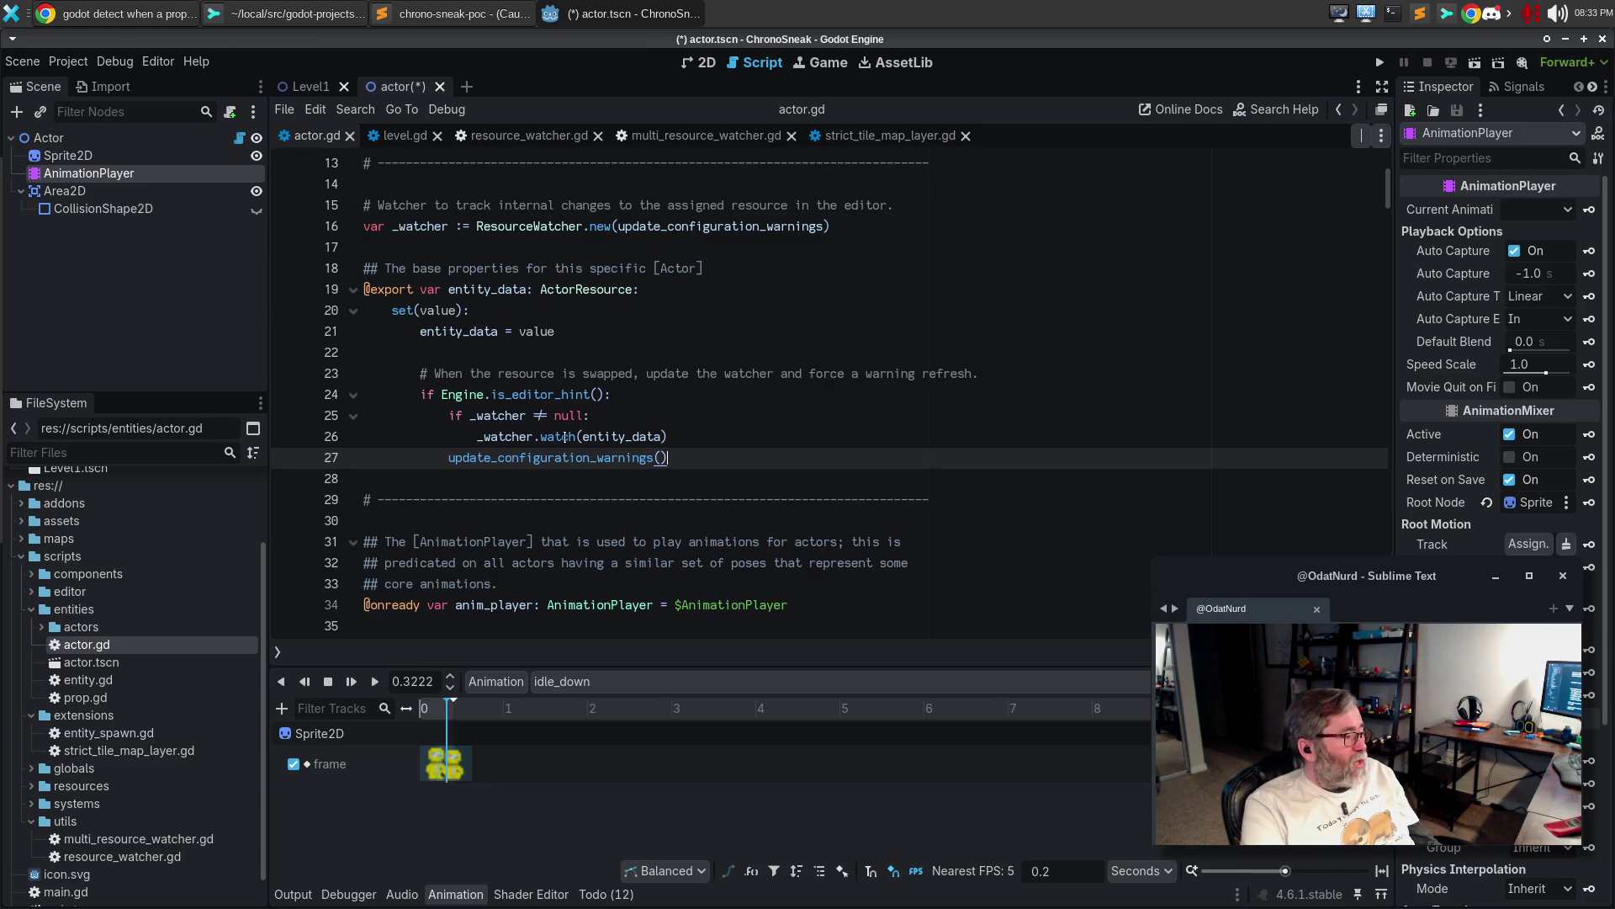
Review _watcher's watch call and null check, then open the update_configuration_warnings documentation
left_click(509, 415)
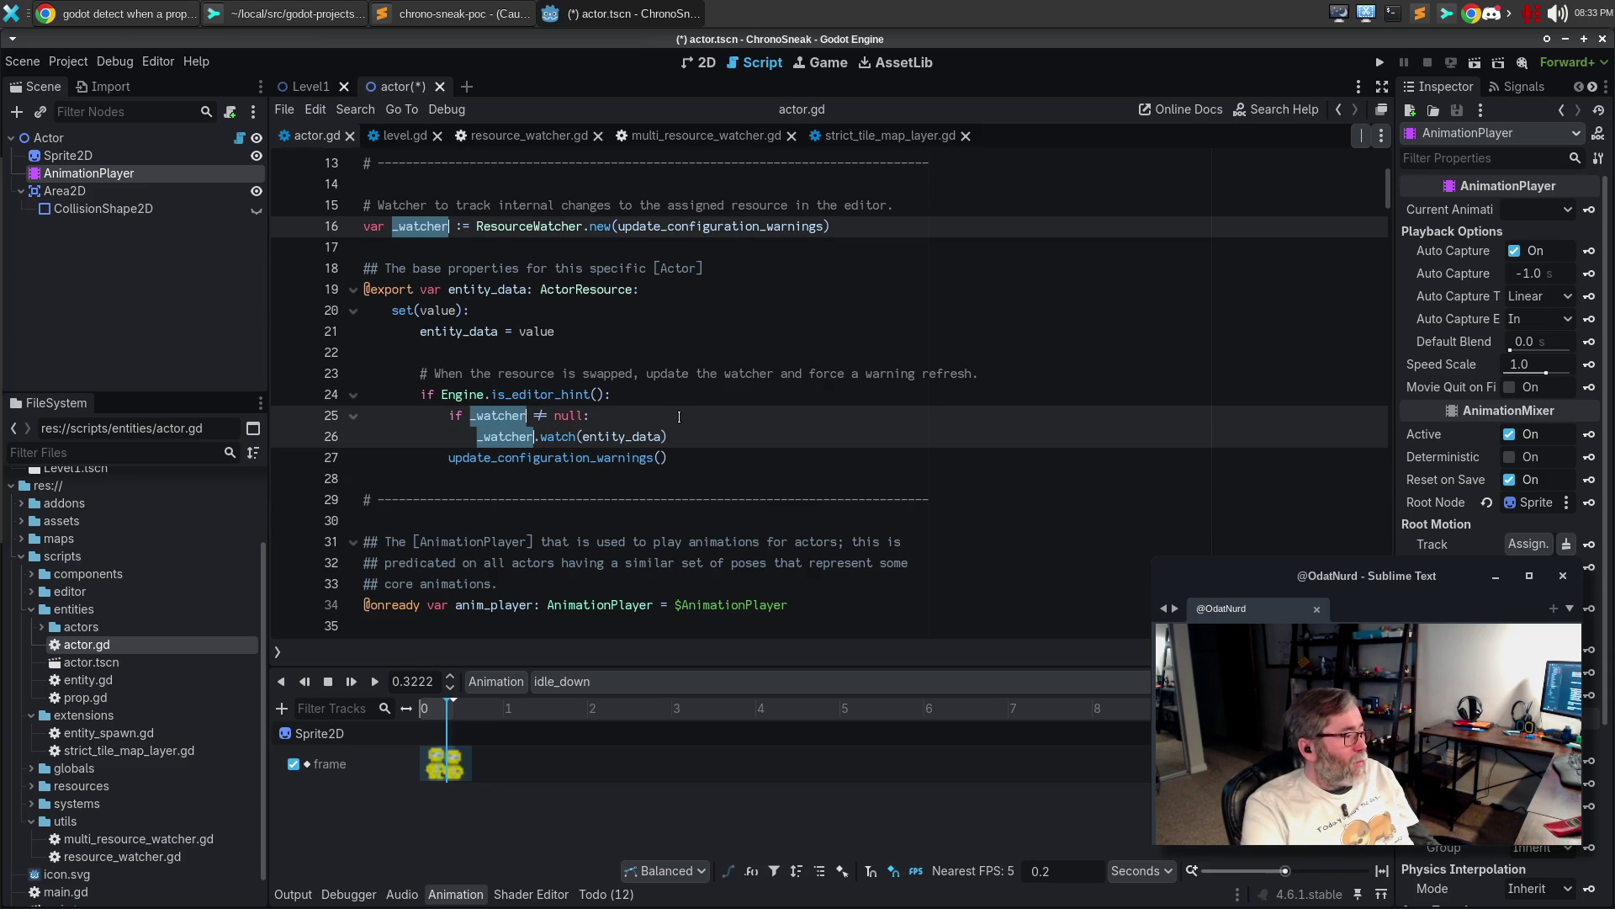
left_click(718, 396)
left_click(777, 433)
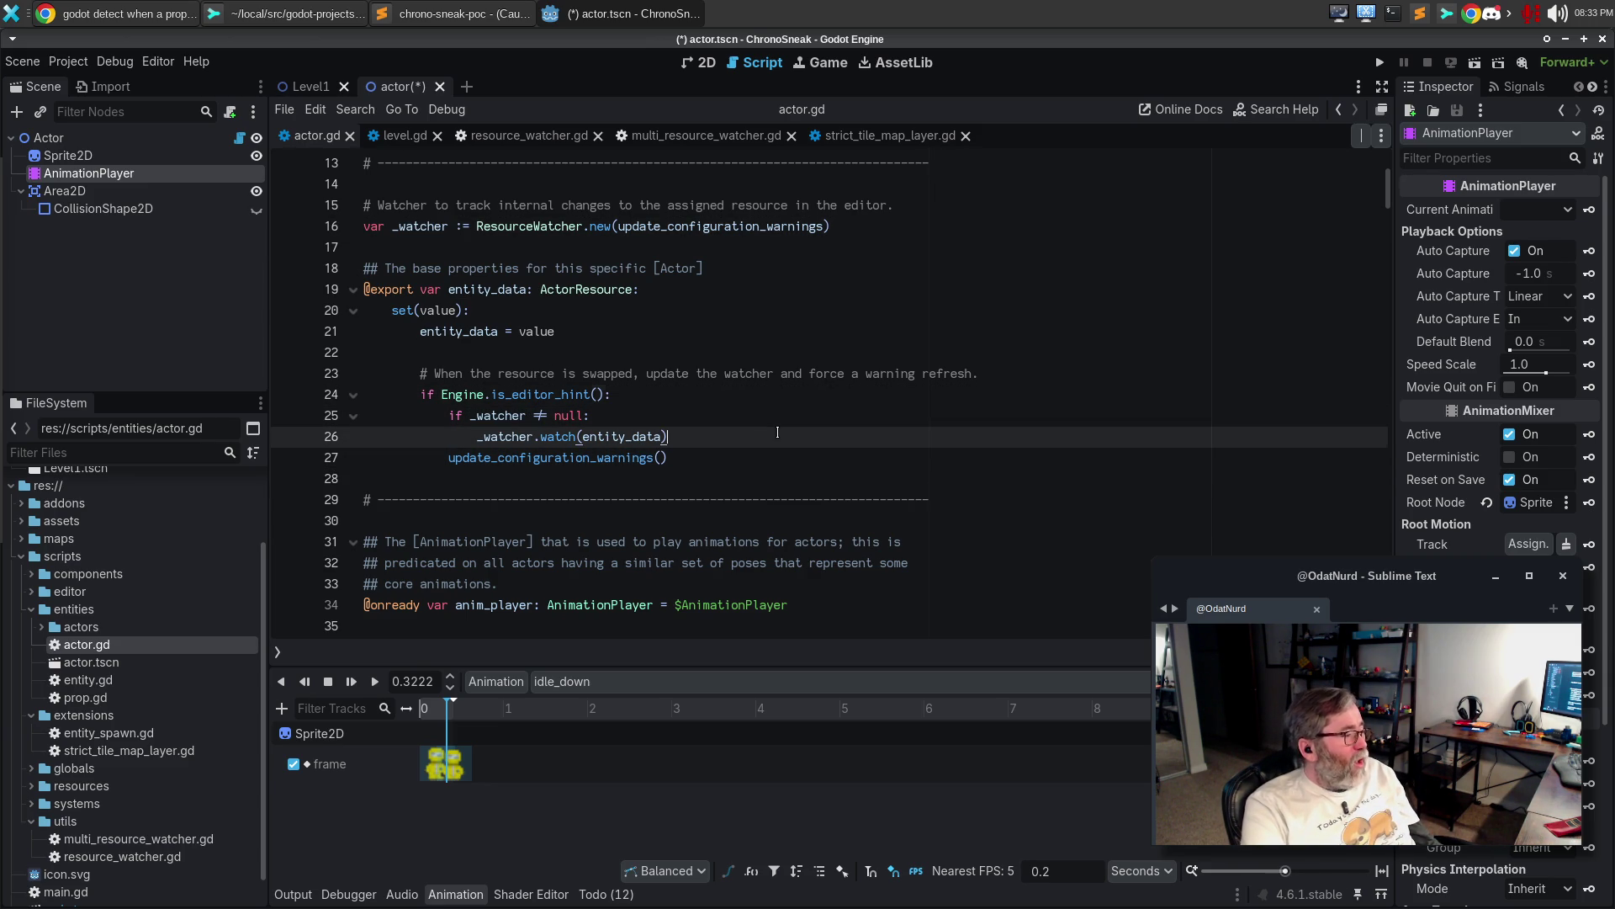
left_click(781, 414)
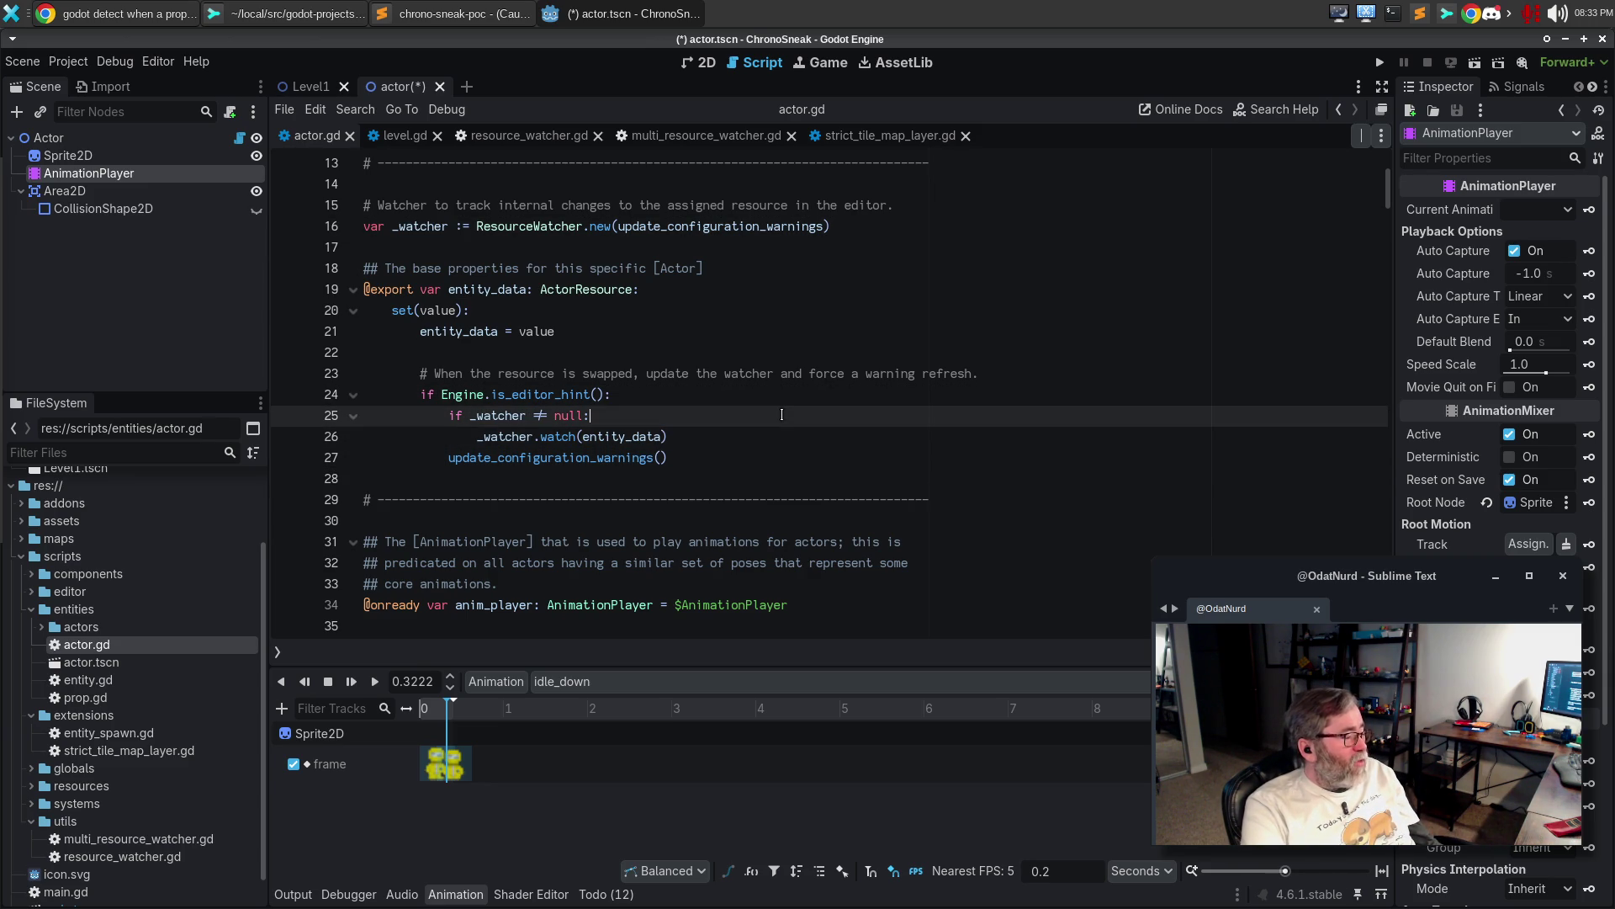
left_click(613, 459, "ctrl")
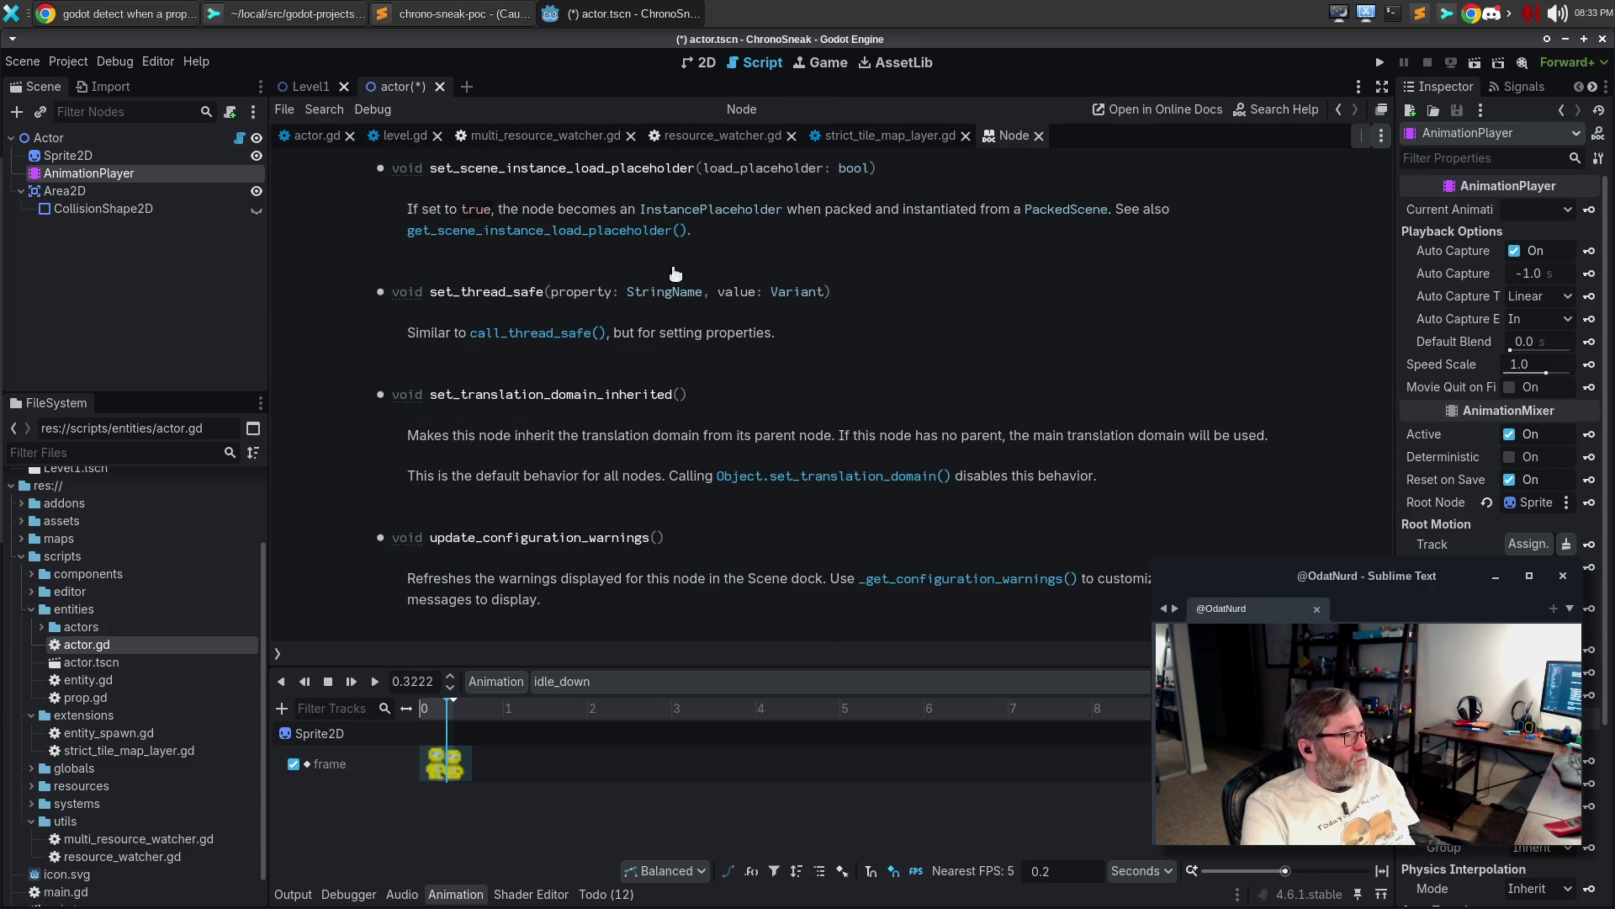
Close the Node docs and jump to _get_configuration_warnings via the function list
left_click(1039, 137)
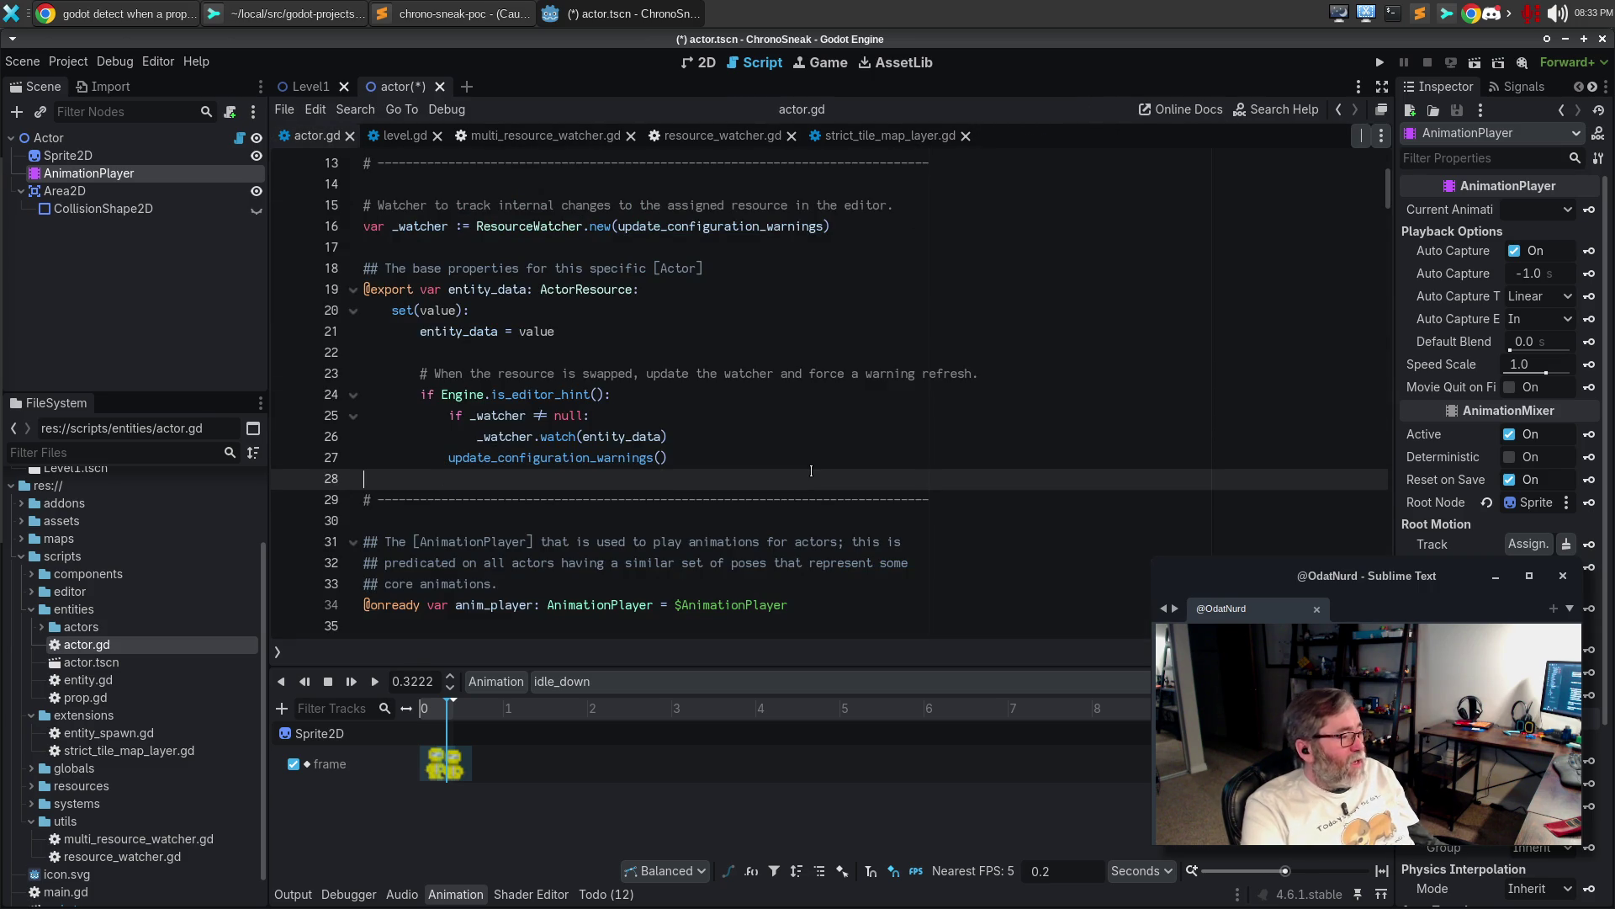
key("ctrl+alt+f")
type("up")
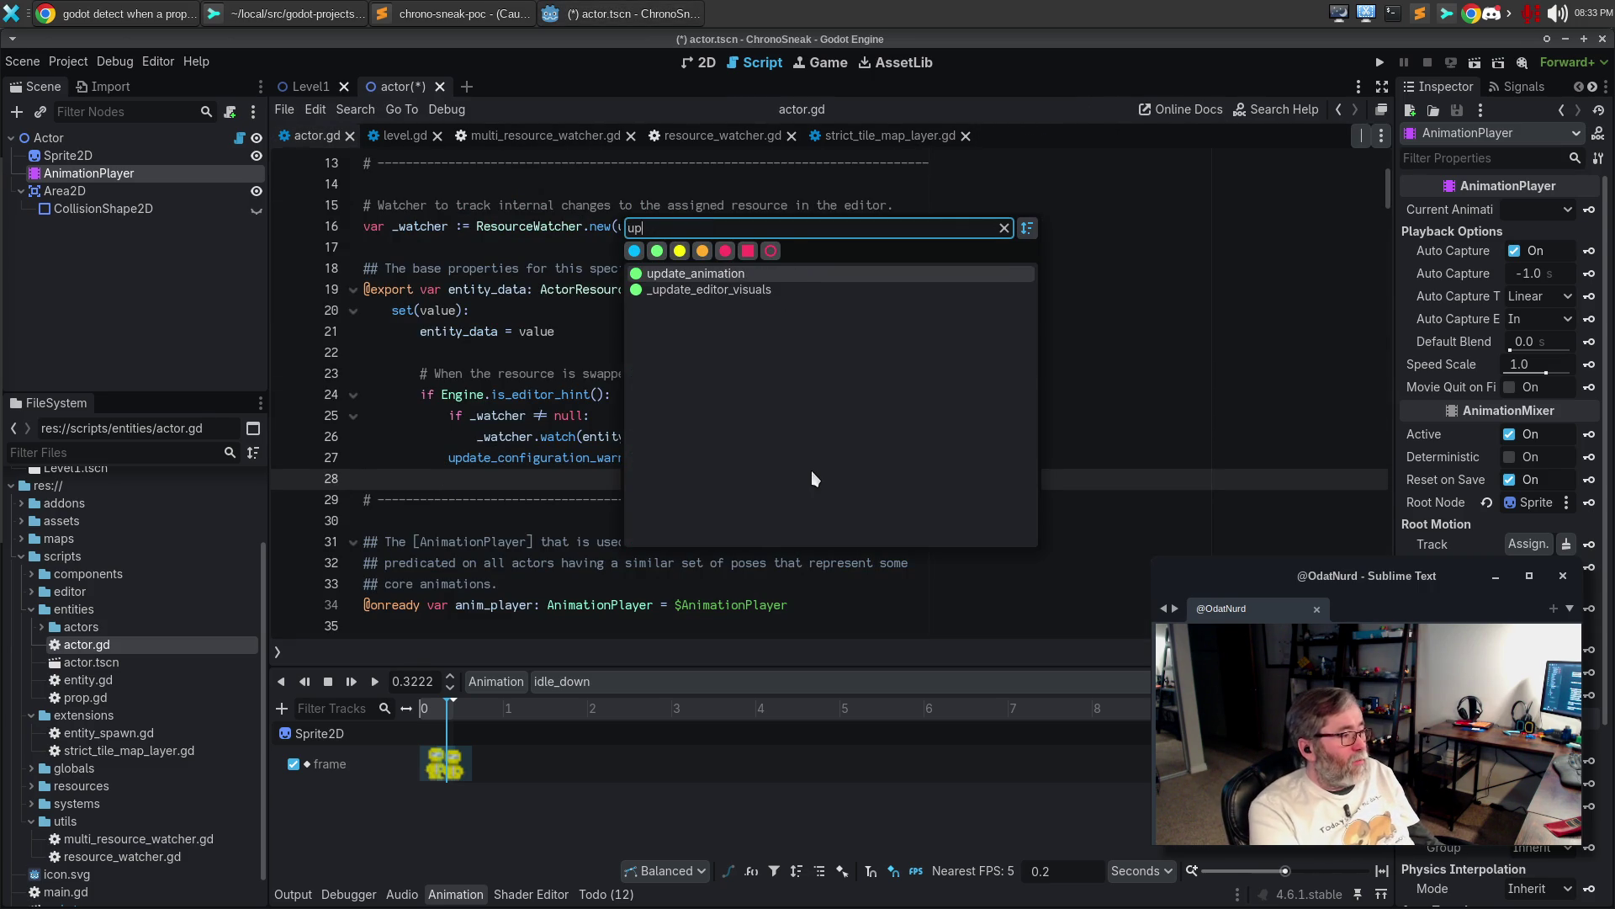
key("Escape")
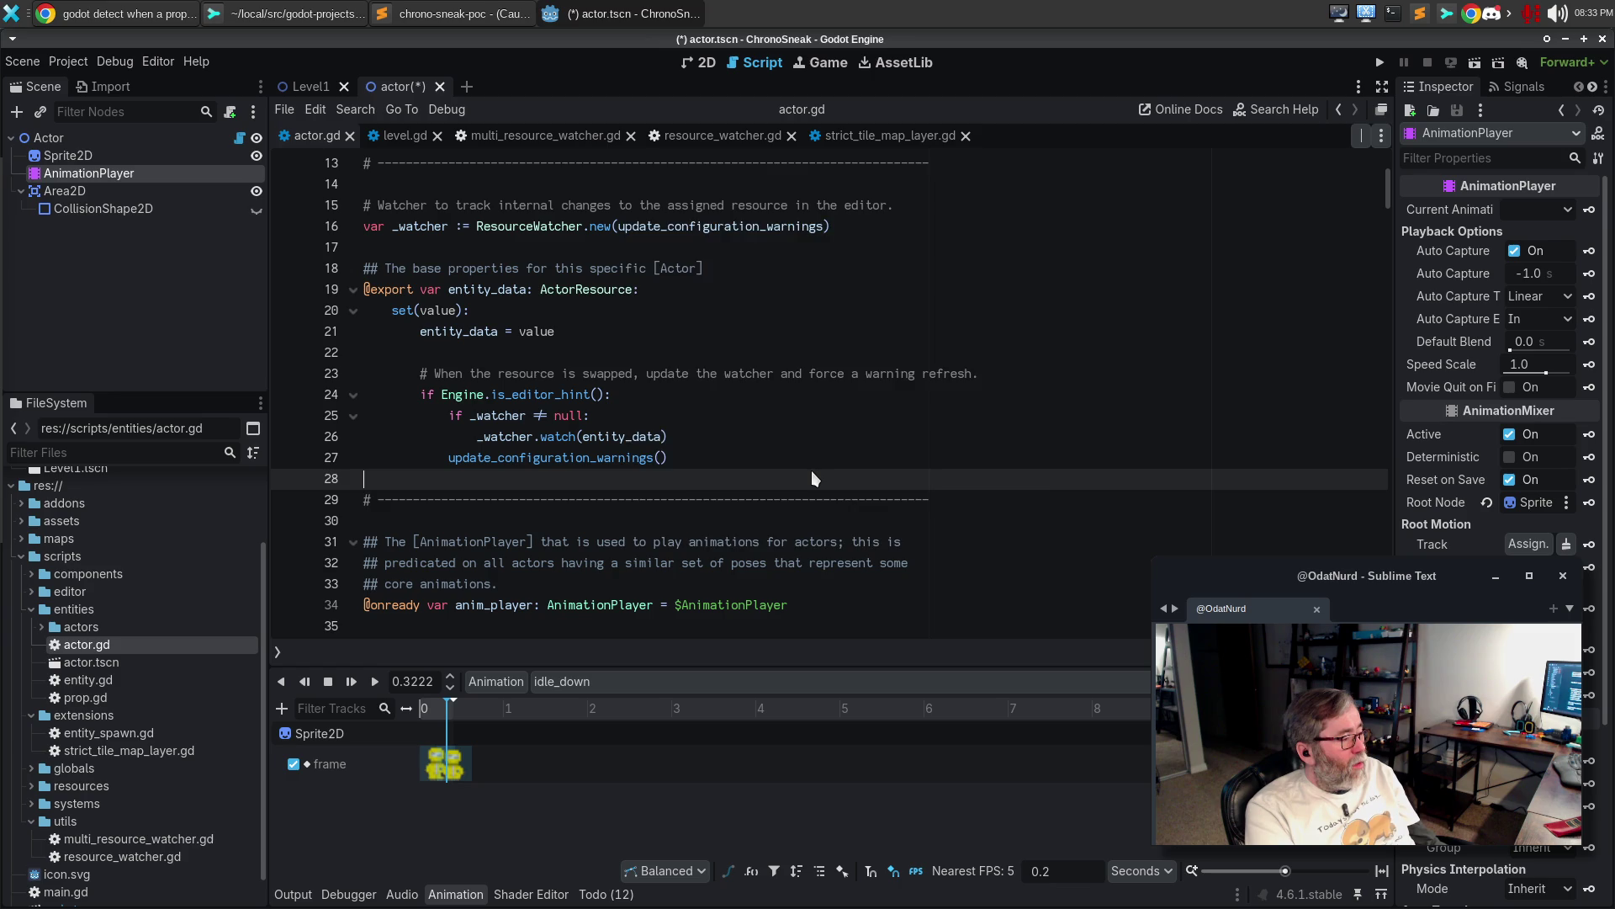
key("ctrl+alt+f")
key("Return")
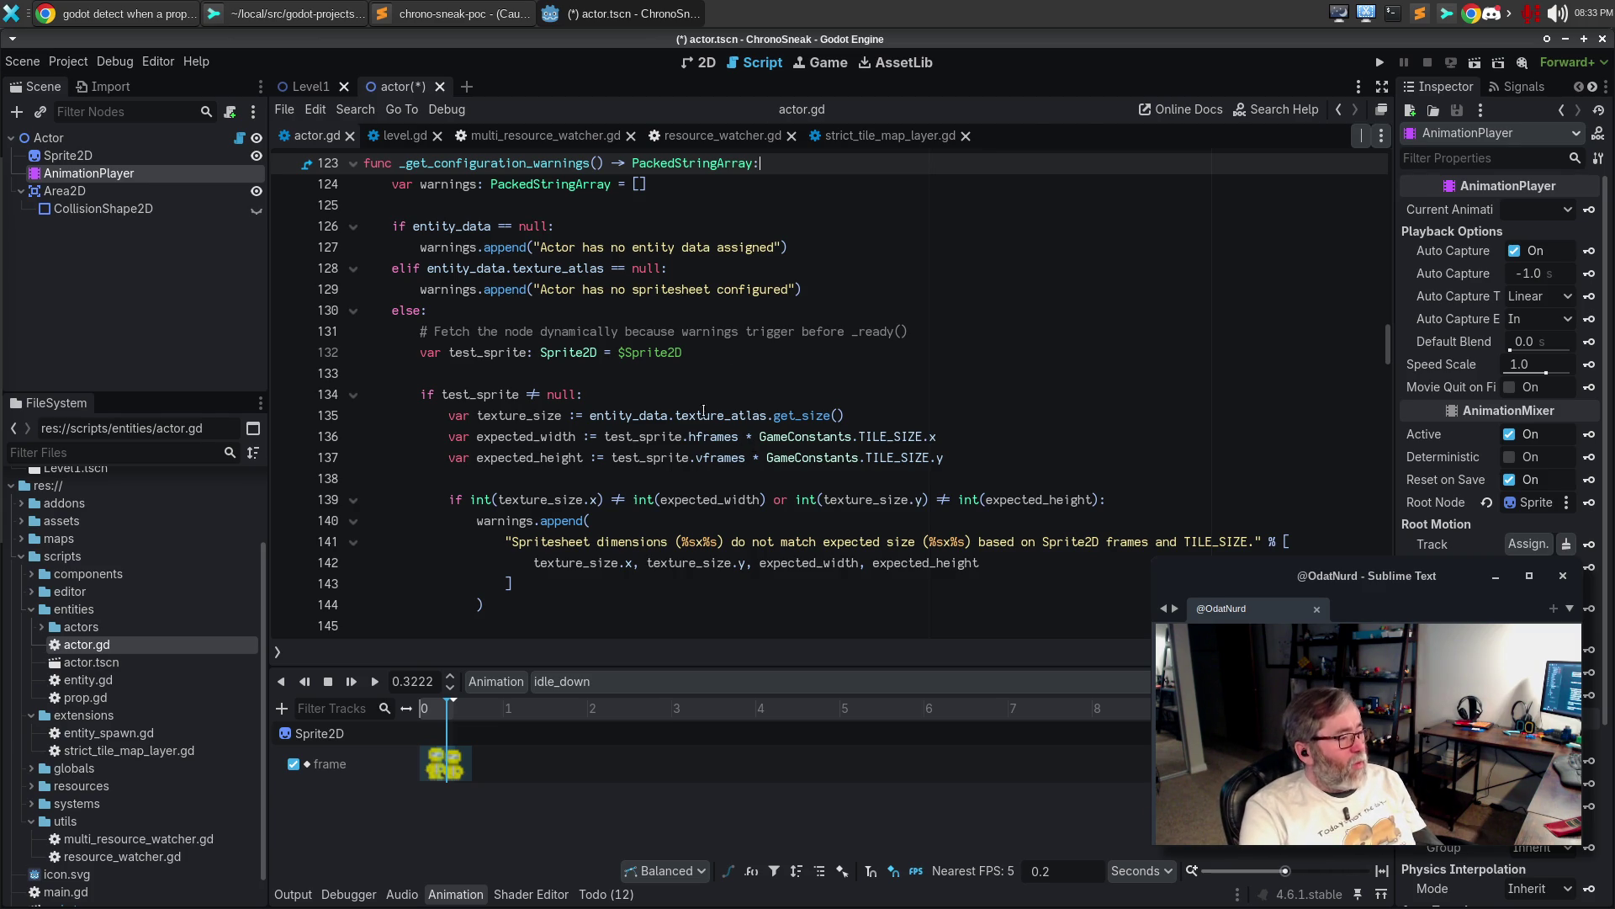
Review the spritesheet-size check against frame counts and TILE_SIZE at the test_sprite null check
mouse_move(711, 438)
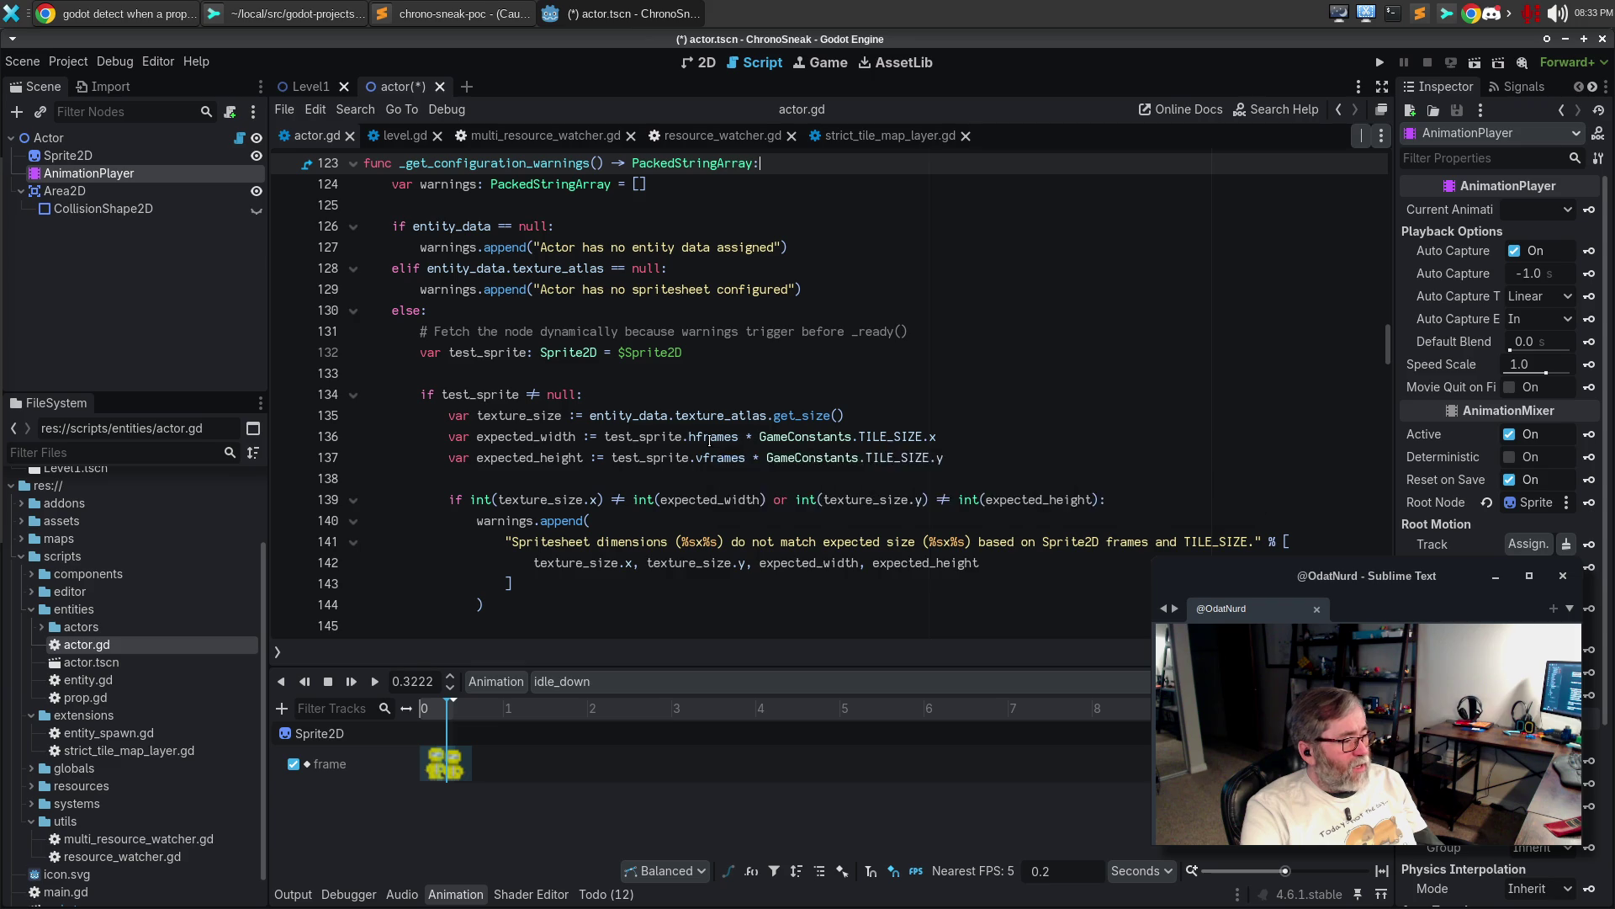
mouse_move(907, 437)
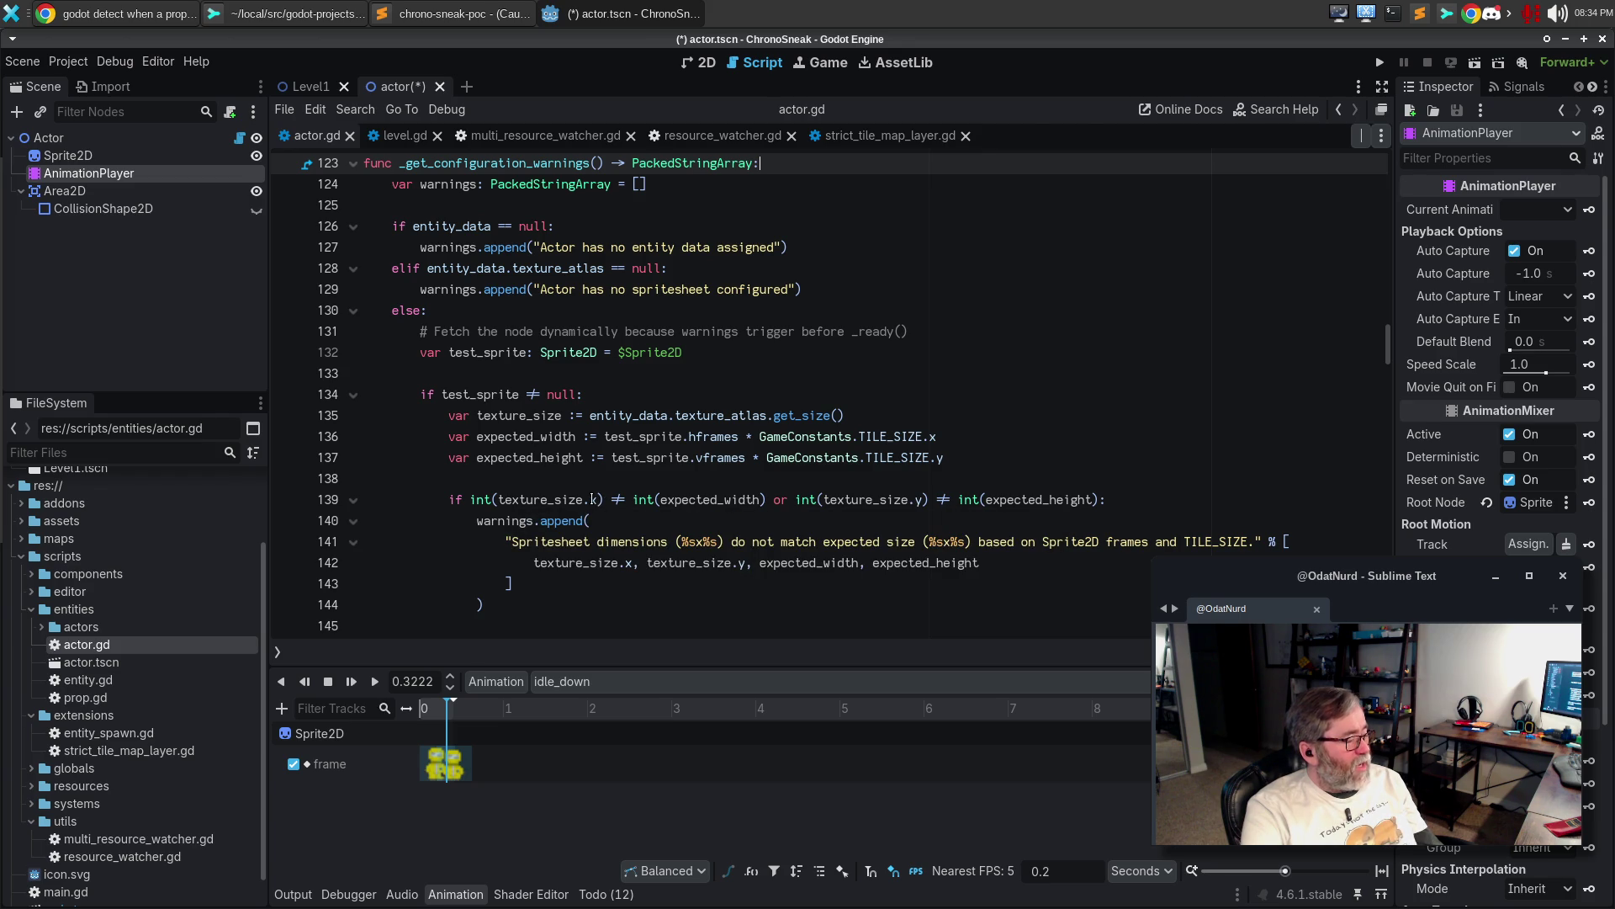
mouse_move(592, 499)
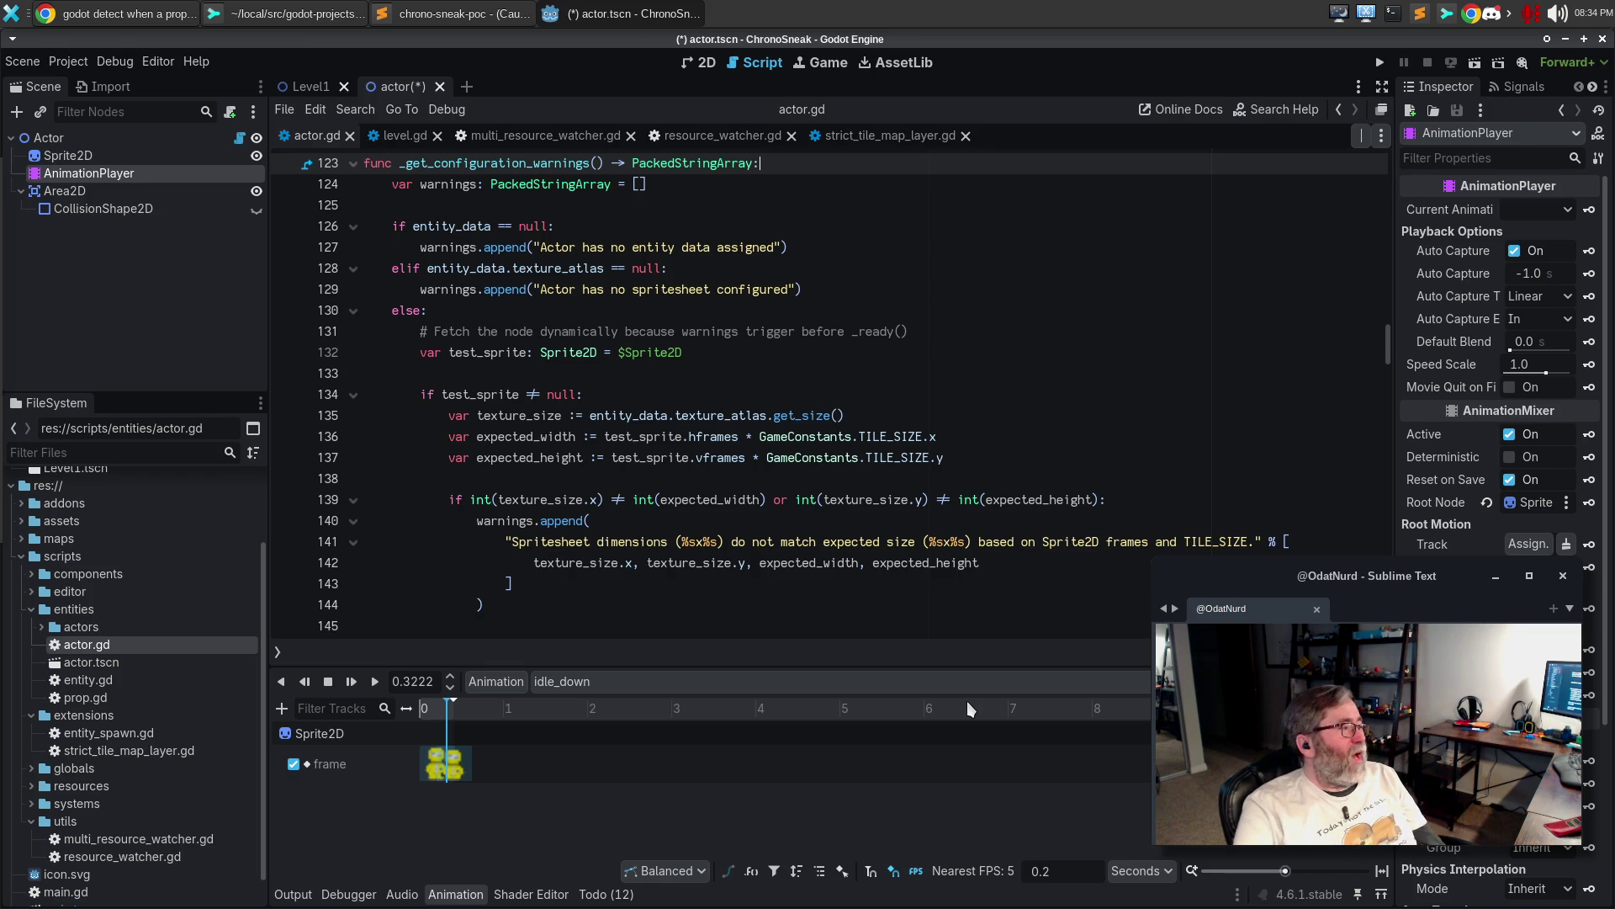
left_click(754, 387)
Save the actor scene and select the Sprite2D node in the 2D view
key("ctrl+s")
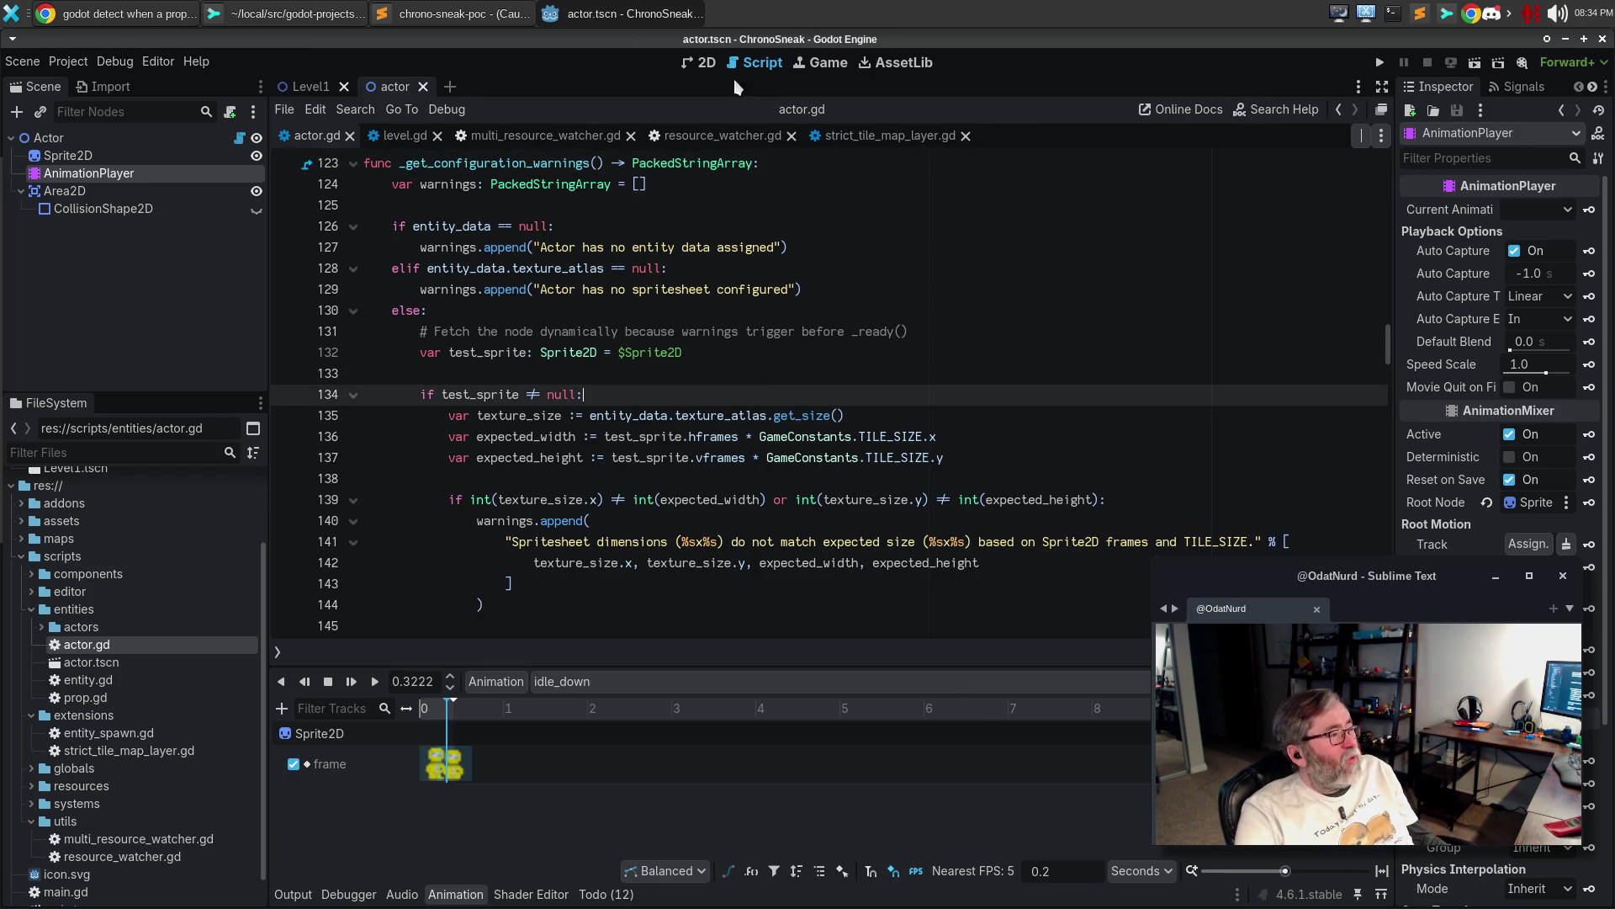
left_click(708, 64)
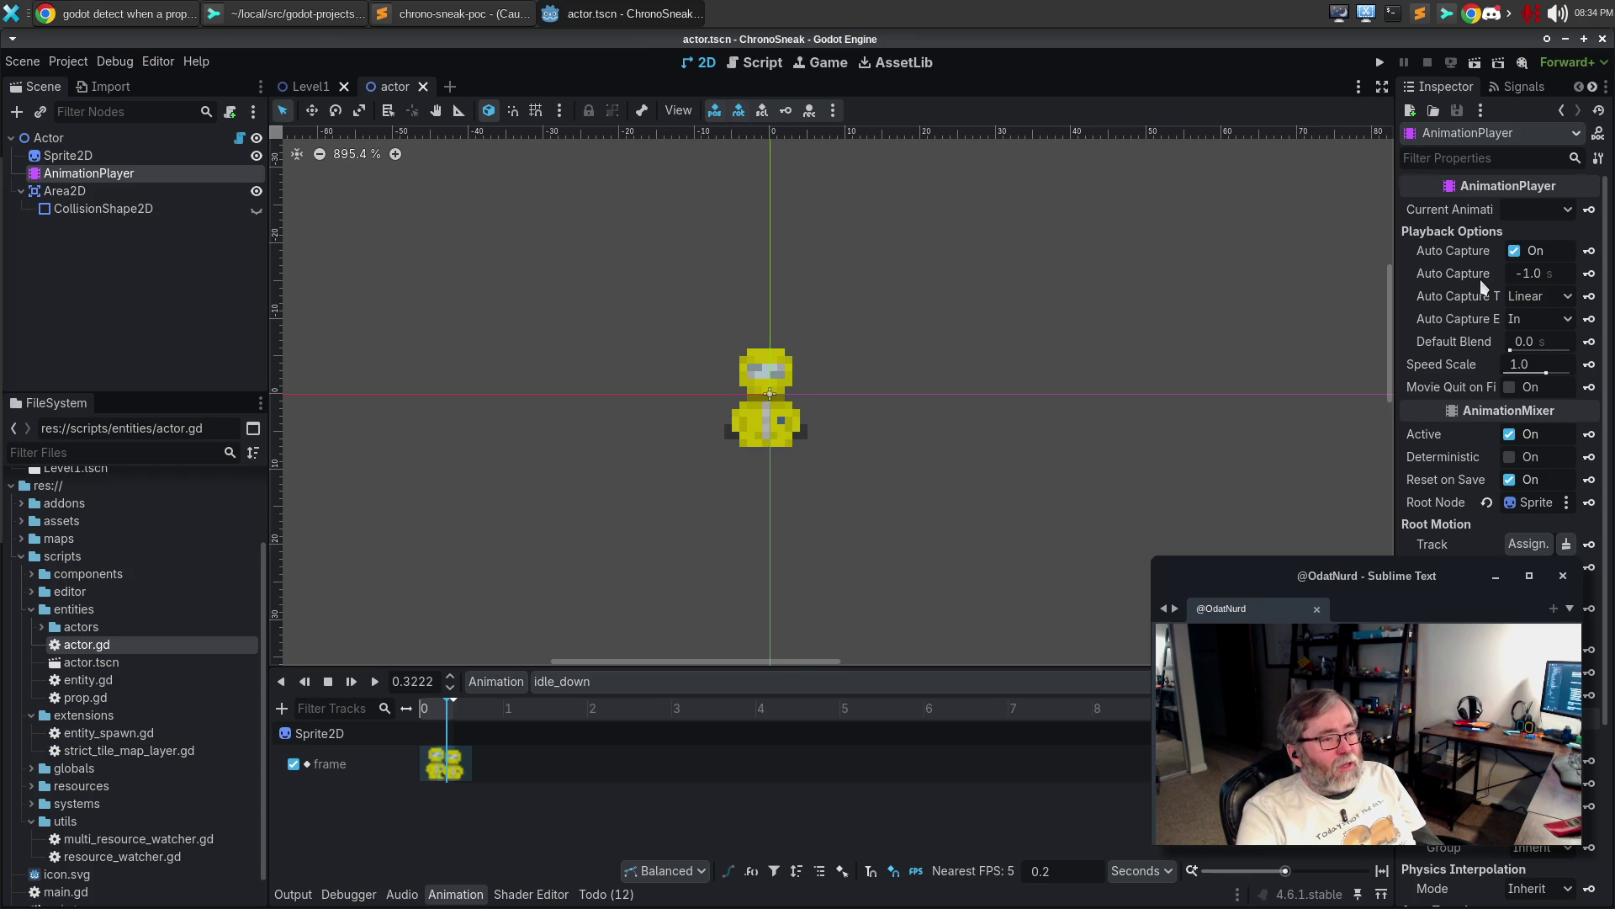
left_click(147, 155)
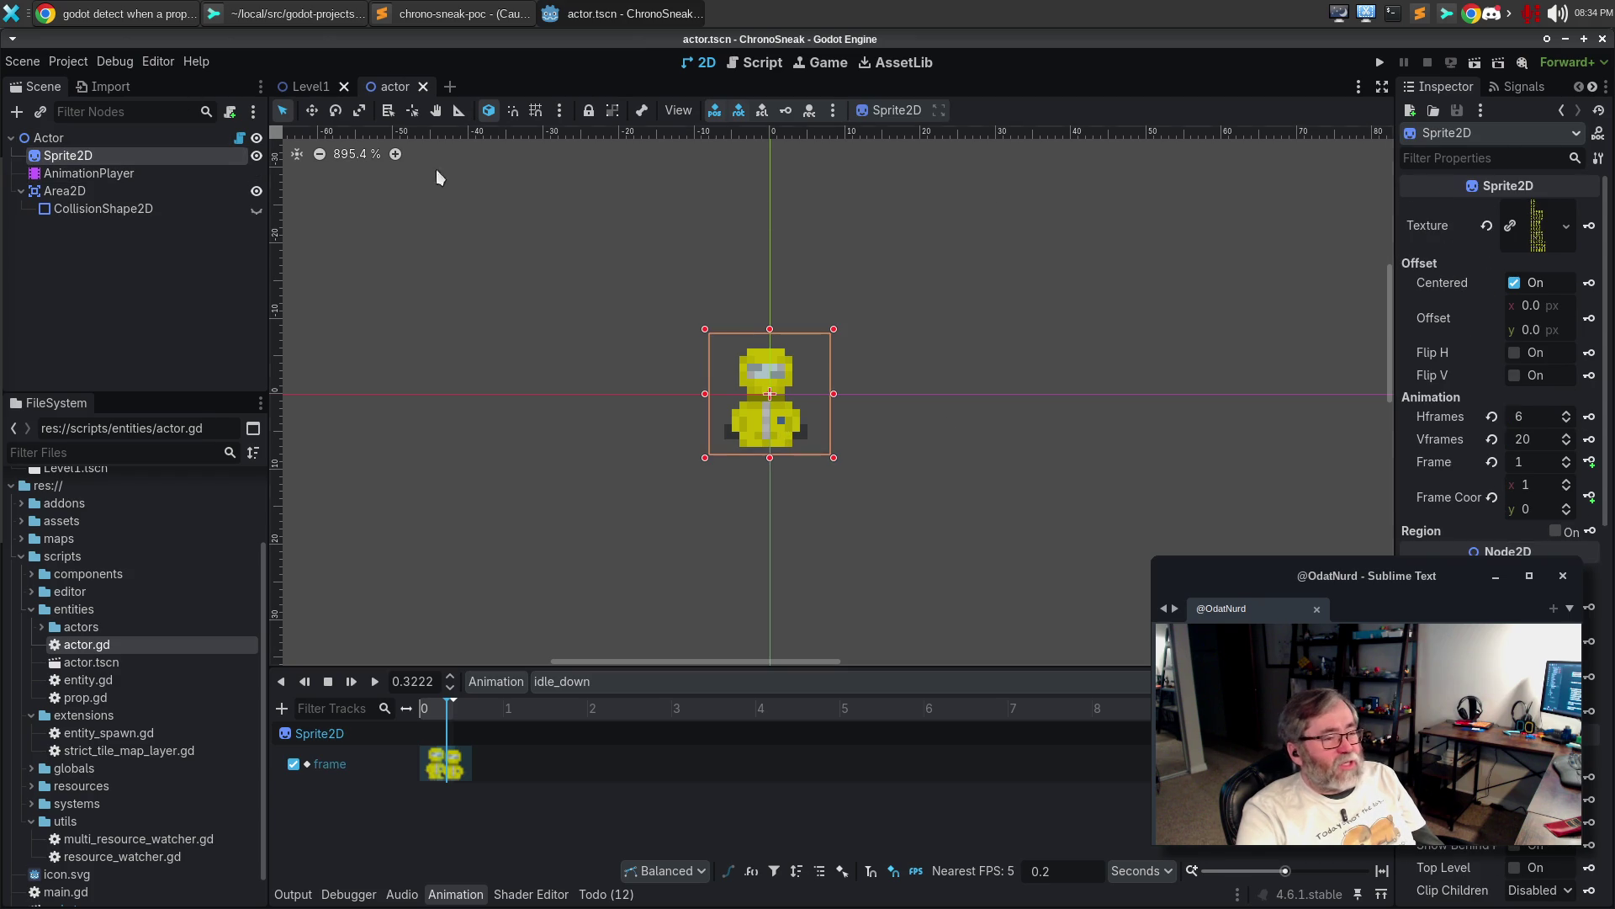
Change Sprite2D Hframes to 5, then revert it to 6 and deselect the sprite
left_click(1540, 415)
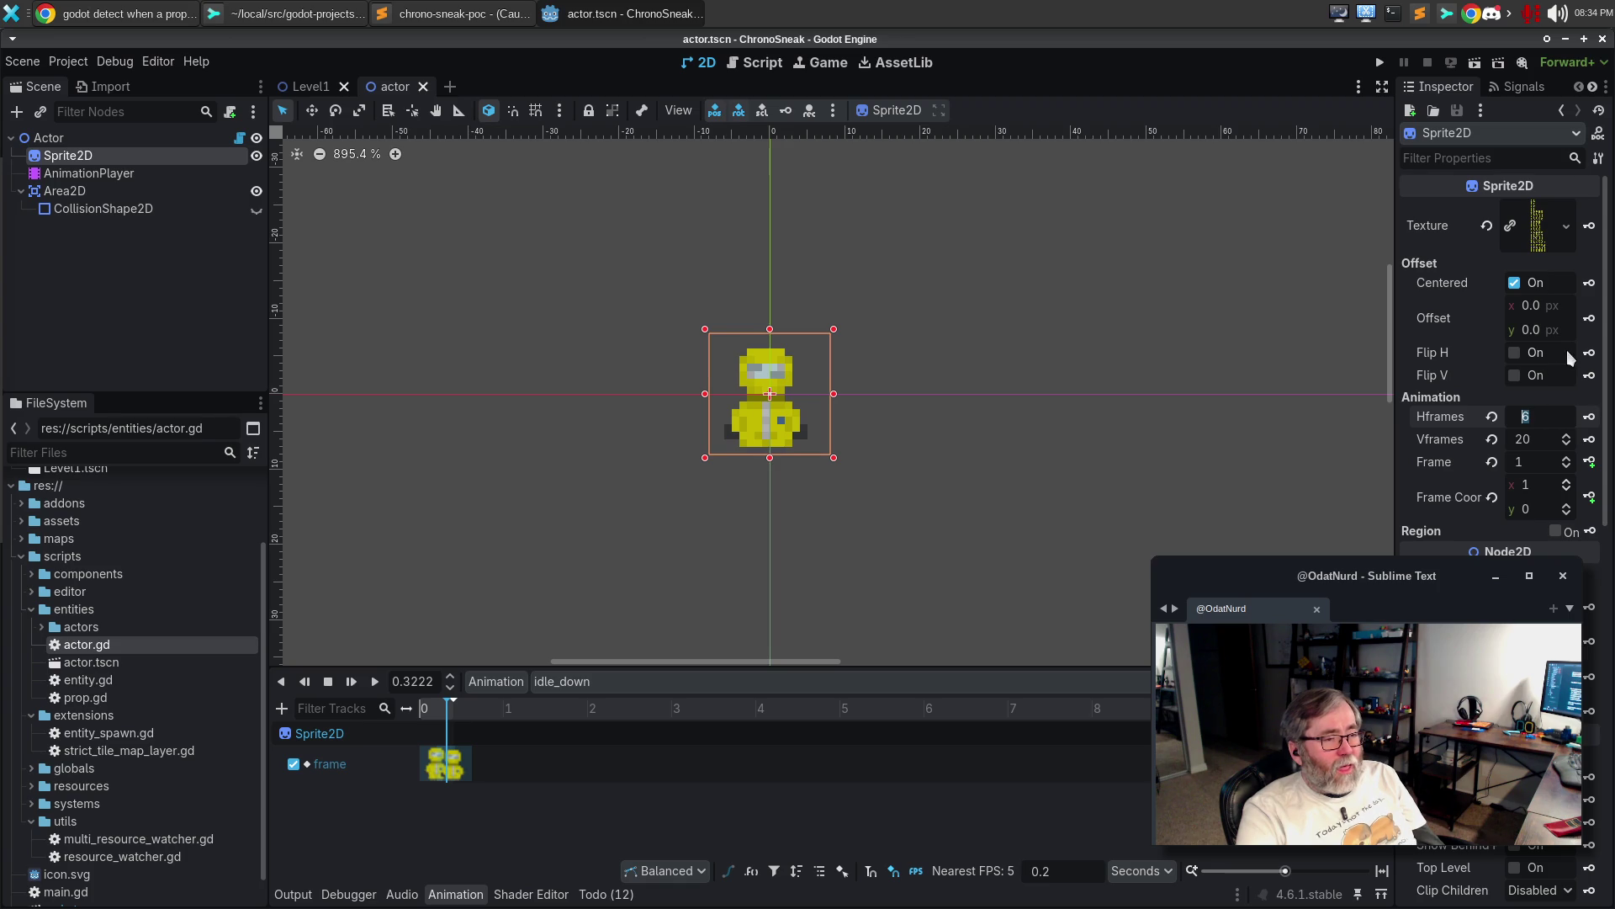
left_click(1536, 414)
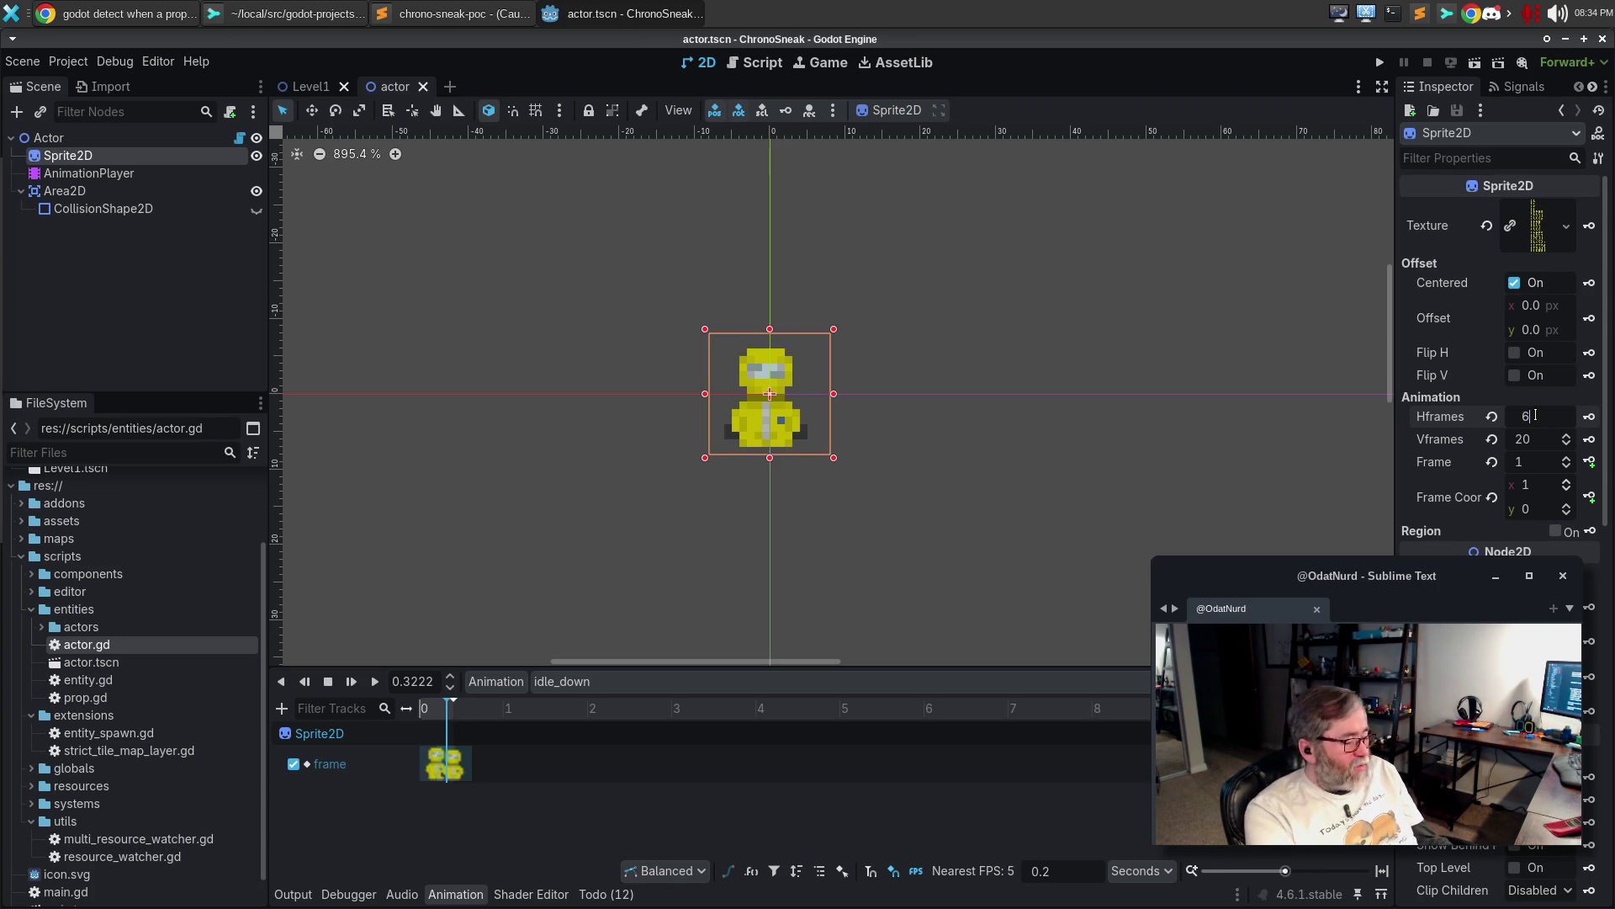
type("5")
key("Return")
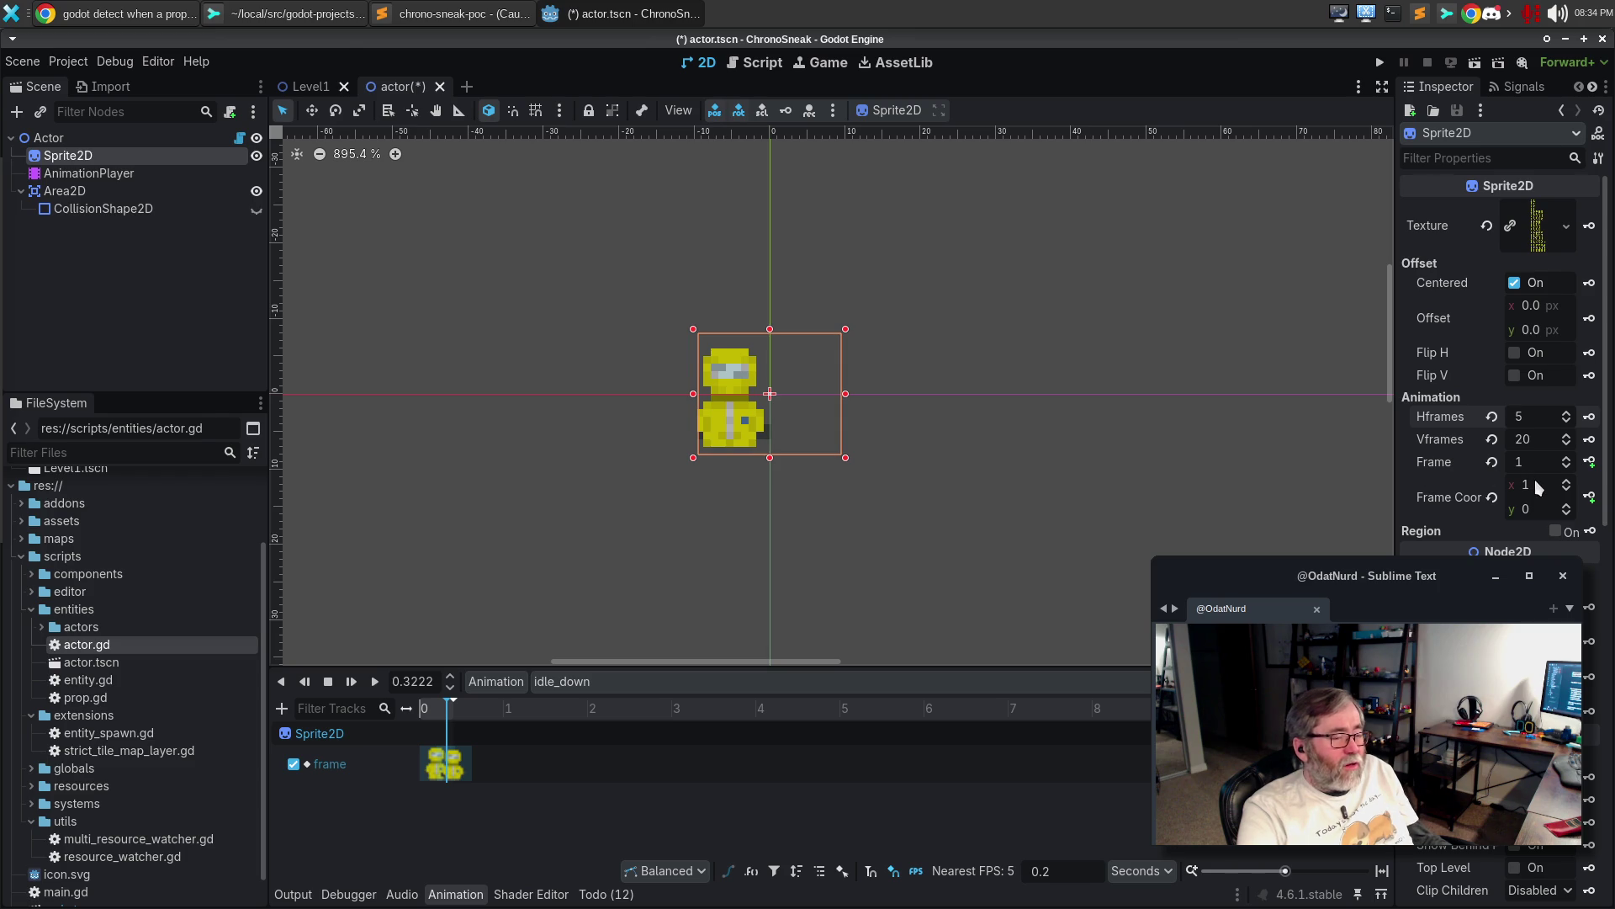
key("ctrl+z")
left_click(1549, 412)
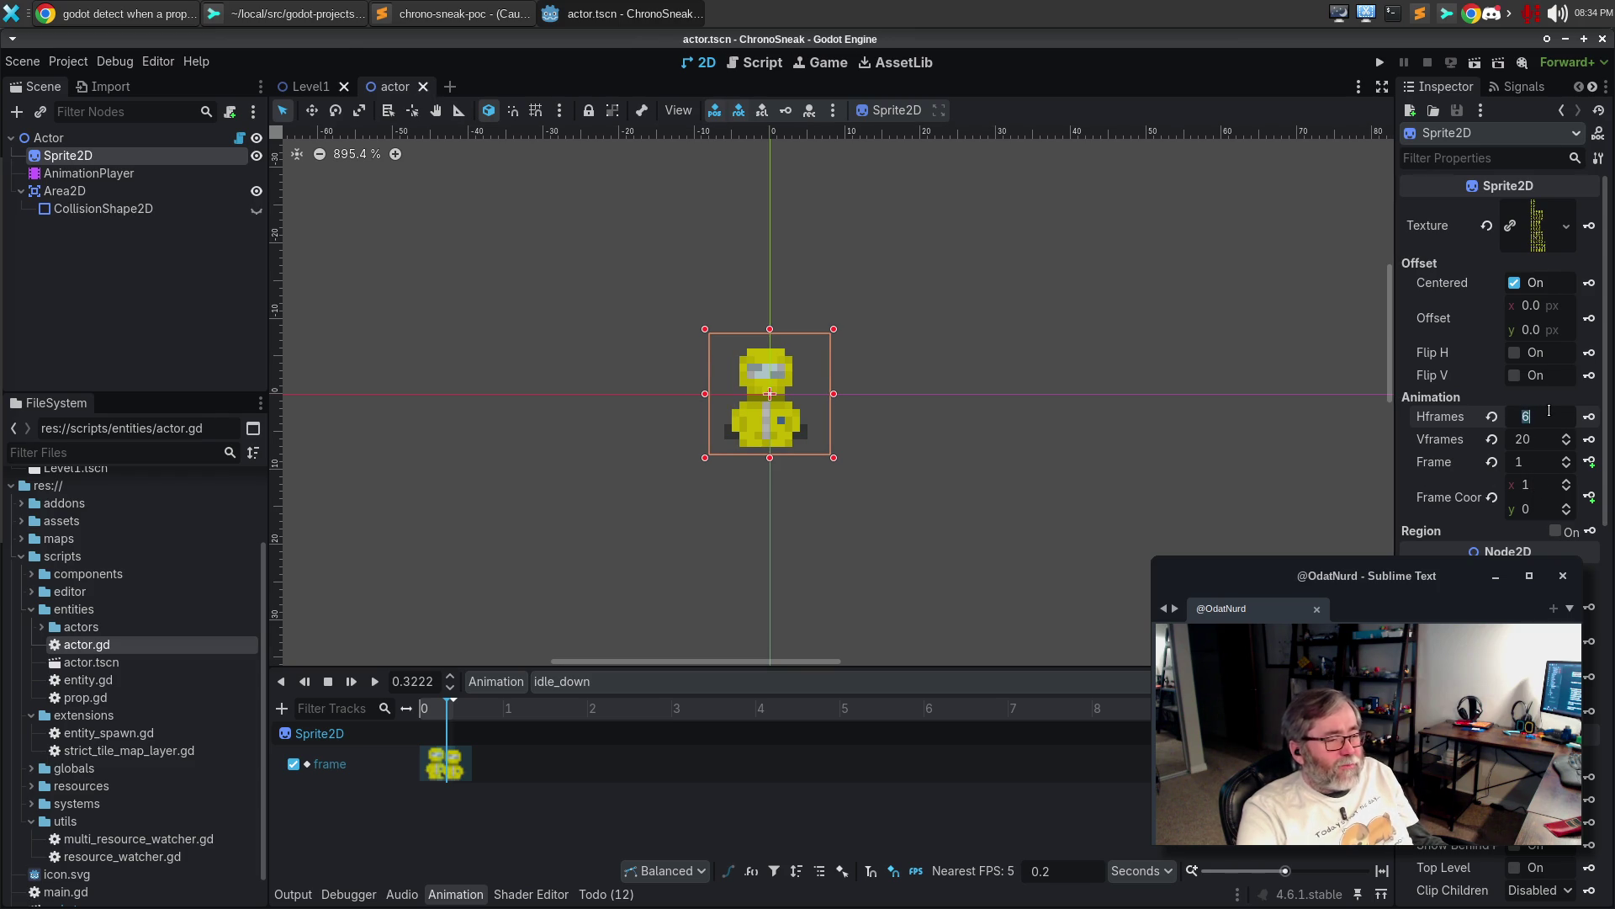
left_click(1220, 484)
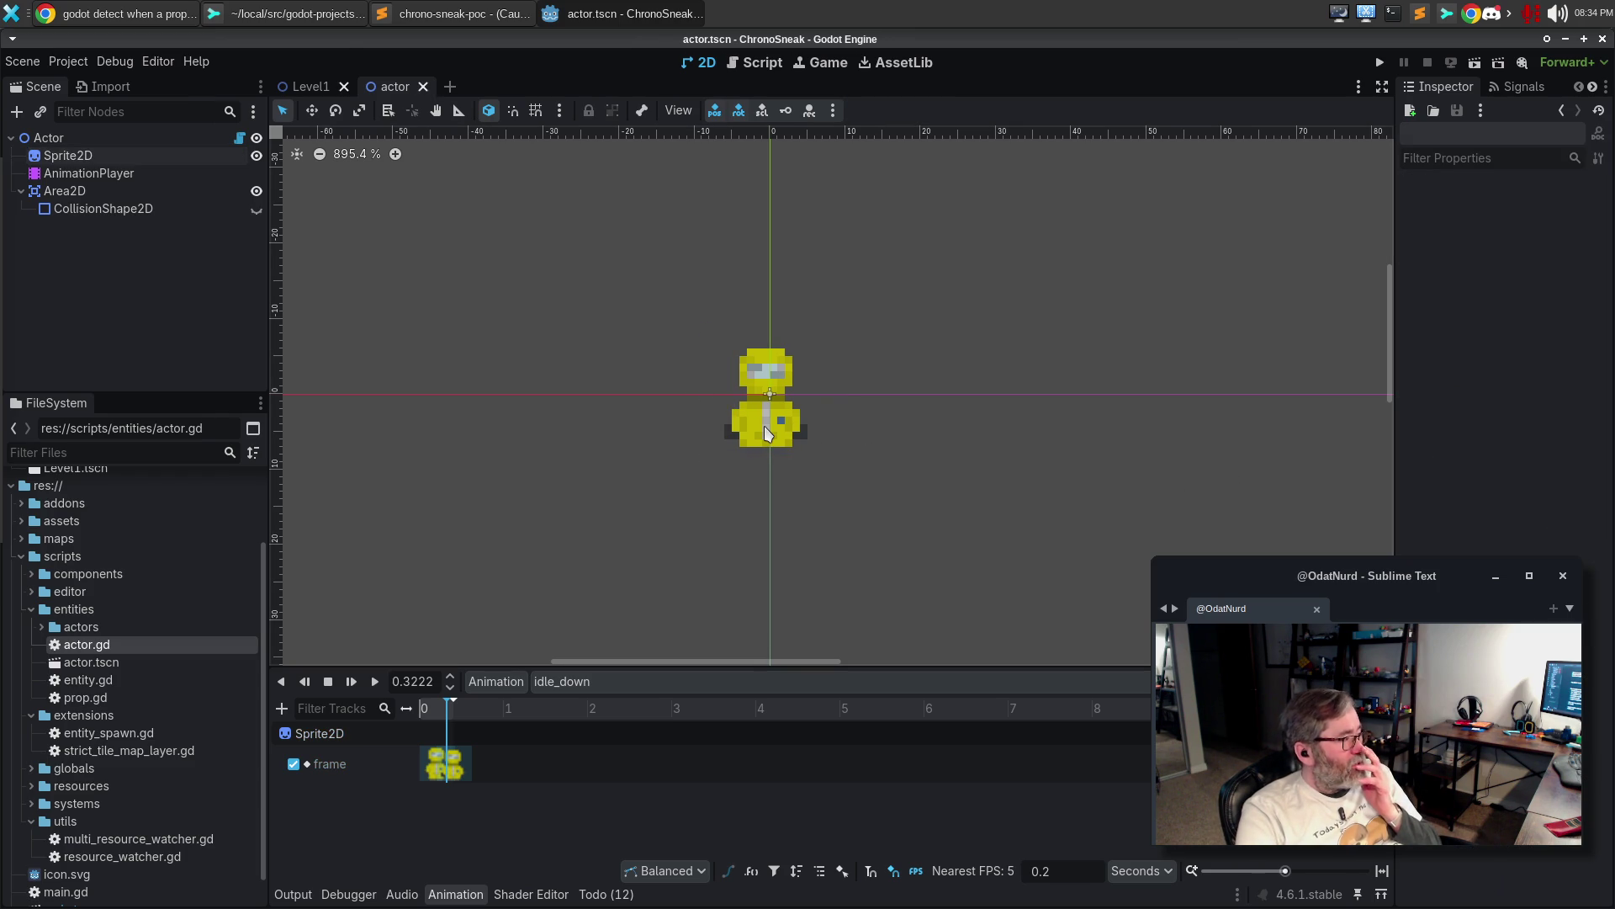
left_click(141, 140)
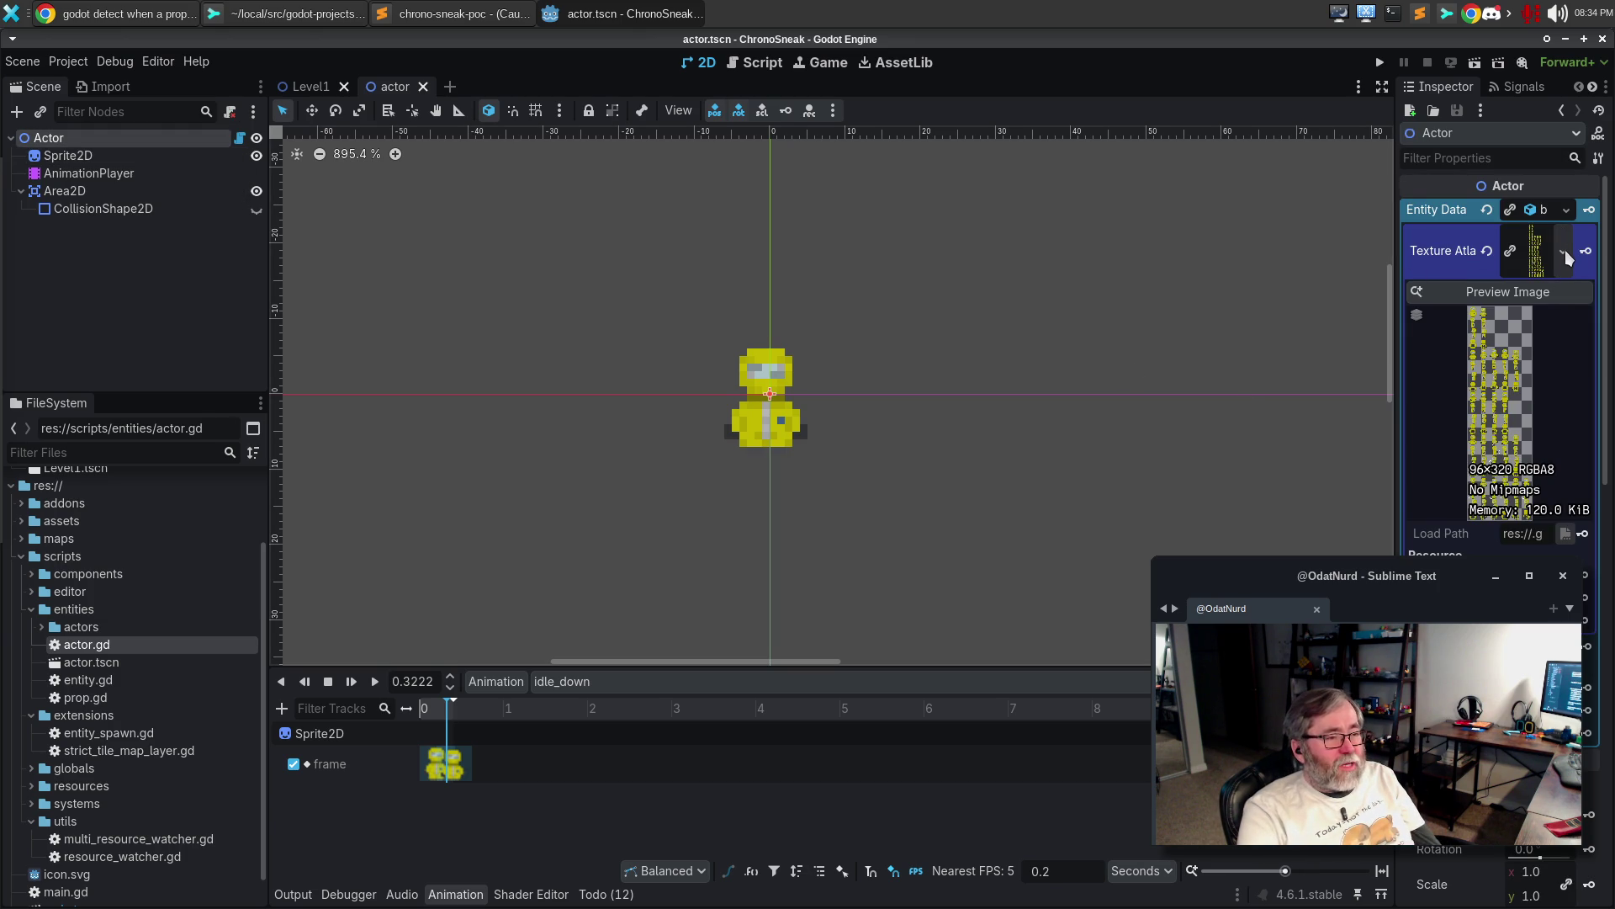
Bring up the Entity Data Quick Load actor resource list and close it without choosing
left_click(1567, 210)
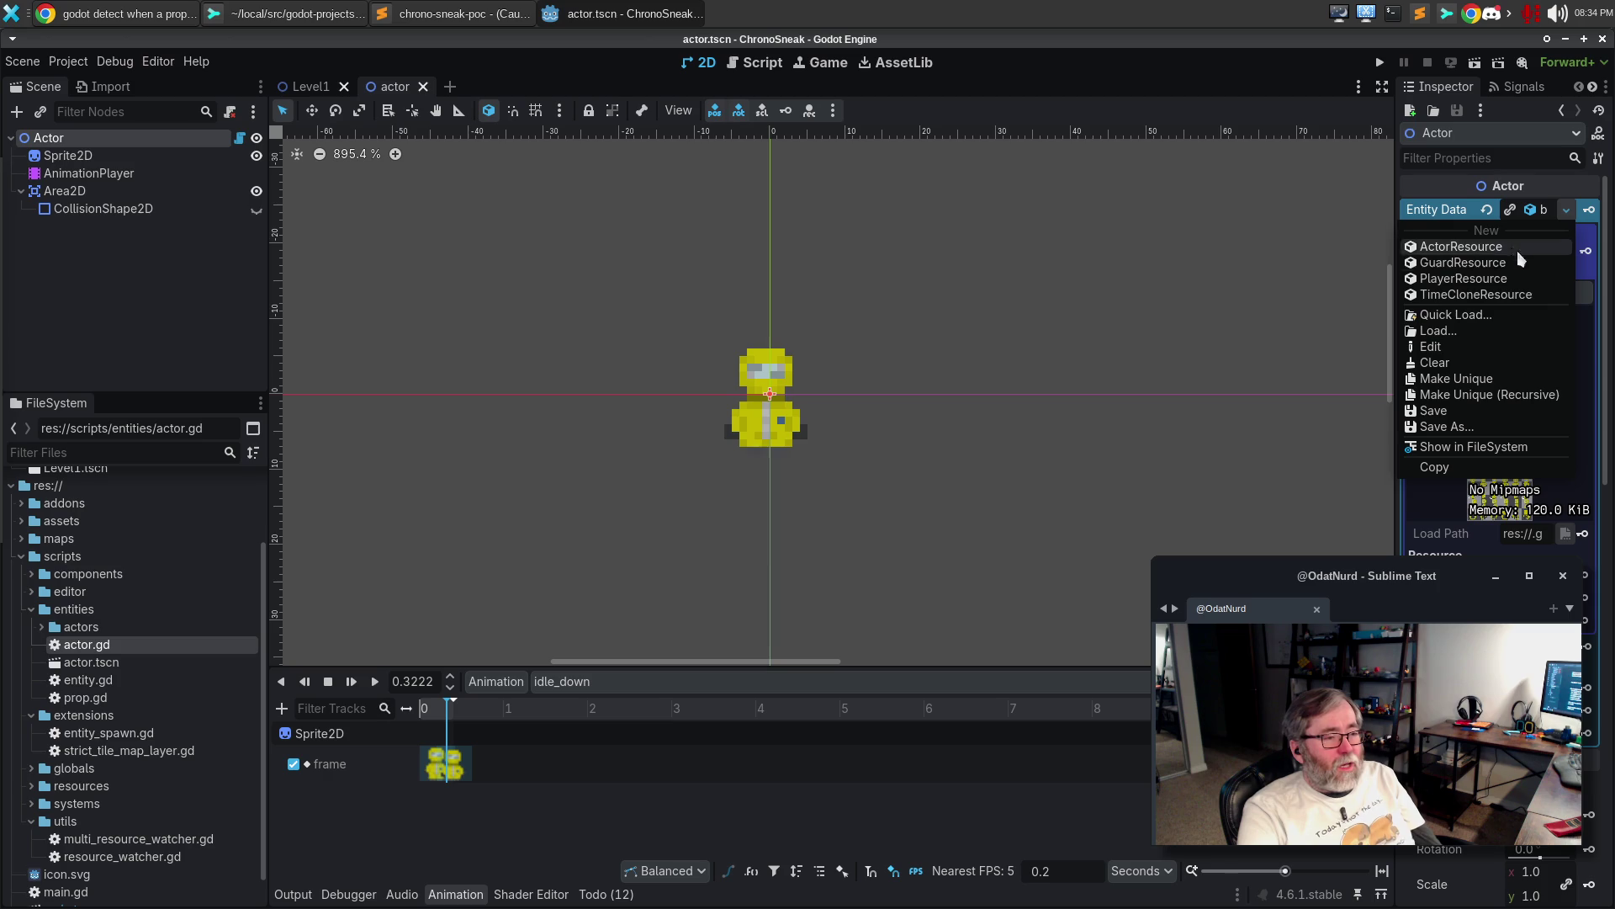
left_click(1480, 315)
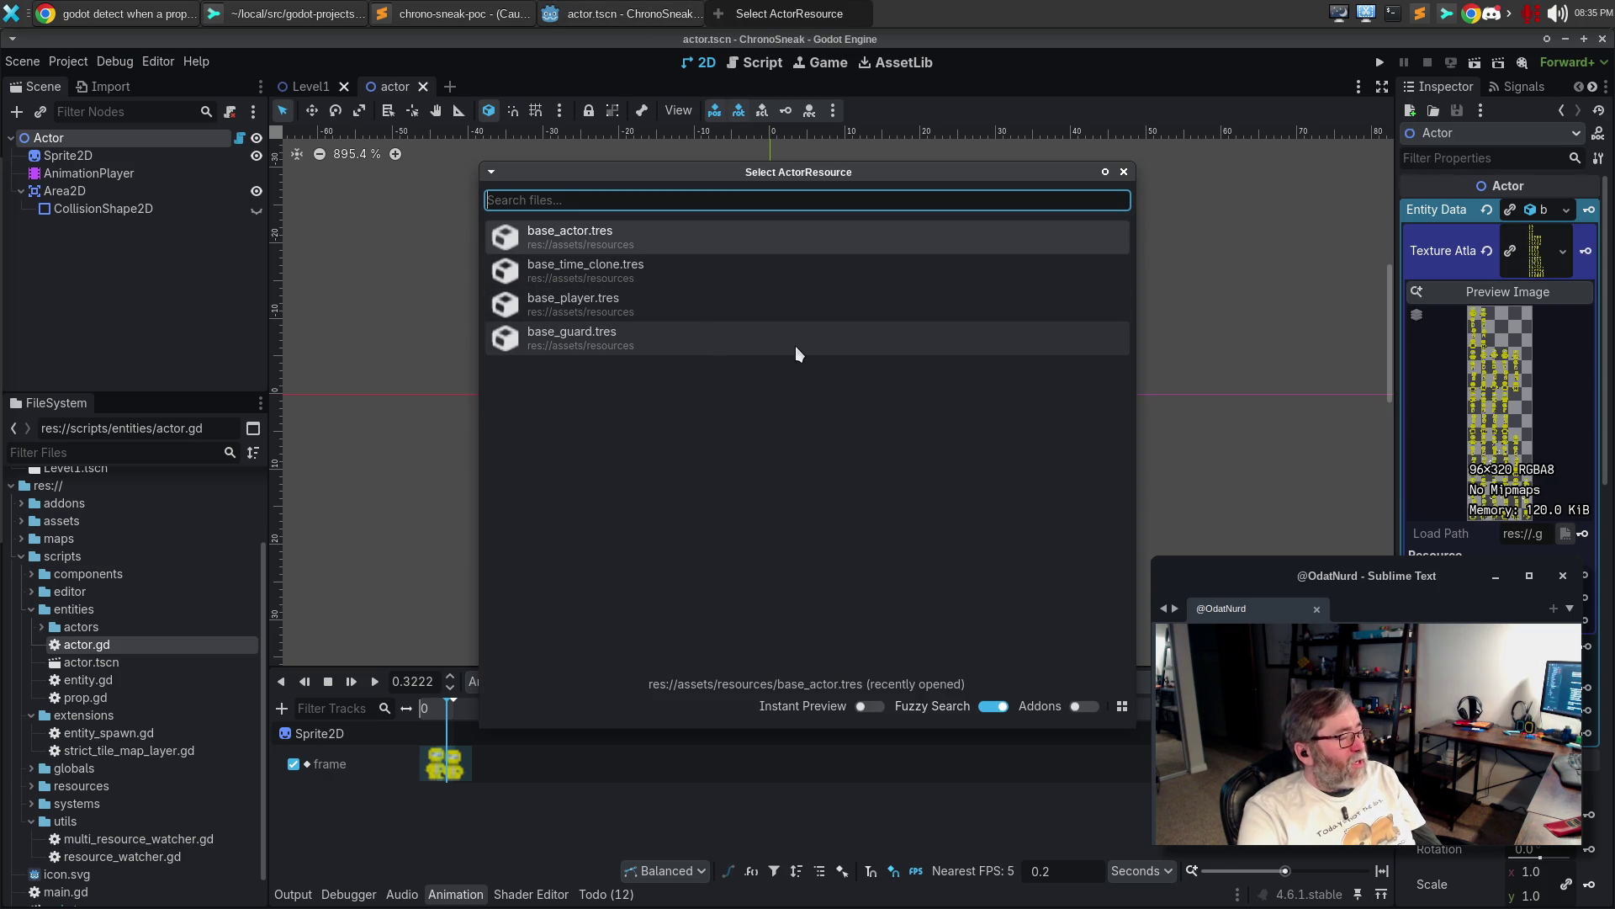
left_click(1124, 171)
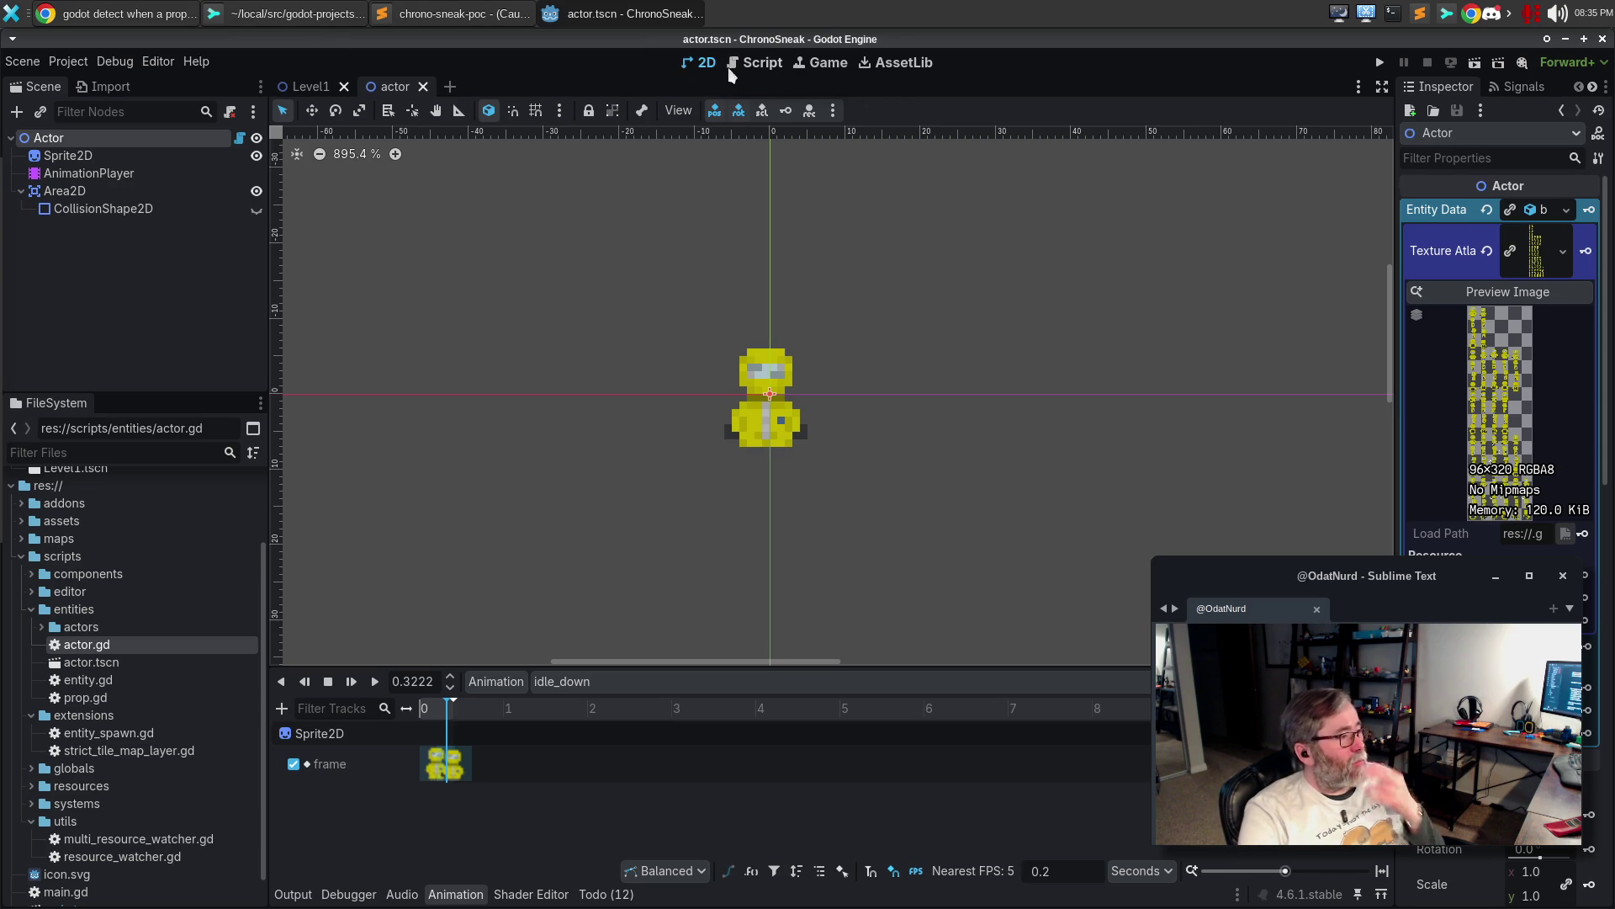
left_click(764, 62)
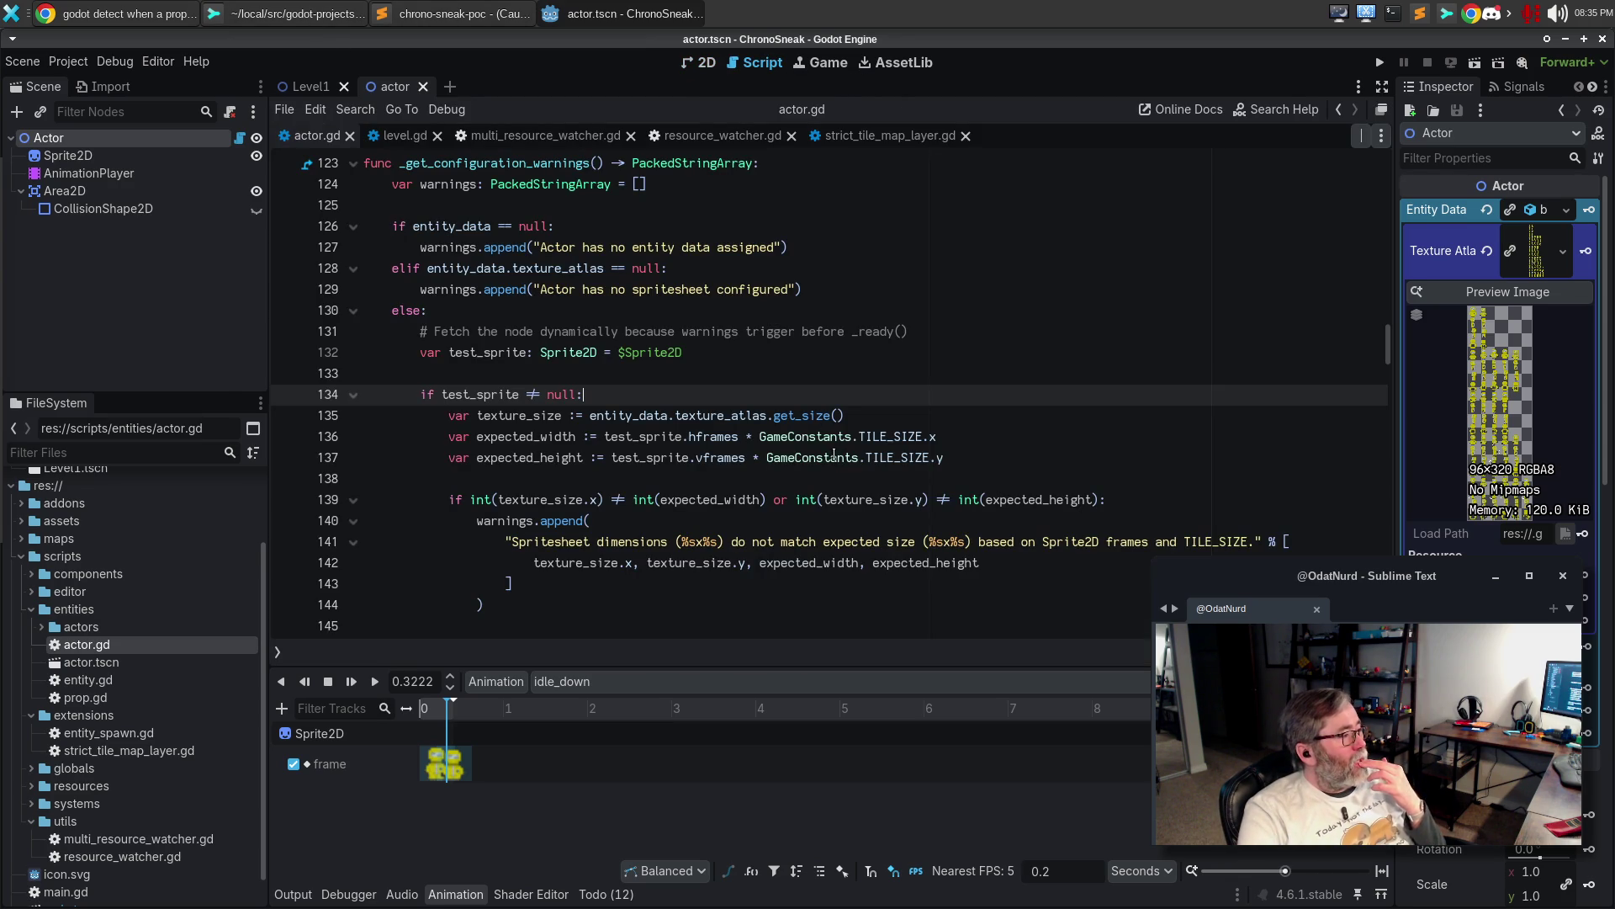
Locate the sprite member on line 37 and the test_sprite fetch on line 132
scroll(834, 456, "up", 3)
scroll(721, 415, "up", 19)
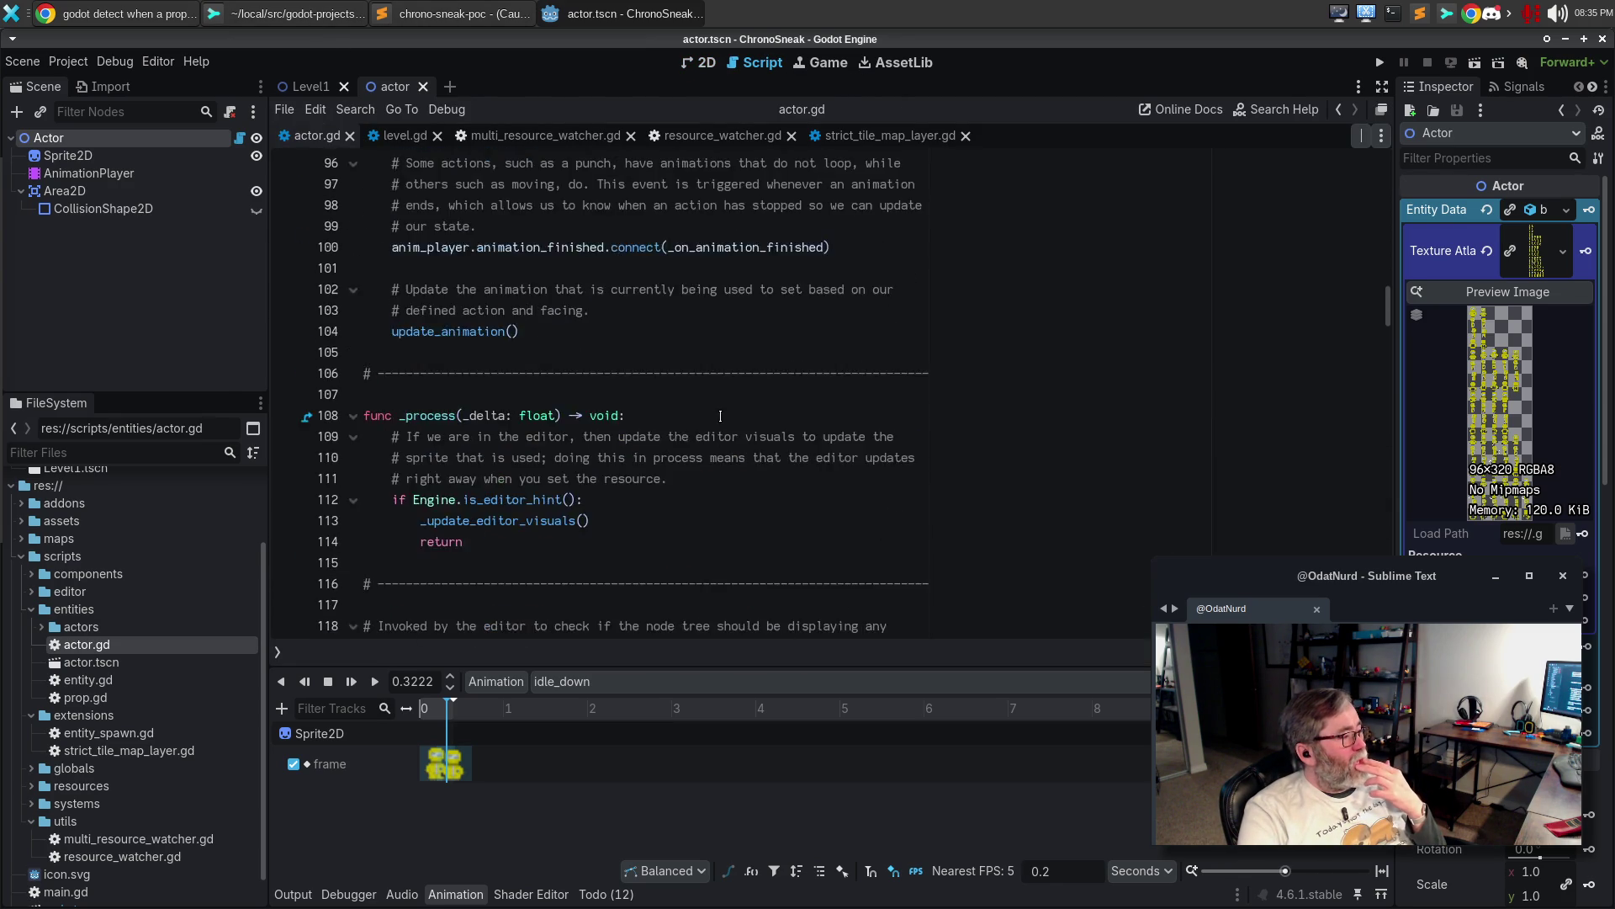
scroll(721, 415, "up", 4)
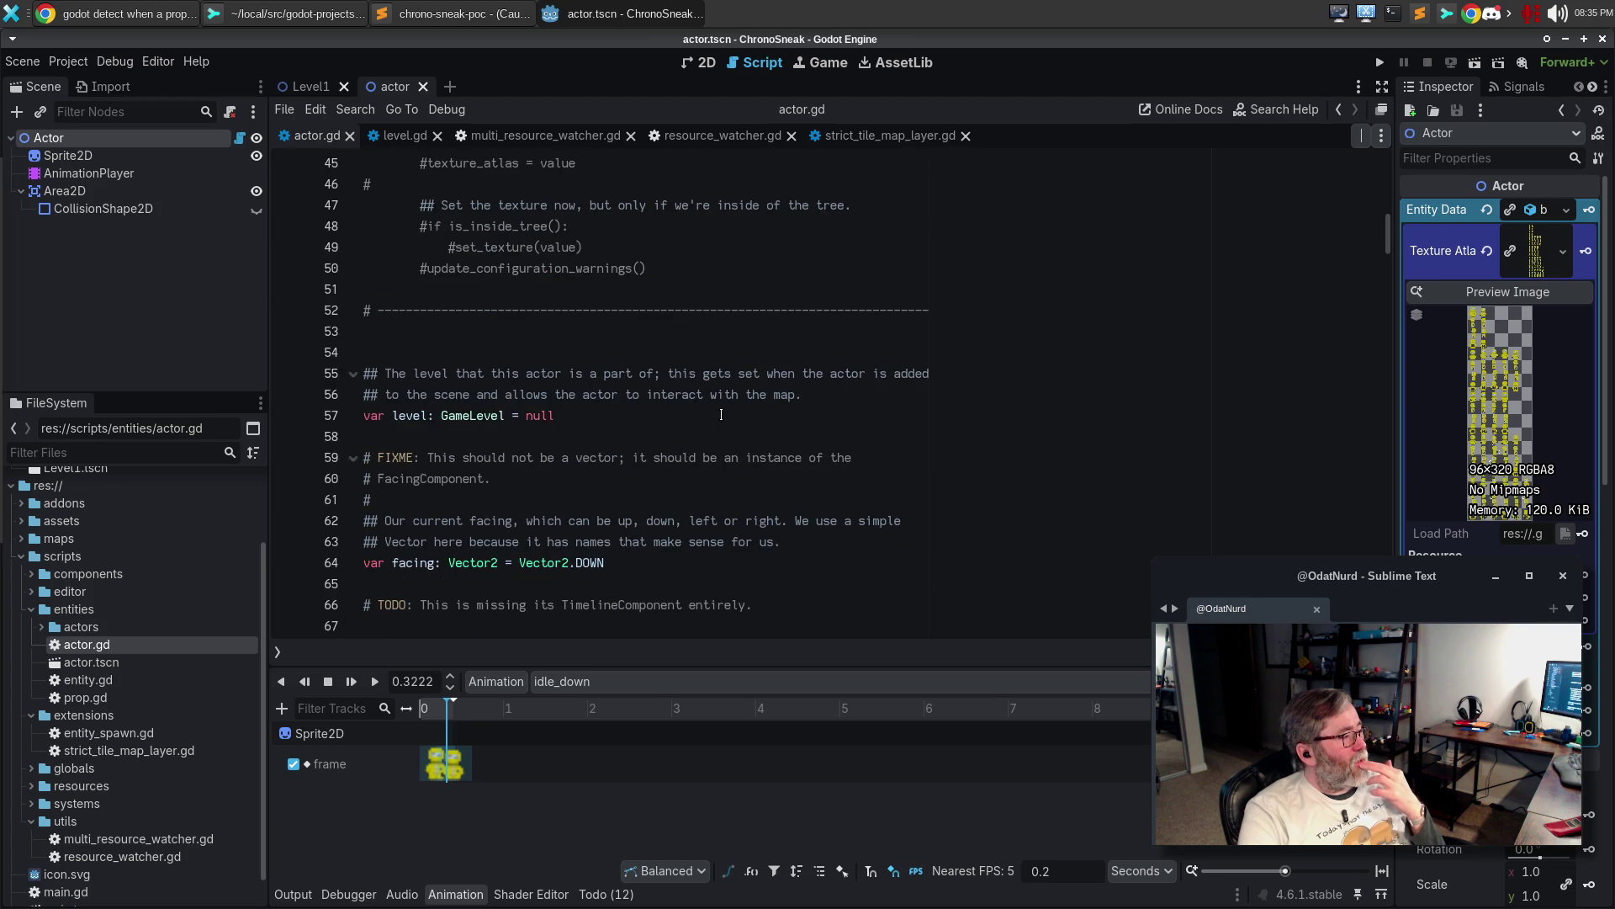
scroll(721, 415, "up", 6)
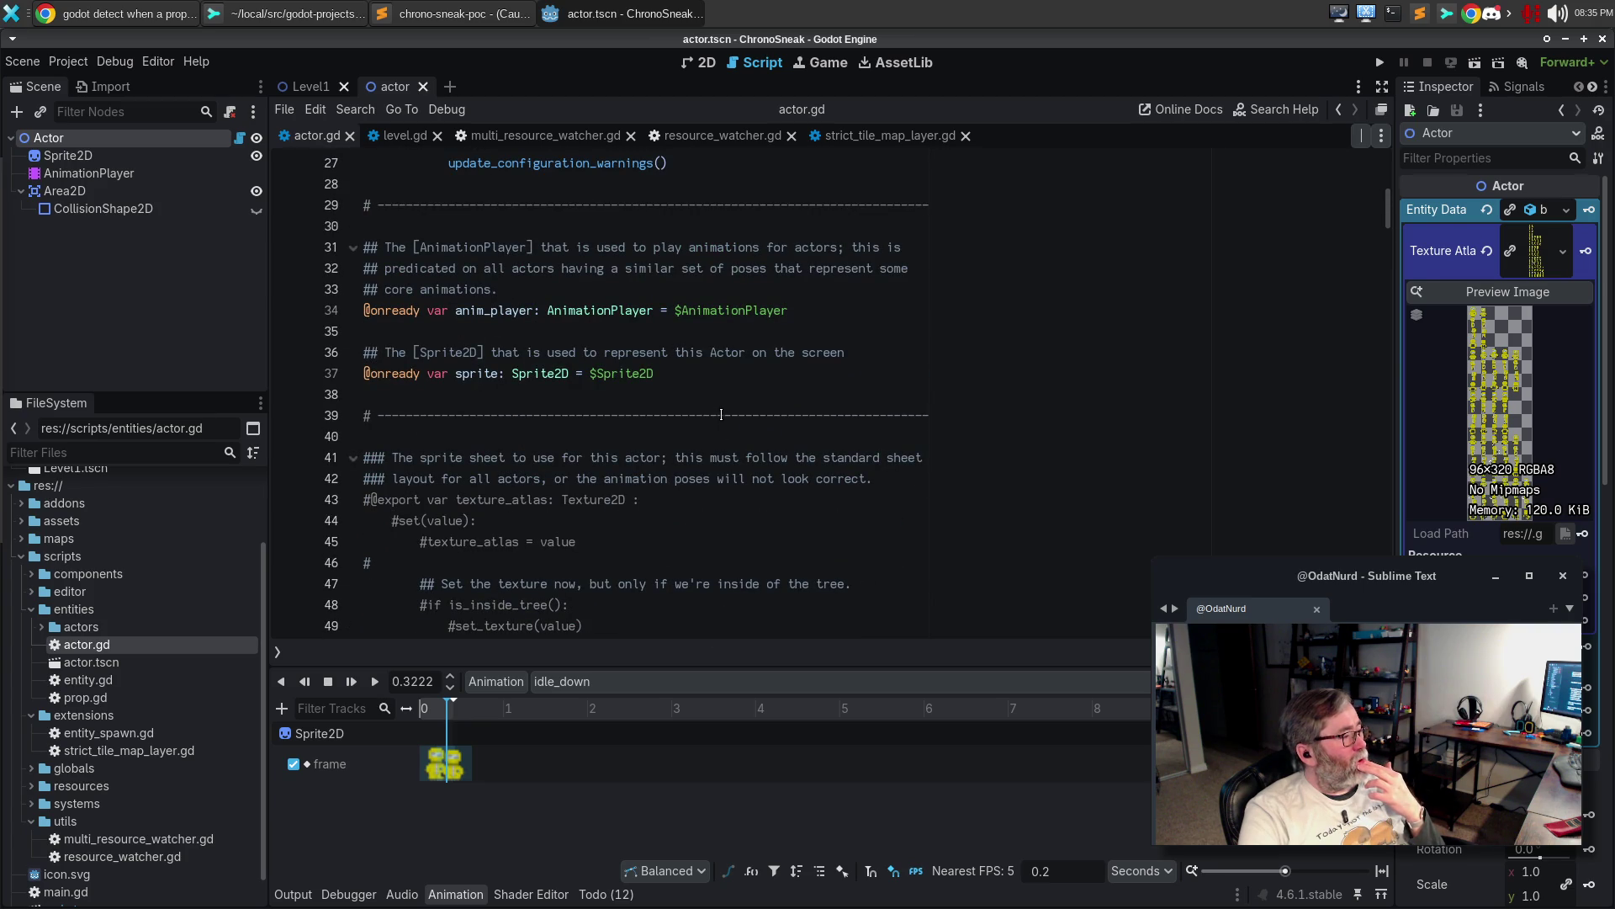
scroll(721, 415, "up", 2)
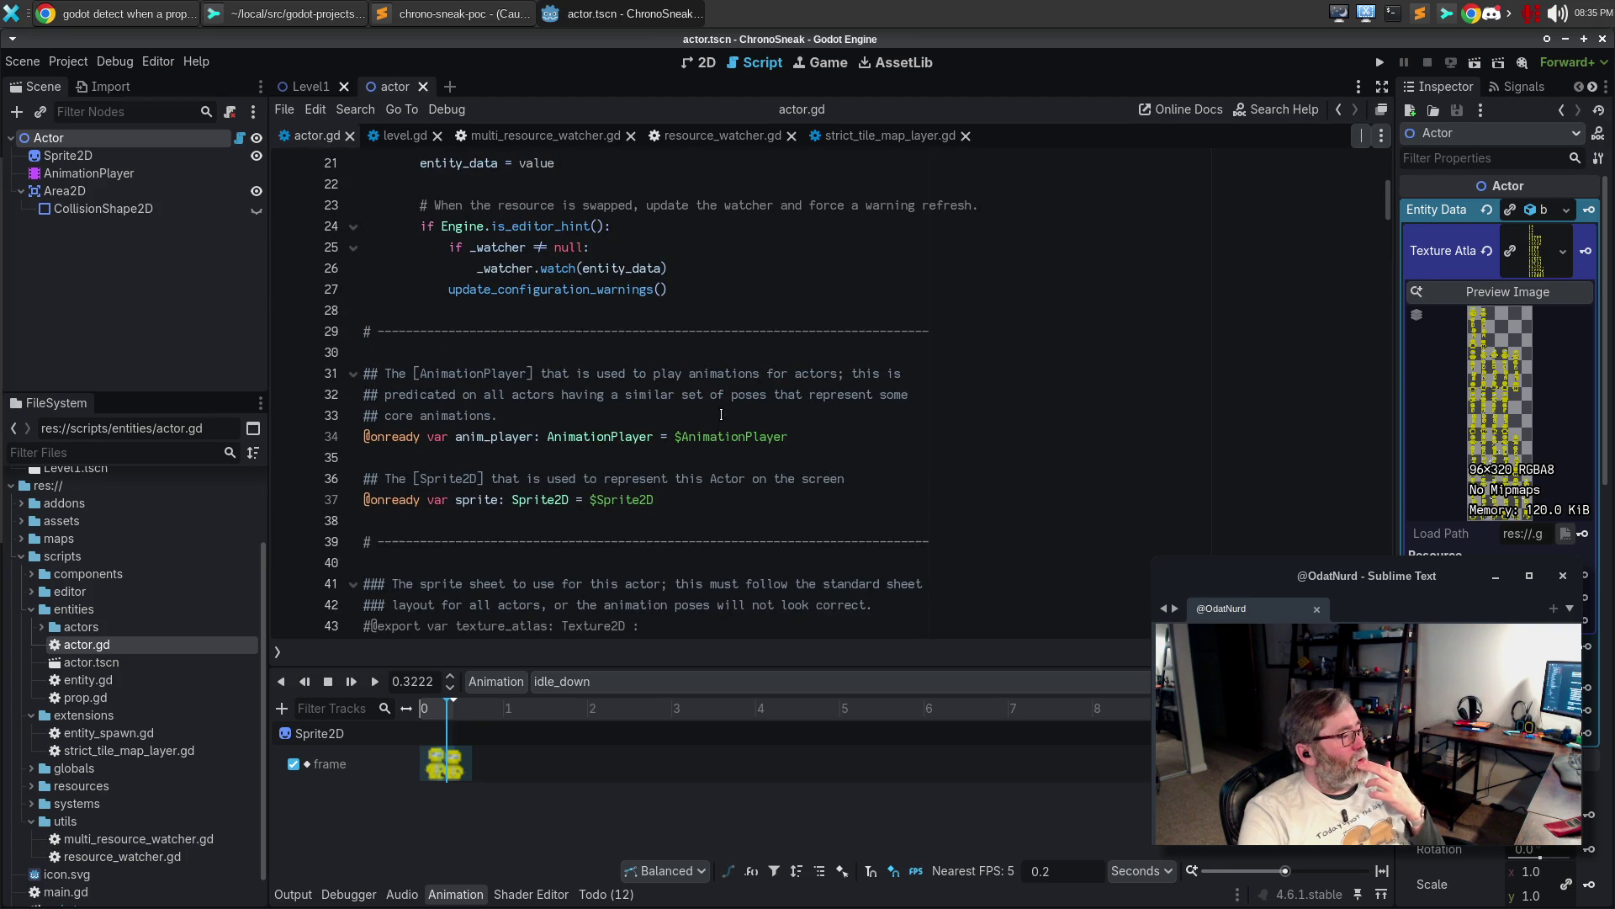
left_click(705, 499)
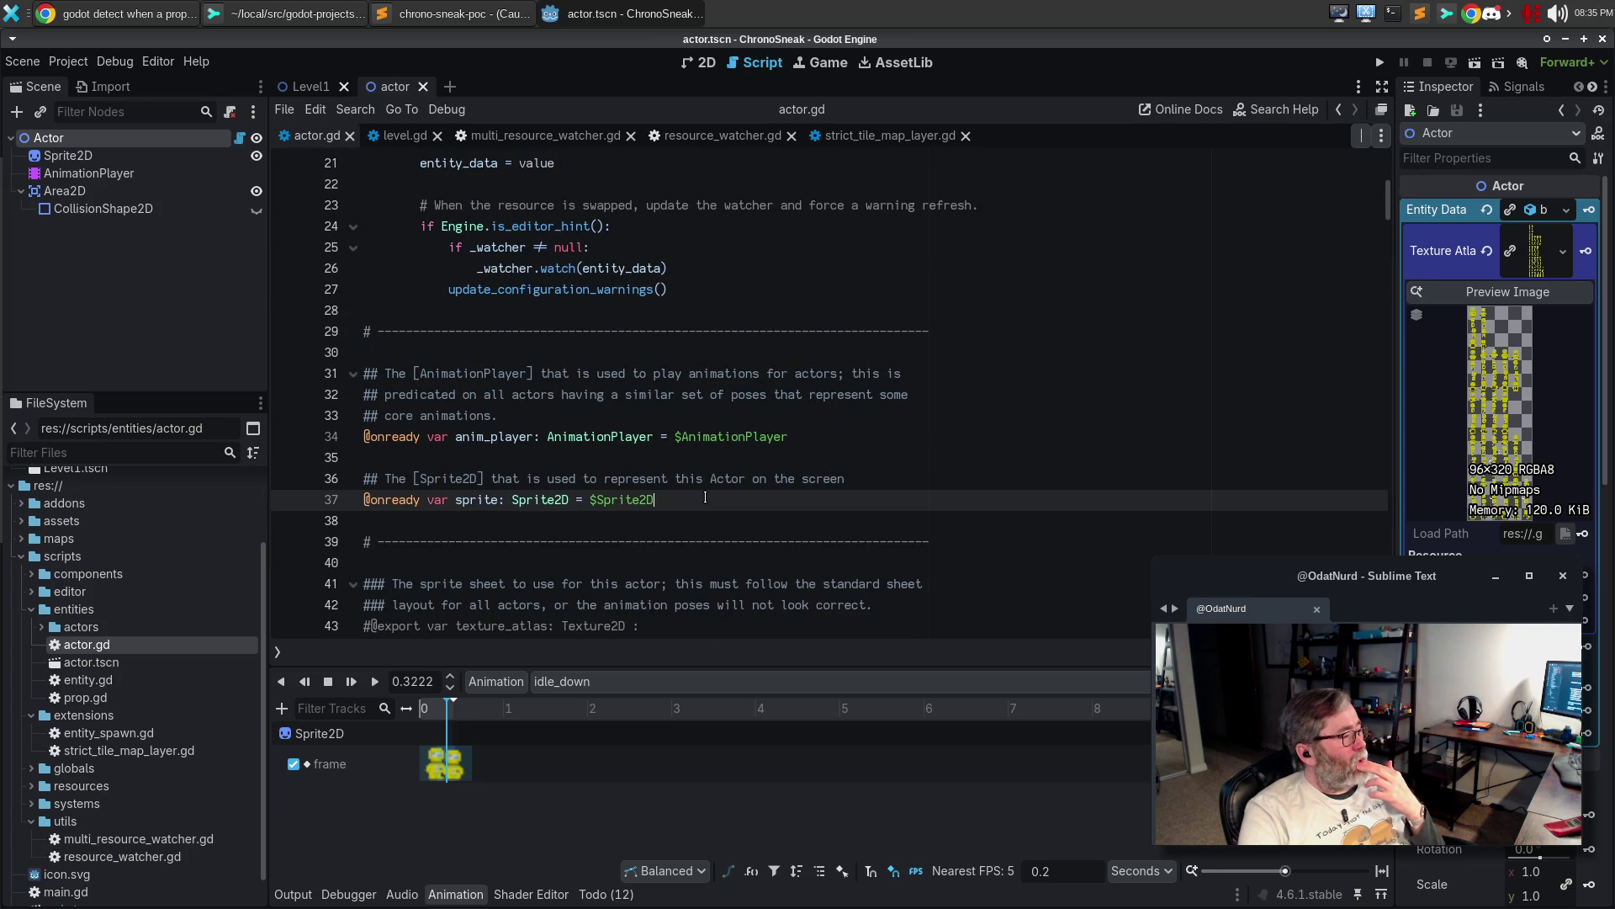
double_click(476, 500)
key("F3")
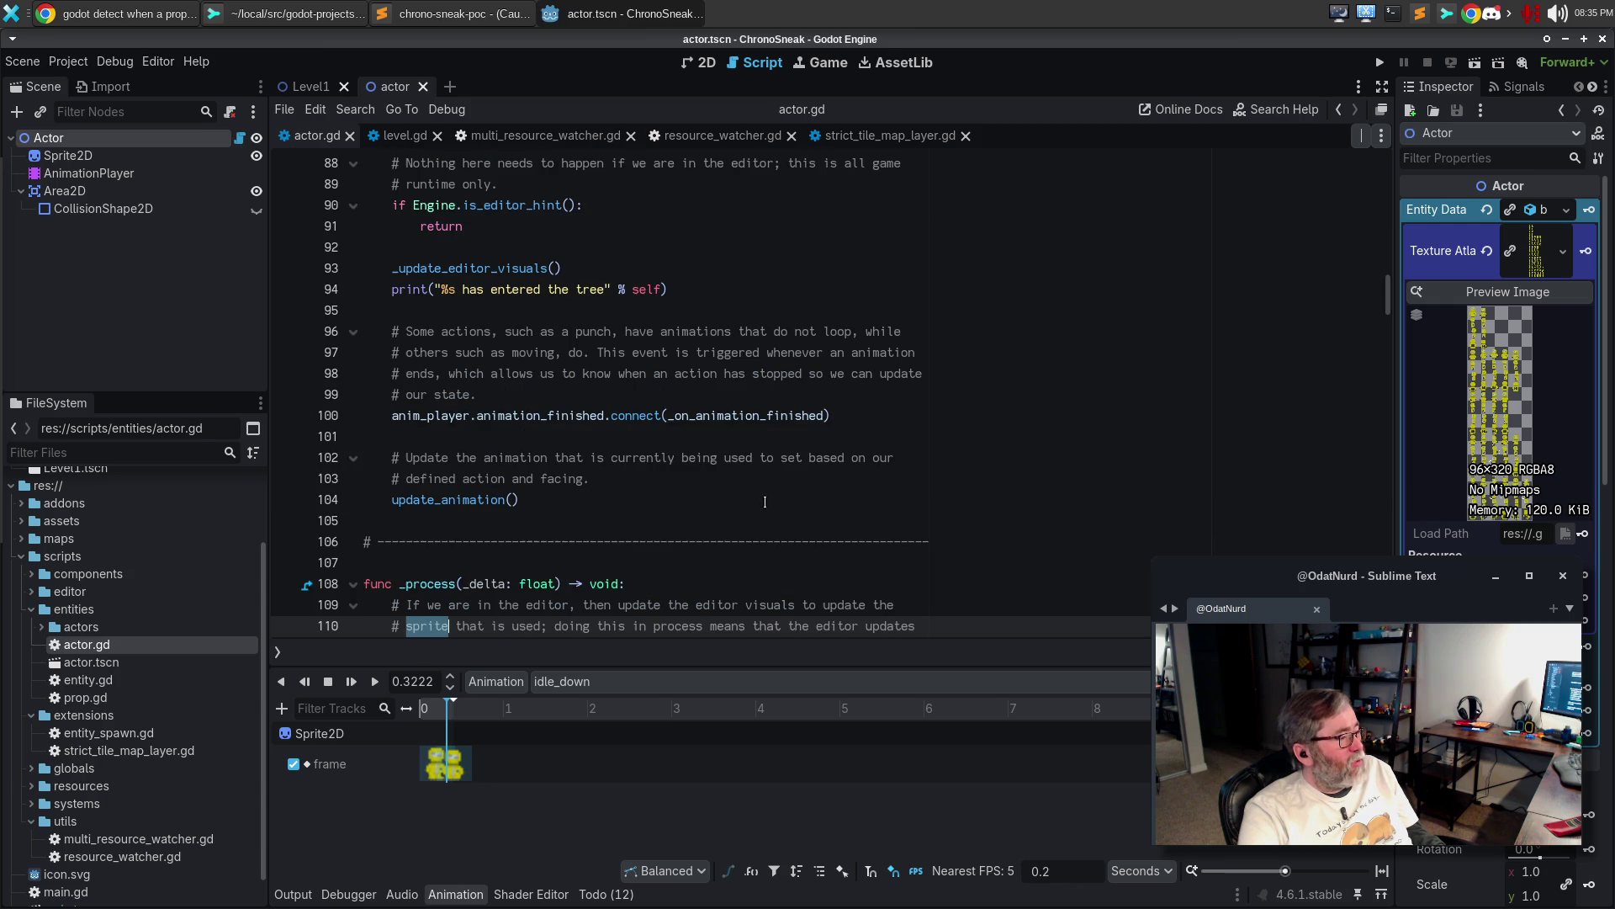
scroll(769, 496, "down", 10)
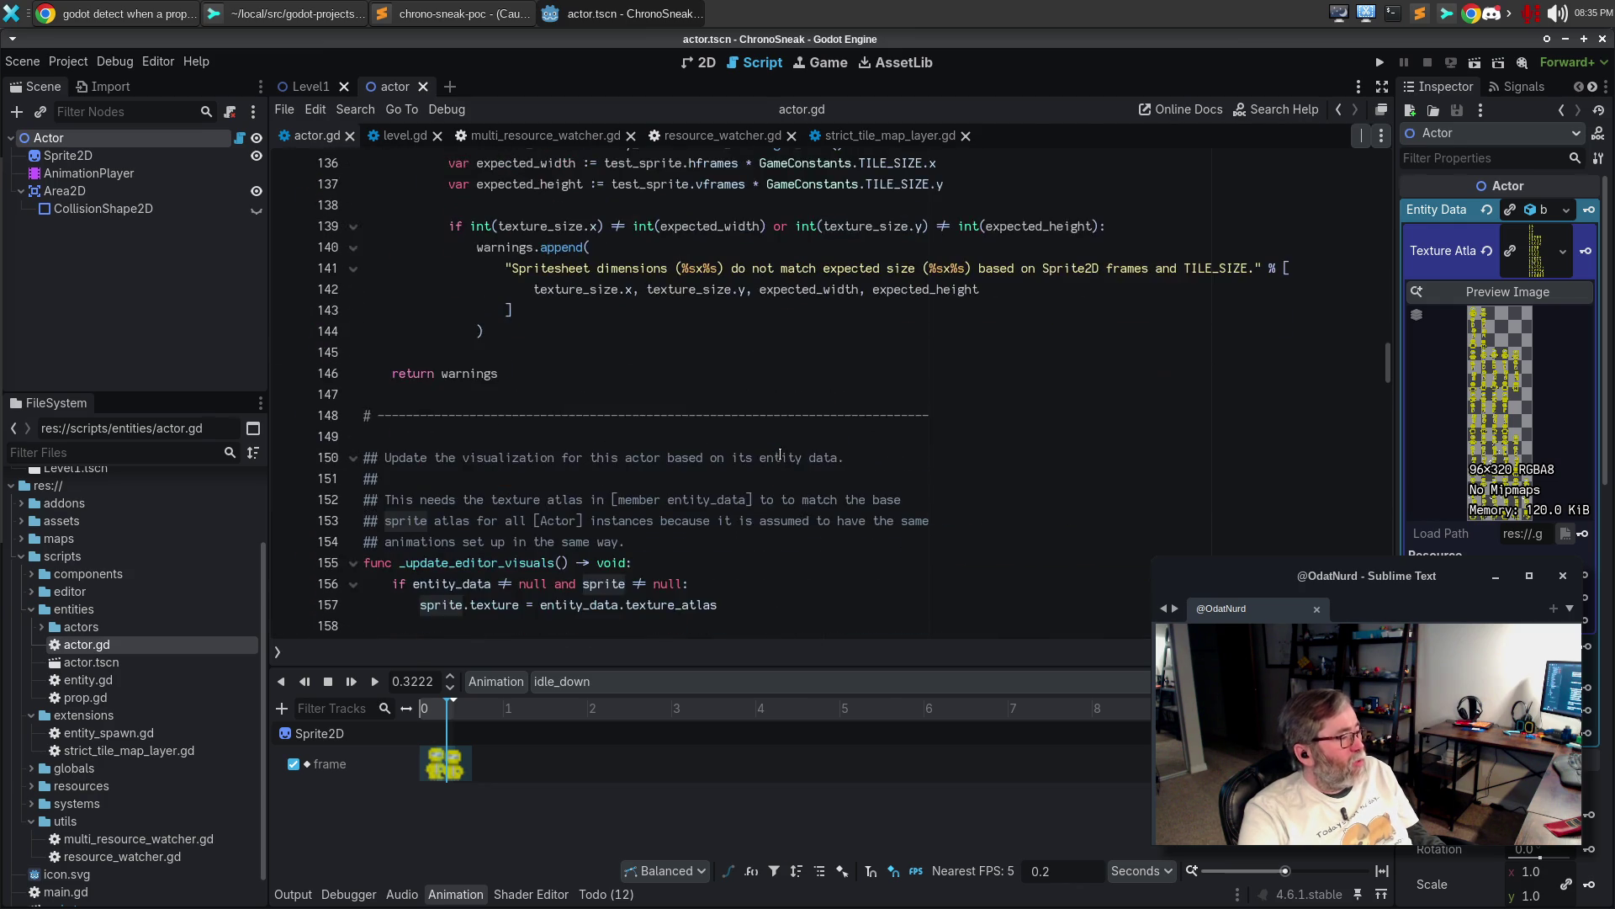
left_click(539, 396)
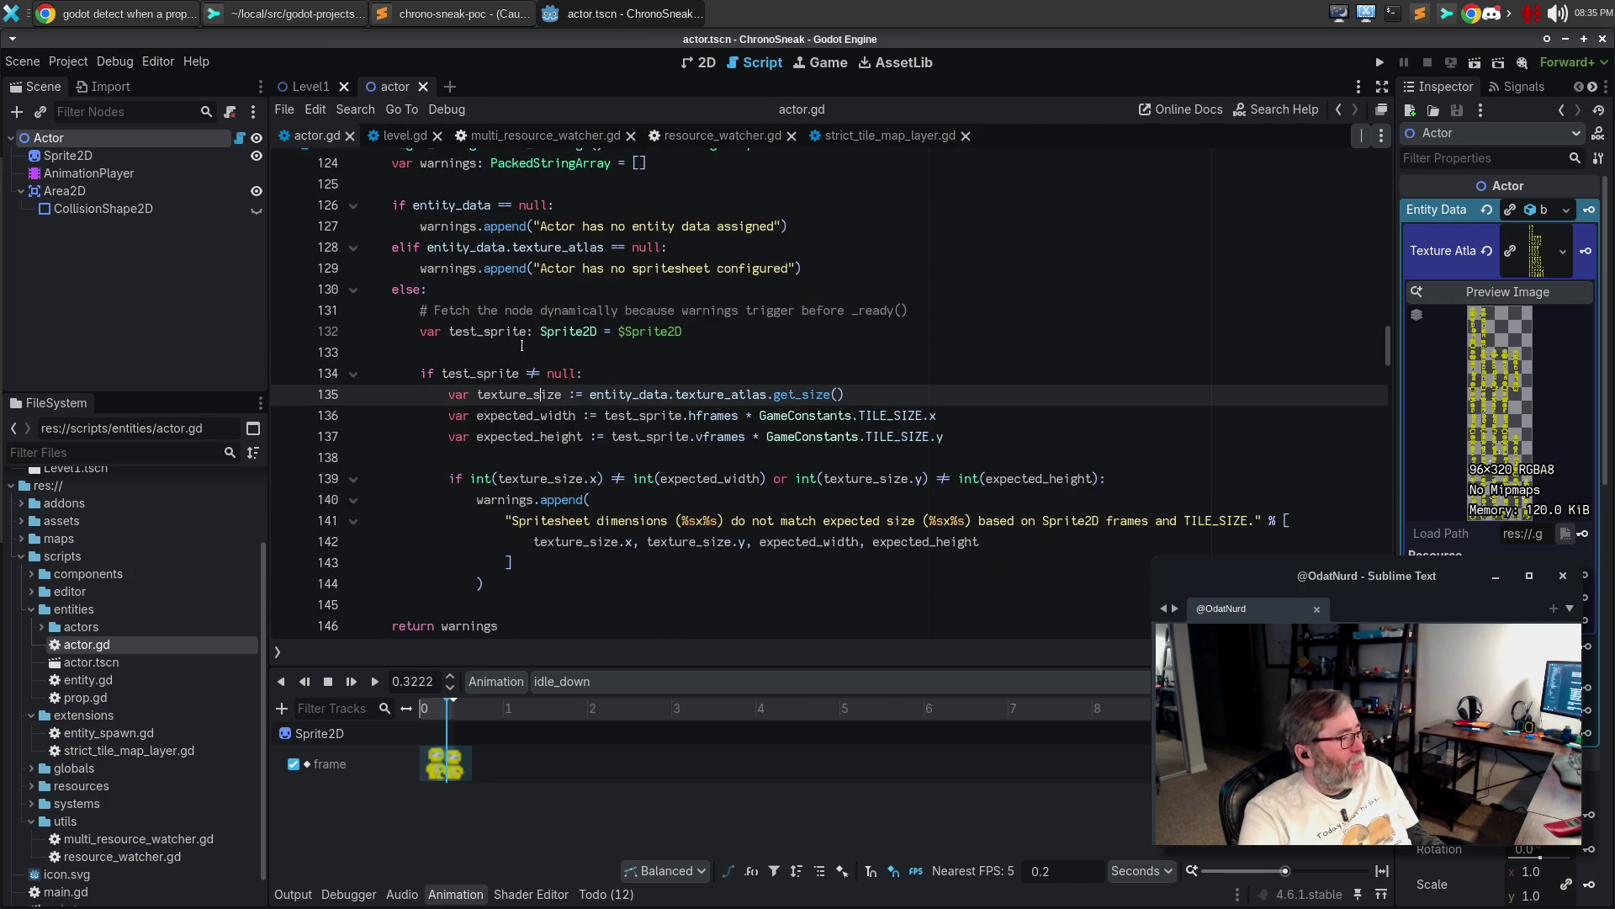
left_click(484, 330)
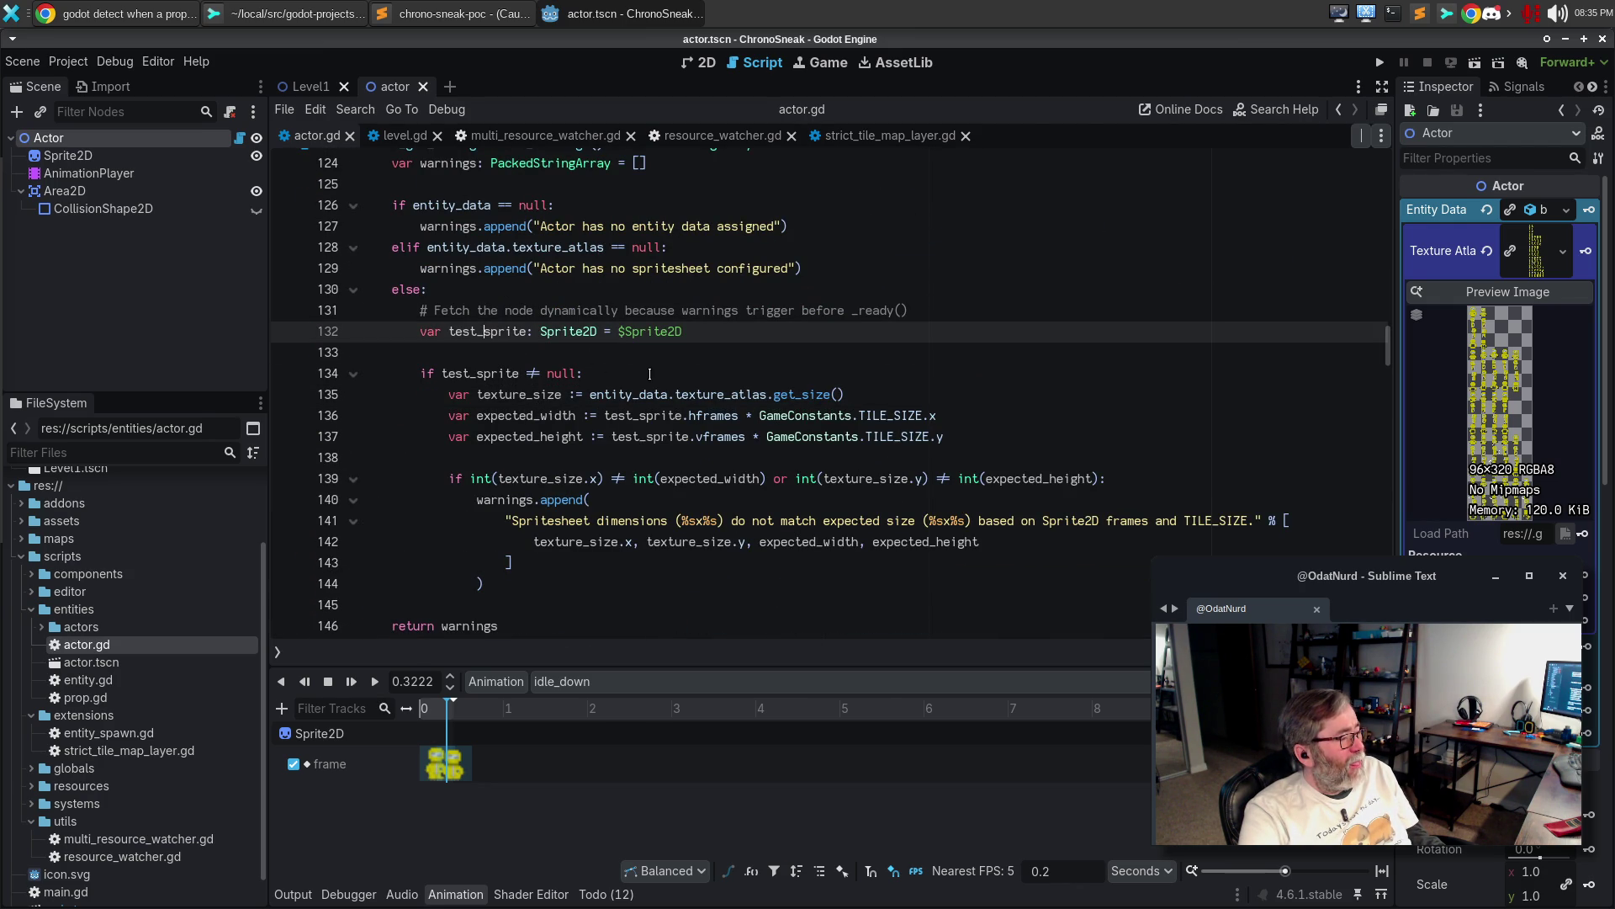
Replace the test_sprite fetch lines with the comment '# If there is a sprite, make sure the texture matches the tile size'
mouse_move(697, 337)
left_mouse_down()
mouse_move(282, 335)
mouse_move(267, 312)
left_mouse_up()
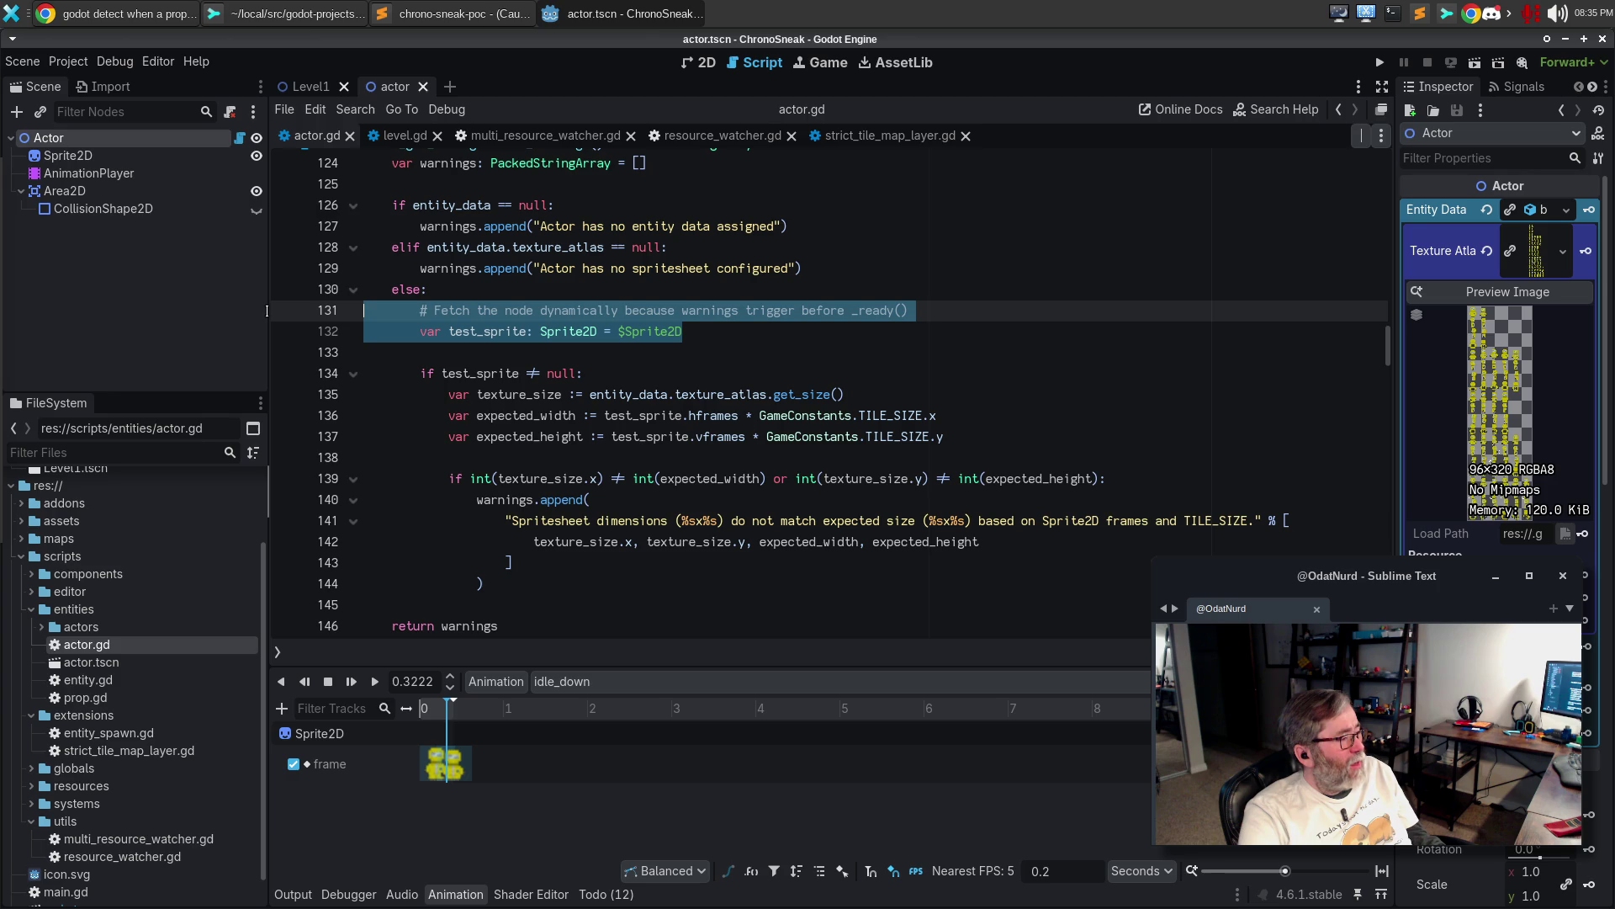
key("BackSpace")
key("Down")
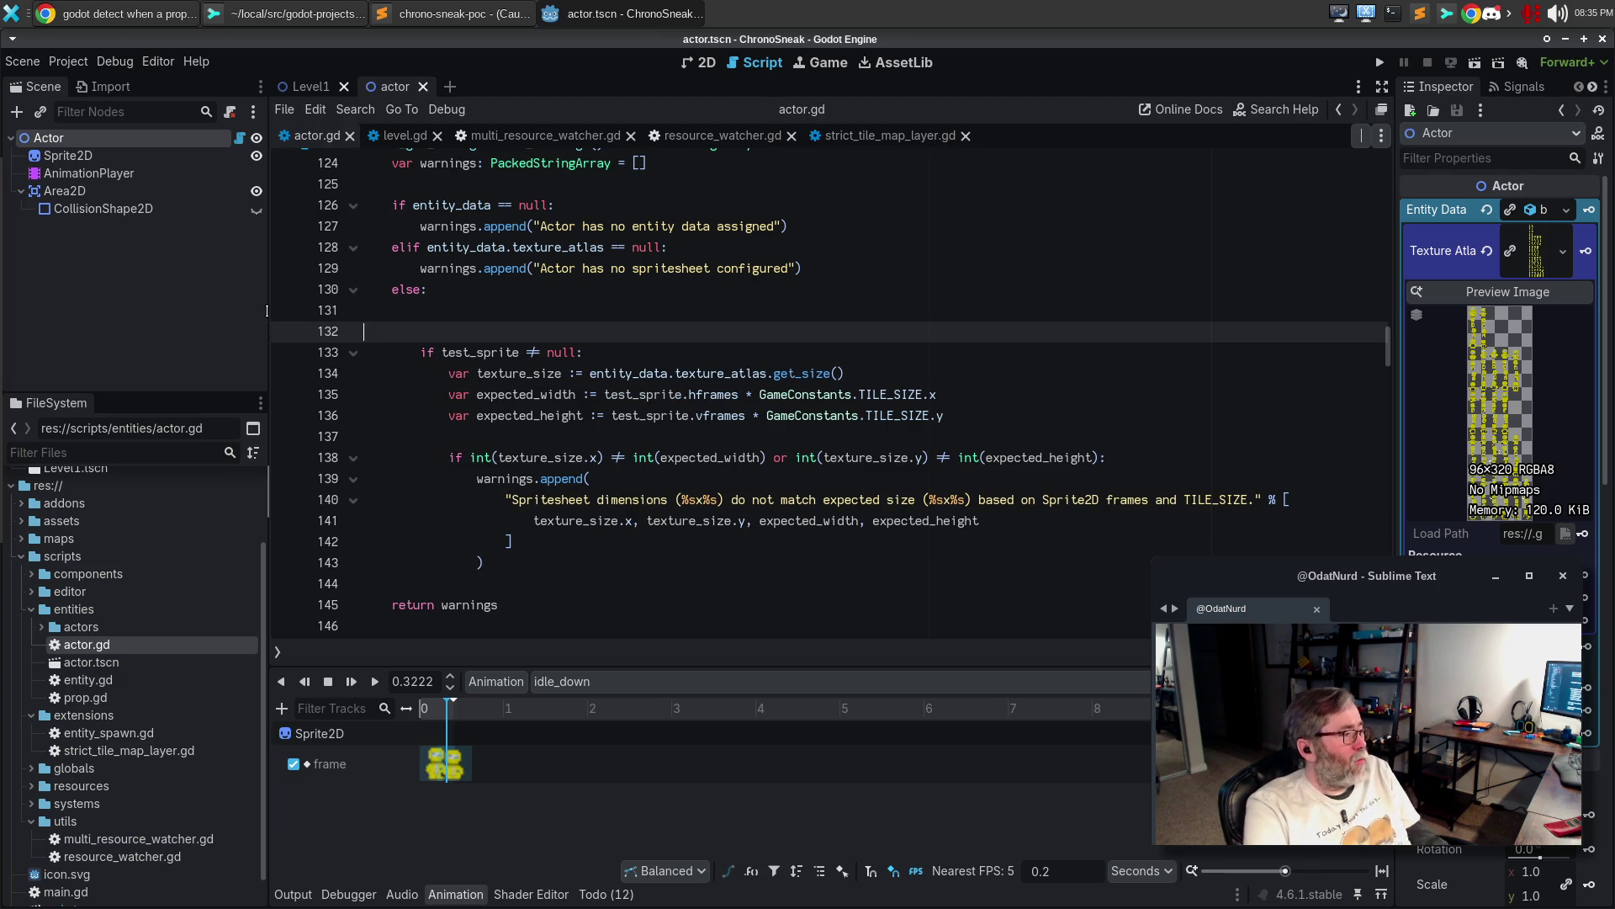
type("# ")
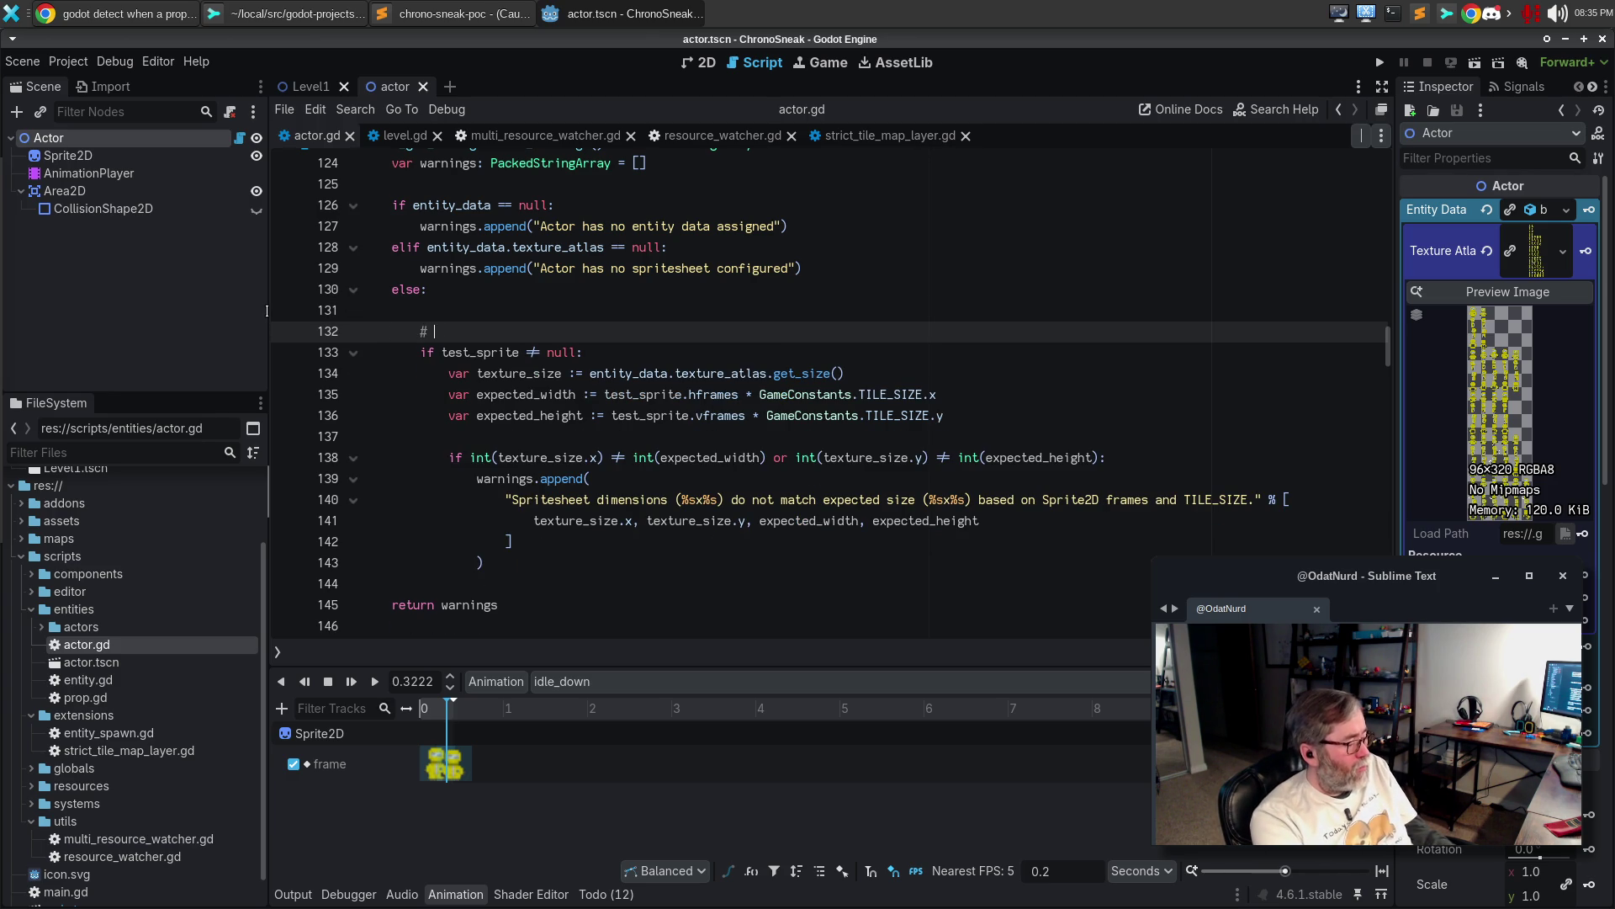
type("If there is a")
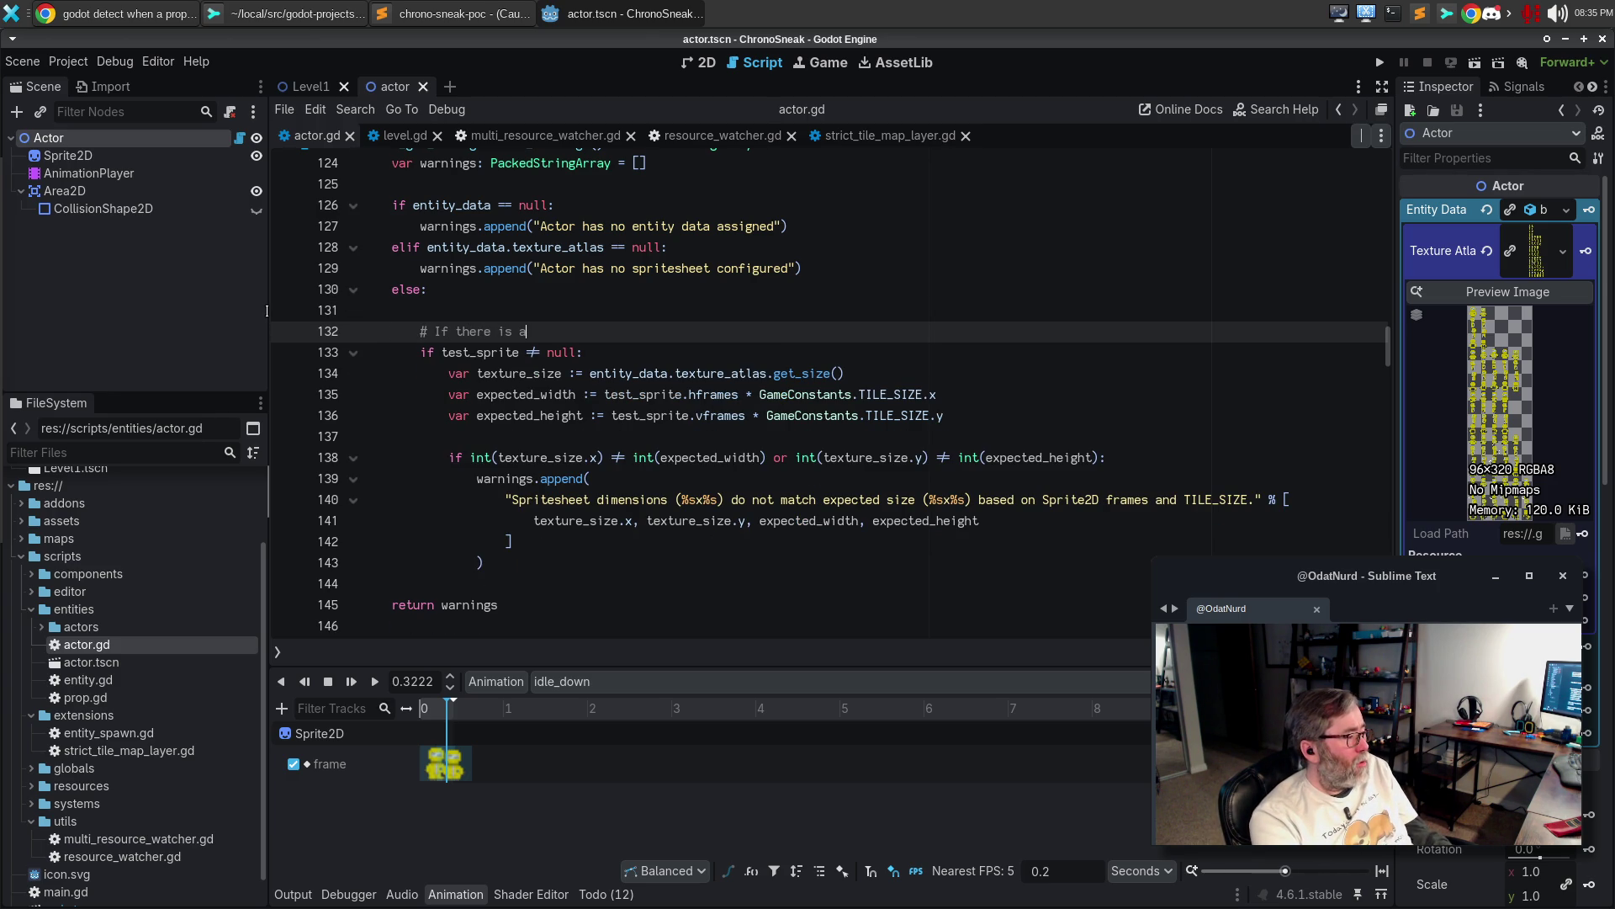
type(" sprite, make su")
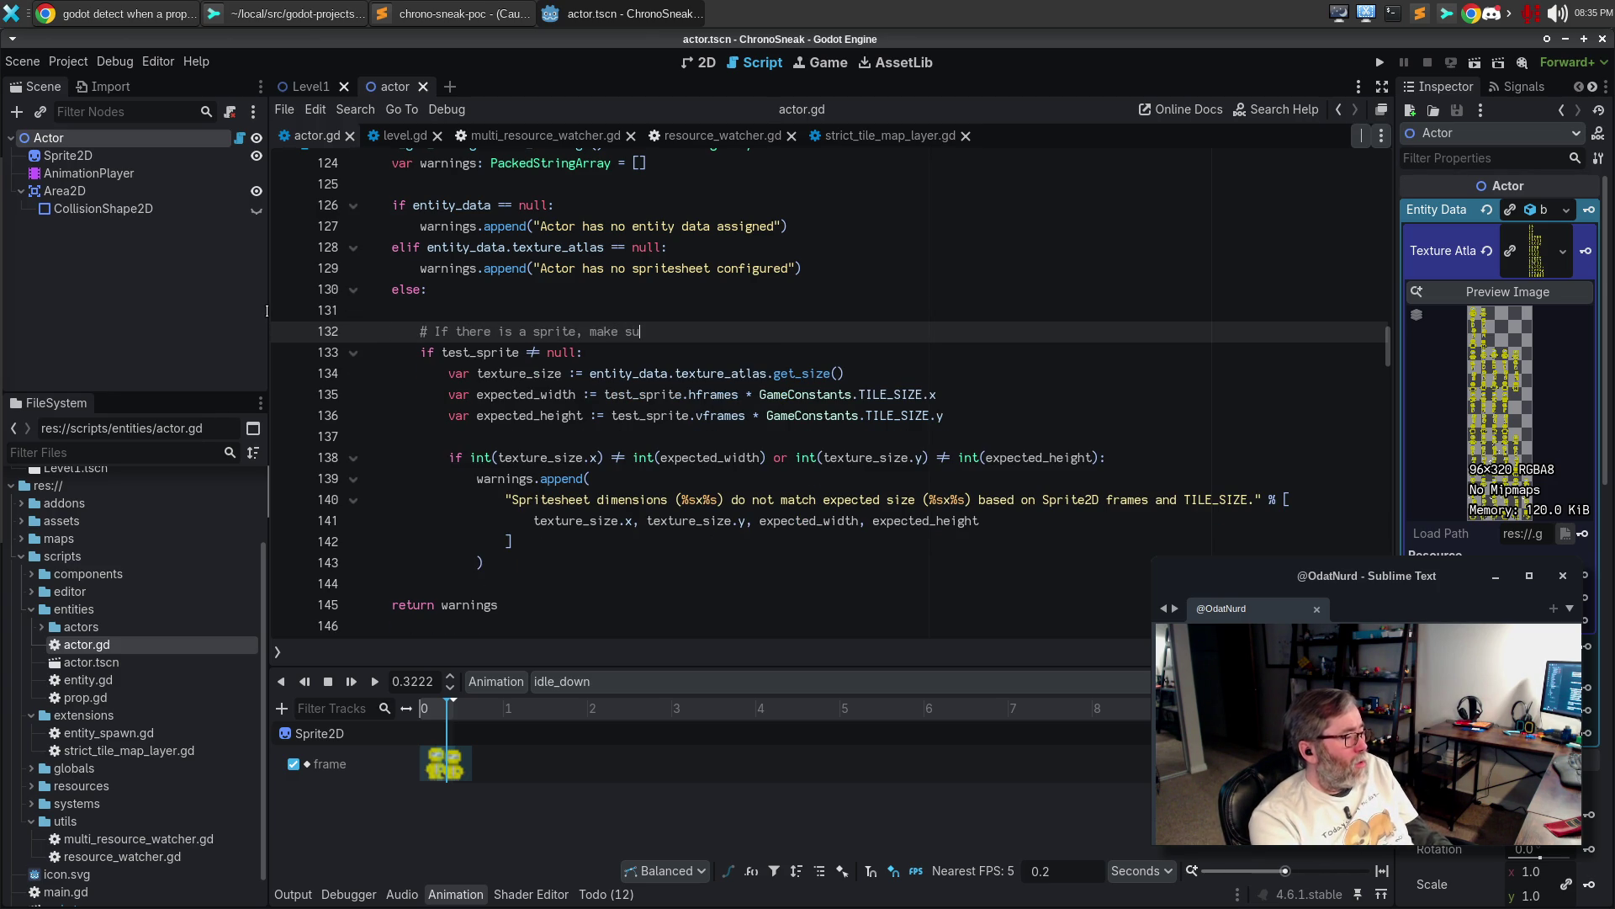
type("re the texture m")
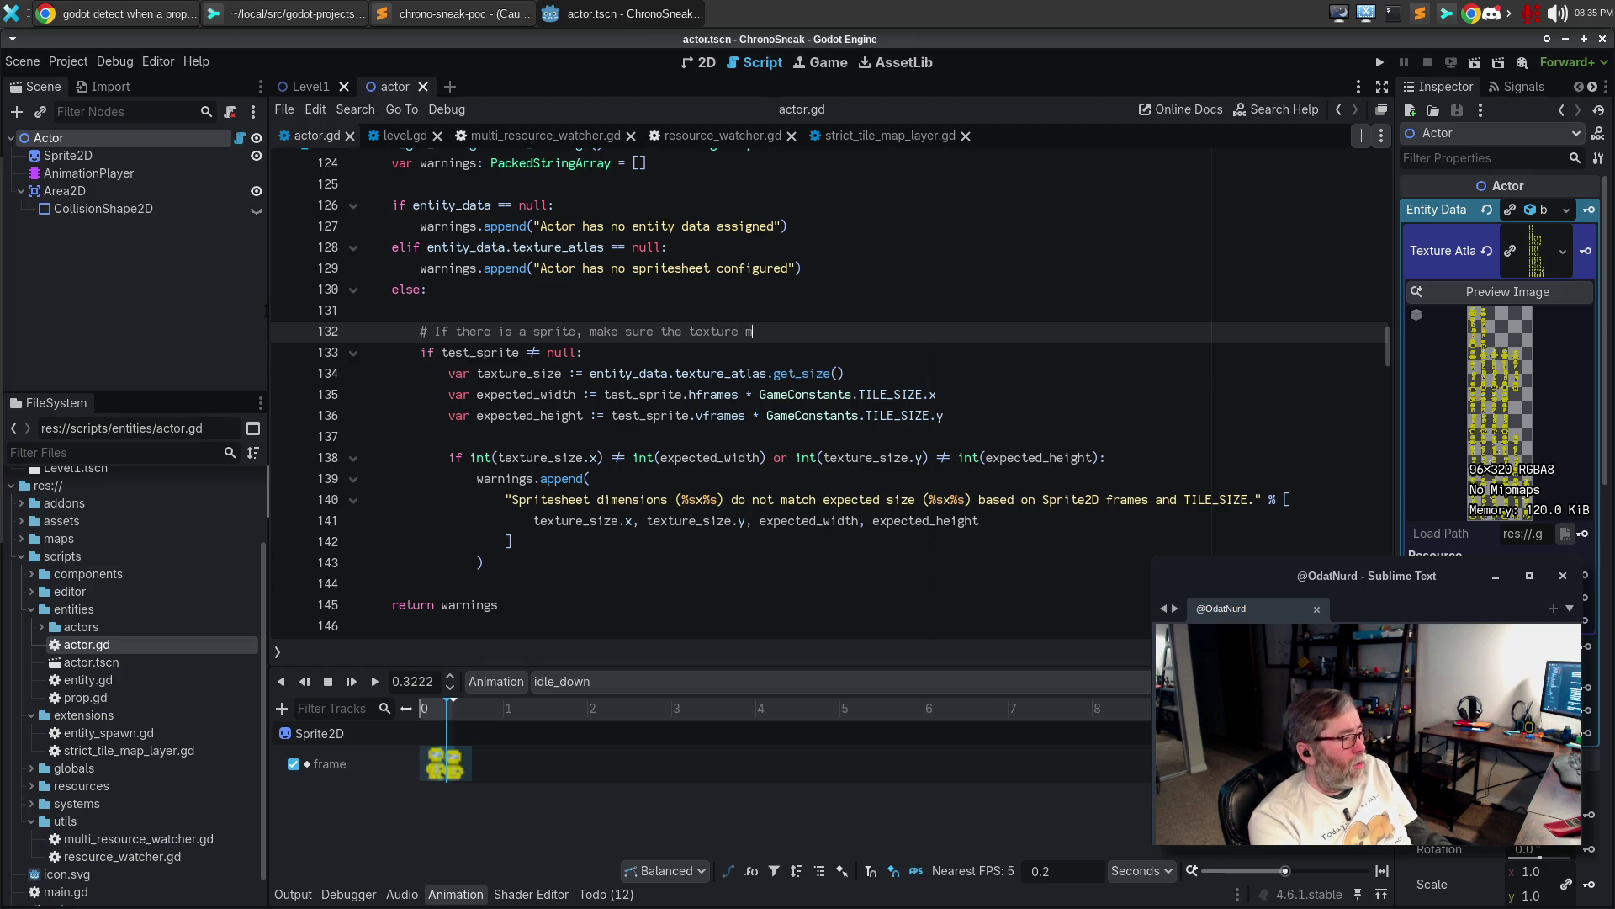
type("atches the tile size")
key("Up")
key("Delete")
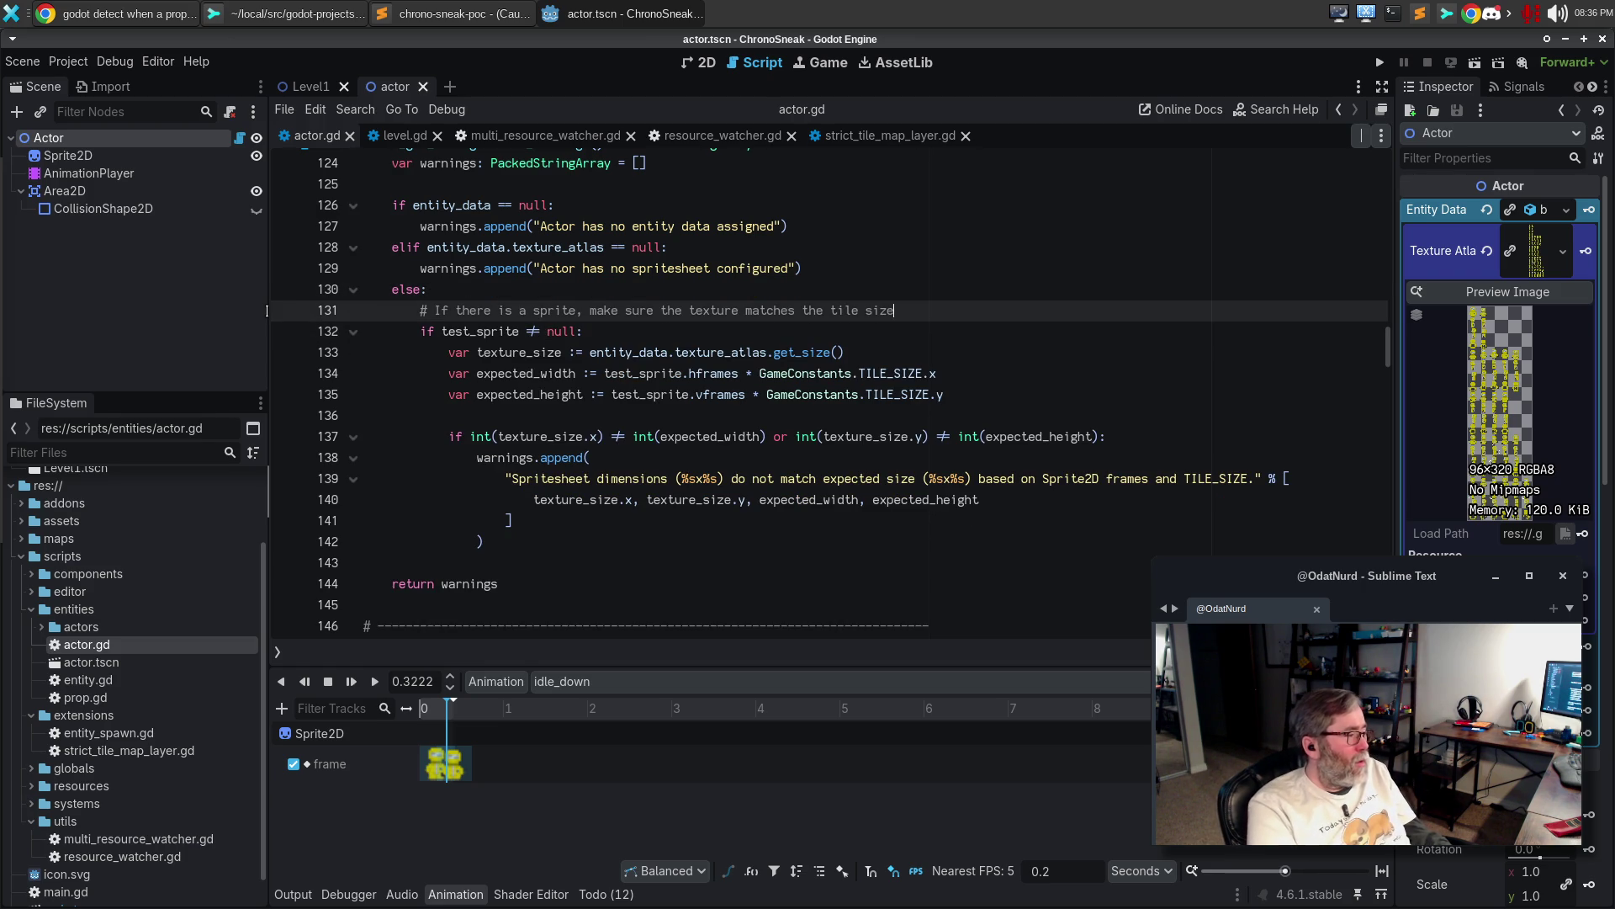
key("Down")
Rename every test_sprite to sprite, save actor.gd and run the game with F5
key("Home")
key("ctrl+Right")
key("ctrl+d")
key("ctrl+d")
key("ctrl+d")
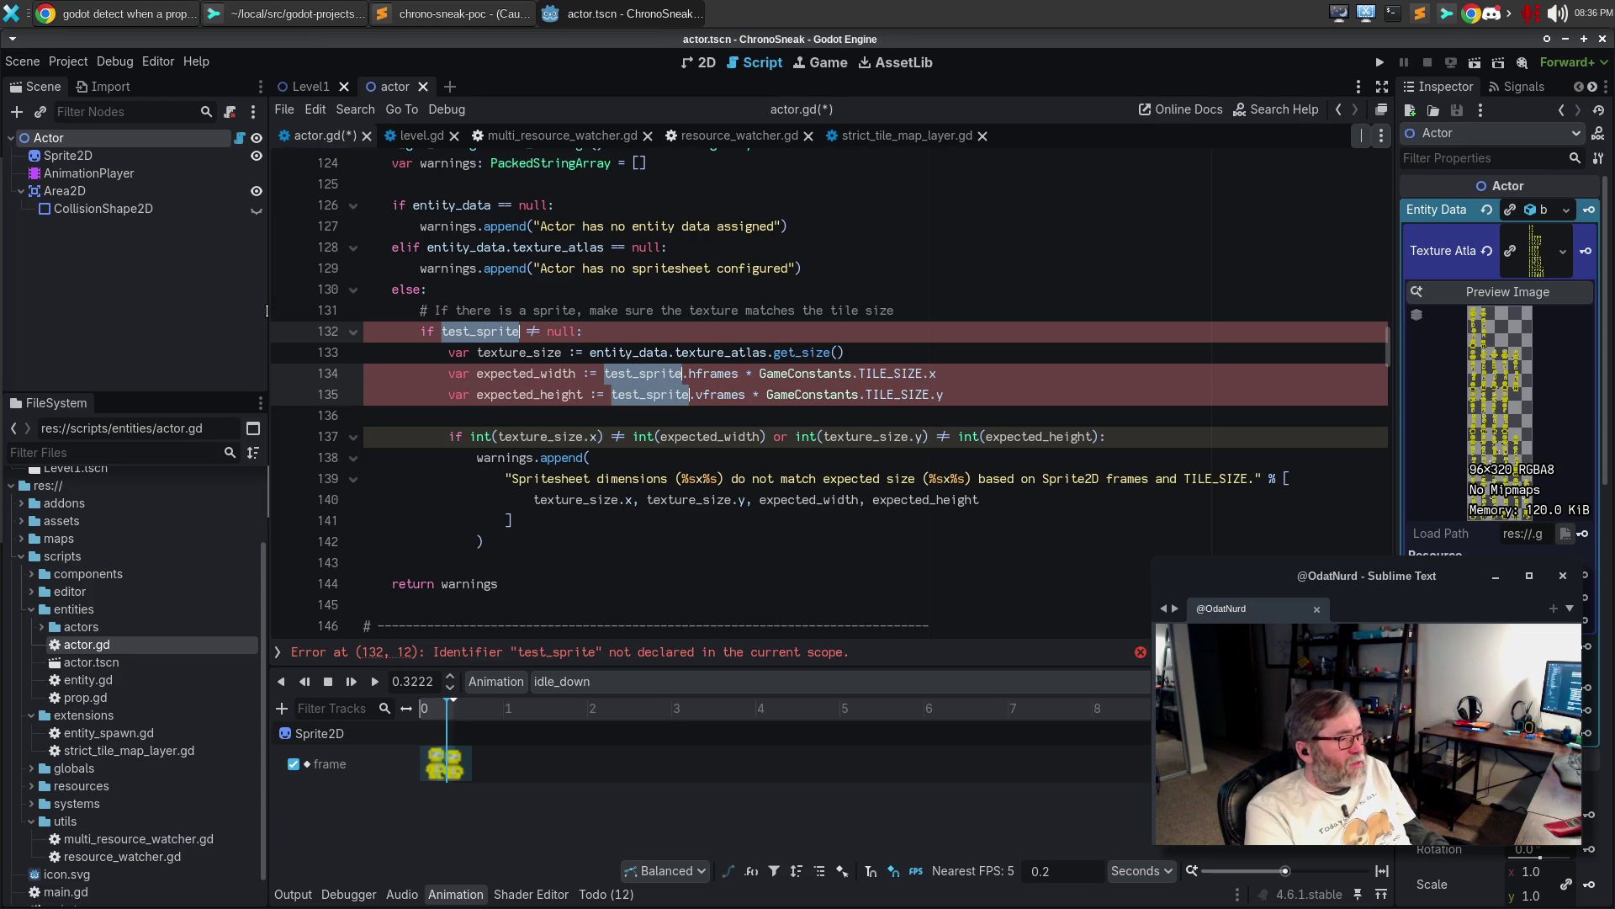
type("sprite")
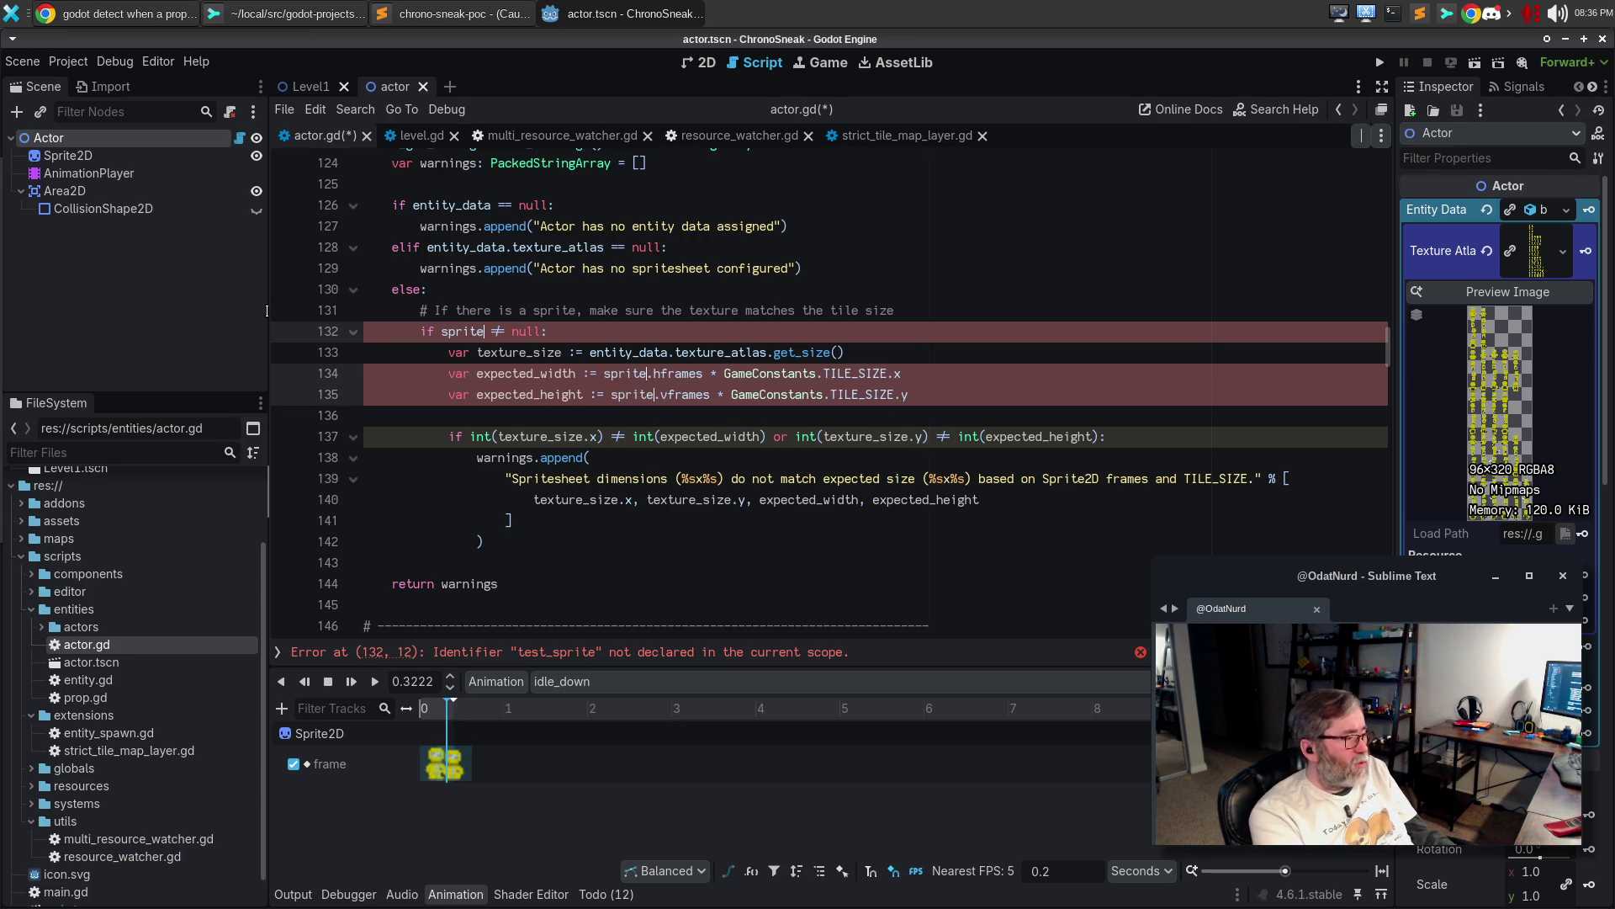
key("Escape")
key("ctrl+s")
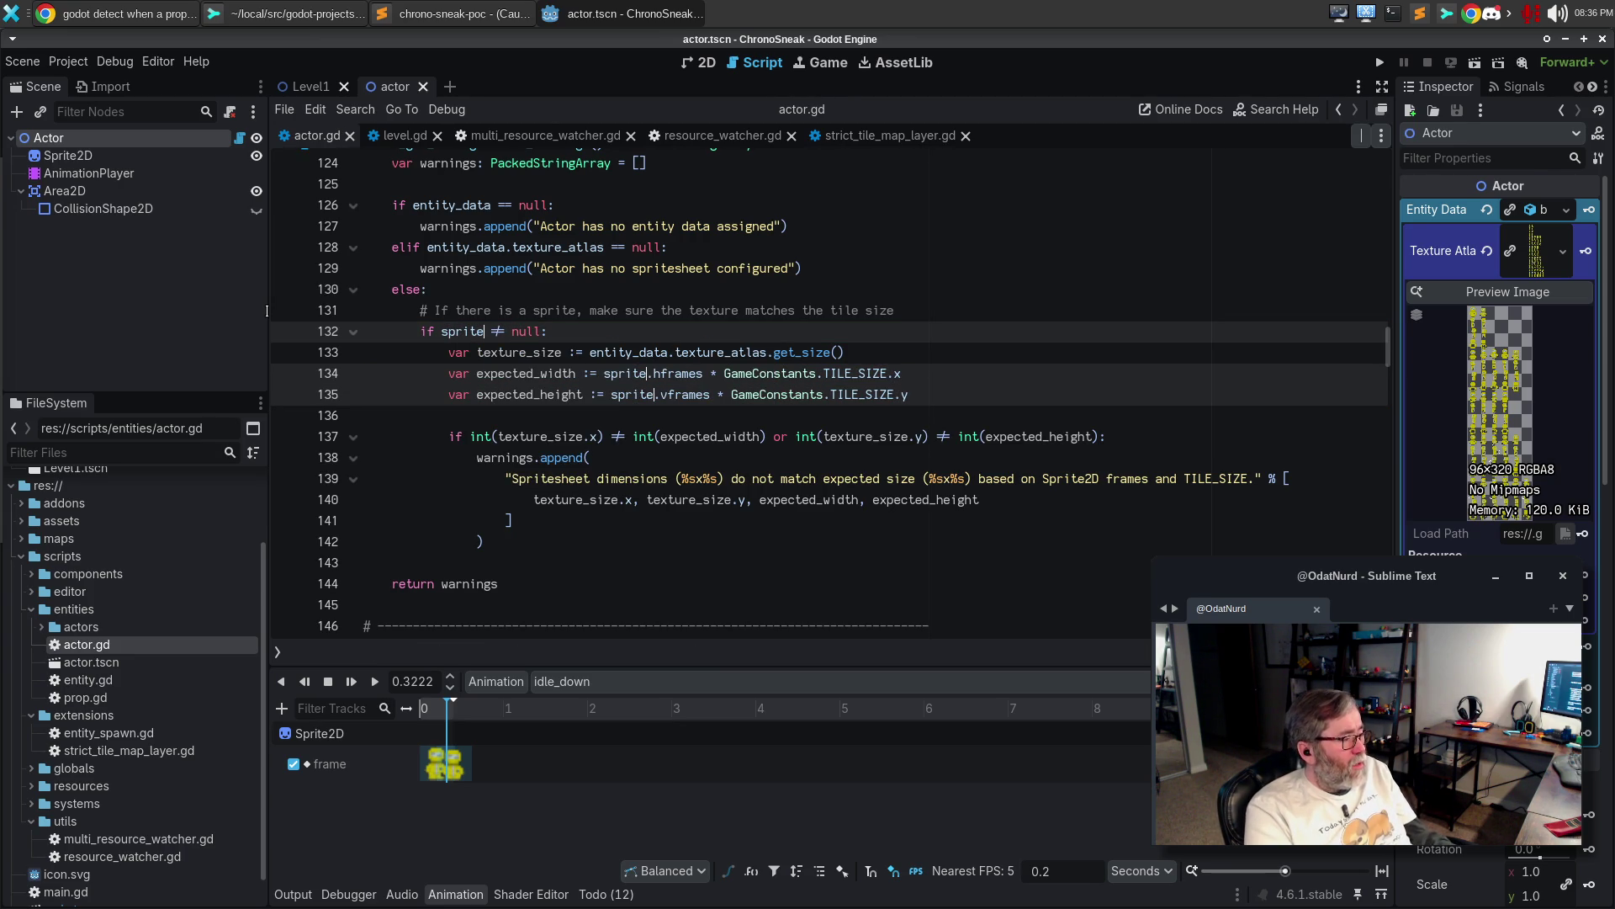
key("F5")
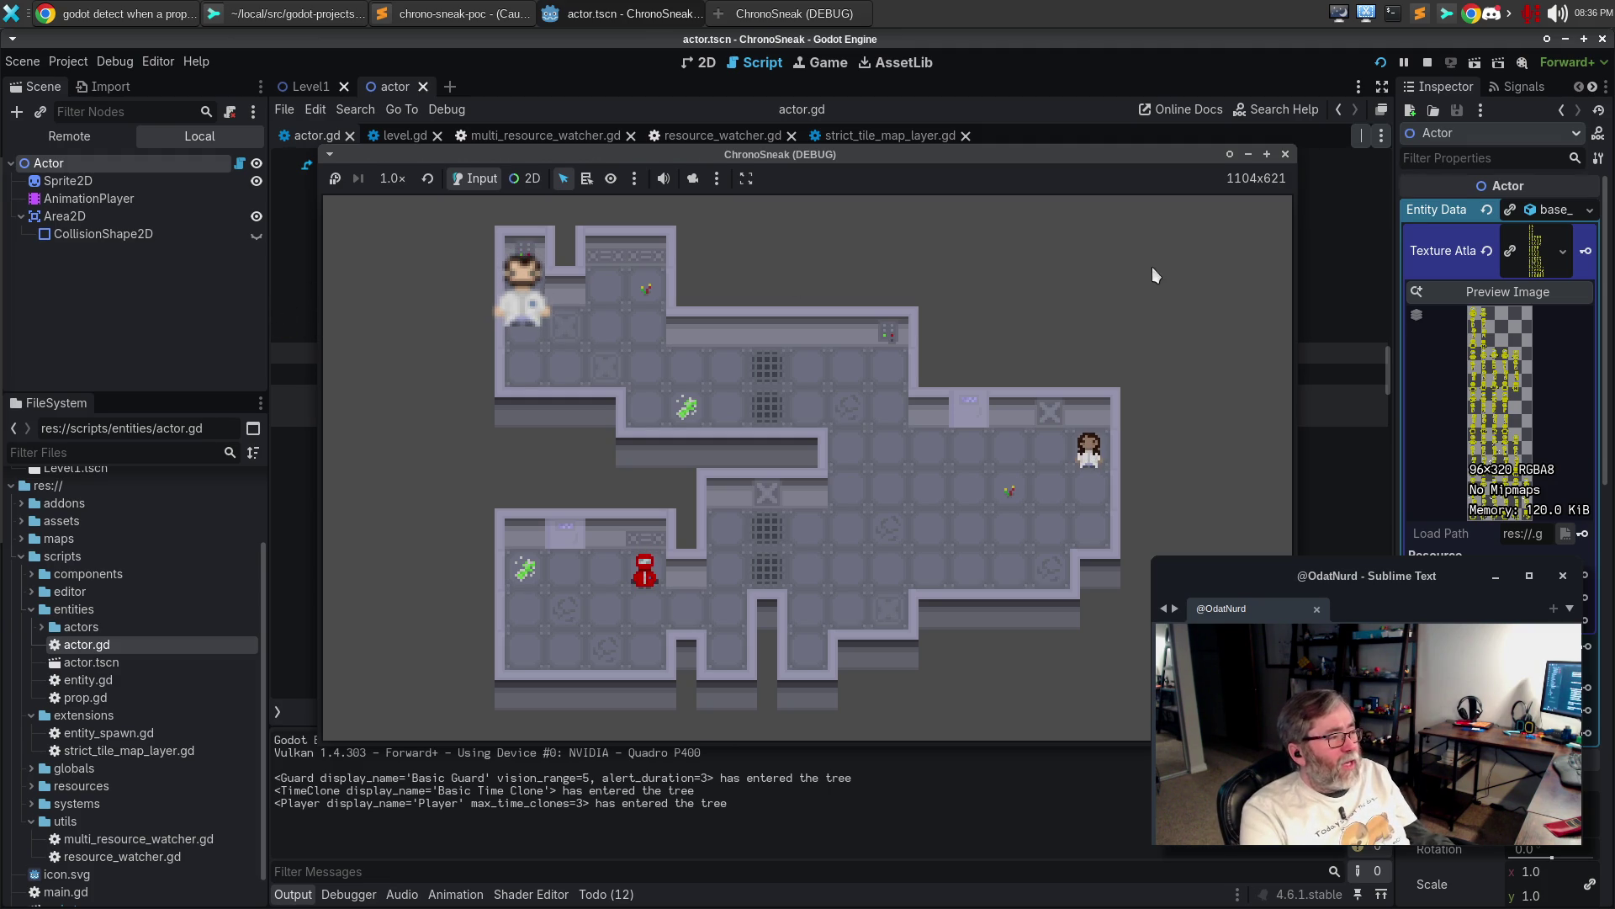
Stop the running ChronoSneak game with F8
key("F8")
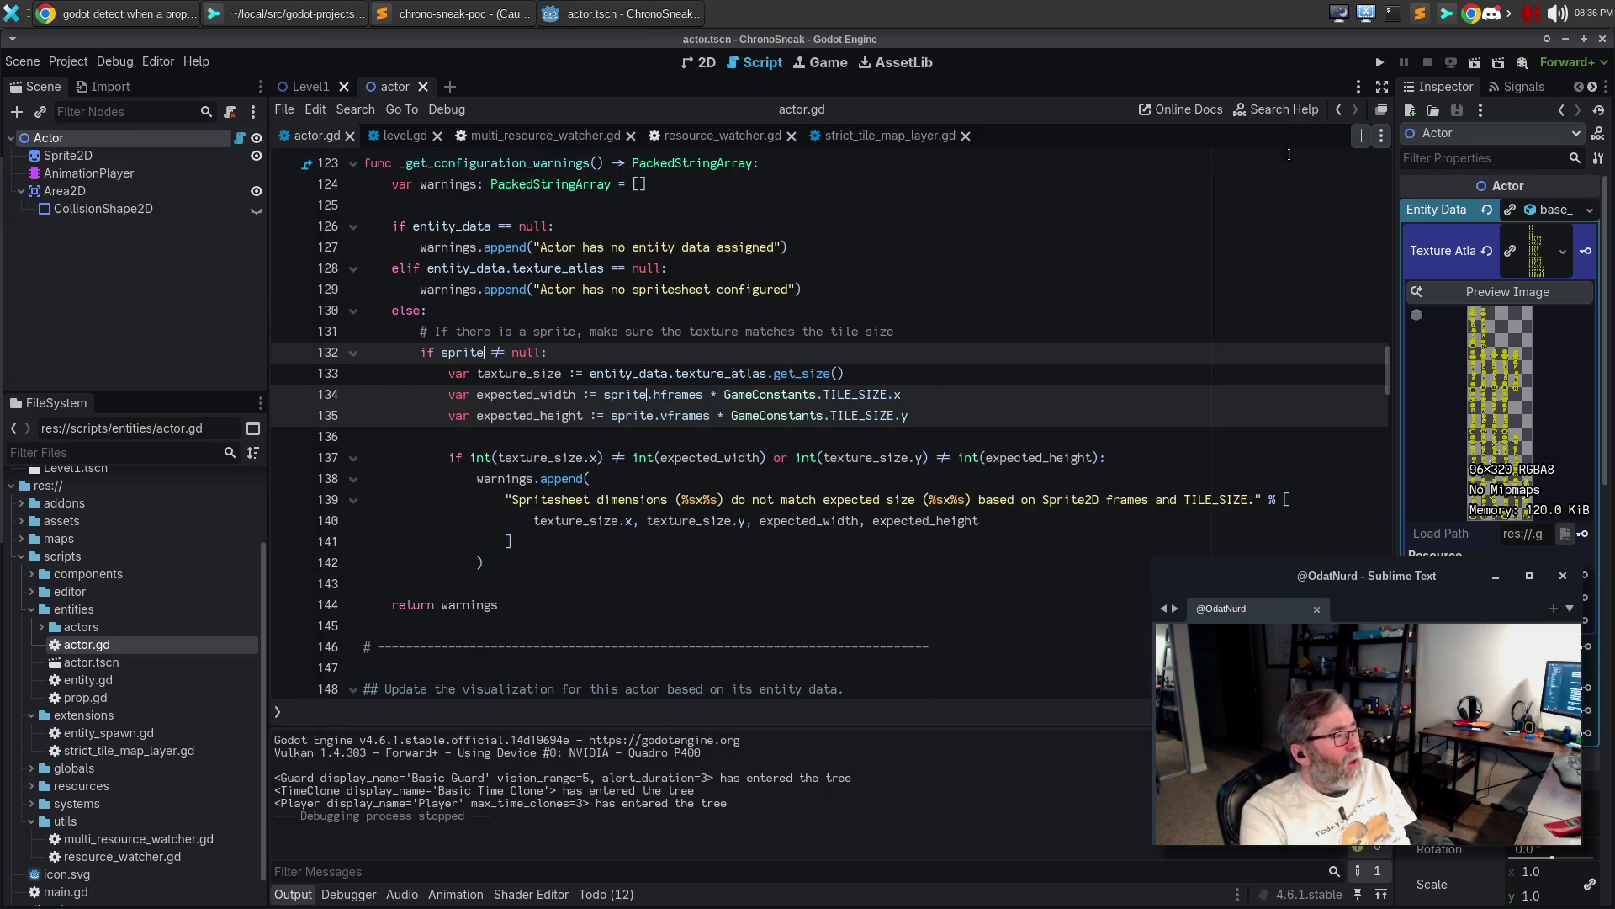
scroll(133, 630, "up", 3)
double_click(134, 513)
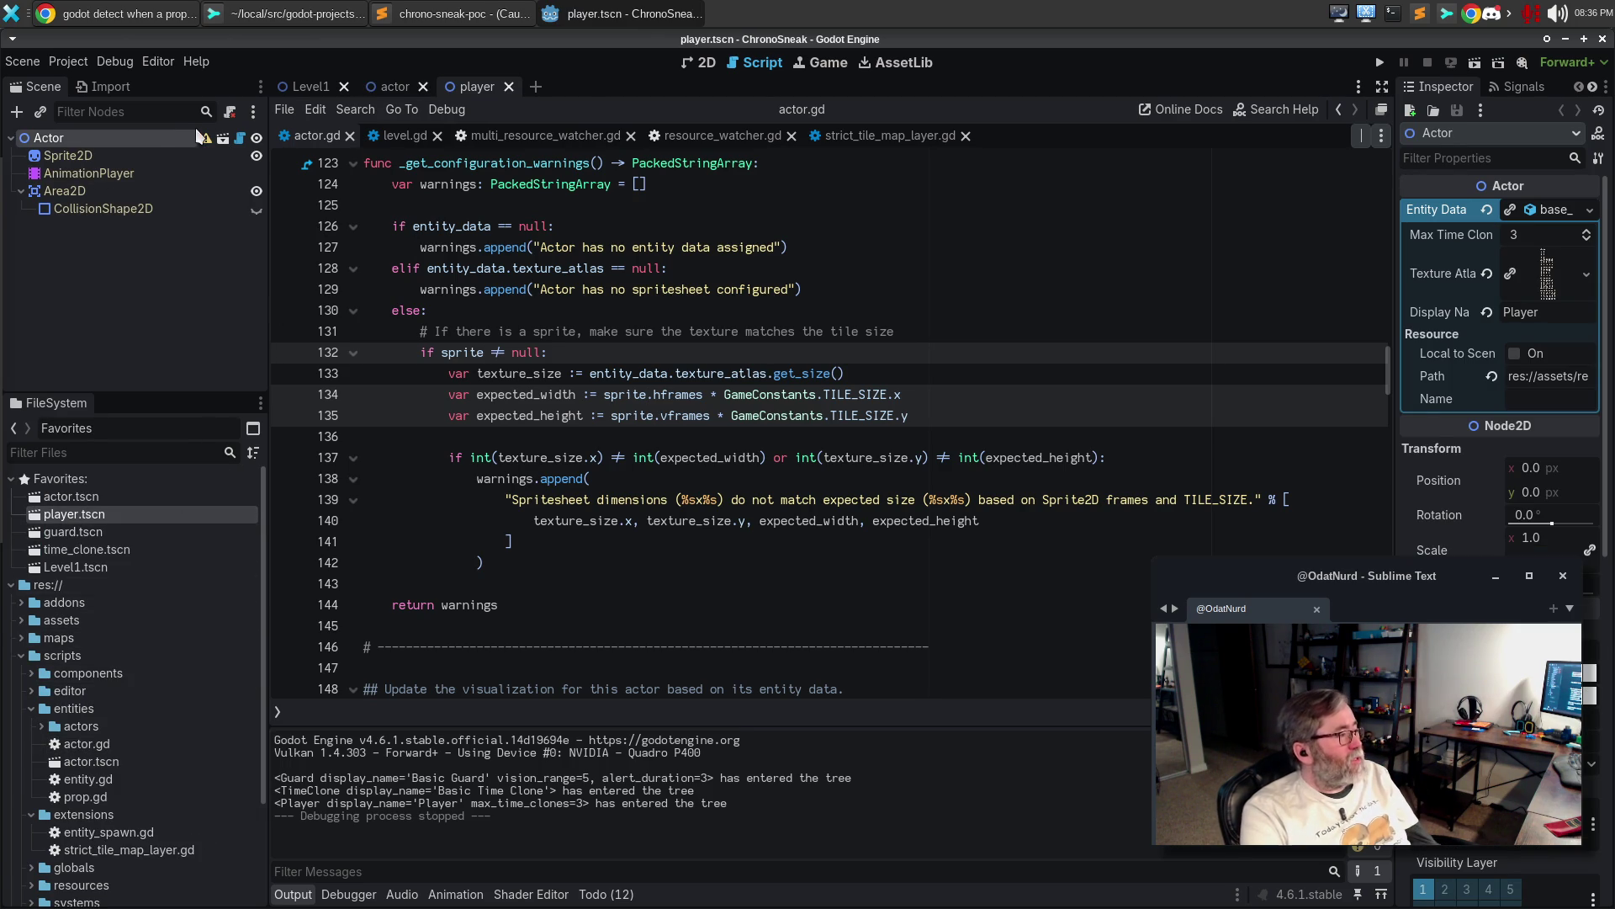
mouse_move(205, 140)
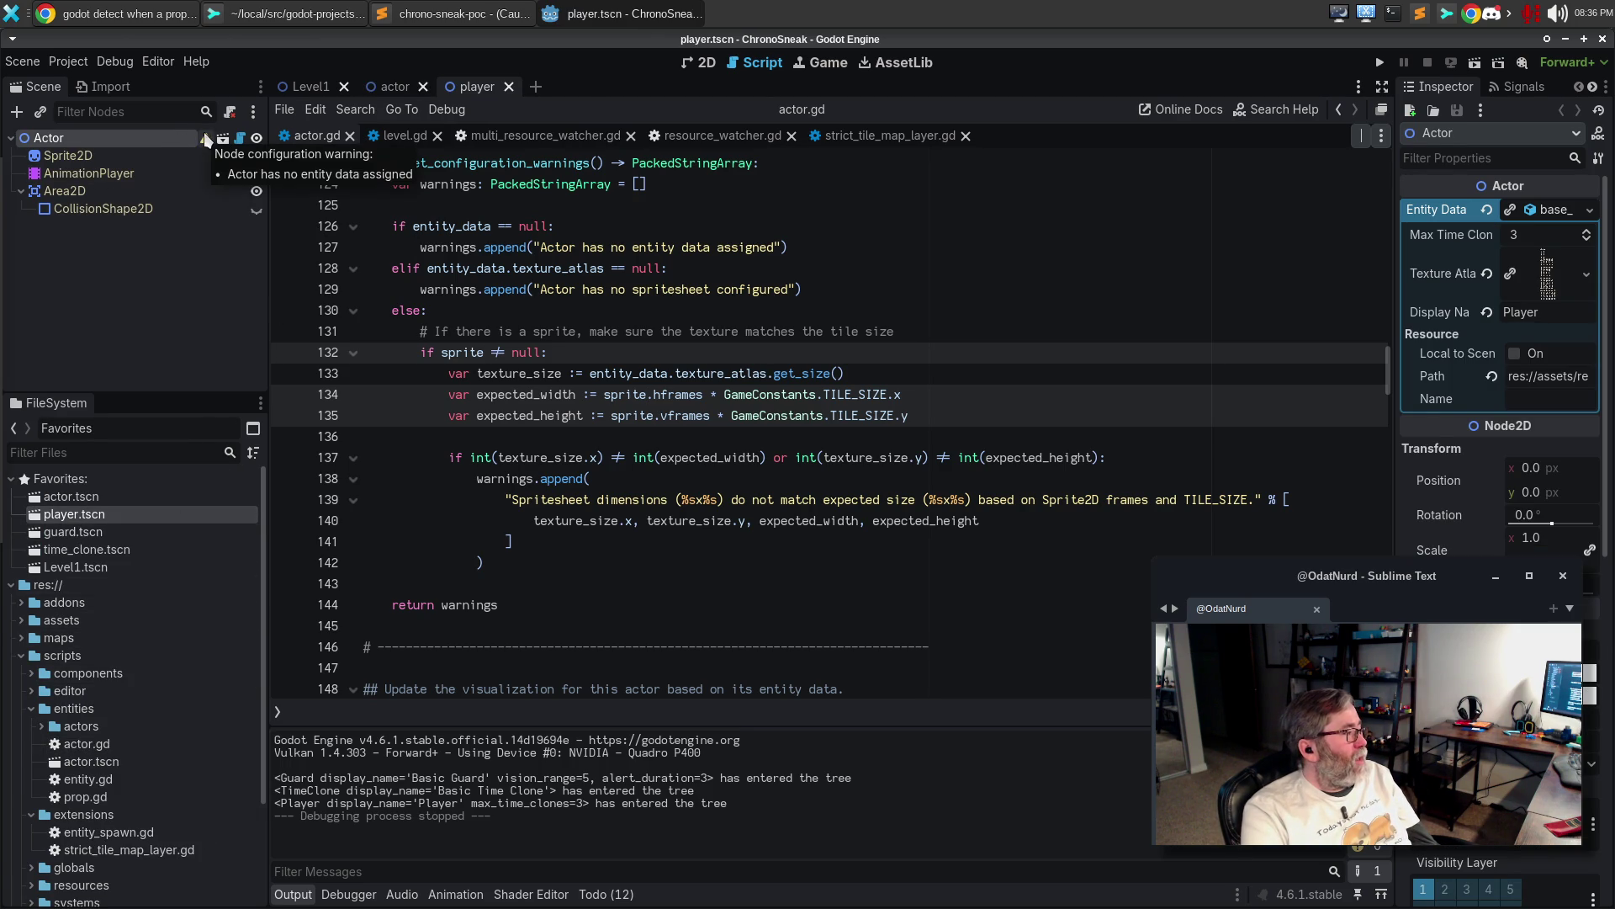
double_click(118, 135)
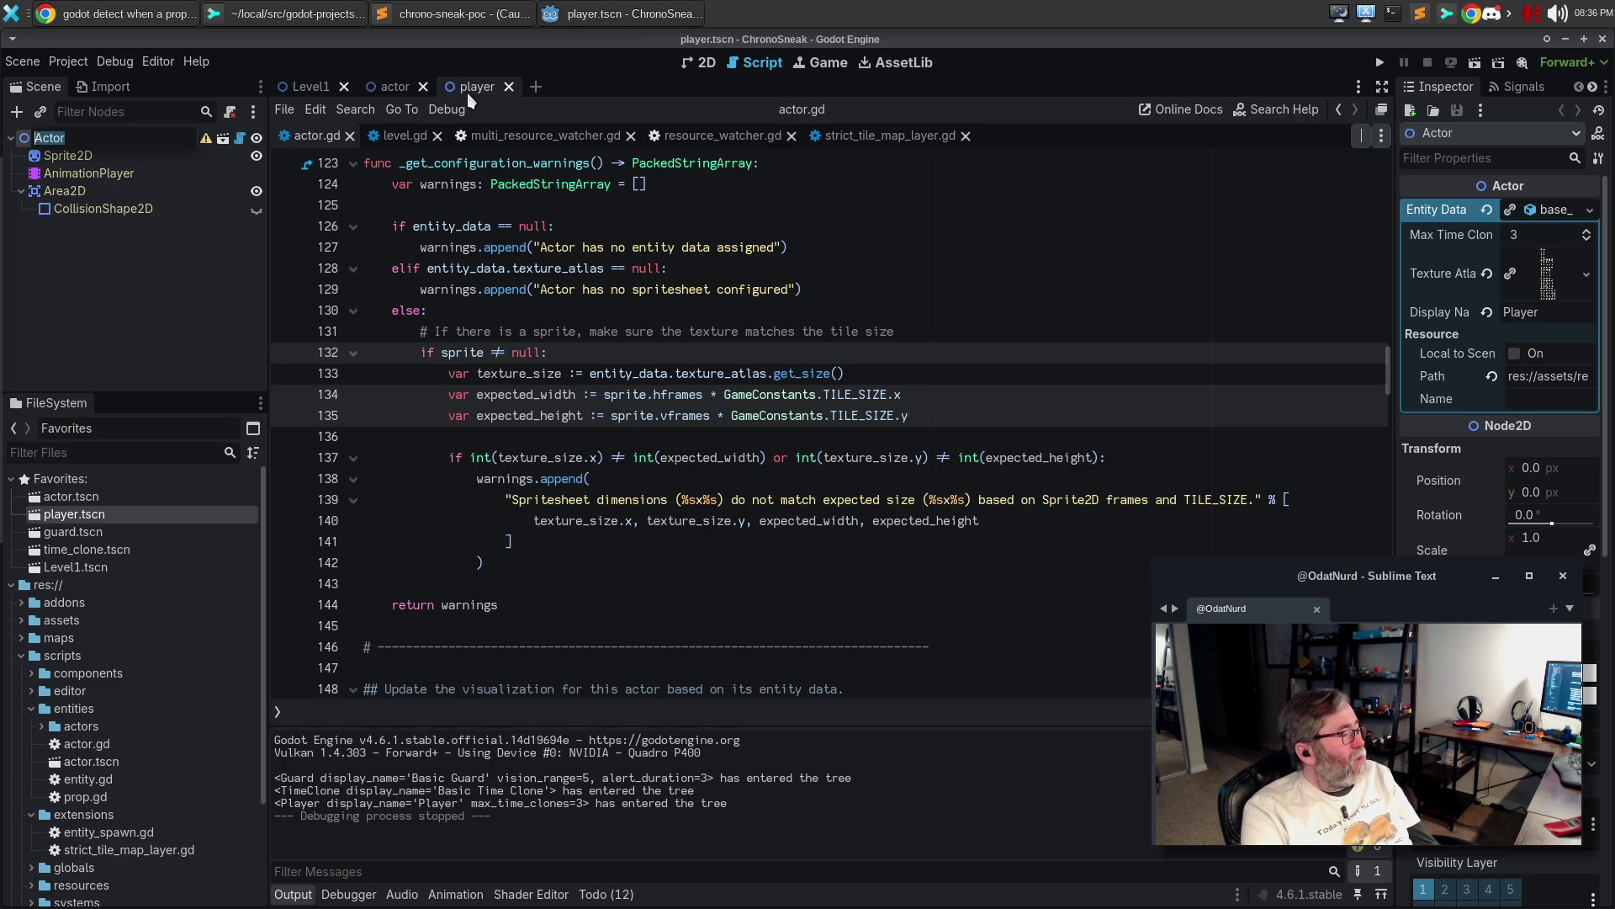
key("Escape")
left_click(94, 156)
left_click(94, 138)
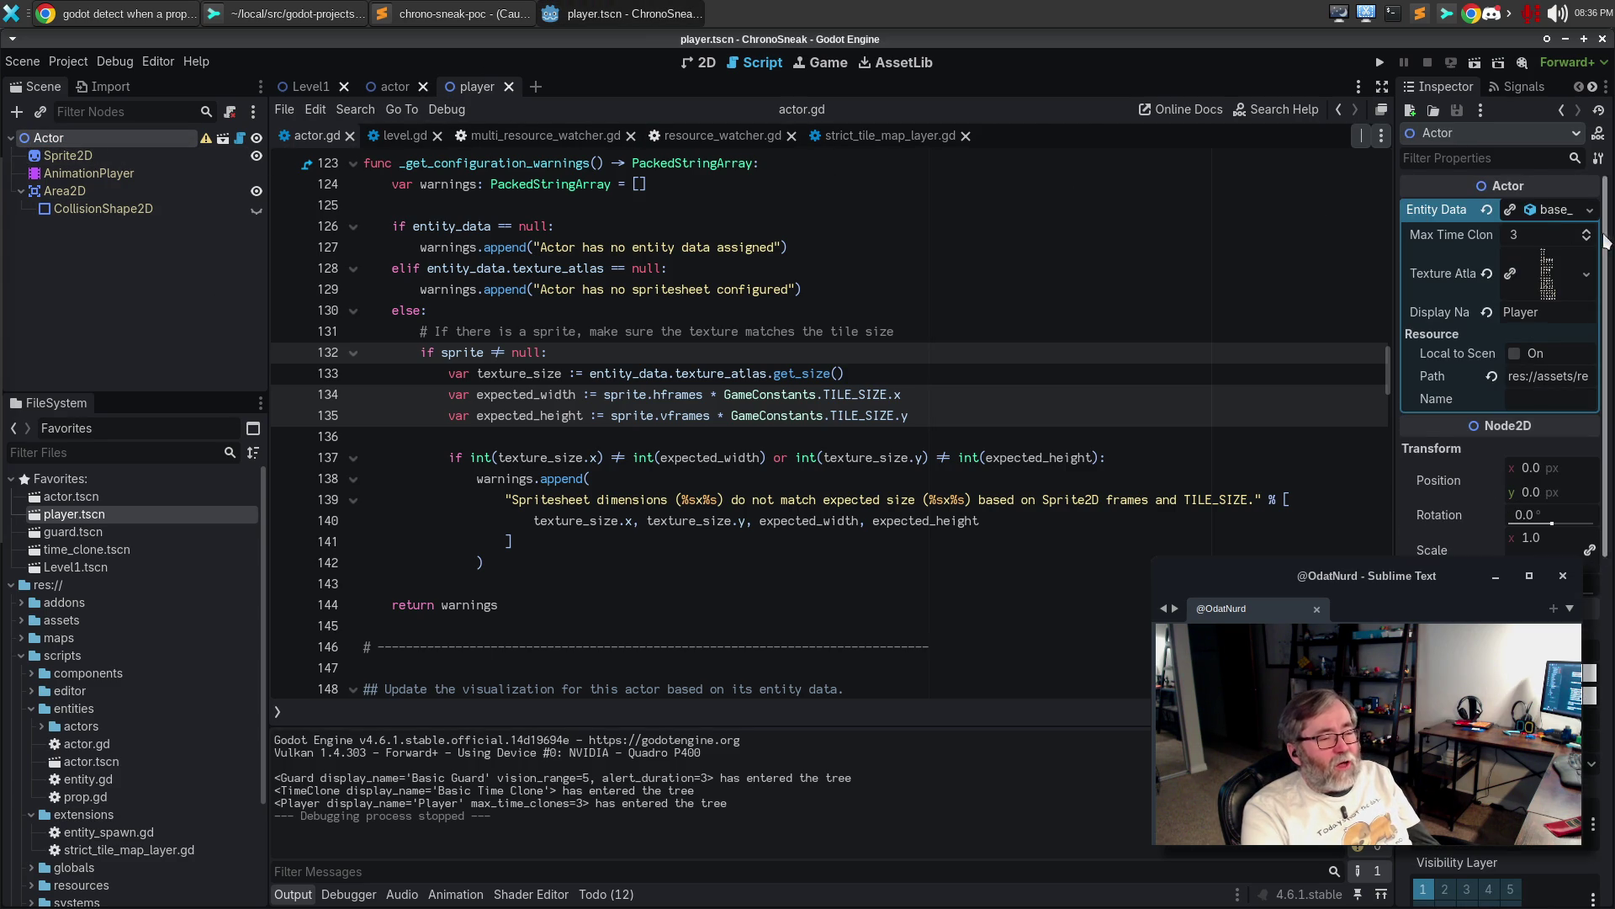
left_click(1588, 212)
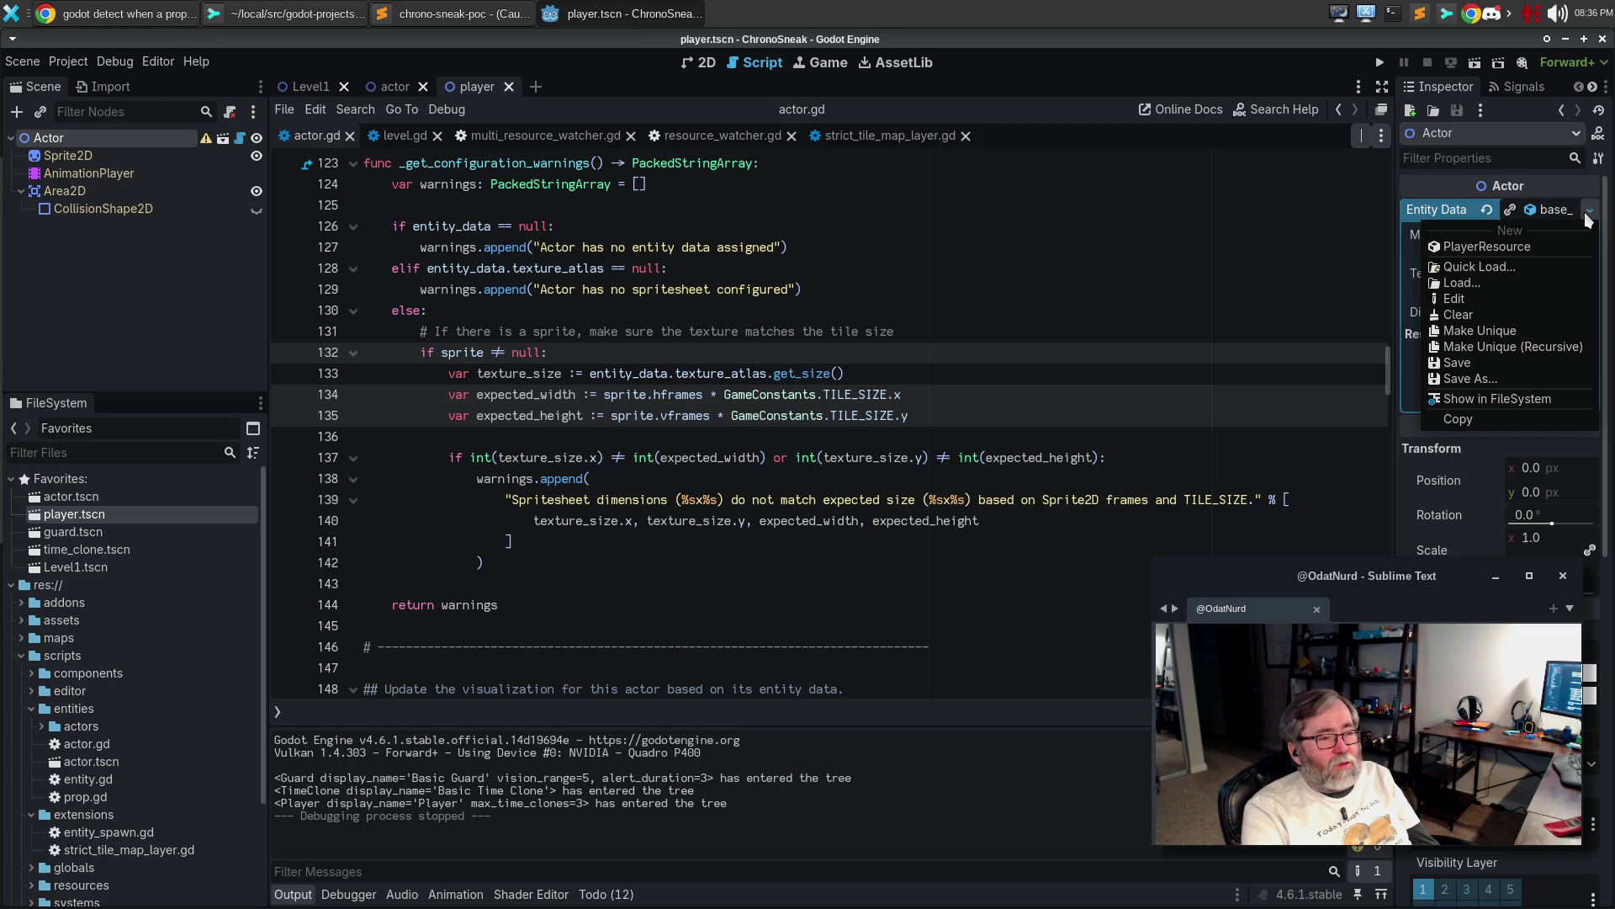
left_click(1154, 251)
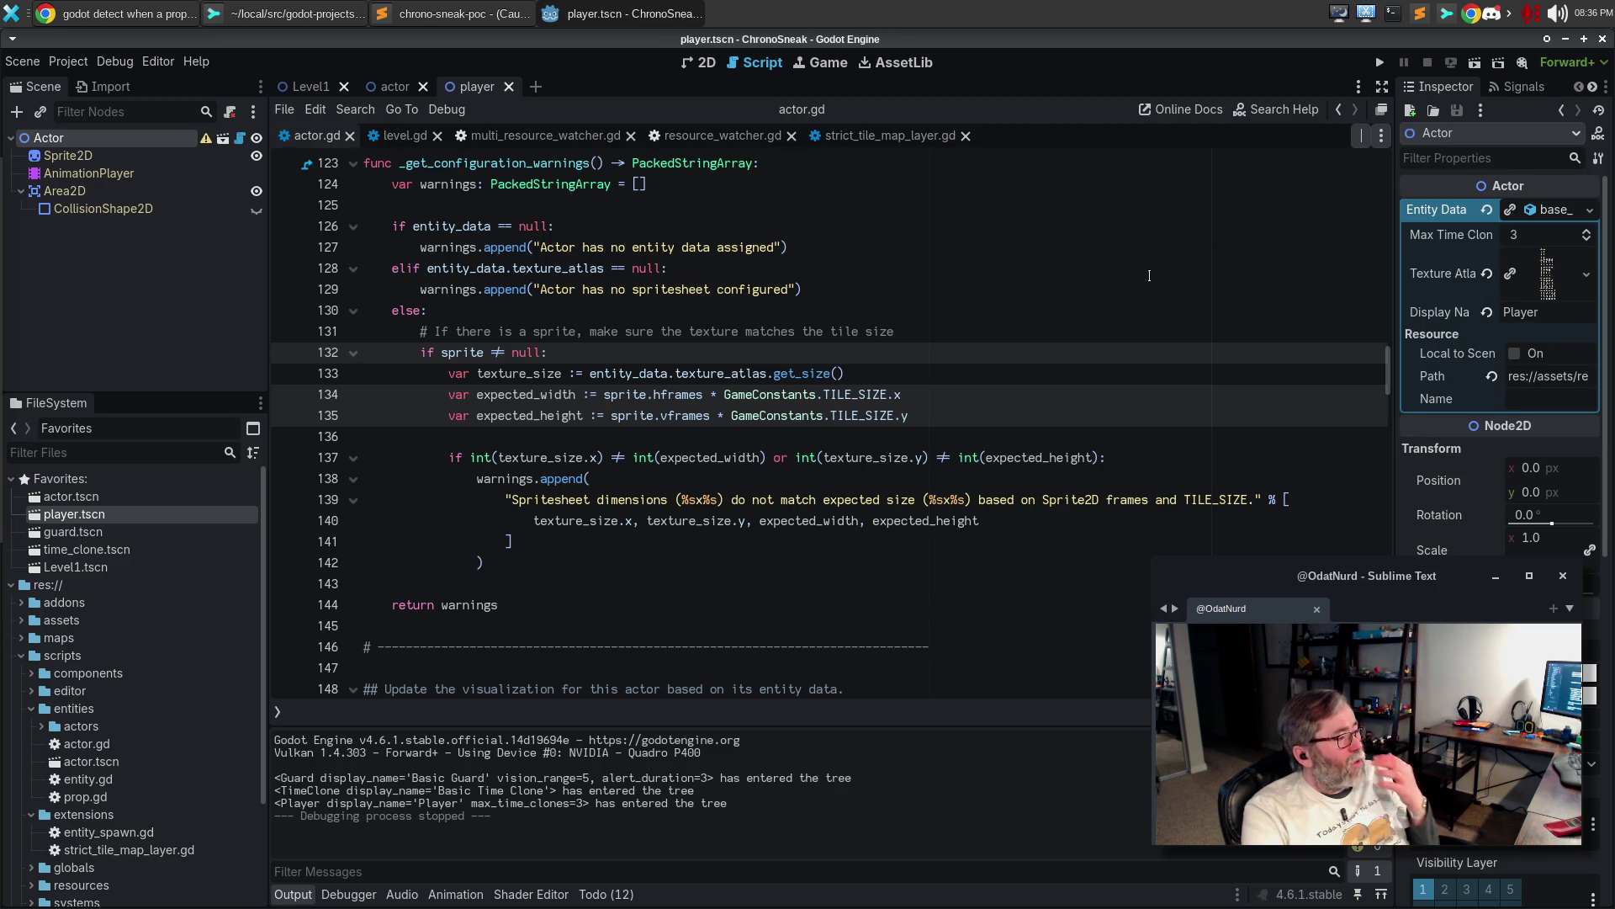
left_click(1018, 248)
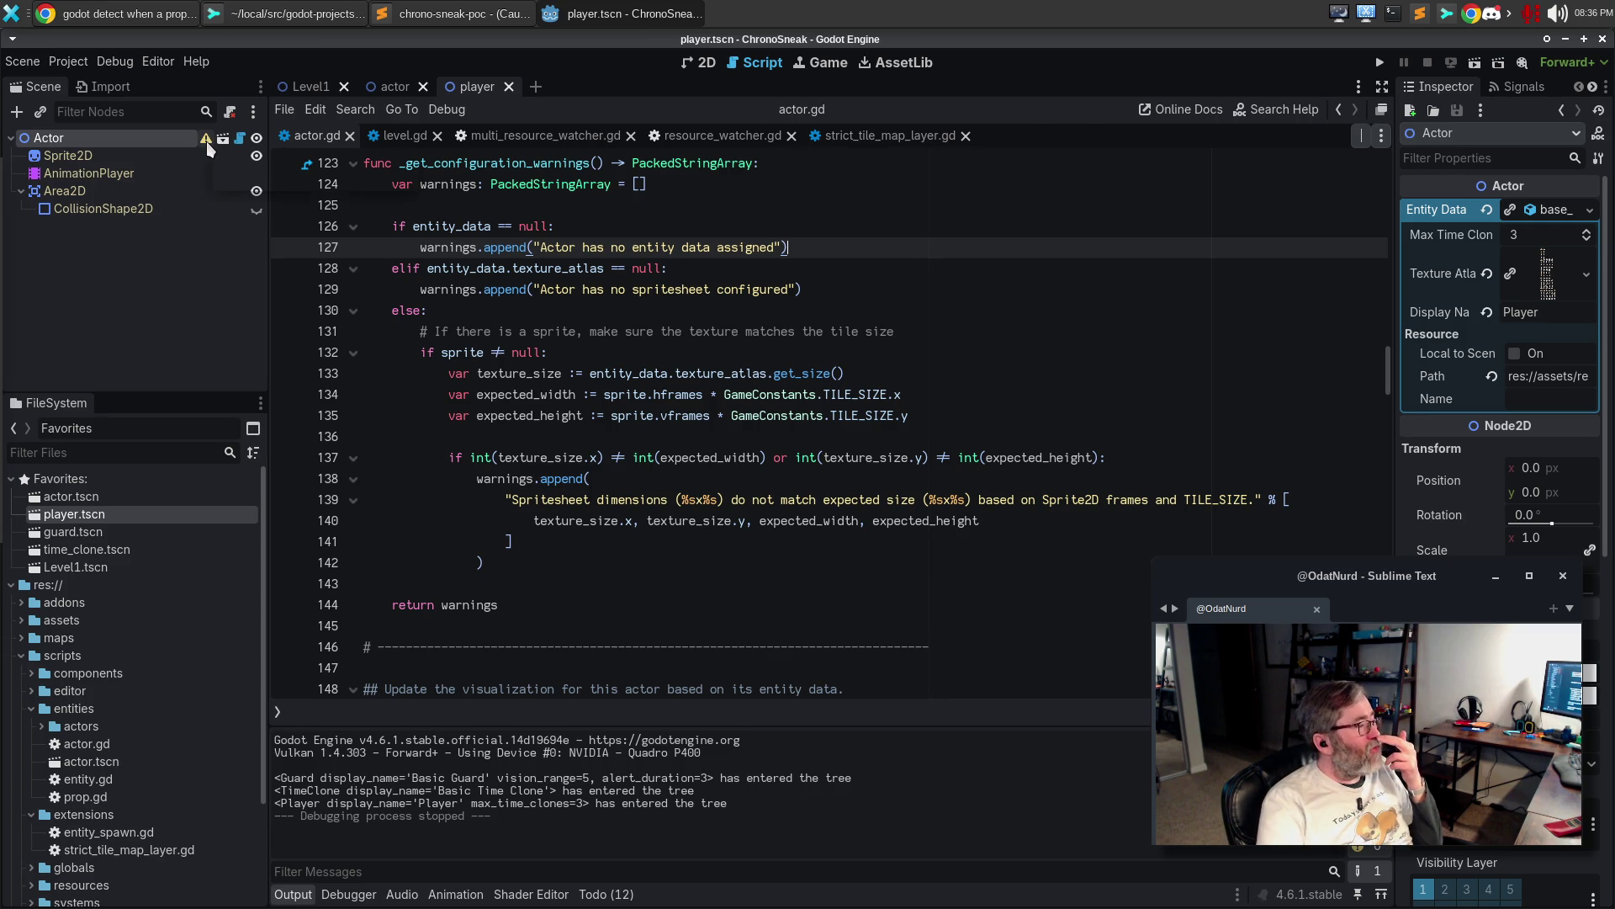
mouse_move(206, 142)
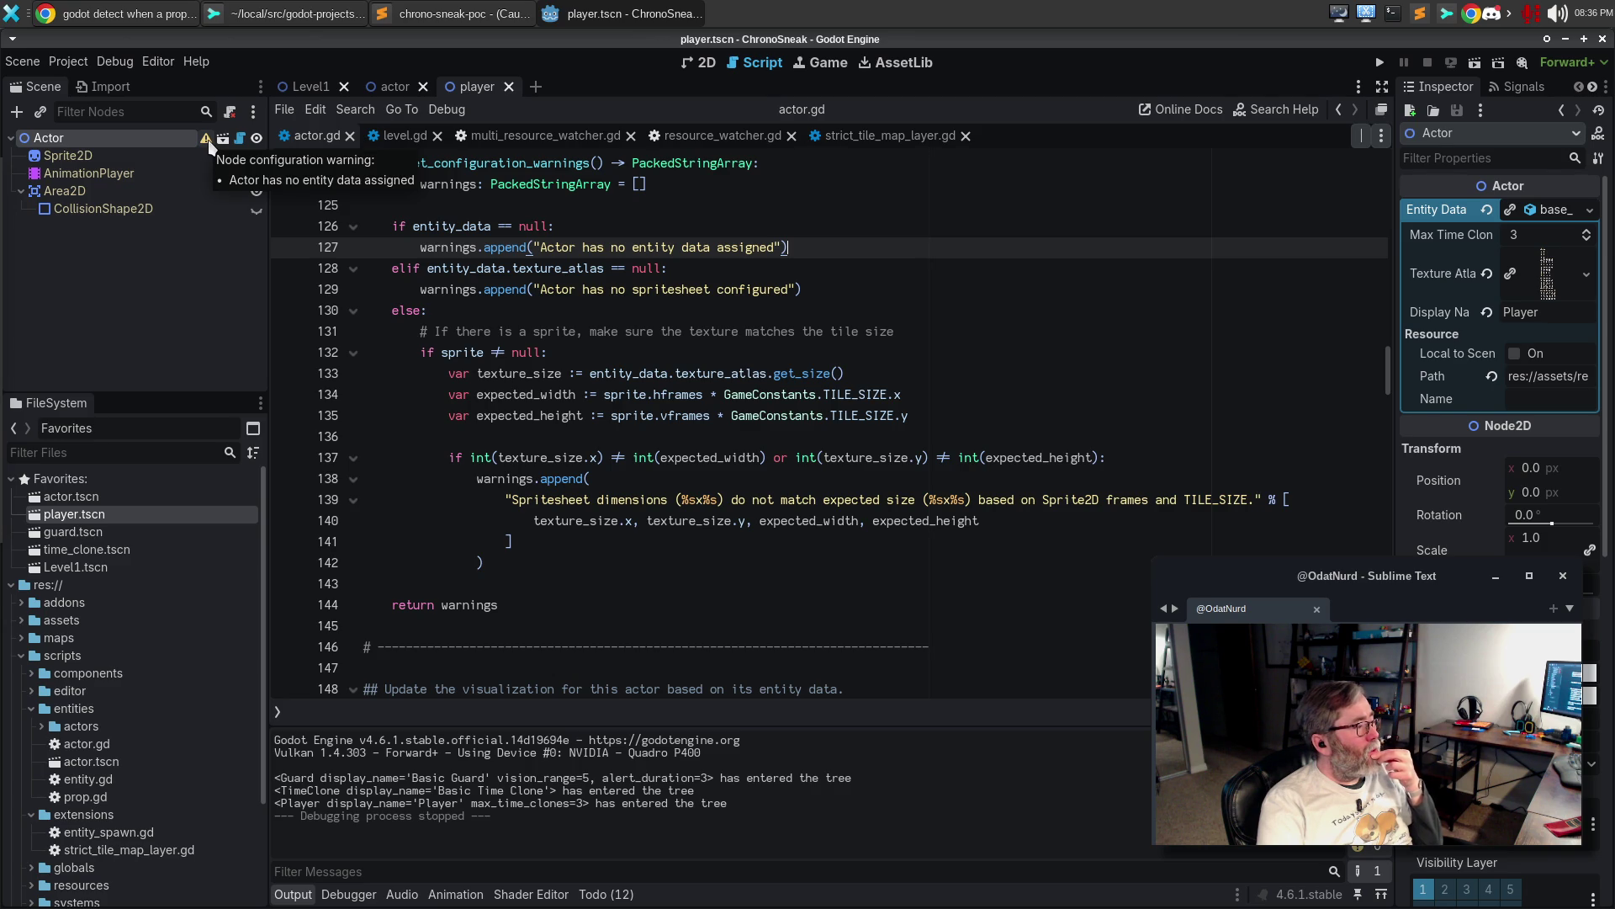
scroll(682, 242, "up", 4)
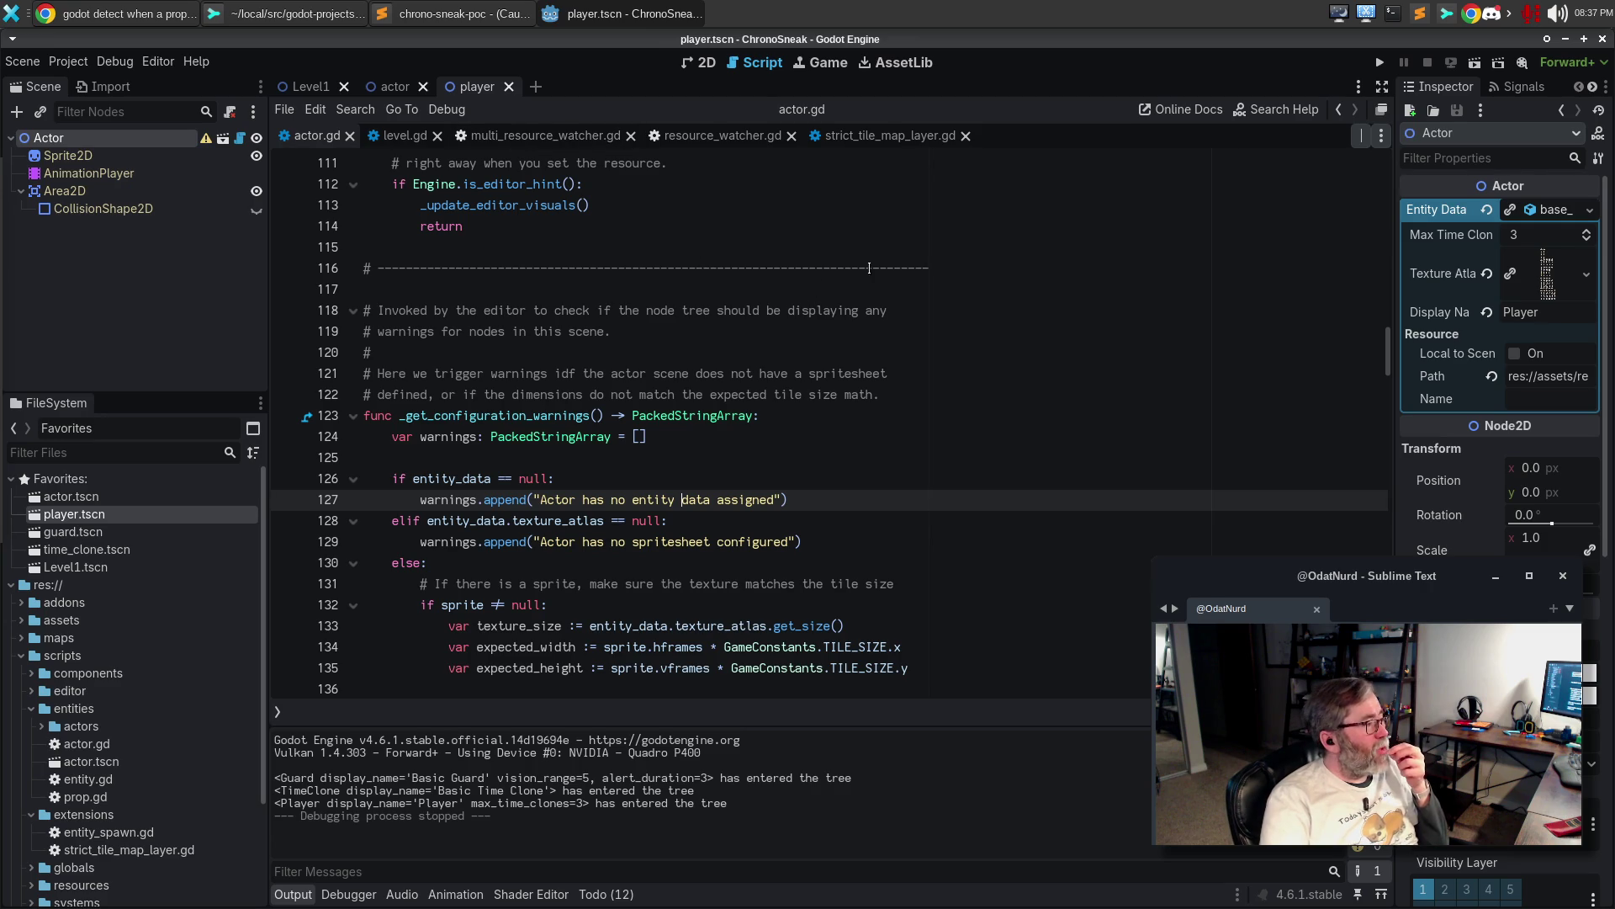
Open the Actor node's attached player.gd script from the Scene dock
left_click(240, 138)
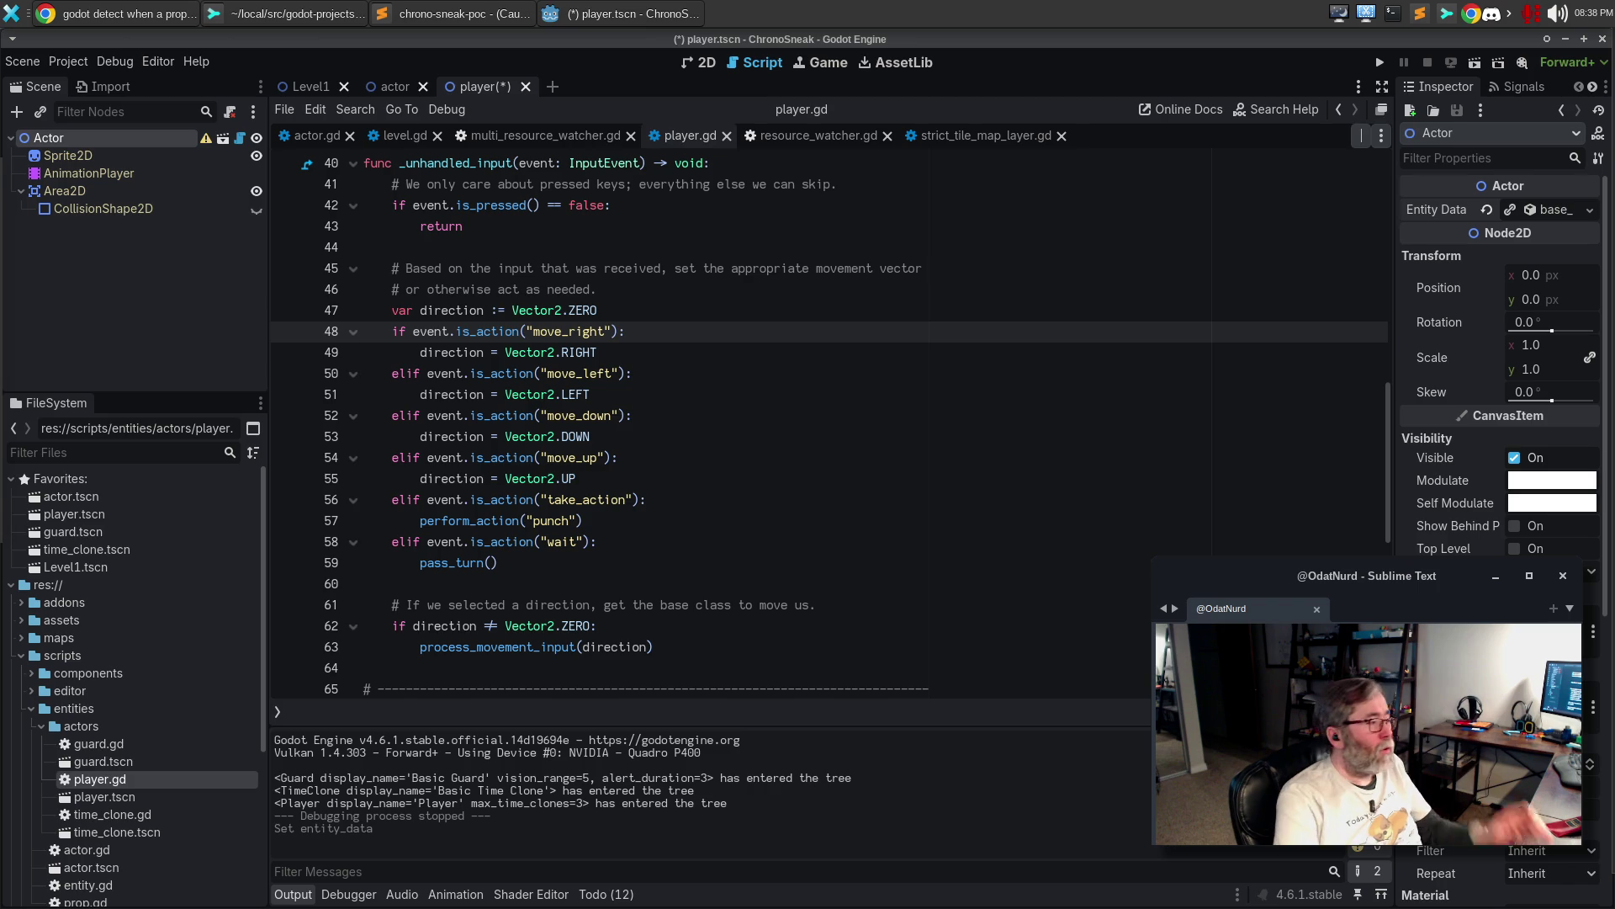
scroll(806, 364, "up", 13)
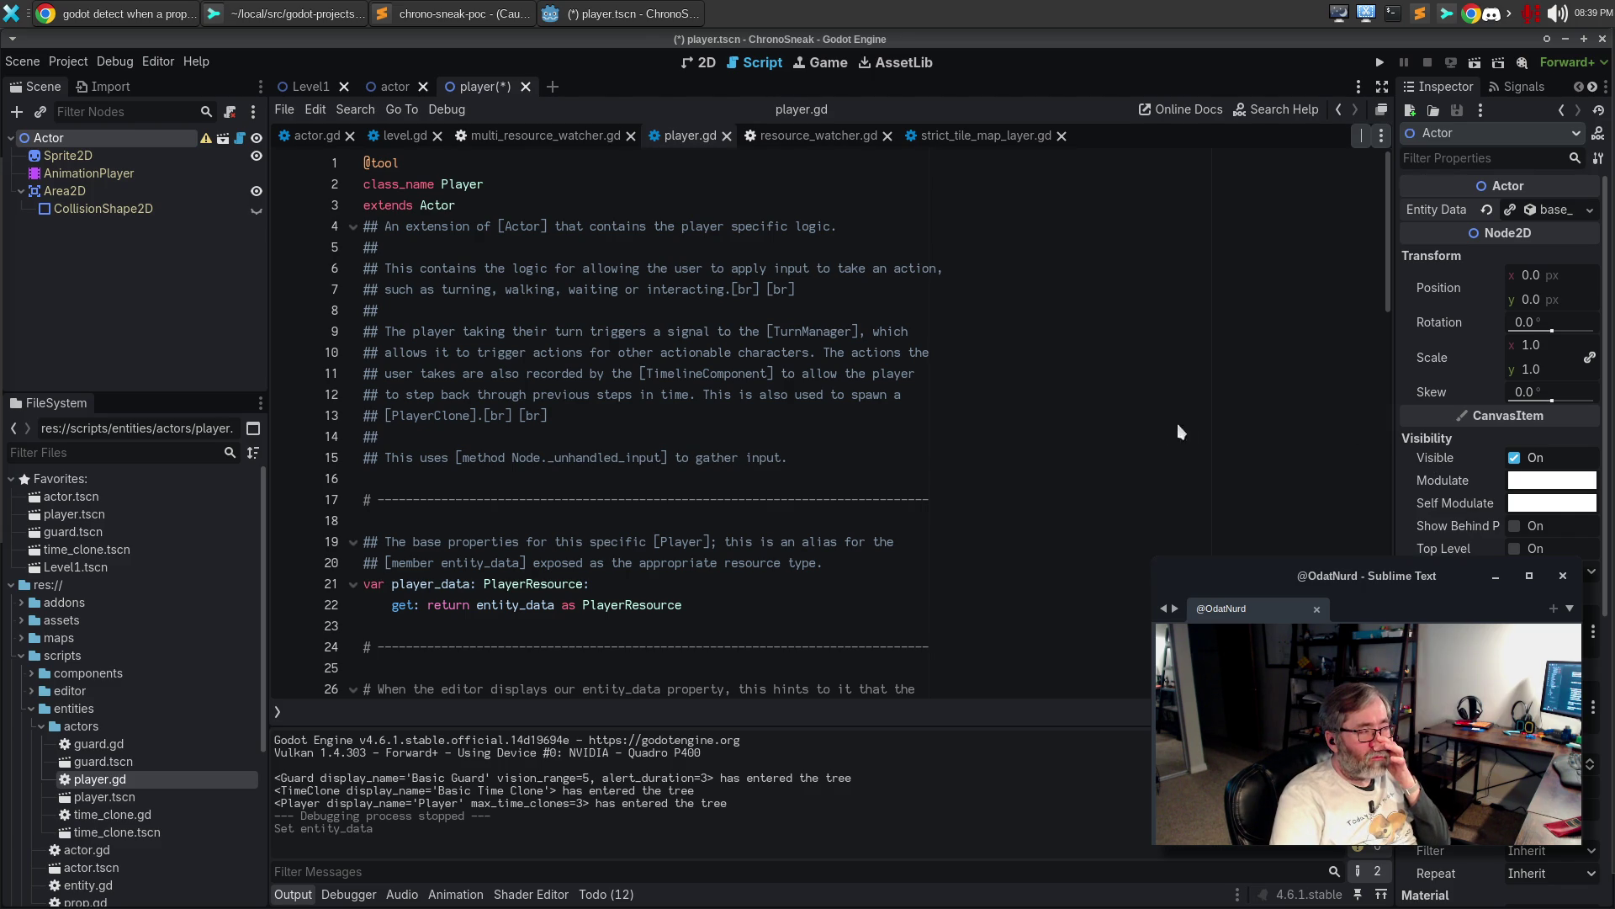
left_click(782, 374)
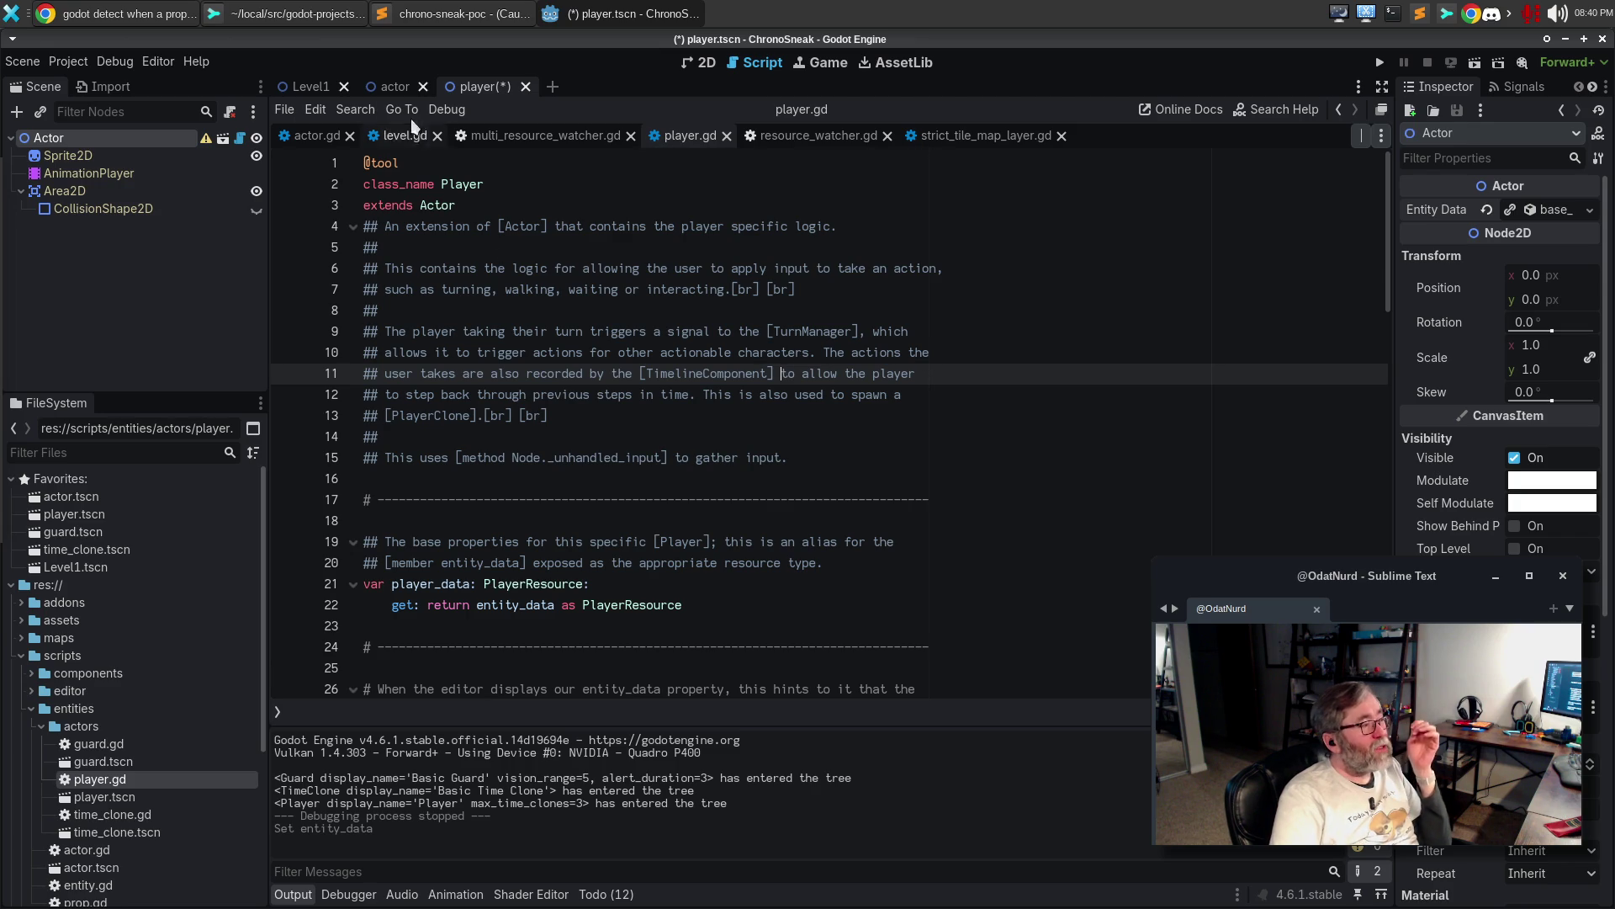
Return to the player scene tab and save it with Ctrl+S
left_click(390, 87)
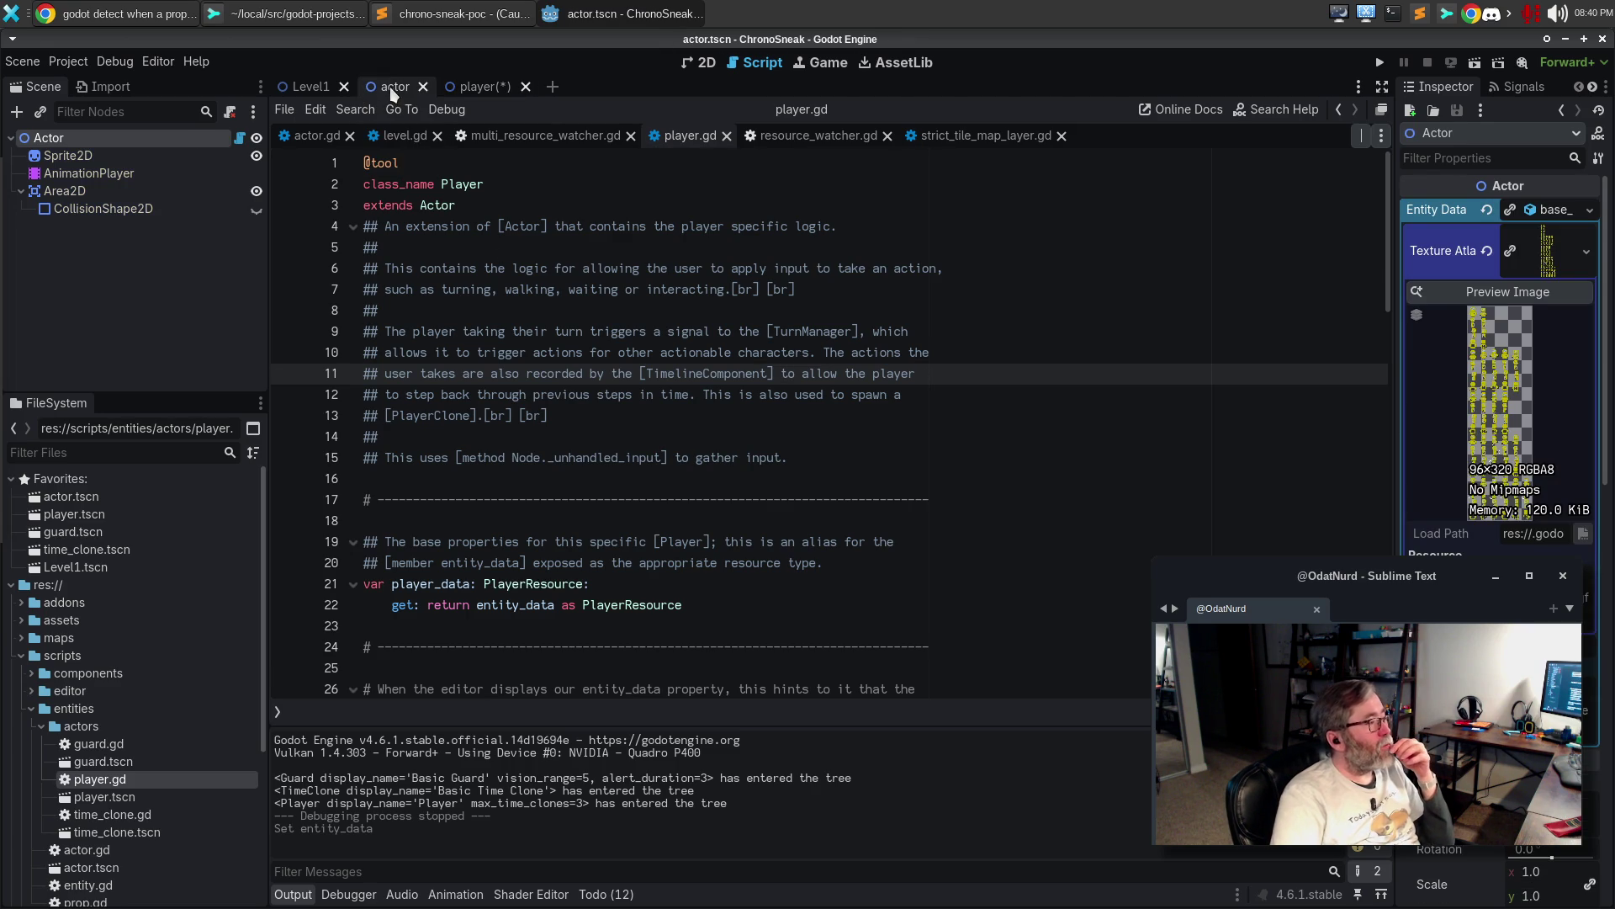
left_click(484, 88)
left_click(769, 499)
key("ctrl+s")
Reload the current project, check the Actor's spritesheet-size warning, and return to actor.gd
left_click(68, 61)
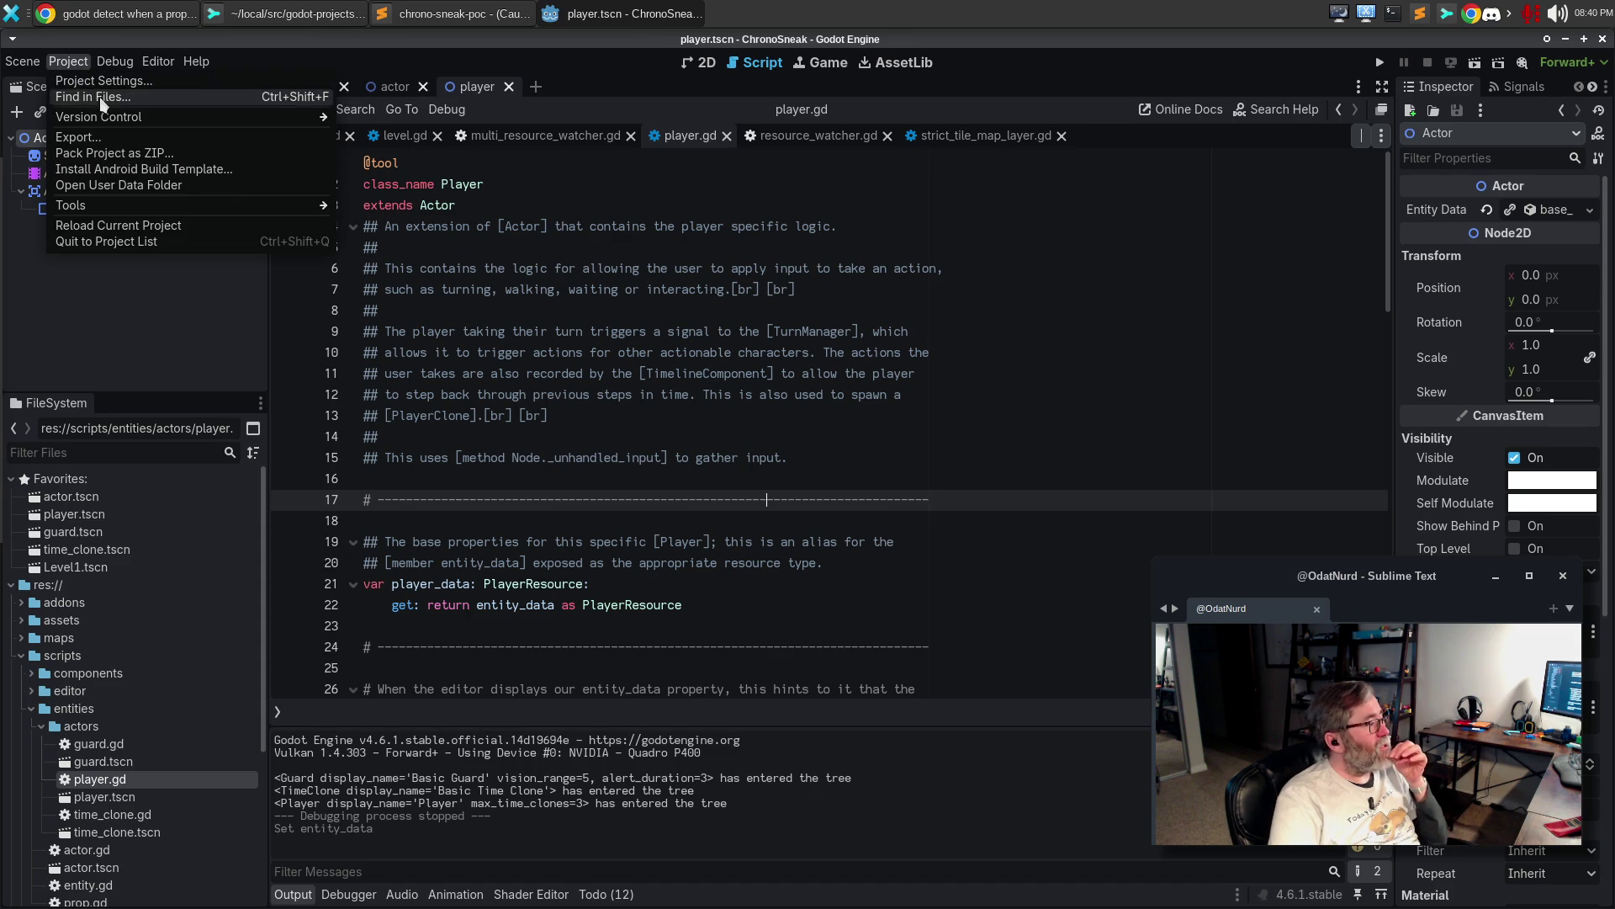
left_click(119, 223)
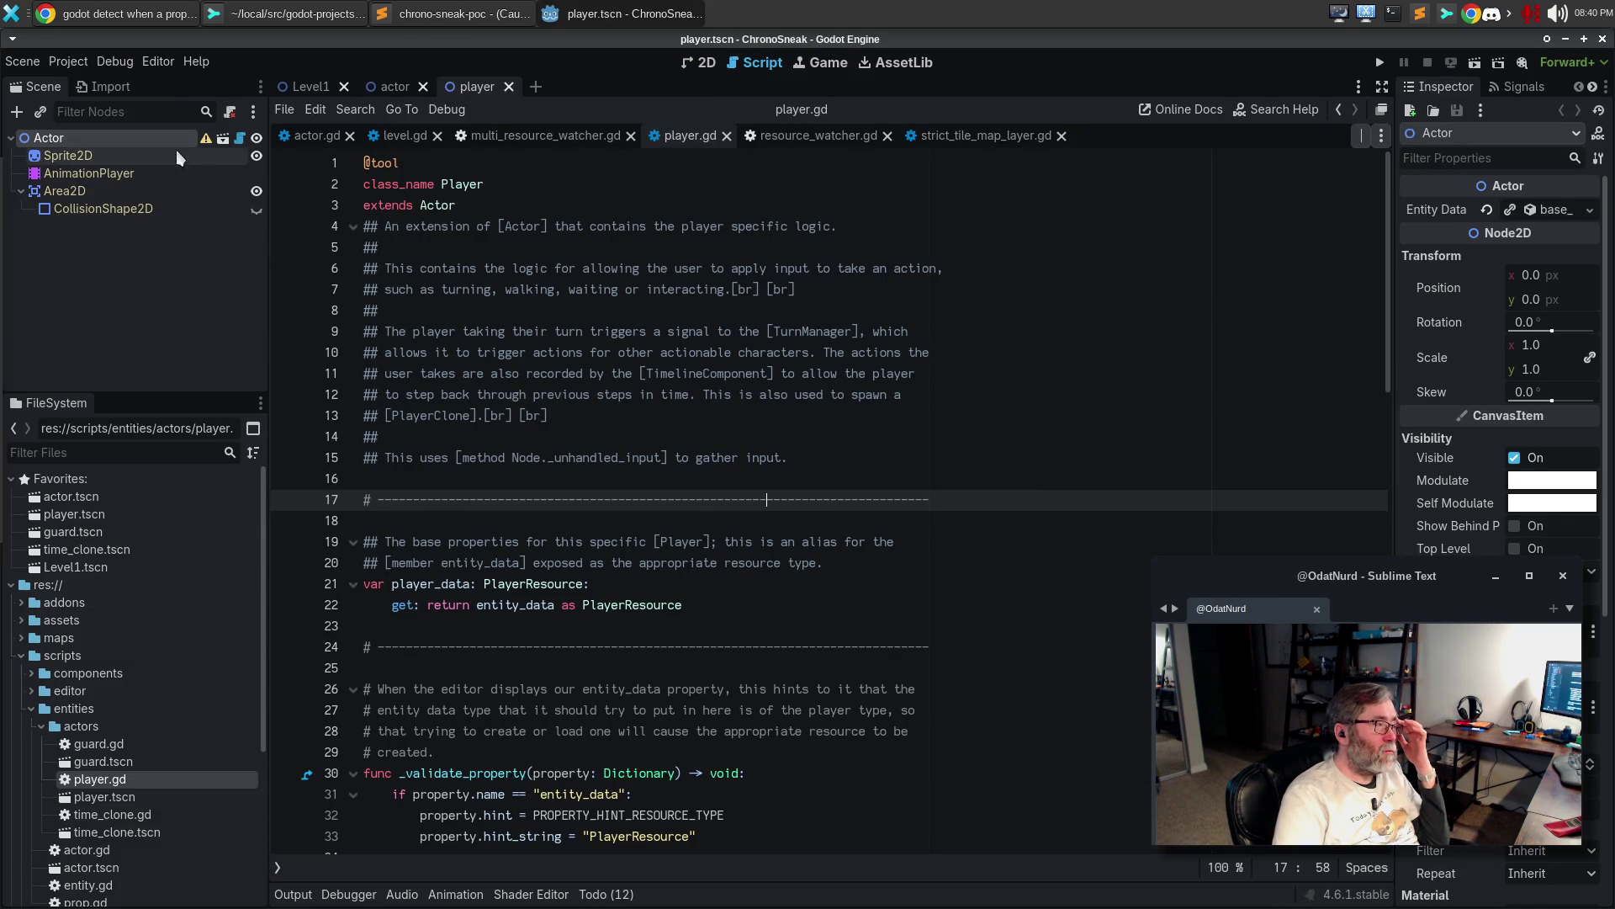
mouse_move(392, 90)
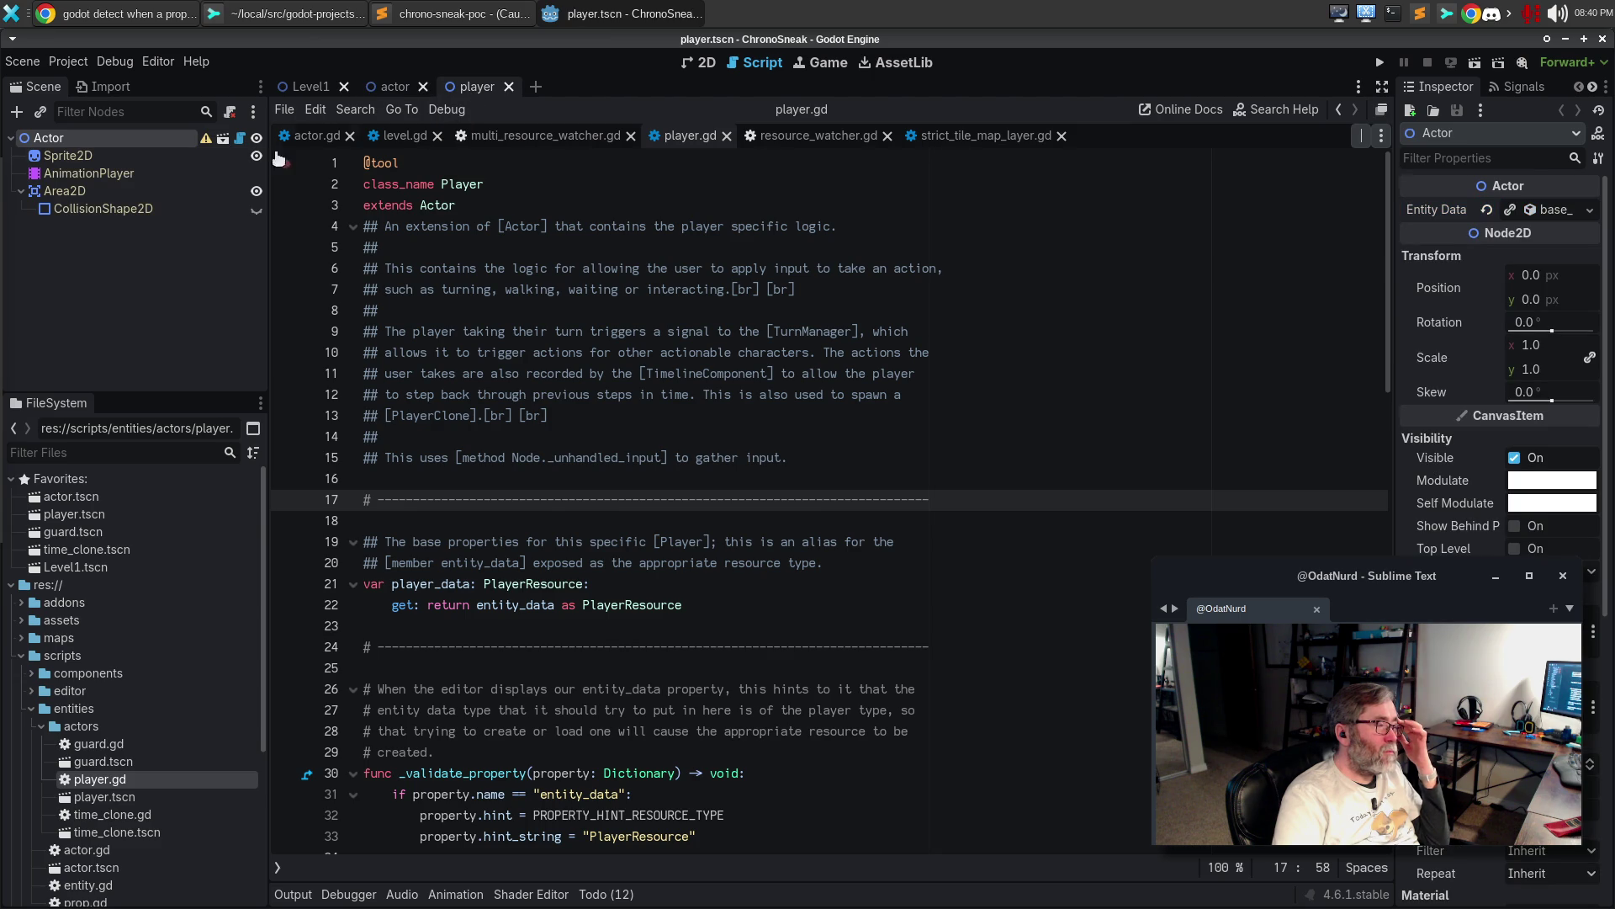
mouse_move(206, 146)
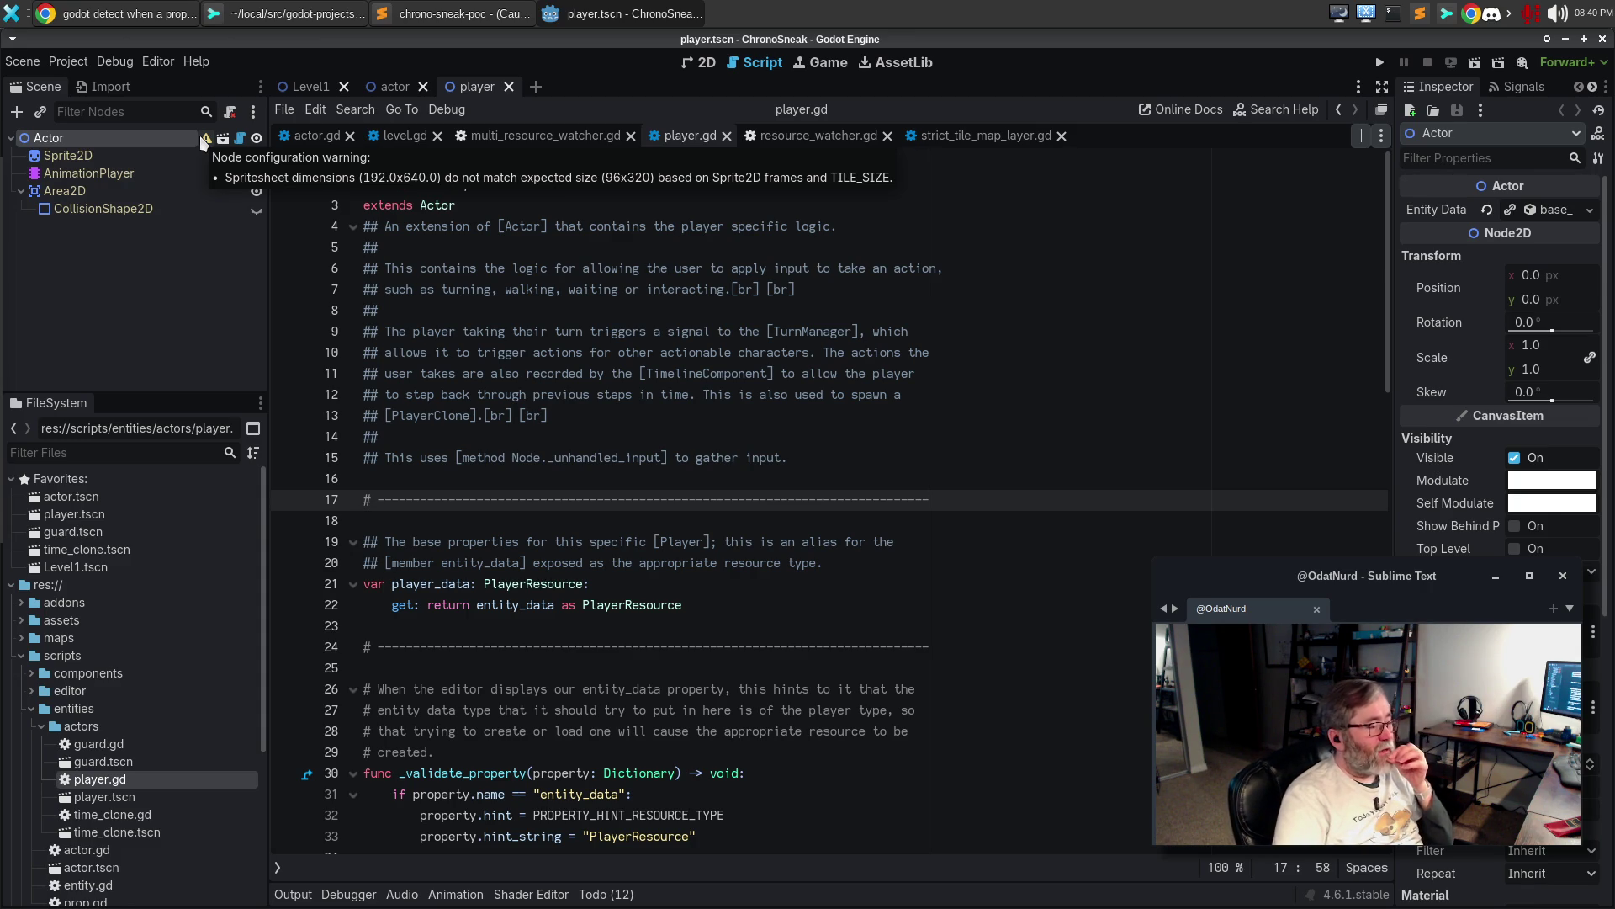
key("Up")
key("Up")
key("Up")
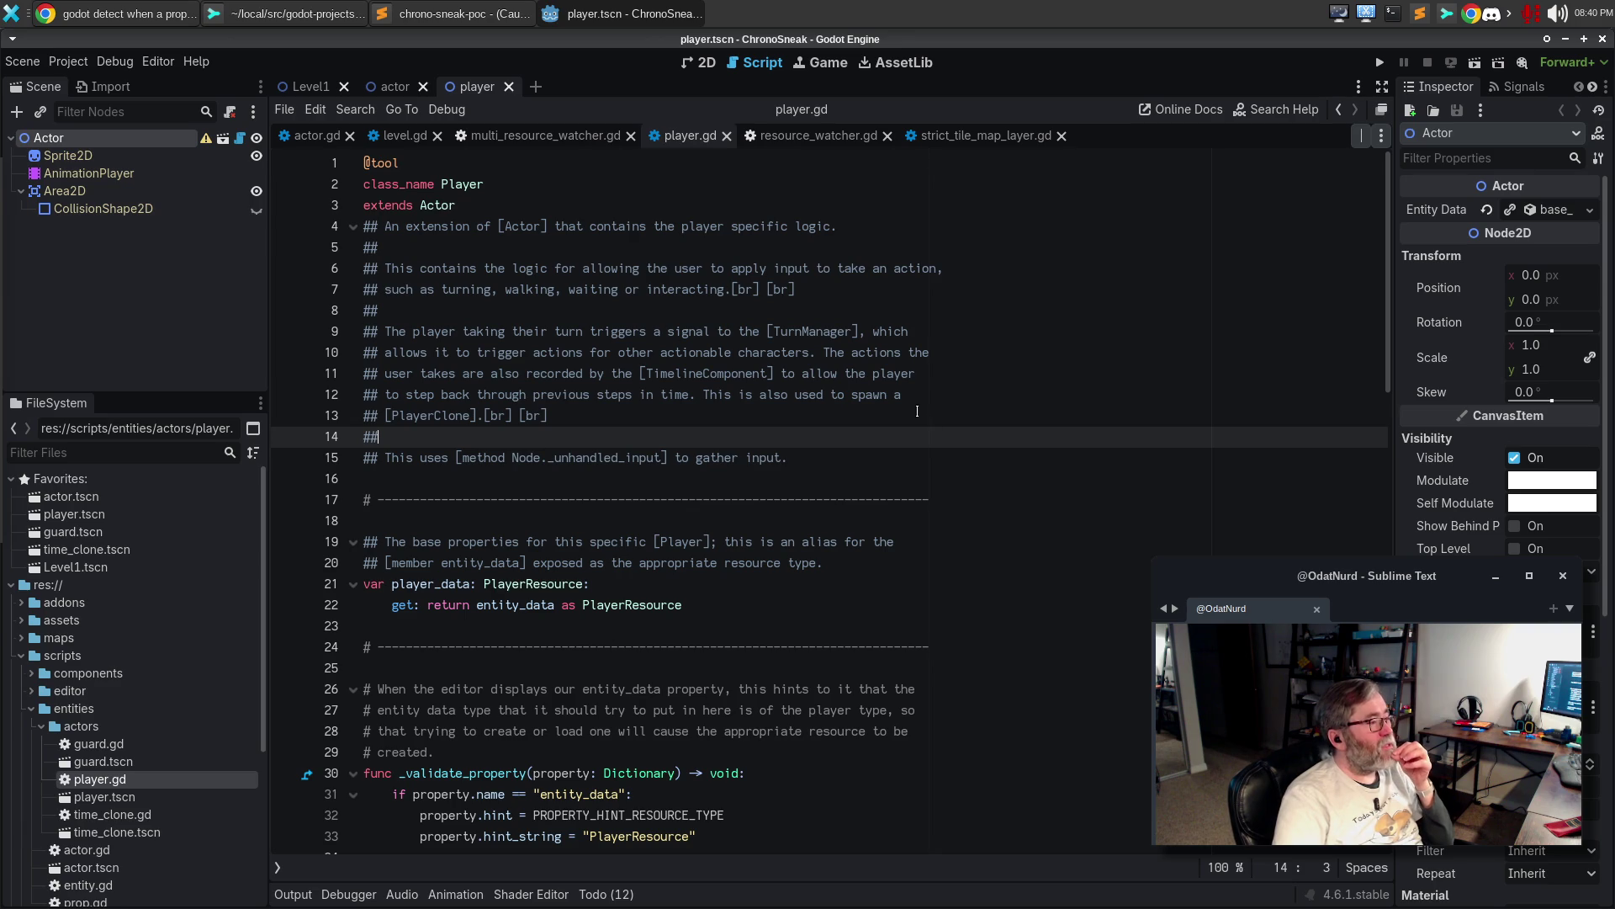
key("alt+Left")
key("alt+Left")
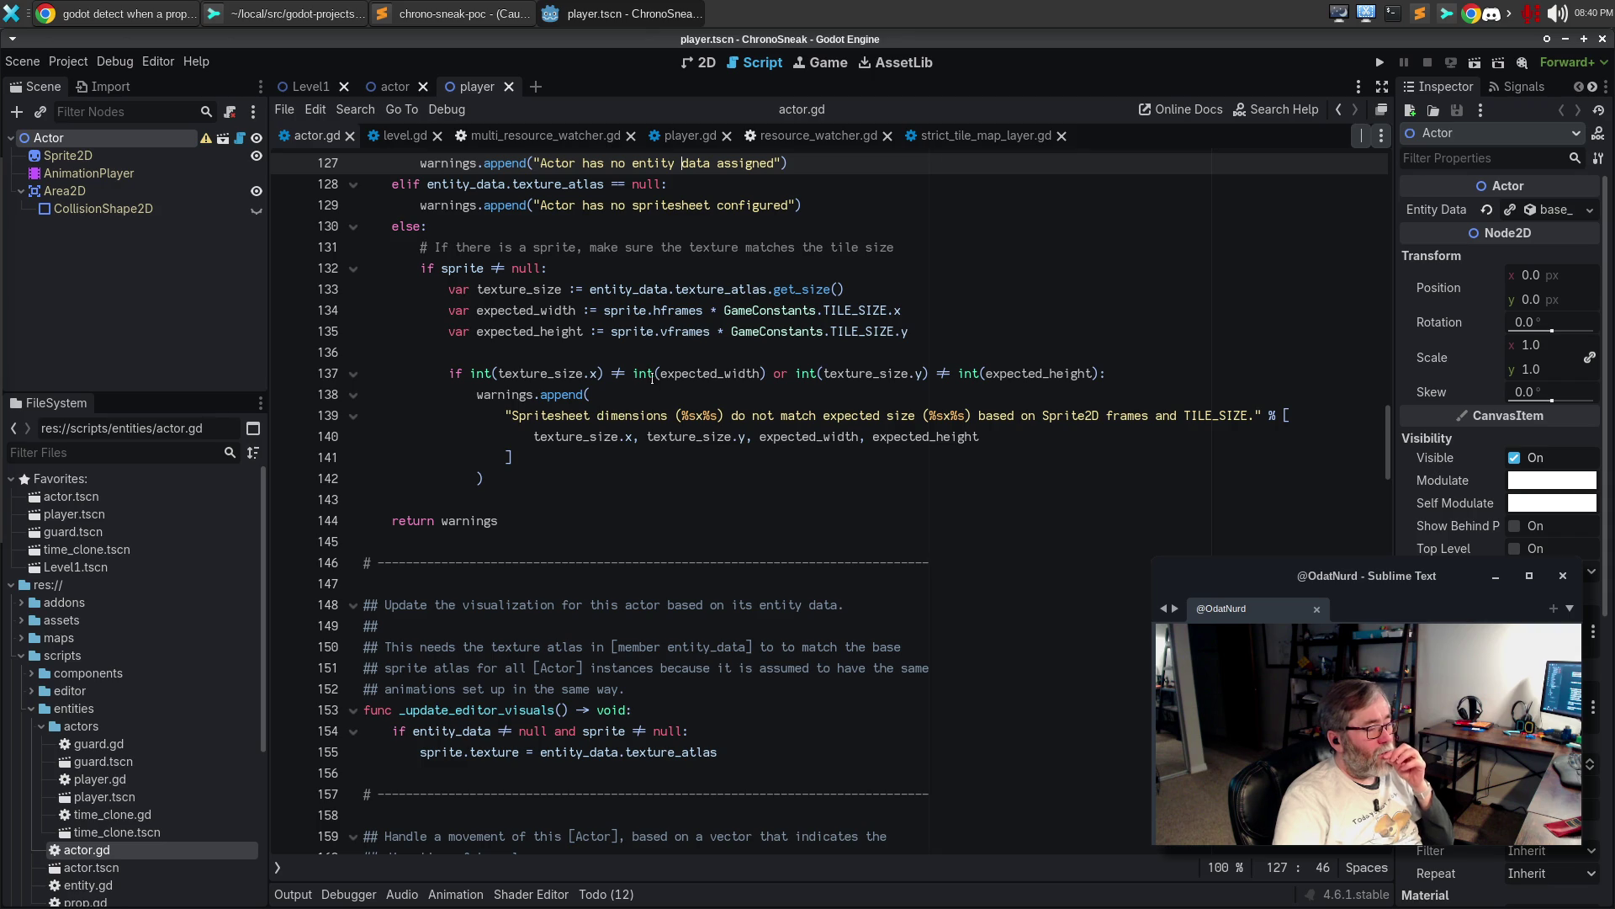
Replace the warning's trailing text on line 139 with "(sprites are %s)"
mouse_move(648, 377)
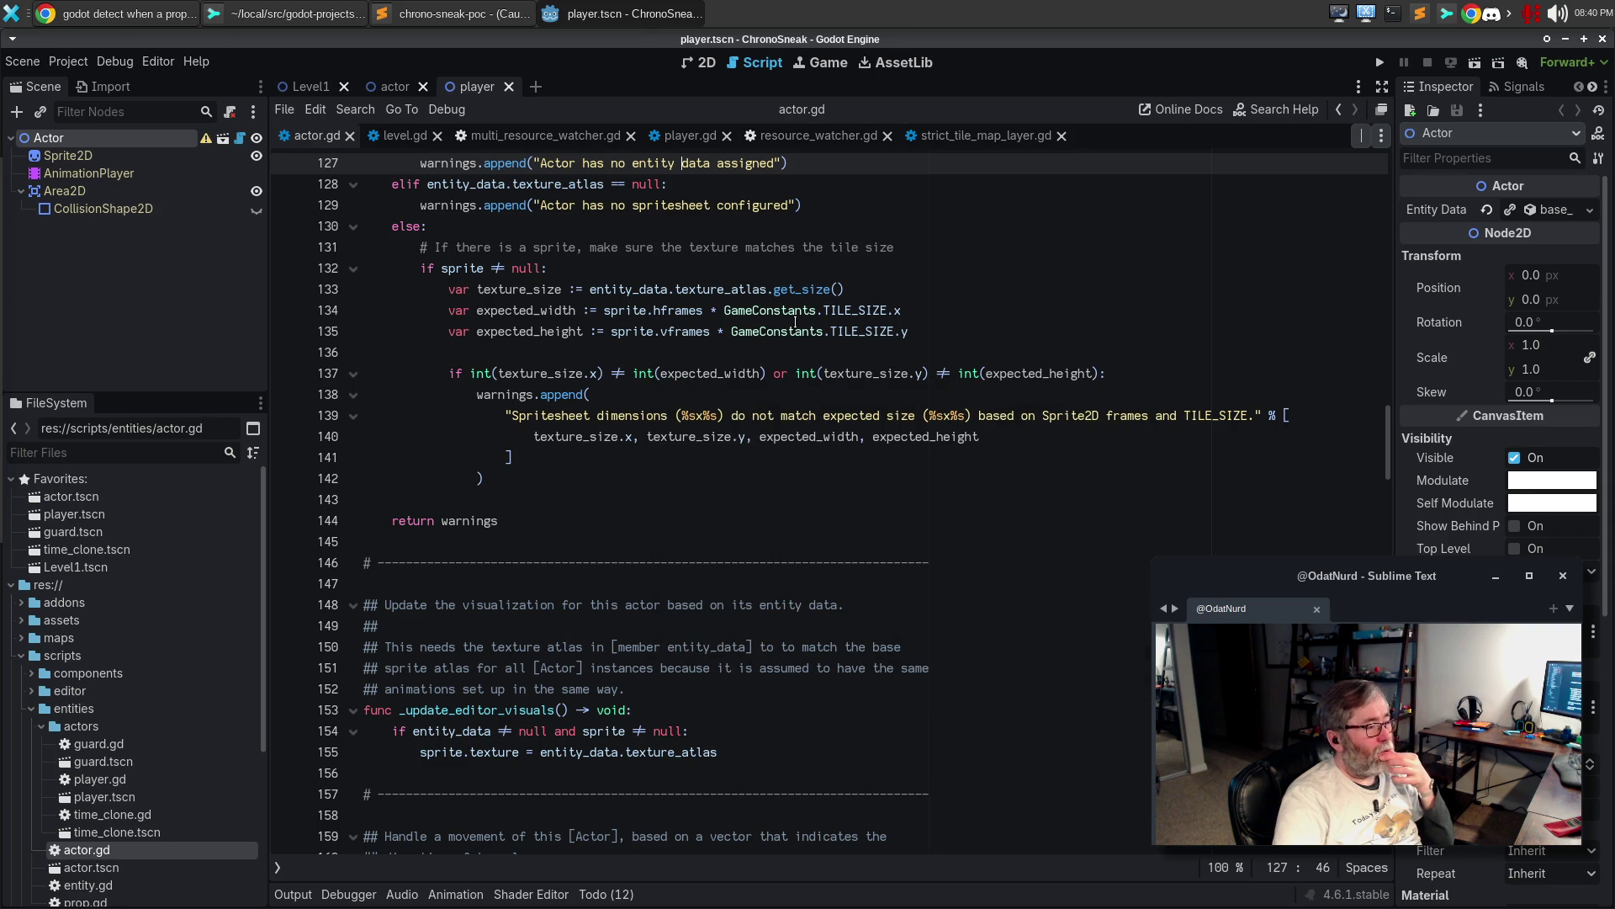
left_click_drag(975, 415, 1257, 415)
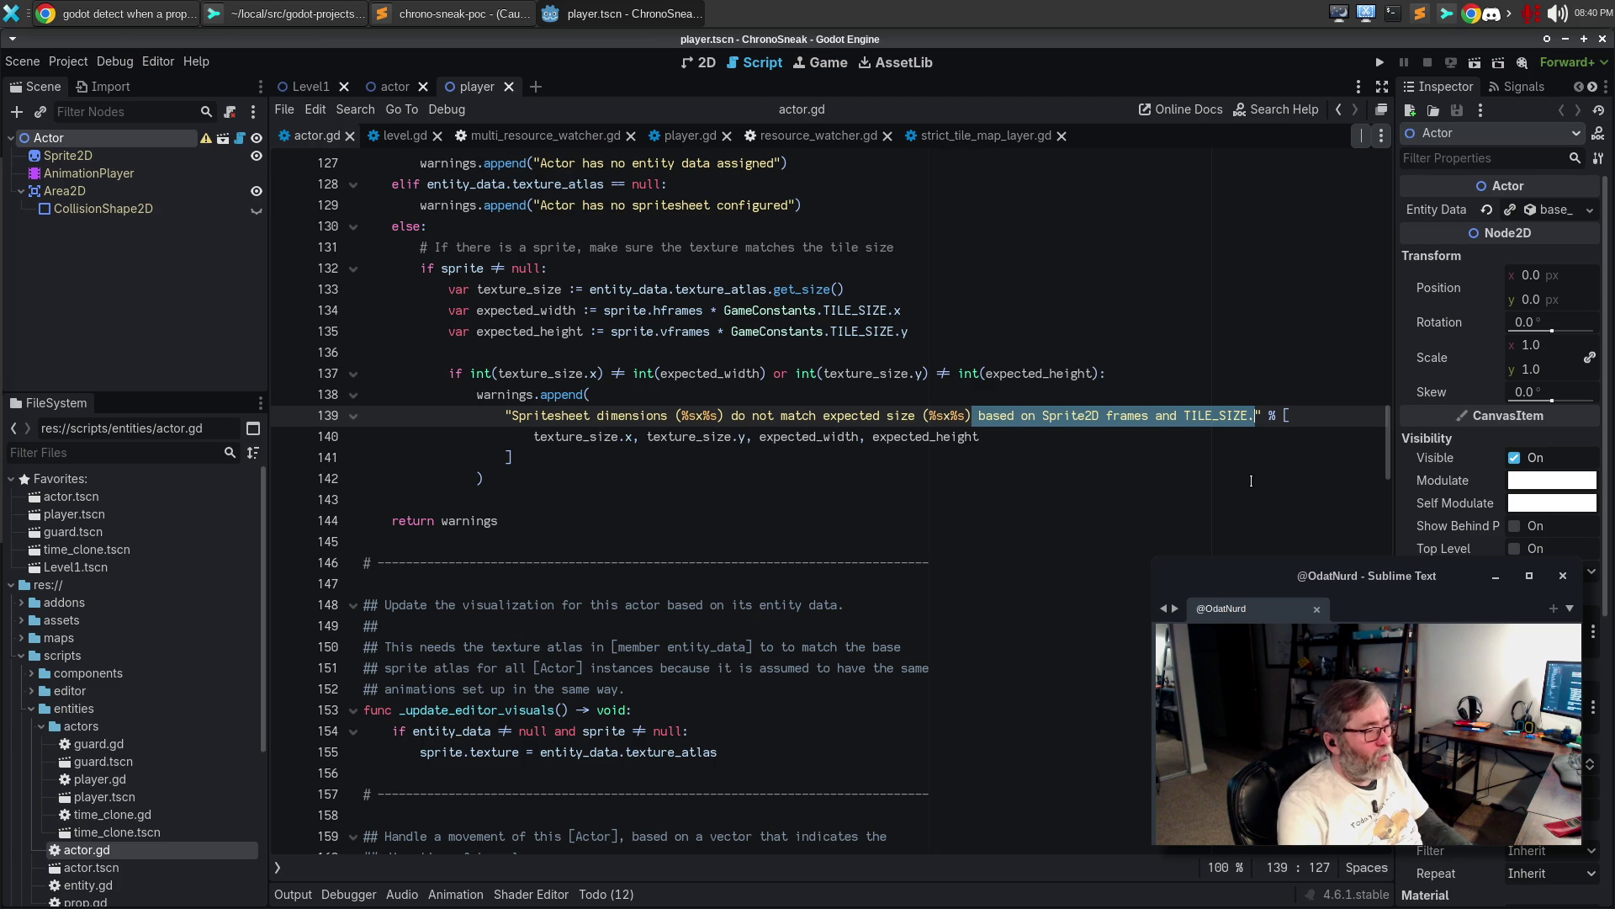
type("(s")
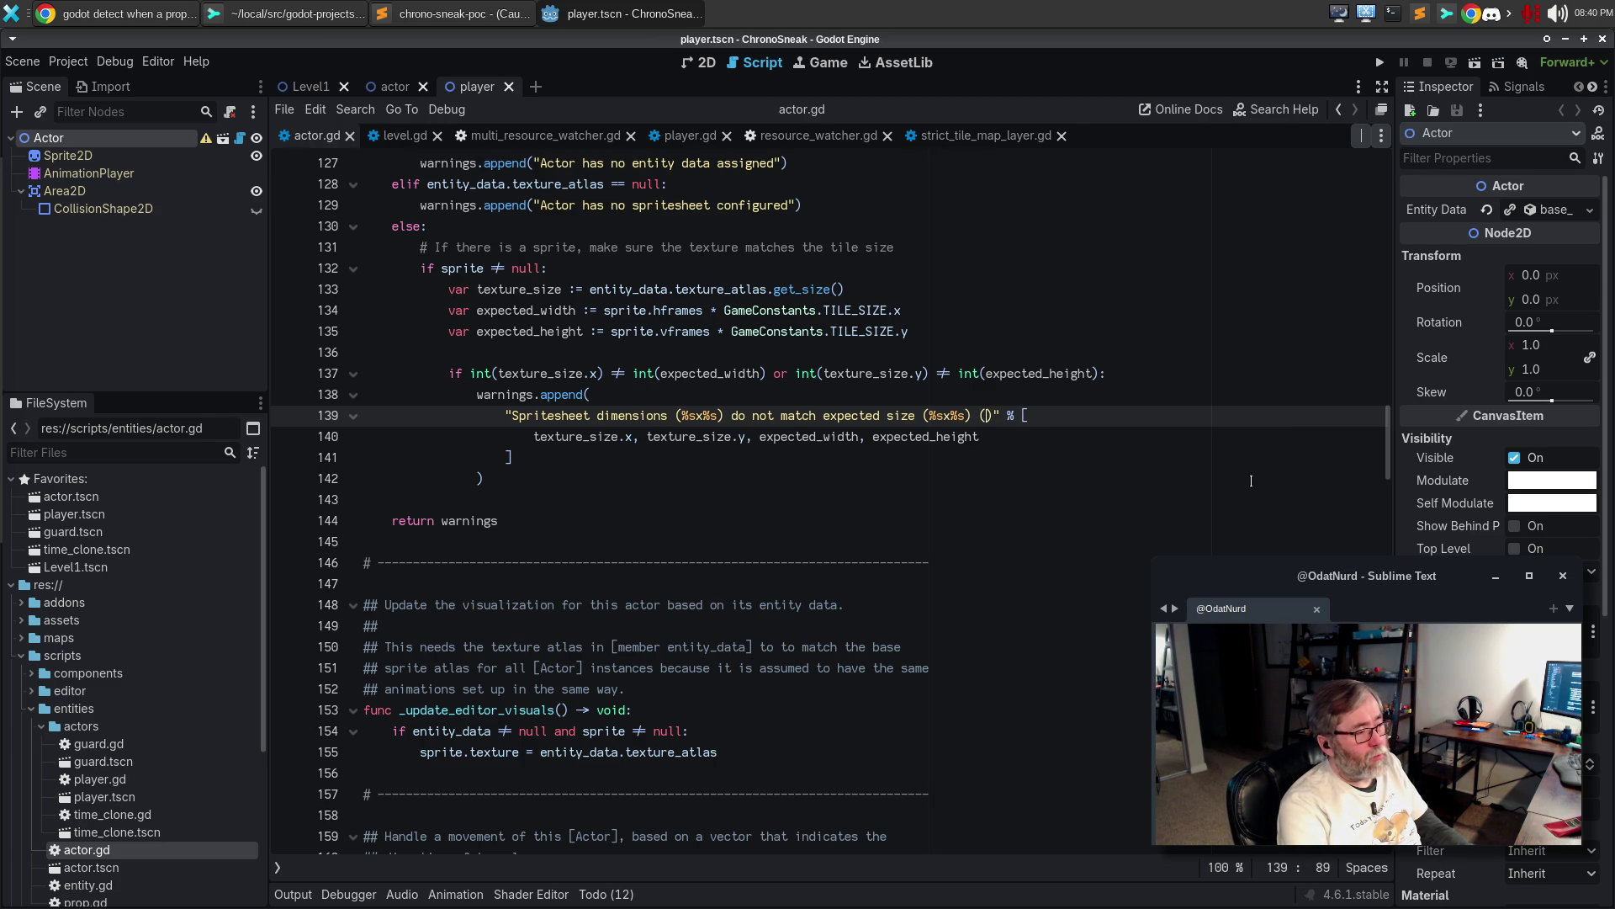
type("prites are %s")
Add GameConstants.TILE_SIZE as an extra format argument on a new line and save actor.gd
key("Down")
type(",")
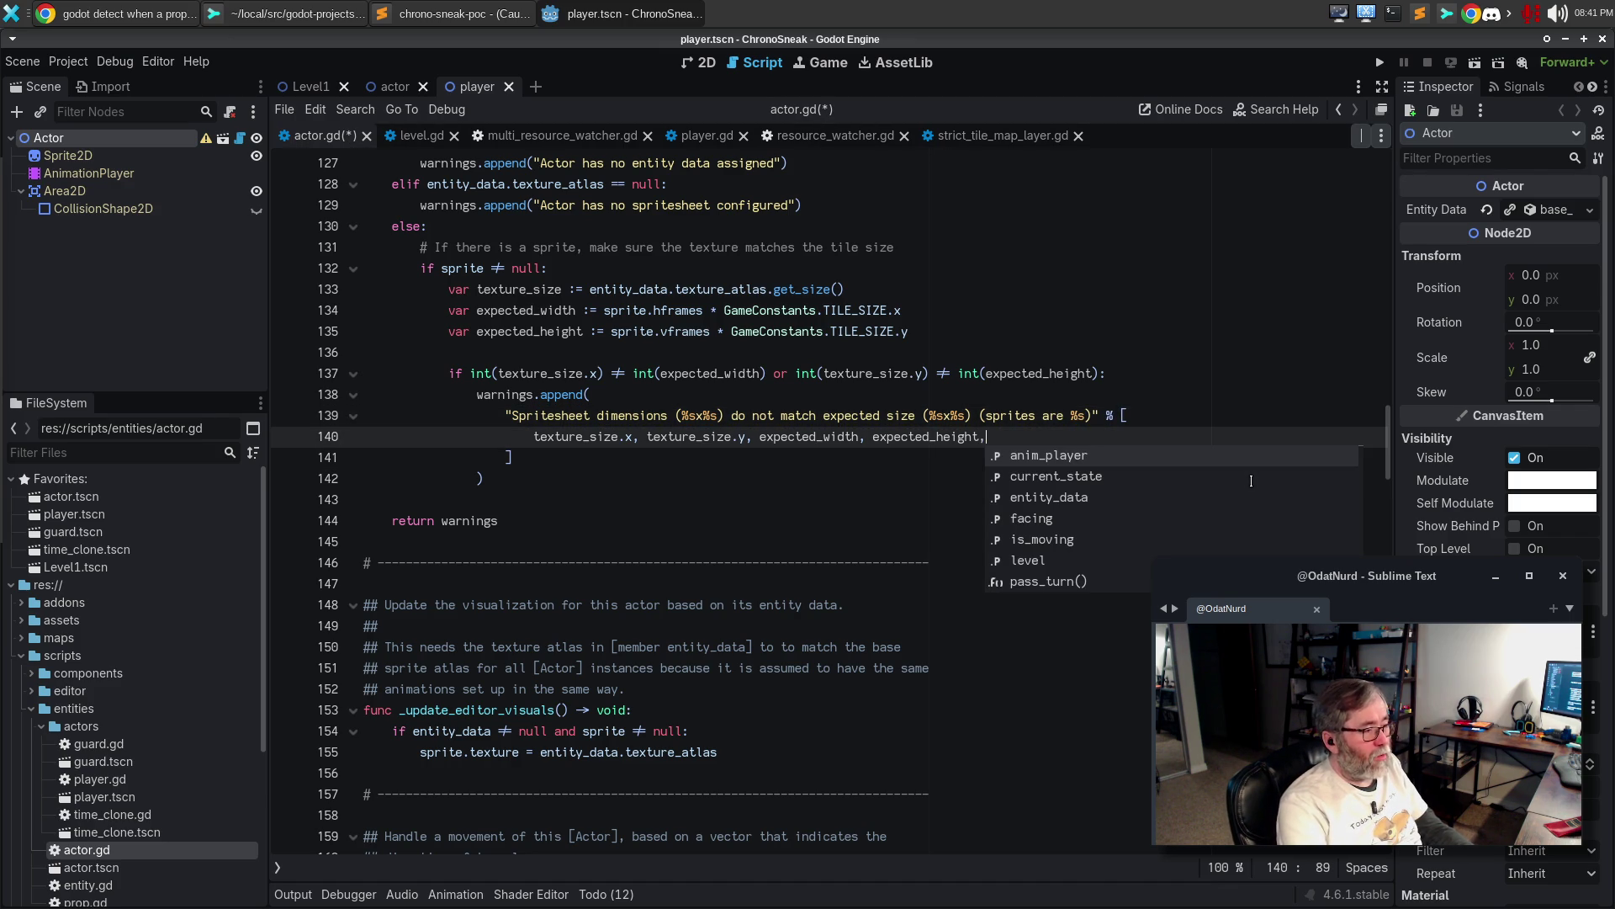
key("Return")
type("Game")
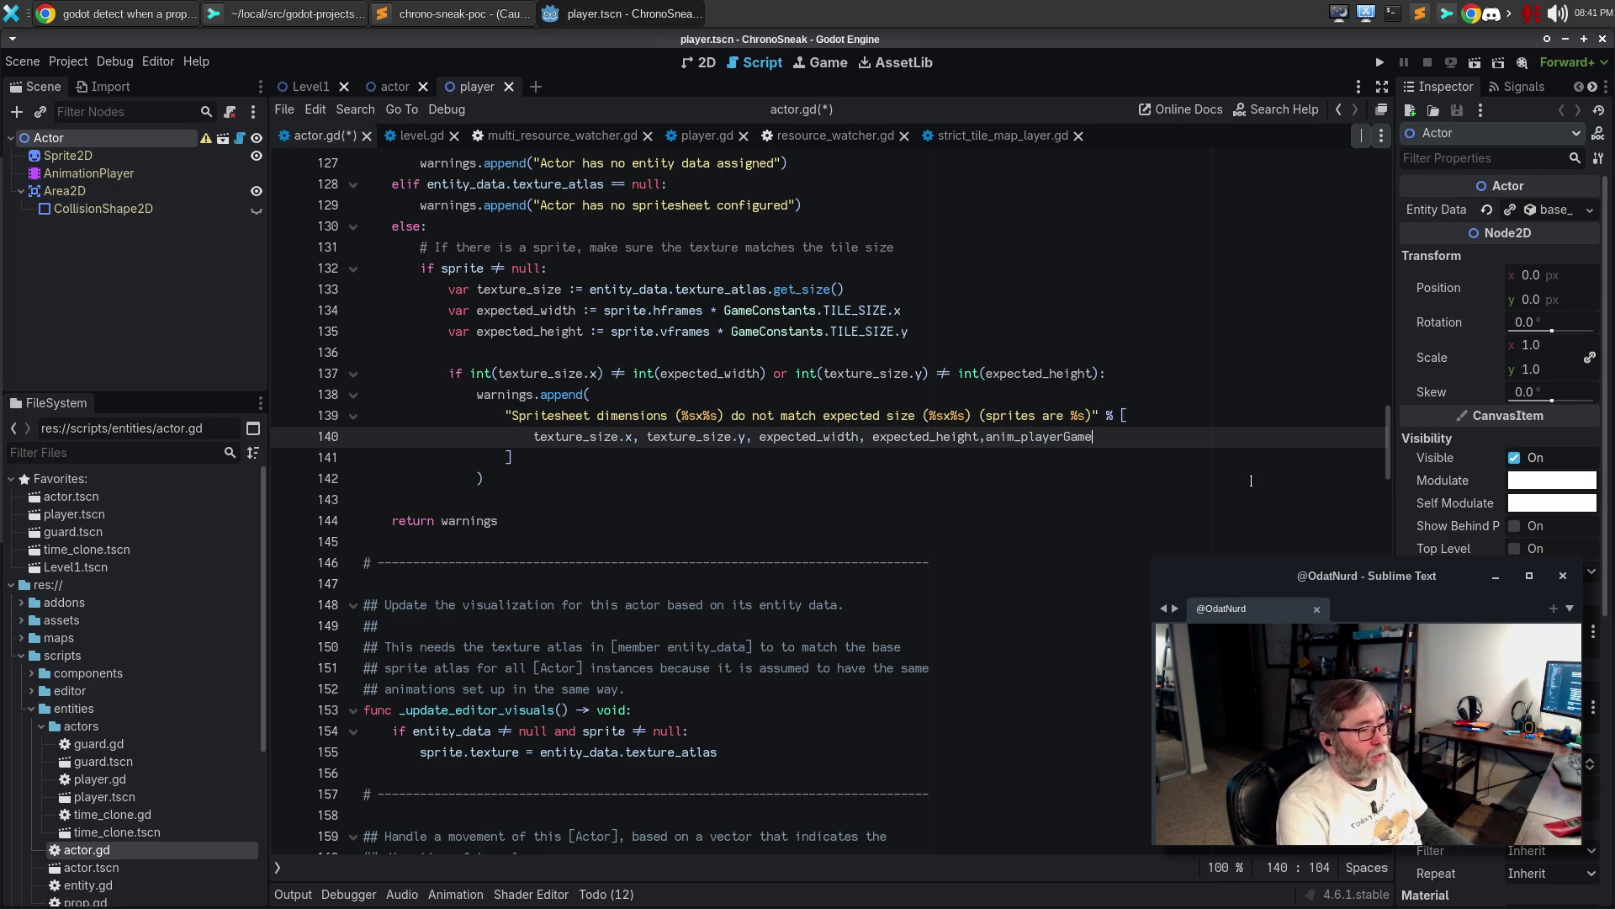
key("BackSpace")
key("BackSpace")
key("BackSpace")
key("ctrl+BackSpace")
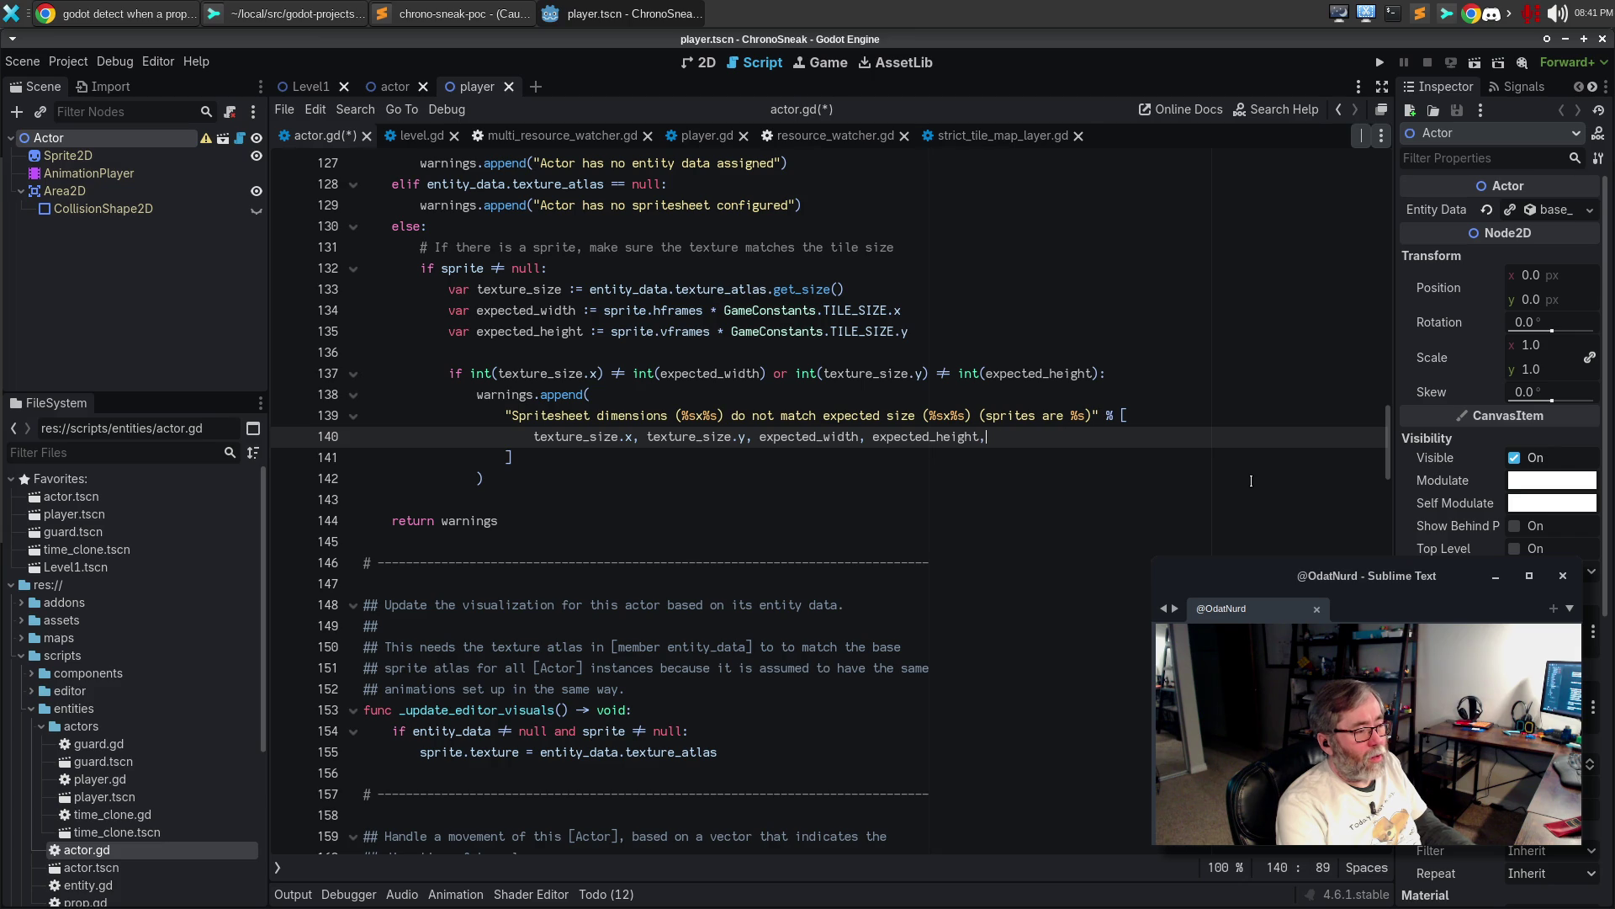
key("Return")
type("GameCOn")
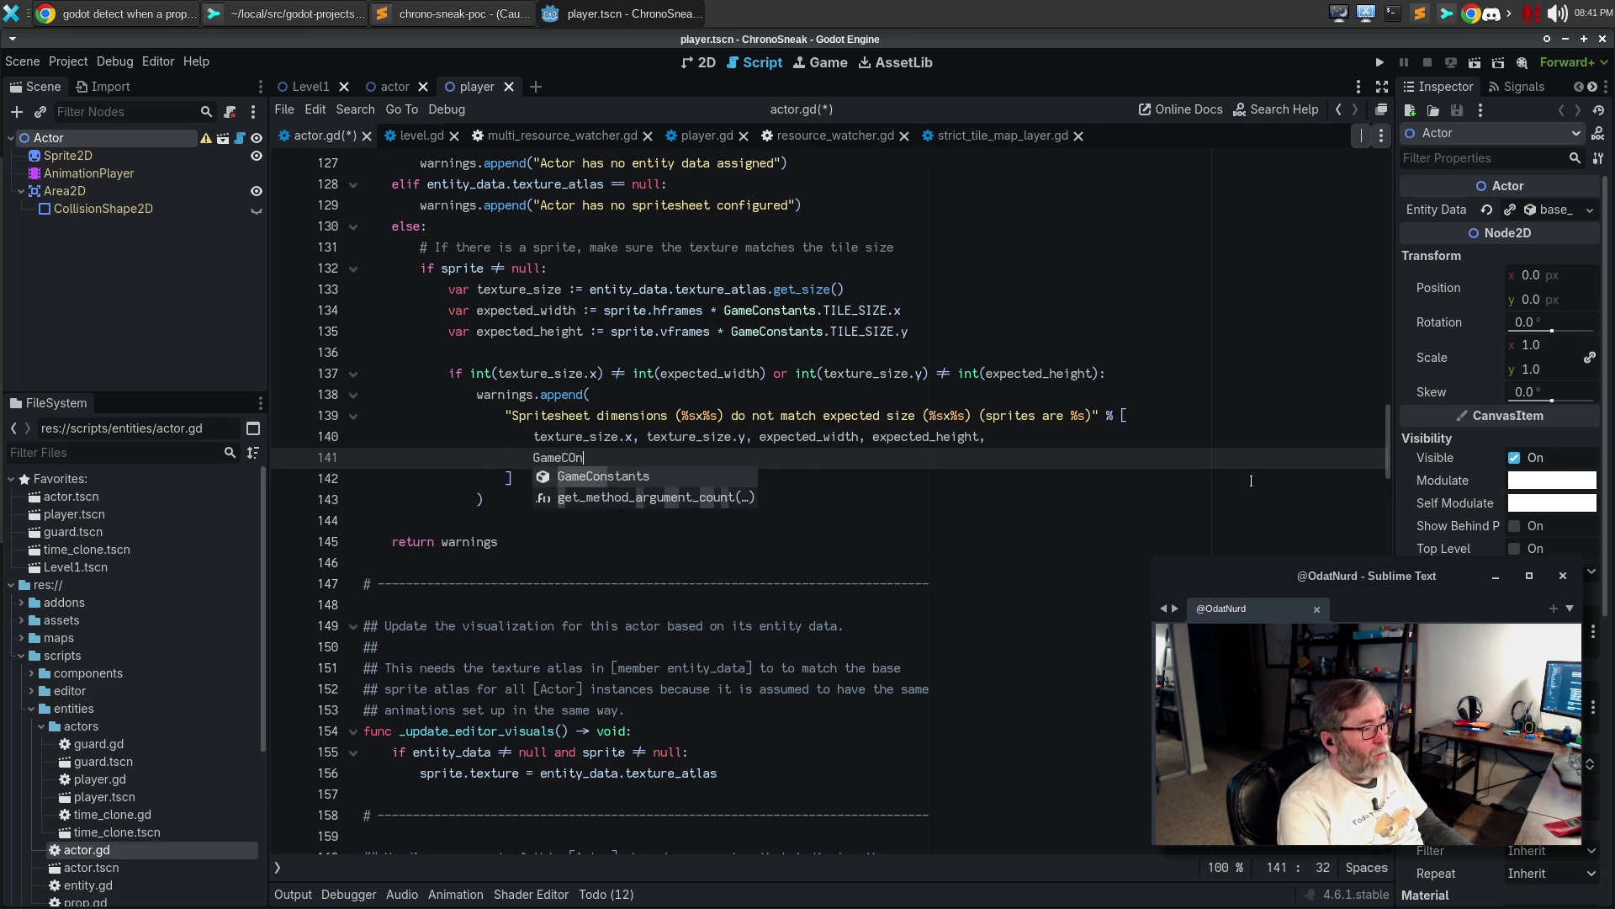
key("Return")
type(".TILE_SIZE")
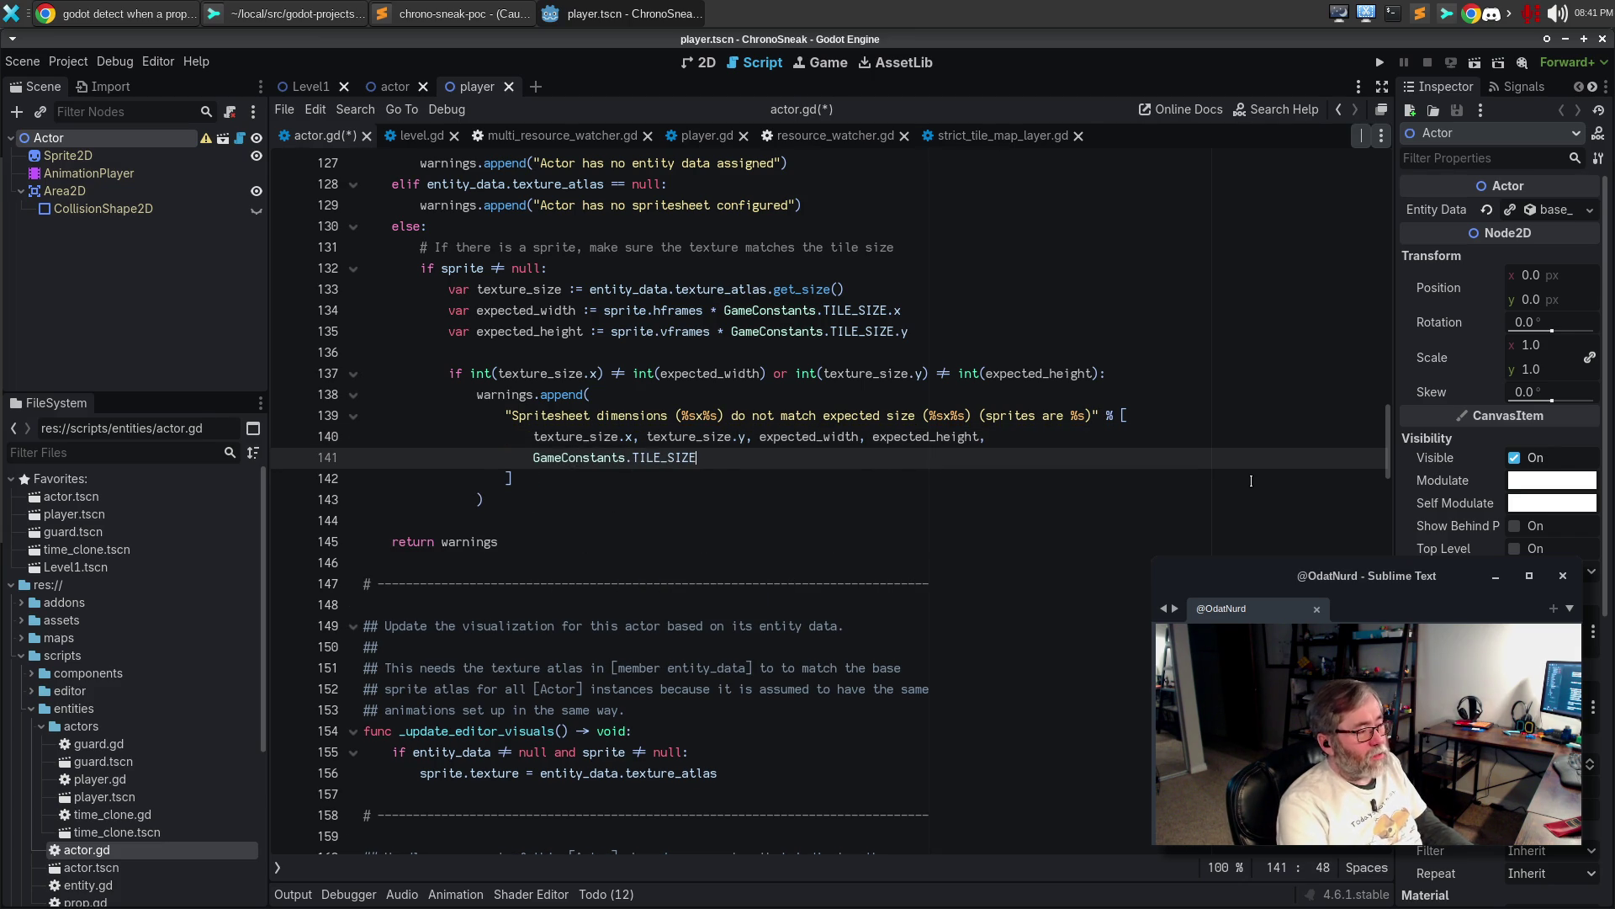
key("ctrl+s")
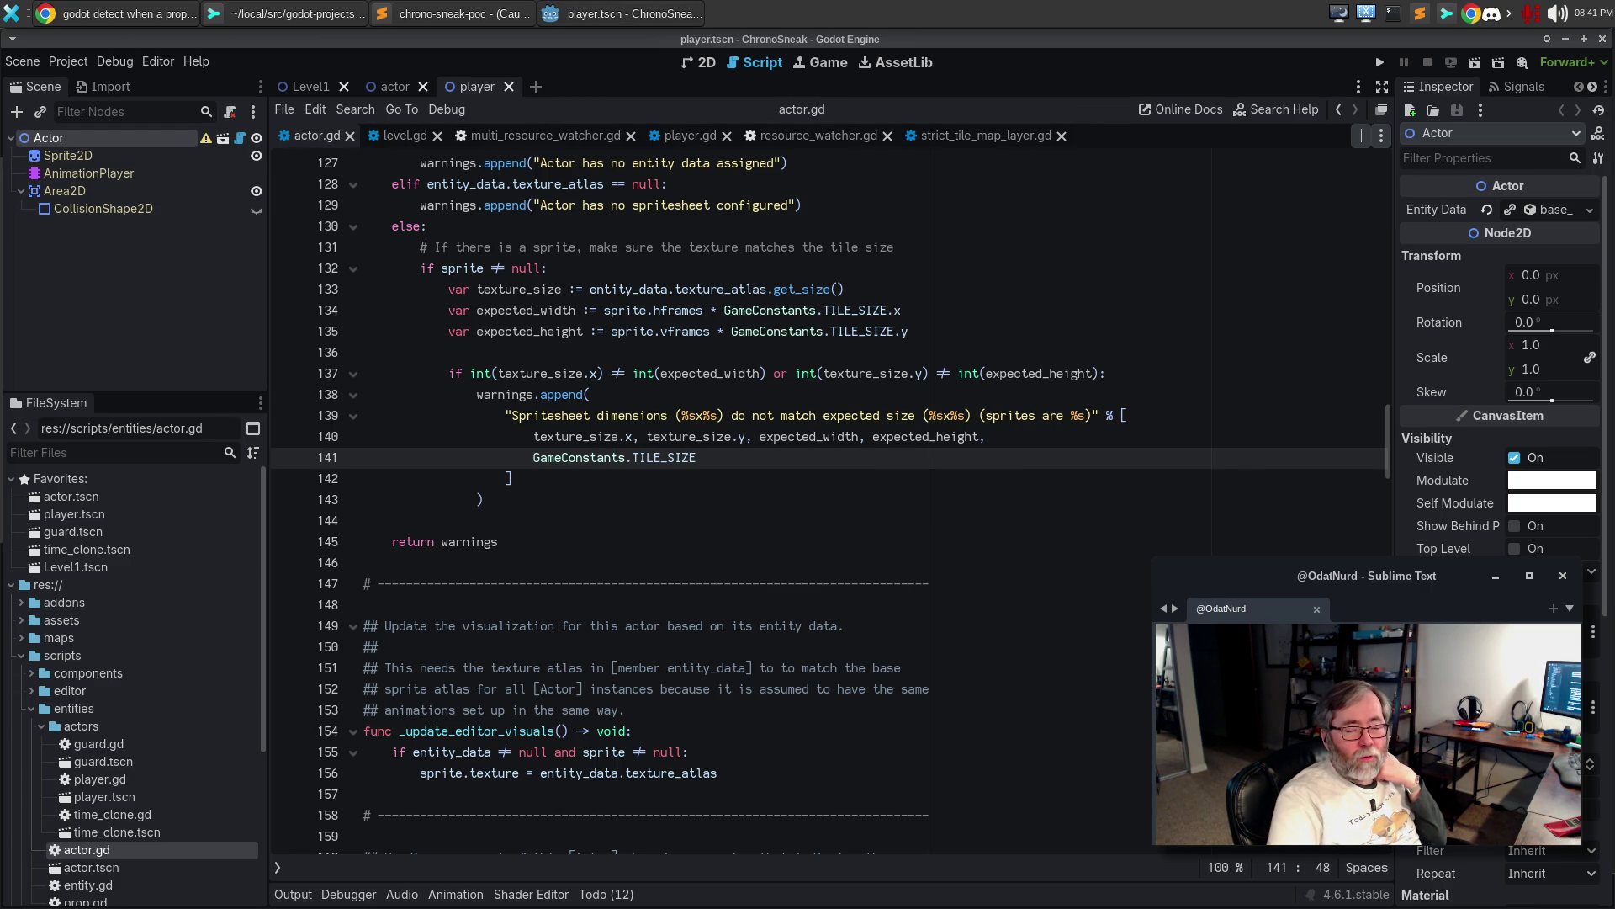
left_click(756, 437)
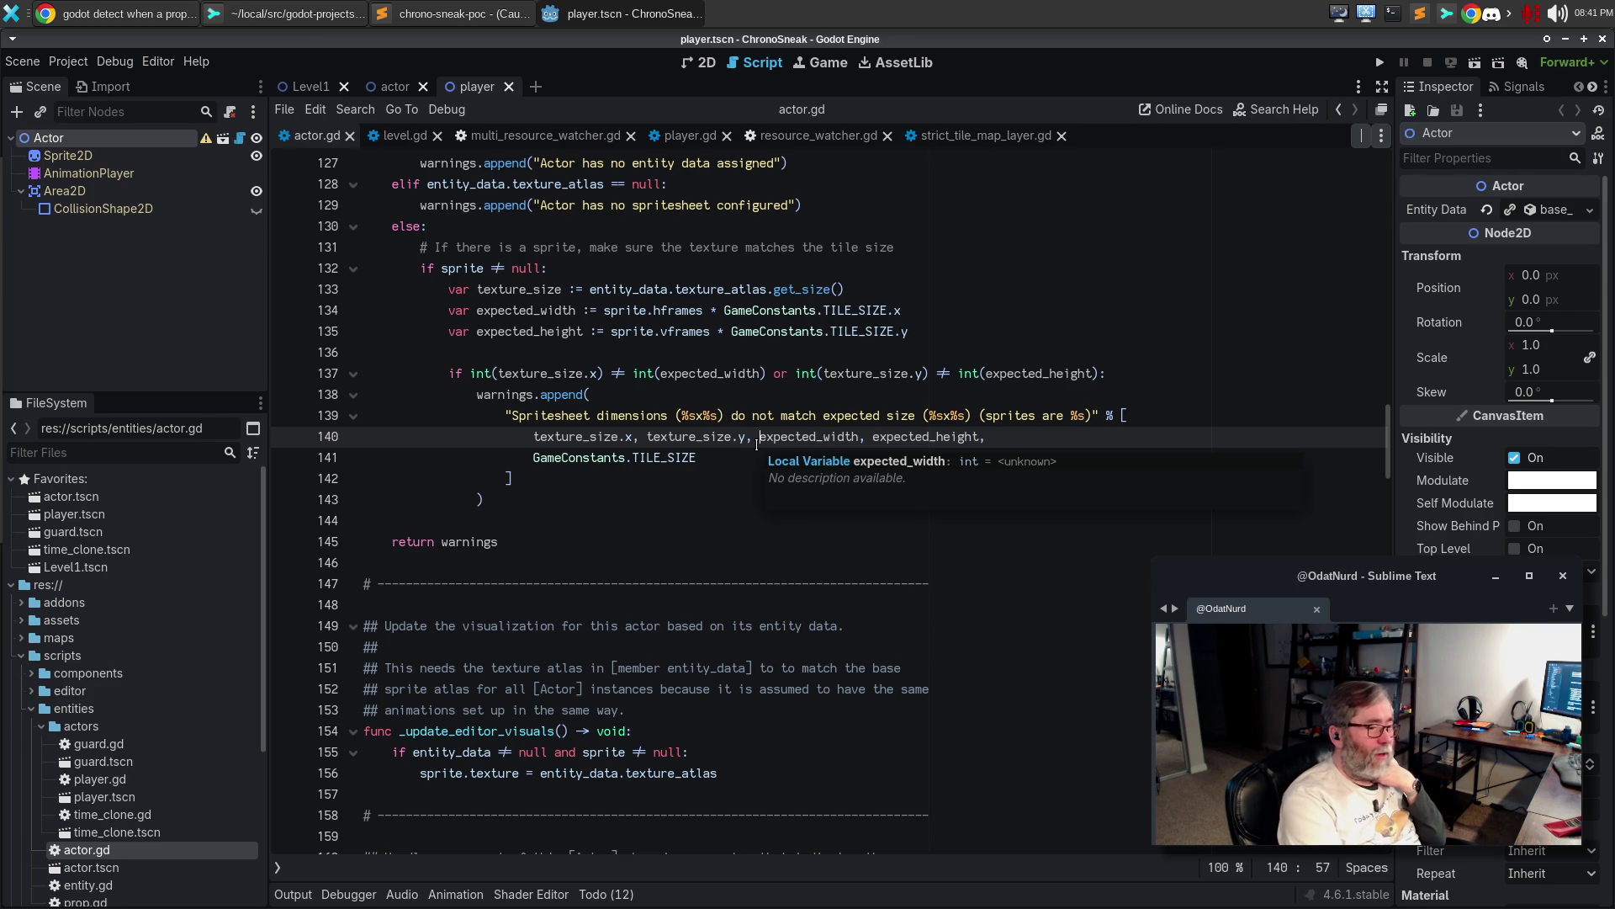
Run the game to check the new sprite-size warning, then close it to stop debugging
key("F5")
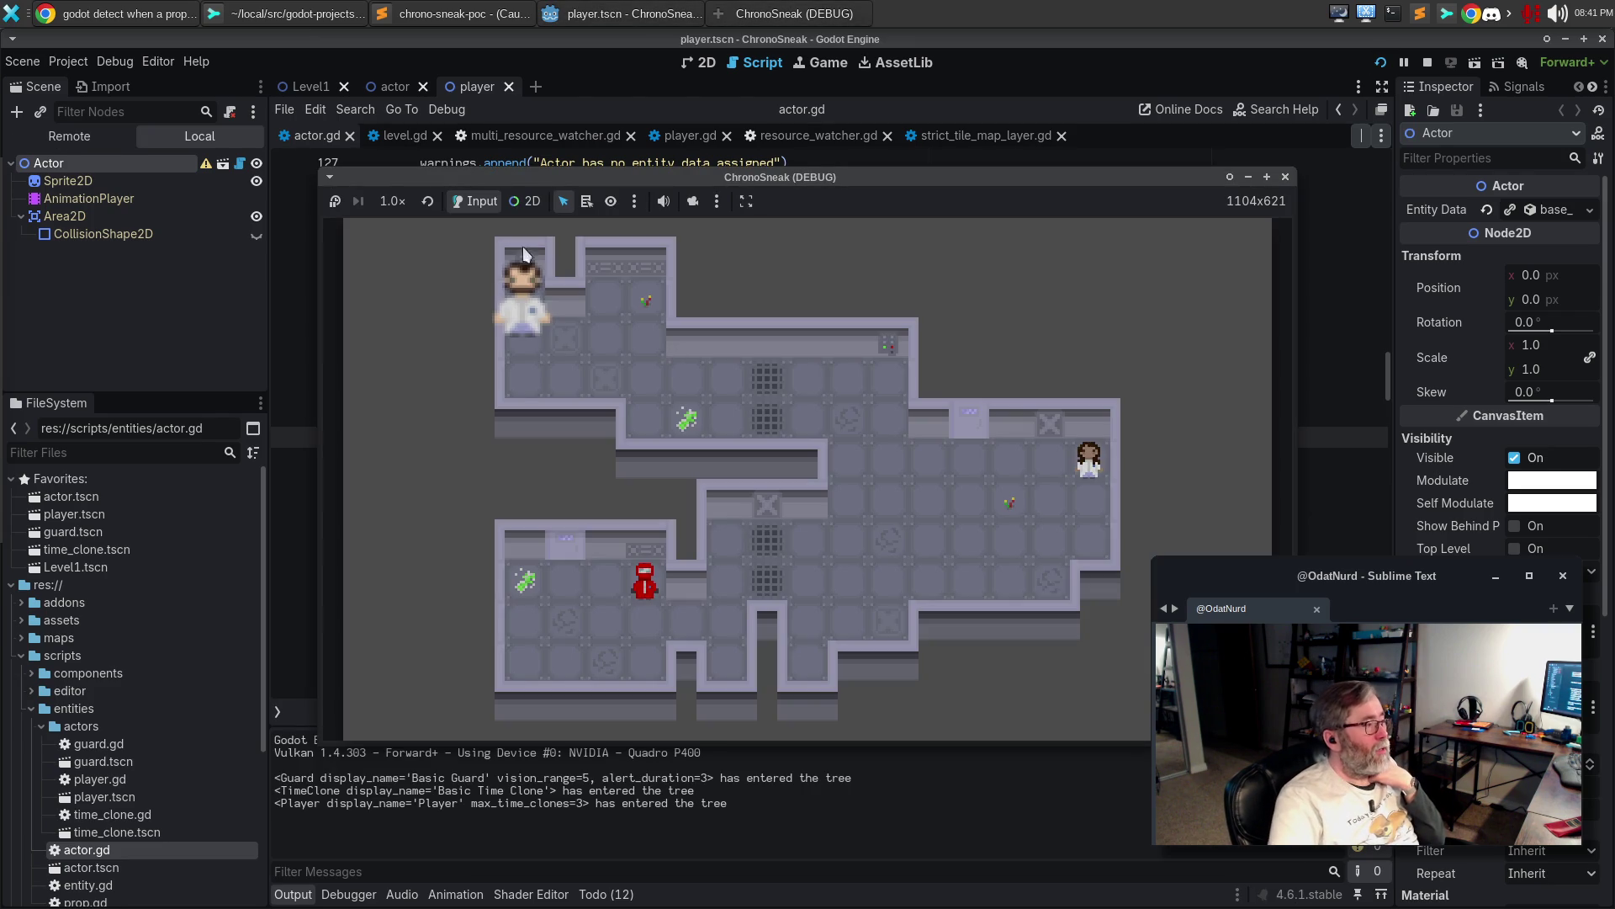
mouse_move(206, 173)
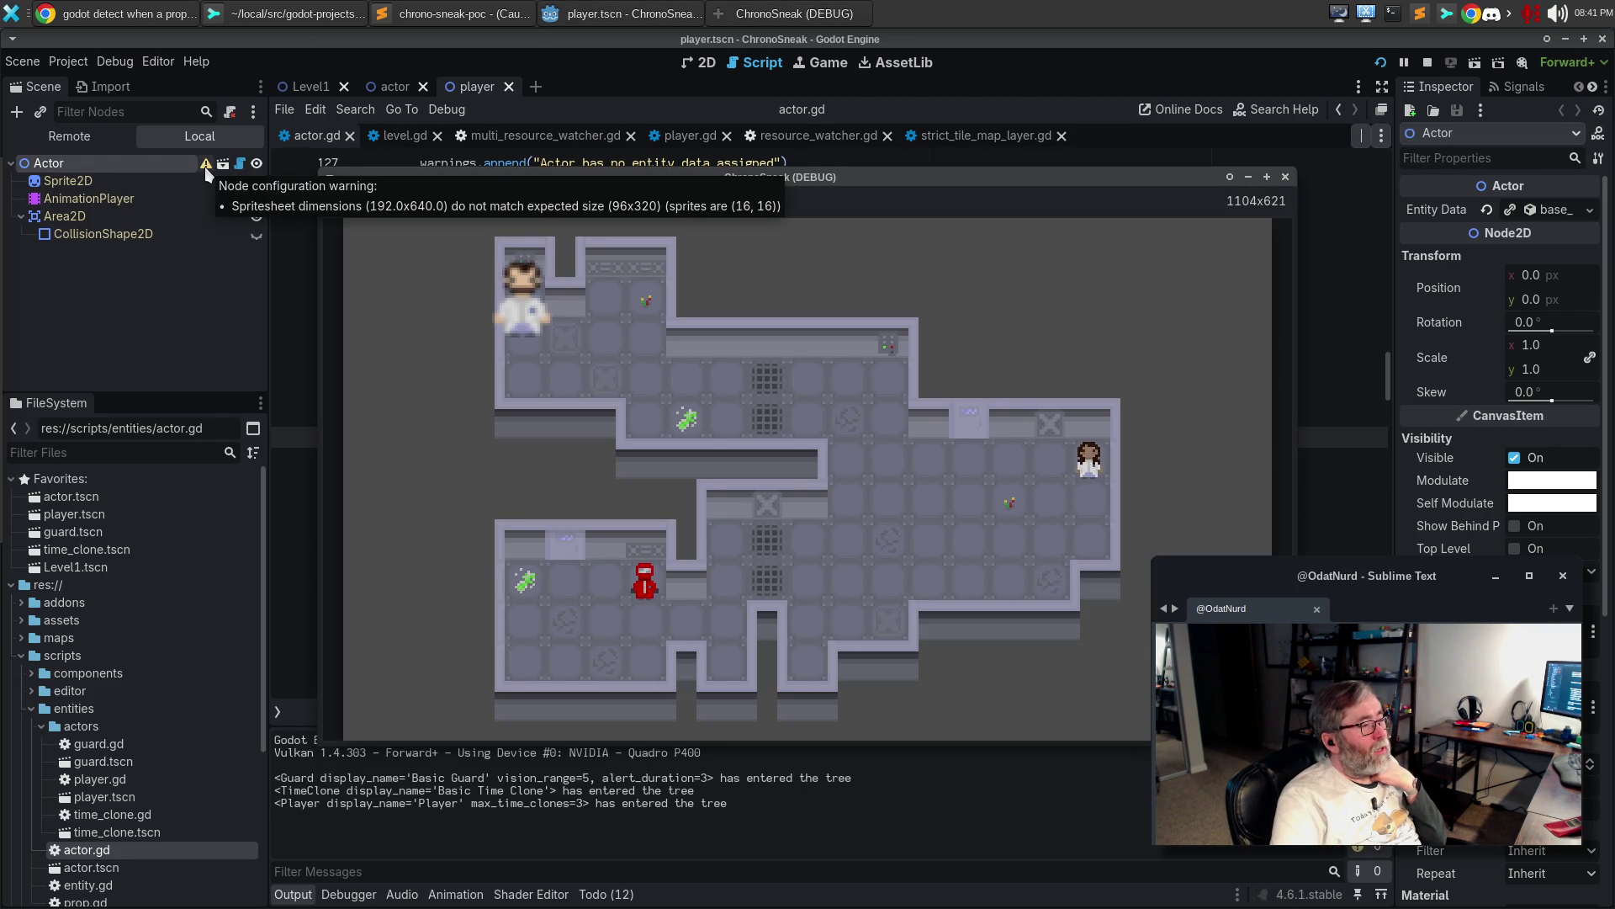
left_click(1286, 177)
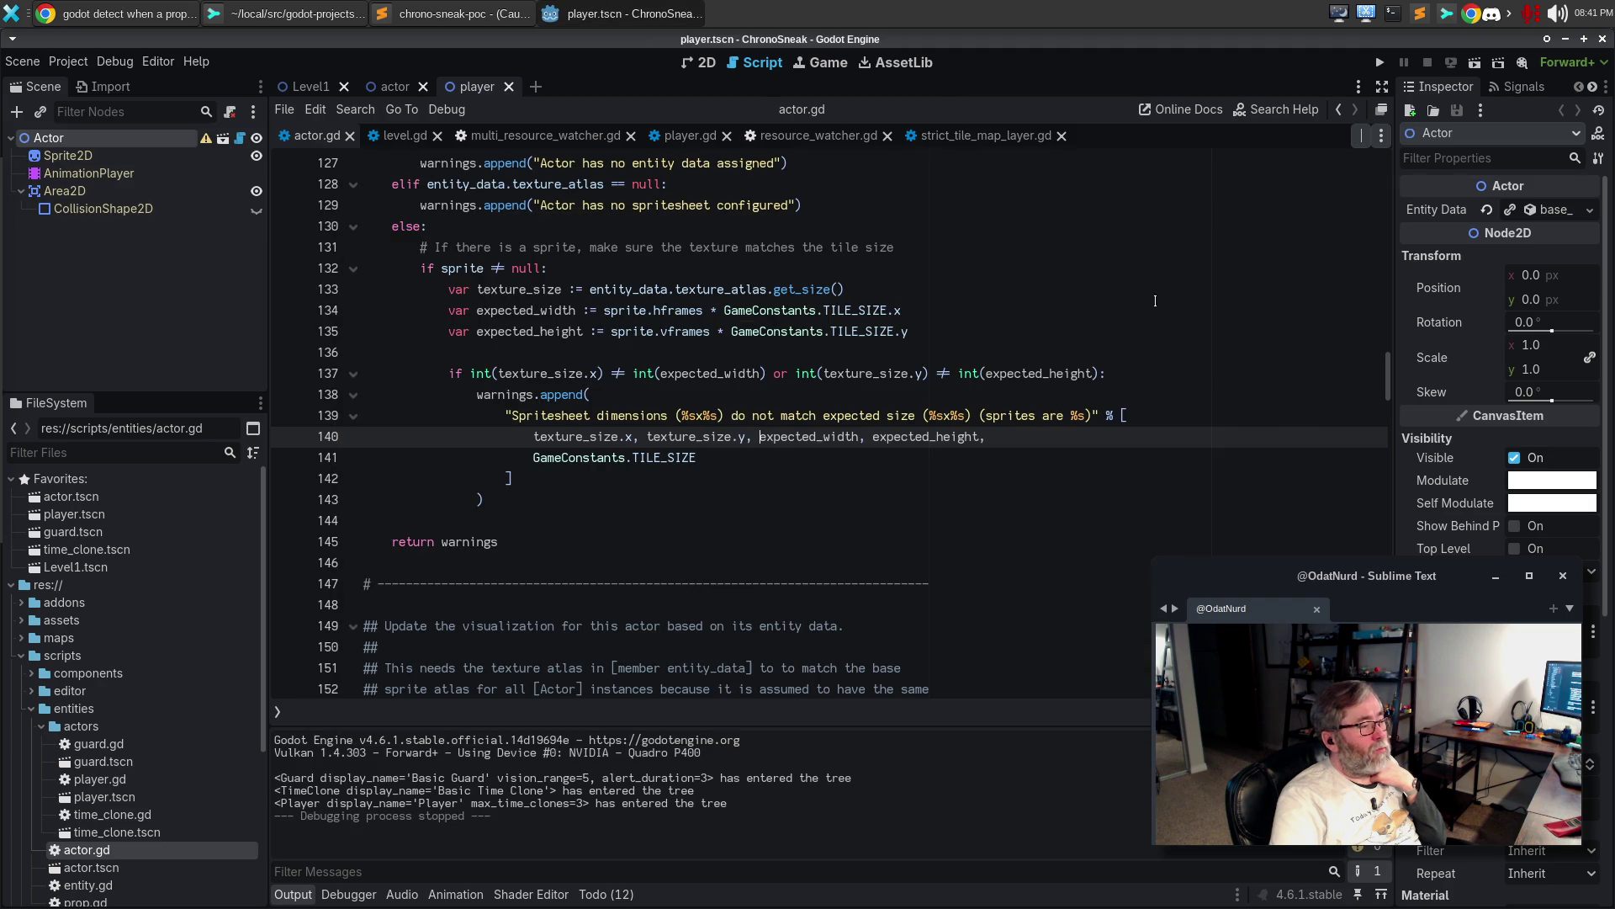
Replace the " (" before the sprite size in the warning with "; "
left_click(989, 415)
key("Left")
key("Left")
key("Delete")
key("Delete")
type(";")
key("Left")
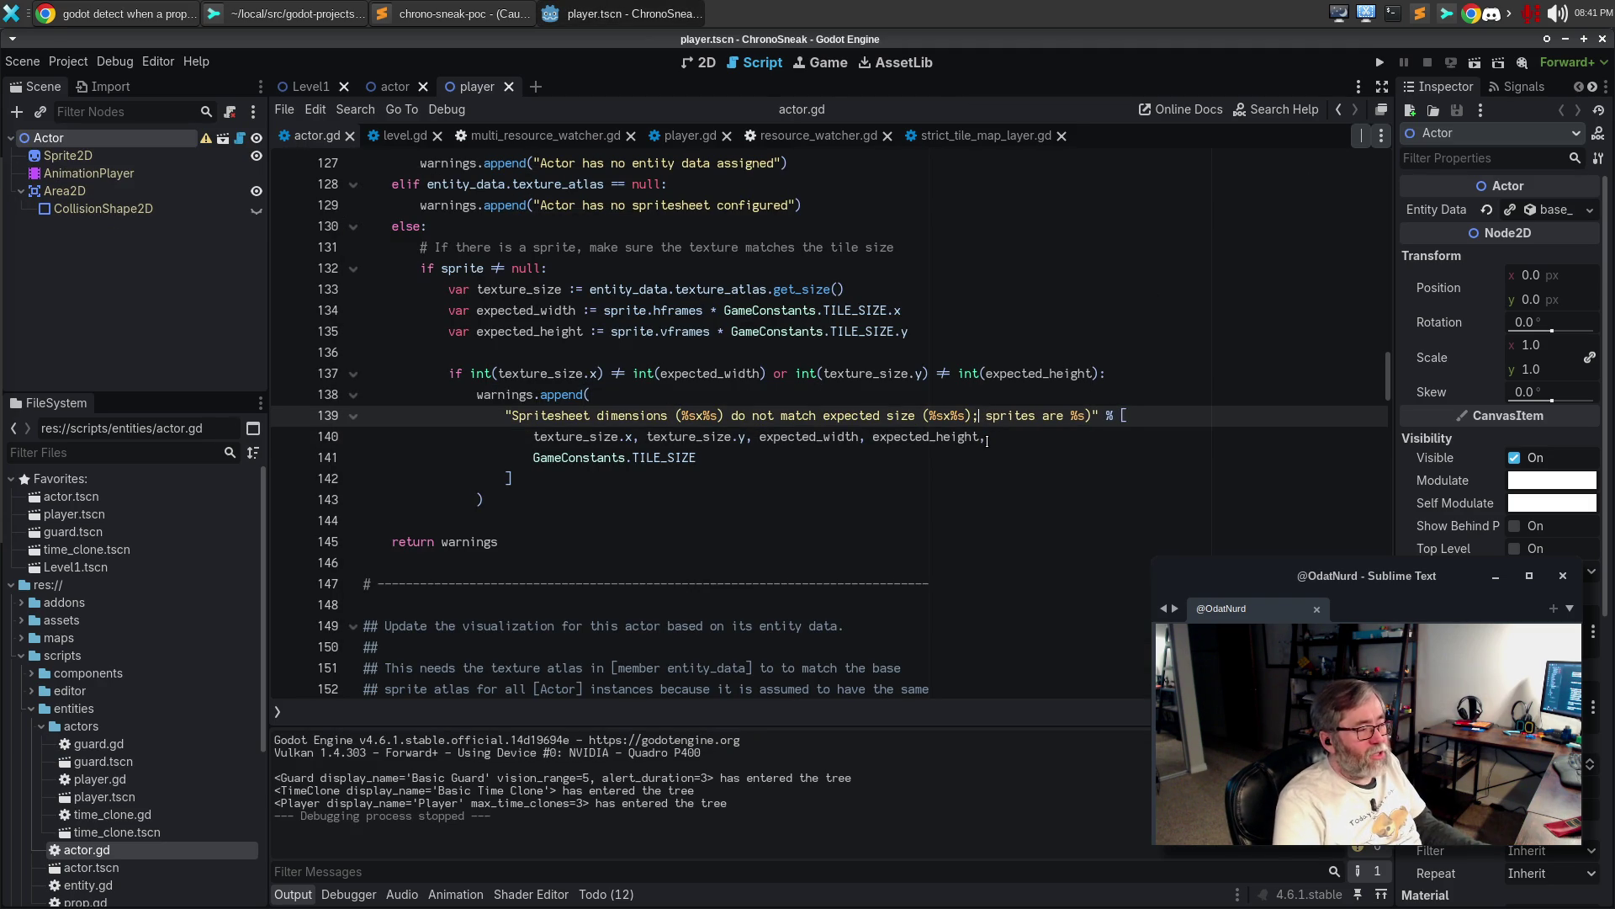
key("Left")
key("Left")
key("Left")
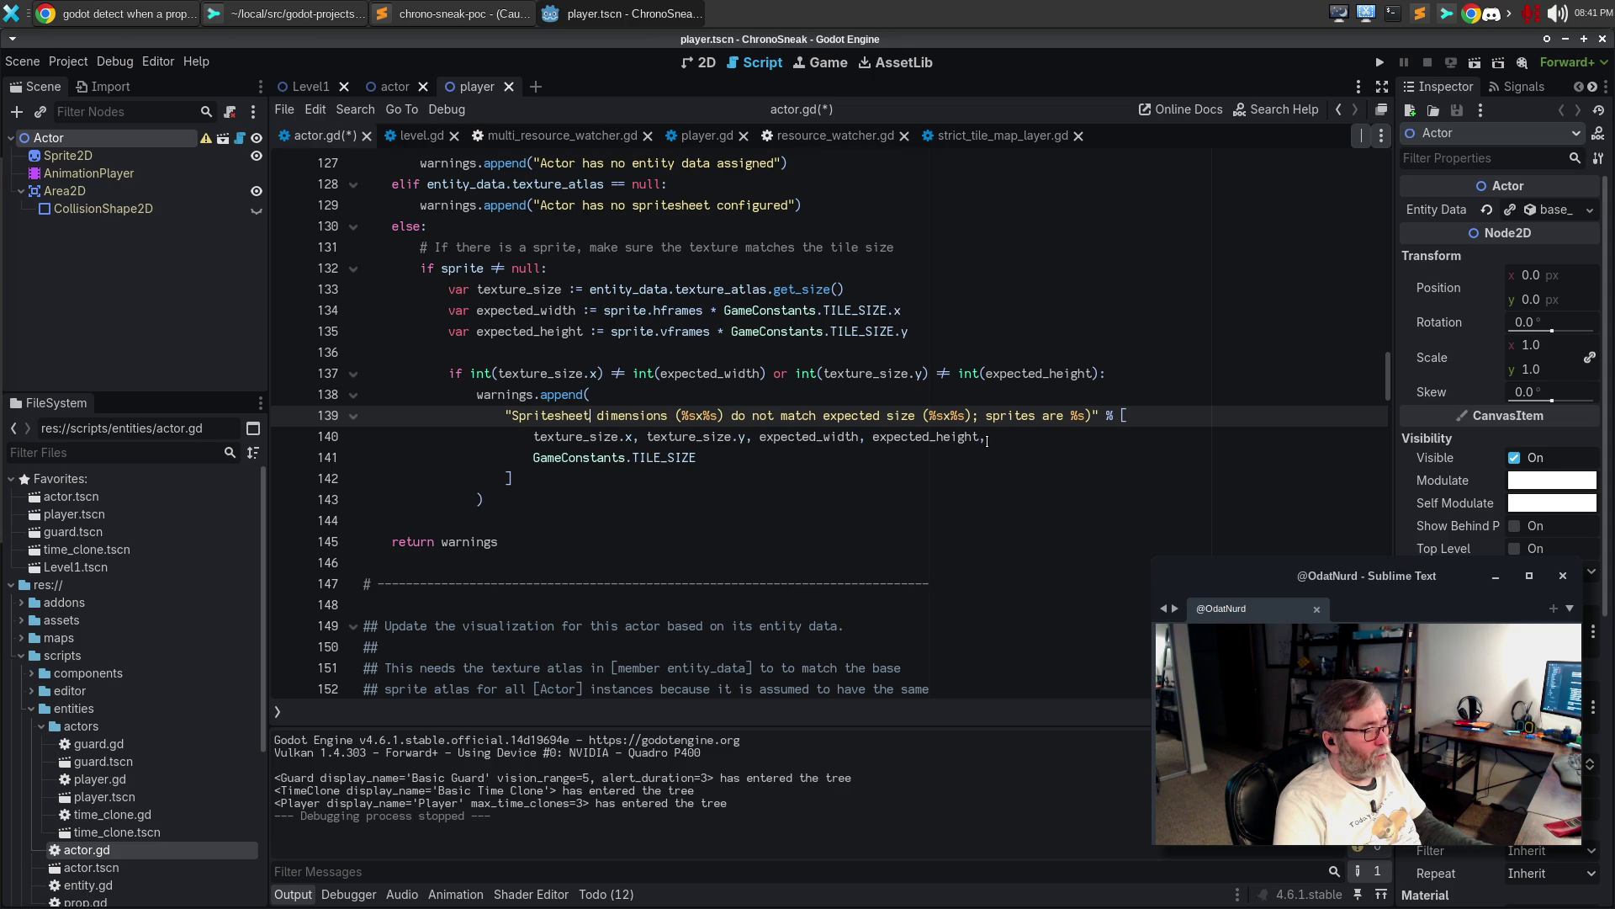
key("ctrl+Left")
type("A")
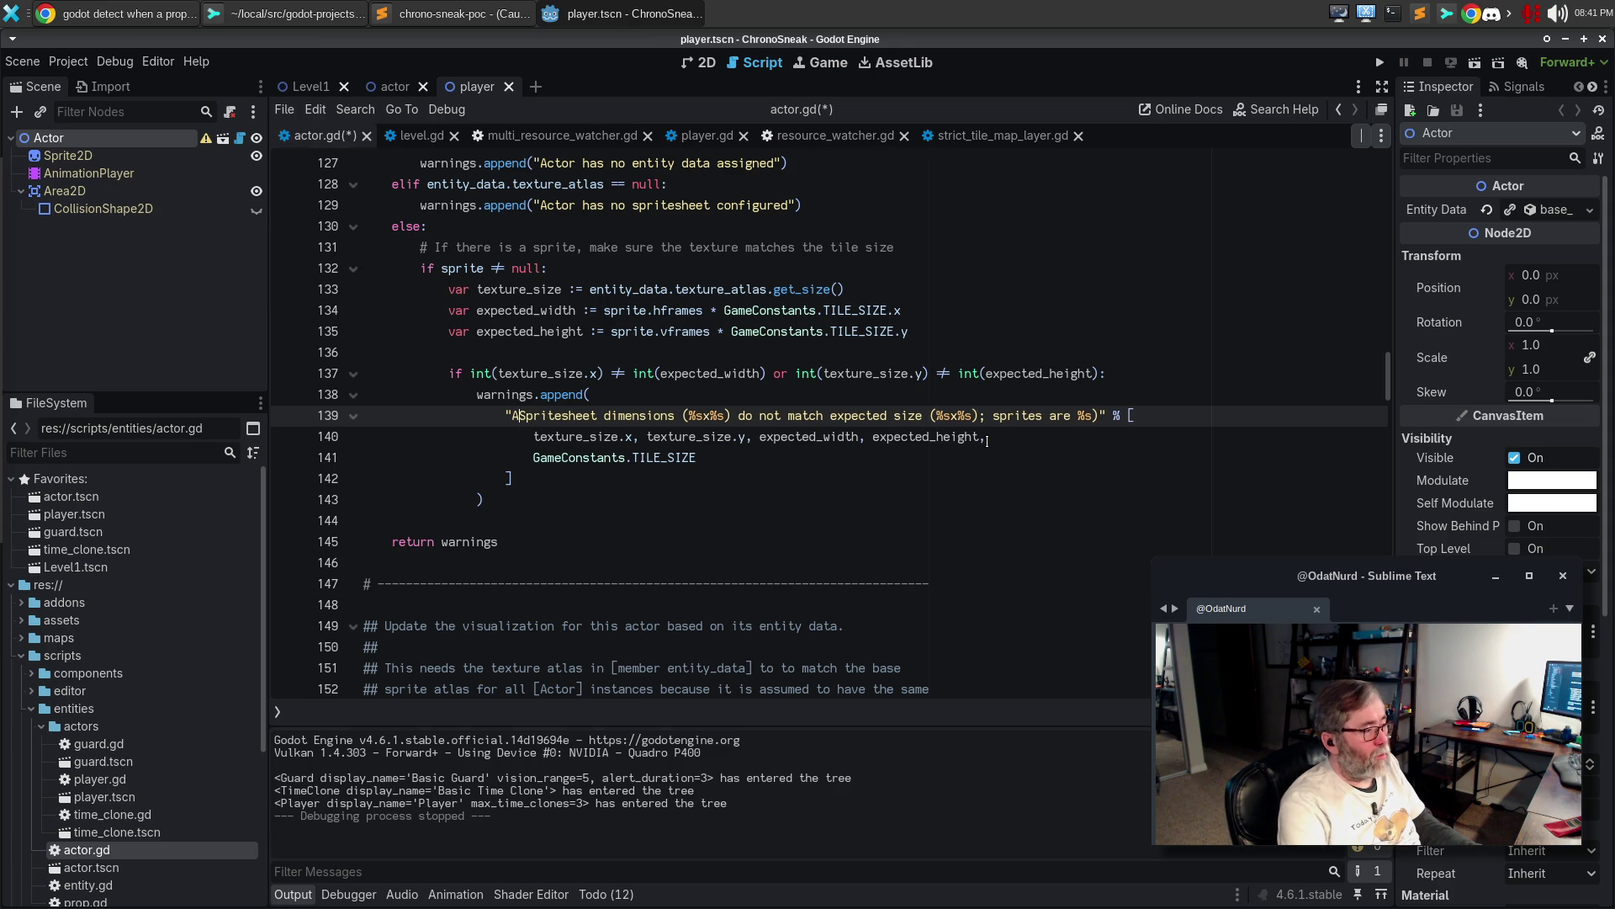
key("BackSpace")
key("ctrl+Right")
key("ctrl+Right")
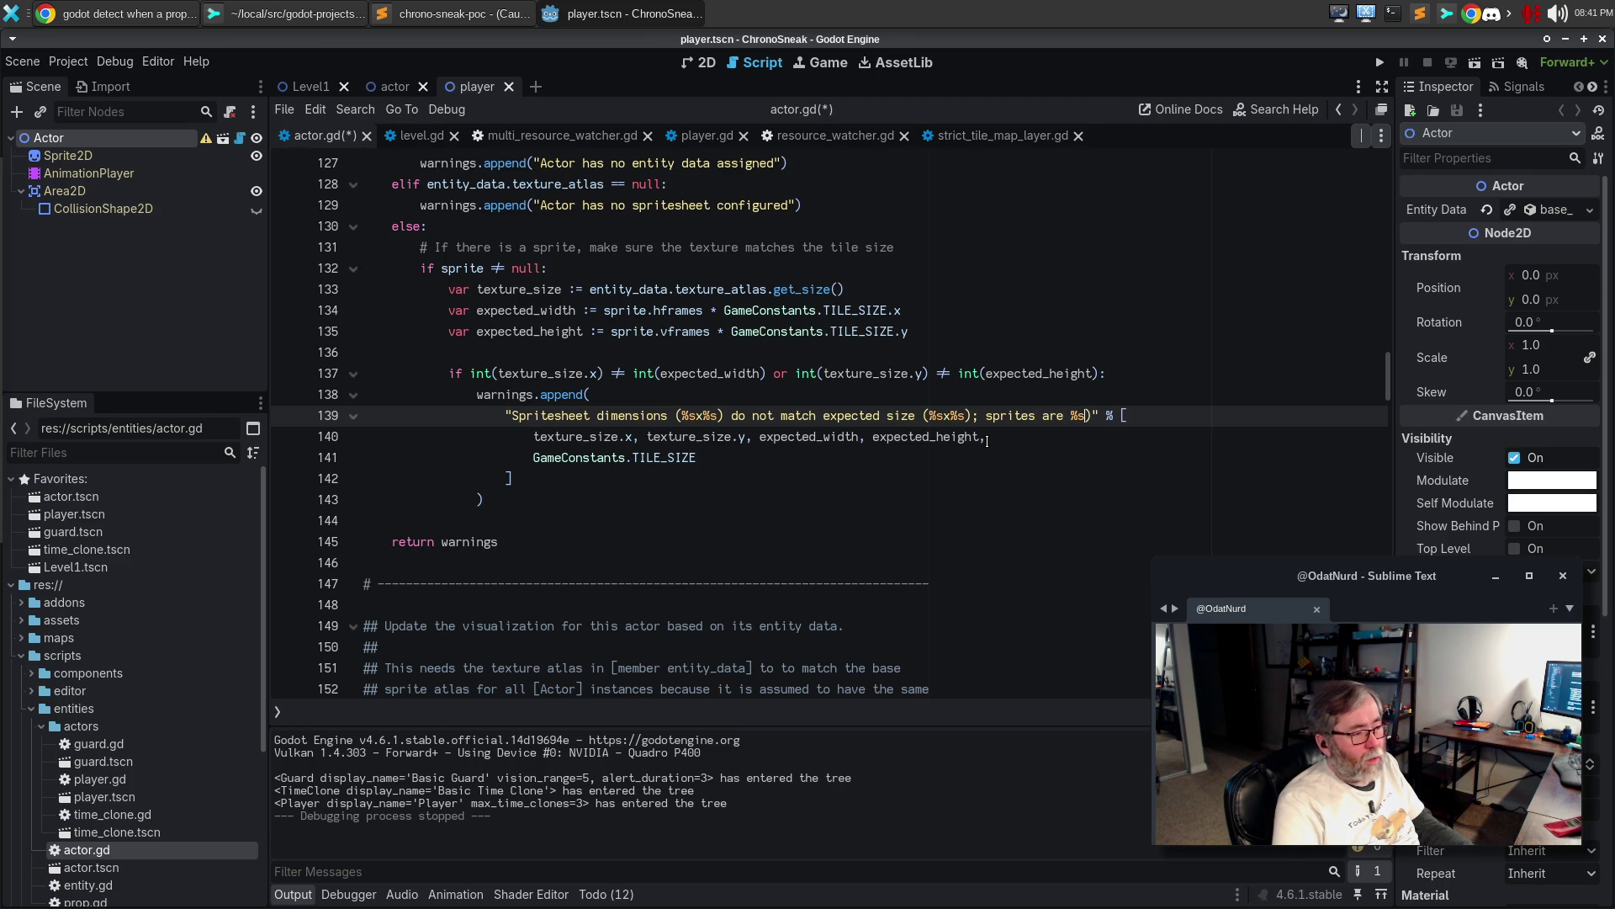
Delete the trailing ")" after the last %s and save actor.gd
key("Right")
key("Right")
key("Right")
key("Delete")
key("ctrl+s")
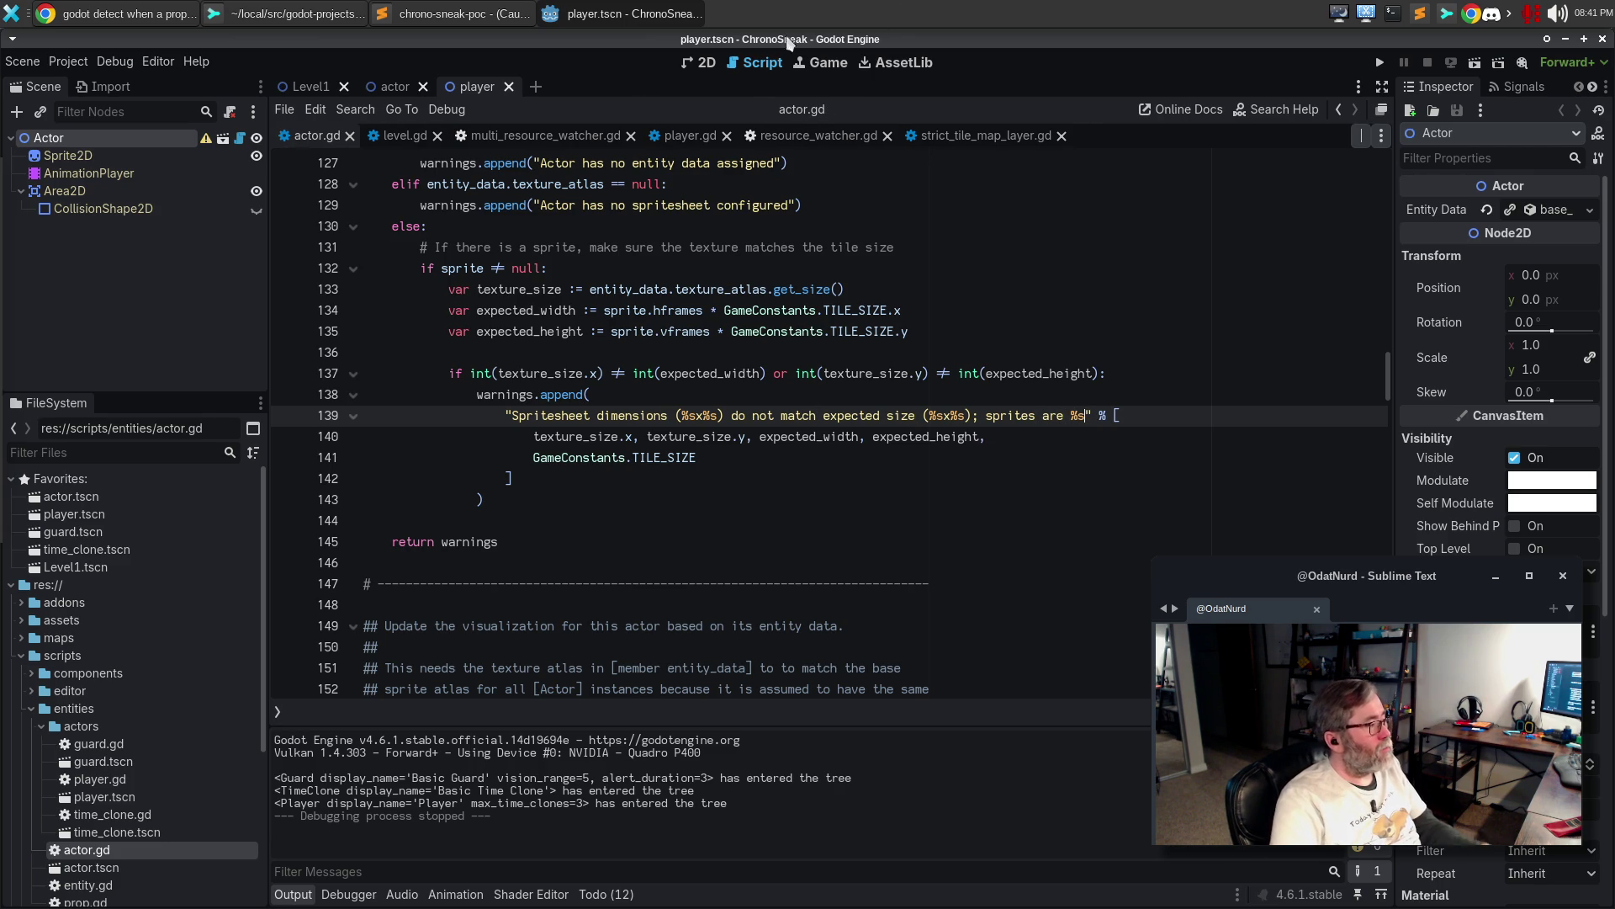
mouse_move(205, 143)
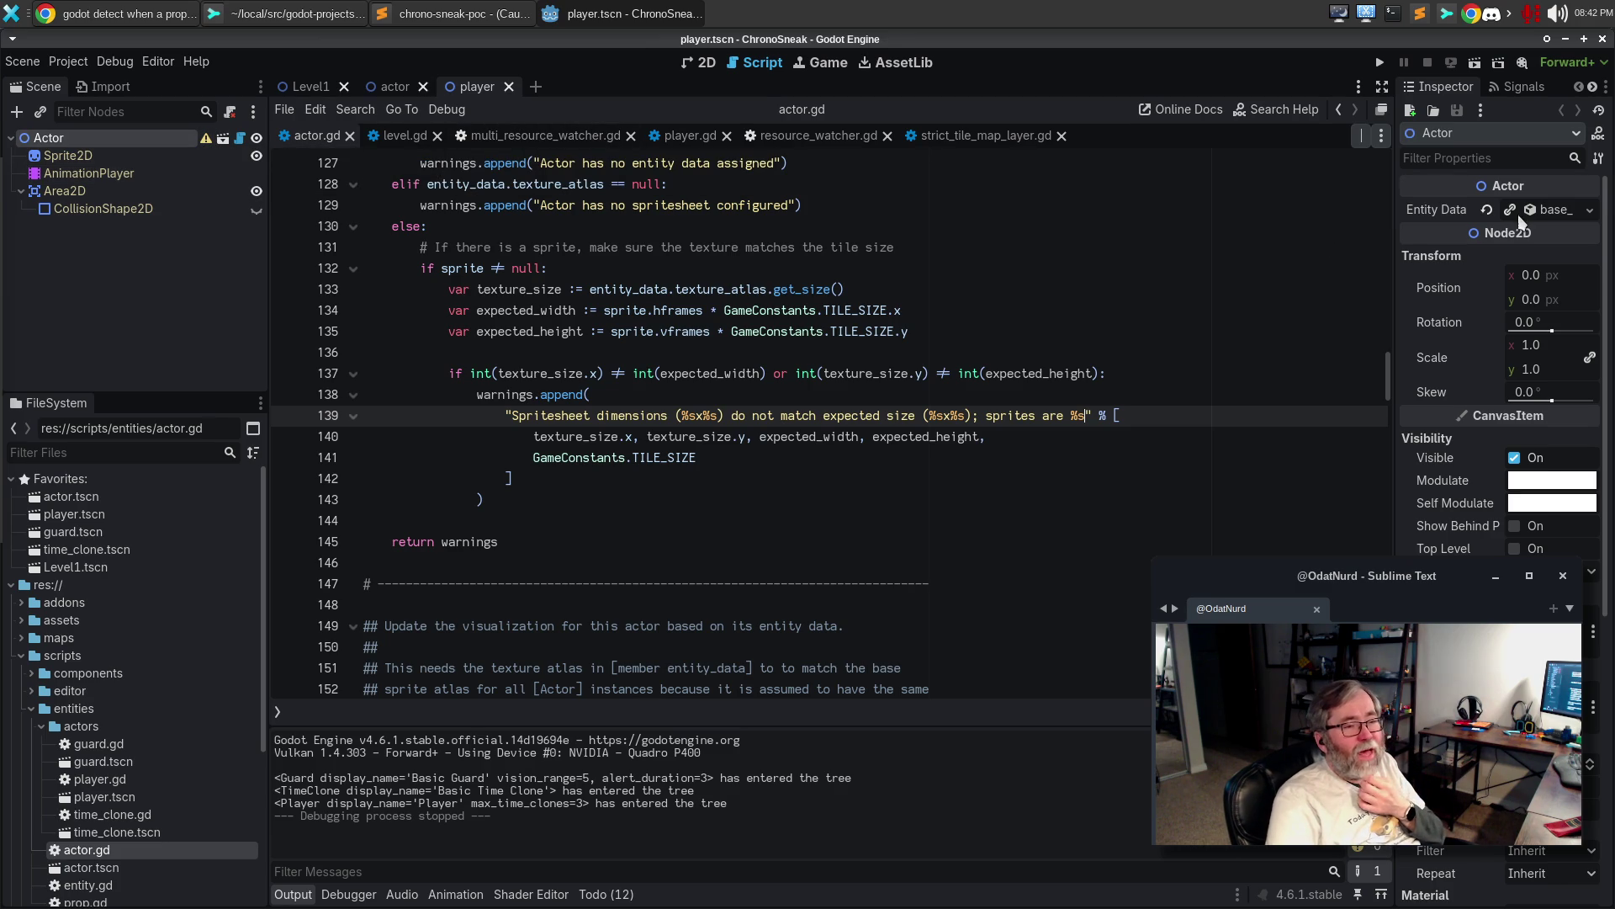
Assign a different sprite sheet PNG as the player's Entity Data texture atlas via Quick Load
left_click(1567, 216)
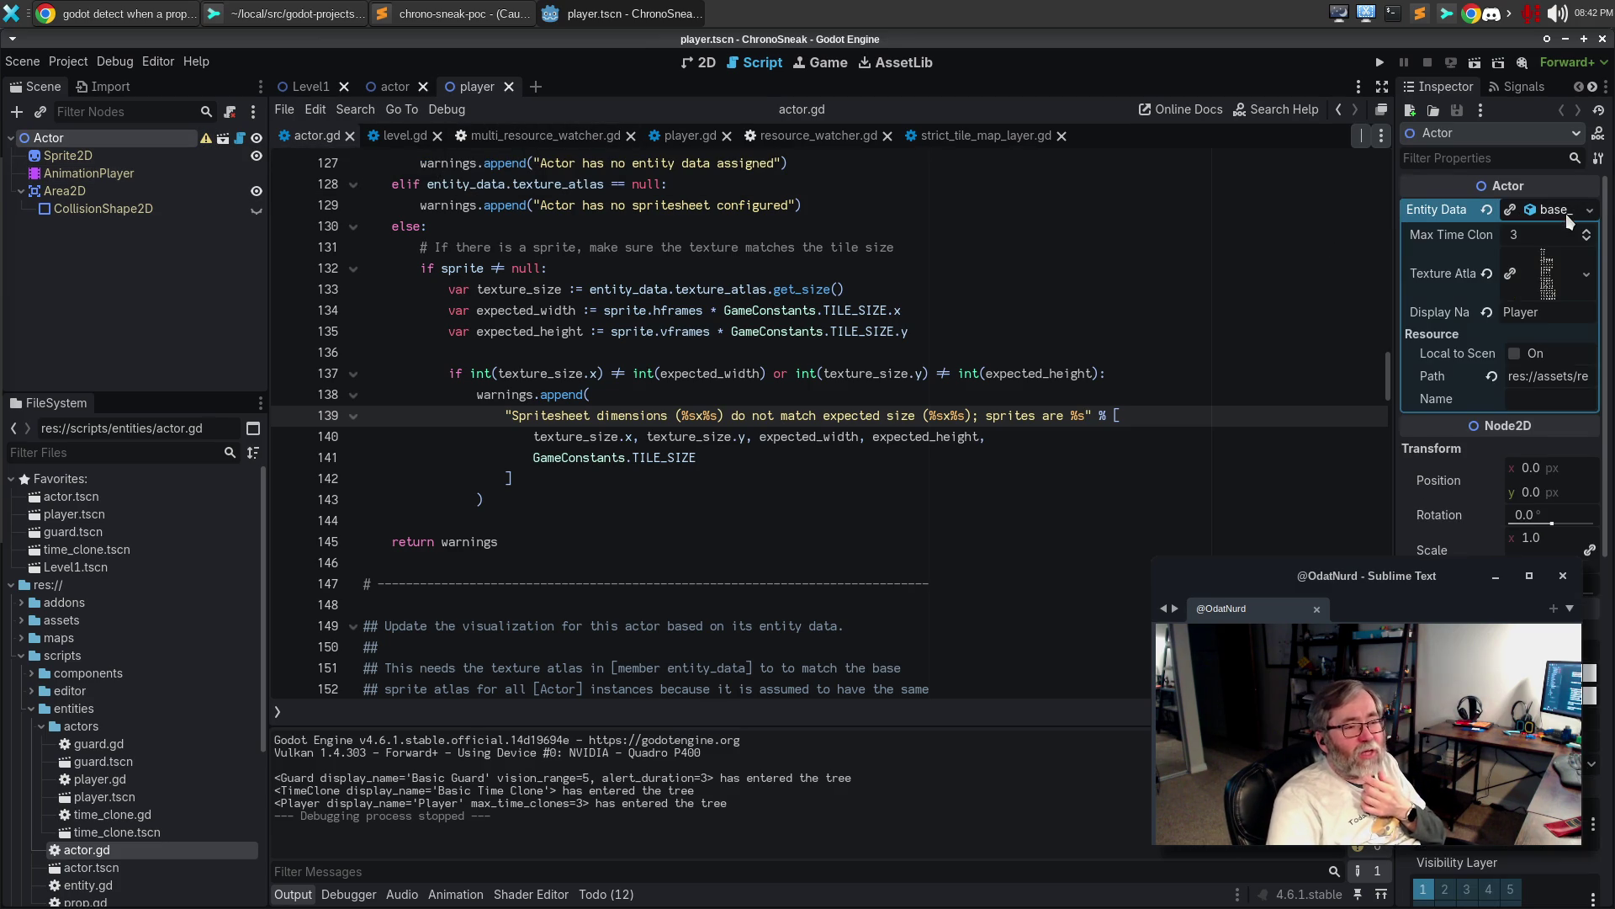
mouse_move(1543, 292)
left_click(1542, 285)
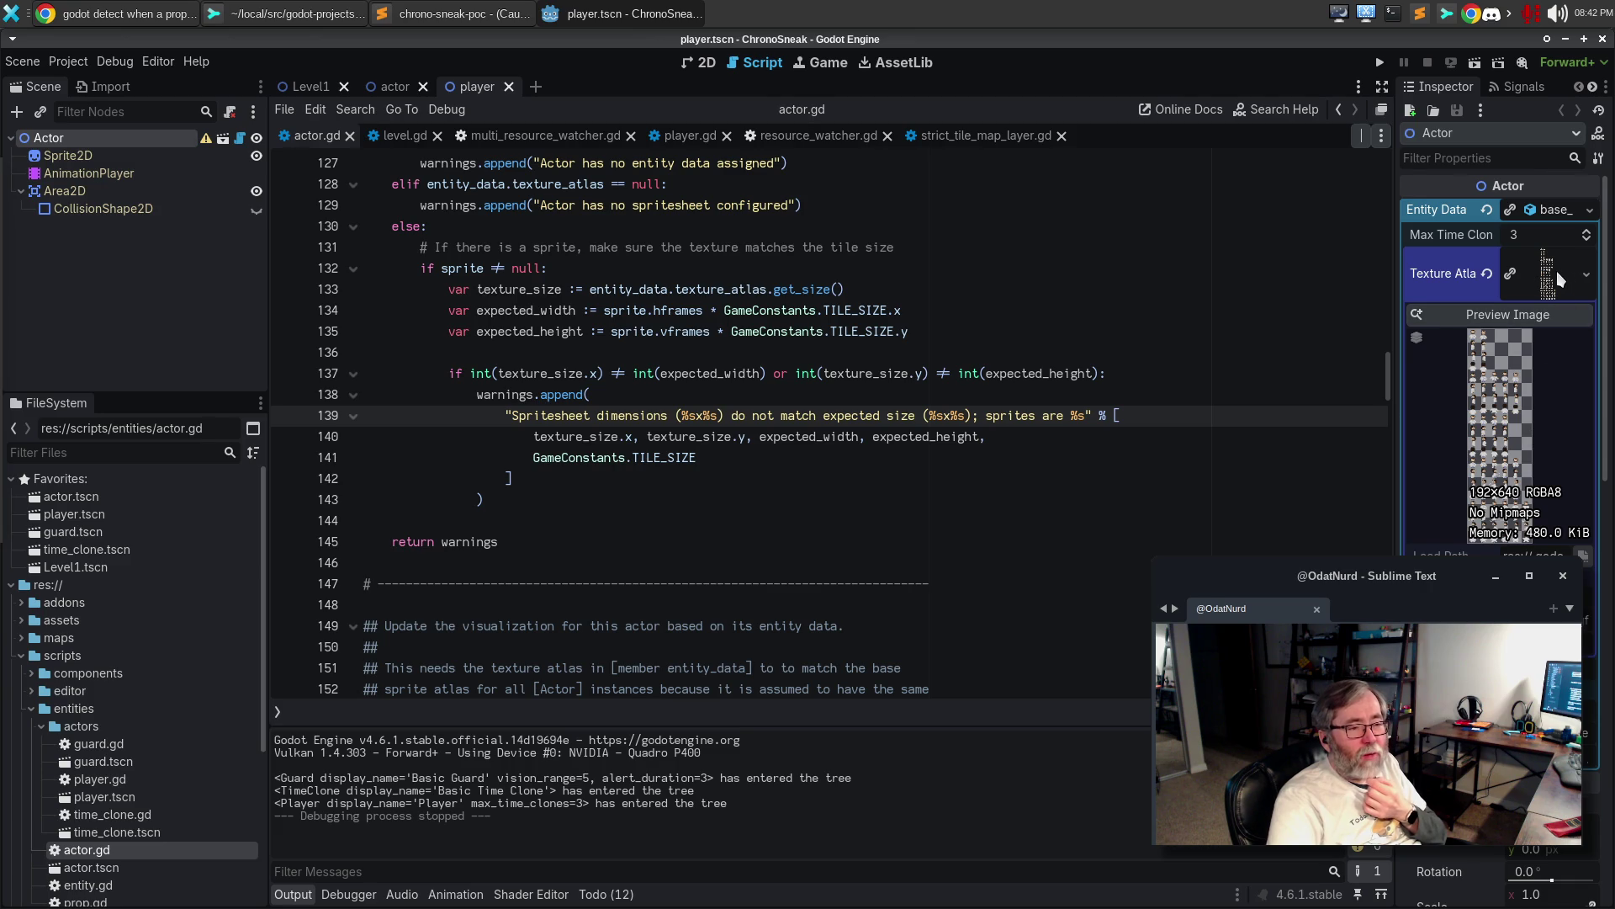
left_click(1563, 282)
left_click(1586, 276)
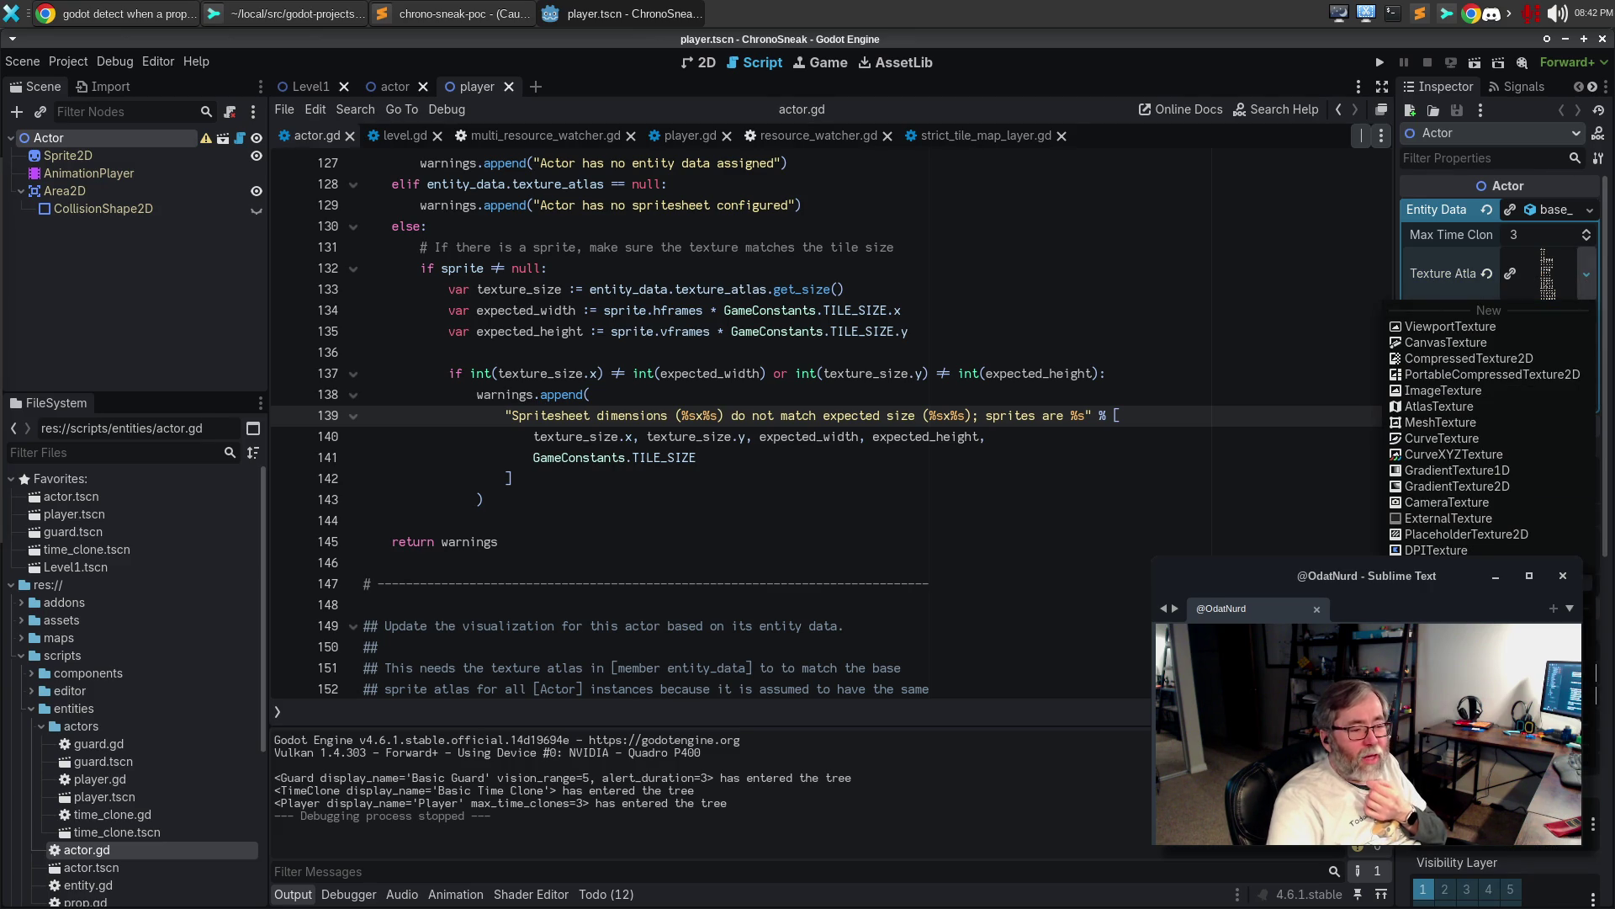
left_click(1588, 622)
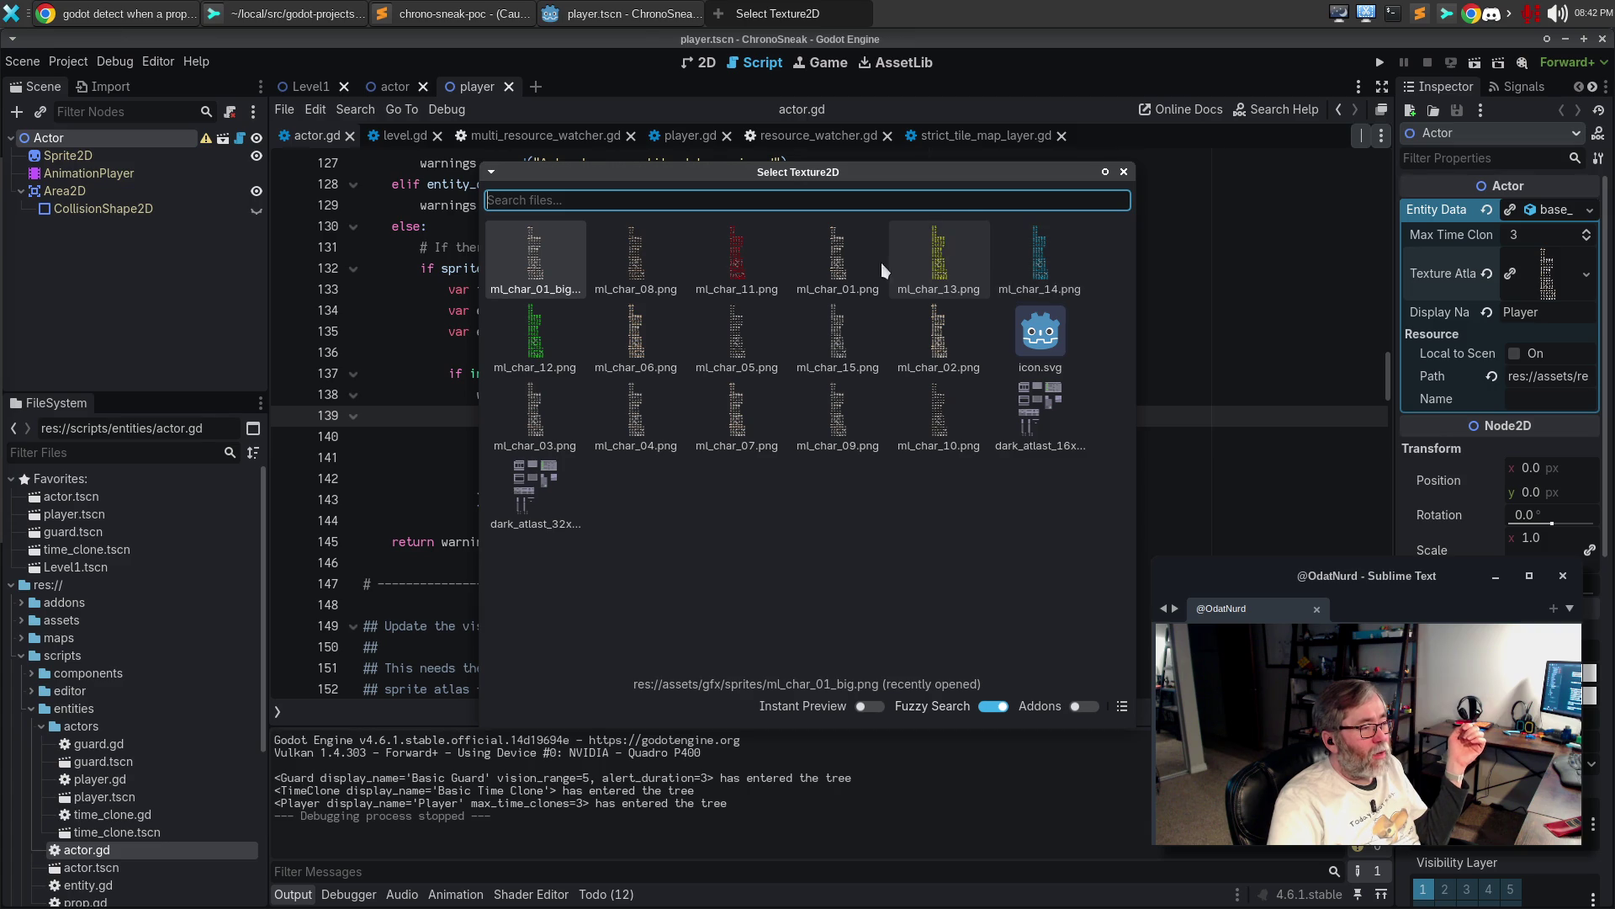
double_click(833, 262)
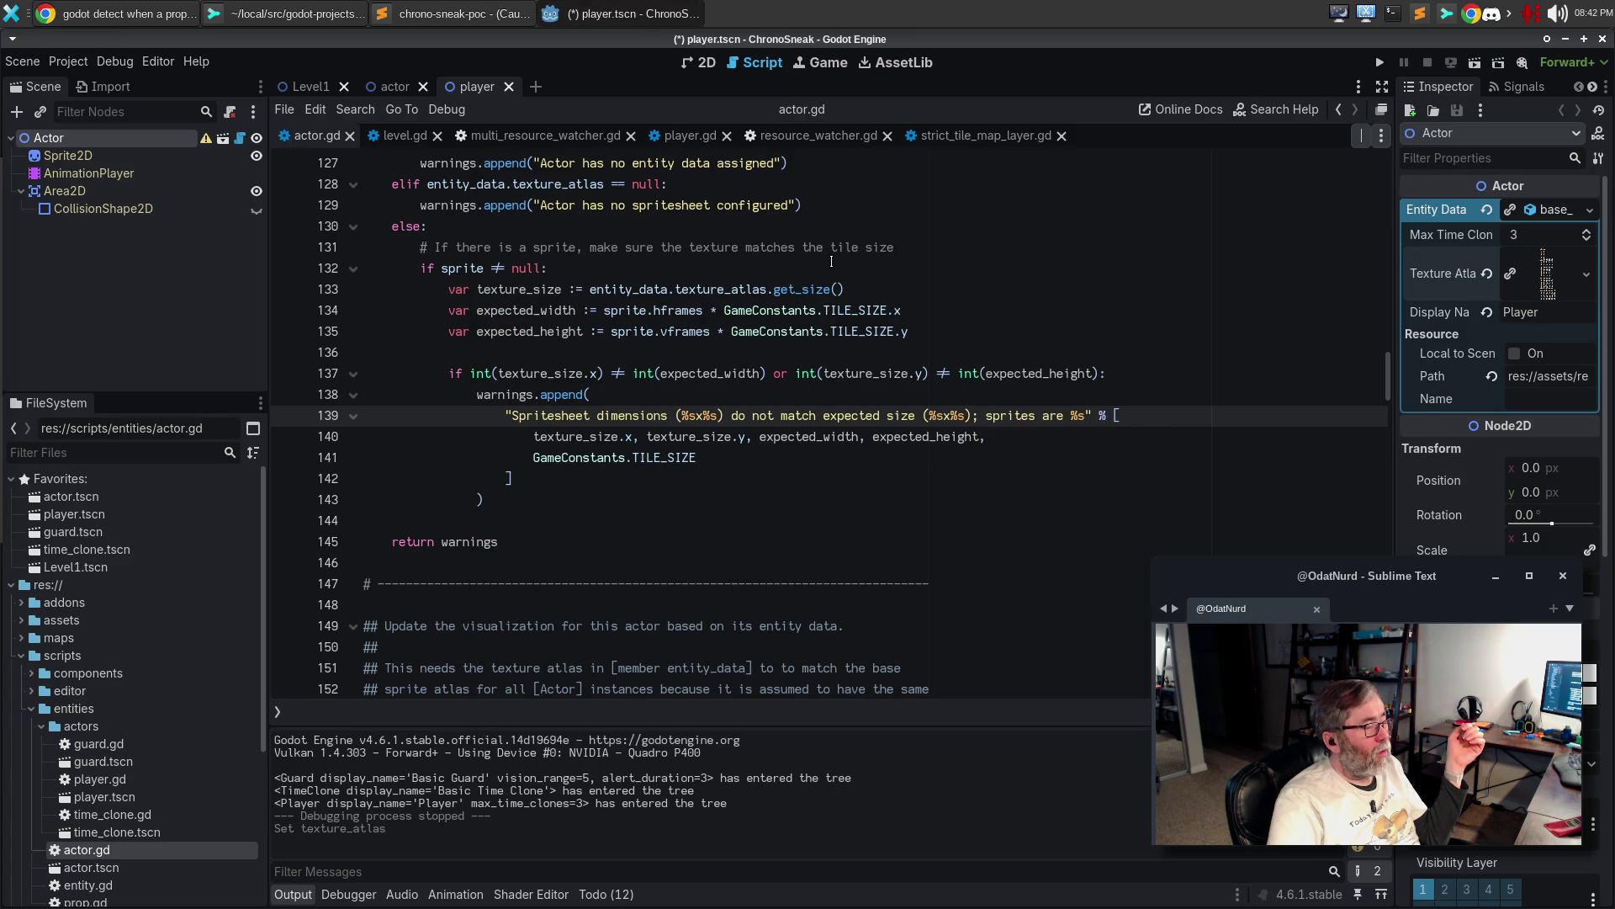
Save the player scene and run the game to test the change
key("ctrl+s")
left_click(724, 345)
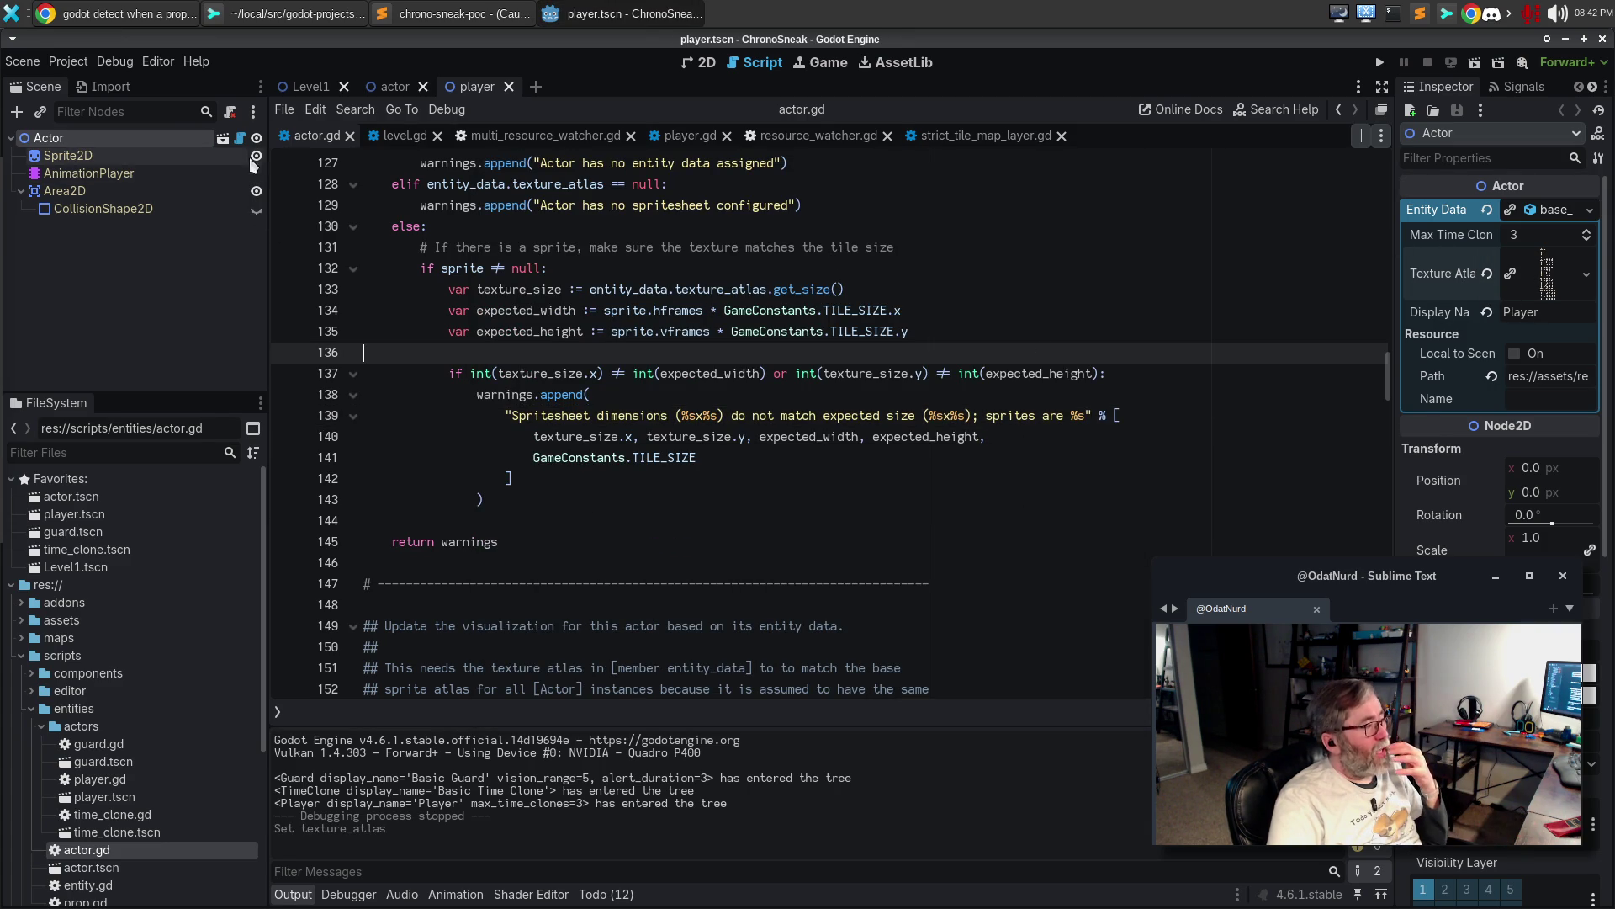
key("F5")
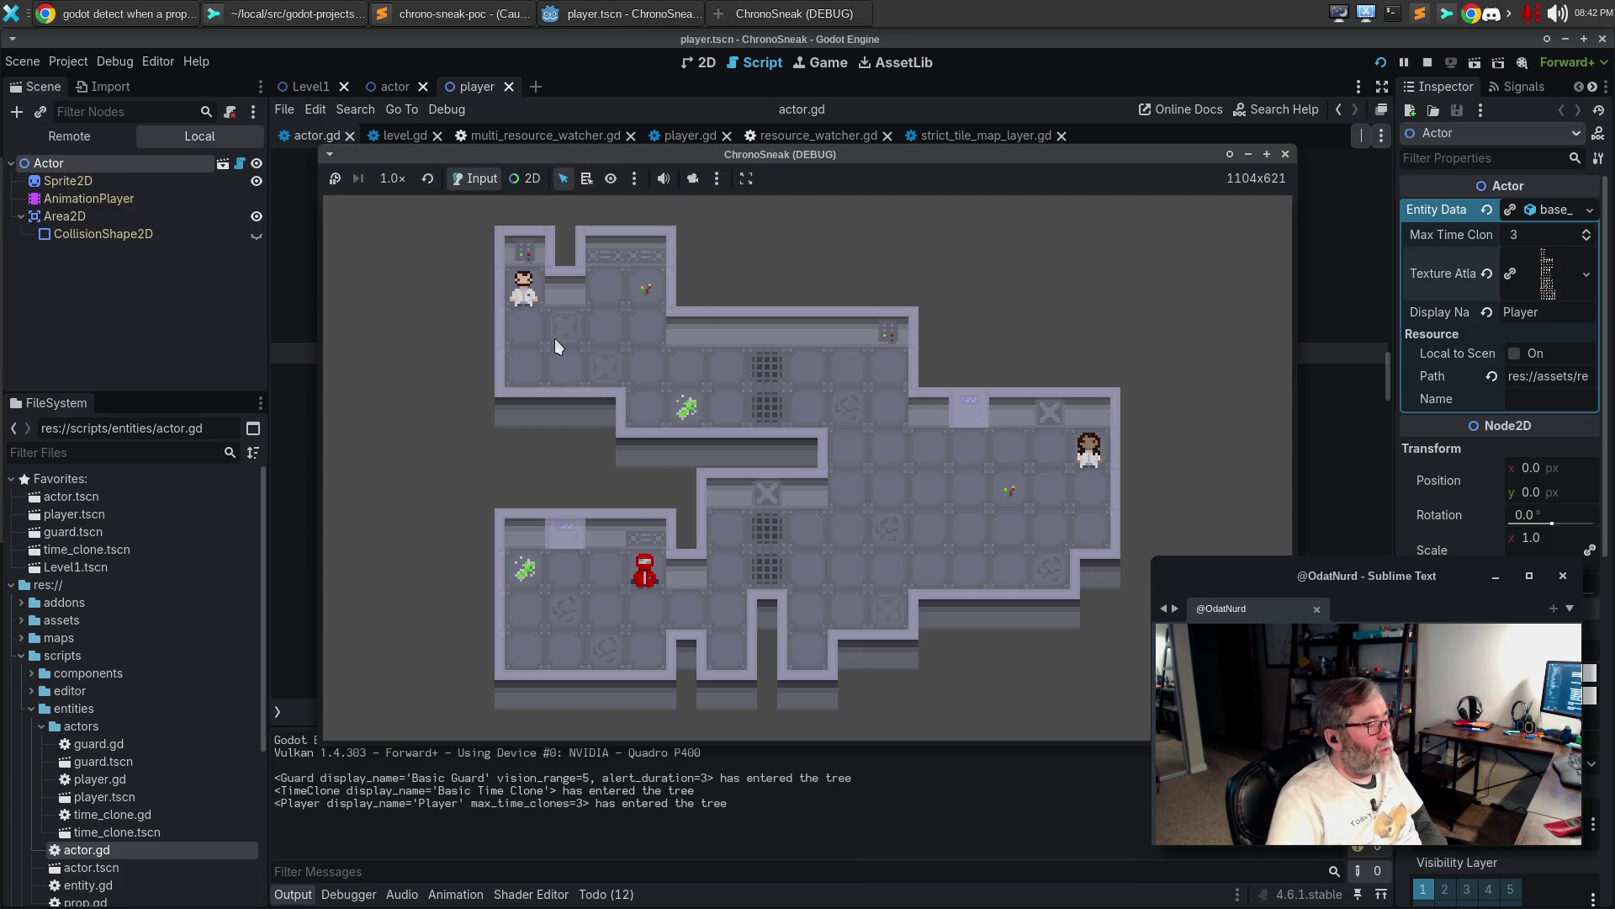
Walk the player around with the arrow keys, close the game, and open multi_resource_watcher.gd
left_click(553, 338)
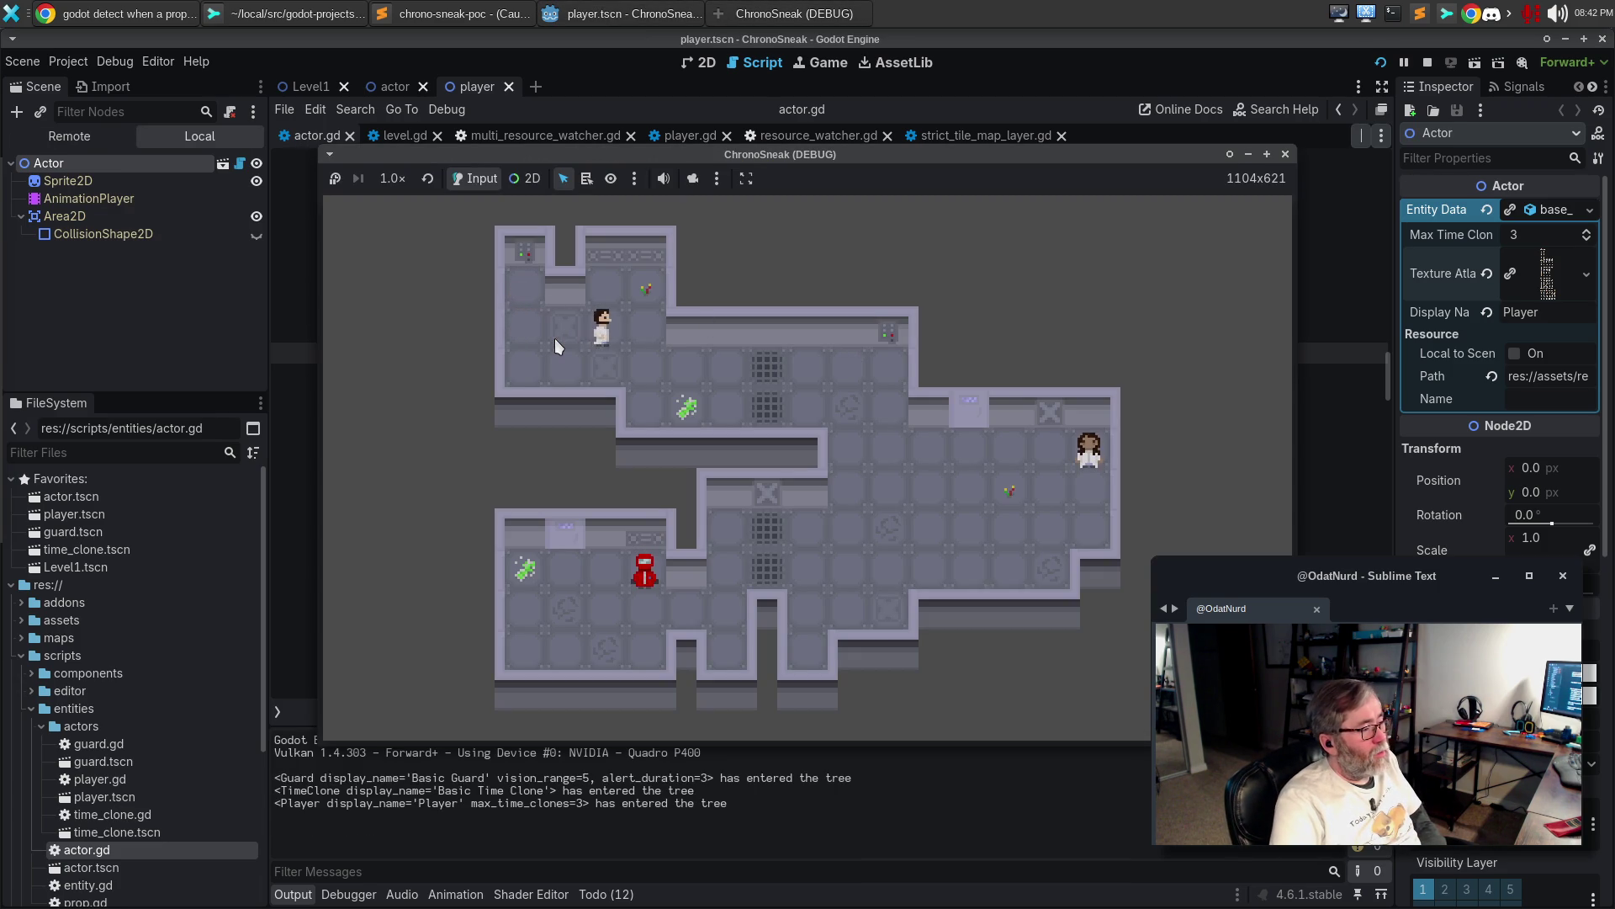
key("Up")
key("Right")
key("Right")
key("Left")
key("Down")
key("Left")
key("Left")
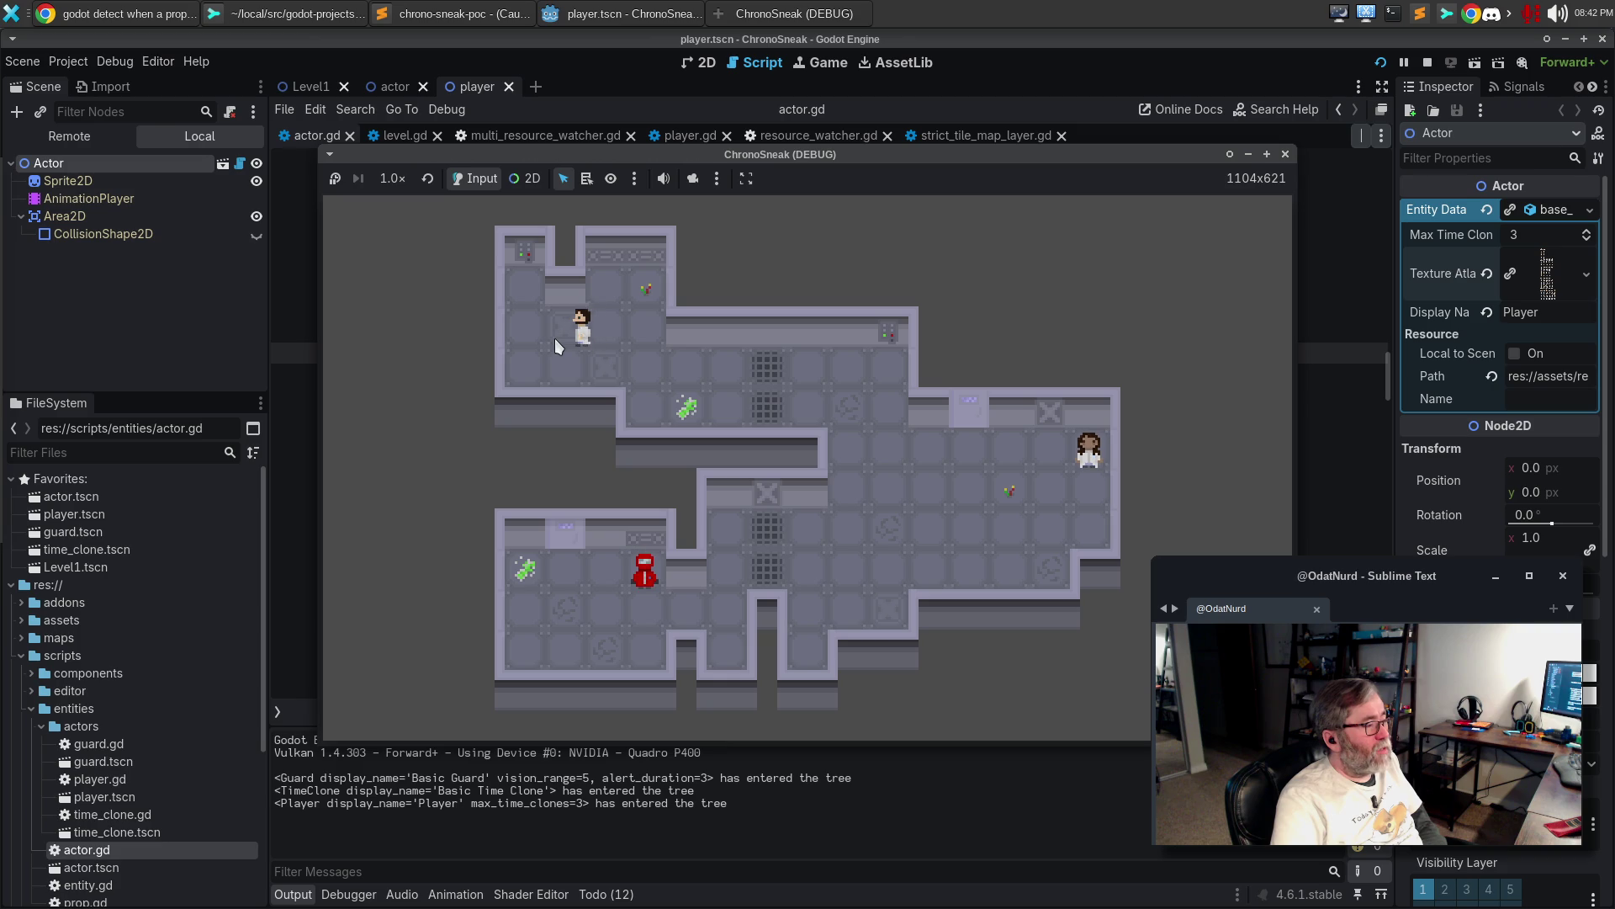
key("Up")
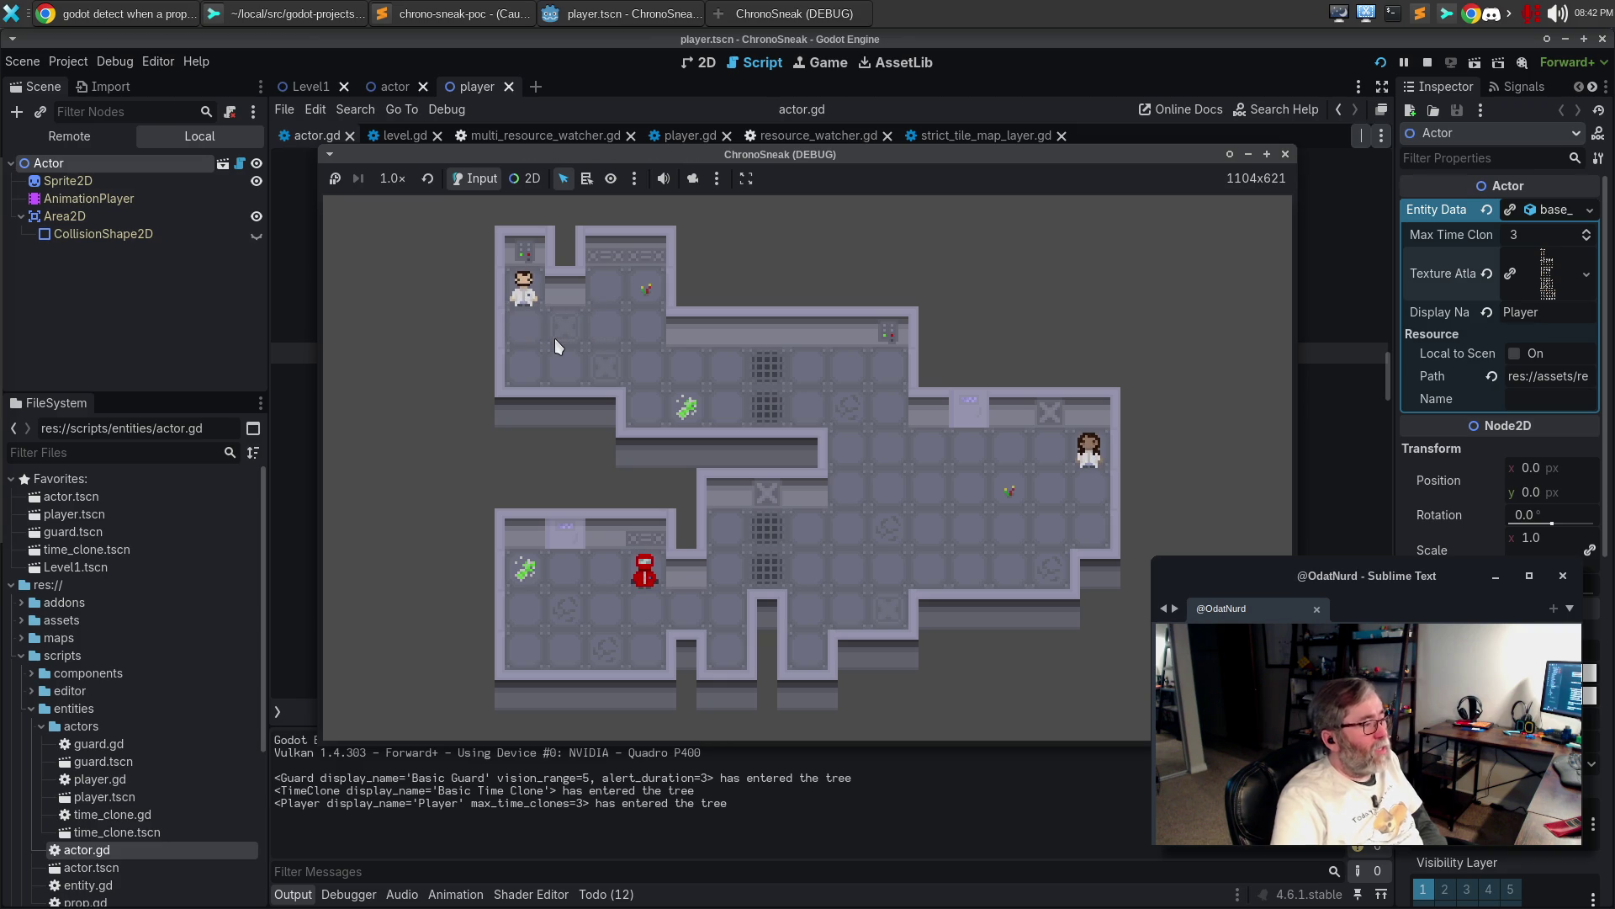
key("Down")
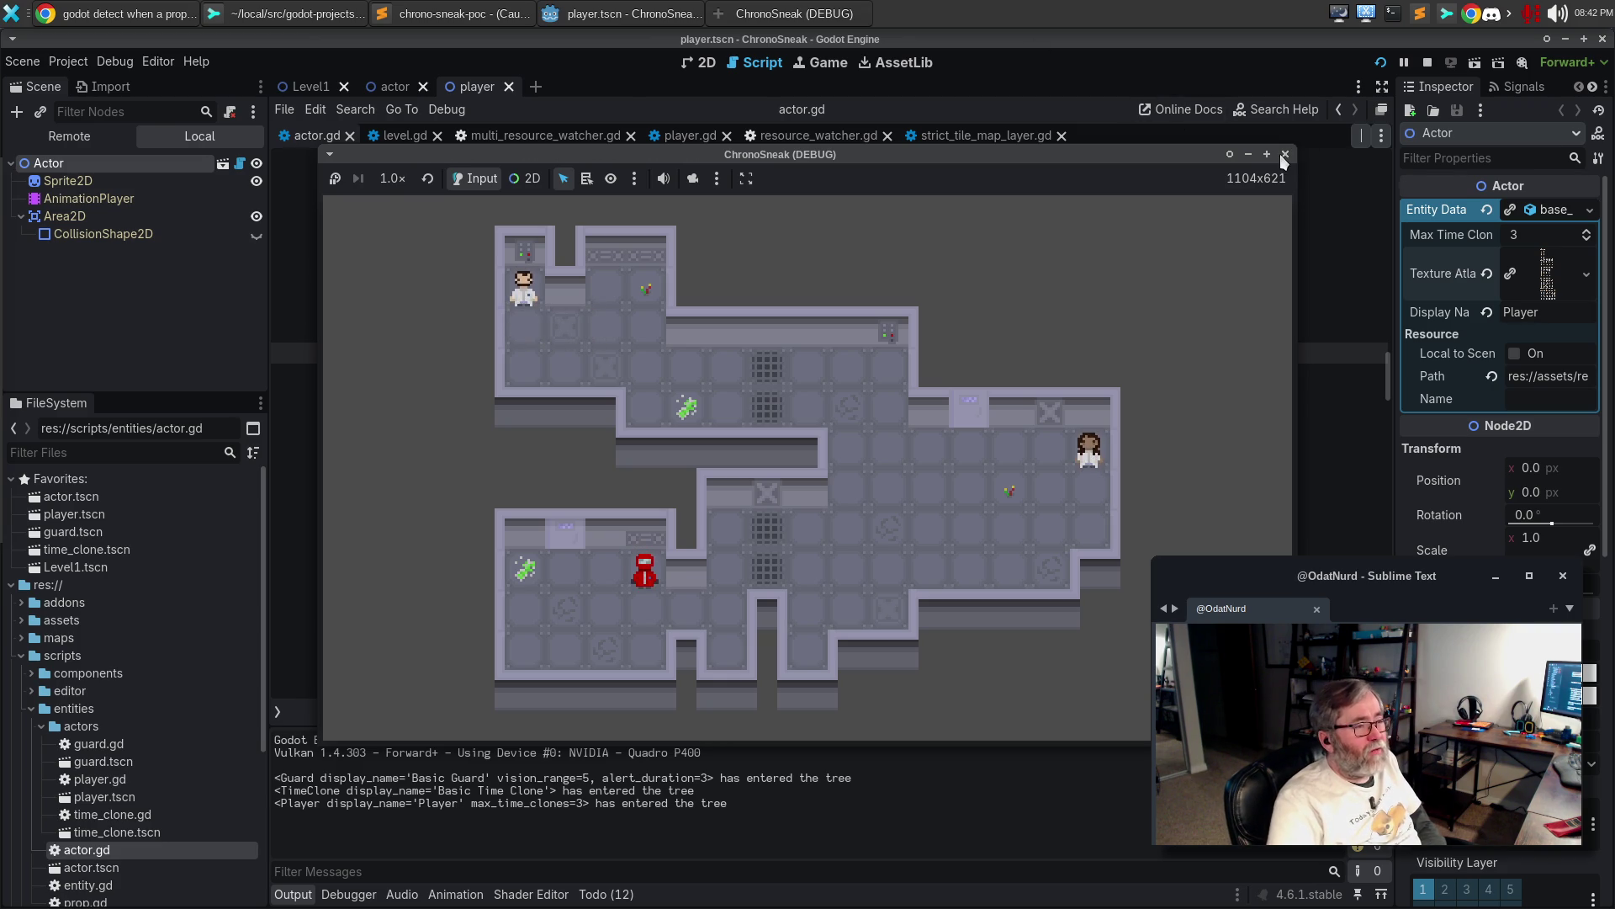
left_click(1285, 154)
left_click(536, 139)
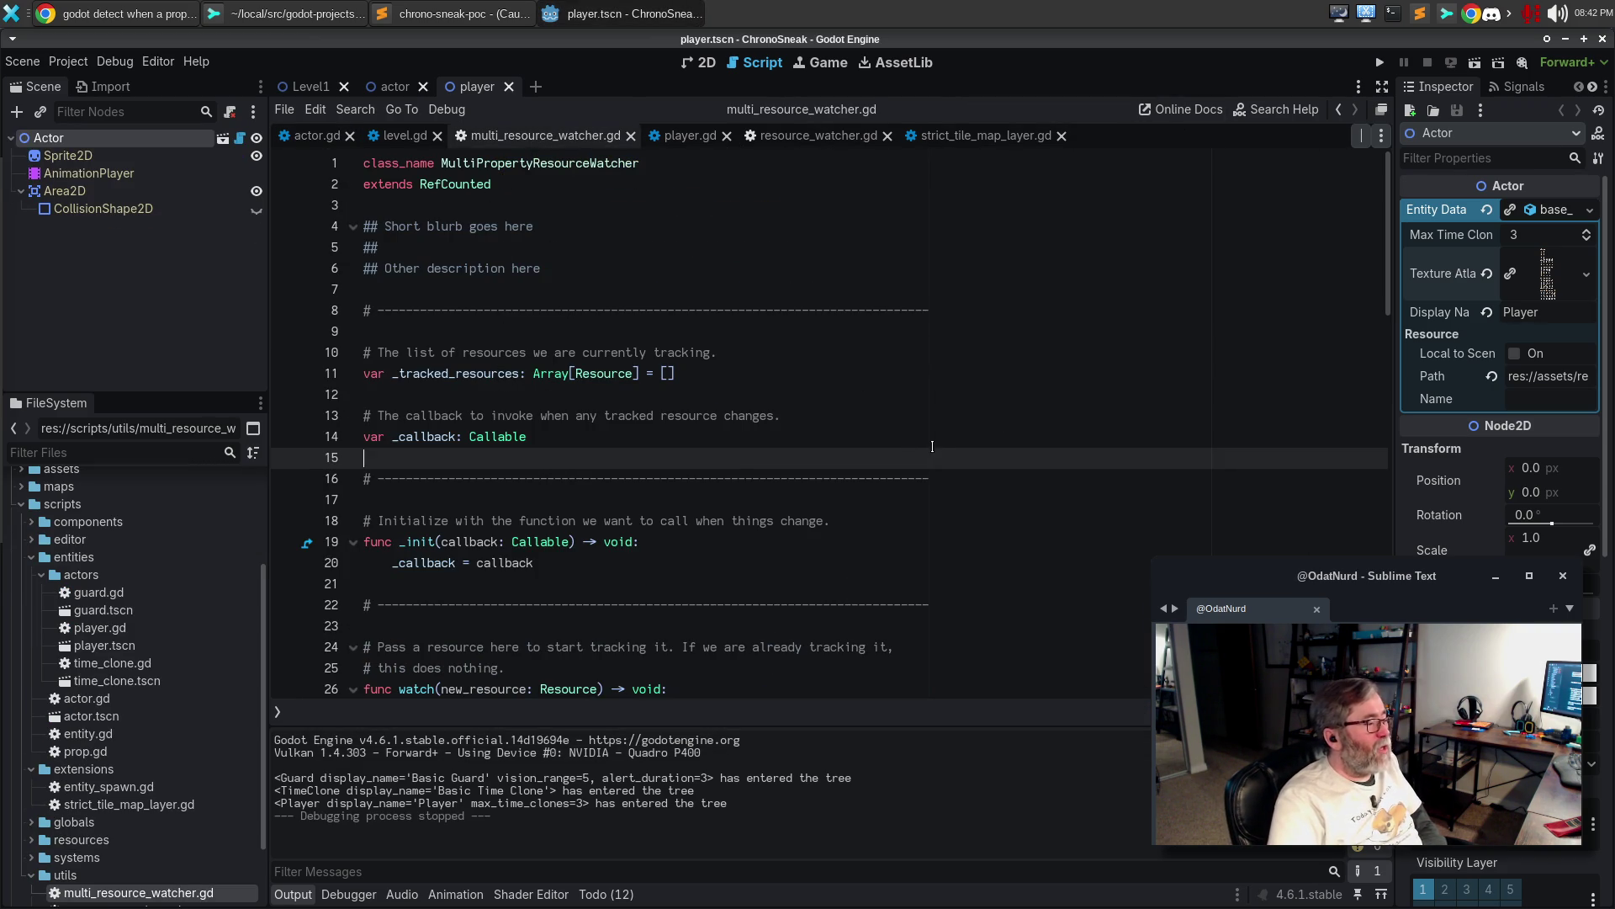
Read through multi_resource_watcher.gd, then switch to Sublime Merge to see the actor.gd diff
left_click(935, 436)
scroll(945, 436, "down", 4)
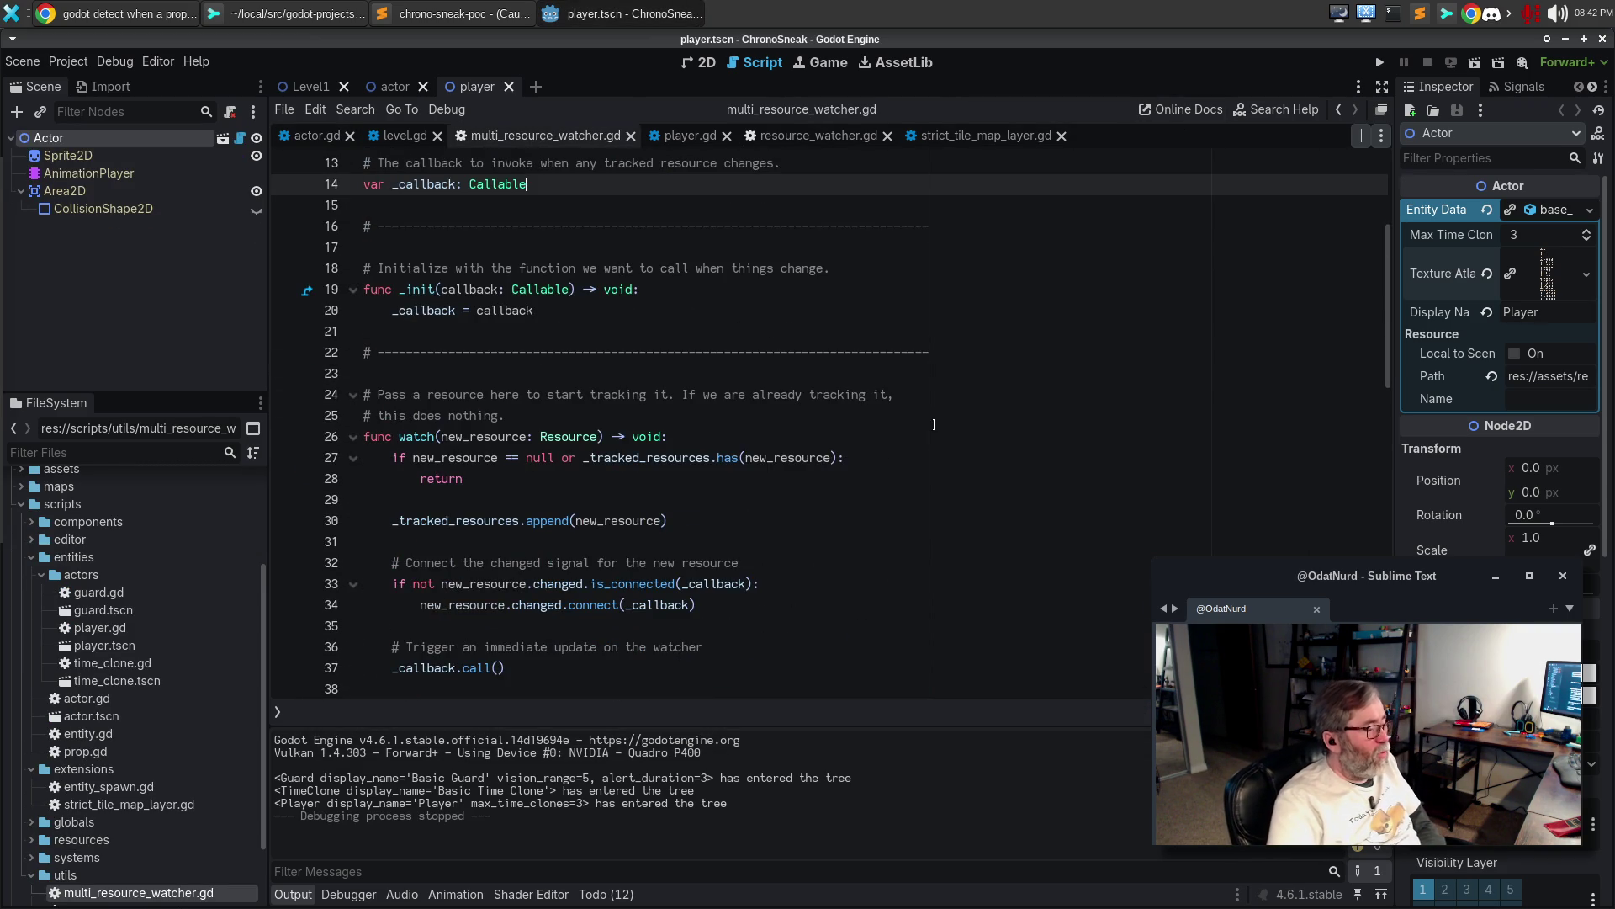
scroll(934, 425, "down", 3)
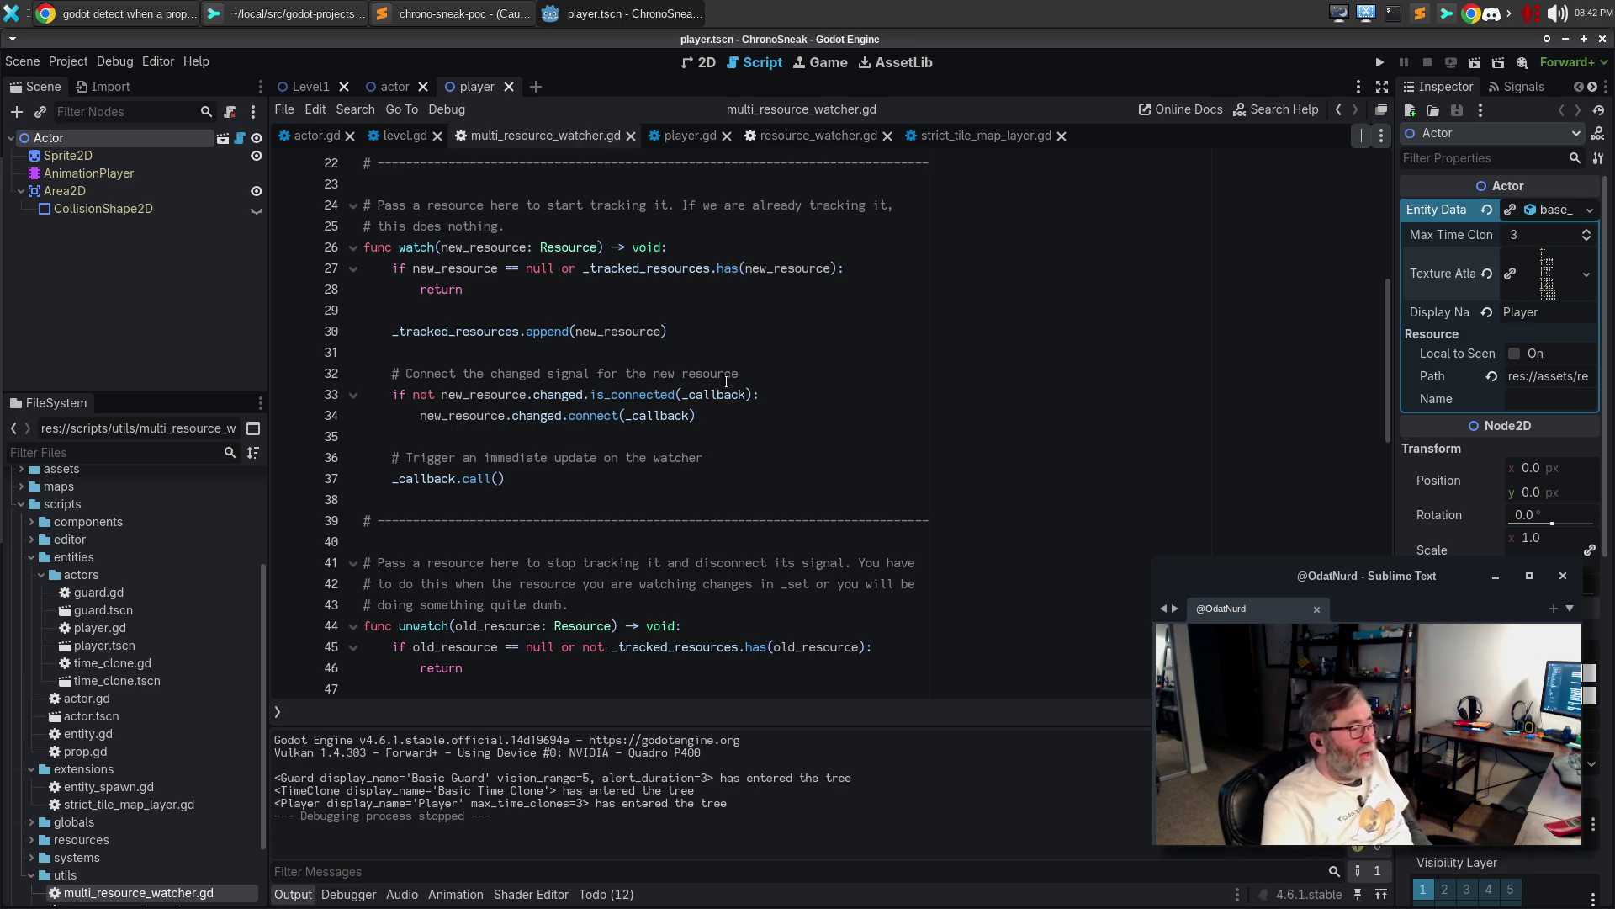
scroll(740, 415, "down", 3)
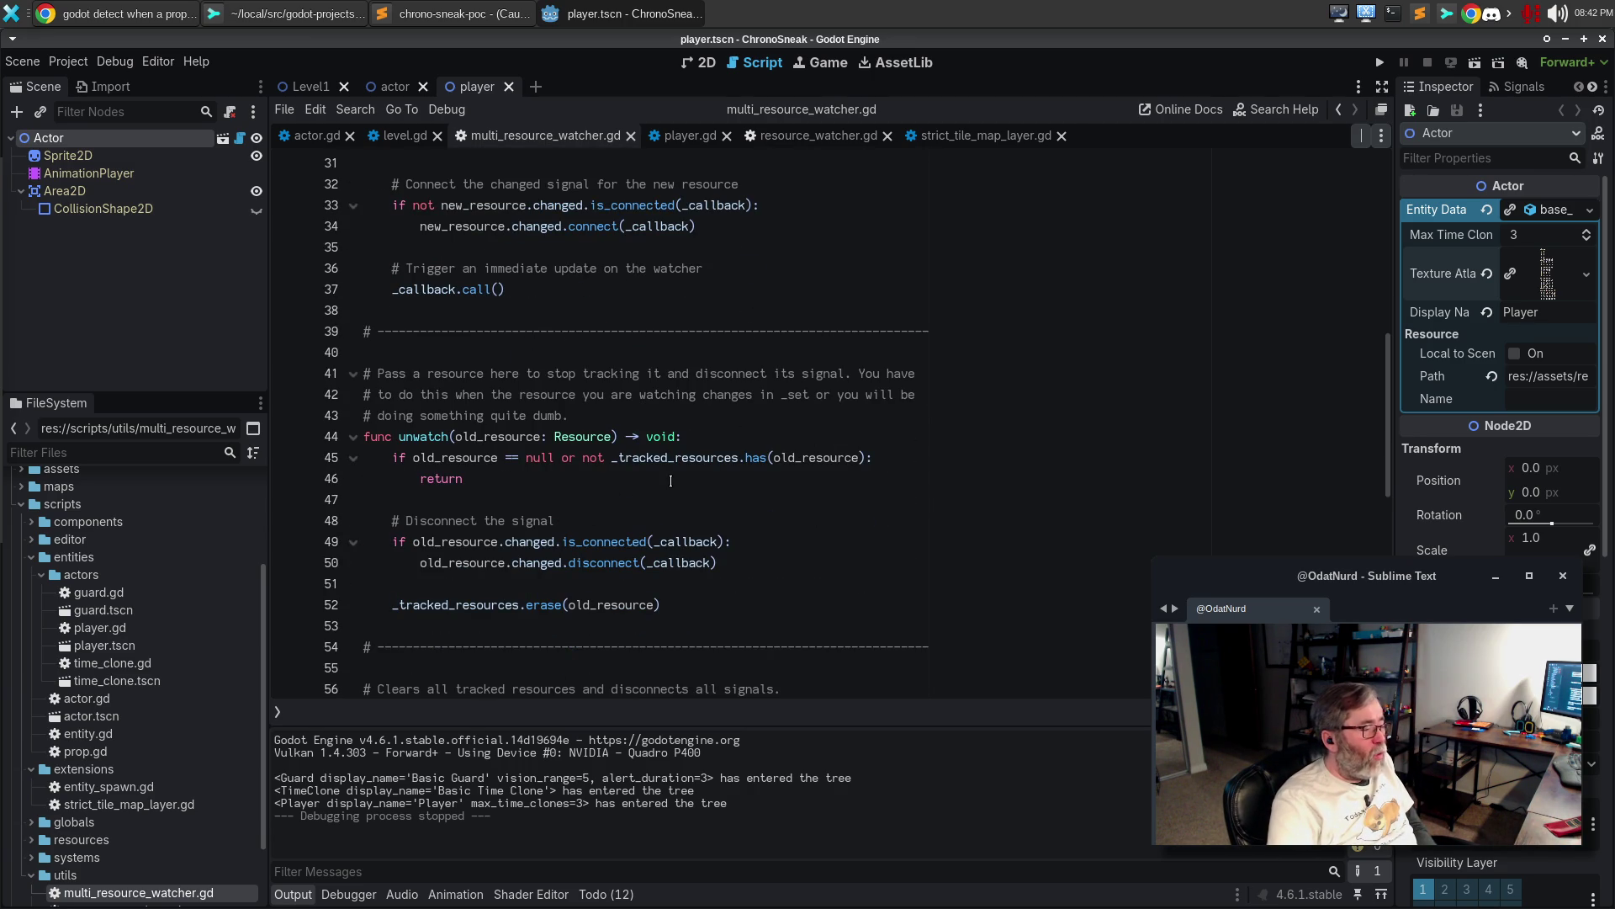
scroll(670, 481, "down", 3)
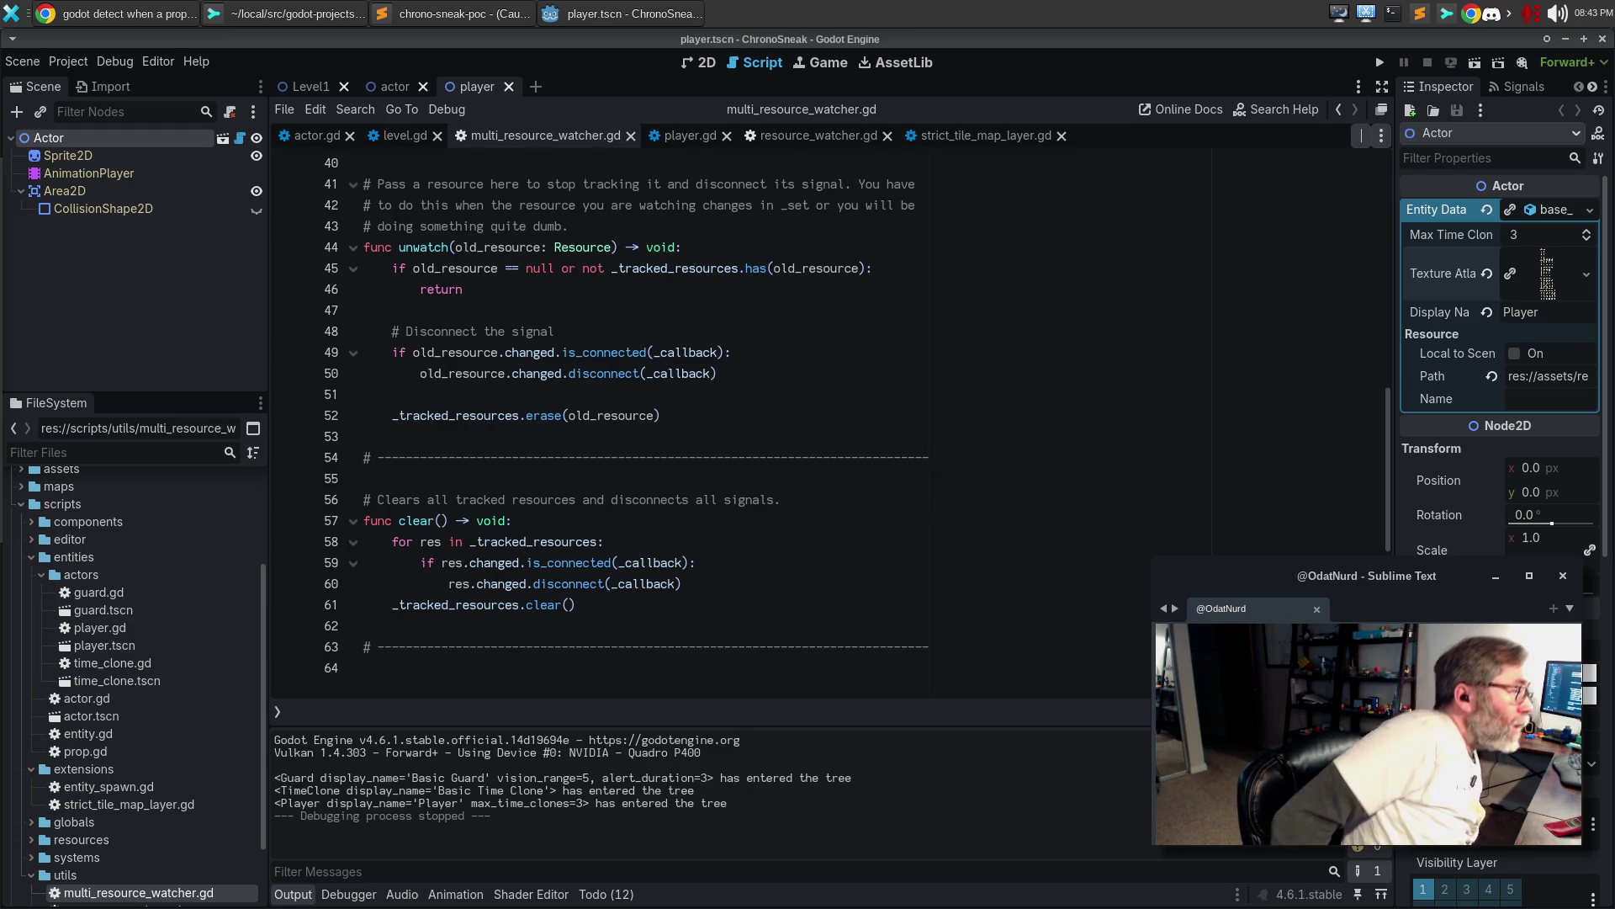
left_click(305, 23)
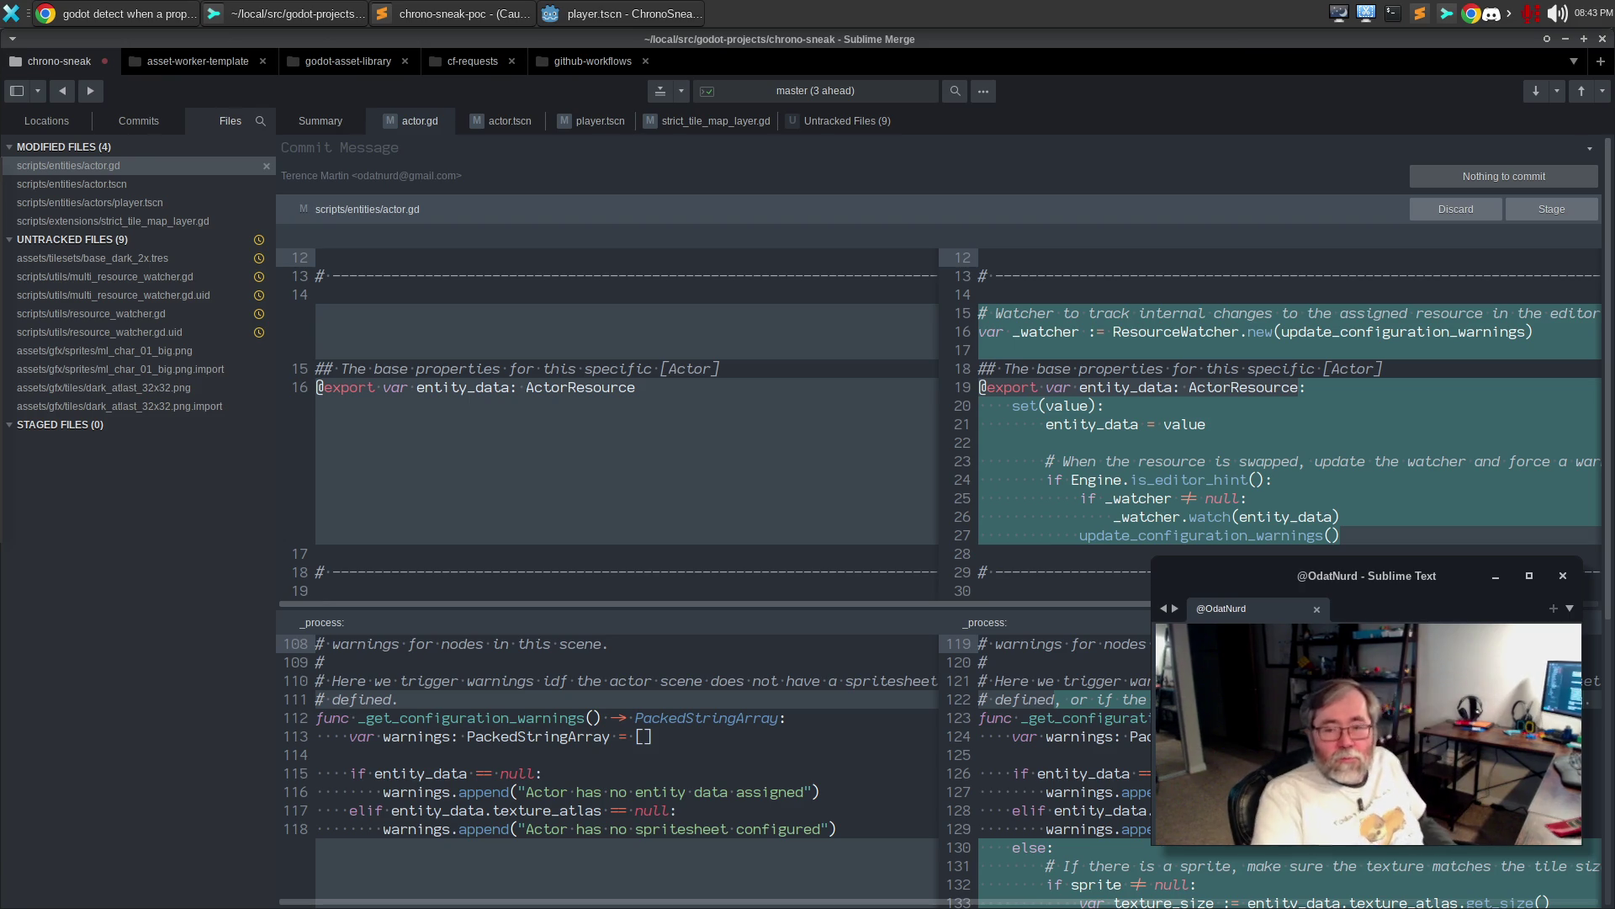
View the untracked base_dark_2x.tres tileset in Sublime Merge, then return to Godot
mouse_move(535, 414)
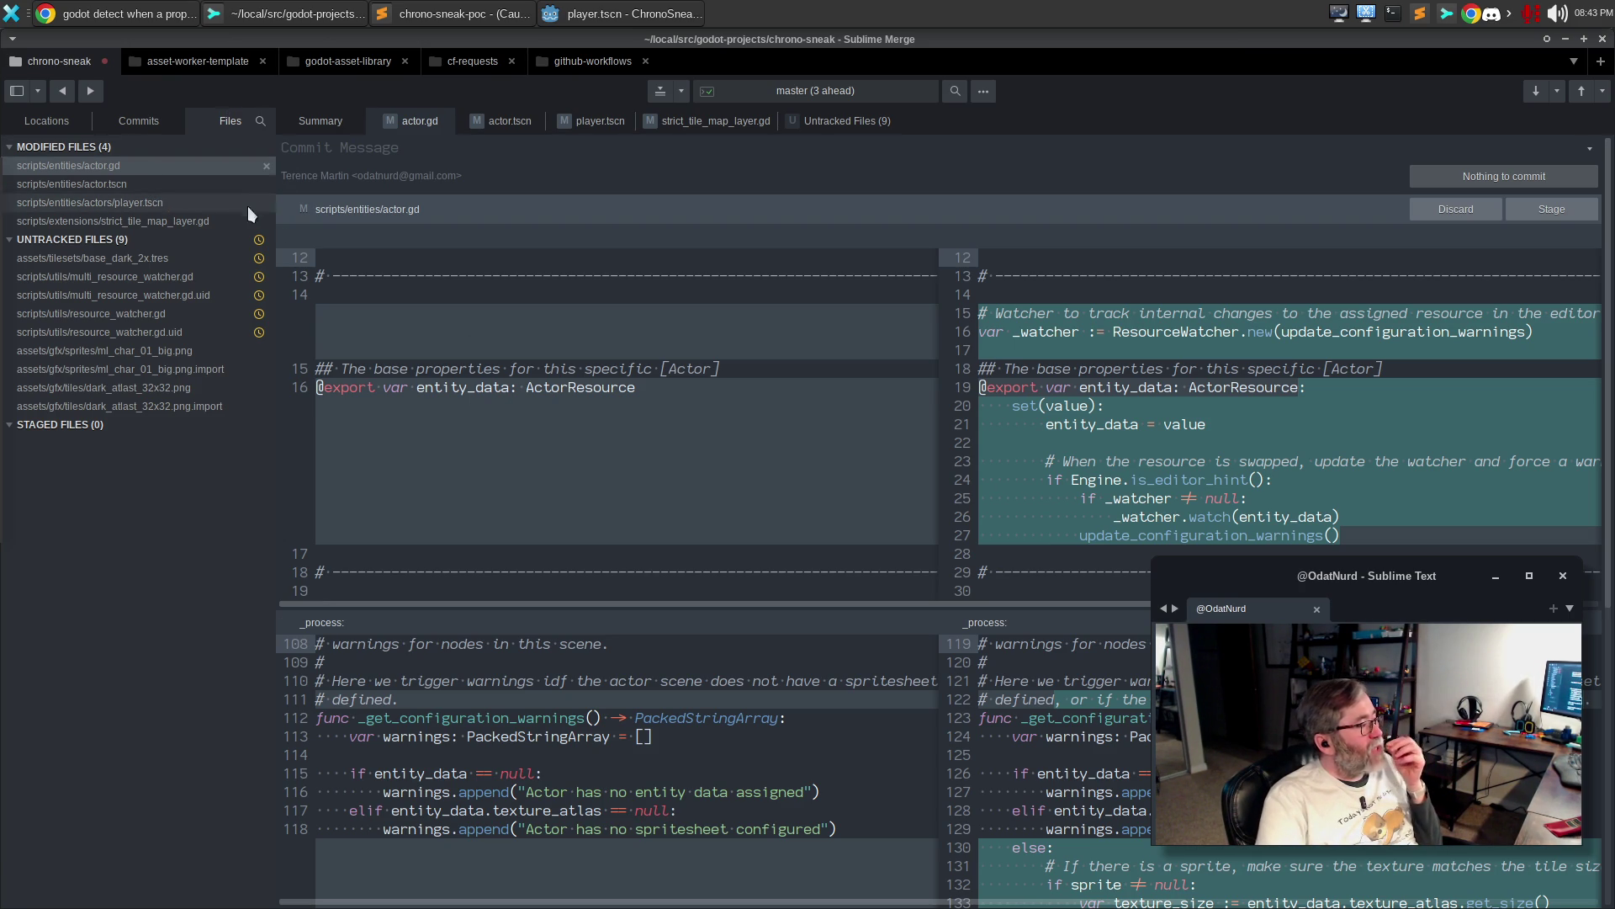
left_click(139, 261)
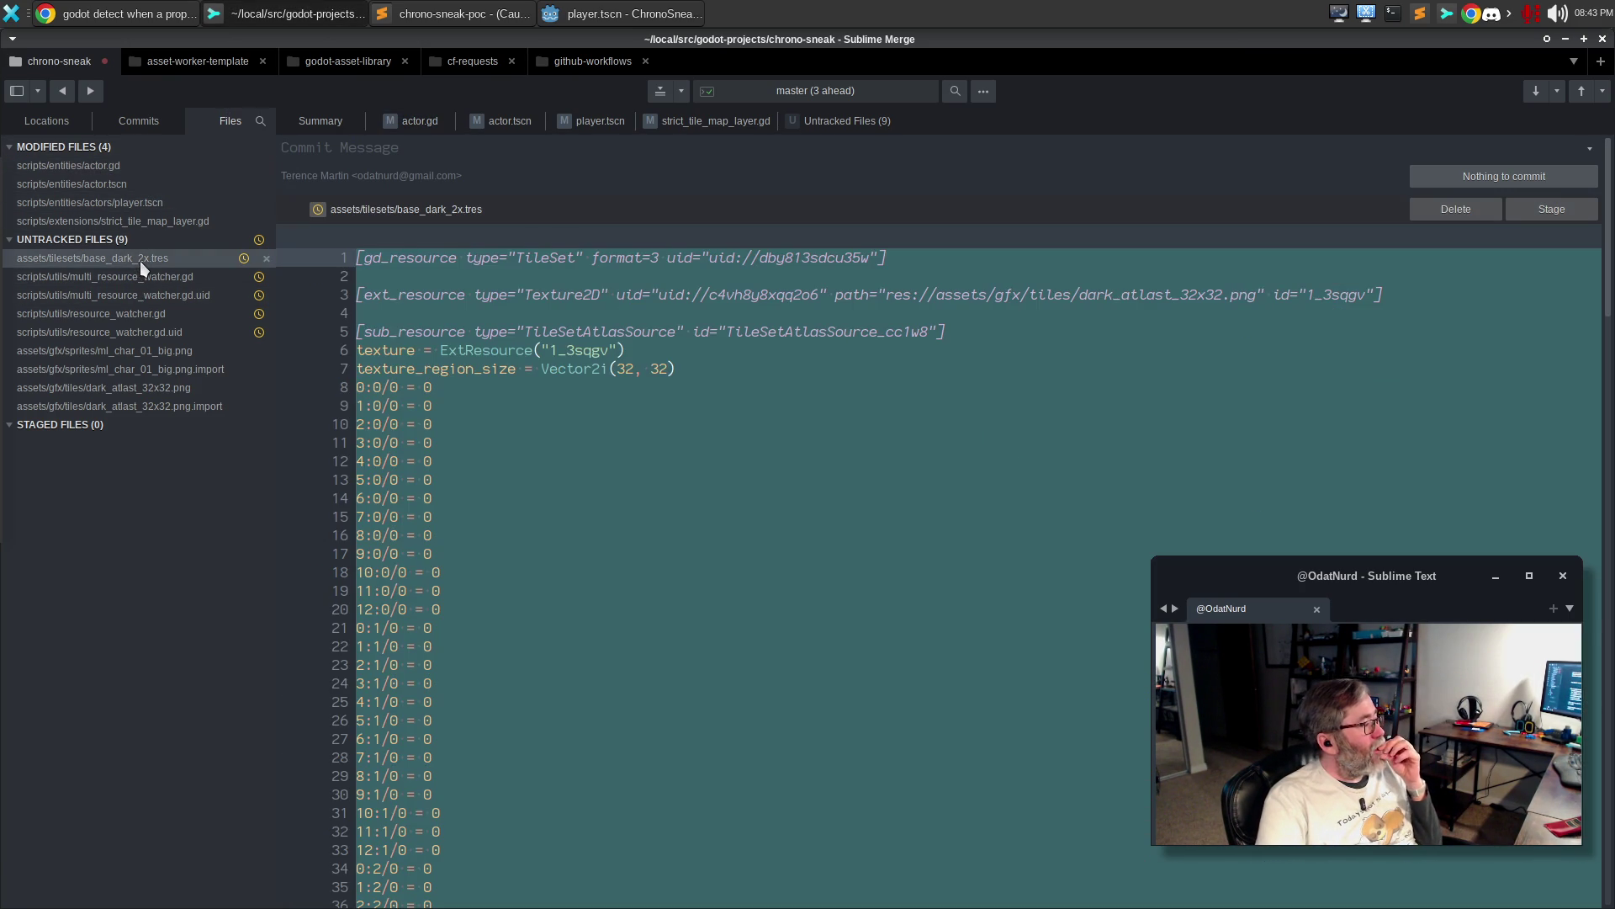
left_click(627, 21)
scroll(165, 695, "up", 5)
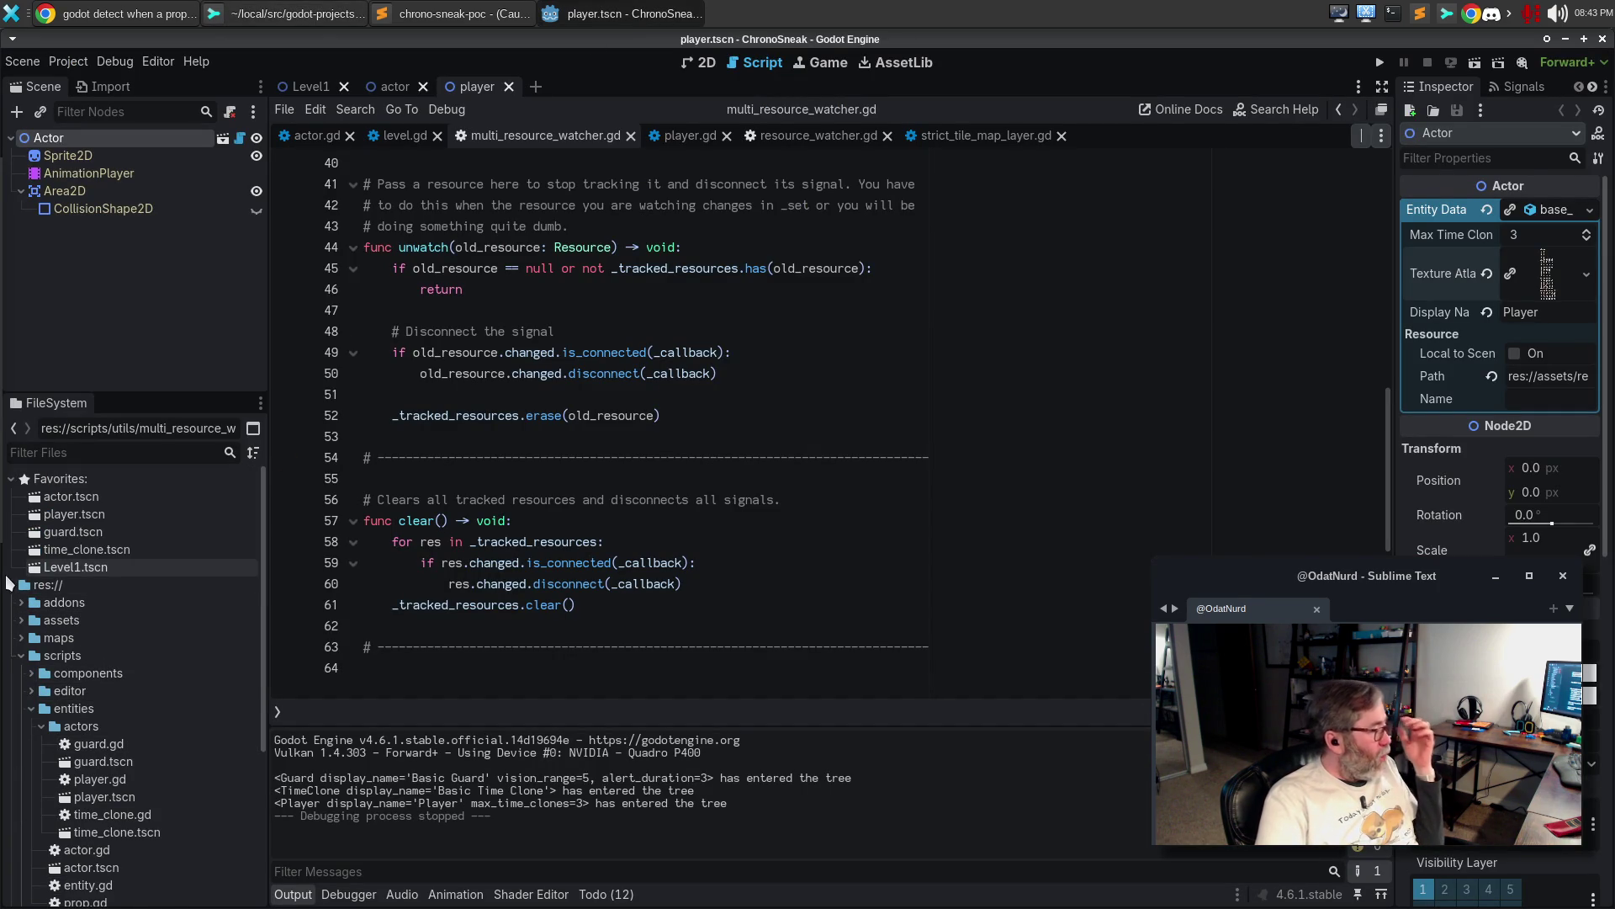
Delete base_dark_2x.tres from the assets resources folder in the FileSystem dock
left_click(20, 657)
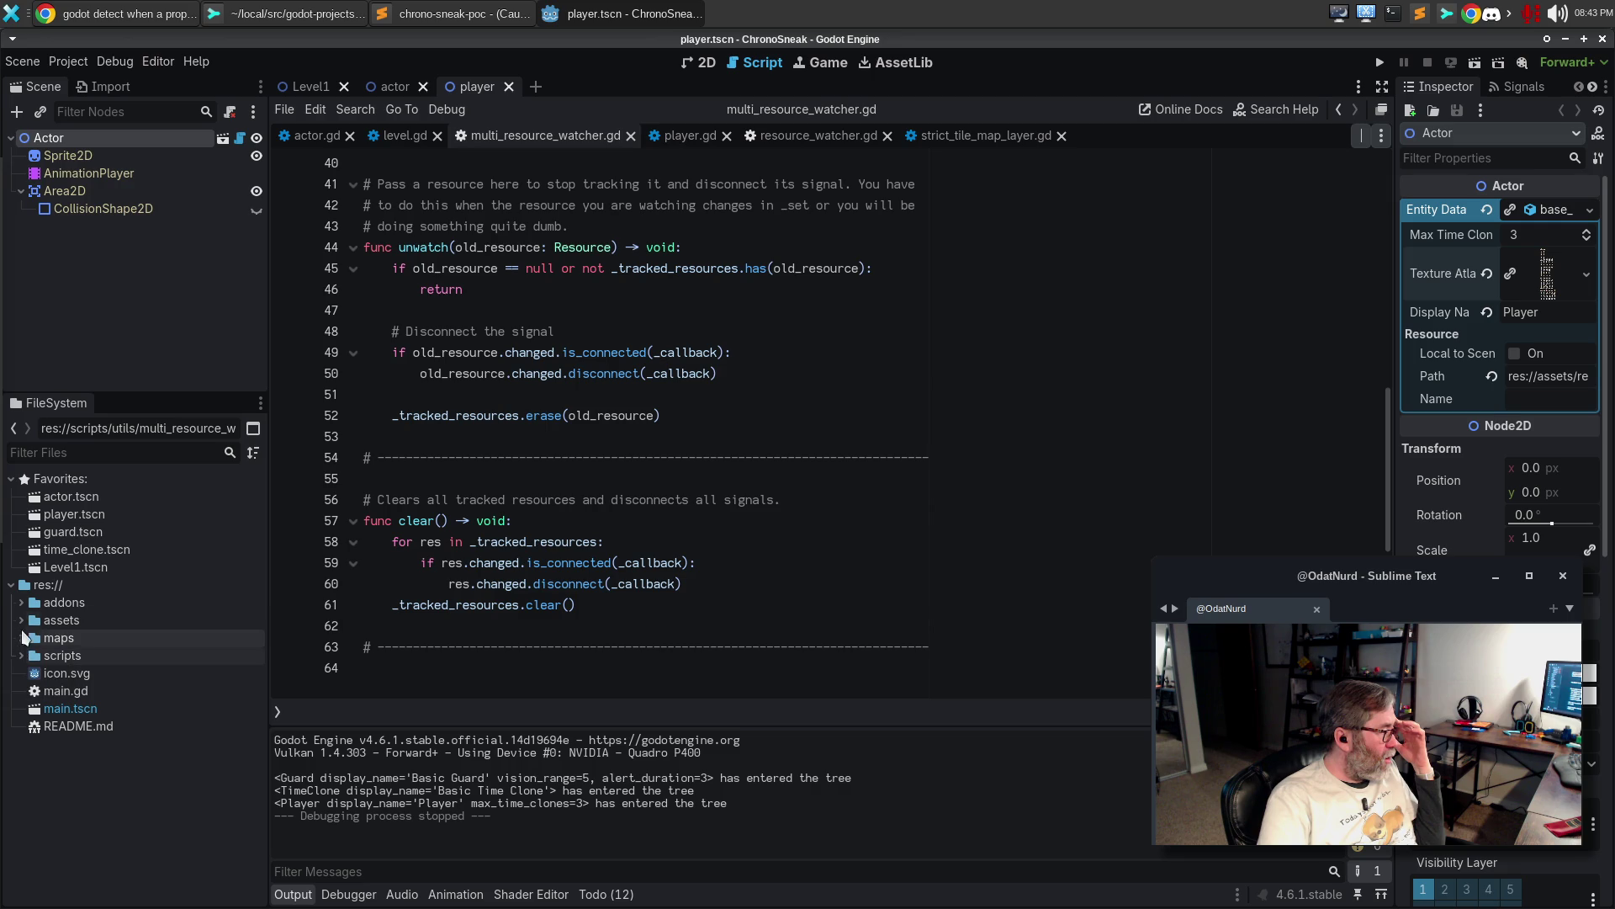
left_click(21, 621)
left_click(31, 638)
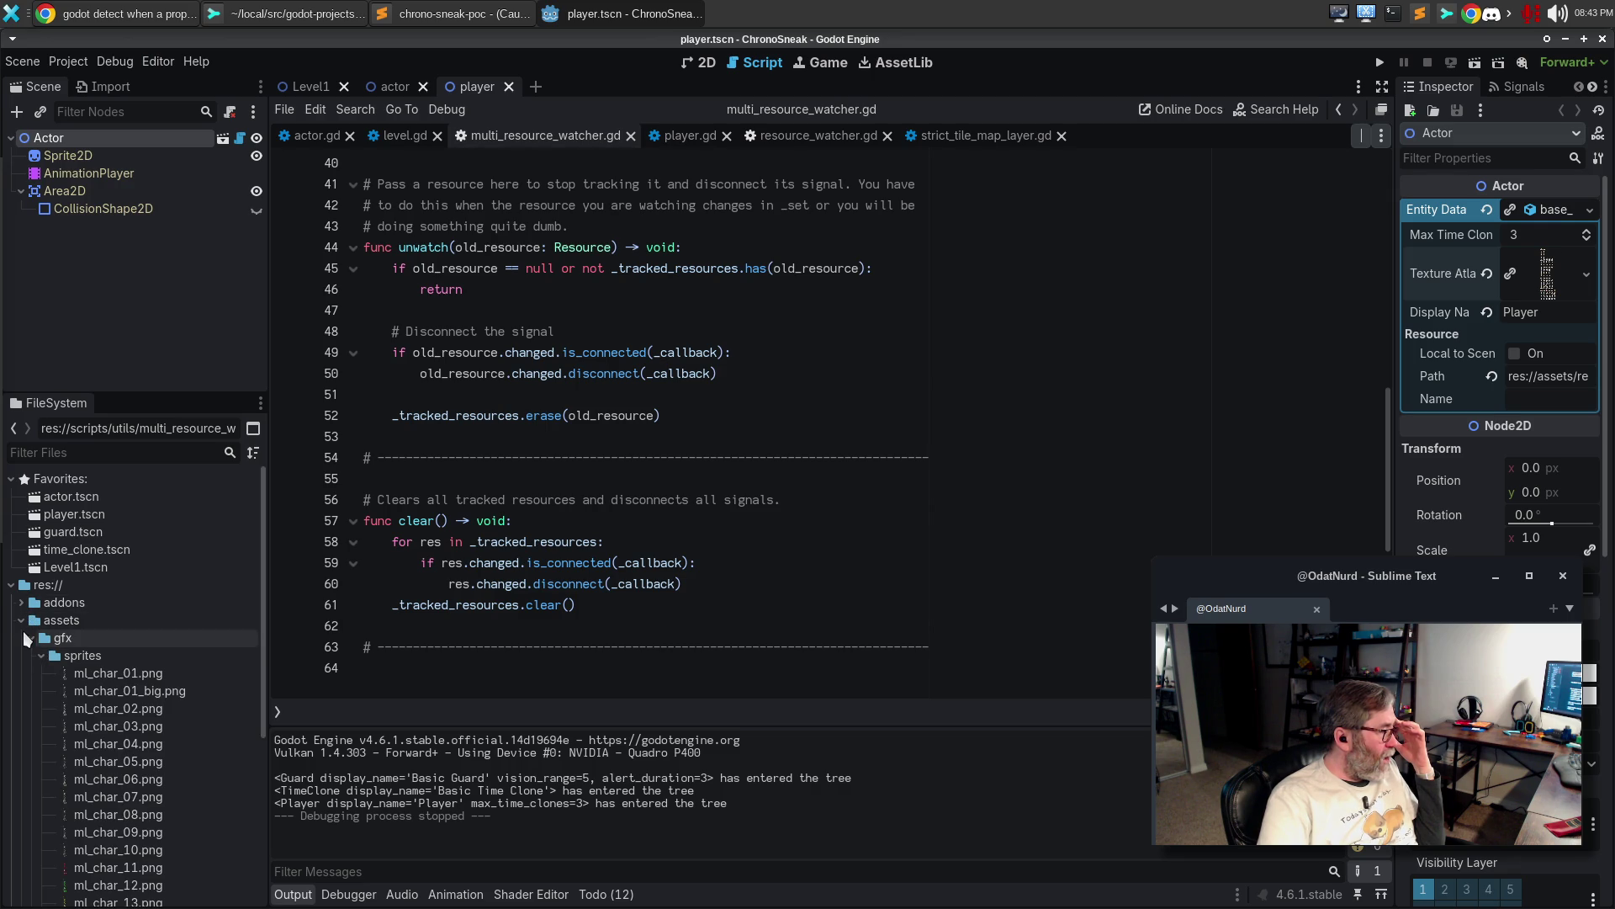
left_click(32, 638)
left_click(31, 656)
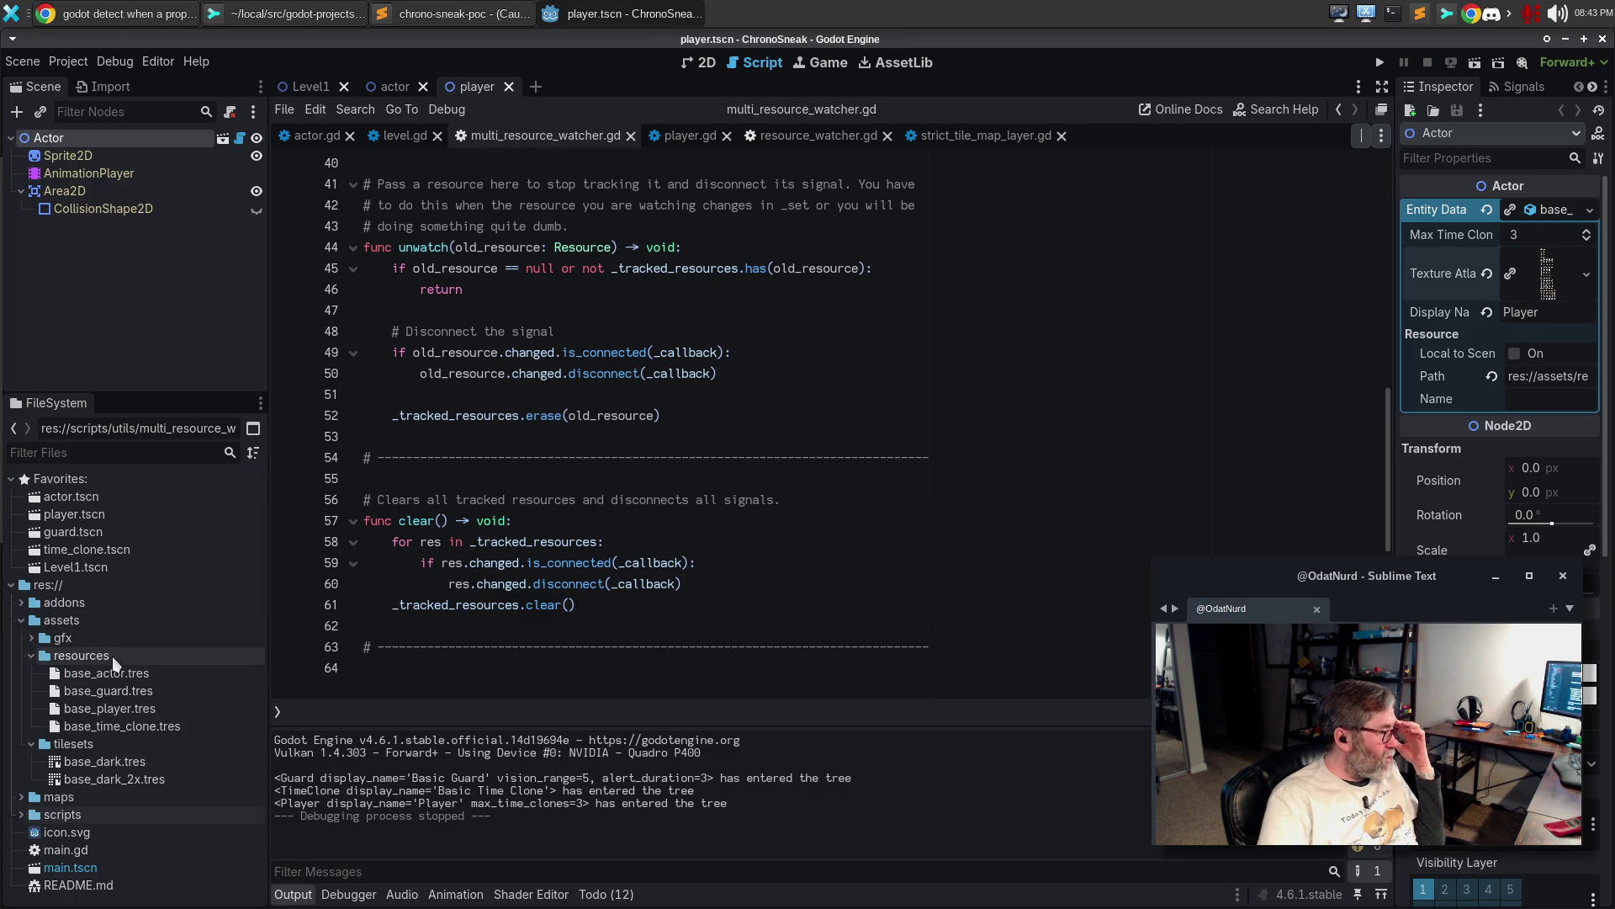
right_click(133, 778)
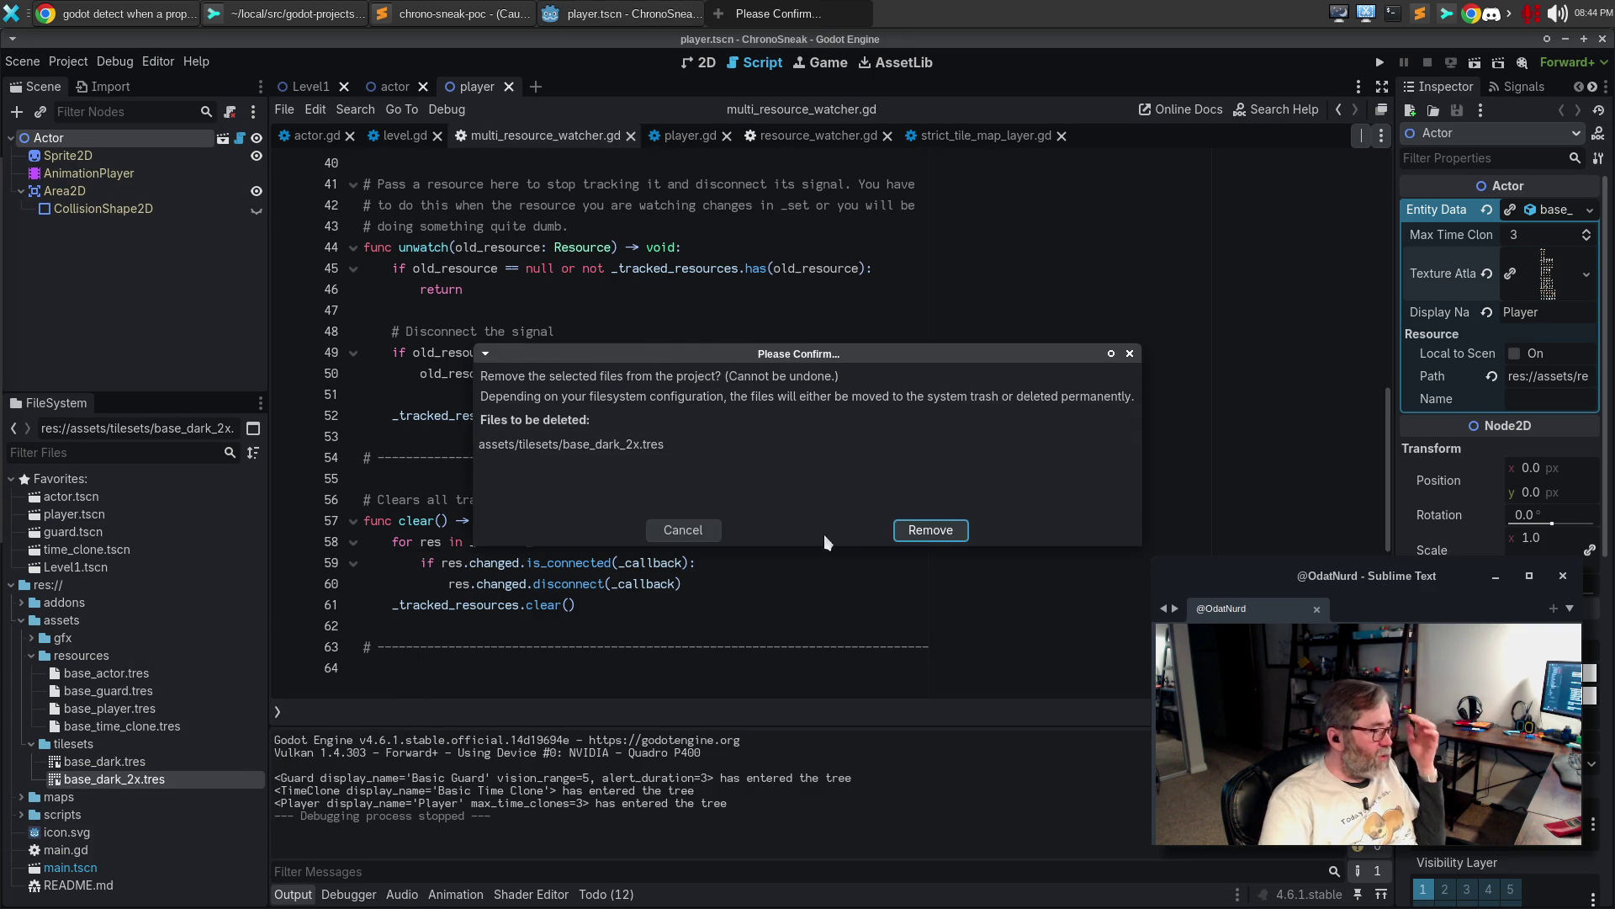
left_click(930, 530)
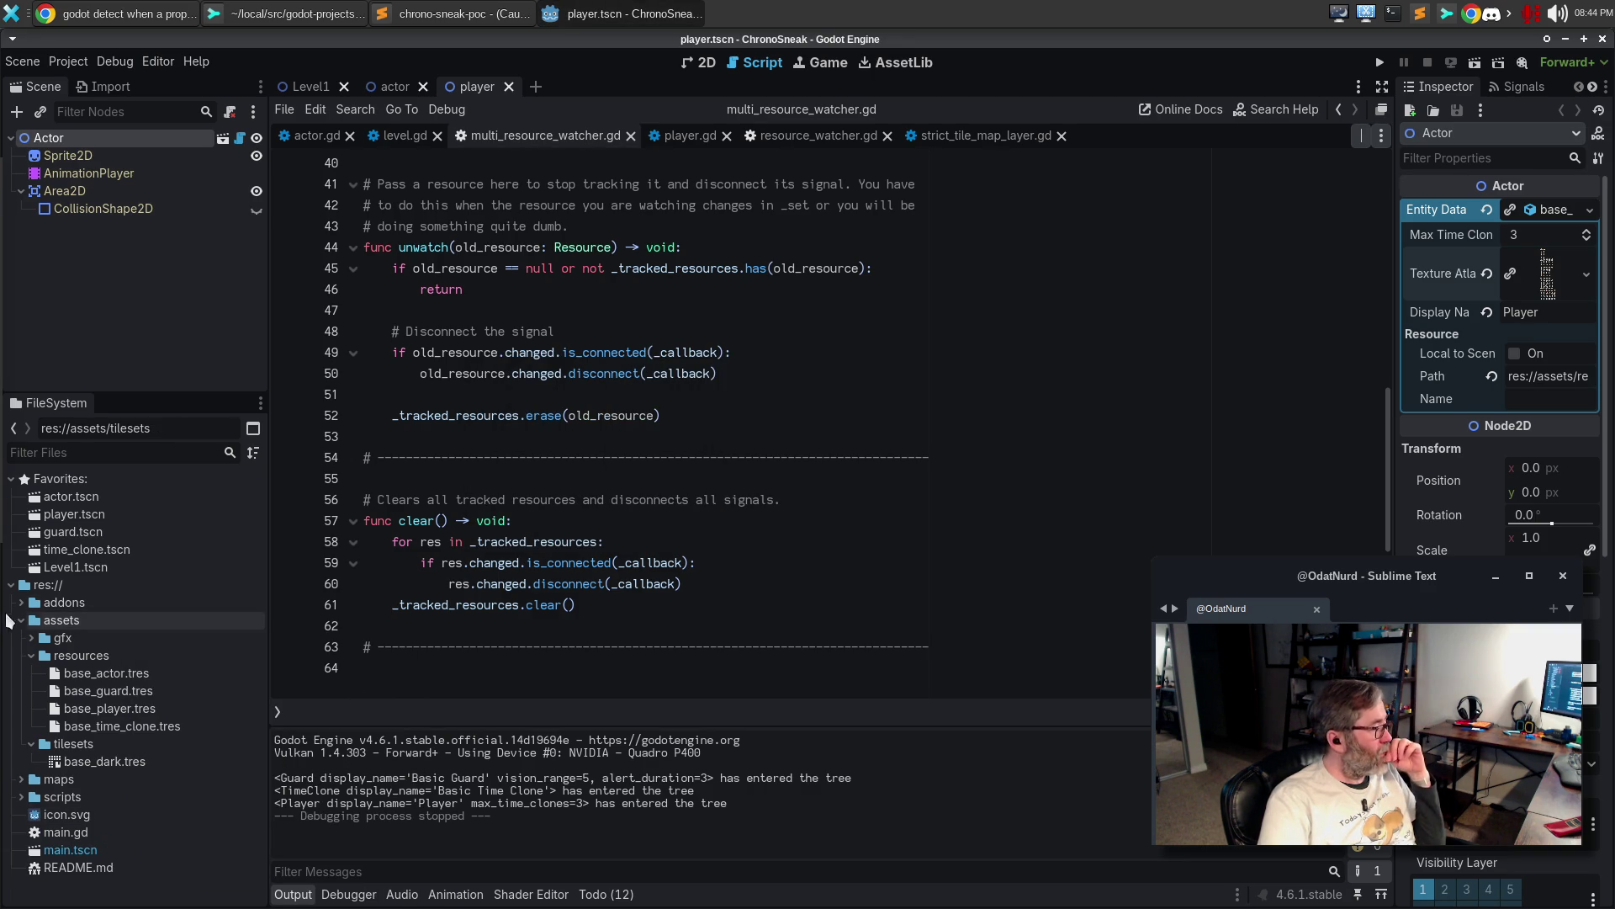
Delete ml_char_01_big.png from the gfx sprites folder
left_click(31, 656)
left_click(32, 673)
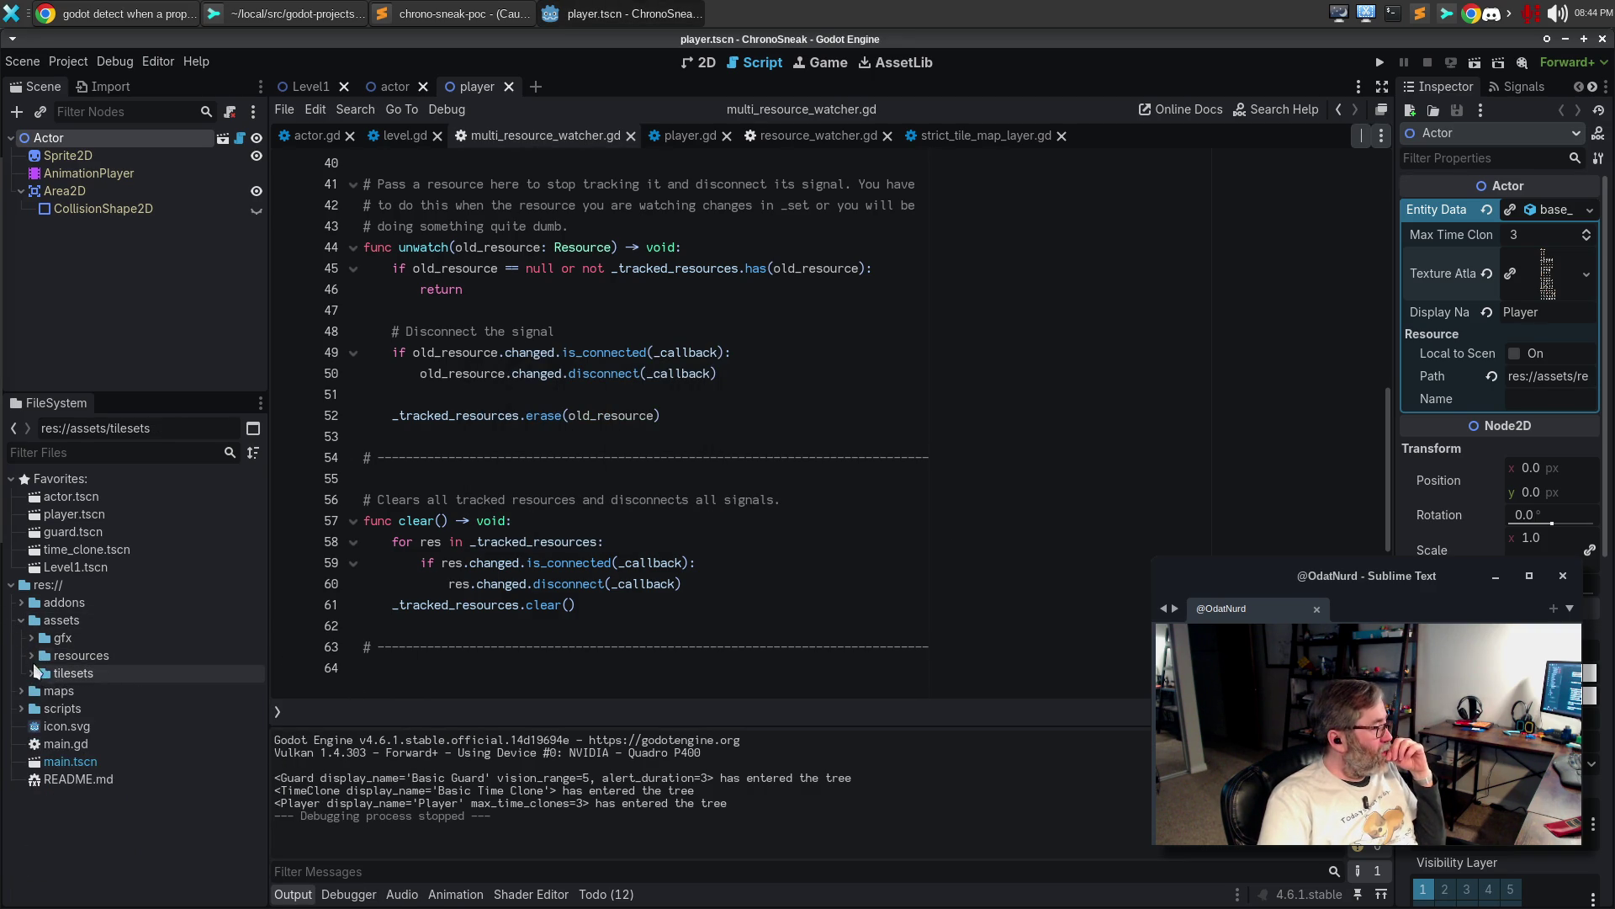
left_click(32, 638)
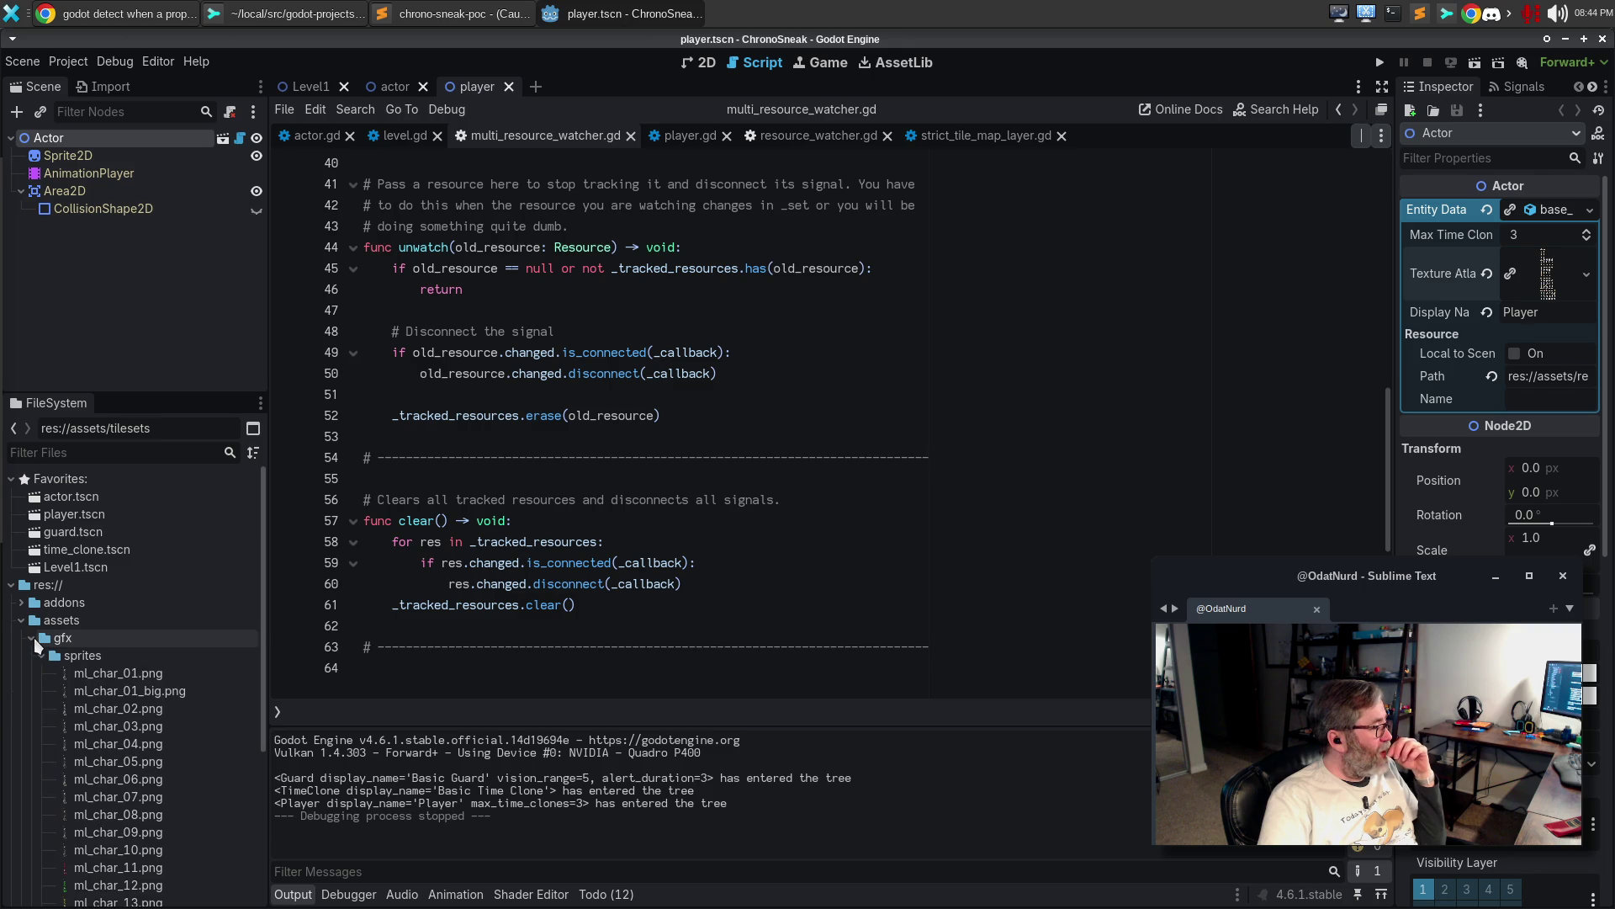
right_click(173, 691)
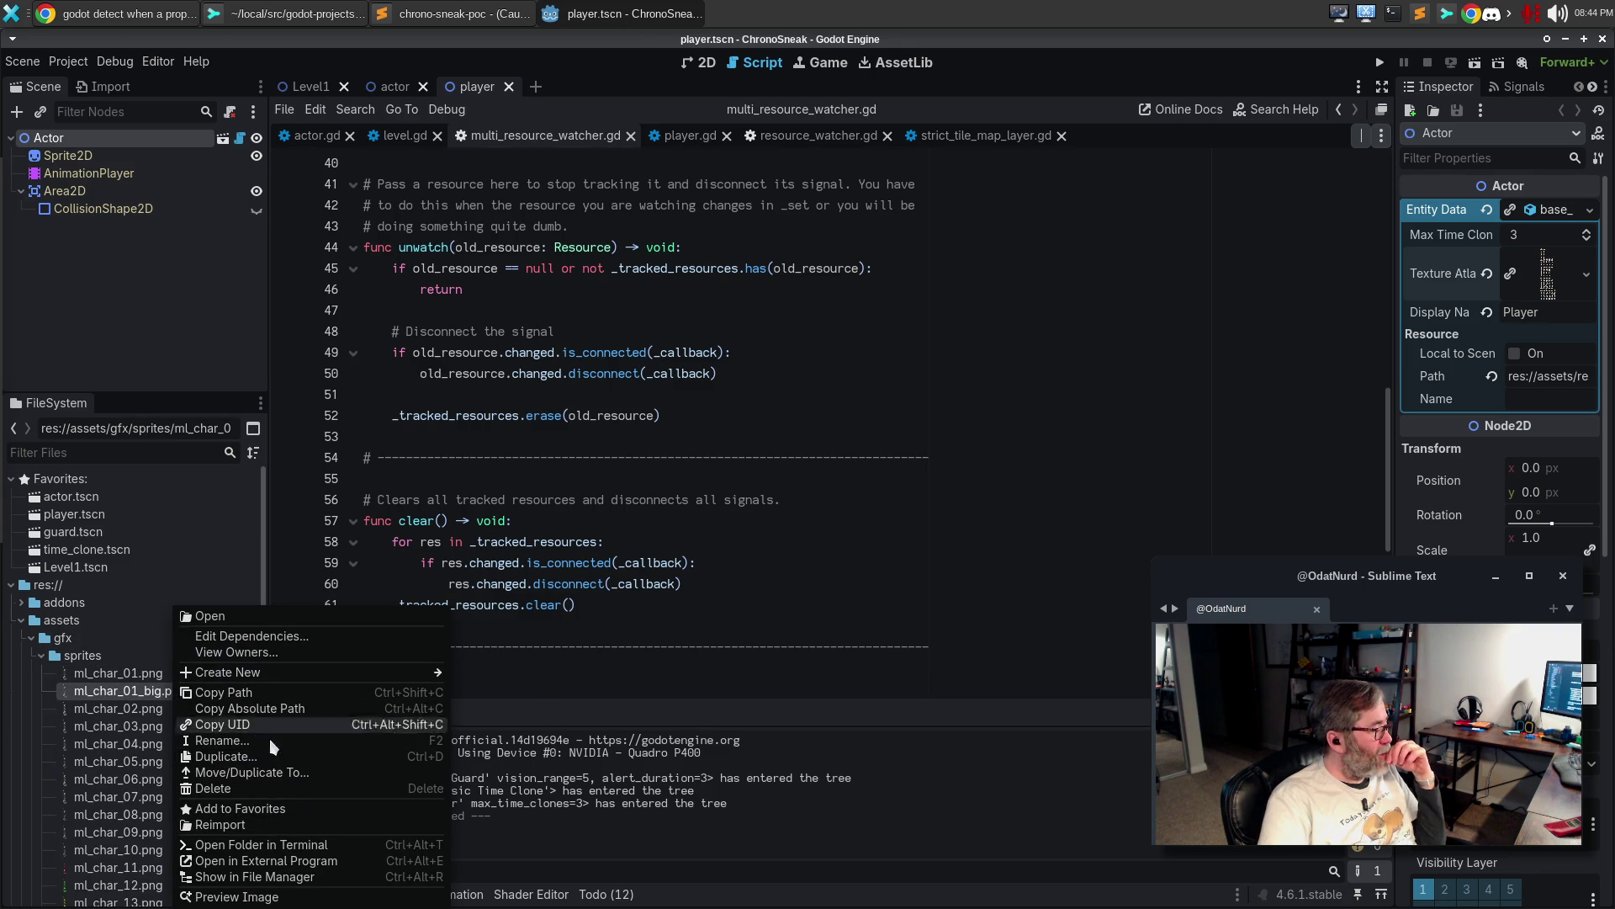
left_click(265, 787)
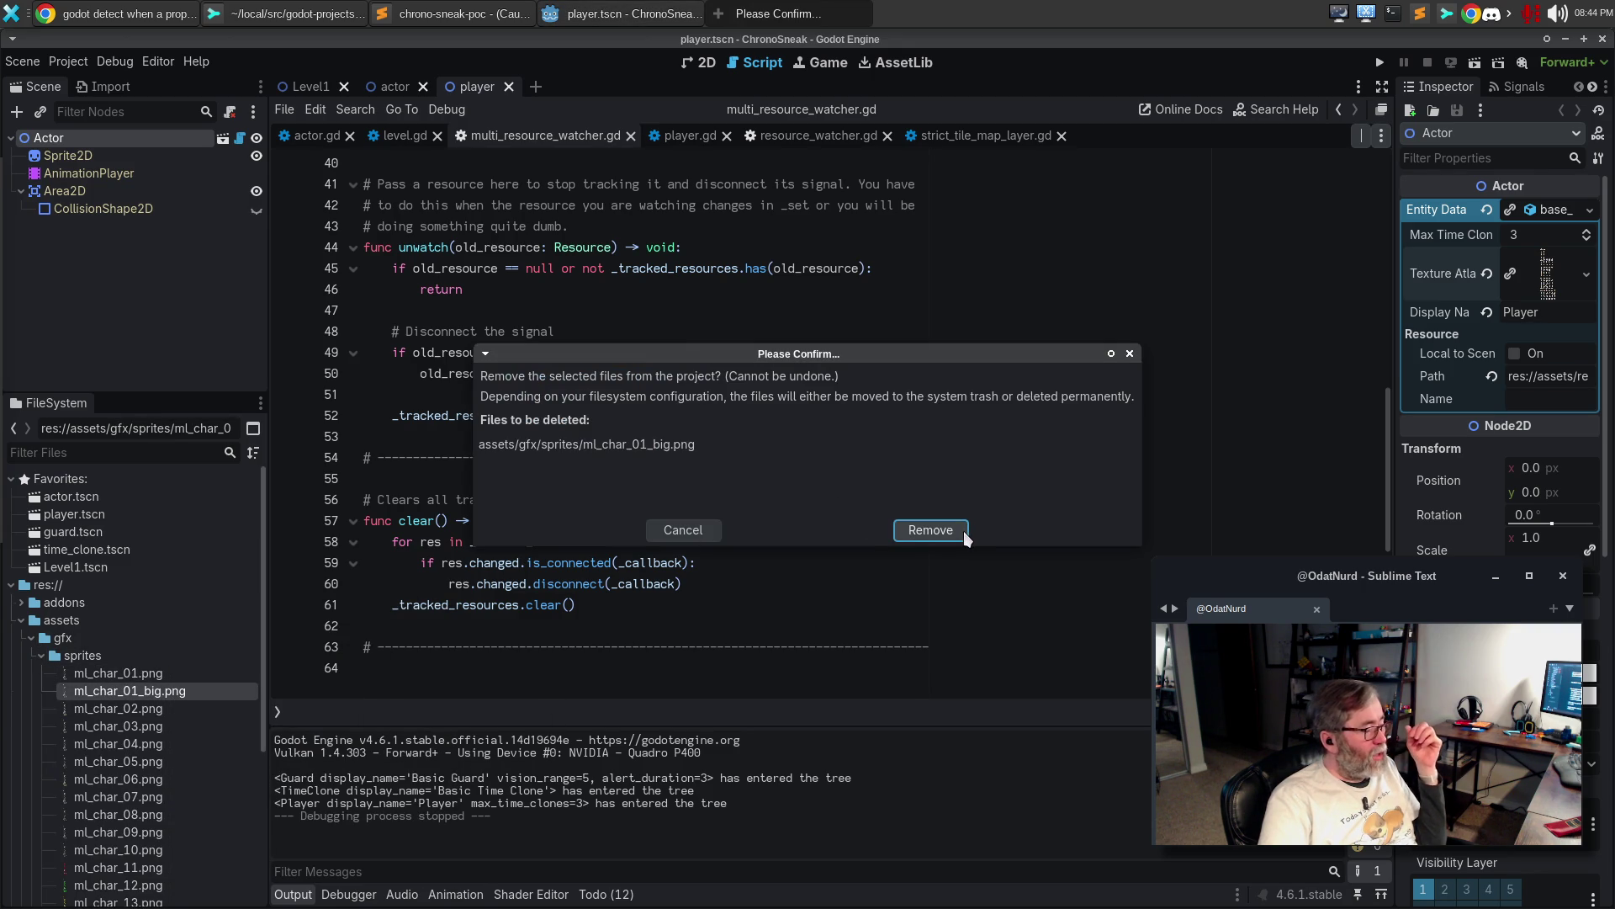
left_click(930, 530)
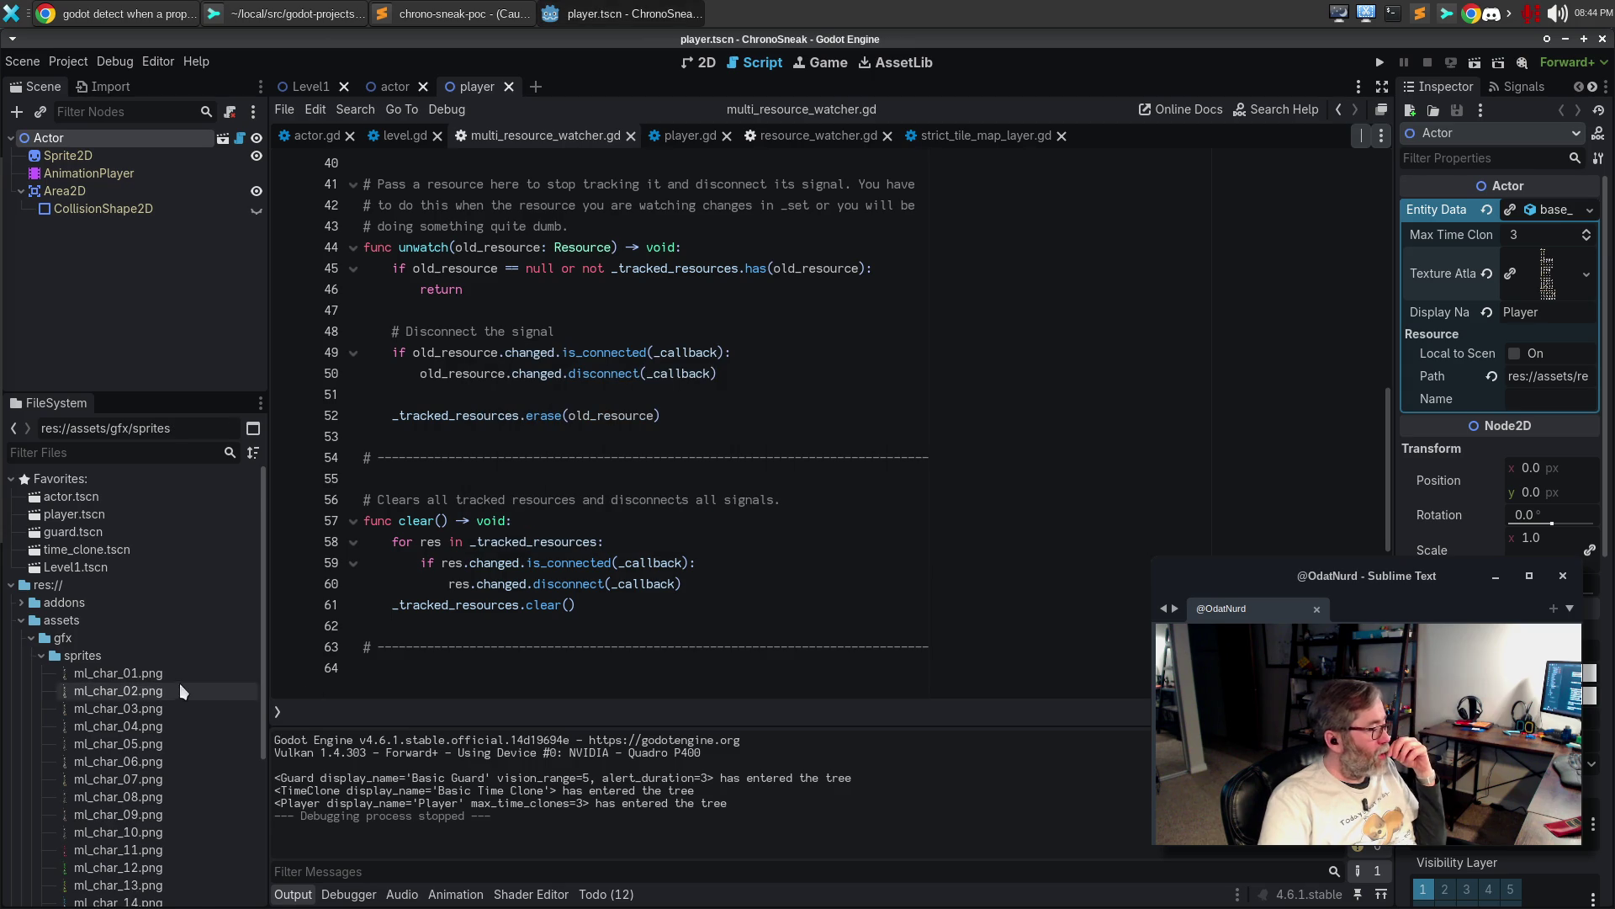
Delete dark_atlast_32x32.png from the tiles folder
scroll(179, 684, "down", 1)
left_click(39, 602)
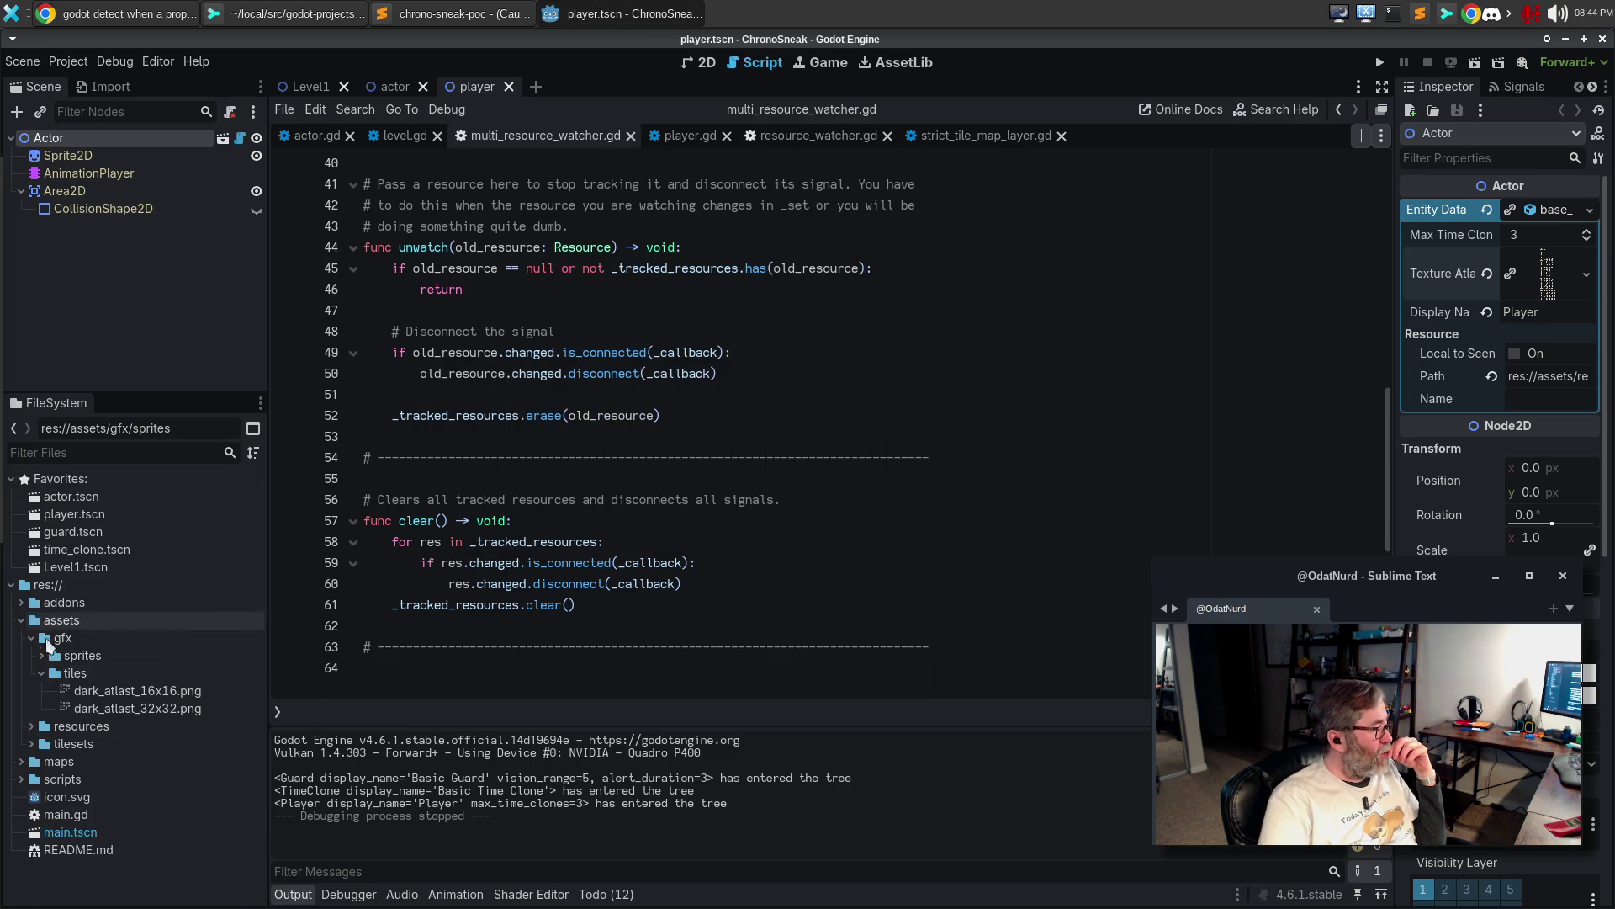
left_click(171, 711)
right_click(172, 711)
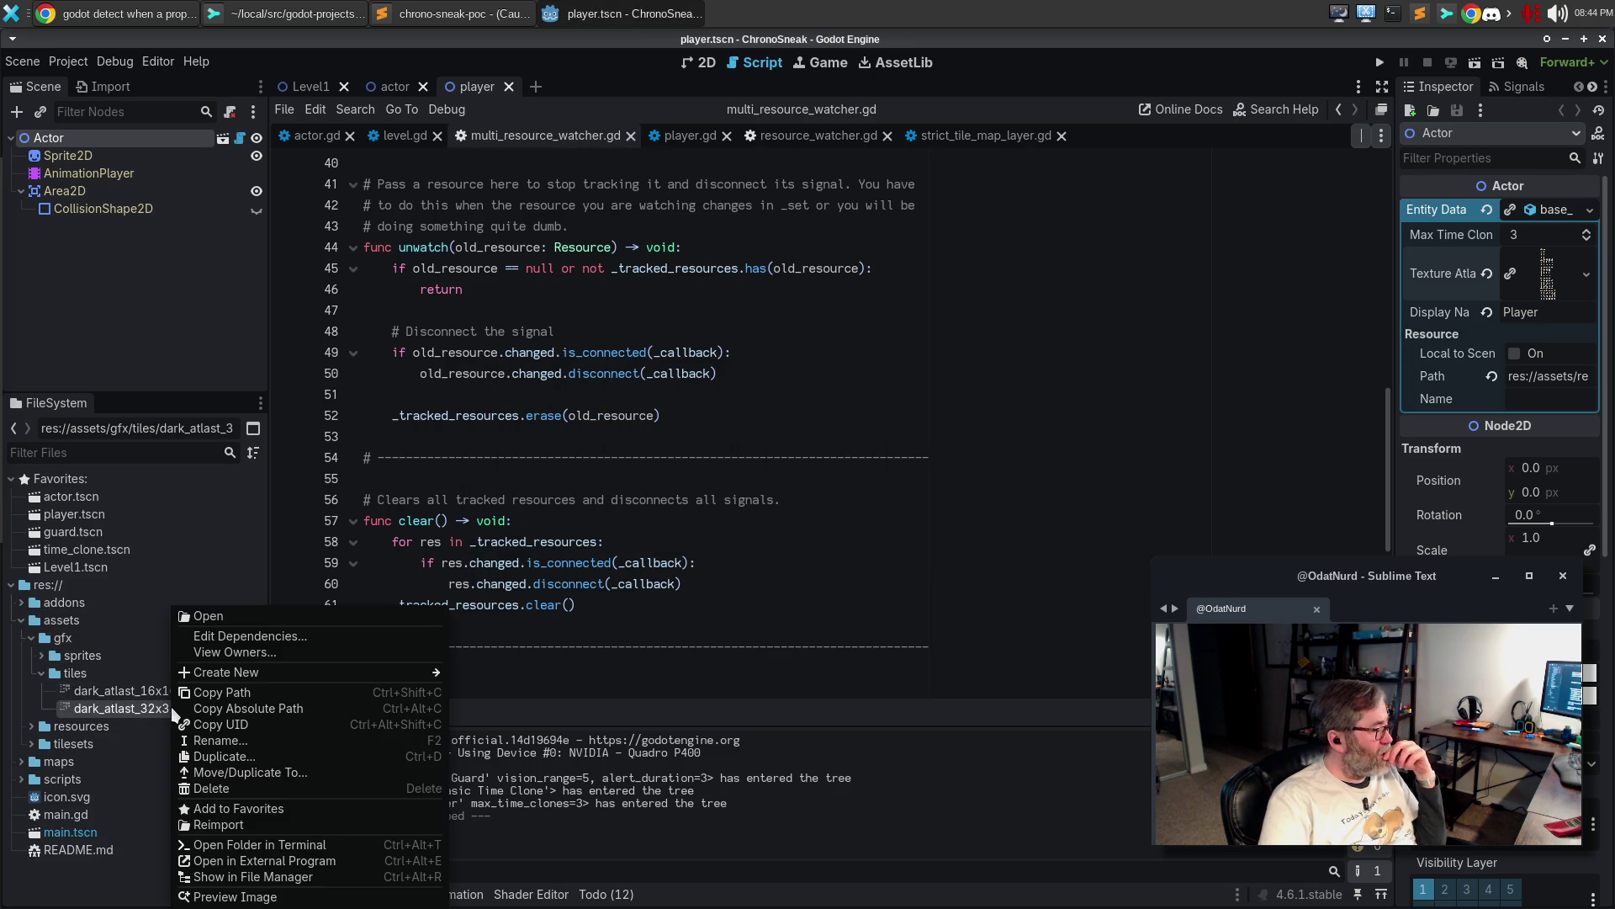
left_click(202, 786)
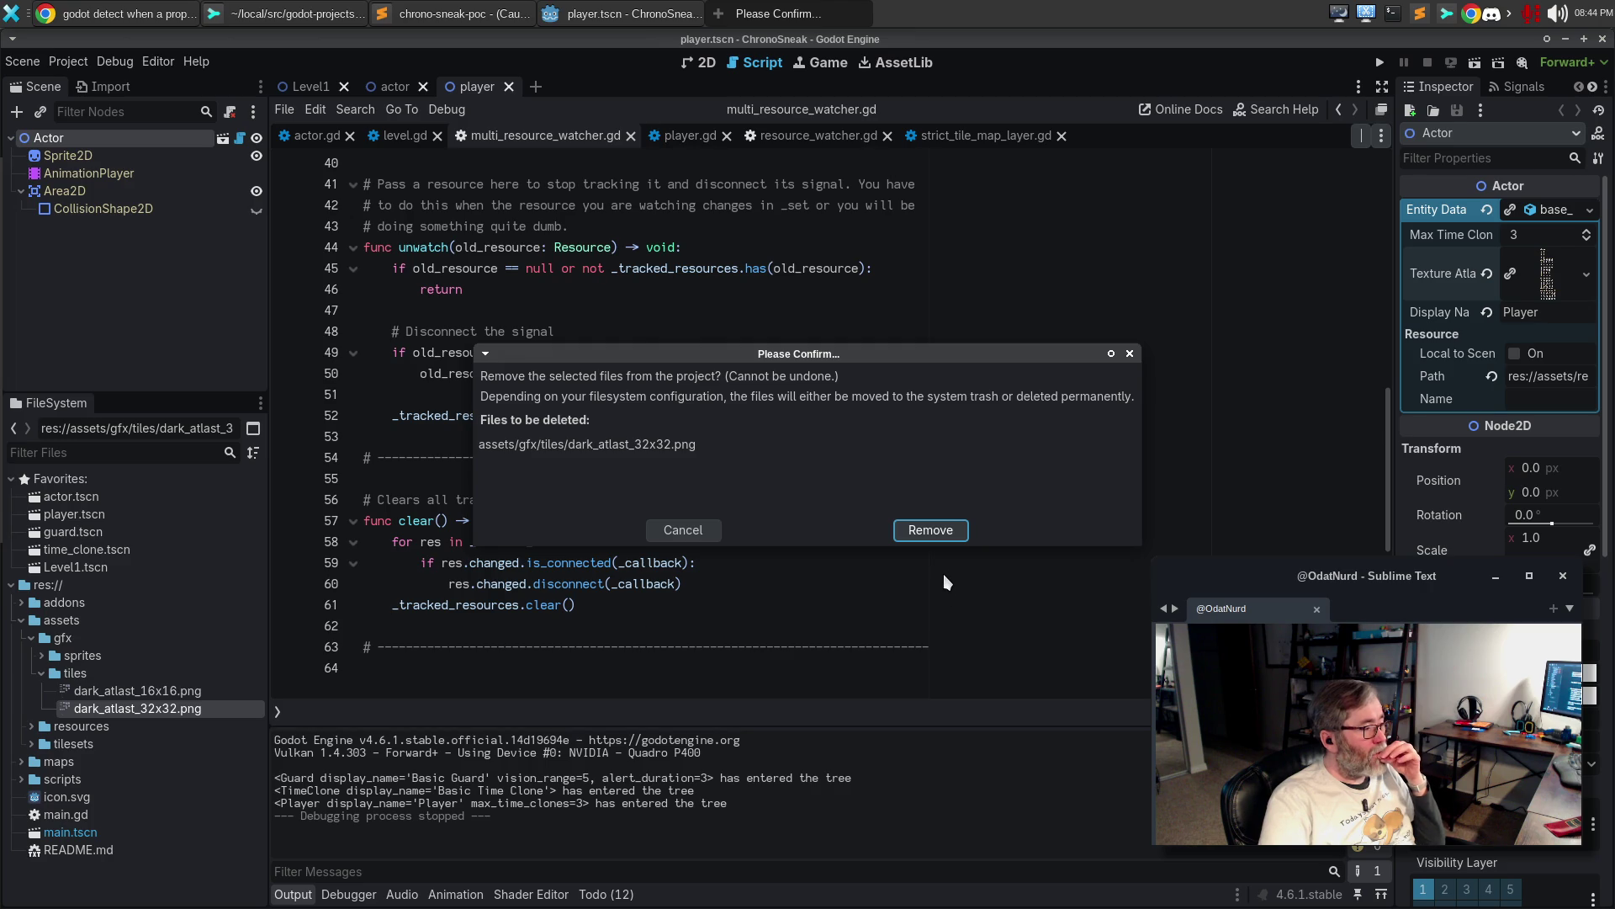
left_click(942, 530)
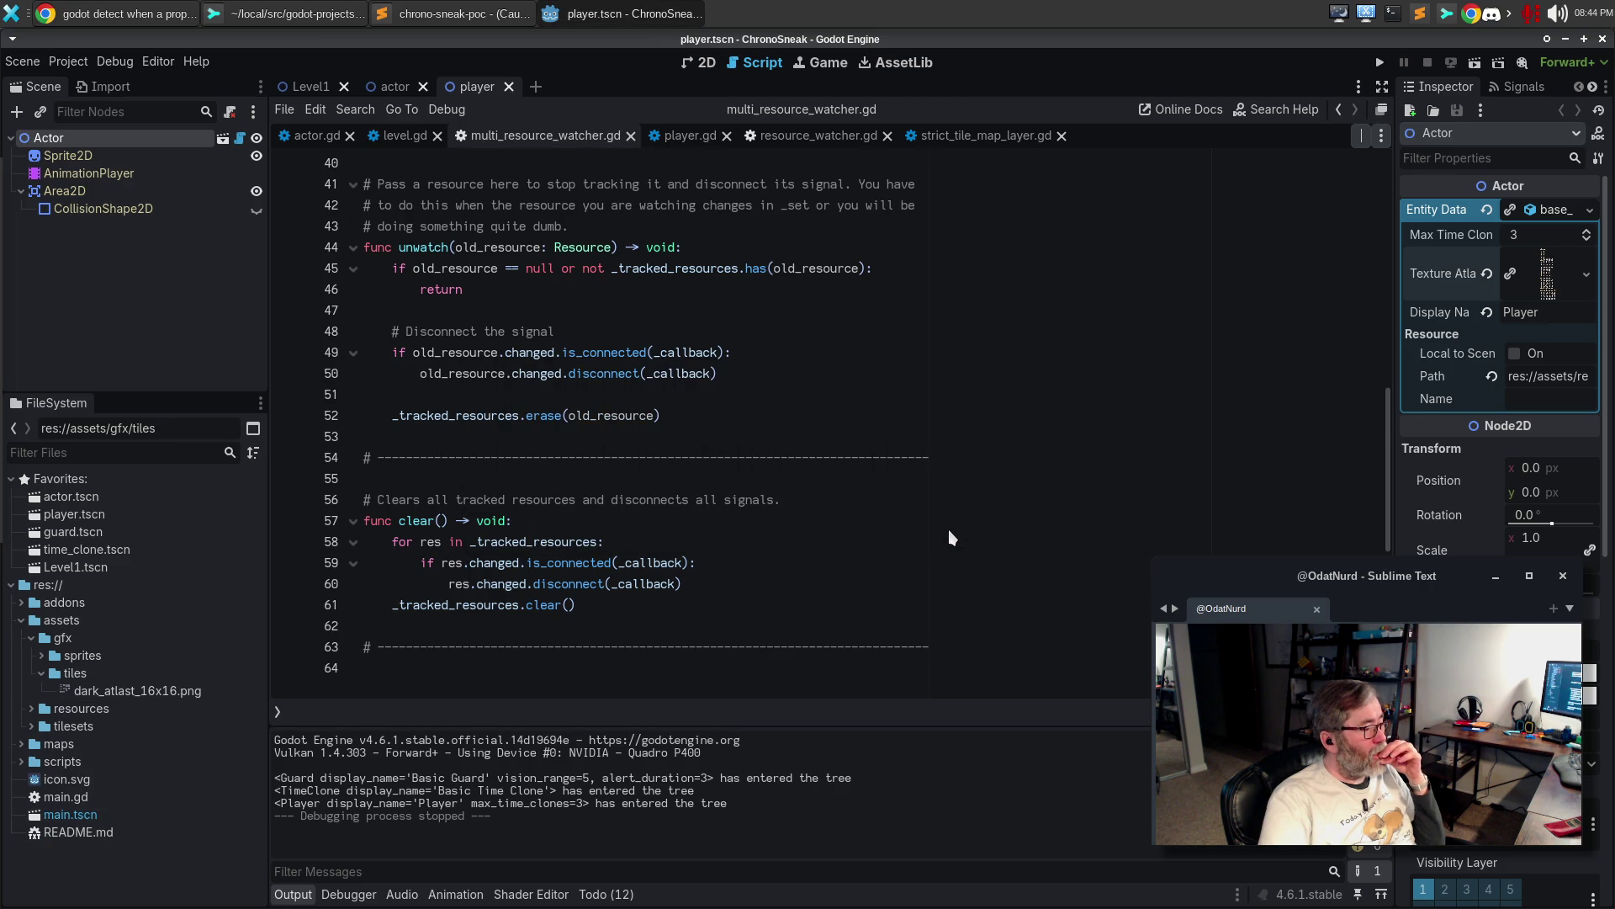
Test-run the game, close it, and bring Sublime Merge to the front
left_click(929, 518)
key("F5")
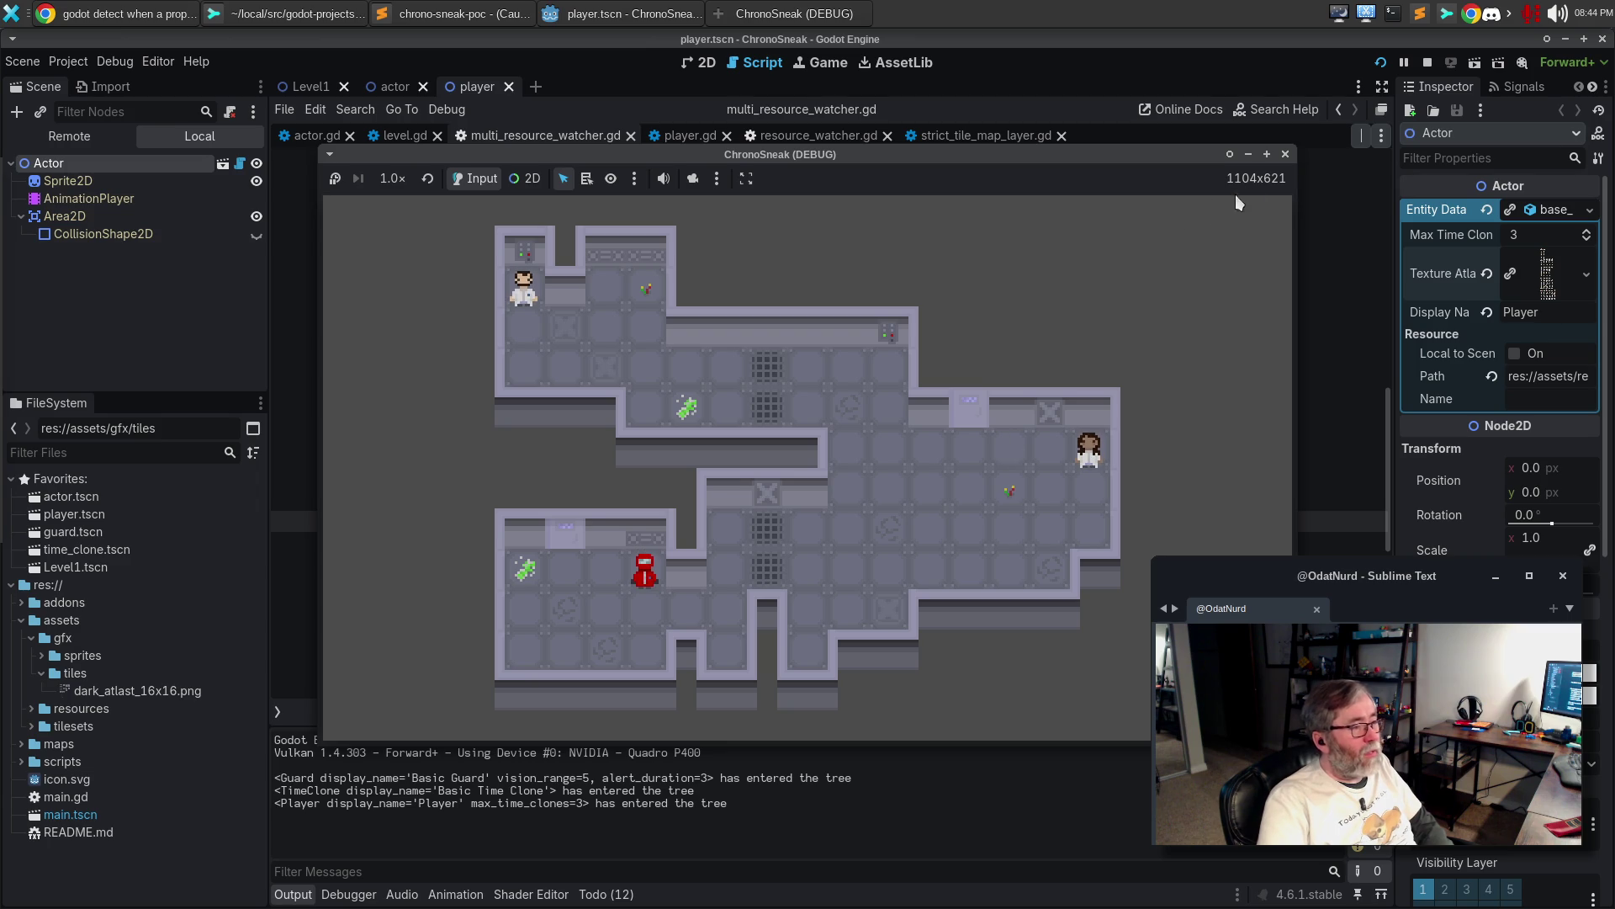
left_click(1284, 155)
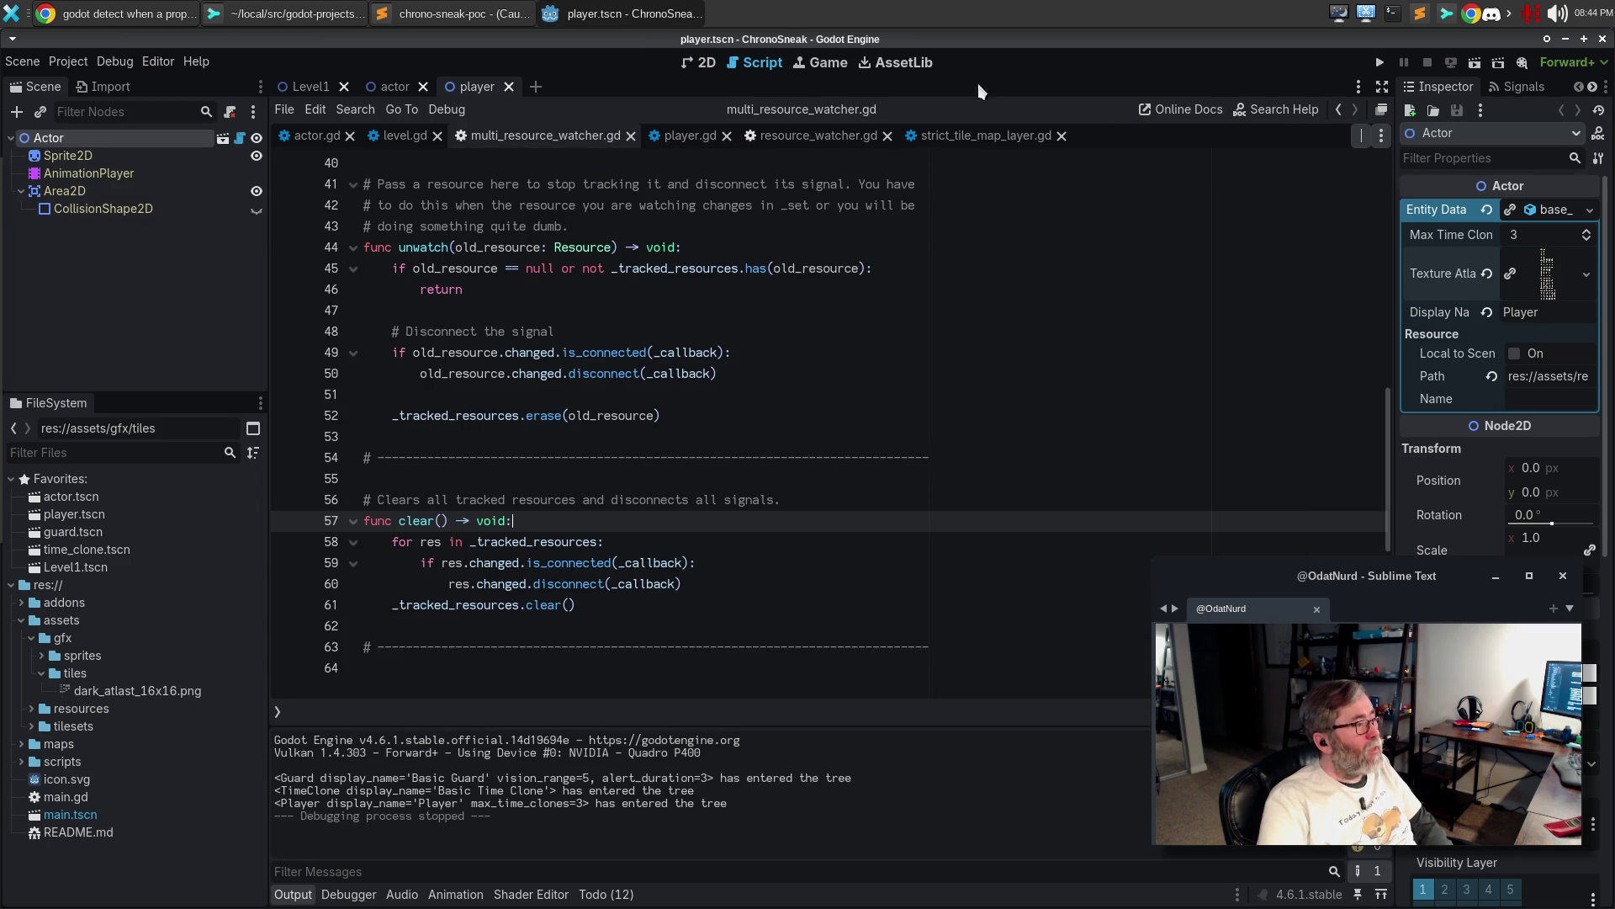
left_click(334, 13)
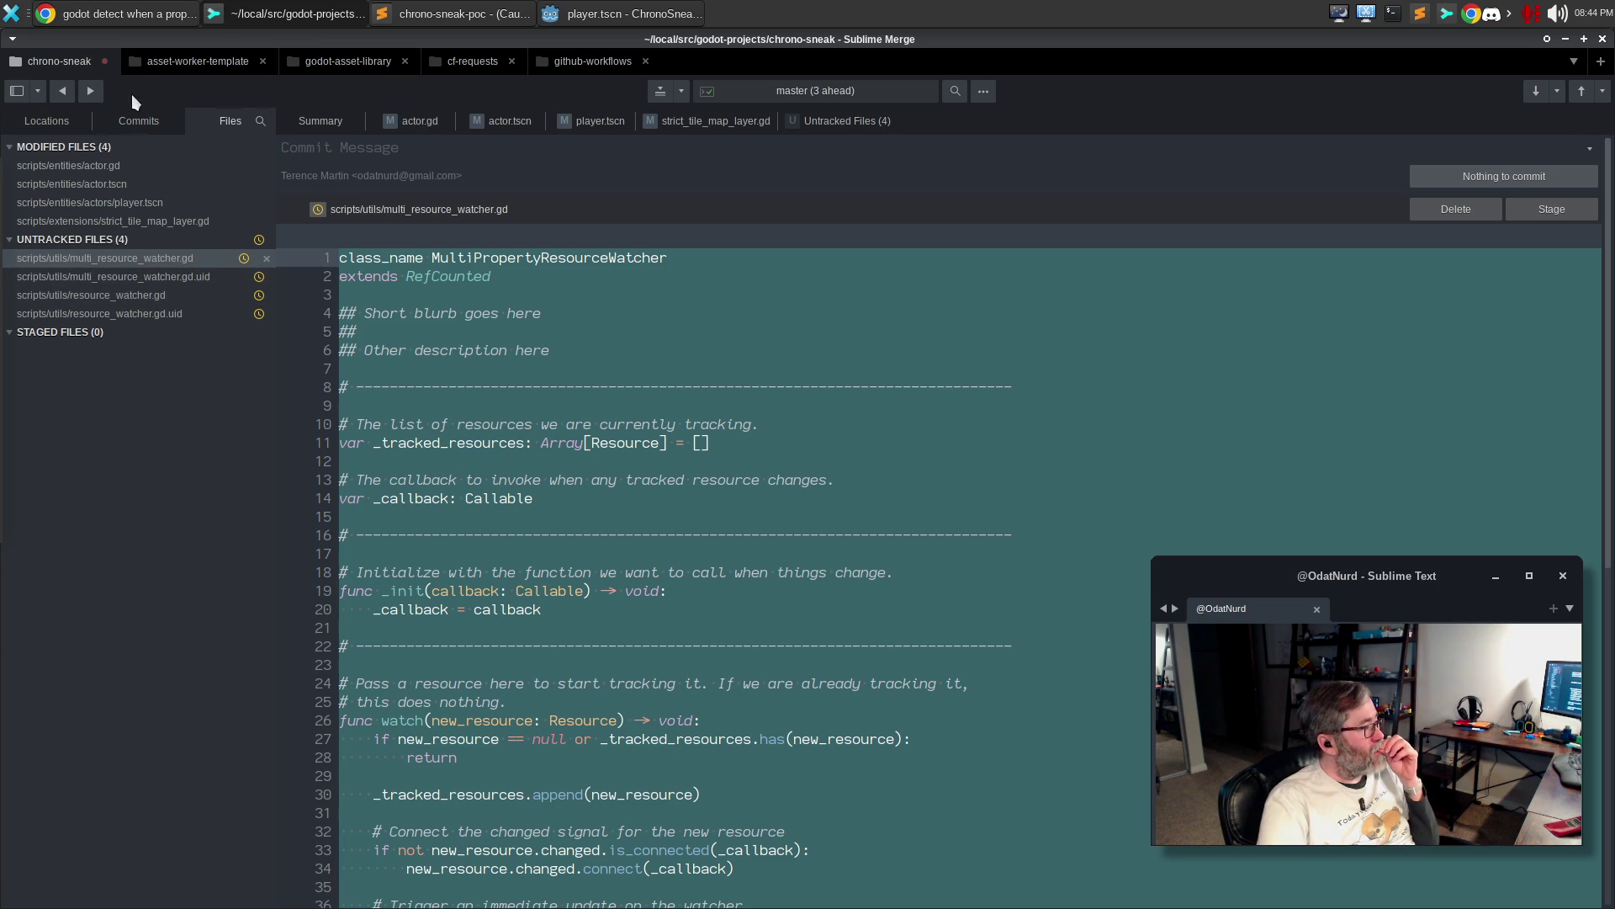
Check the commit history, then review the actor.tscn and actor.gd diffs
left_click(130, 120)
left_click(200, 124)
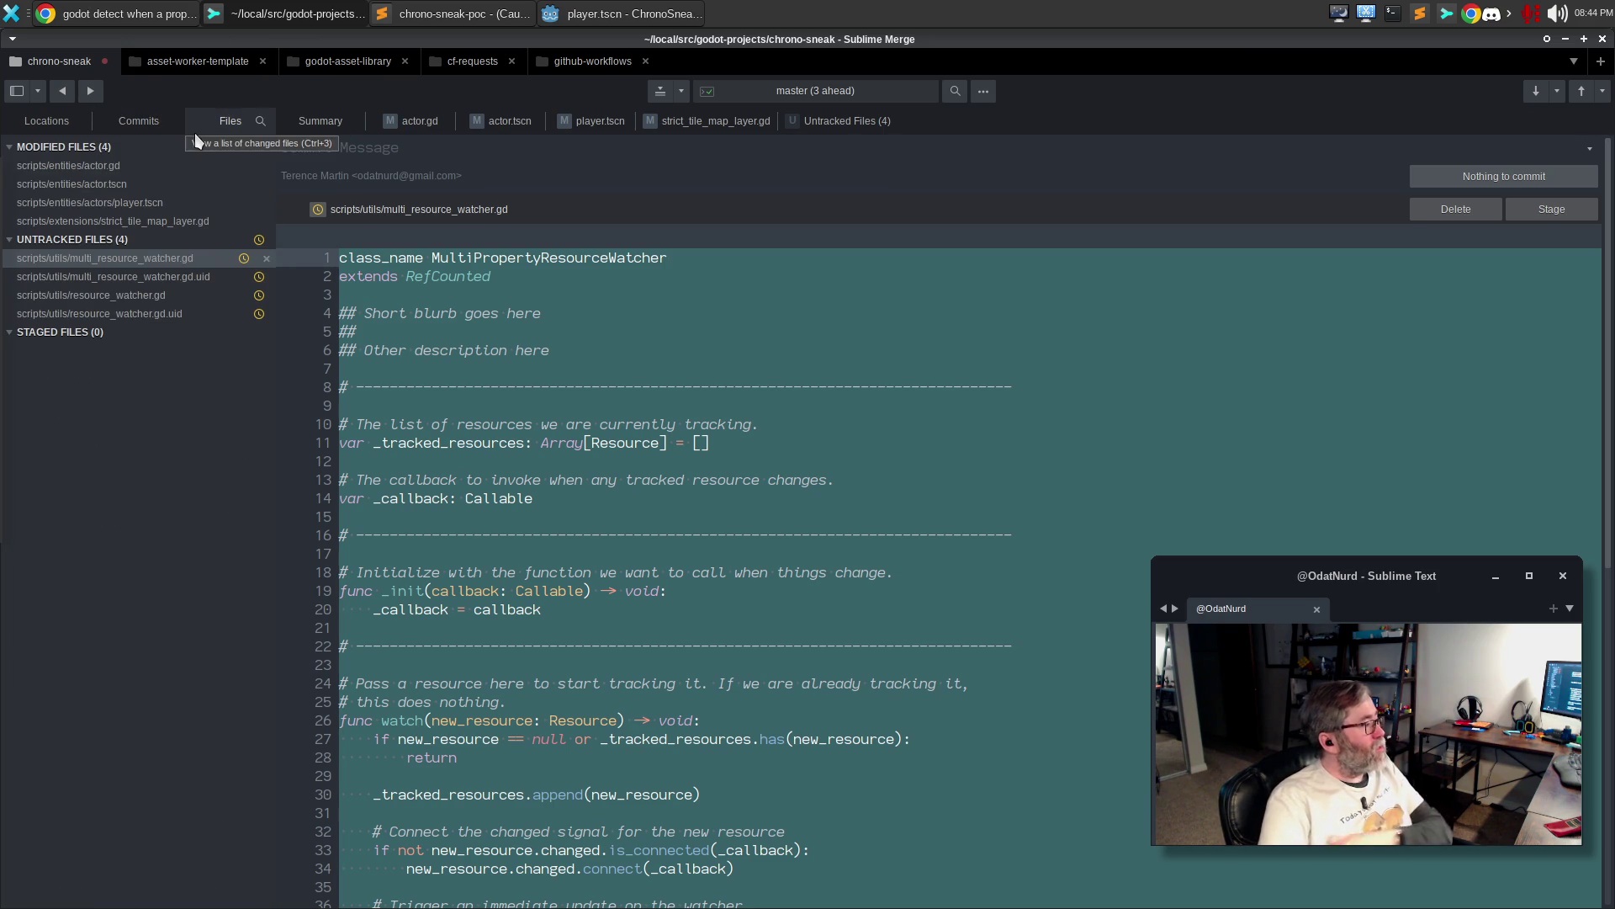
left_click(212, 184)
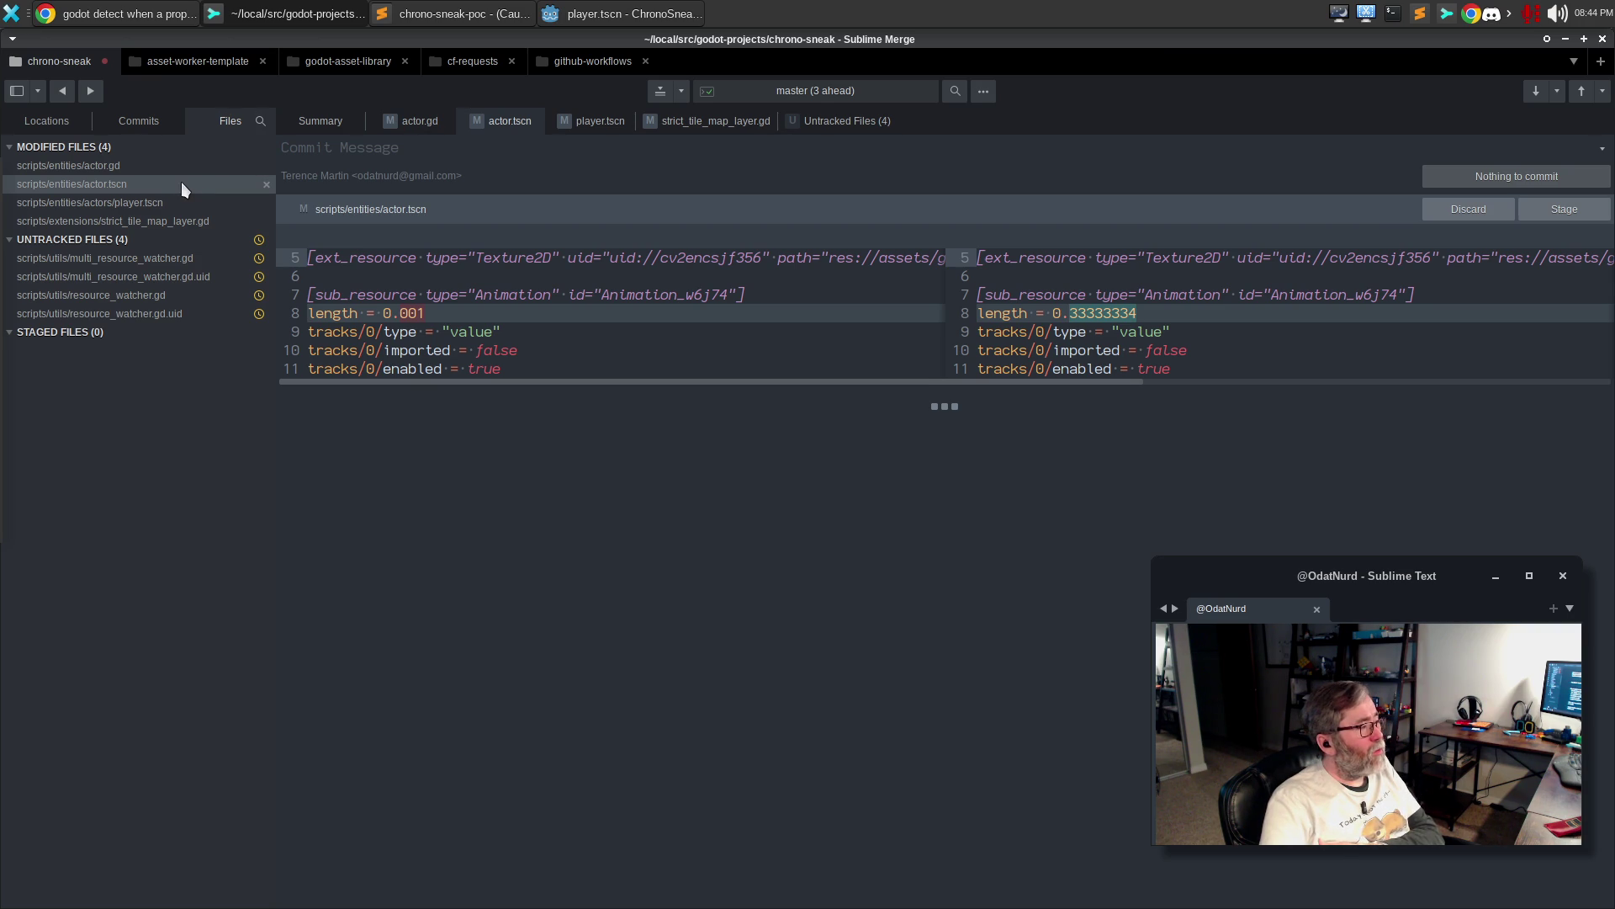
left_click(176, 174)
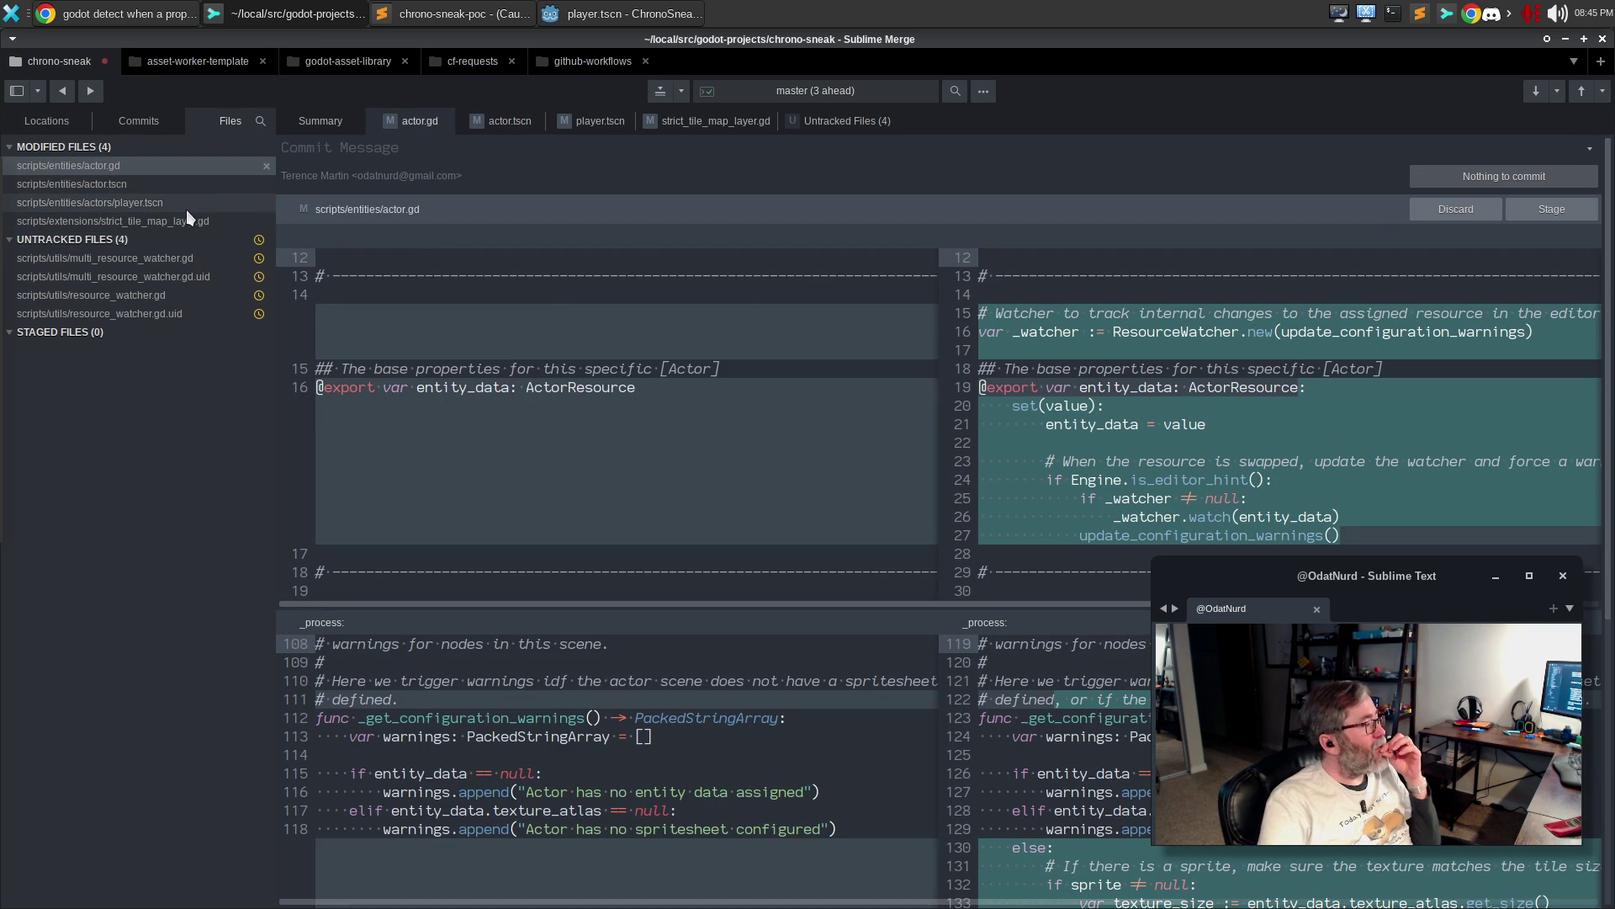
left_click(178, 189)
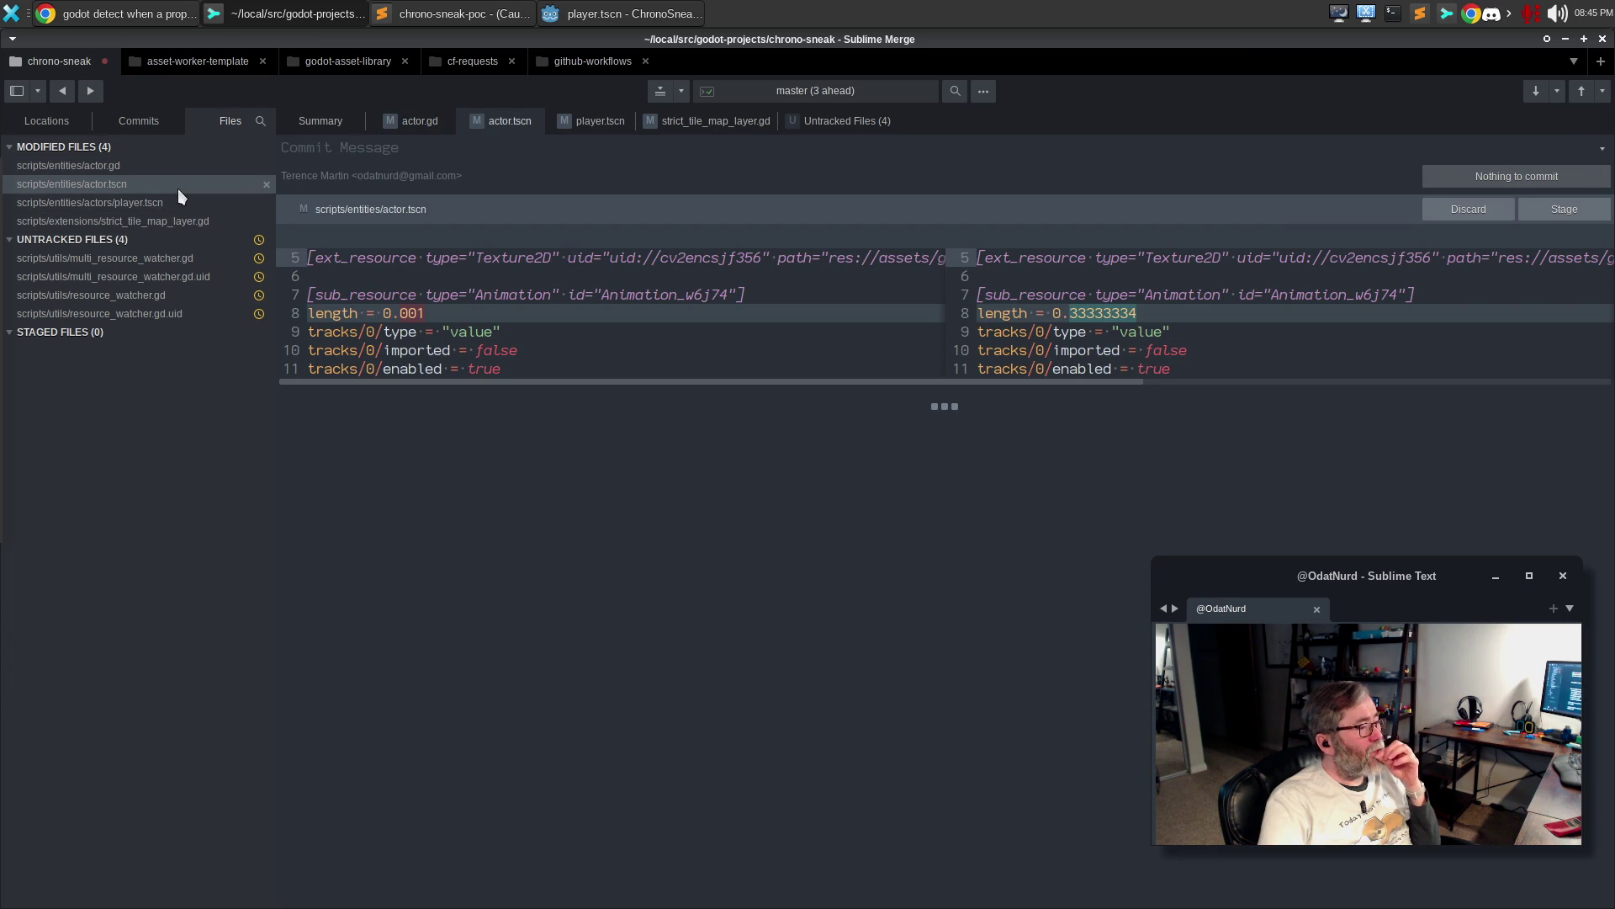
Discard all changes to actor.tscn and switch back to Godot
mouse_move(897, 337)
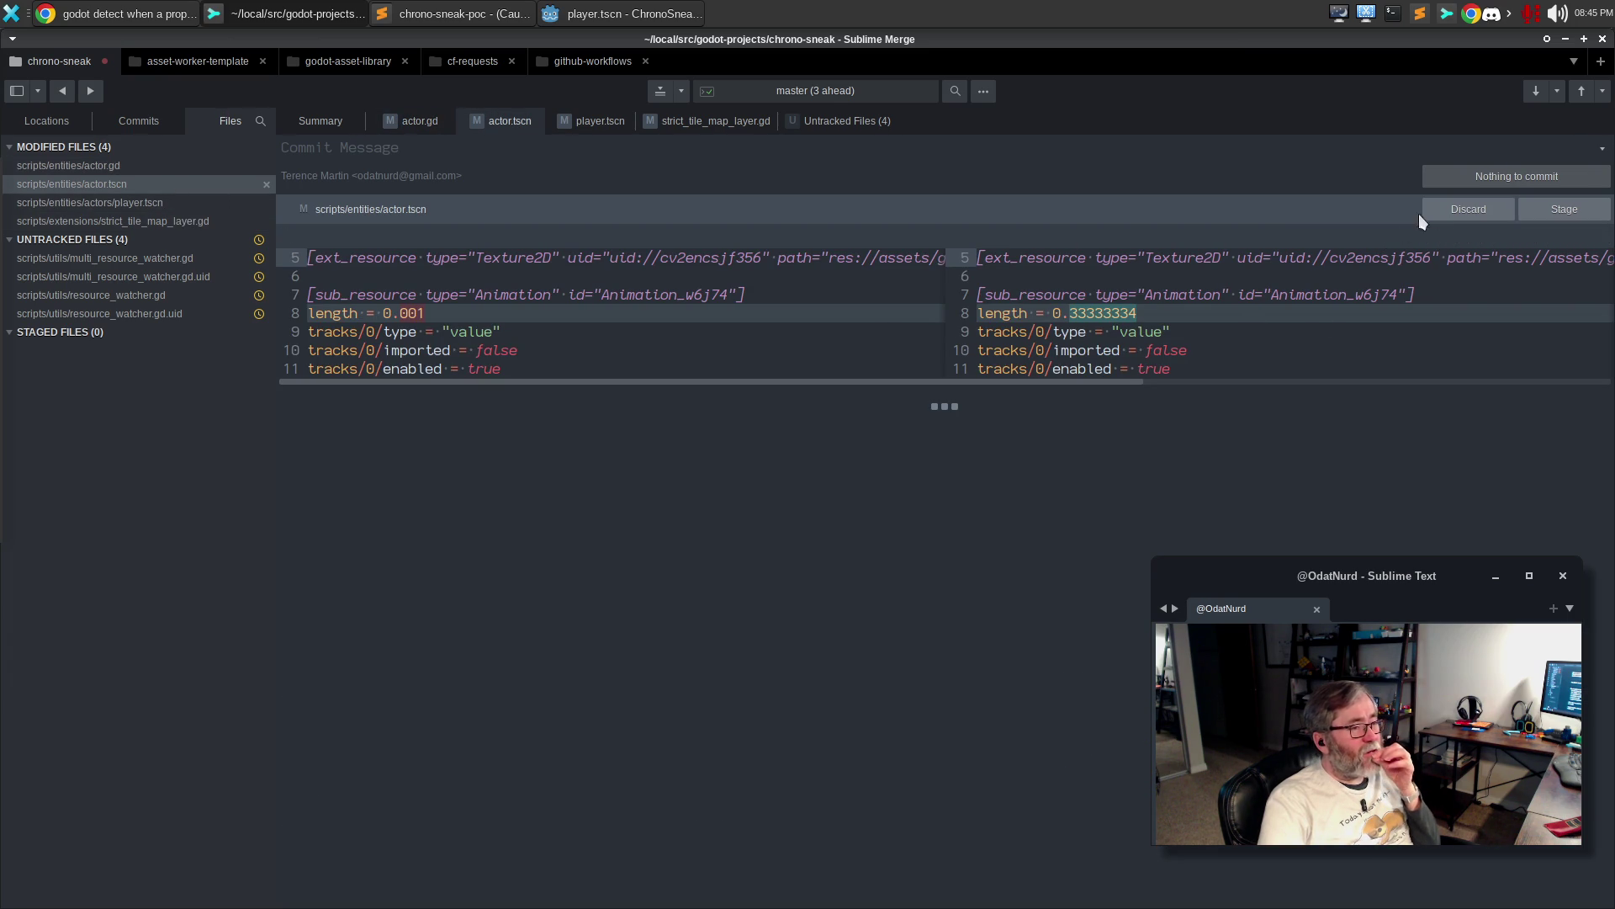
left_click(1444, 209)
left_click(553, 17)
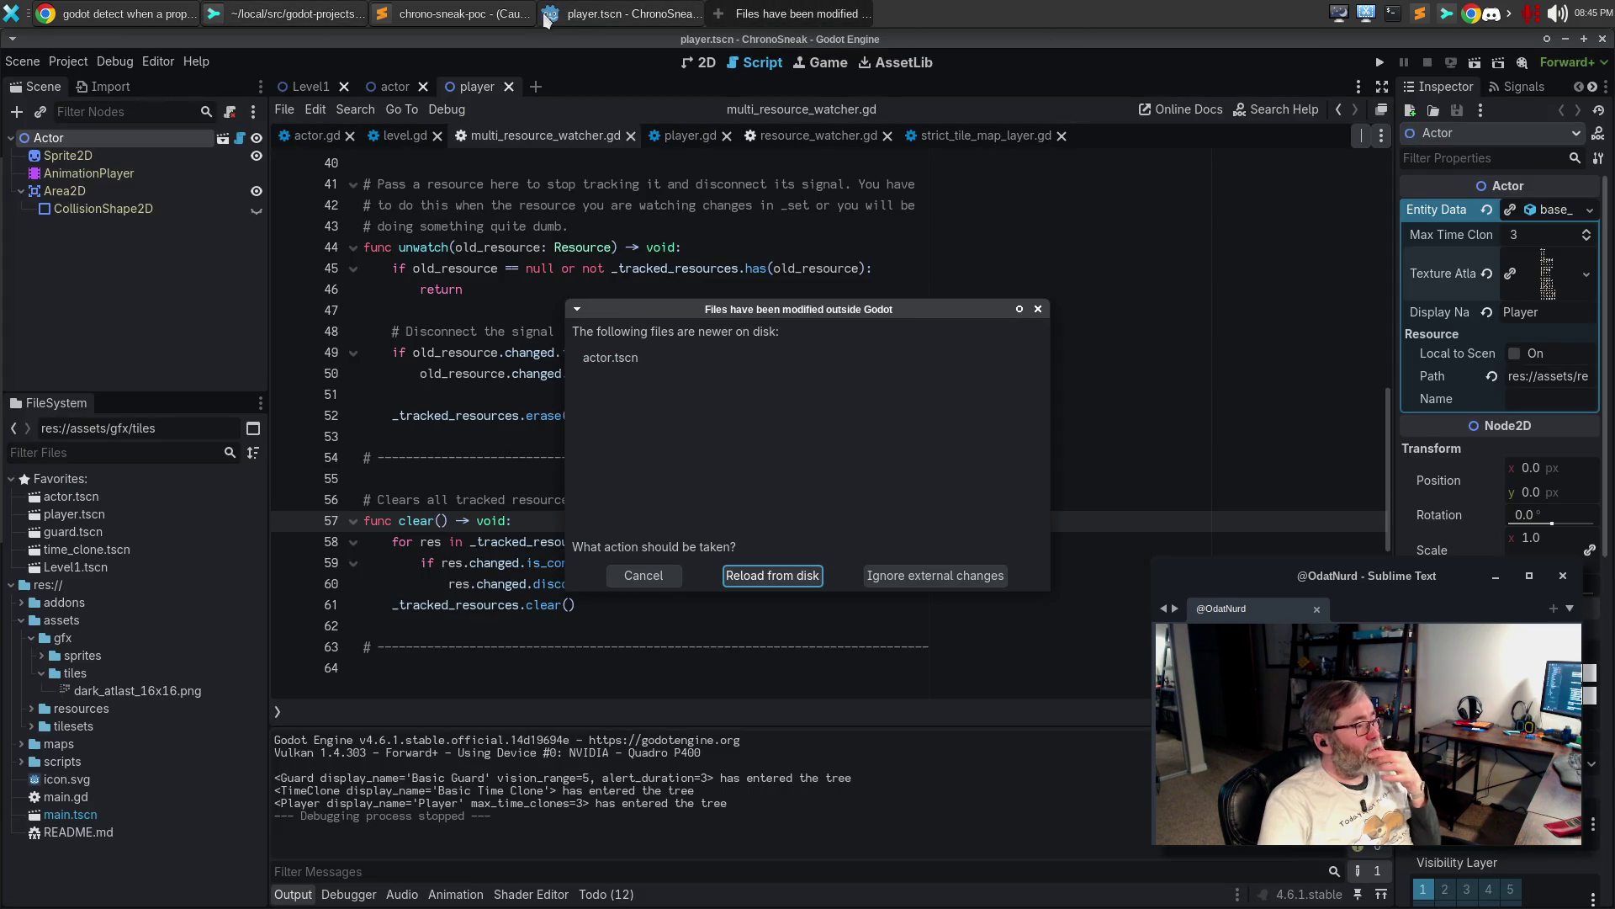
Reload actor.tscn from disk, then reload the whole project
left_click(795, 577)
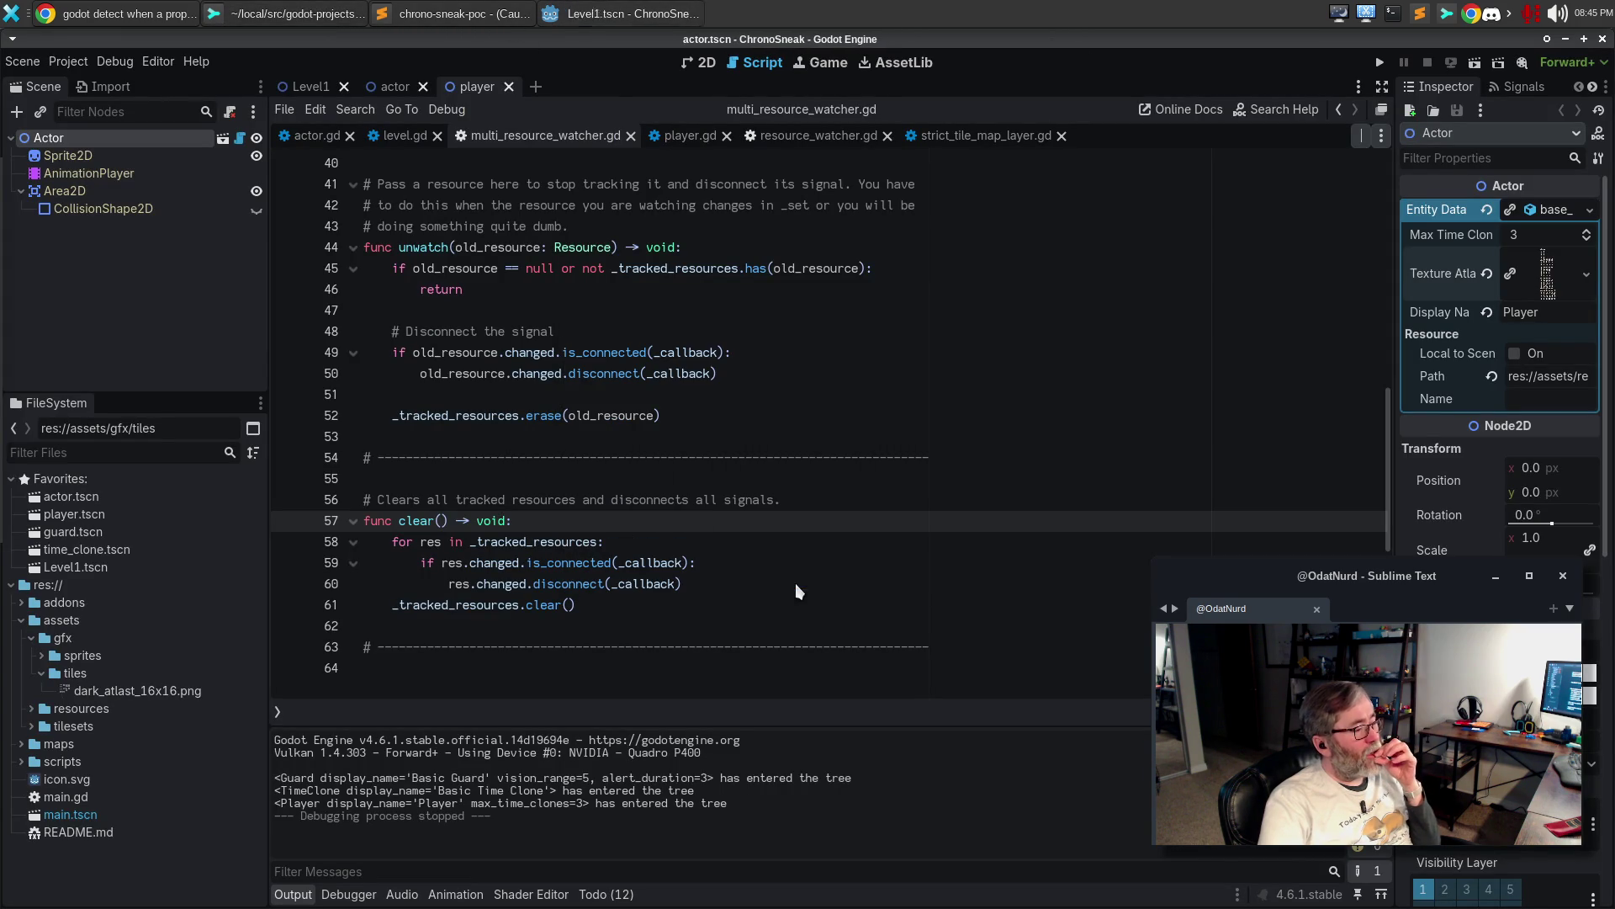
left_click(68, 62)
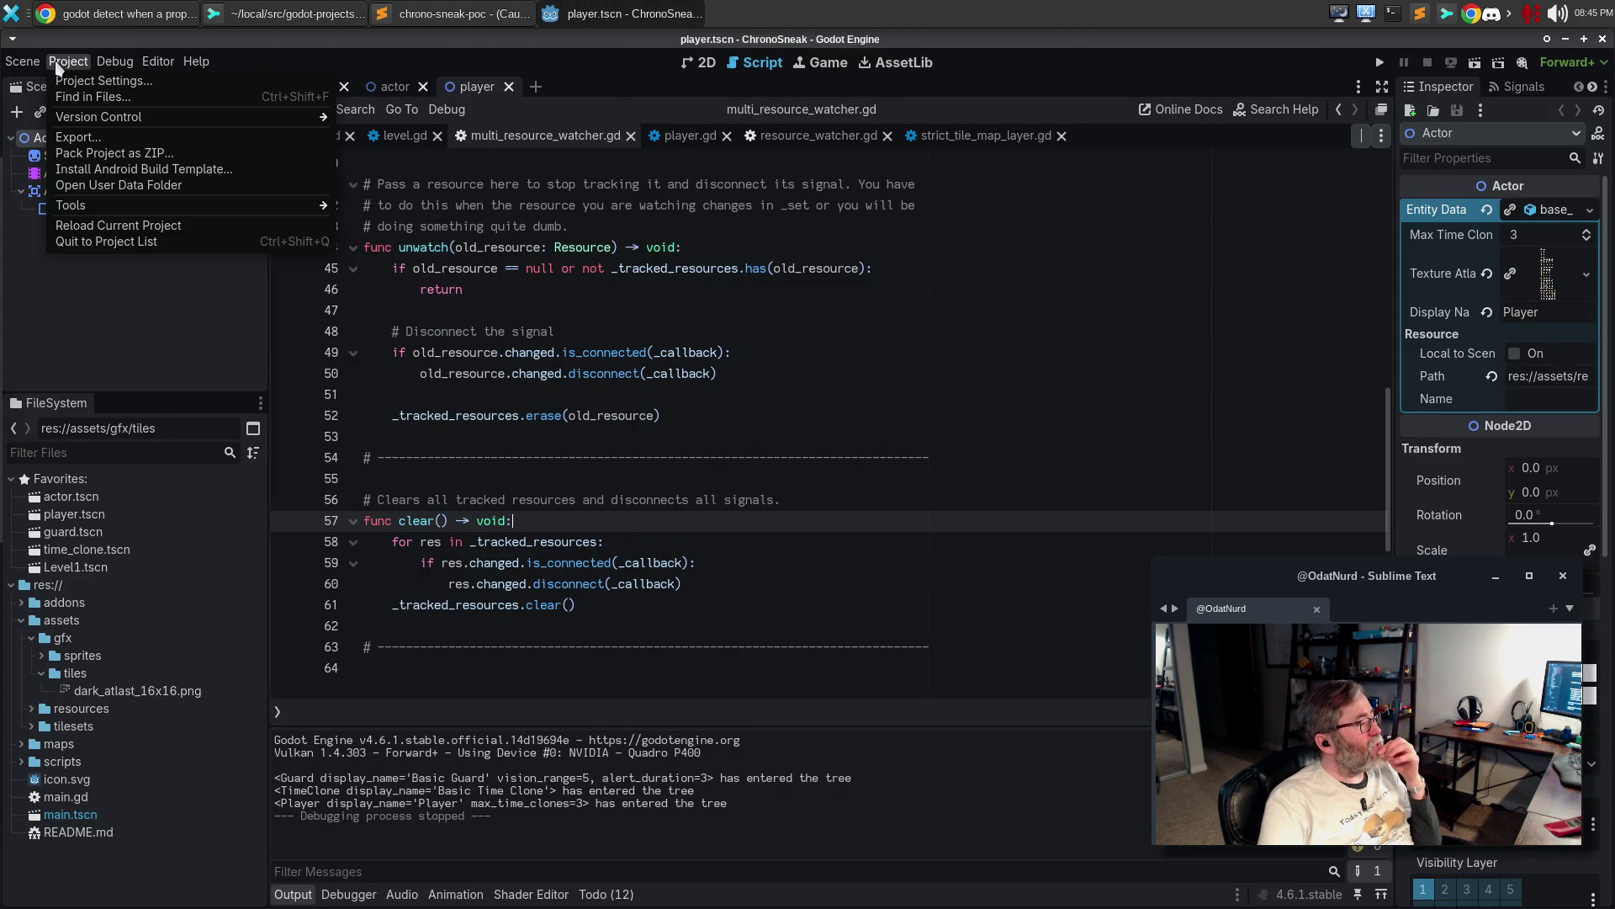
left_click(80, 234)
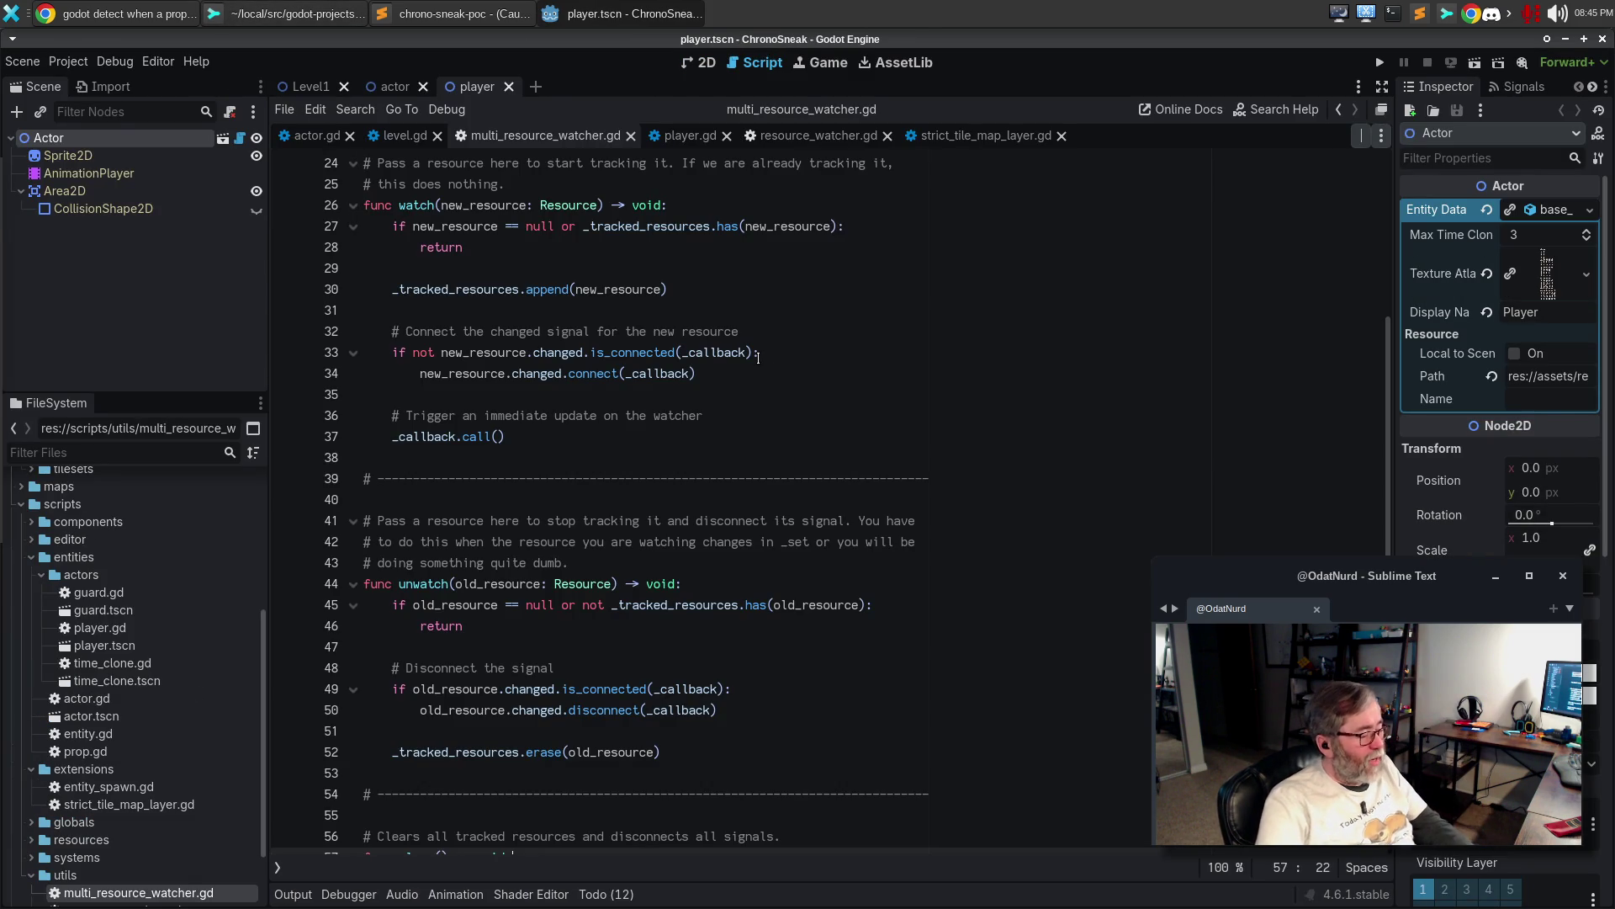
Test-run the game, move the player one tile down, then stop it
key("F5")
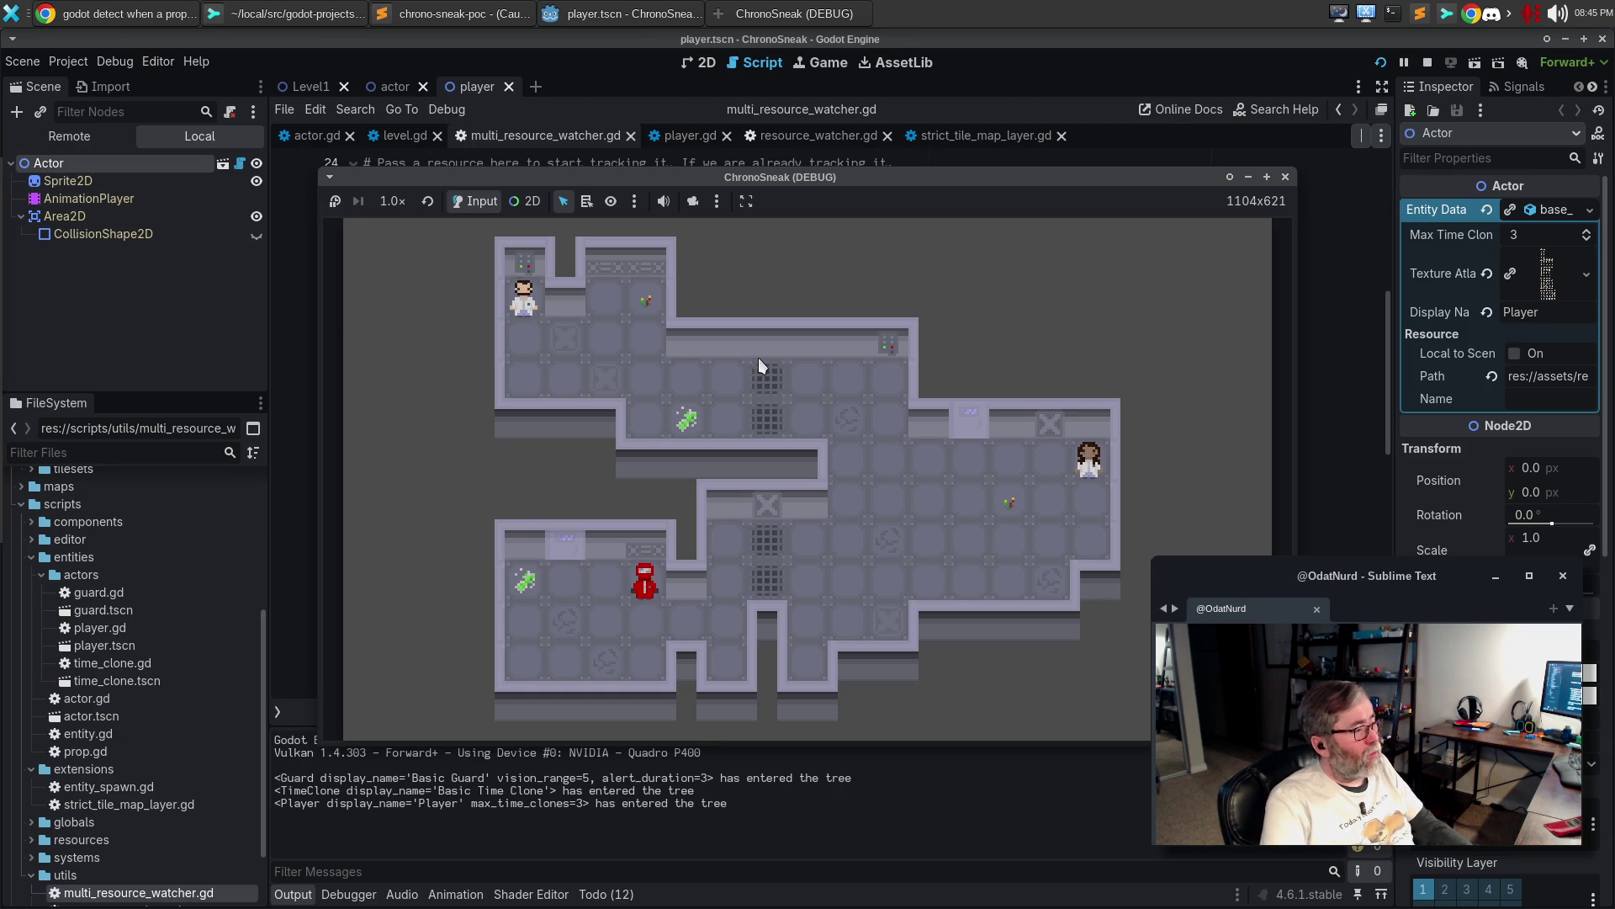
key("Down")
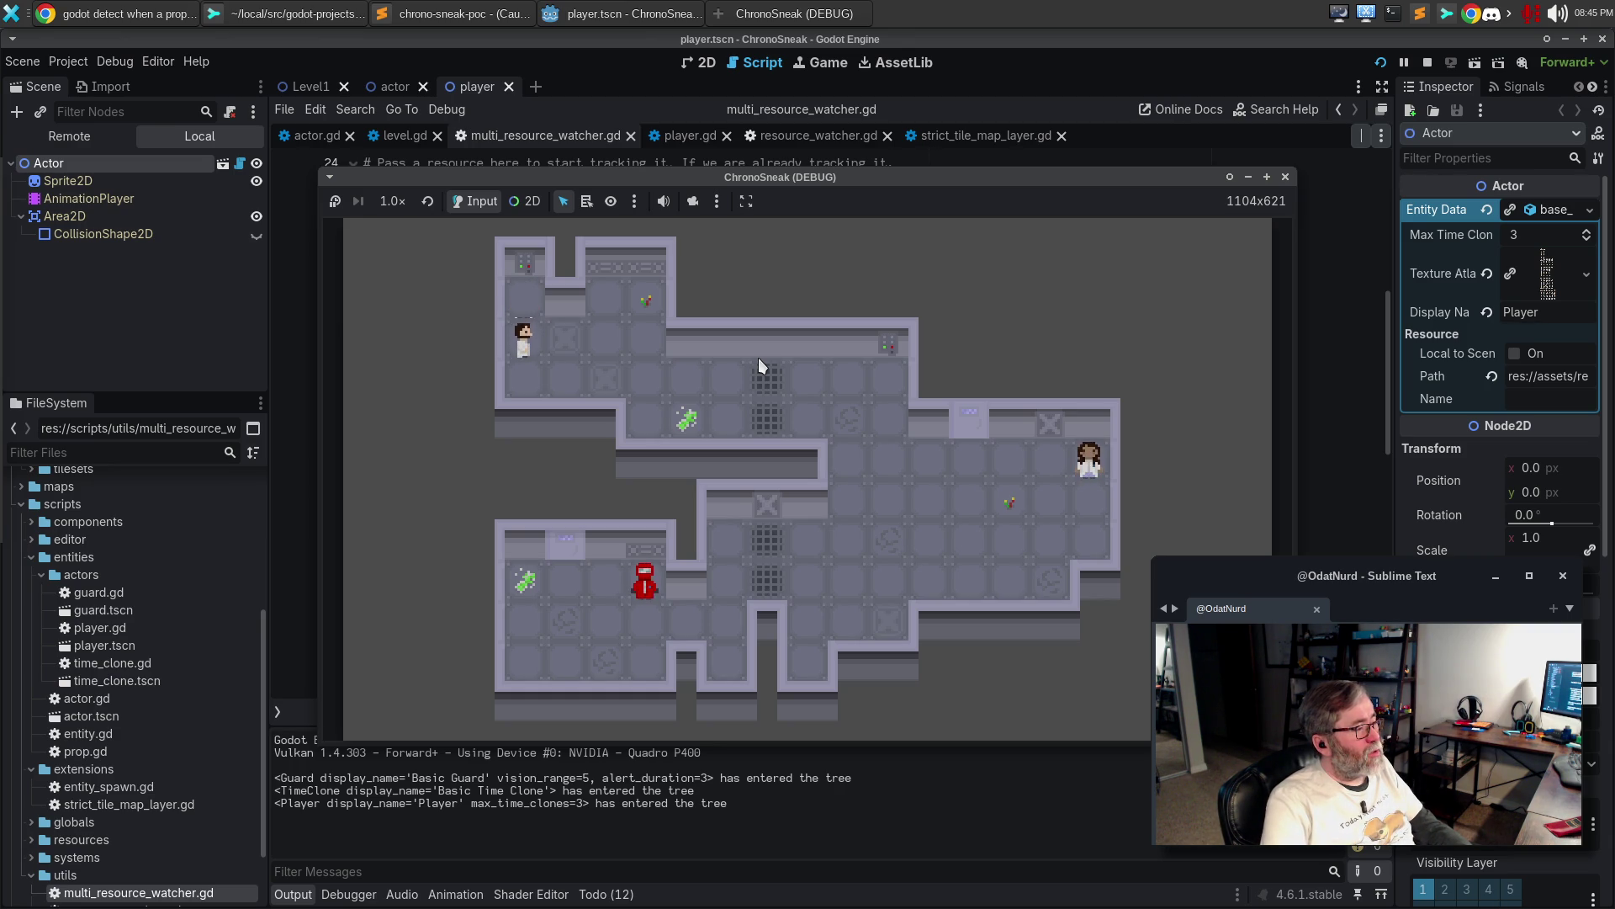
left_click(1288, 178)
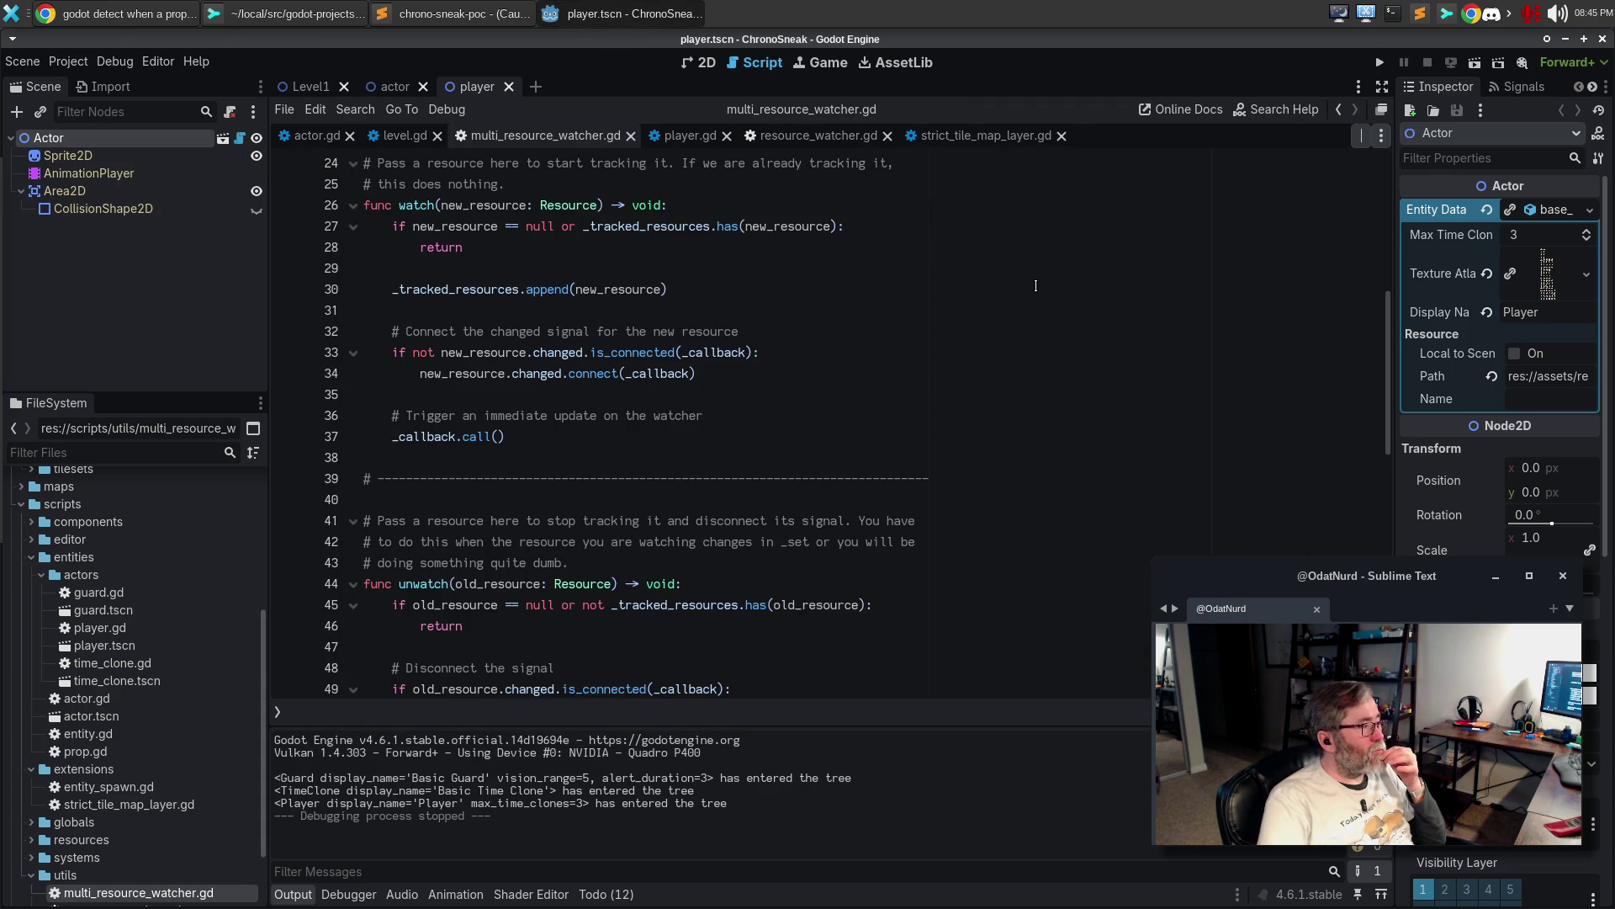
In Sublime Merge, review the actor.gd diff and the player.tscn diff
left_click(281, 10)
left_click(143, 169)
left_click(146, 185)
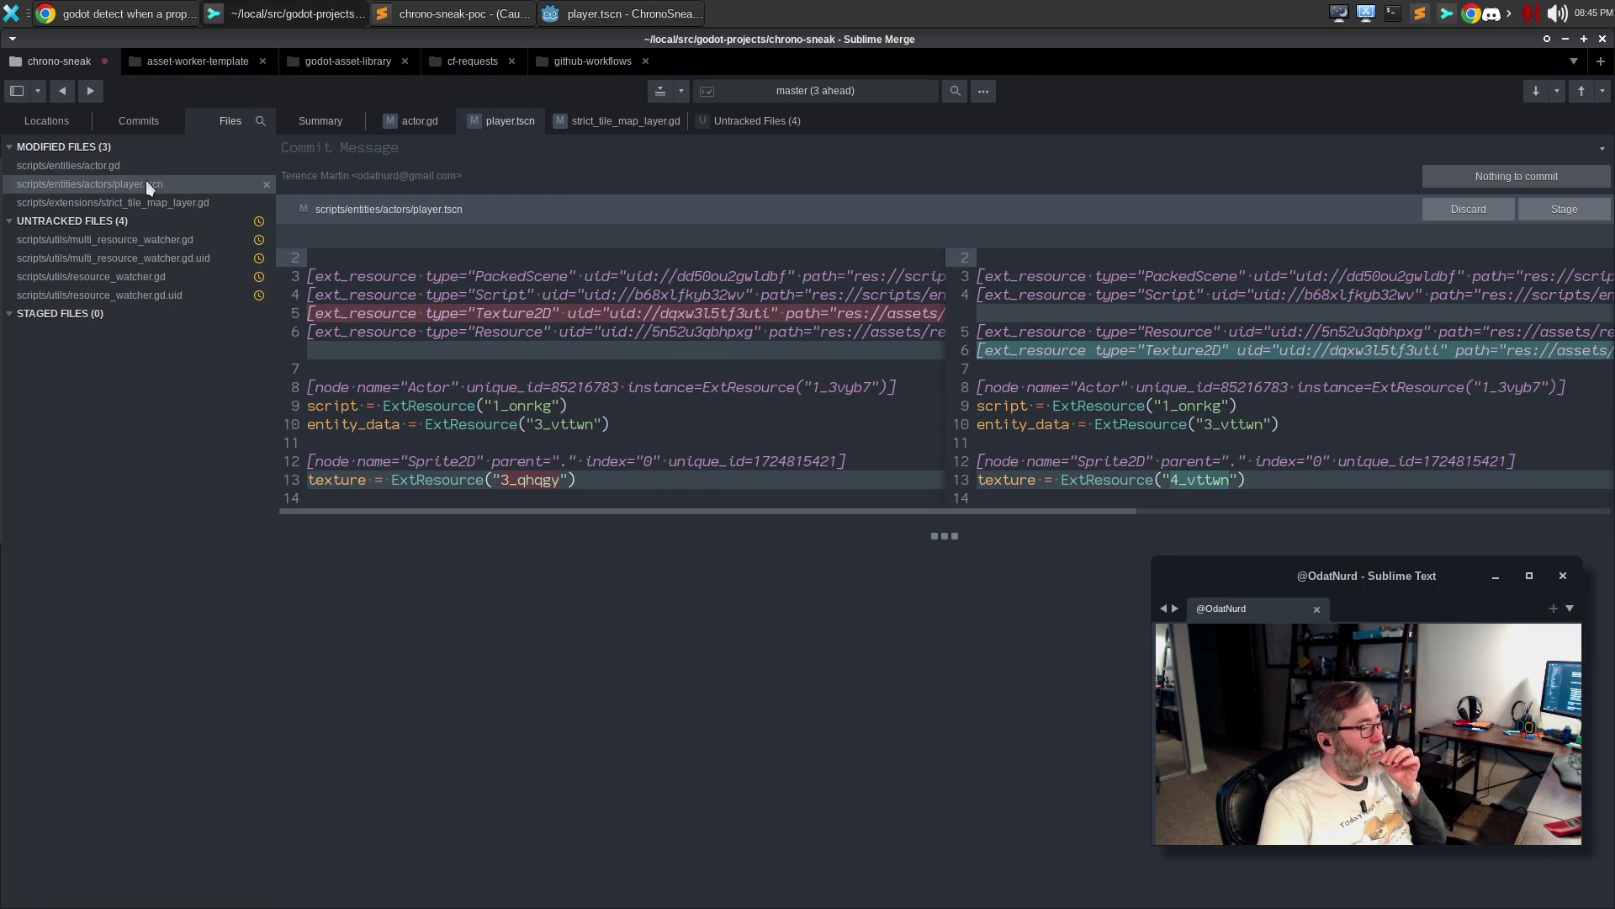
mouse_move(814, 498)
mouse_move(805, 508)
left_mouse_down()
mouse_move(1191, 469)
mouse_move(1180, 463)
left_mouse_up()
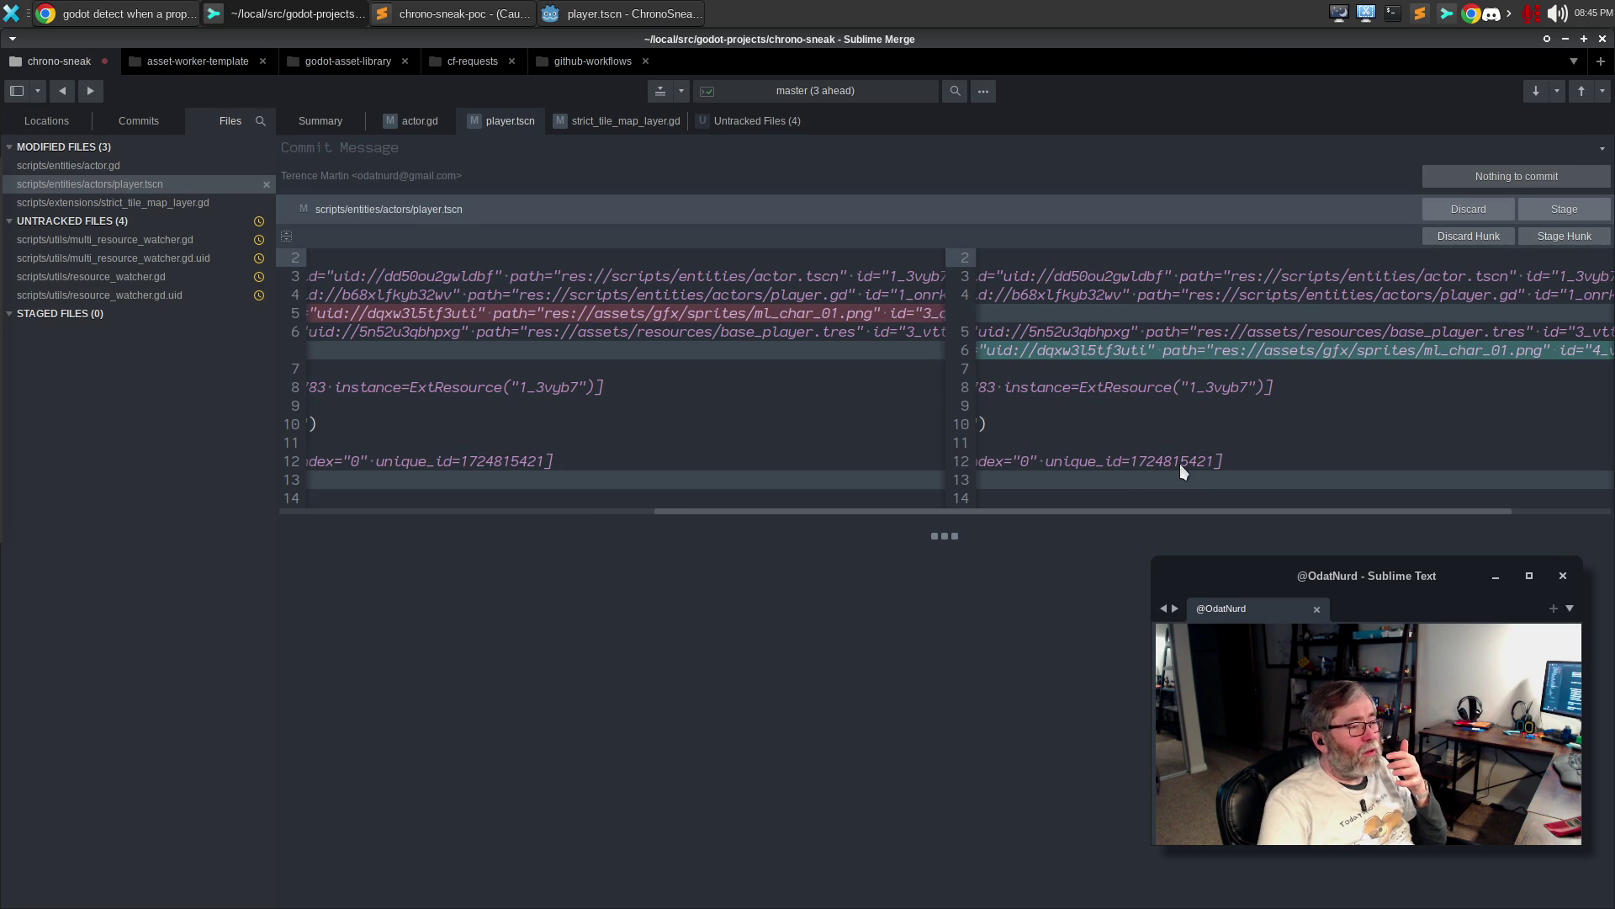
left_click_drag(1179, 462, 780, 501)
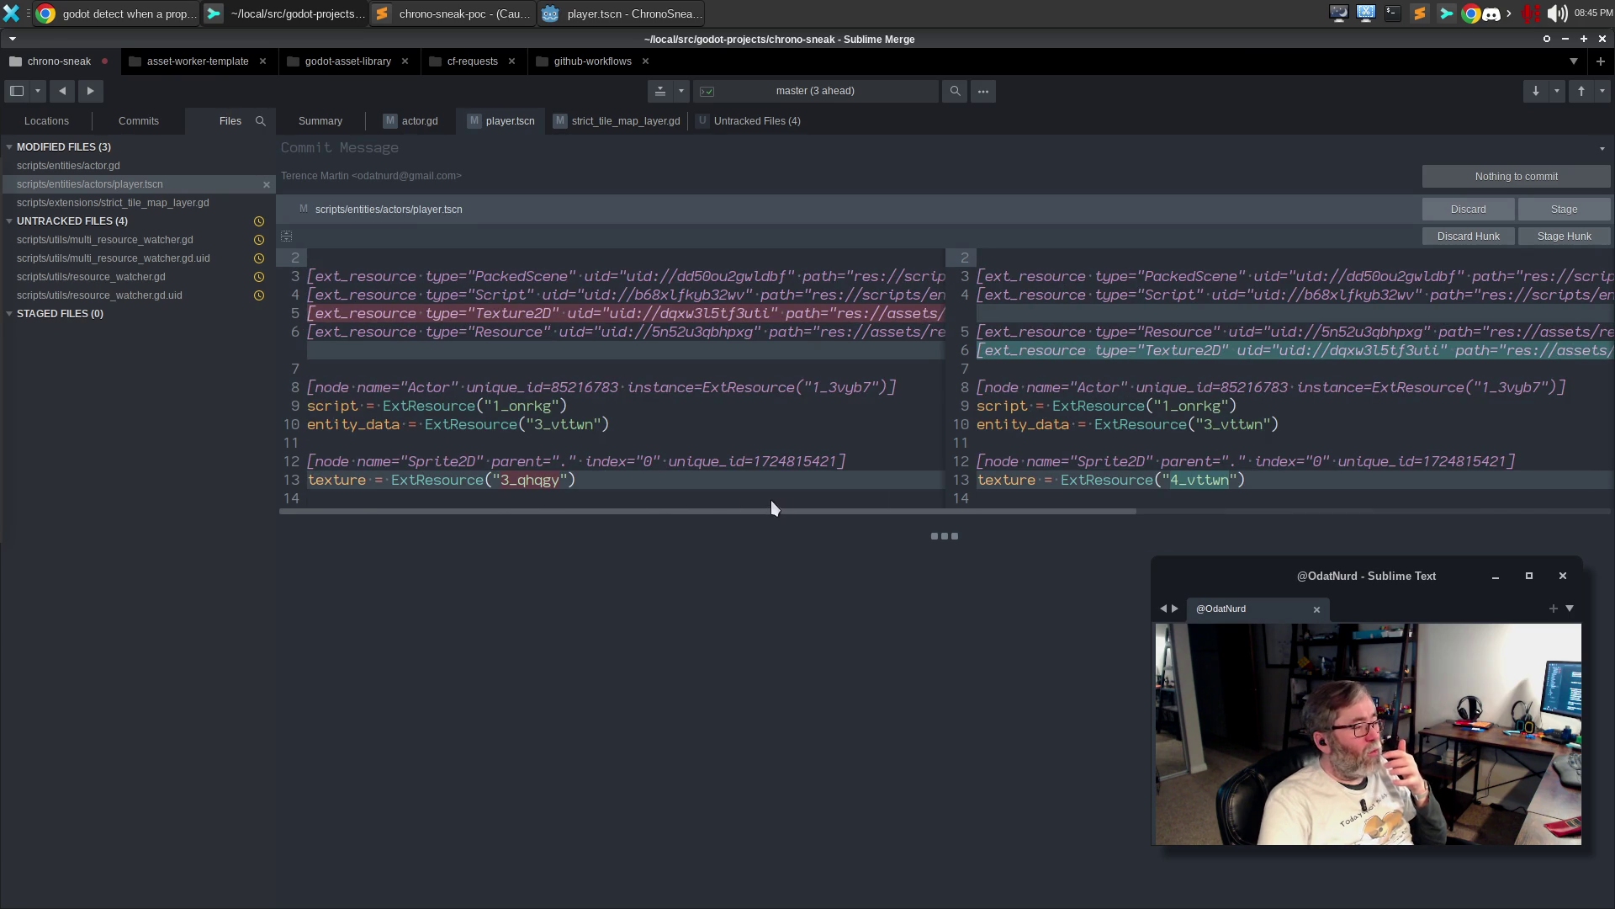
scroll(828, 478, "right", 5)
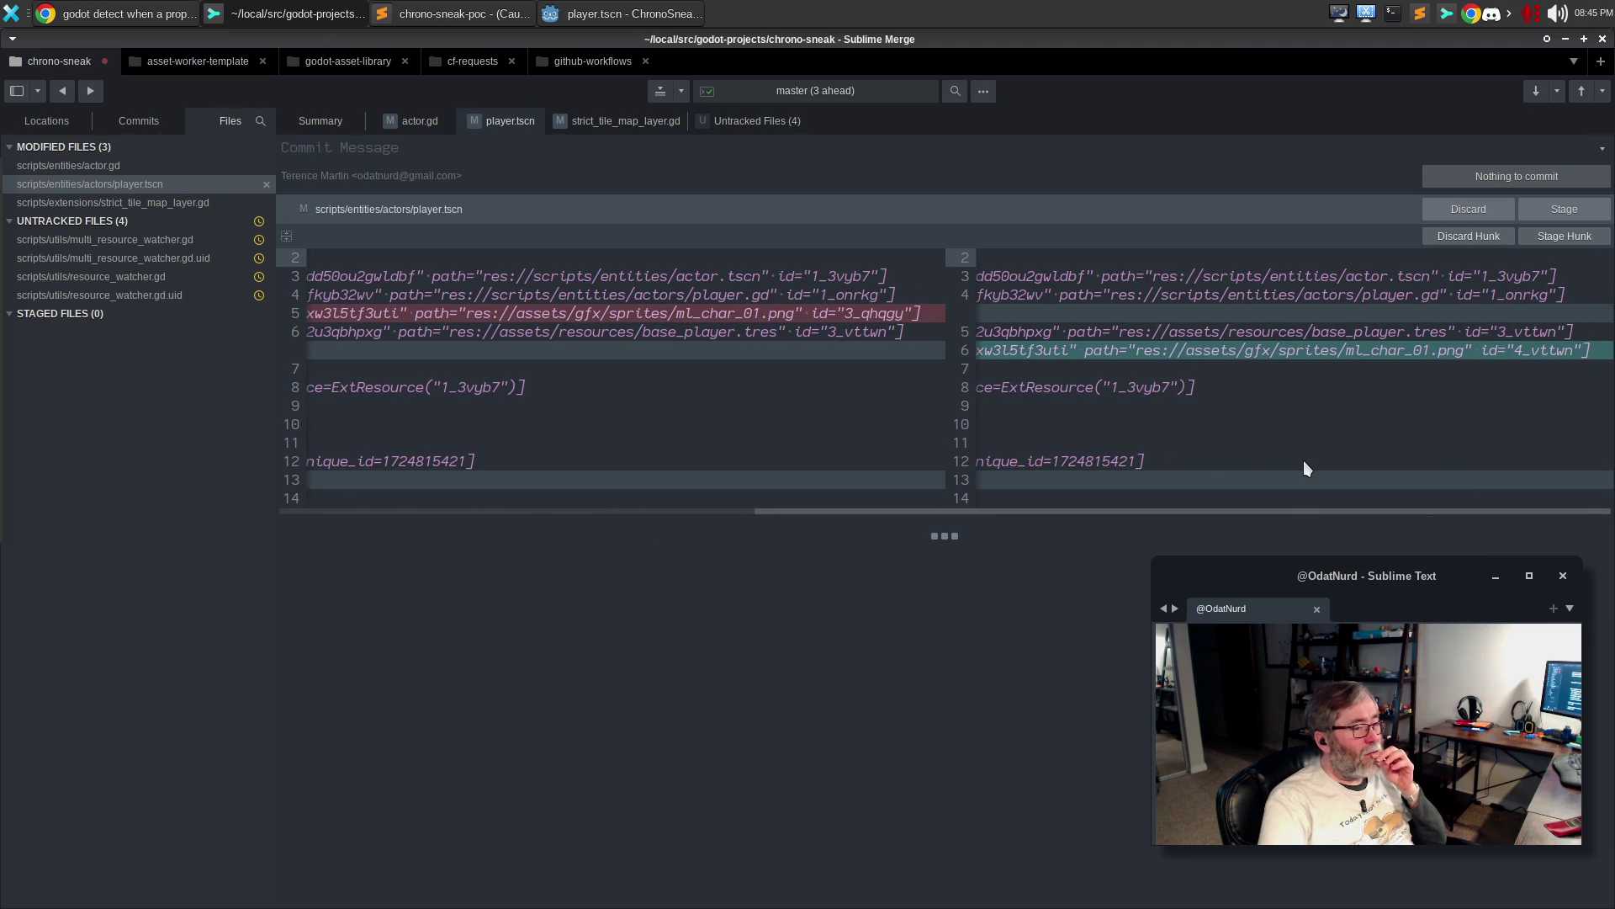
scroll(926, 454, "left", 10)
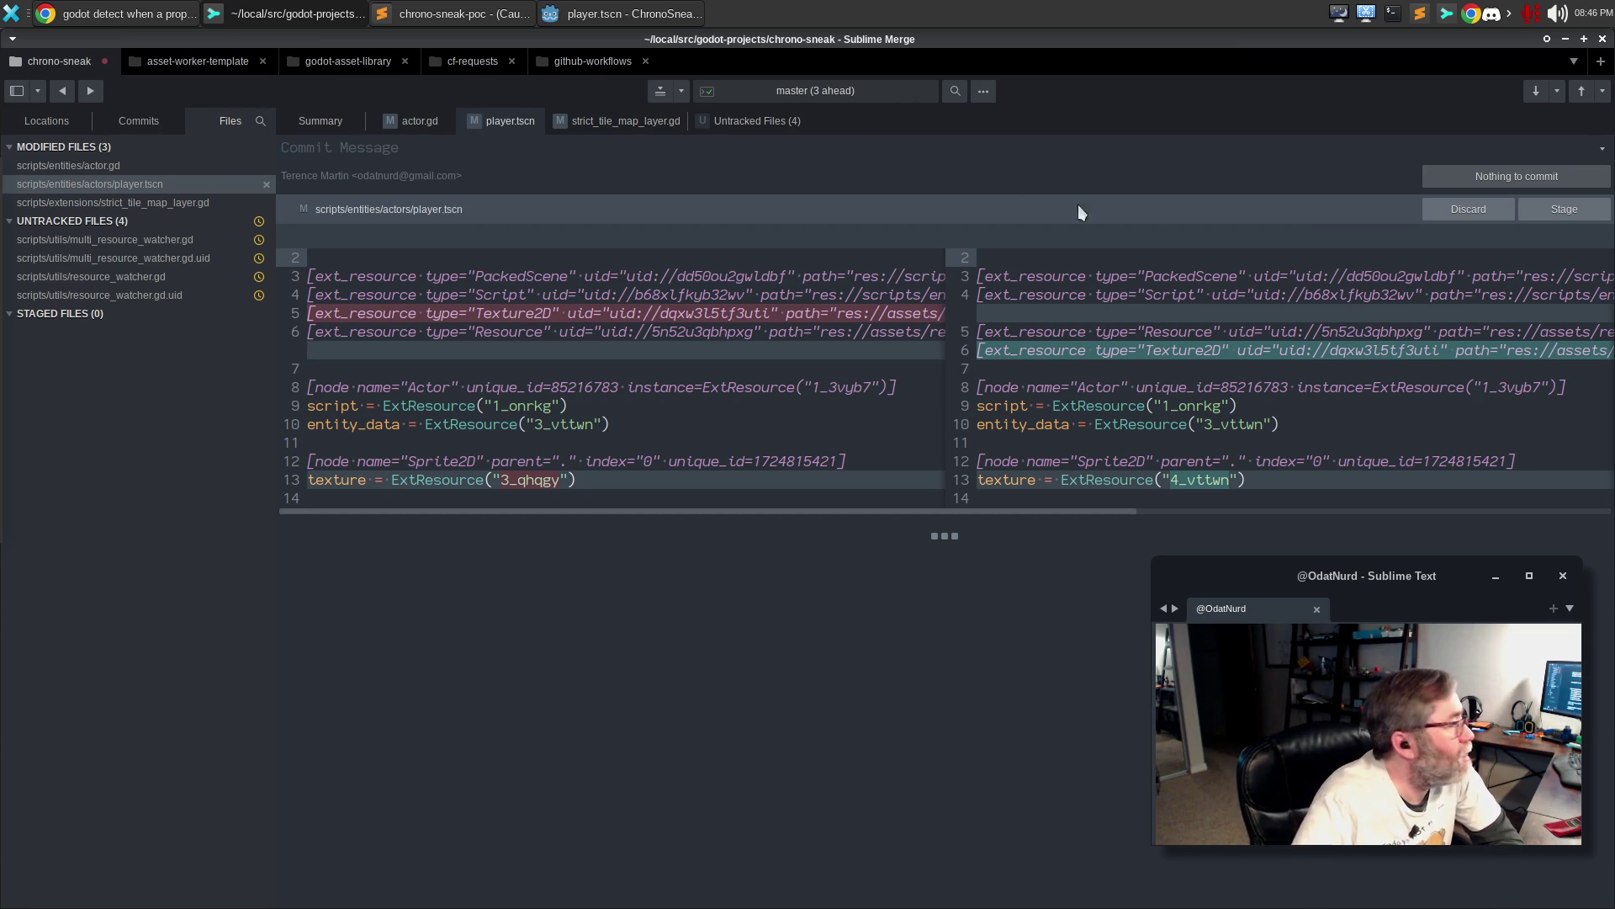
Discard the stray player.tscn changes and confirm the revert
left_click(695, 12)
left_click(68, 61)
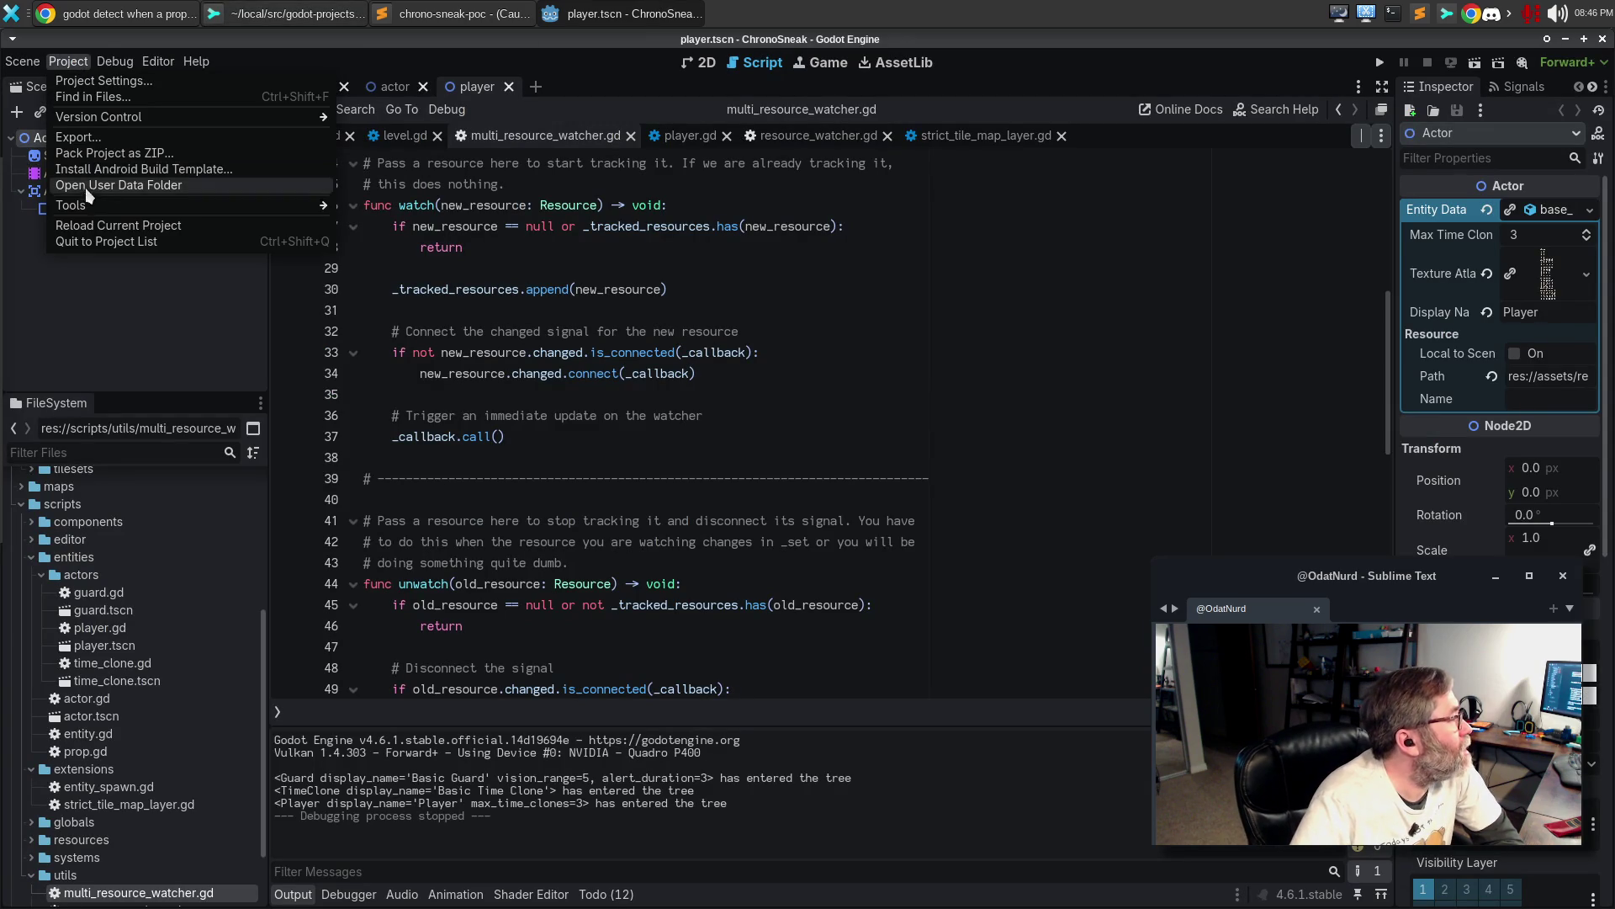
left_click(91, 241)
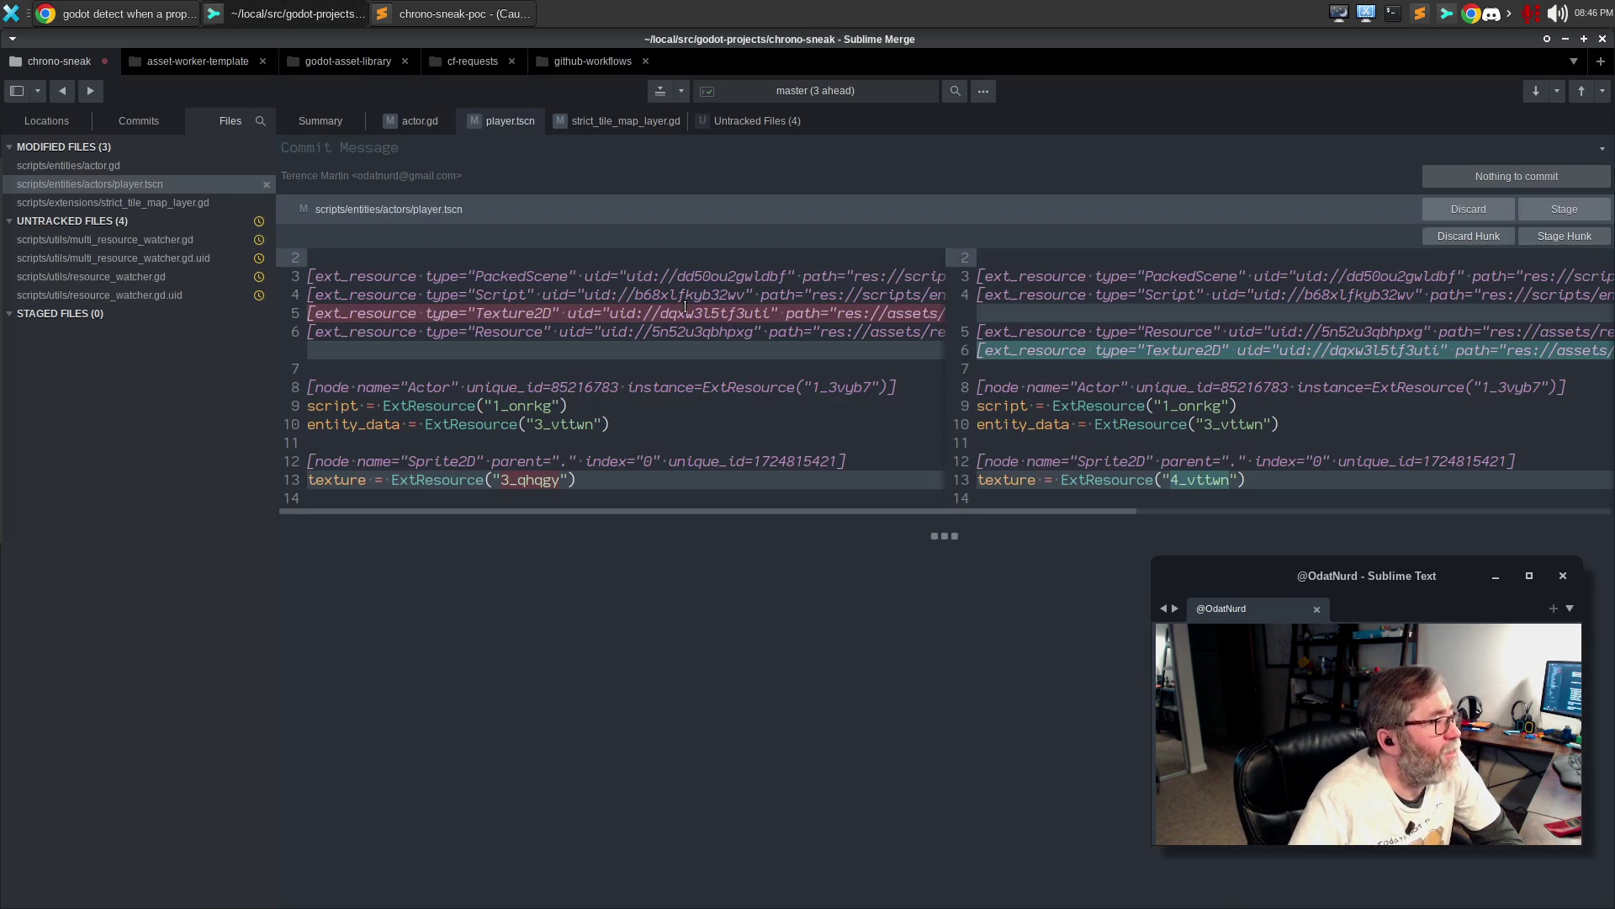
mouse_move(1491, 239)
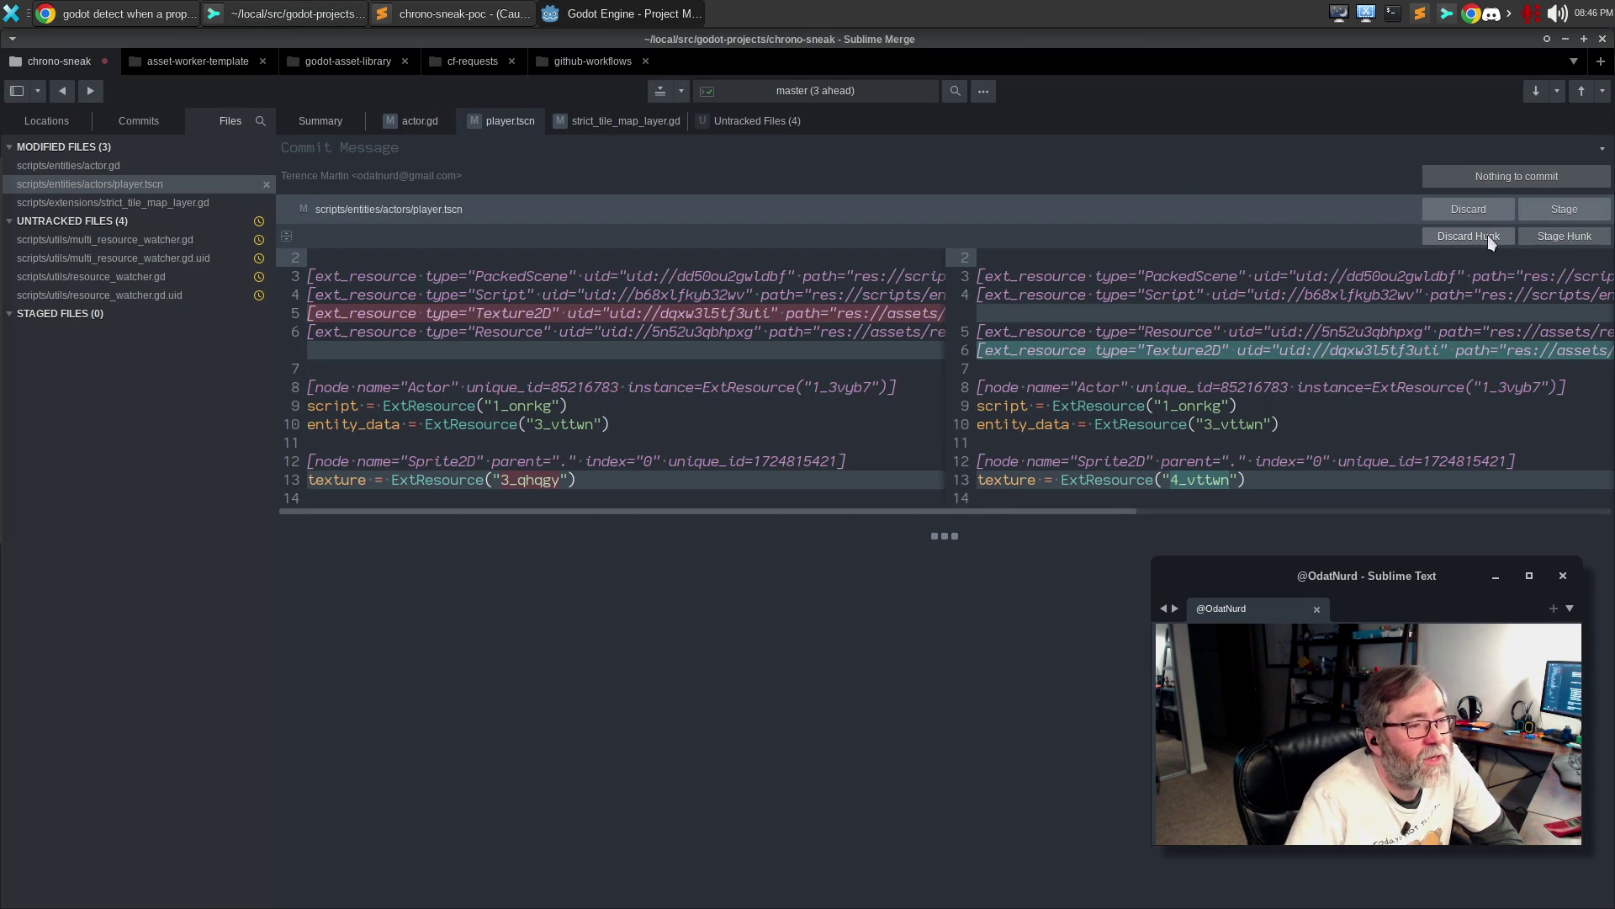
left_click(1464, 211)
left_click(1463, 210)
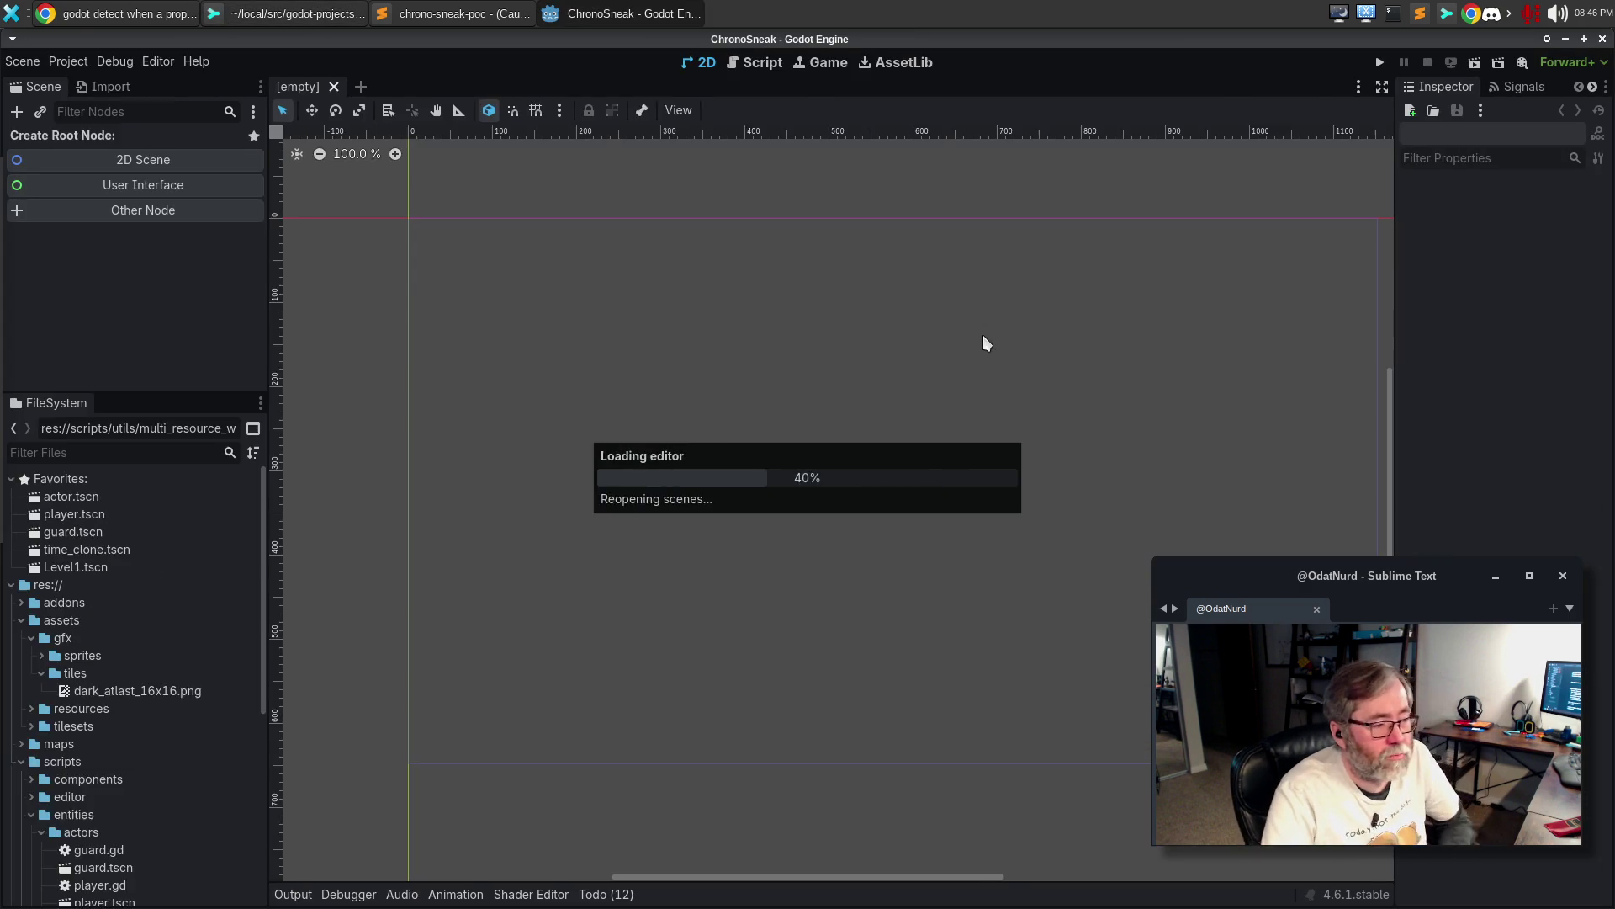
Test-run the reverted scene, stop it, and return to actor.gd's diff in Sublime Merge
key("F5")
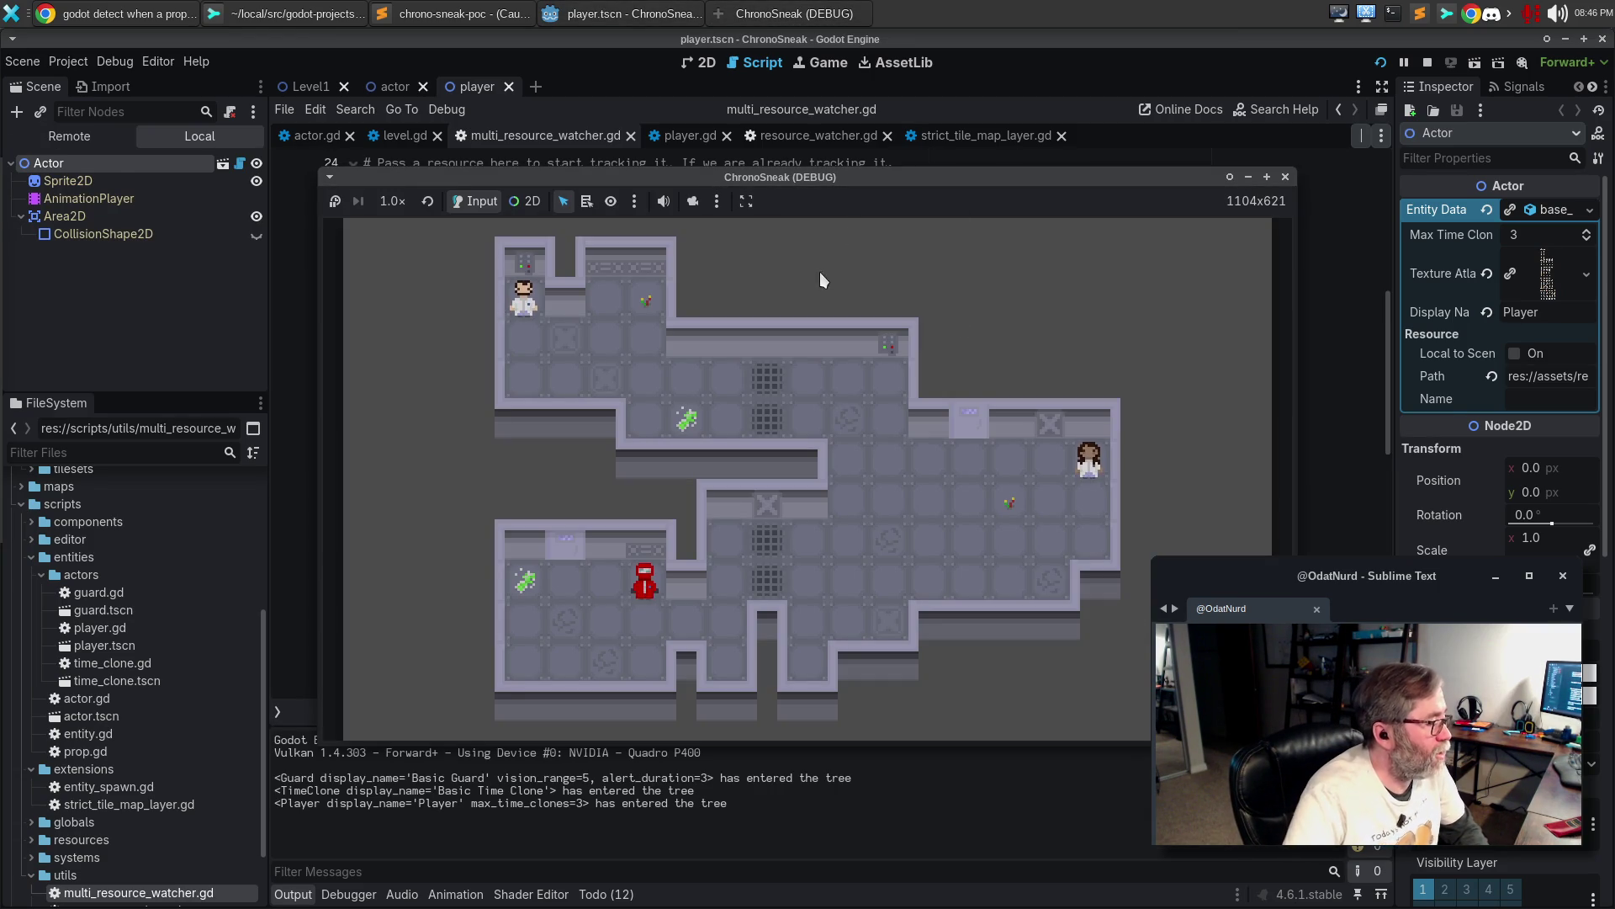
left_click(1285, 177)
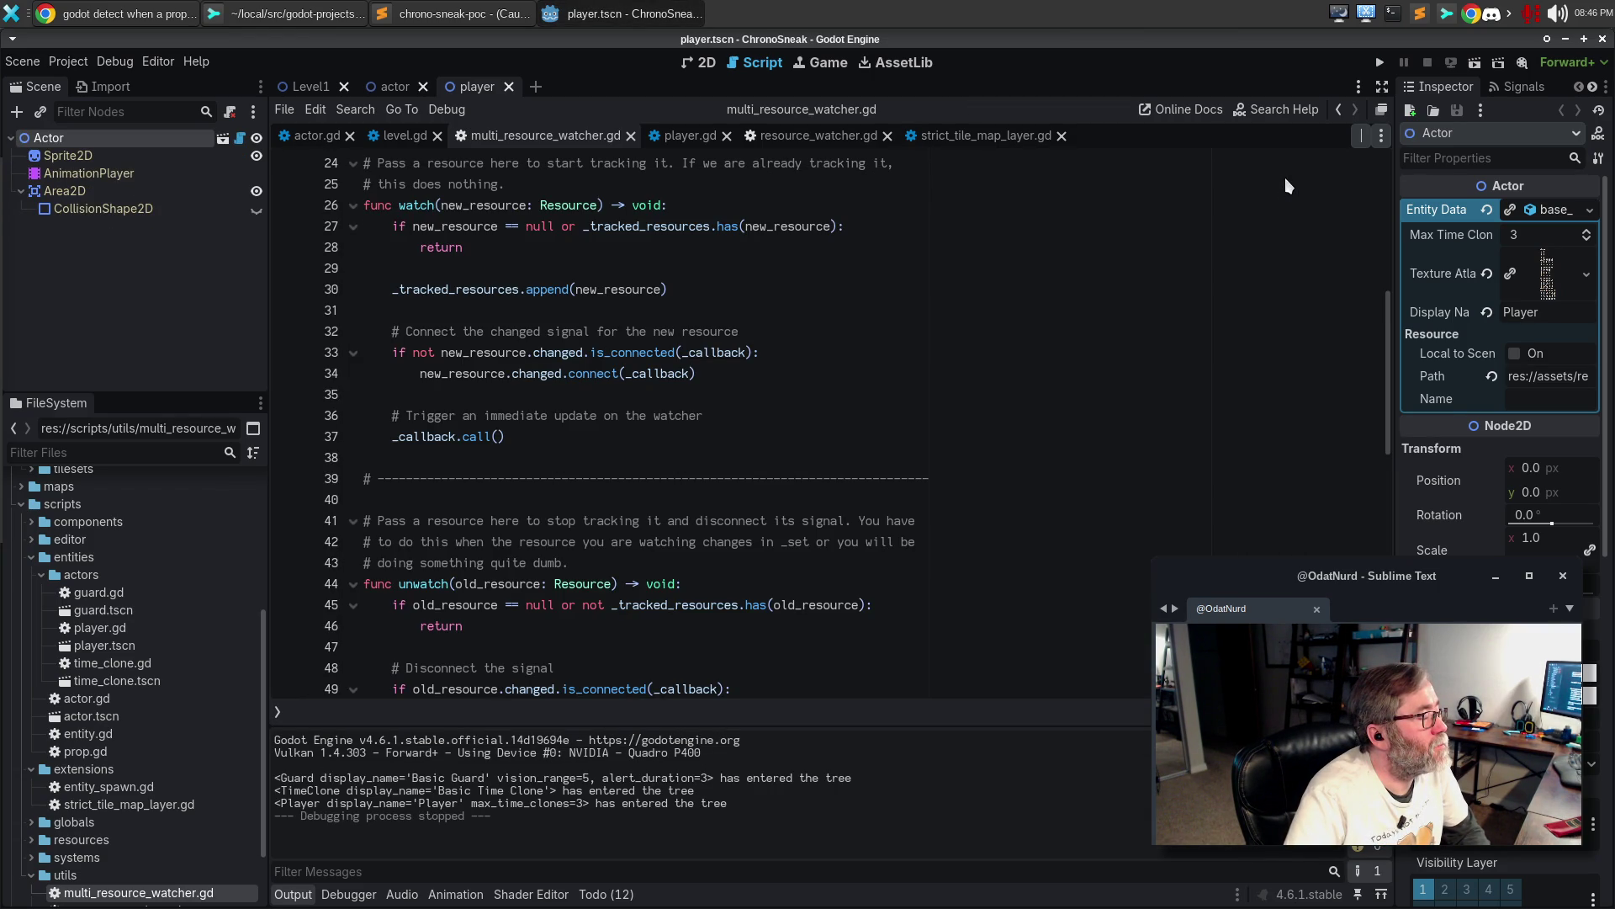
left_click(341, 16)
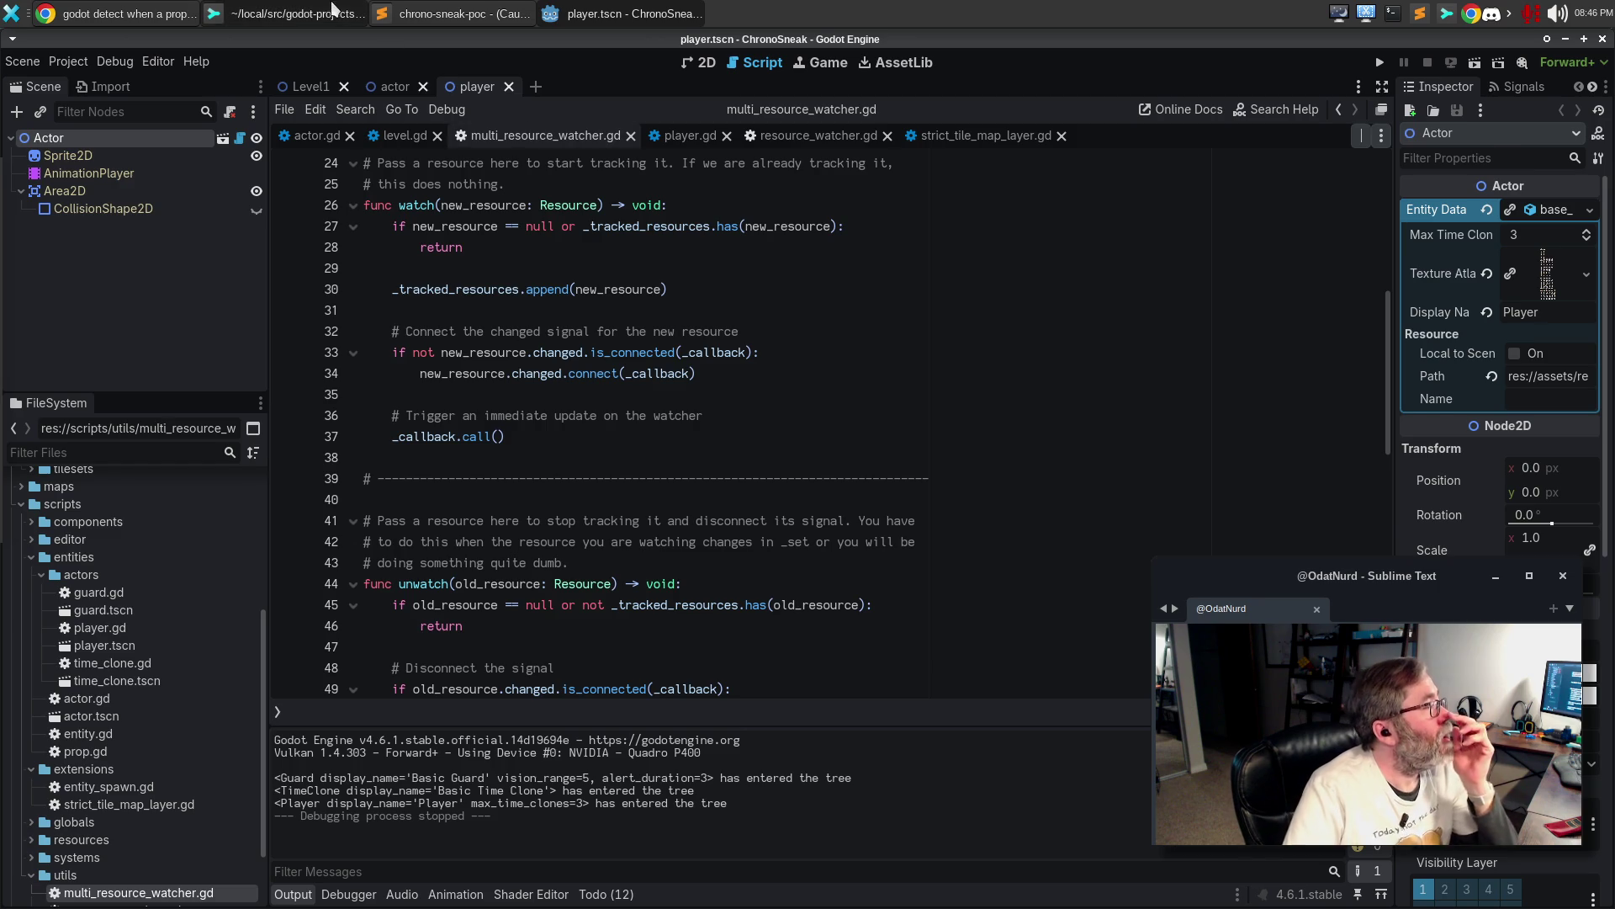
left_click(127, 166)
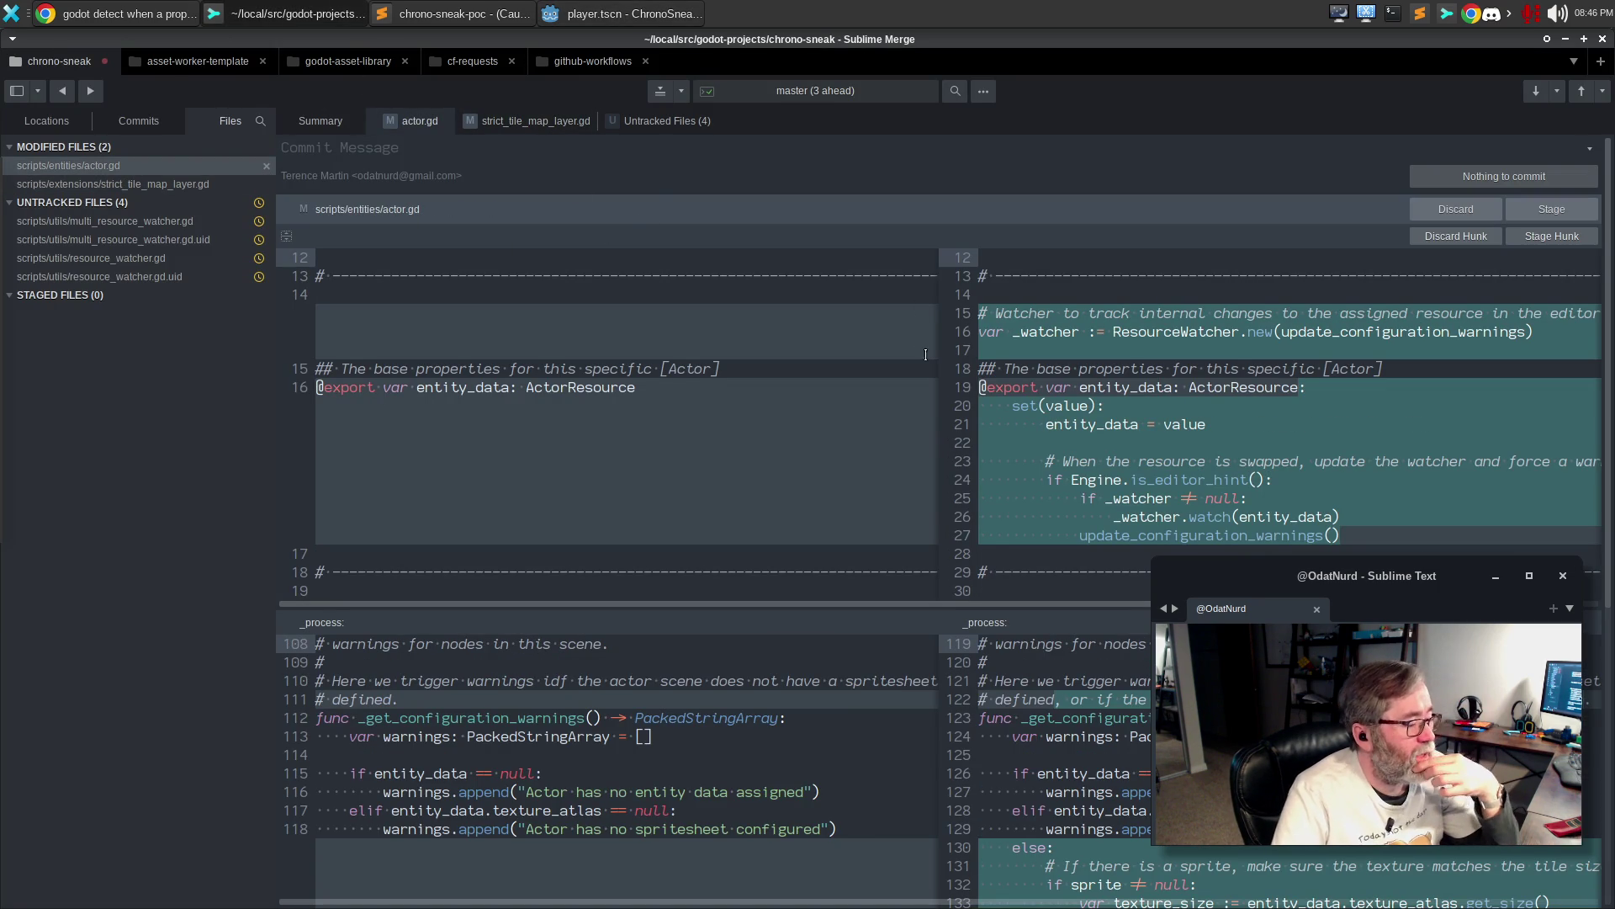
scroll(931, 386, "down", 10)
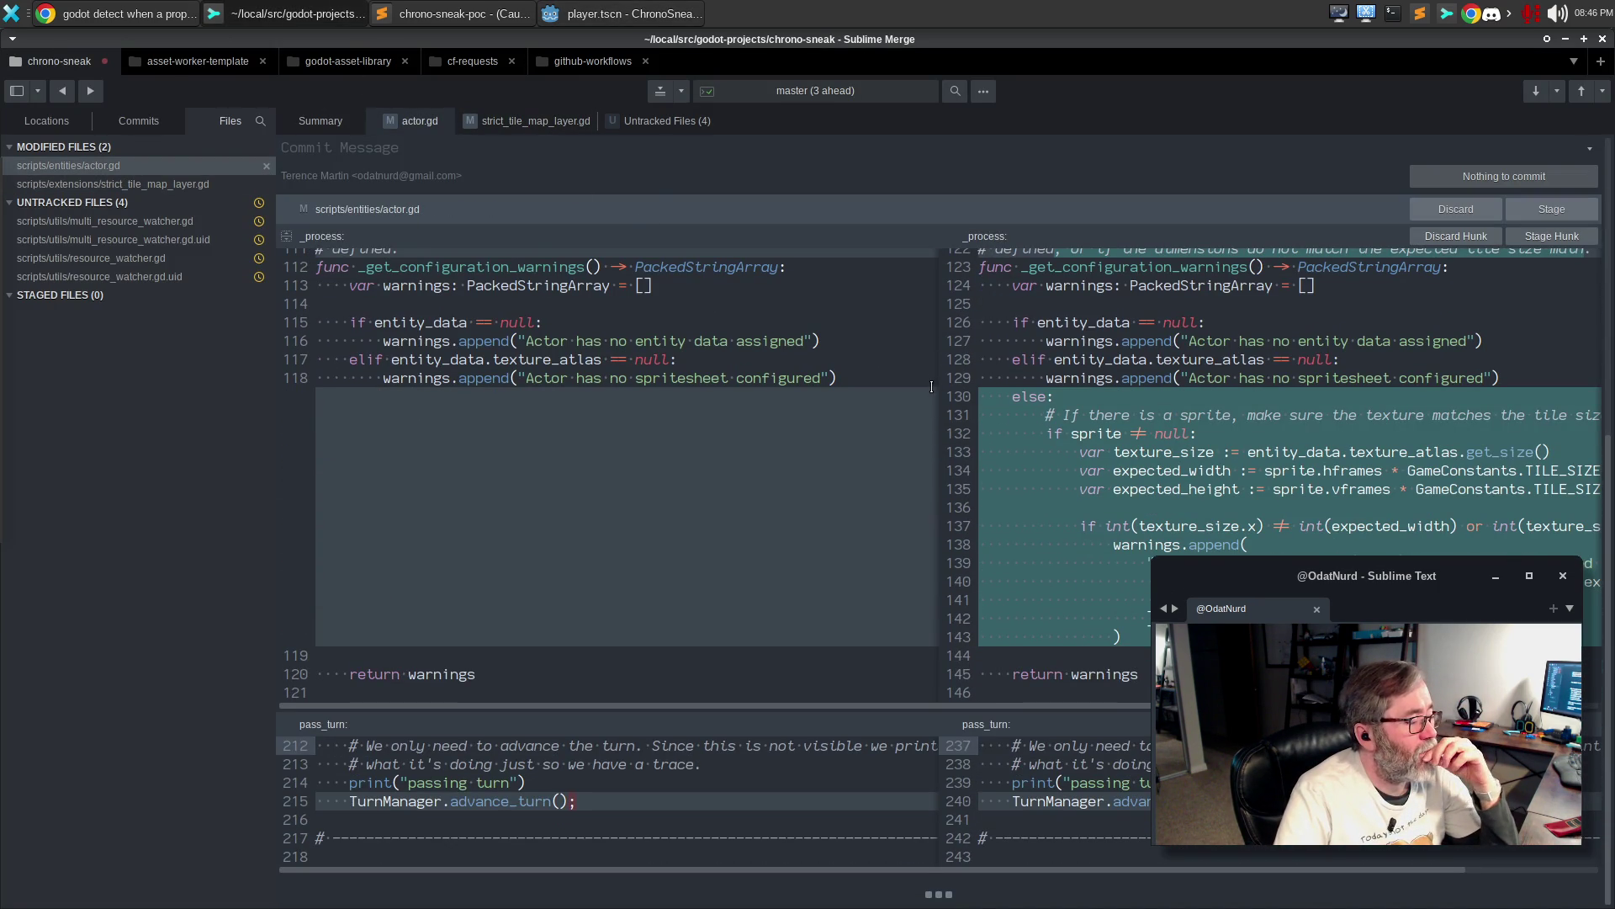
left_click(547, 122)
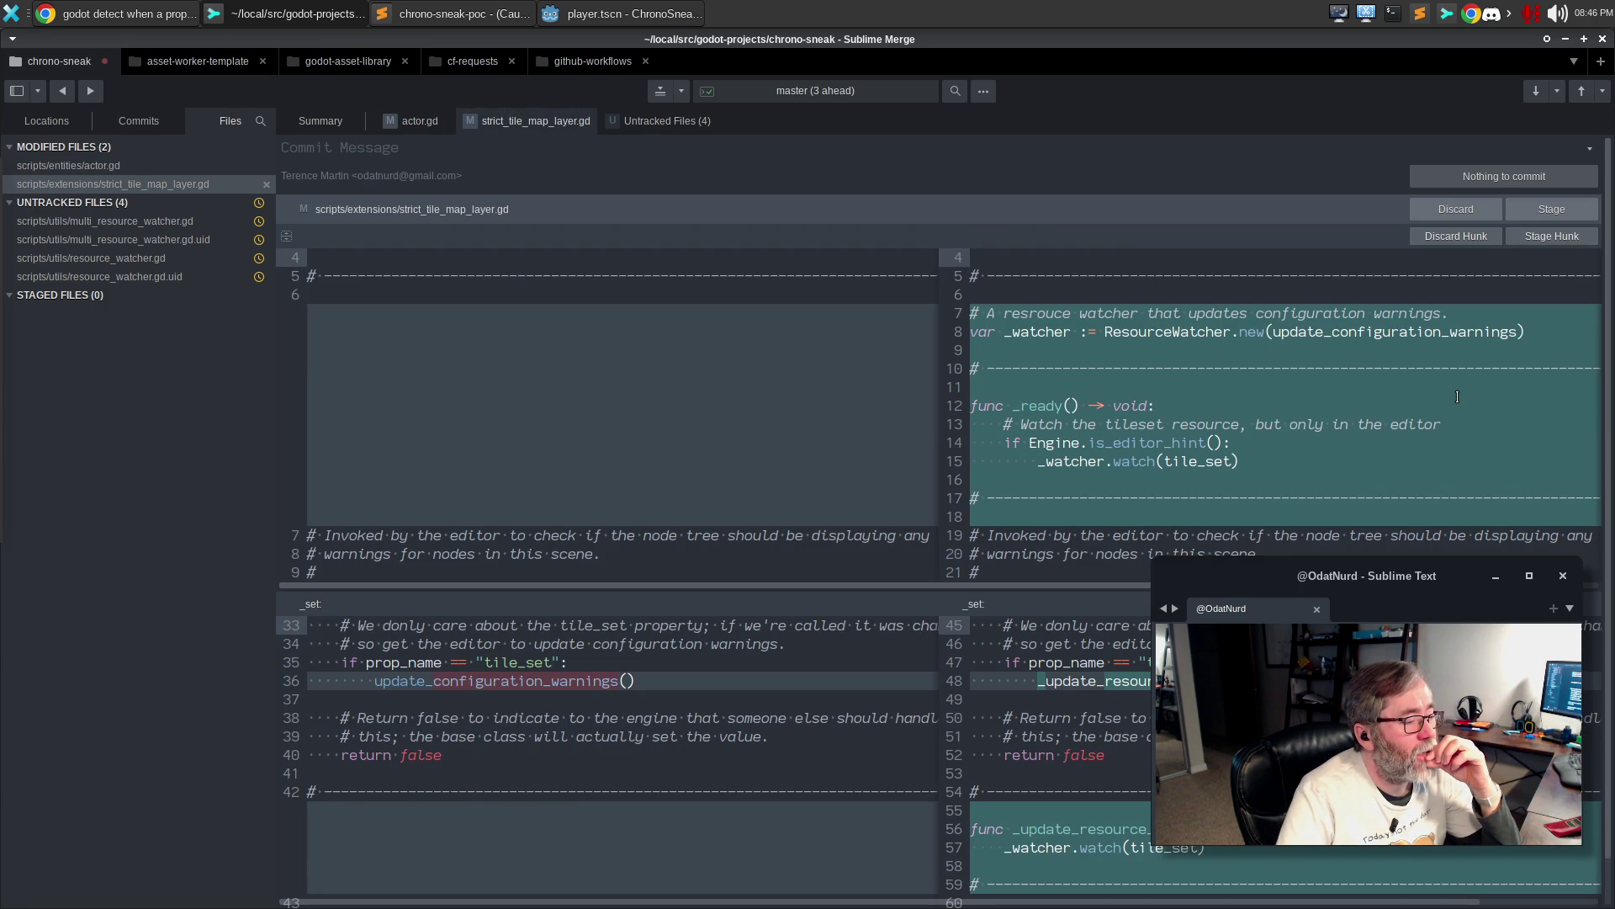
scroll(1458, 396, "down", 1)
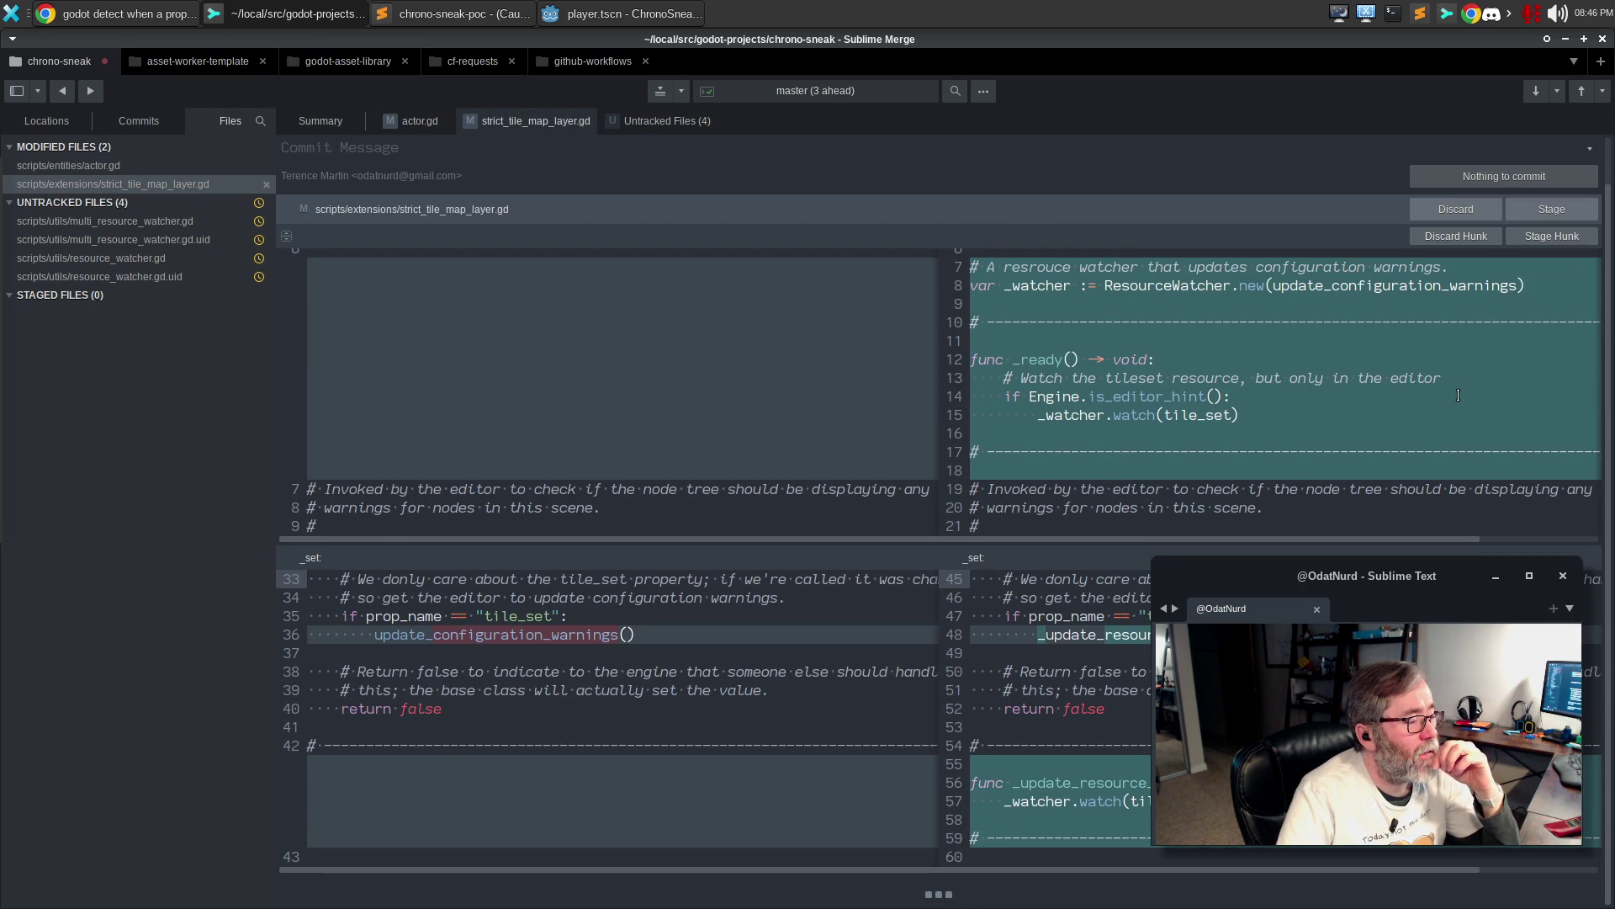
scroll(1458, 396, "up", 1)
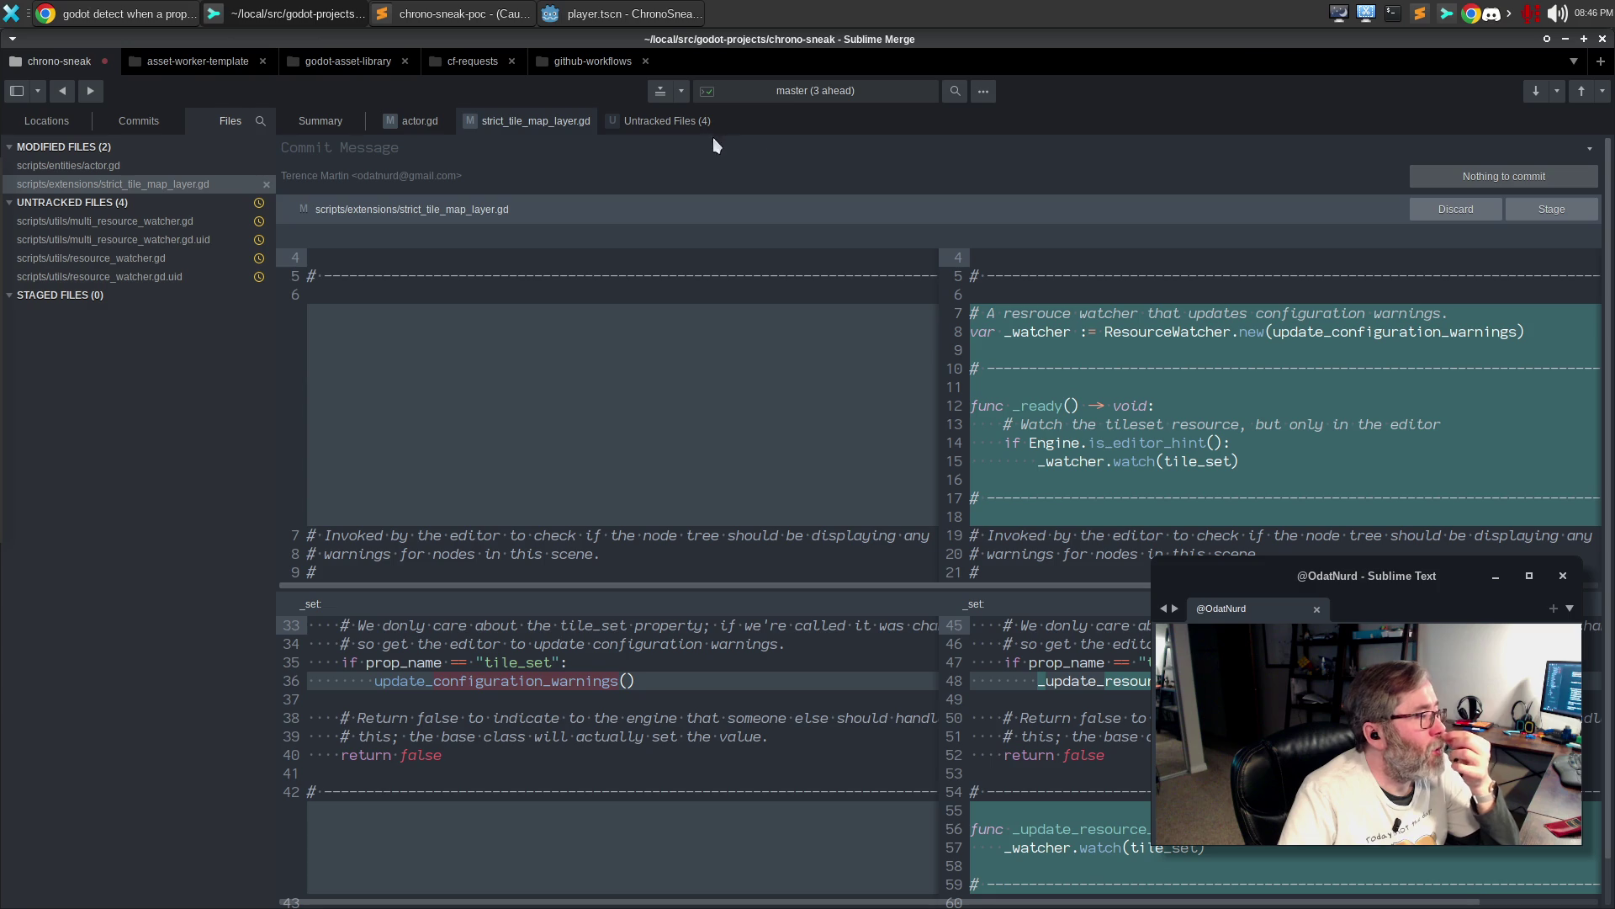
left_click(648, 122)
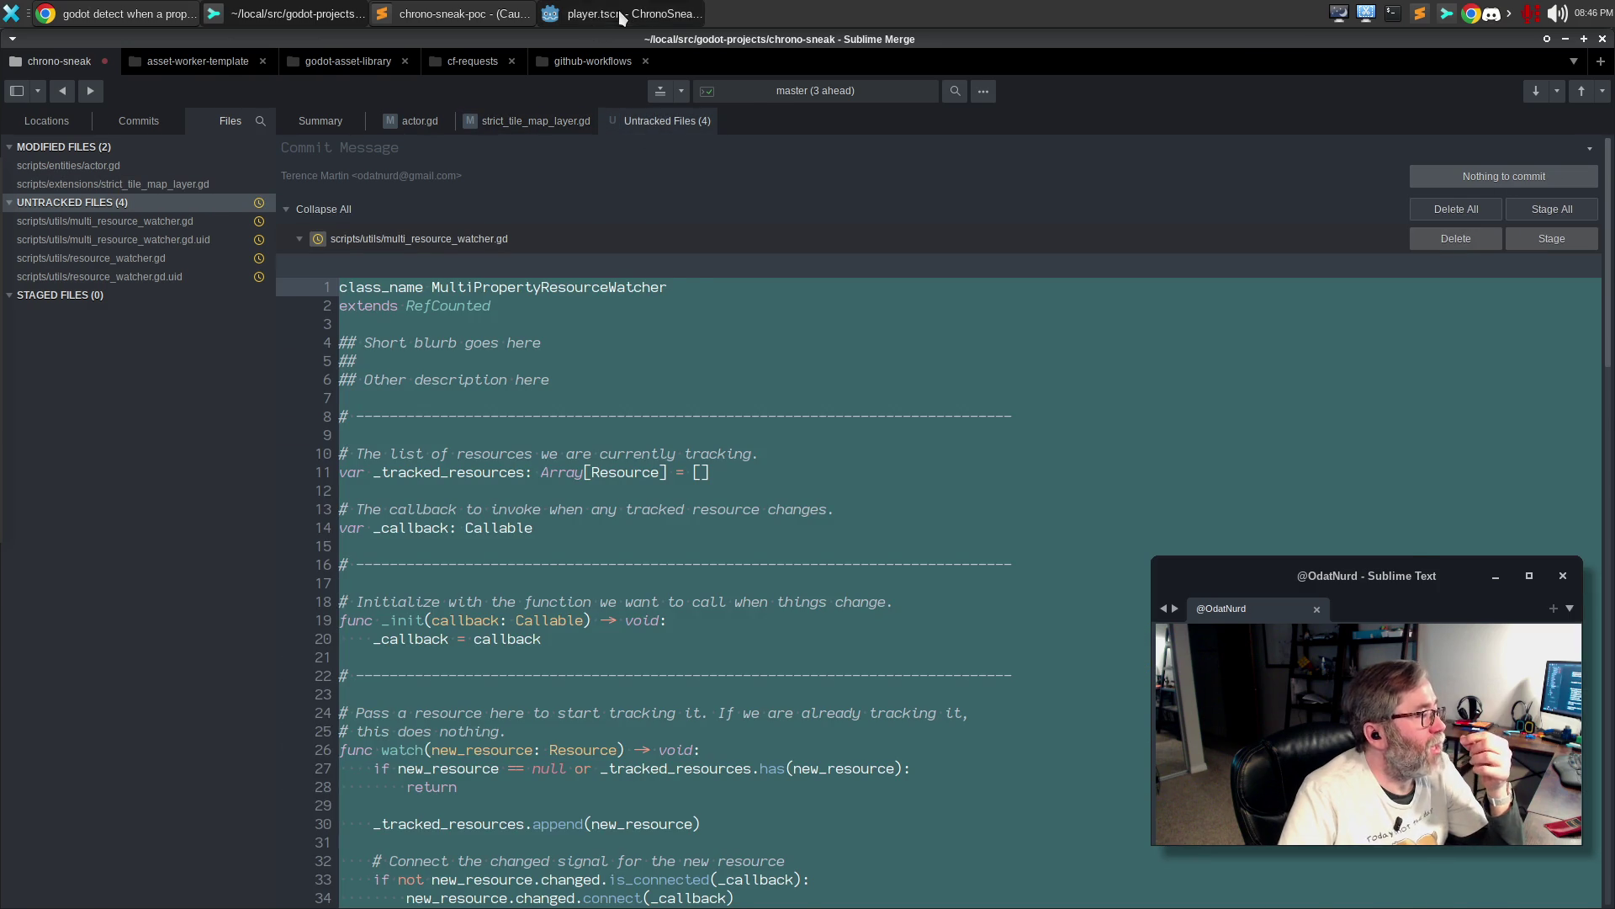
left_click(618, 10)
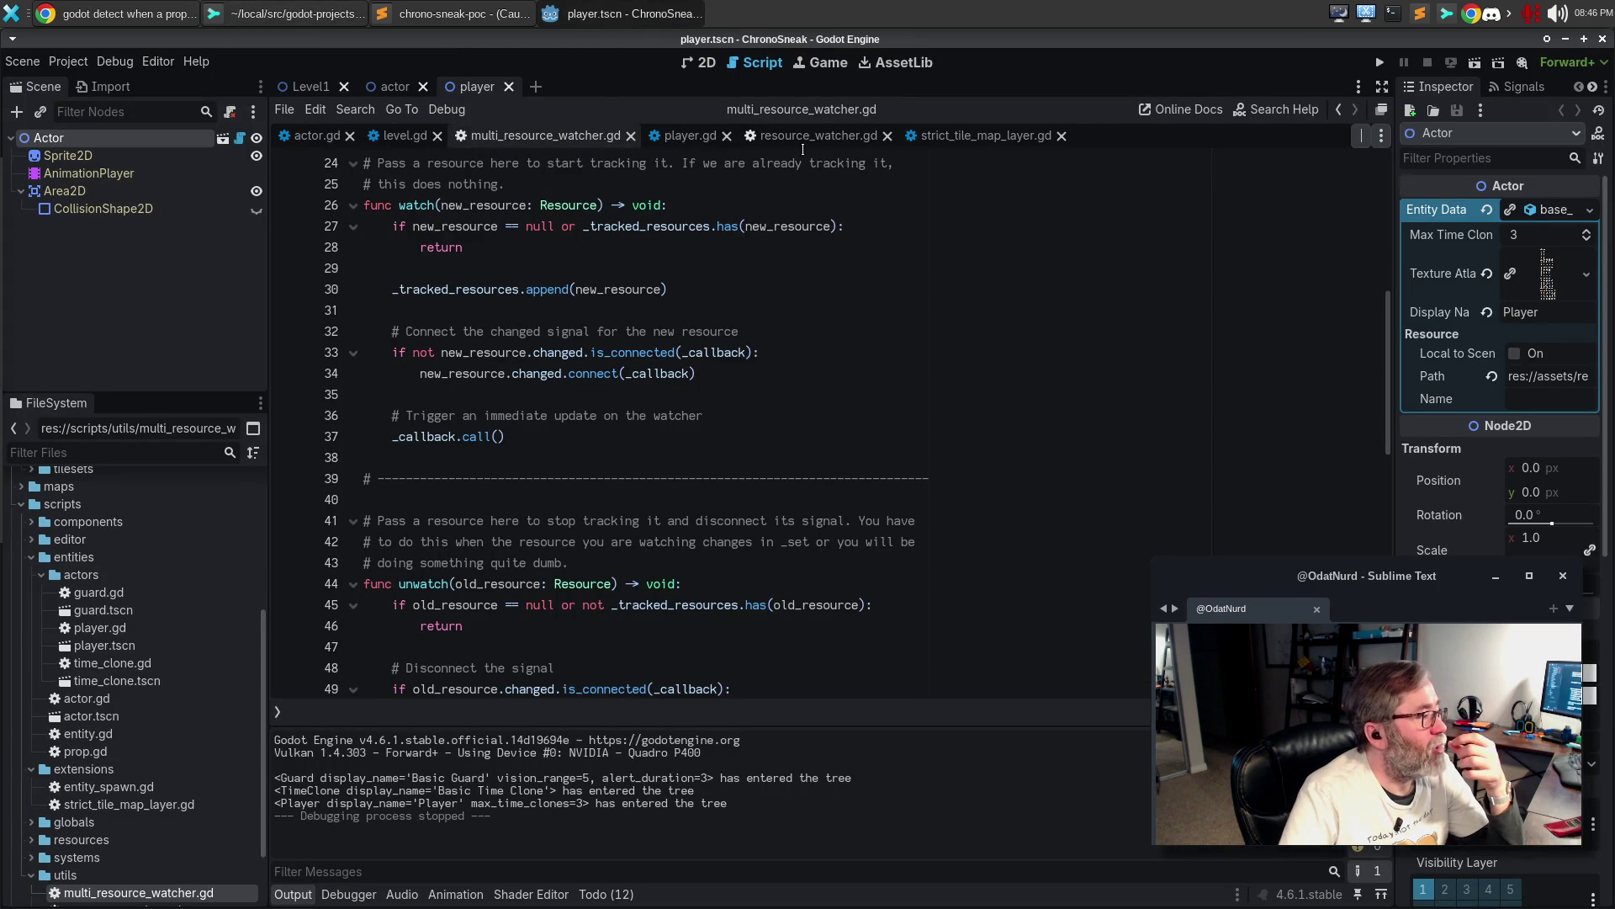
In resource_watcher.gd, replace the line 4 placeholder with 'Watch for the content of a resource to change and trigger a callback'
left_click(810, 137)
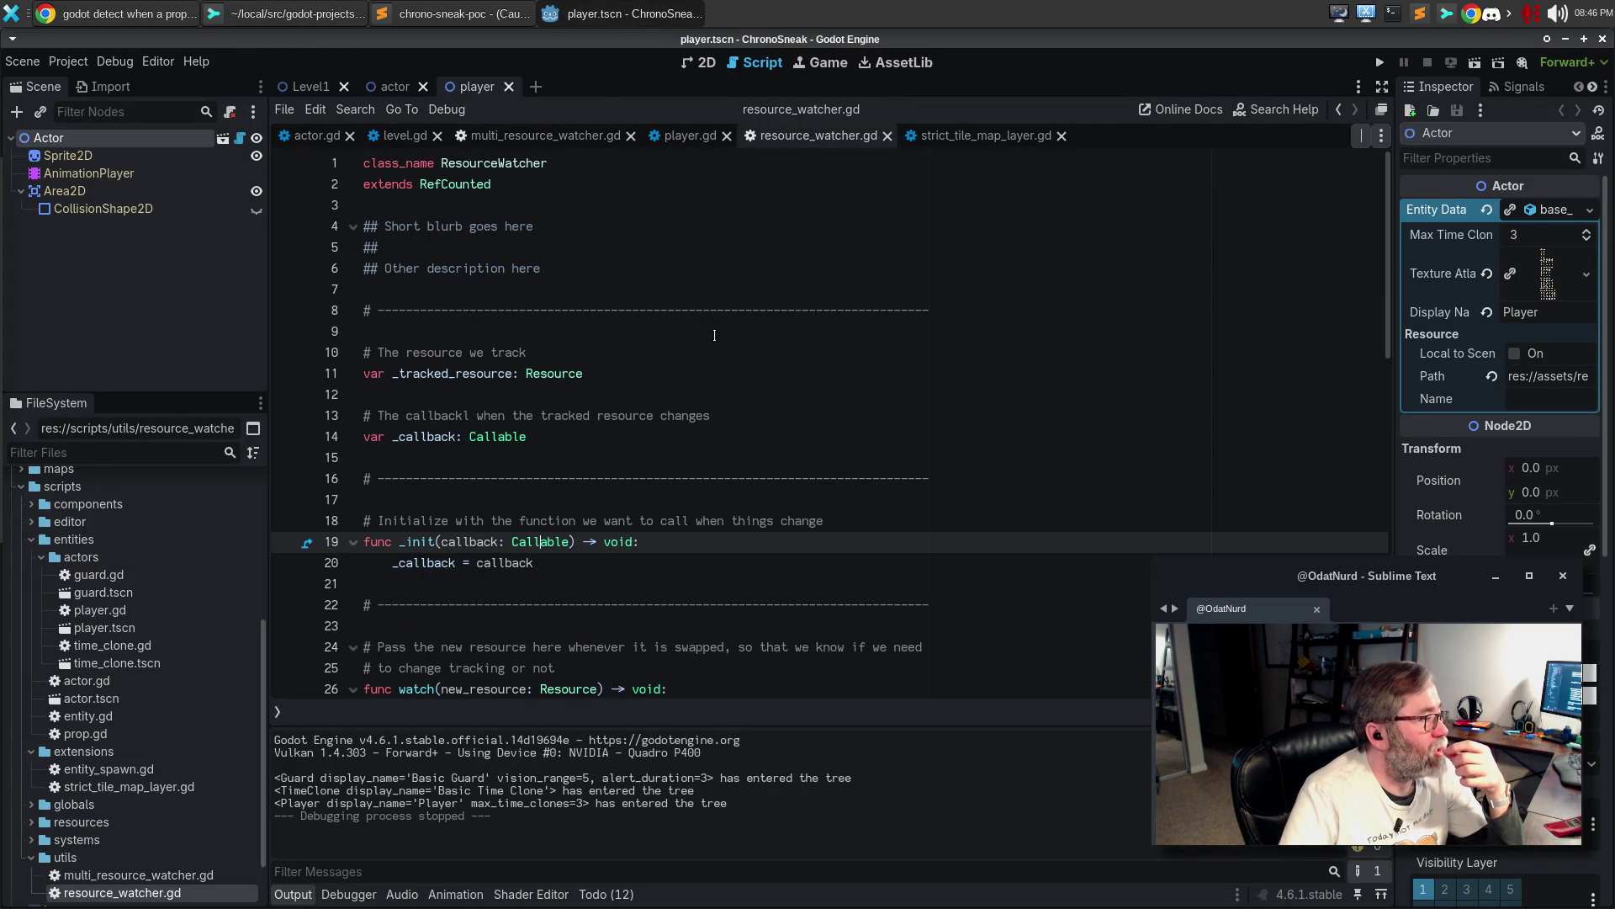
left_click_drag(604, 221, 385, 226)
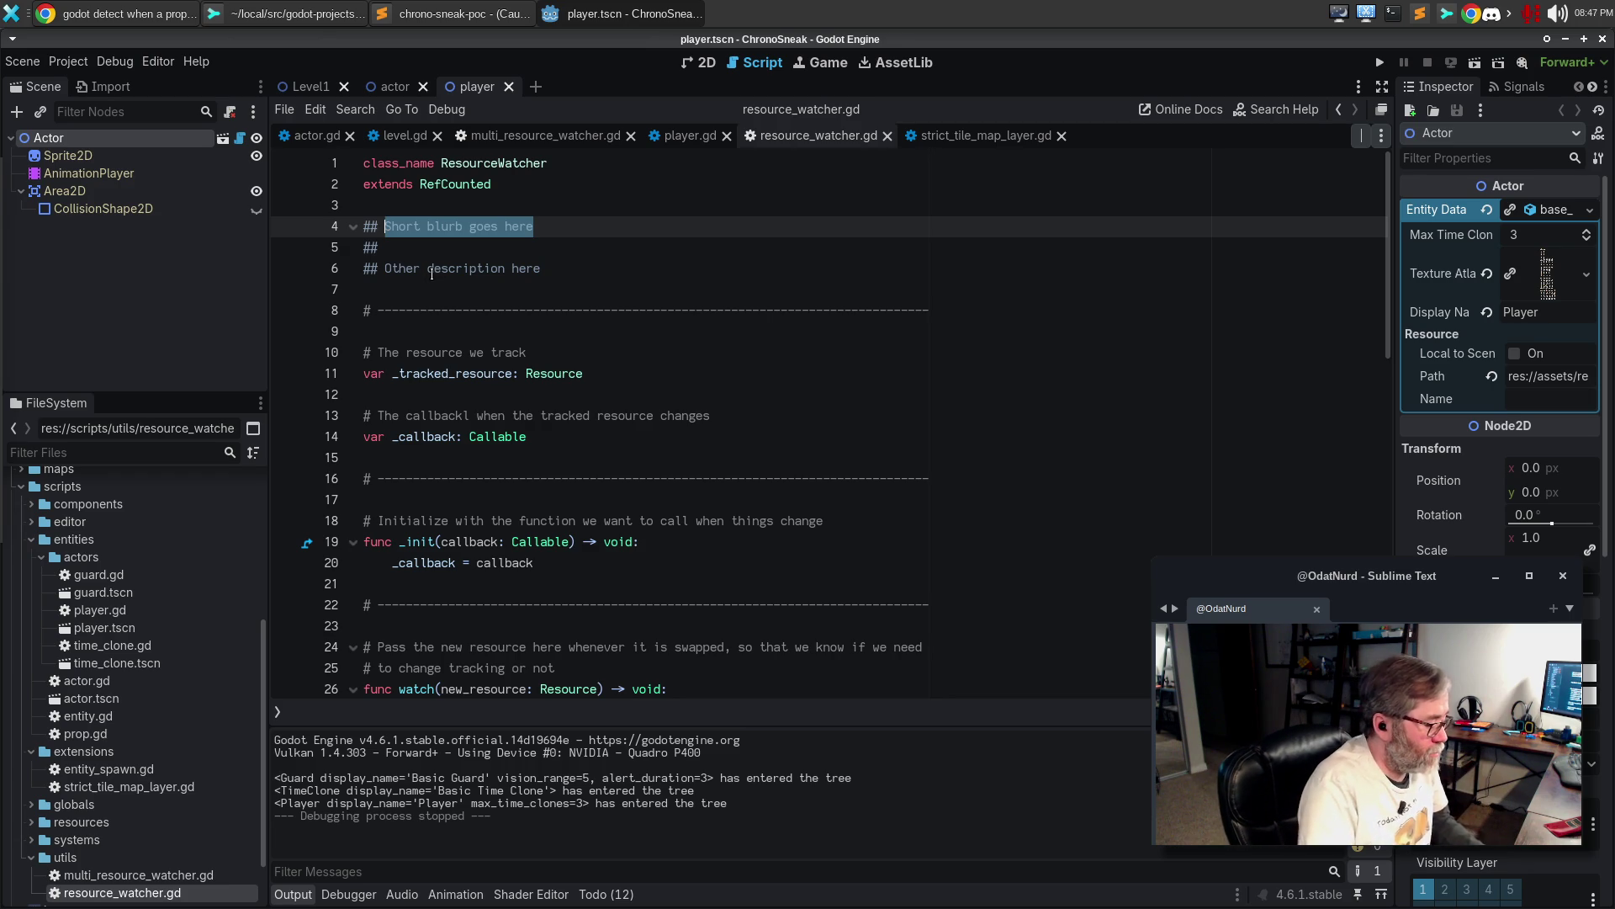
type("Watch")
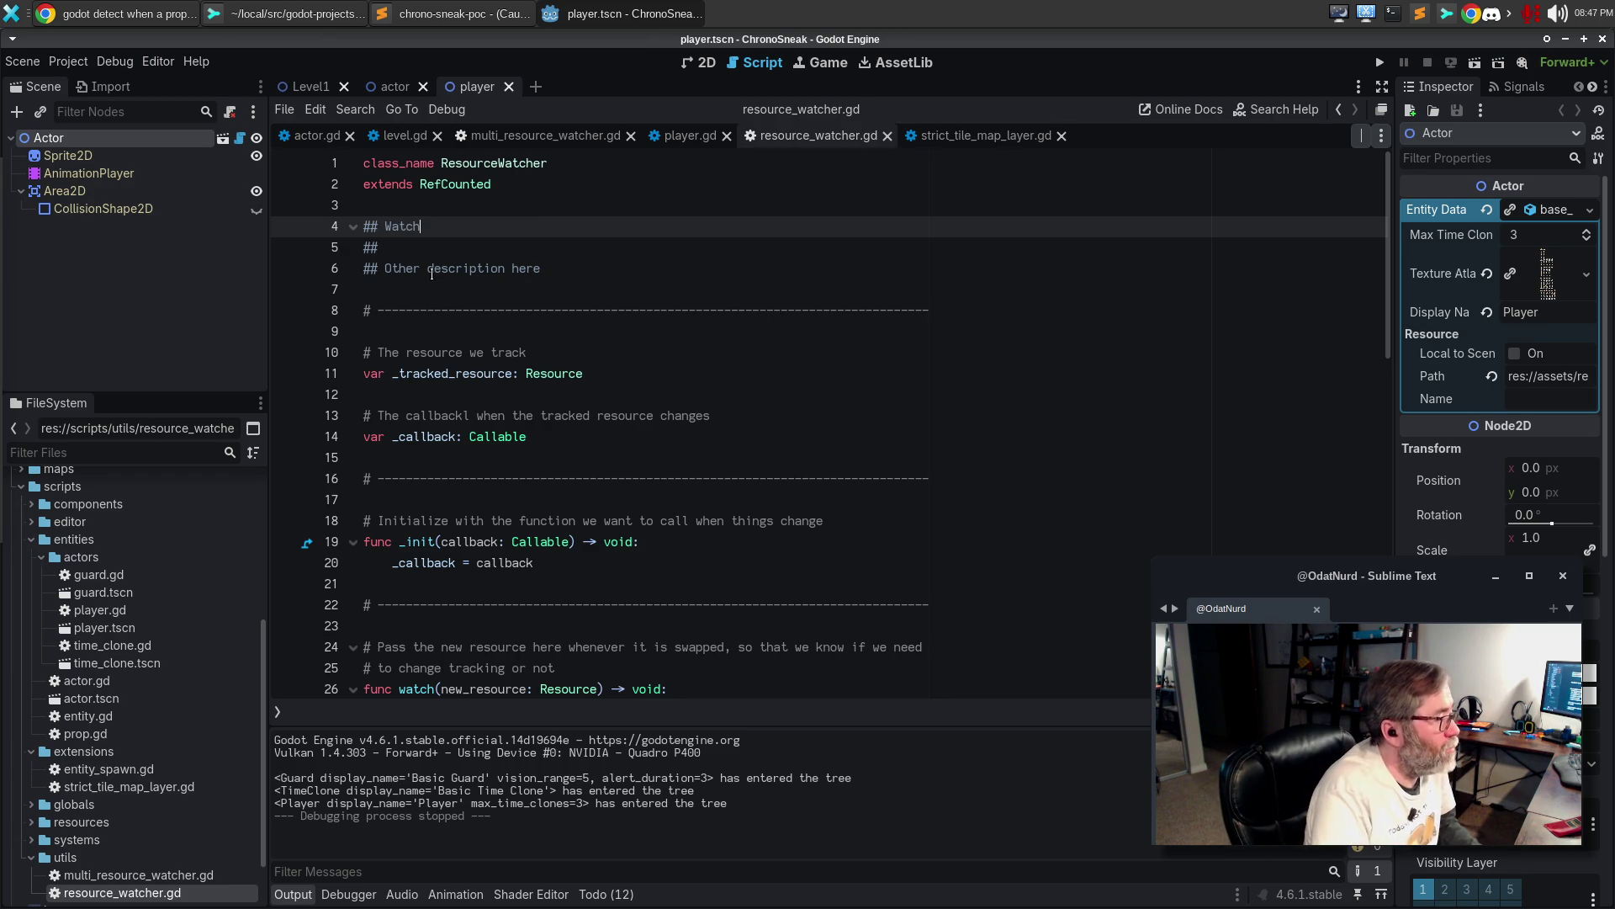
type(" for the ")
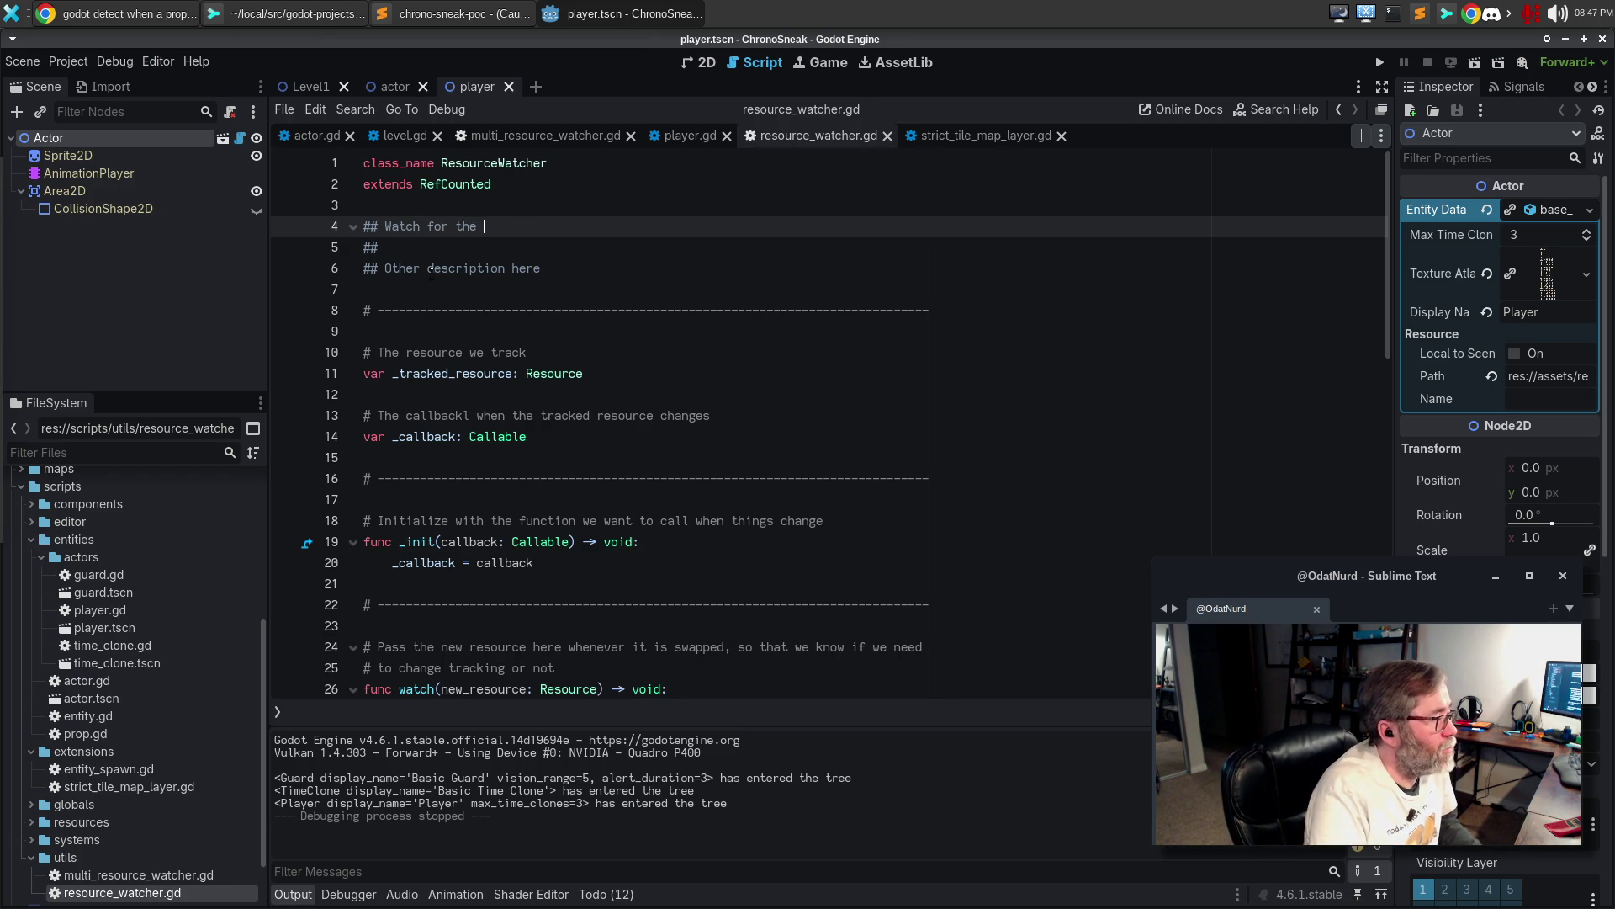
type("content of a resour")
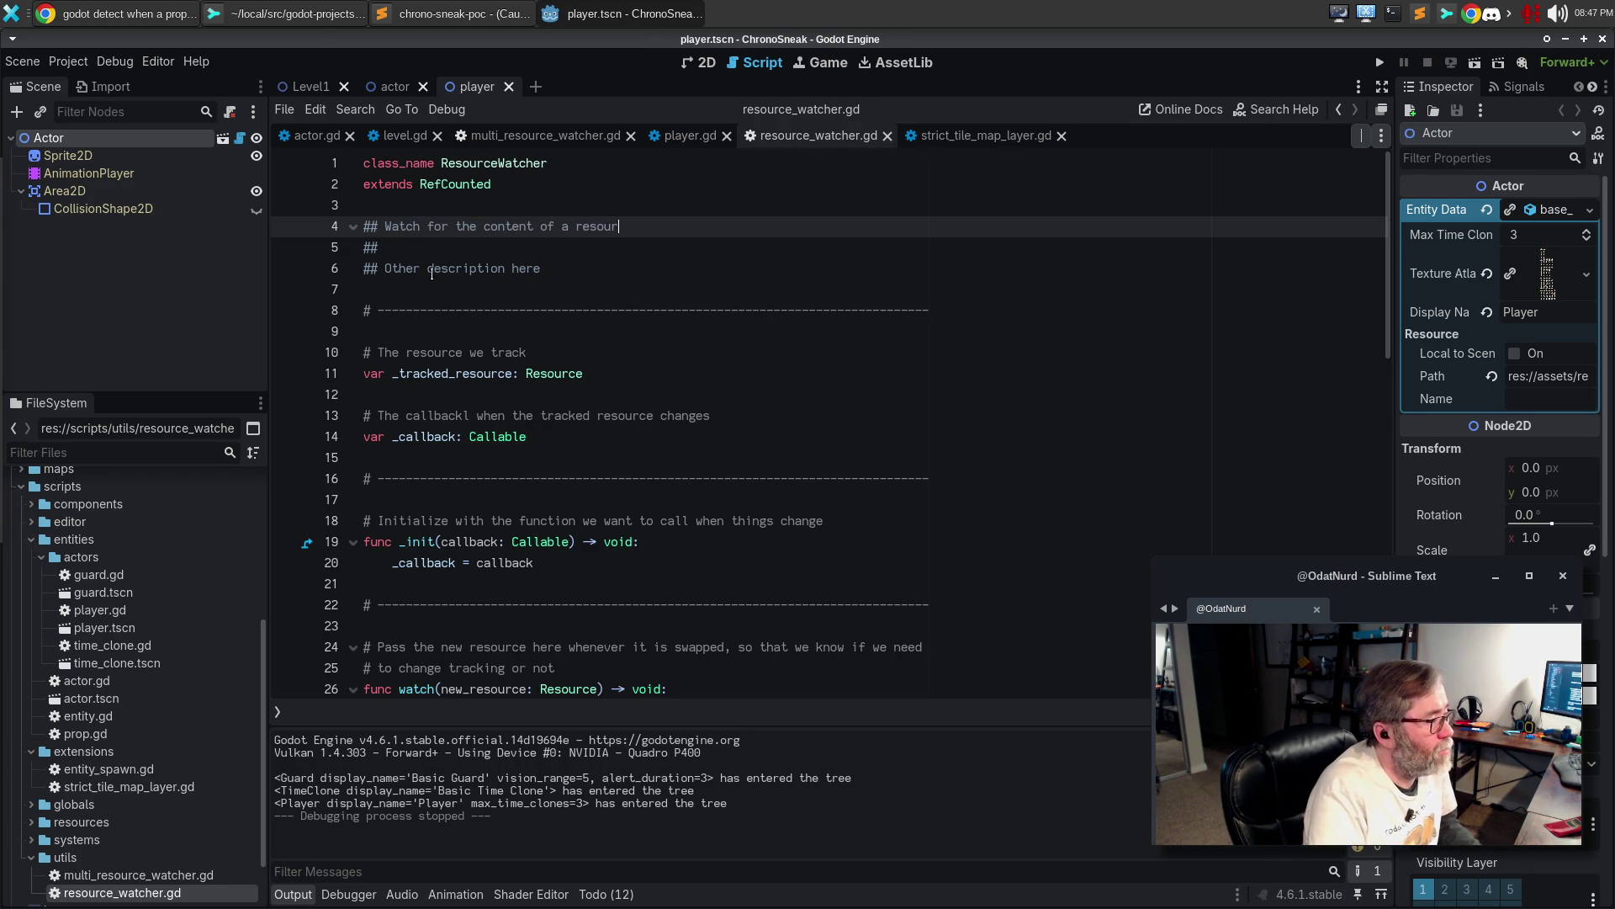
type("ce to change and tr")
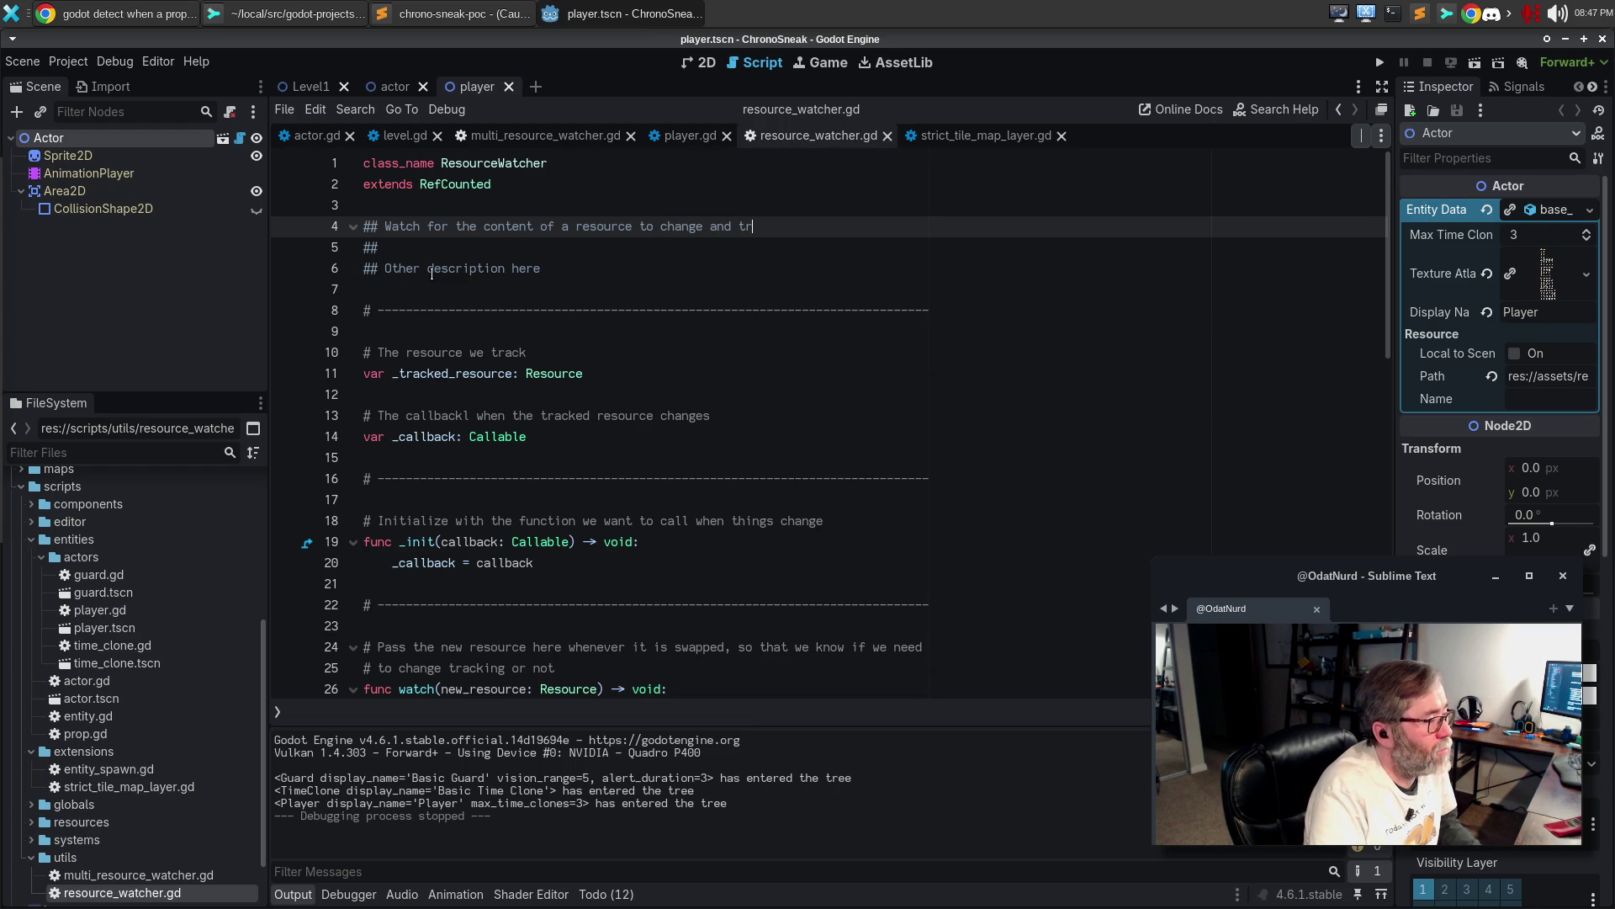
type("igger a callback")
key("Down")
key("Down")
key("ctrl+shift+Left")
key("ctrl+shift+Left")
key("ctrl+shift+Left")
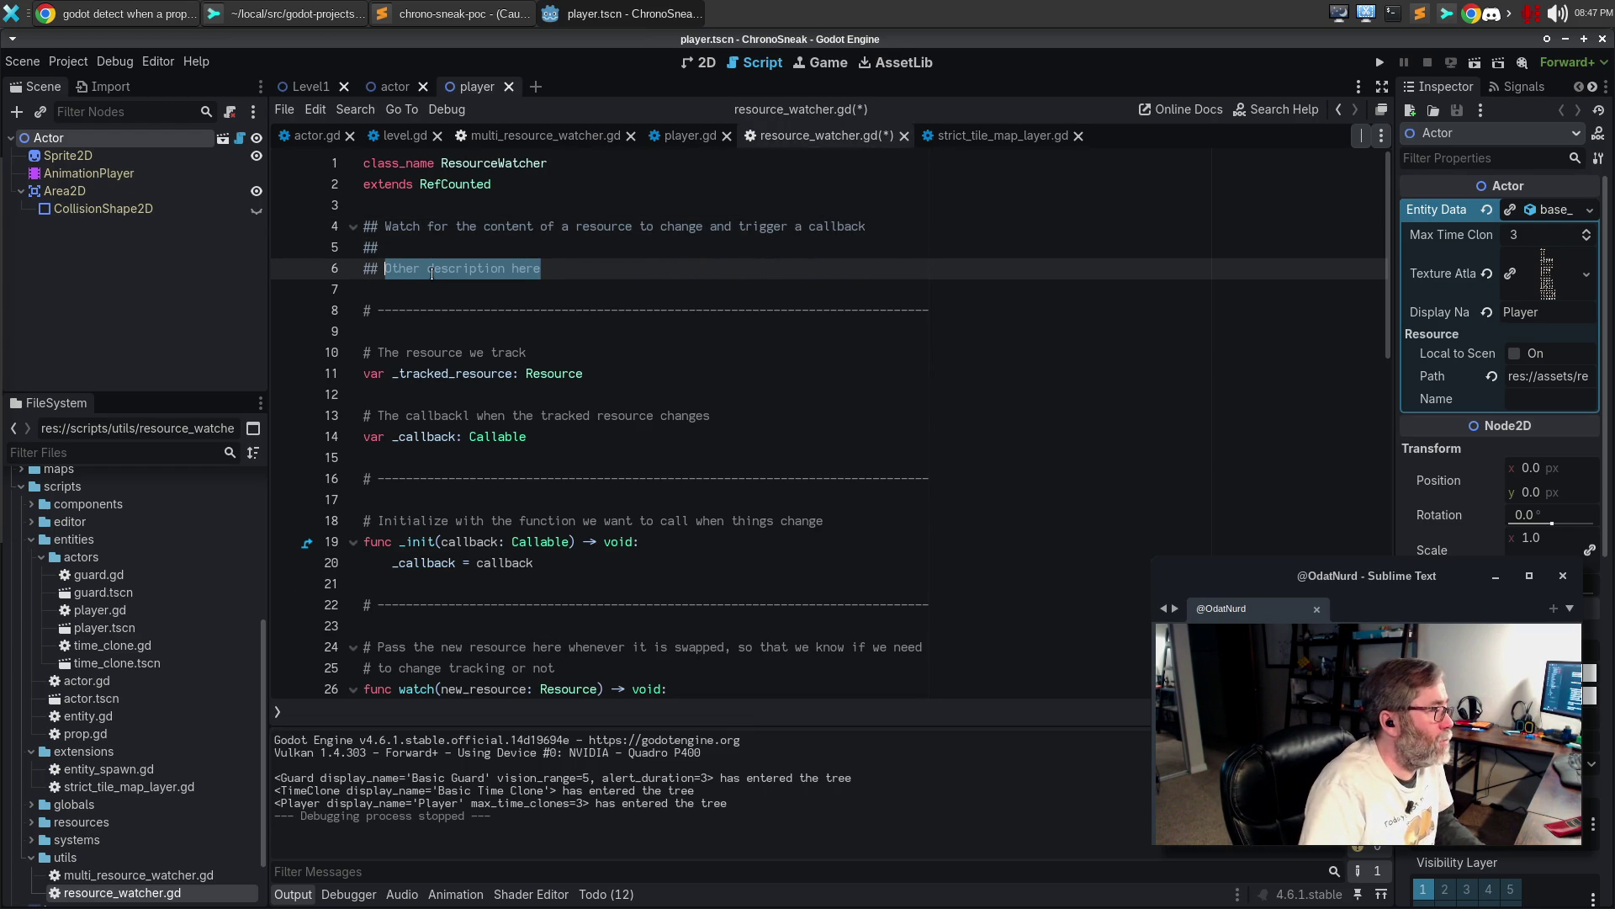
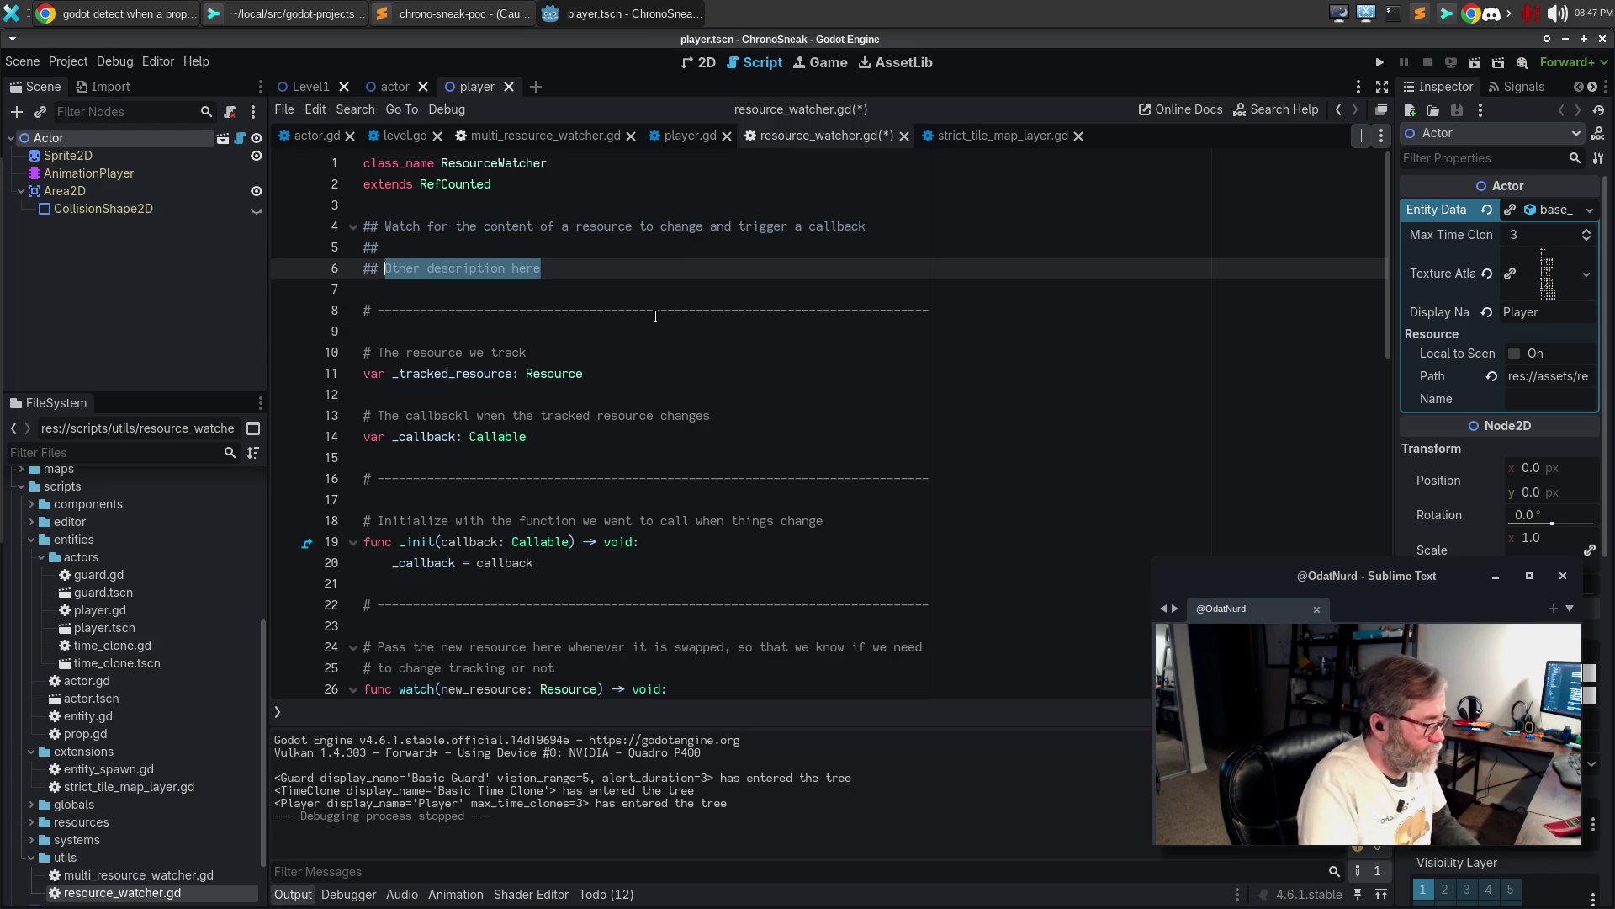
Describe why editor sanity checks must detect property changes inside a resource, not just the property itself
type("When")
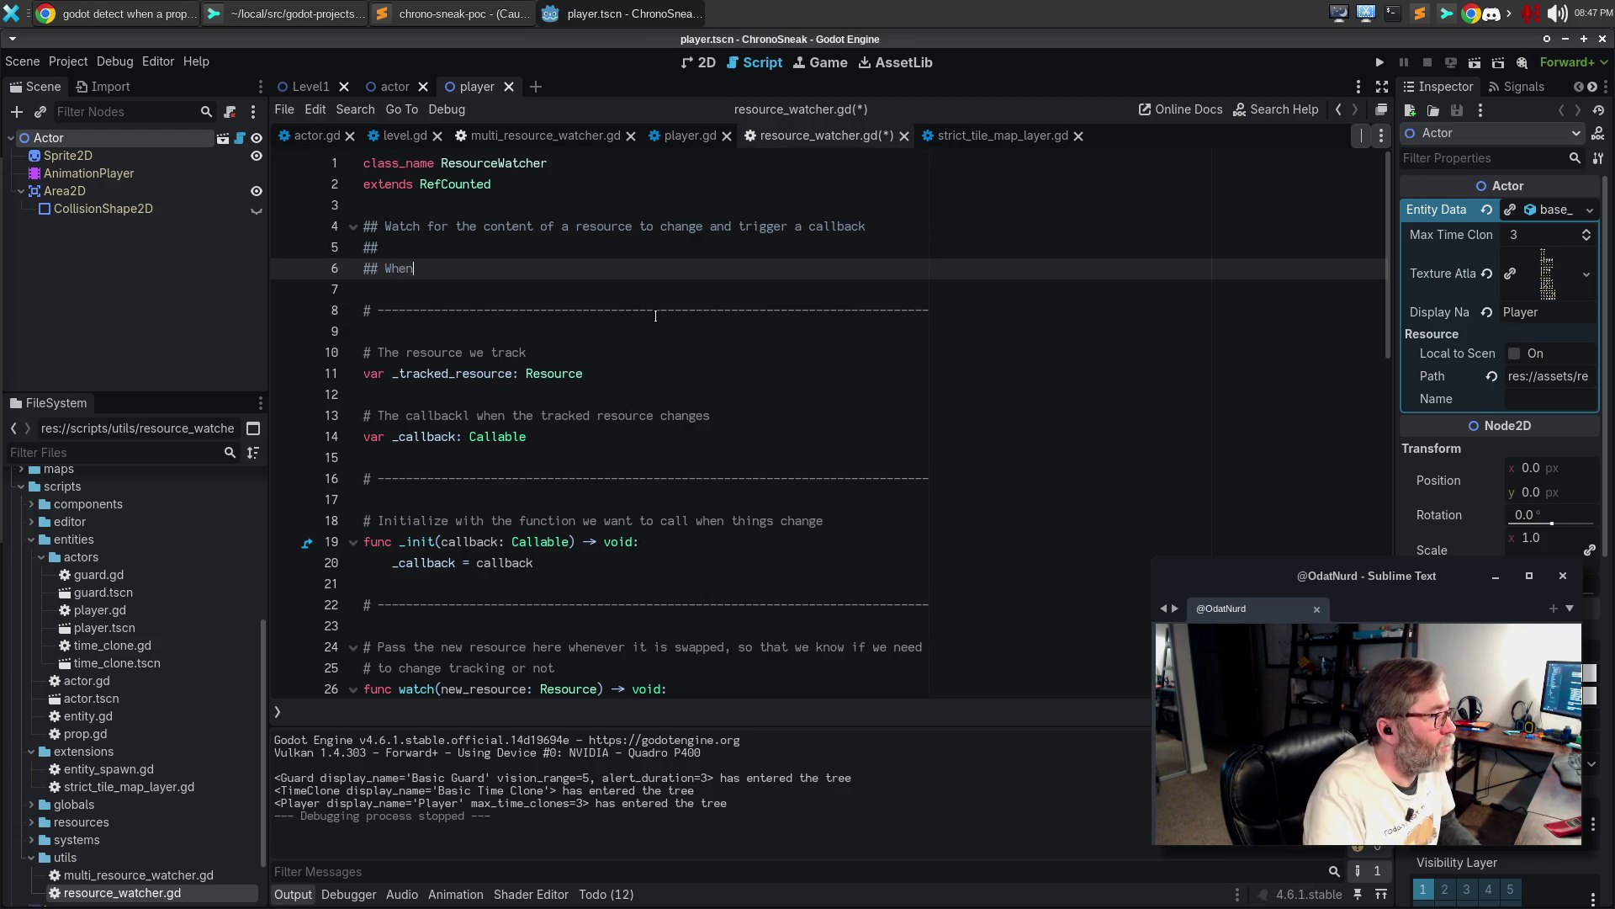
type(" implementin")
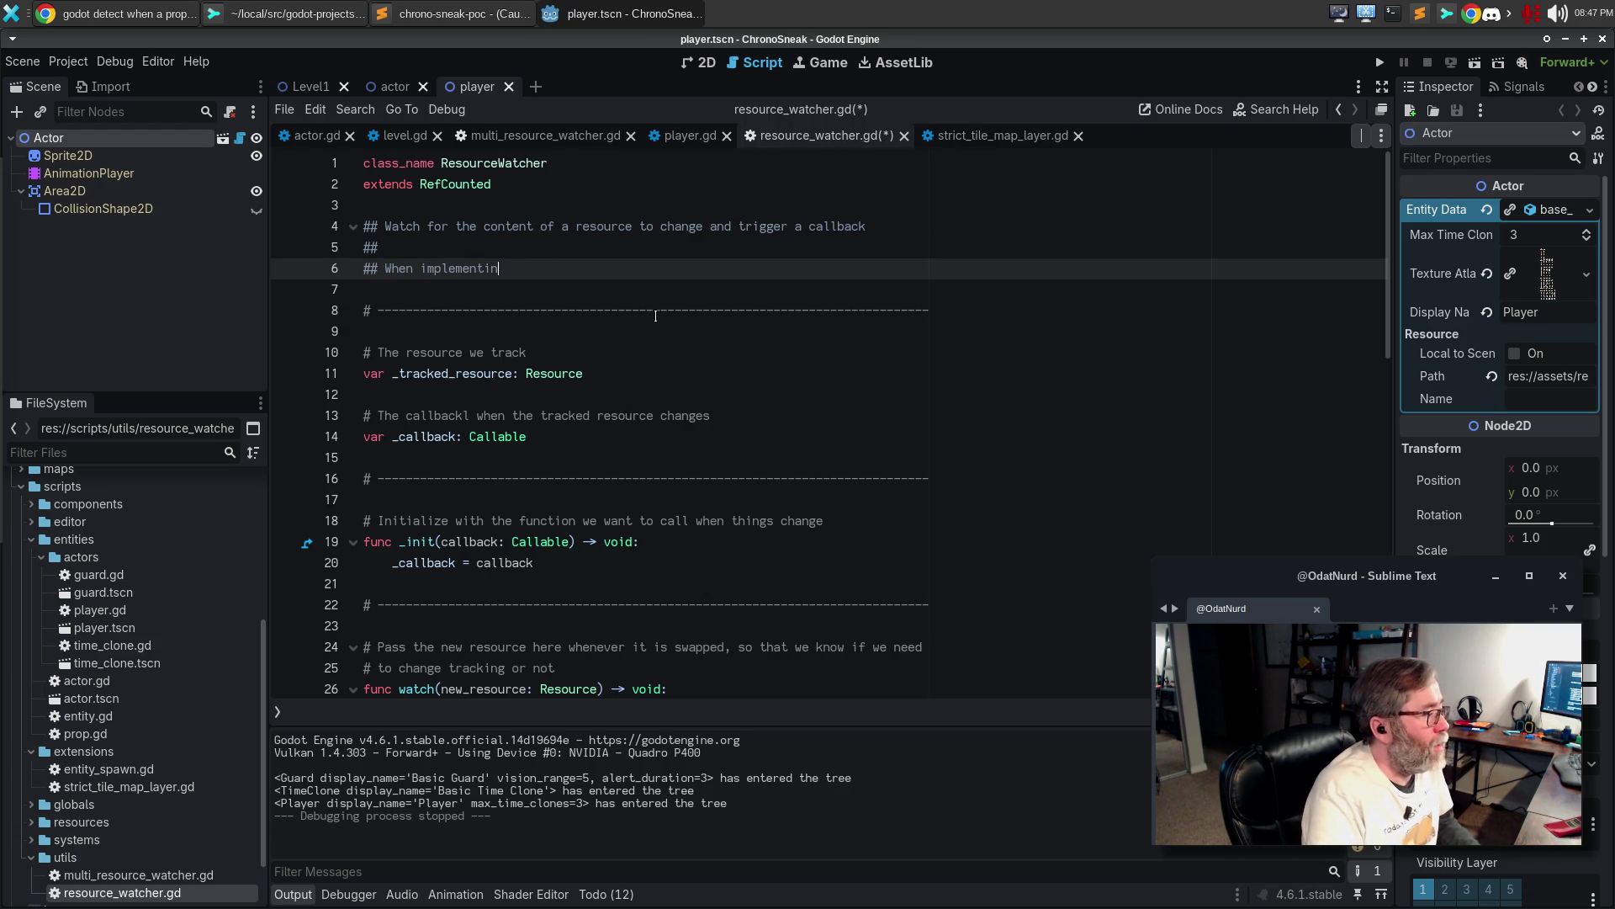
type("gg thign")
key("BackSpace")
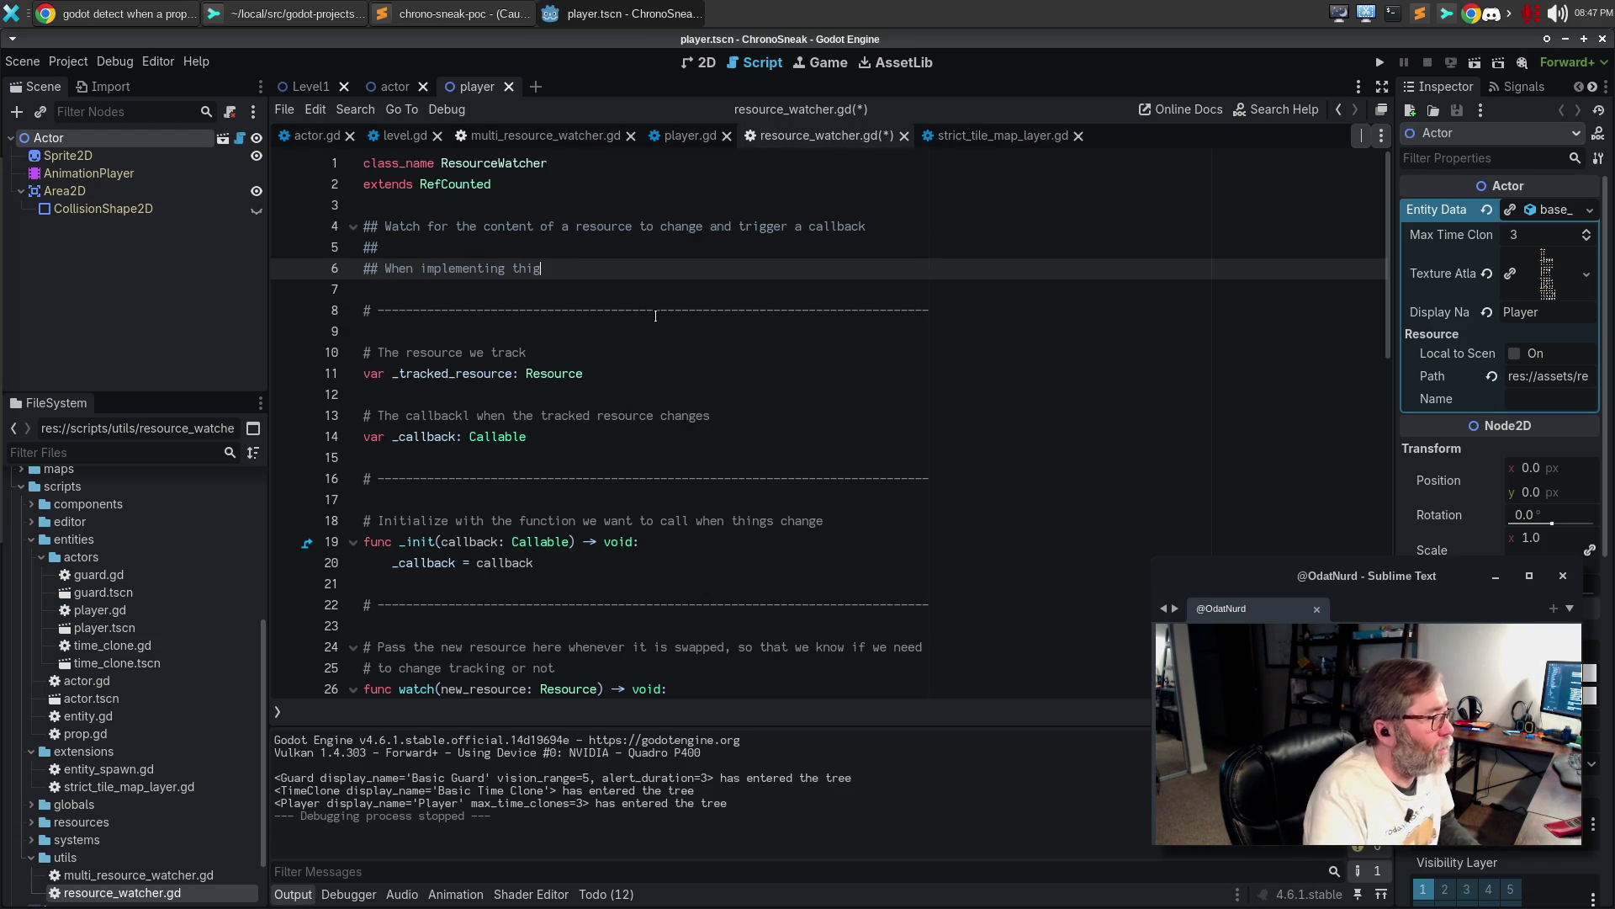
key("BackSpace")
type("ngs like sanity ")
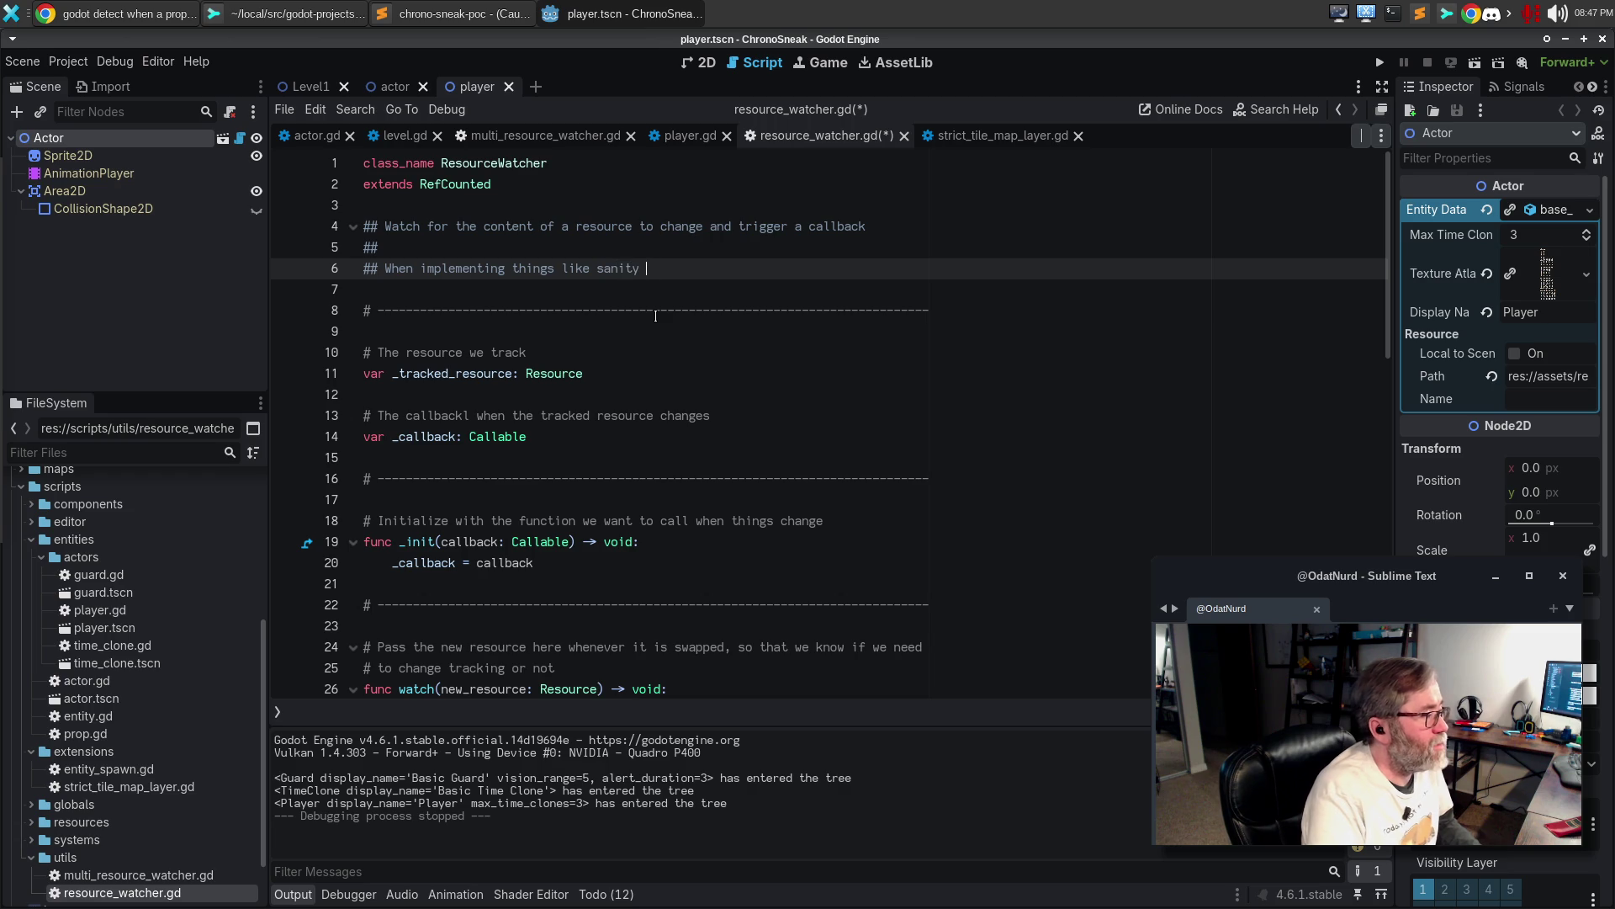
type("checks for property ")
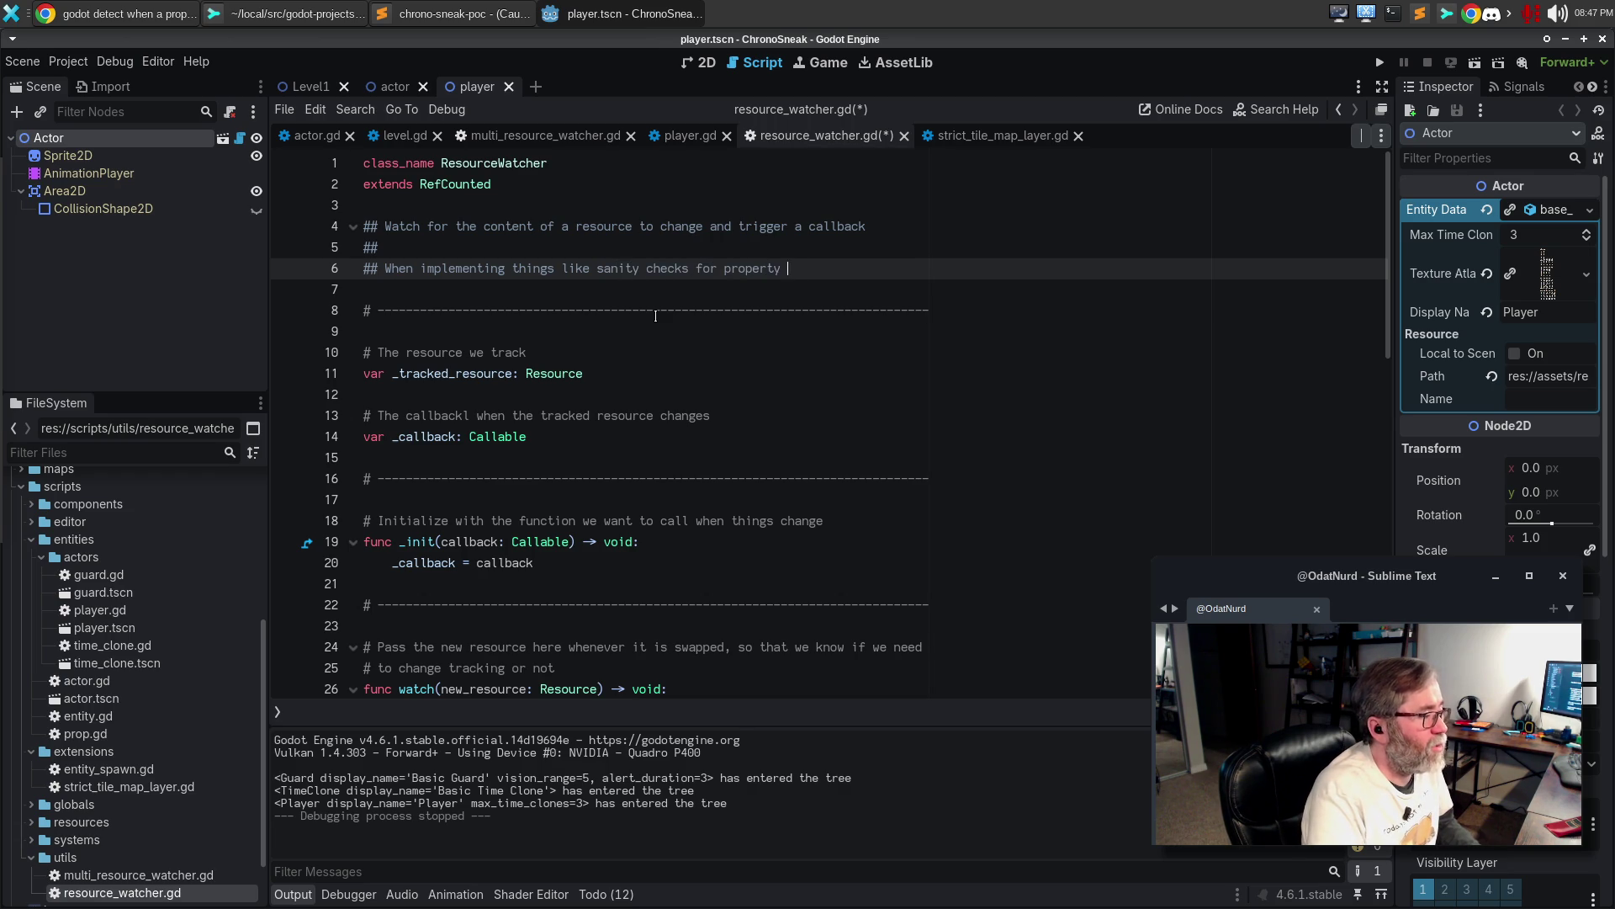
type("values in the editor")
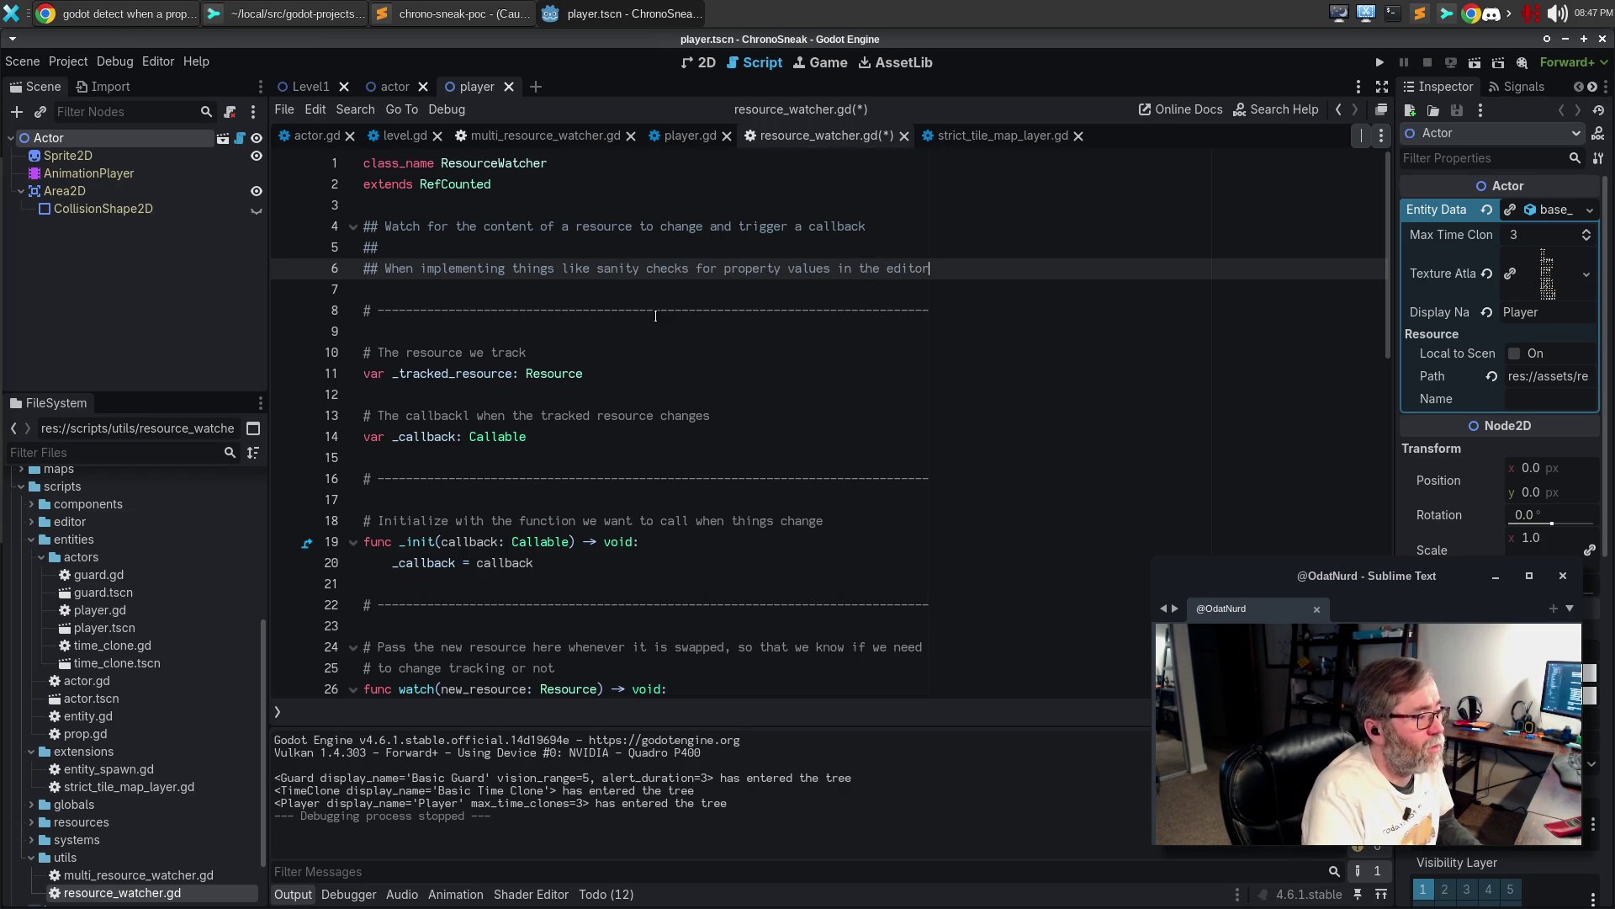
key("Return")
type("## it")
type("important")
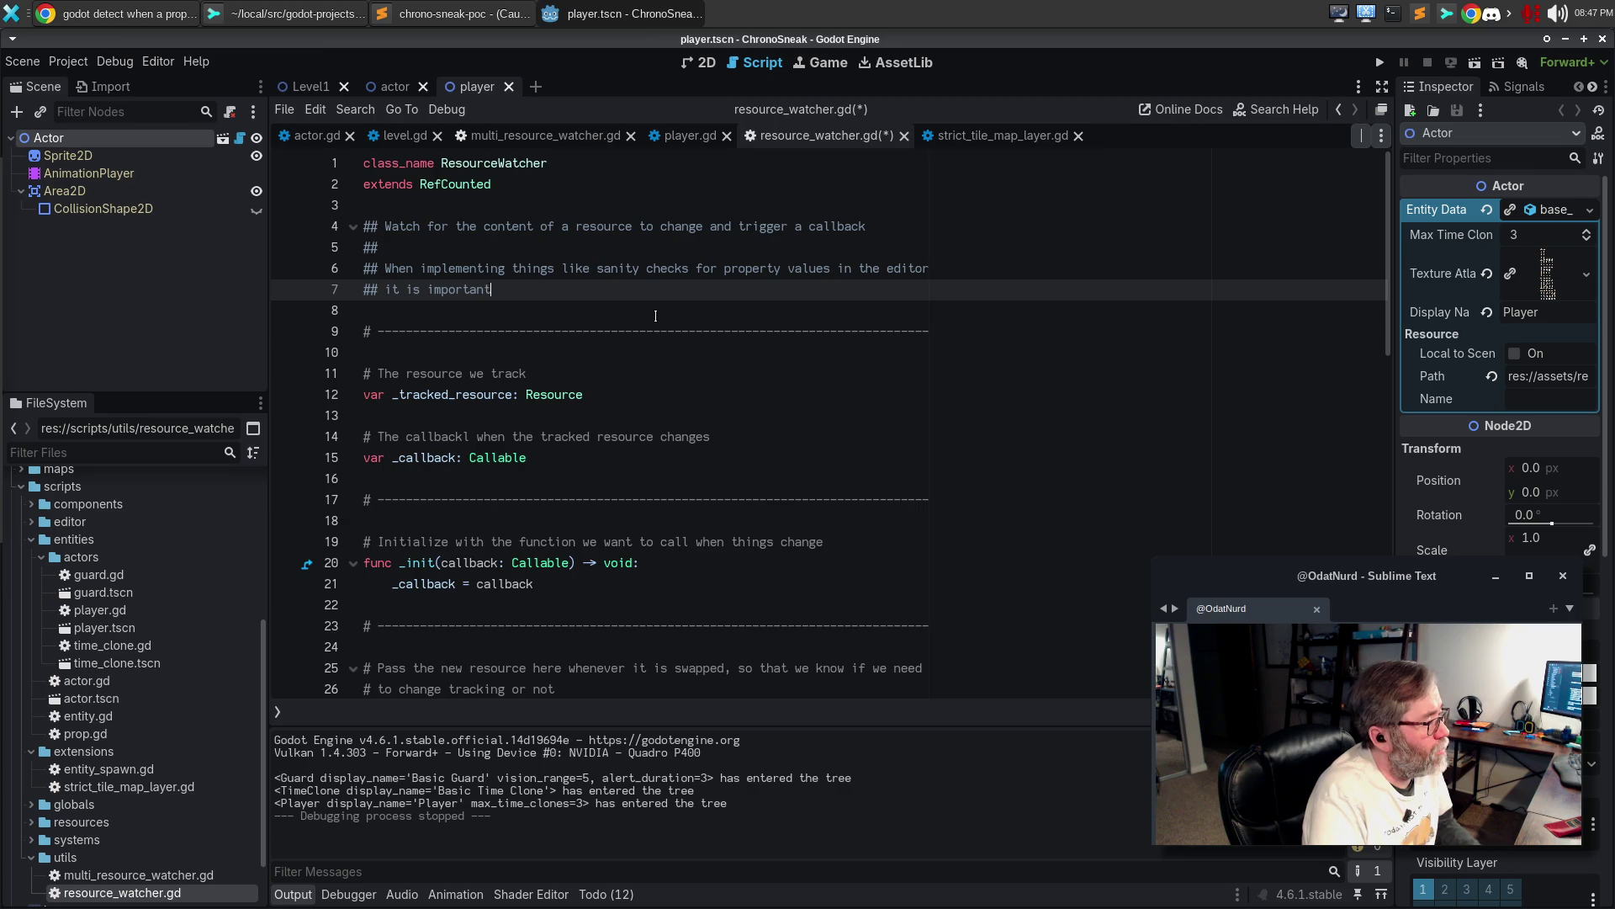
type(" to not only be able ")
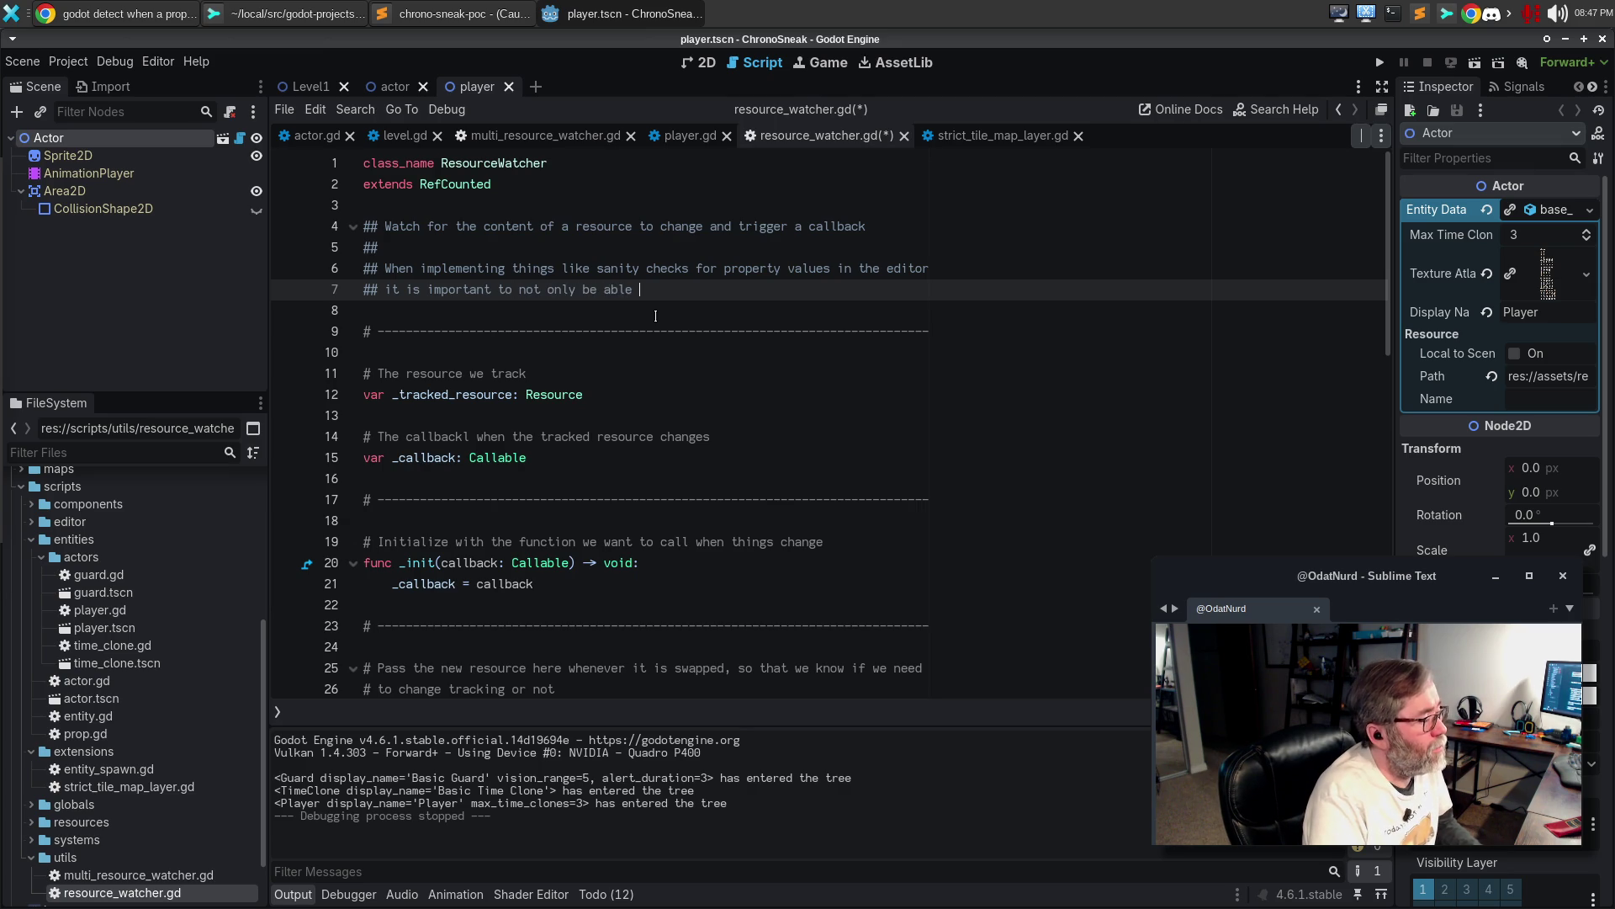
type("to tell when a propet")
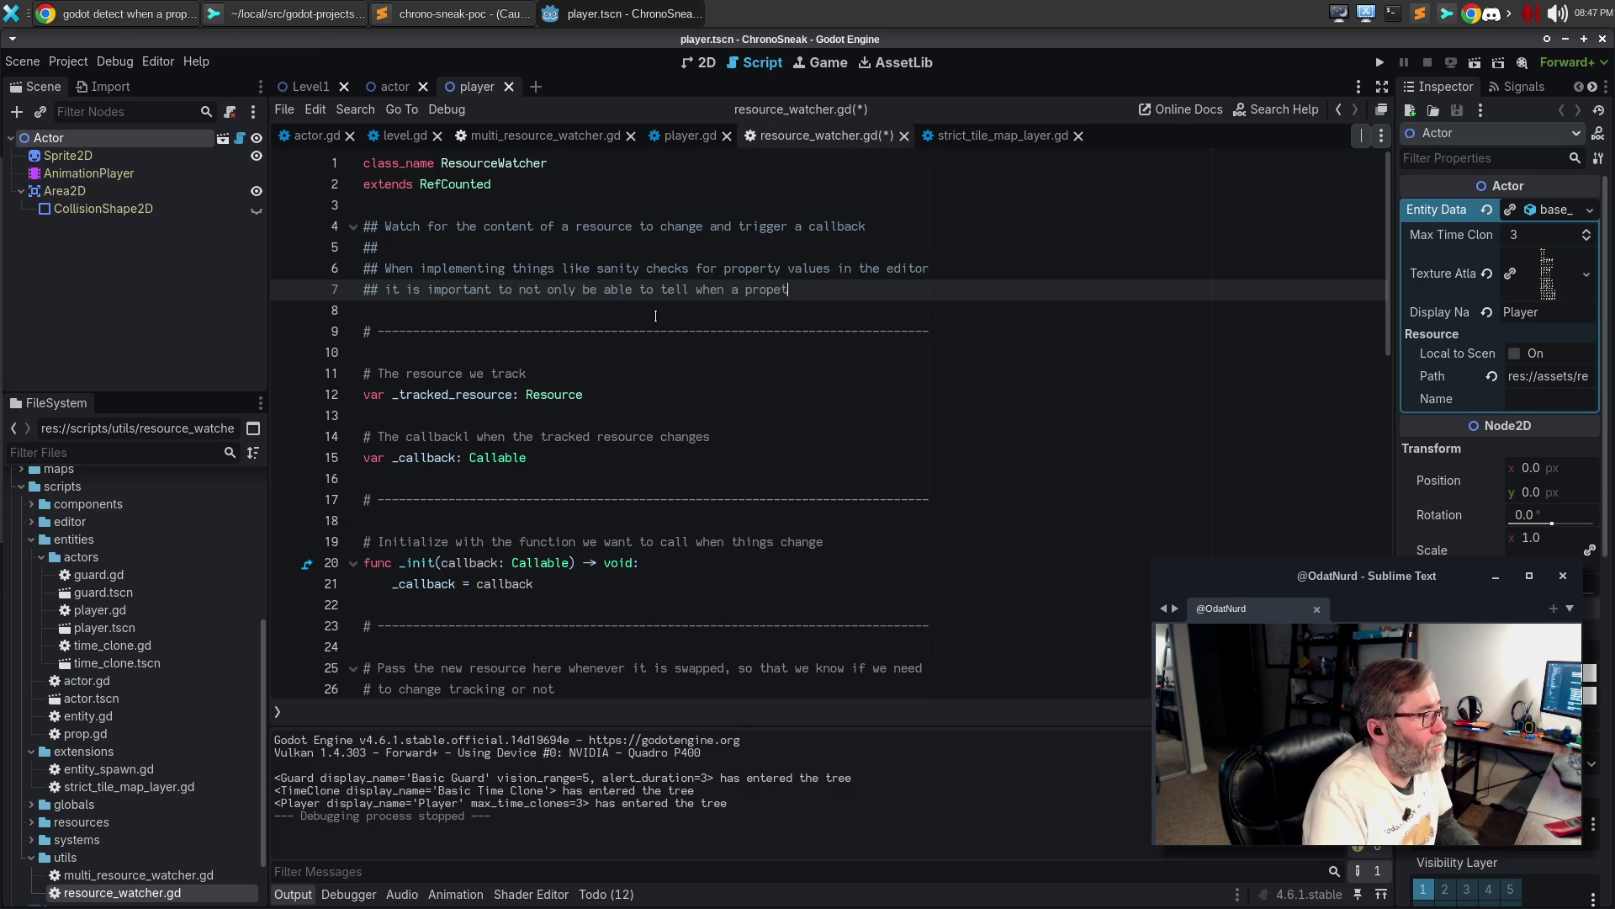
type("y is changed when")
key("BackSpace")
key("BackSpace")
key("BackSpace")
type("changing, but")
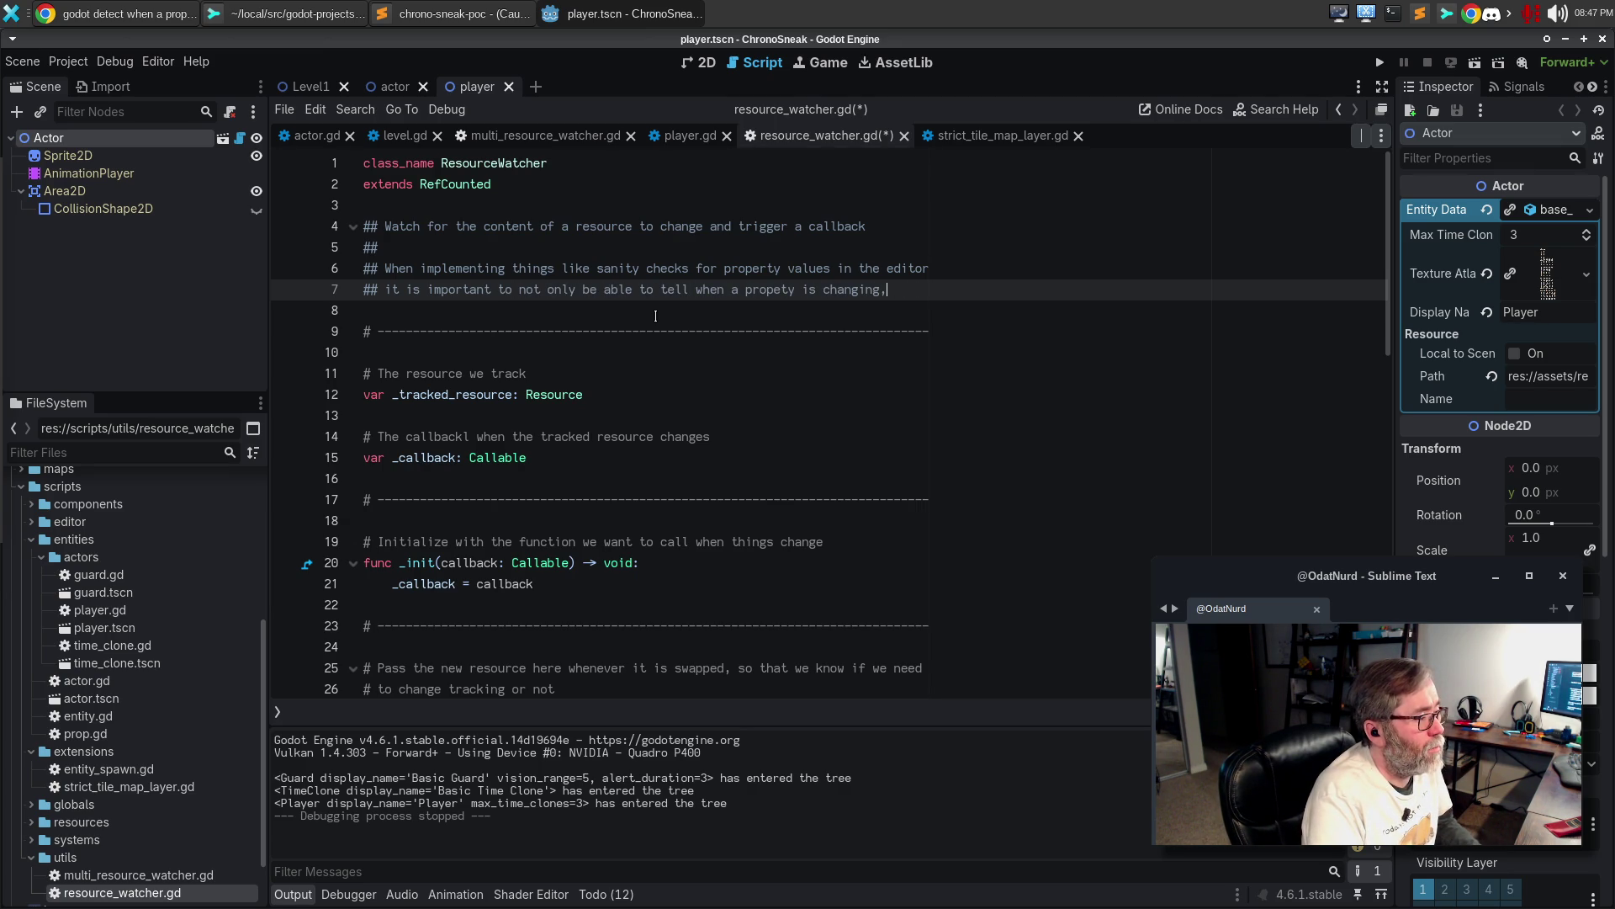
key("Return")
type("also")
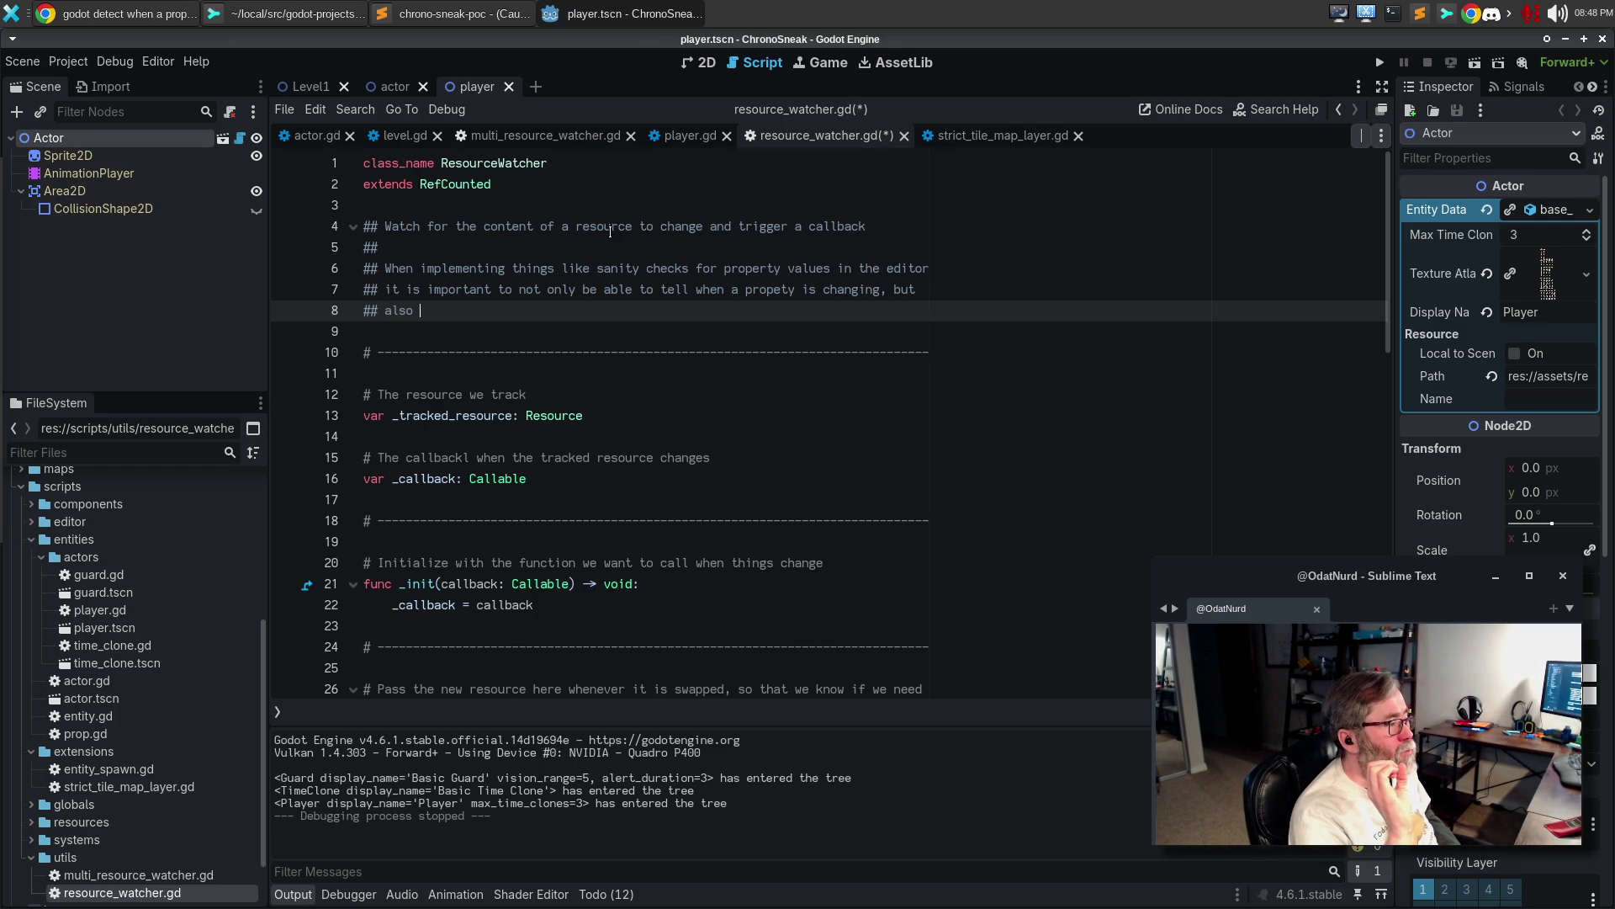
type("when a pr")
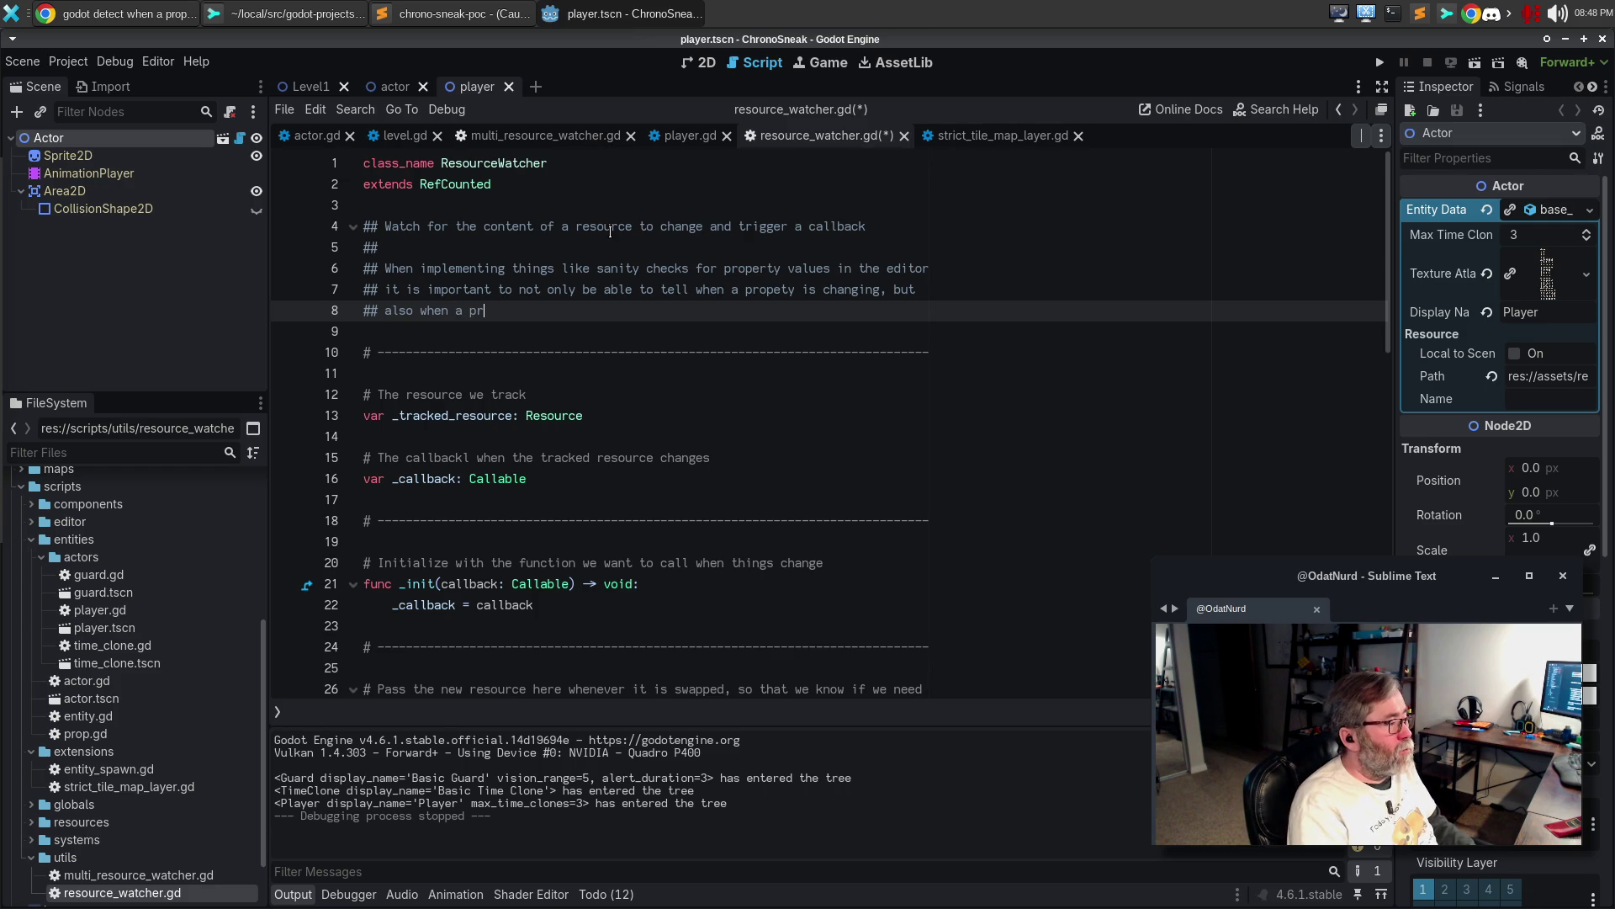
type("oper")
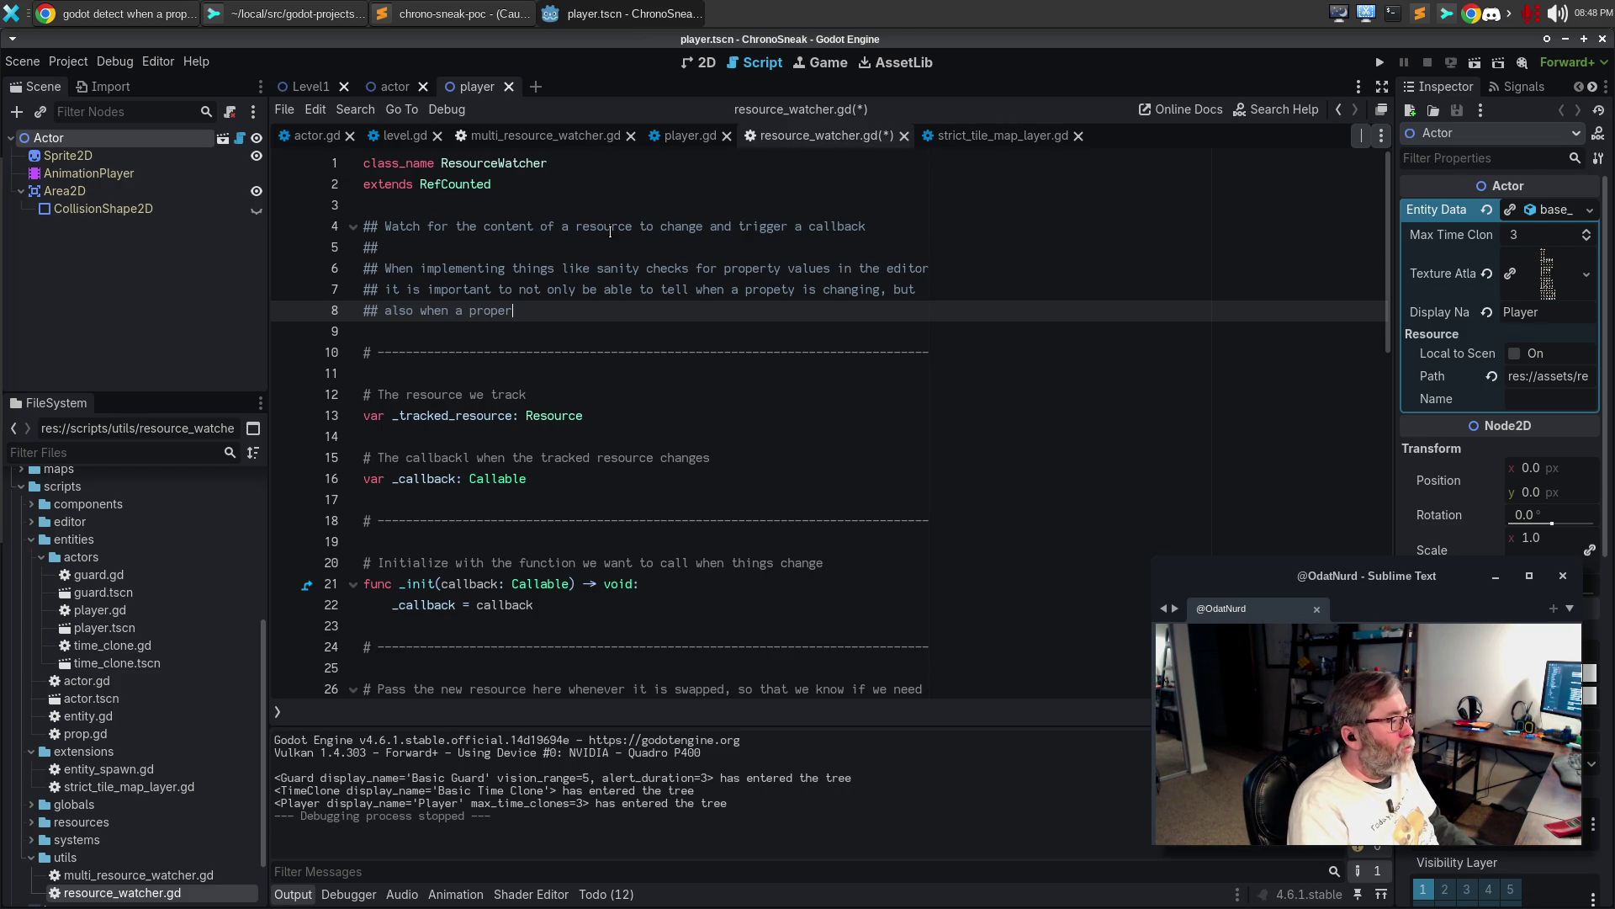
type("ty inside of that p")
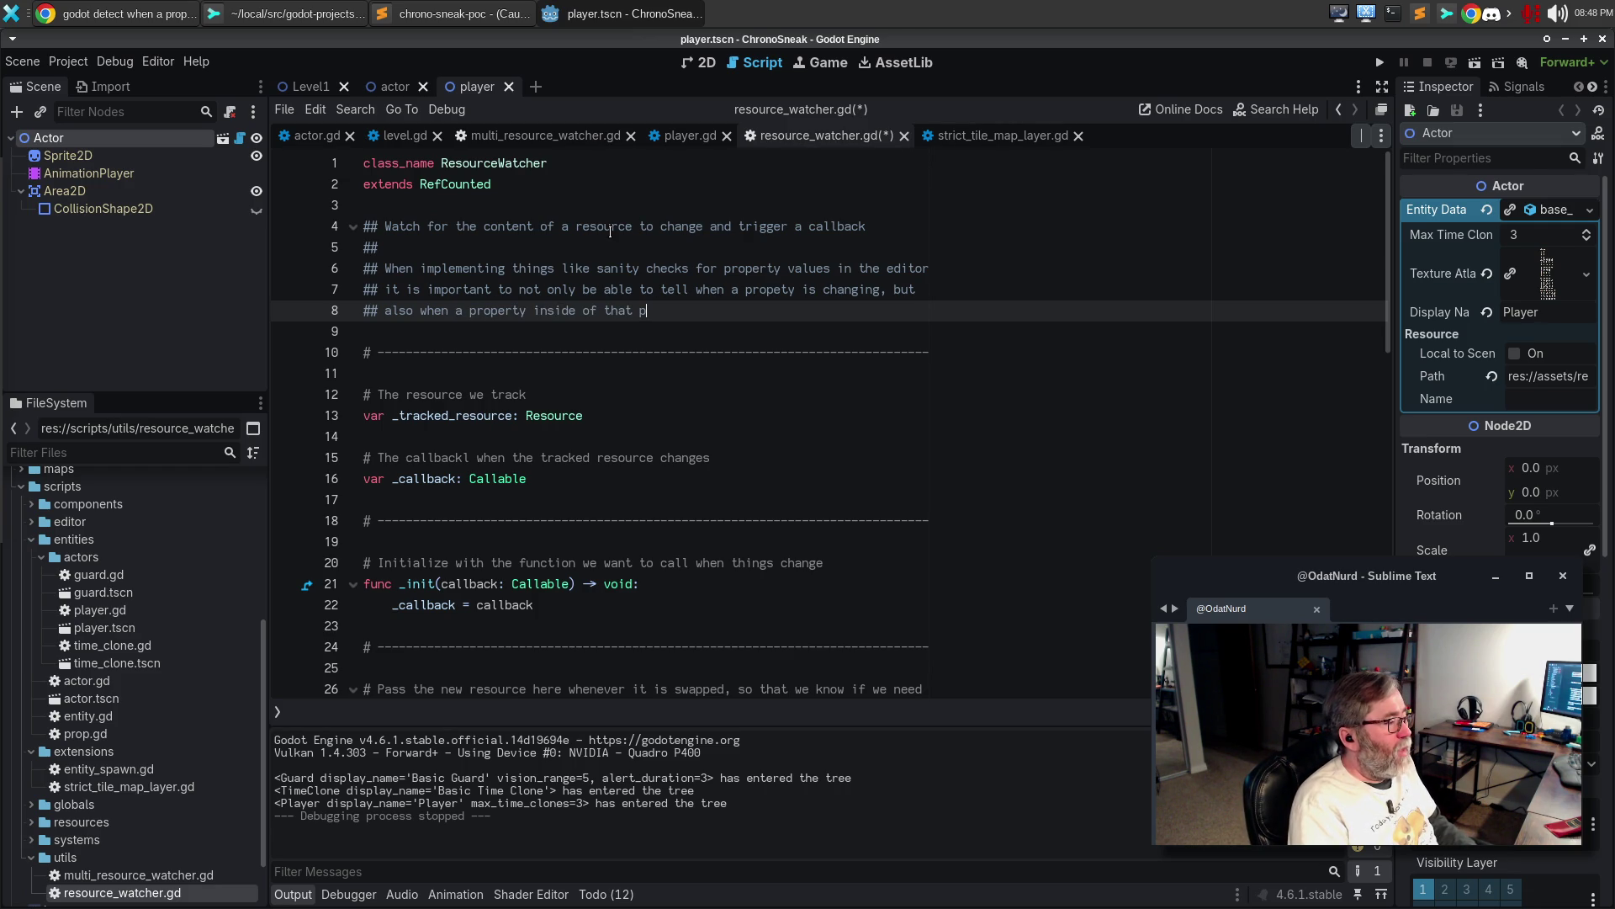
type("roperty changes, spec")
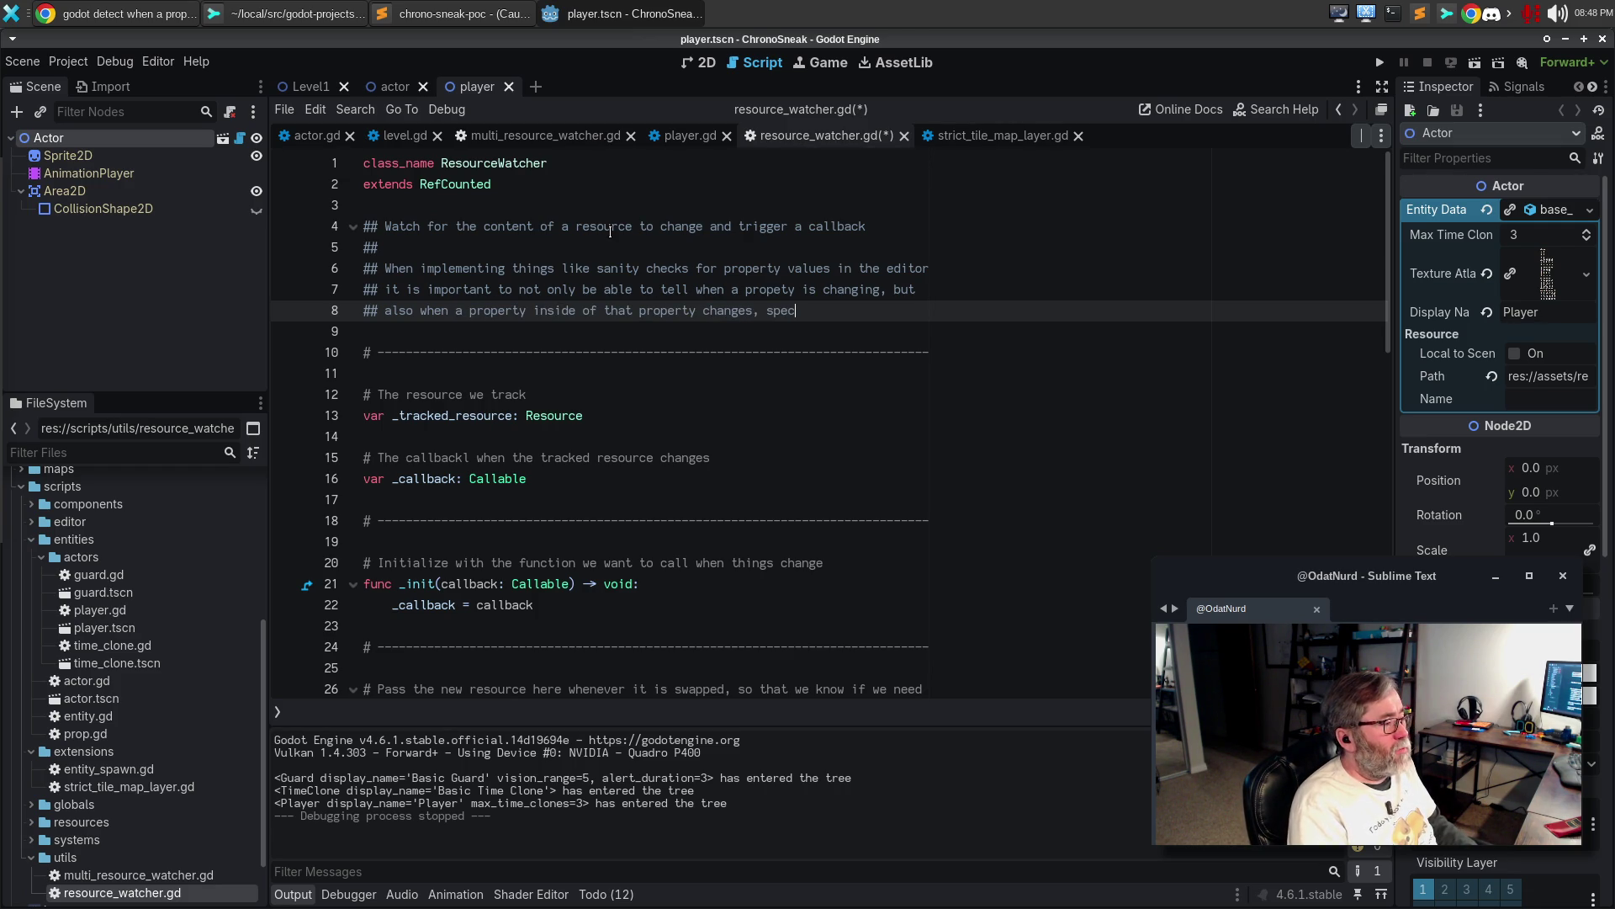
type("ifically in our c")
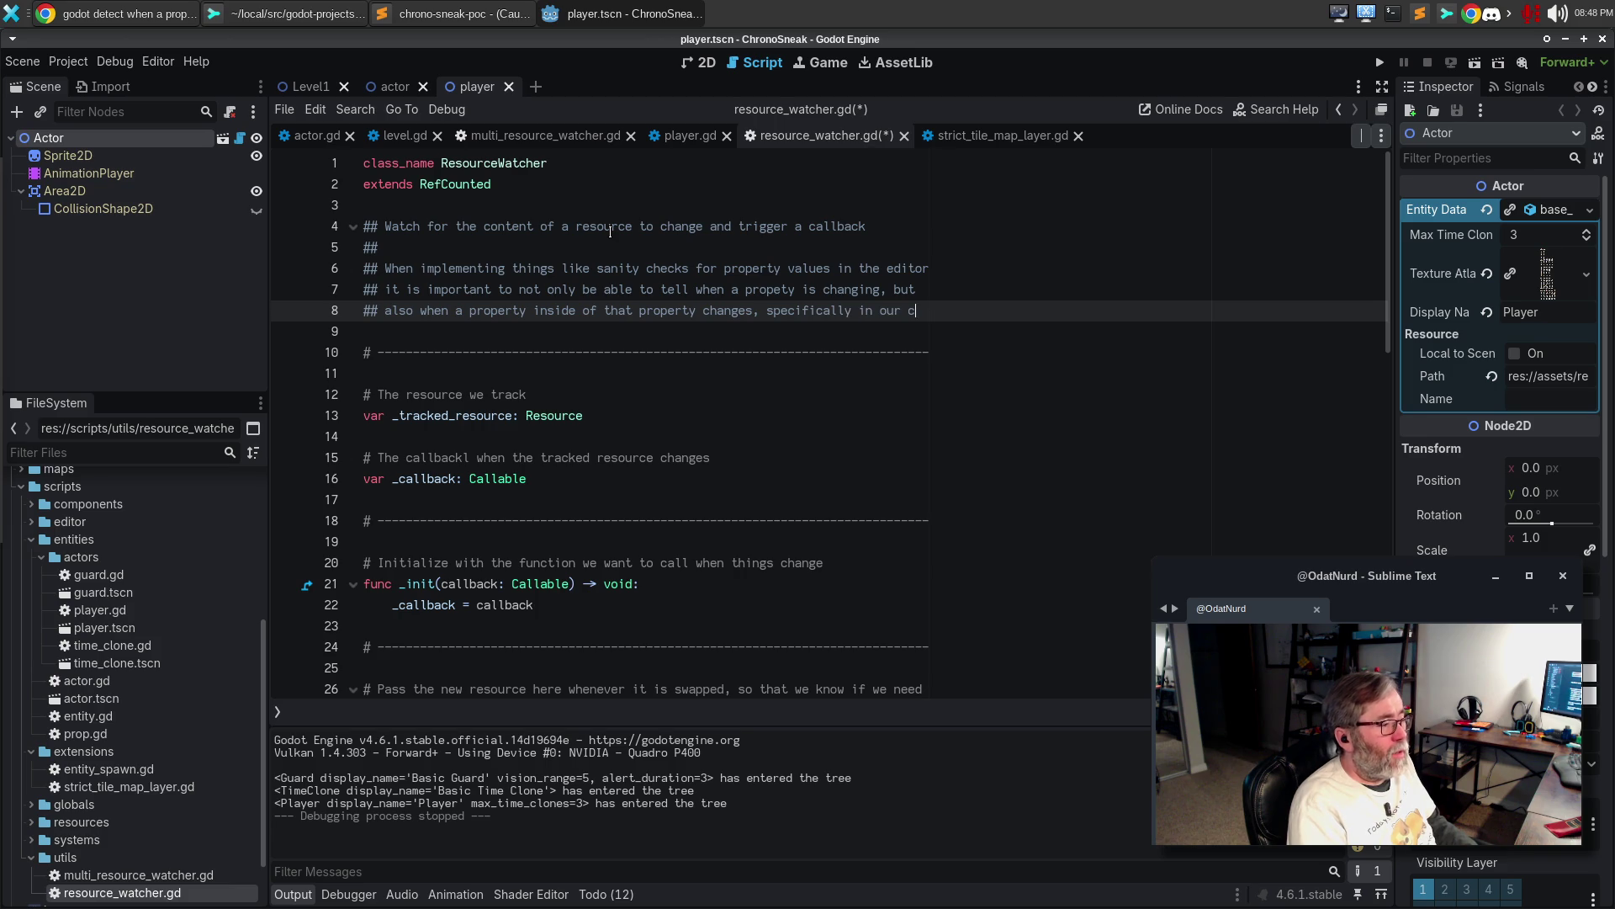
key("Return")
type("case for a")
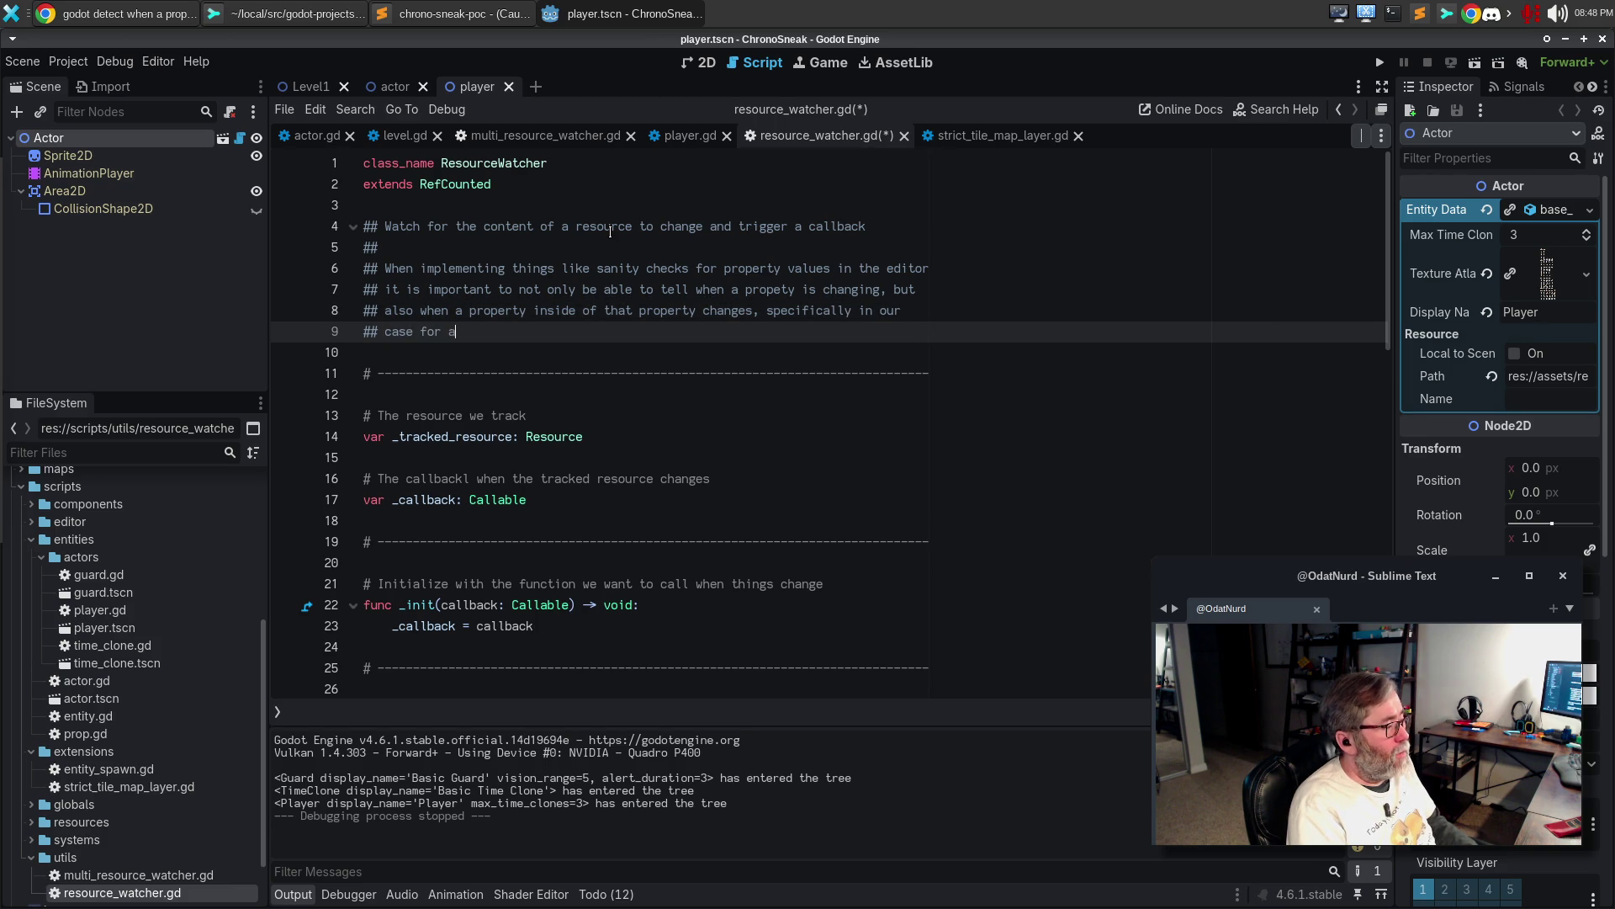
type(" resource.")
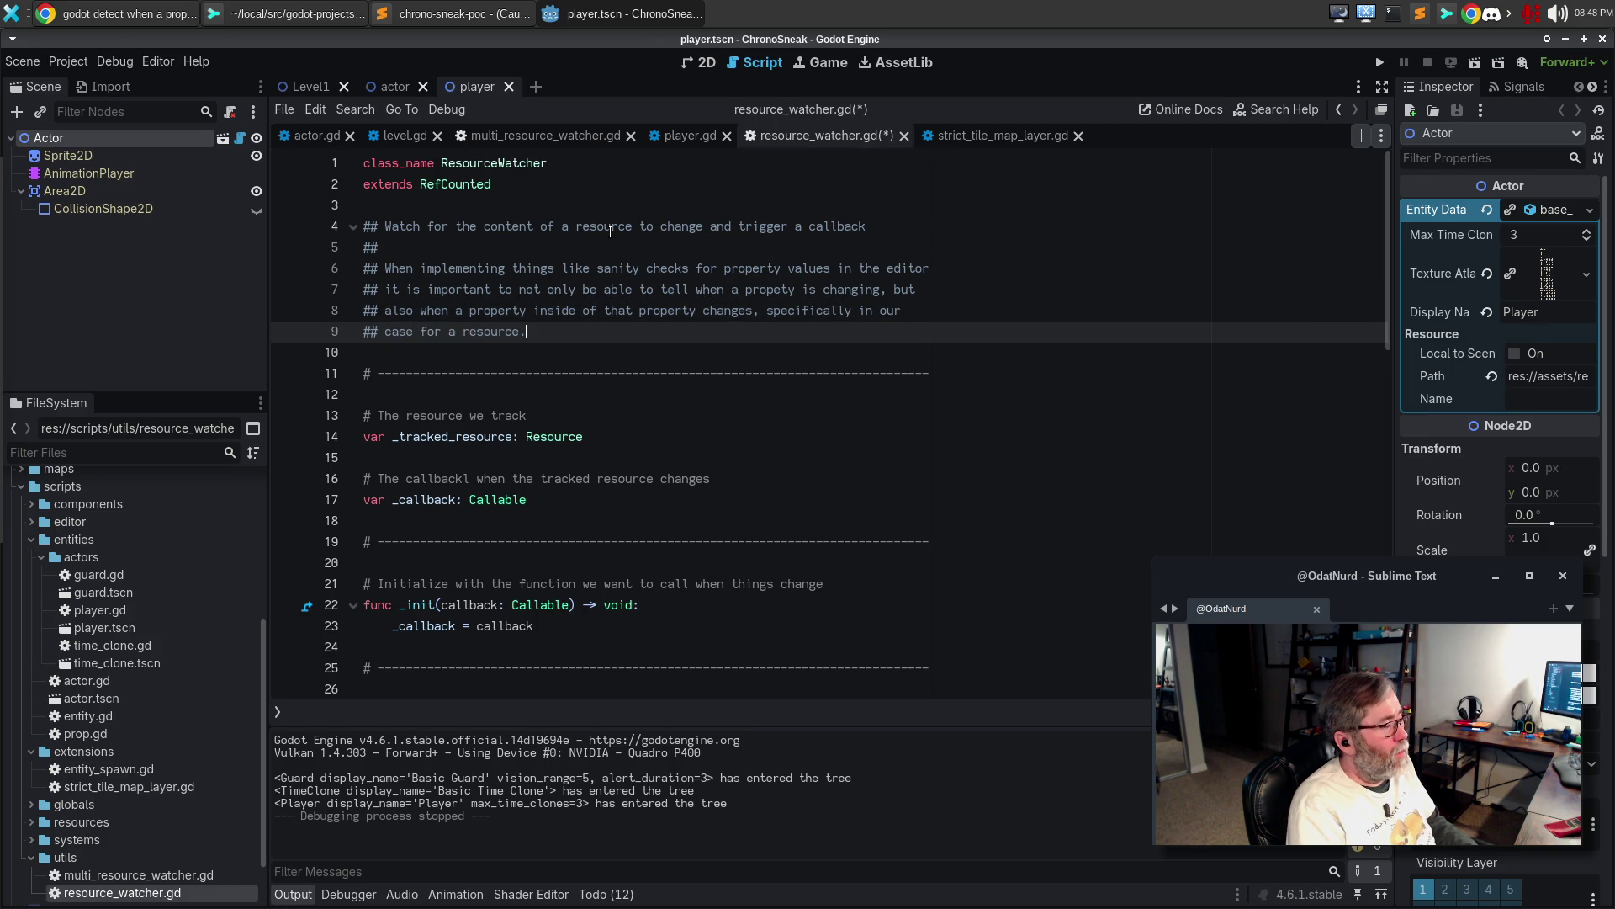
Begin a 'For example' paragraph about a resource contained in an [Actor]
key("Return")
key("Return")
type("While")
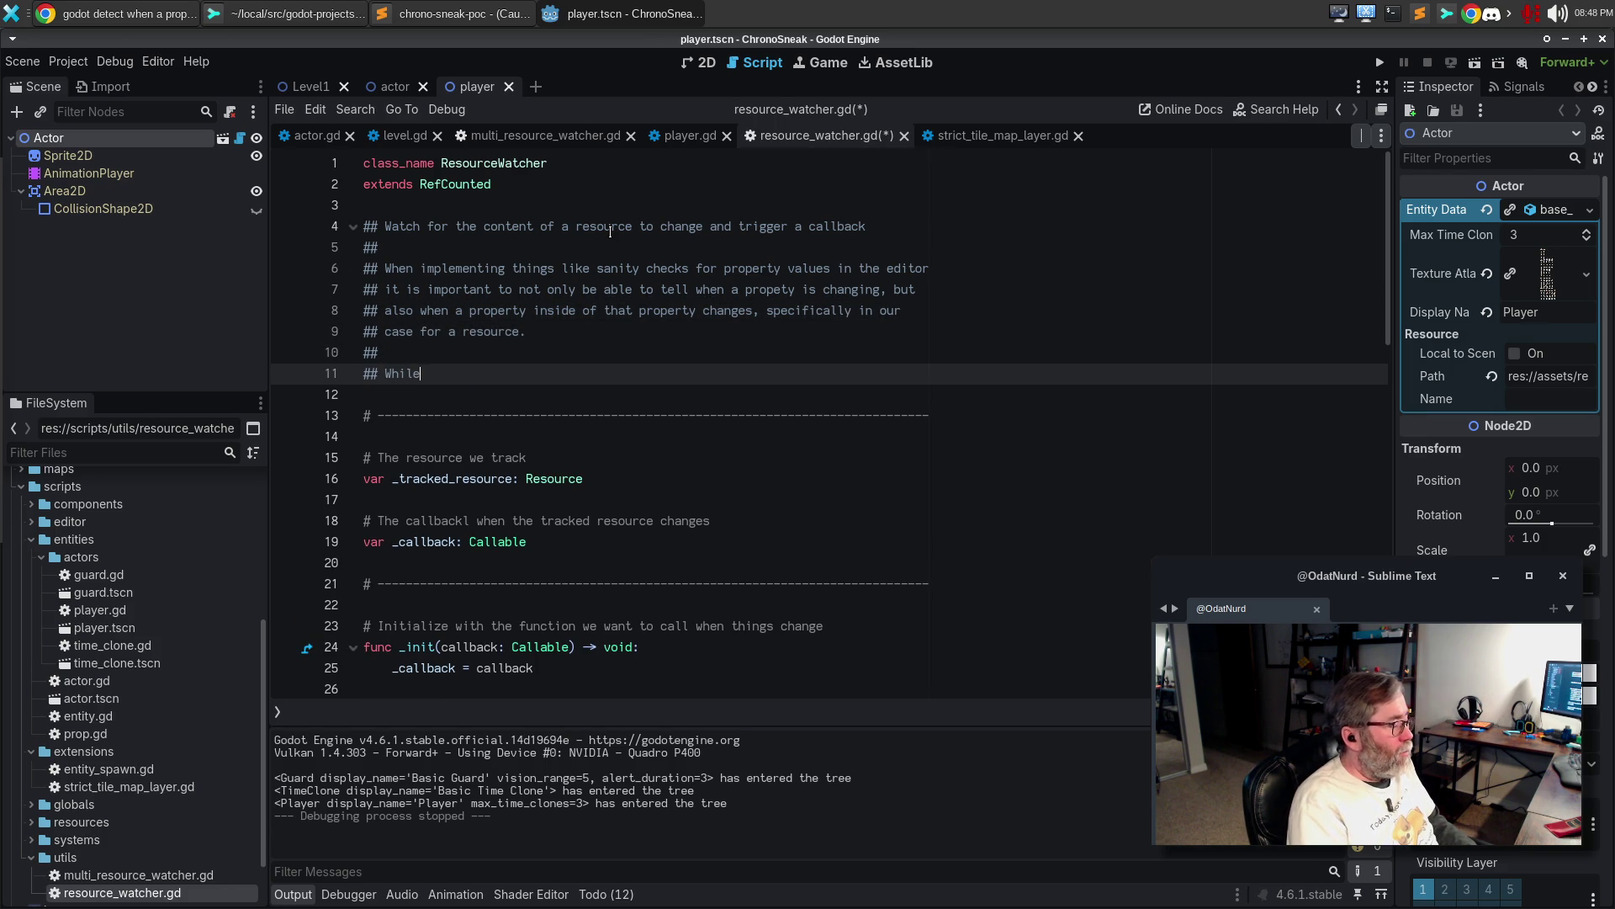
key("BackSpace")
key("BackSpace")
key("BackSpace")
key("BackSpace")
key("BackSpace")
type("For example ")
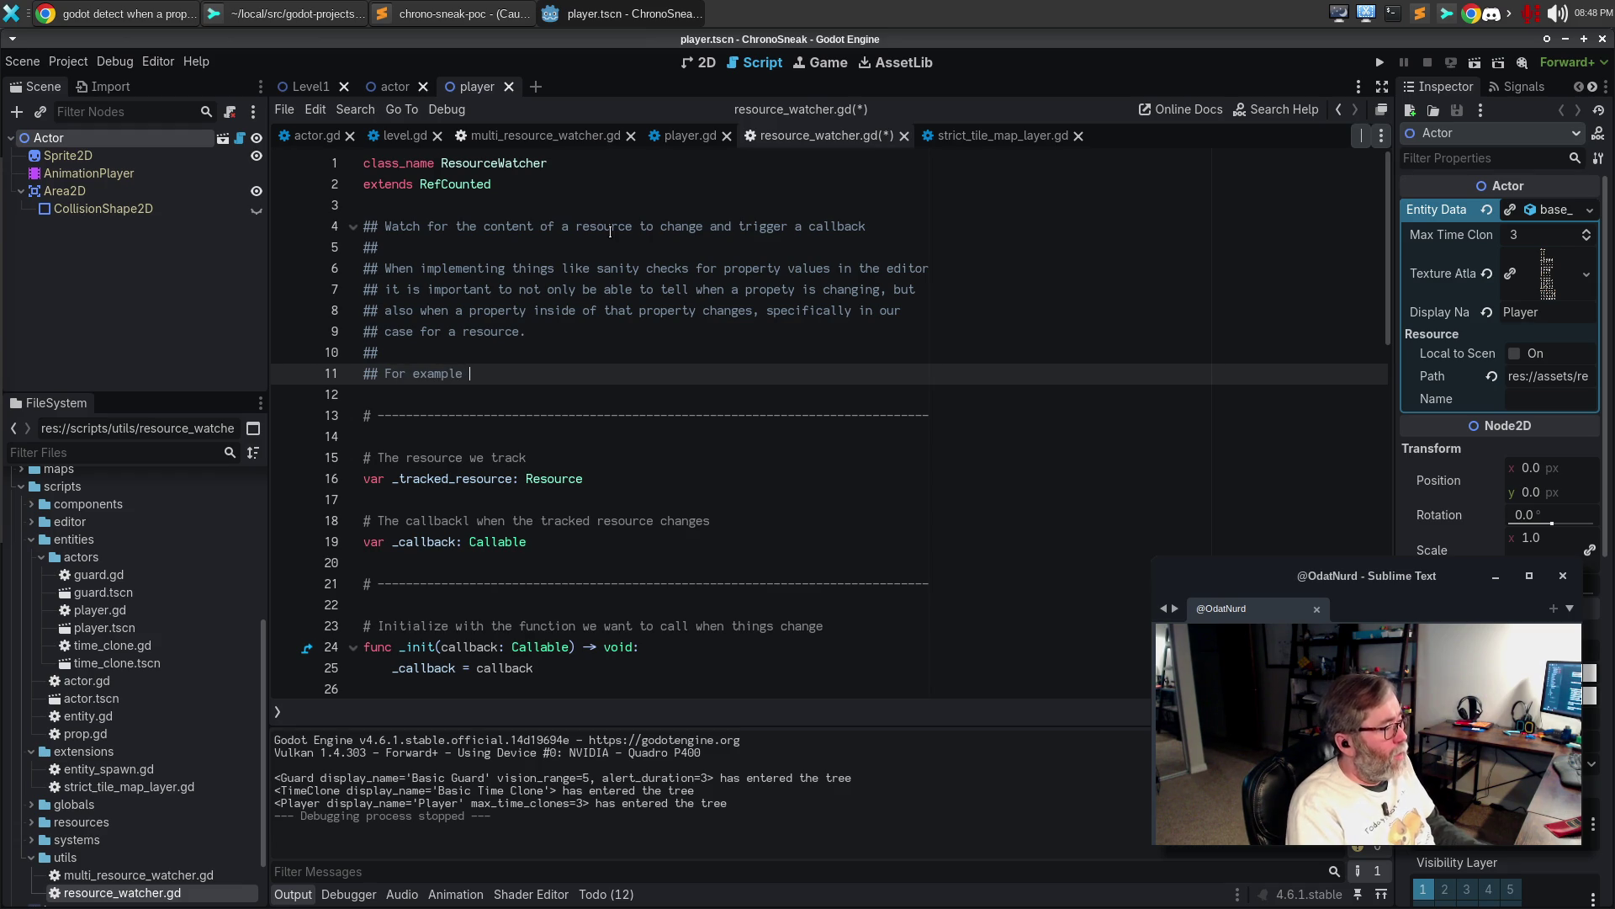
type("itor")
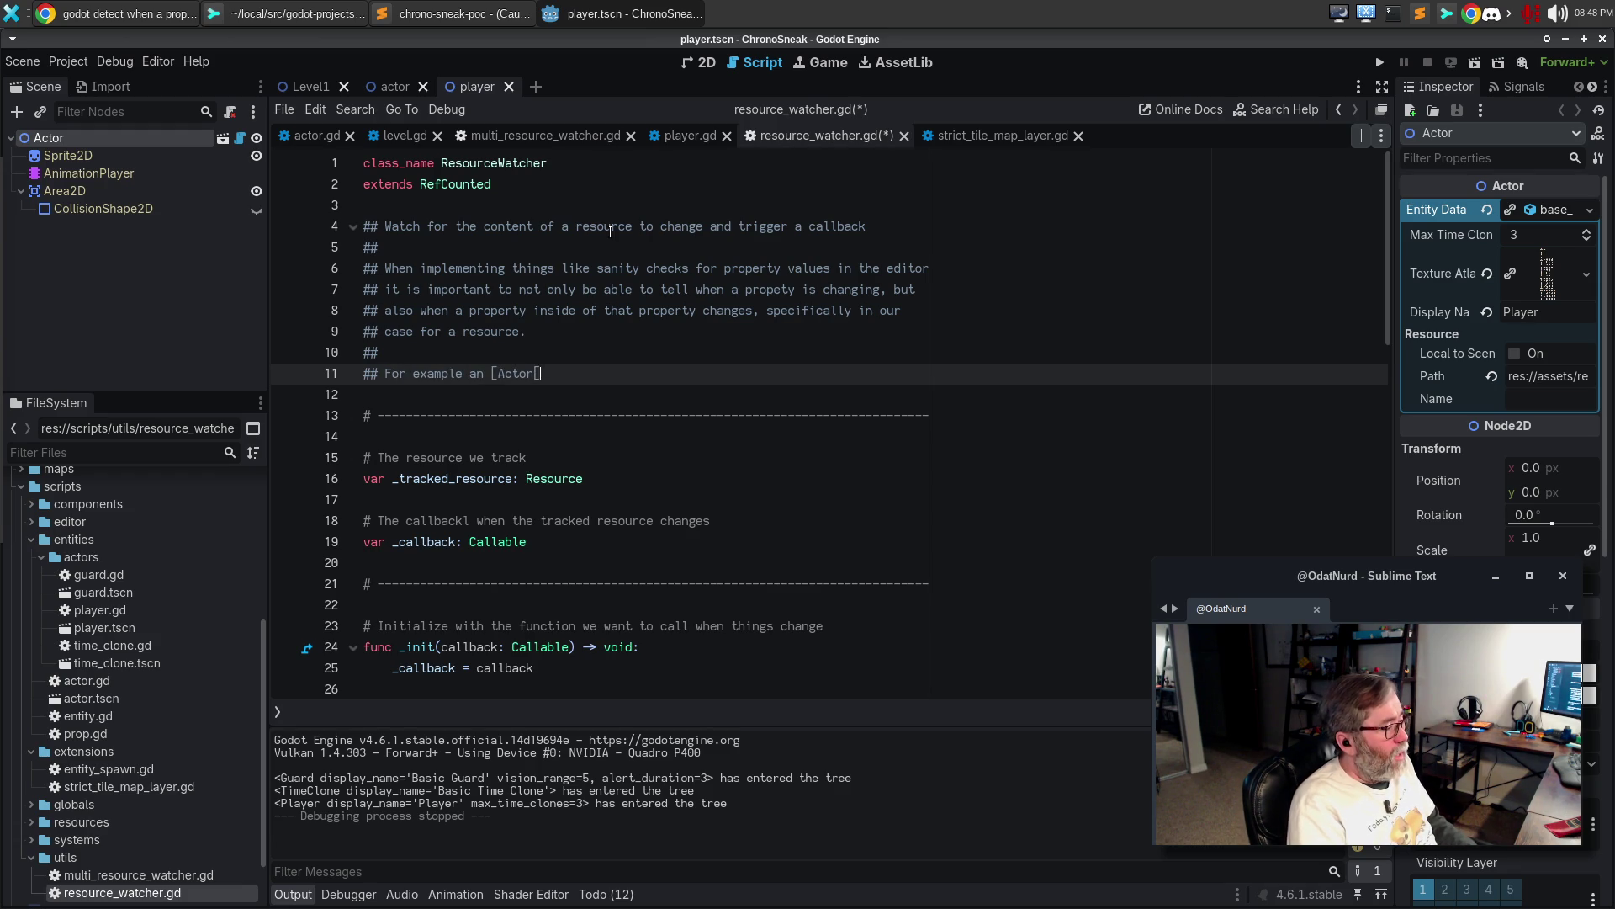
type("][")
type("esource contains a [A")
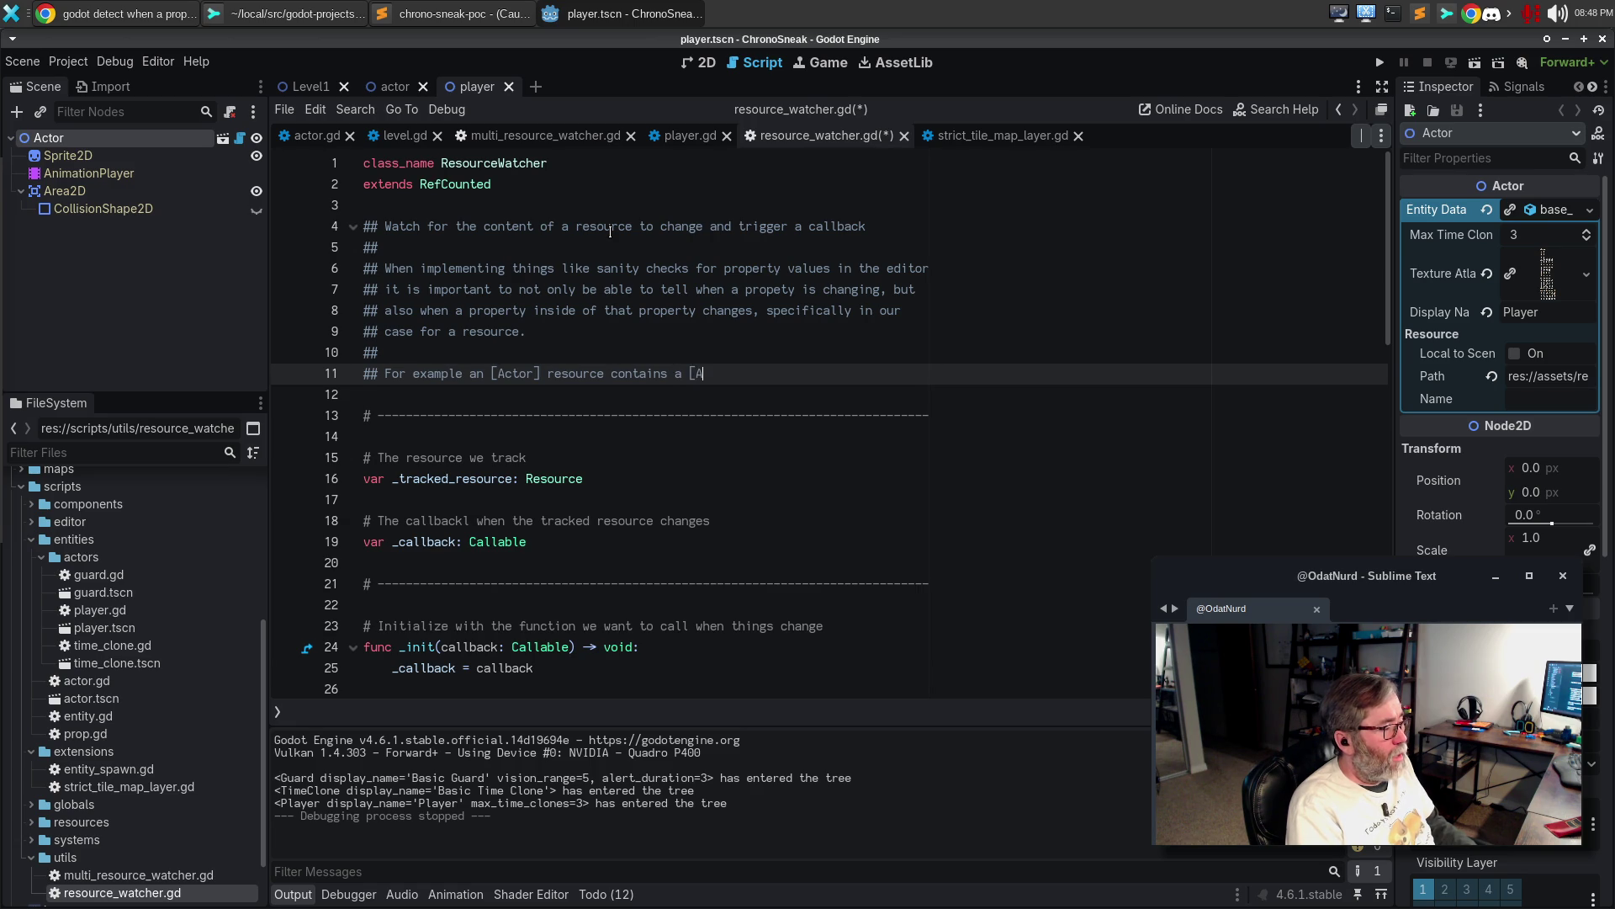
key("BackSpace")
type("member Actor.")
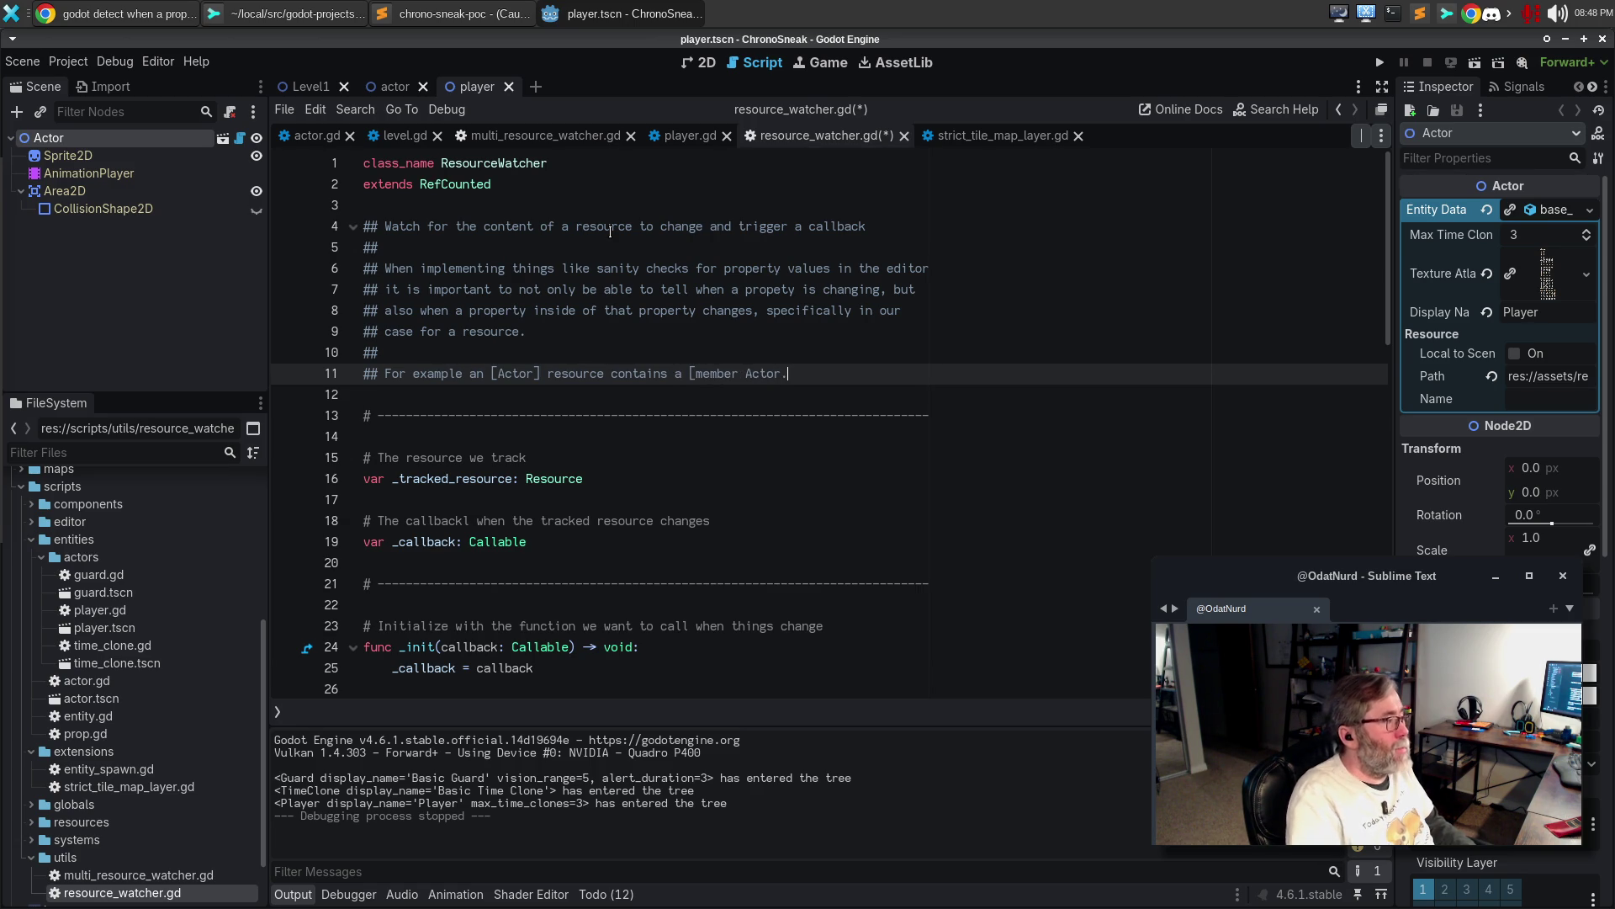
Check the actor.gd and strict_tile_map_layer.gd scripts for reference, then return to resource_watcher.gd
left_click(316, 135)
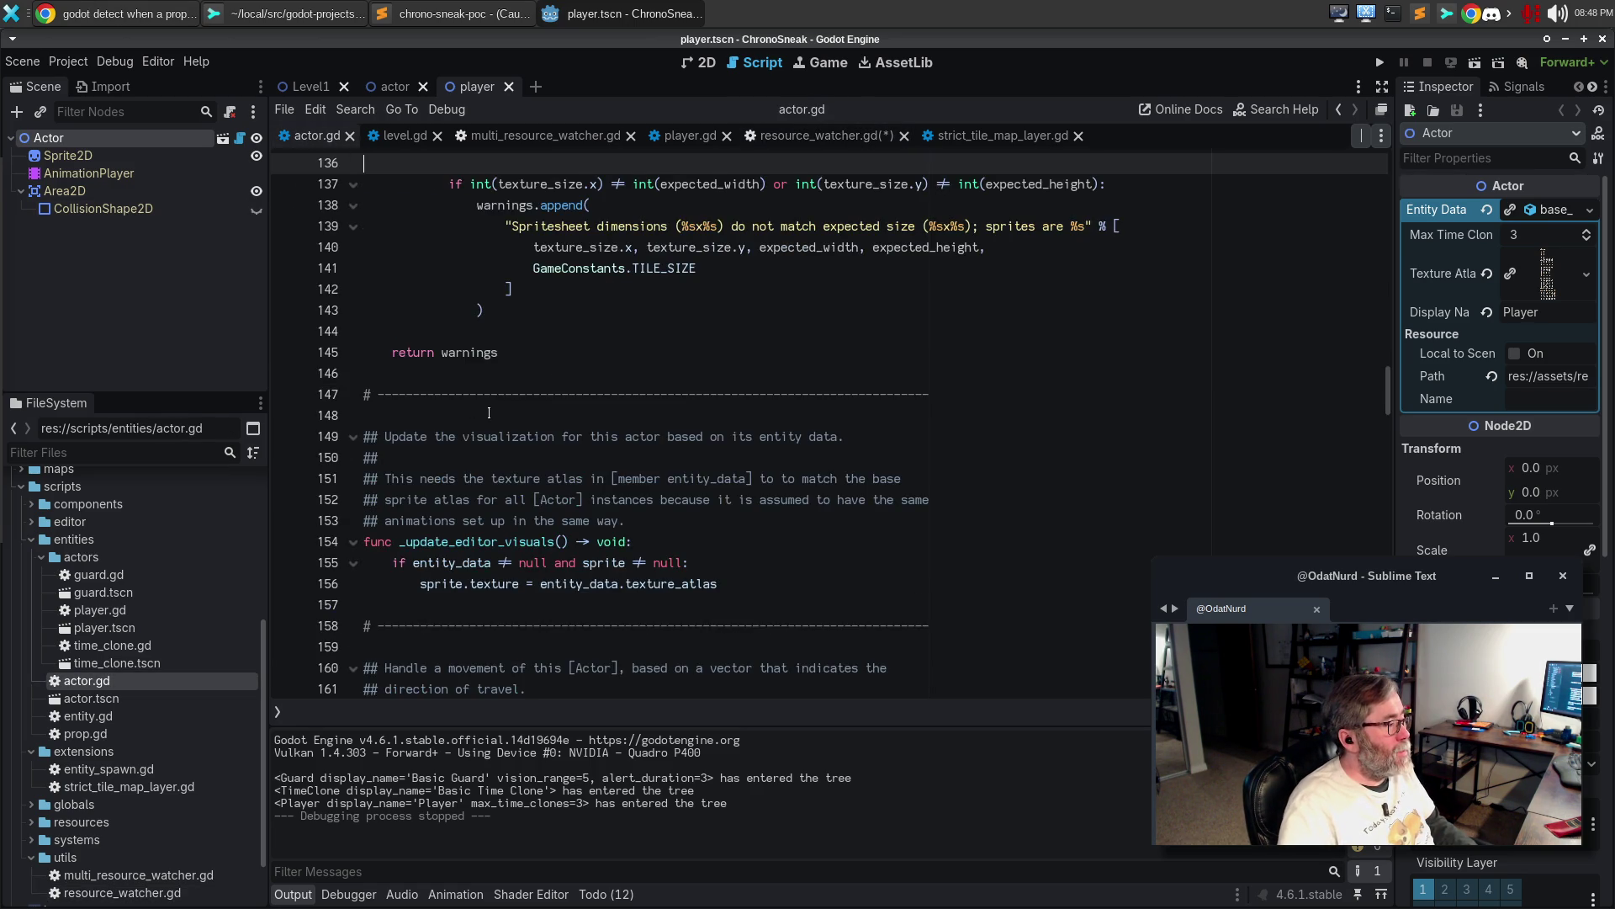
scroll(472, 411, "up", 20)
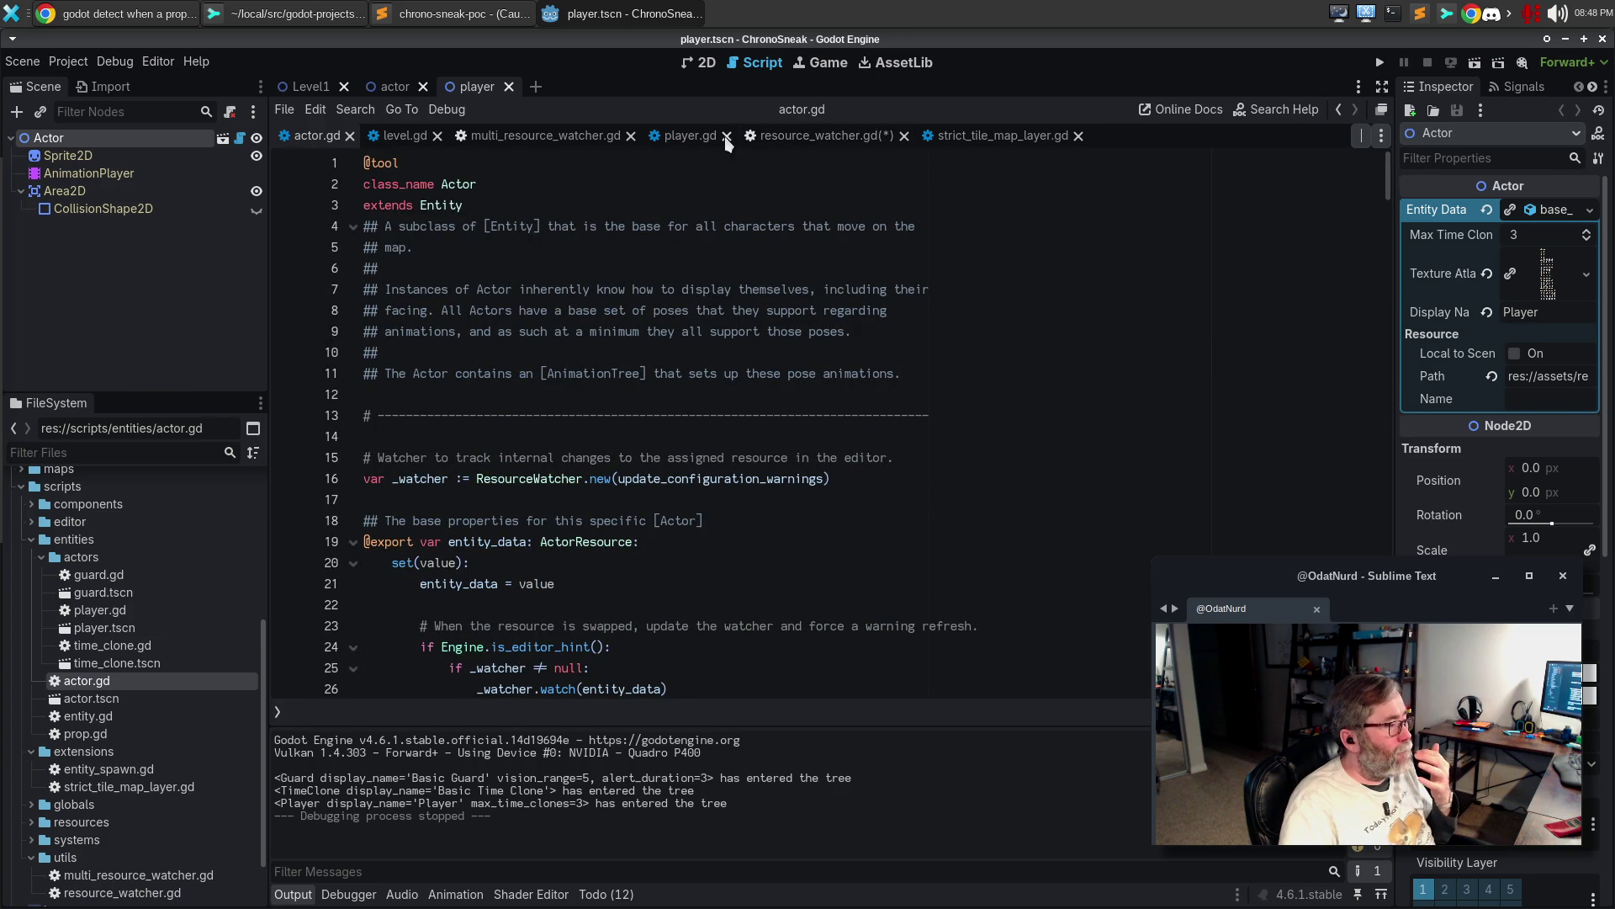
left_click(983, 137)
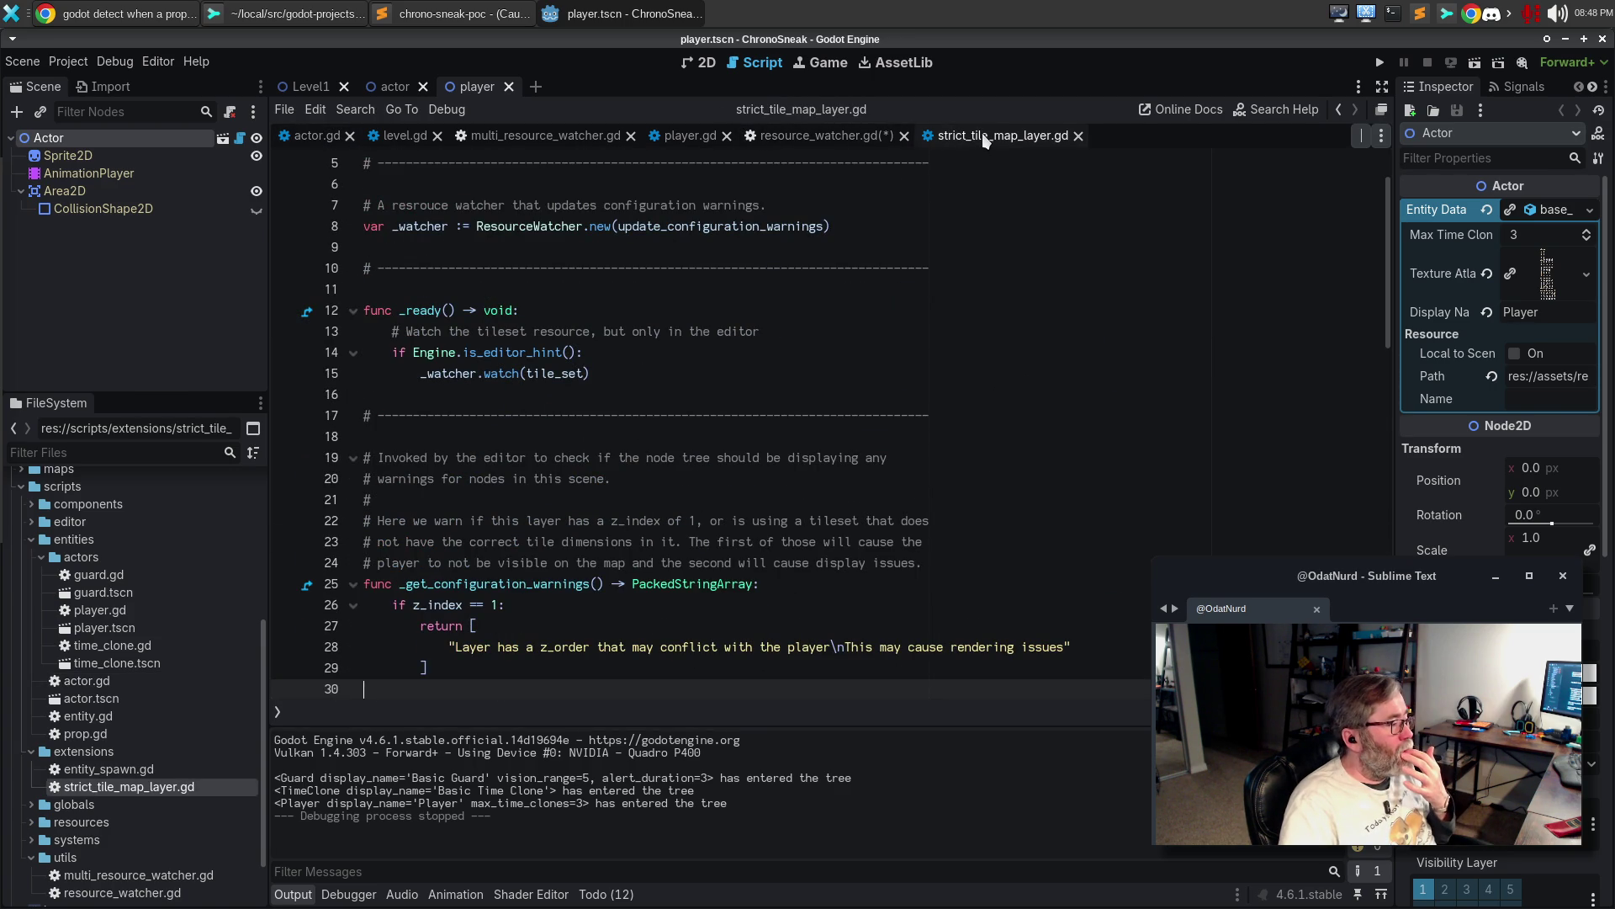
left_click(804, 135)
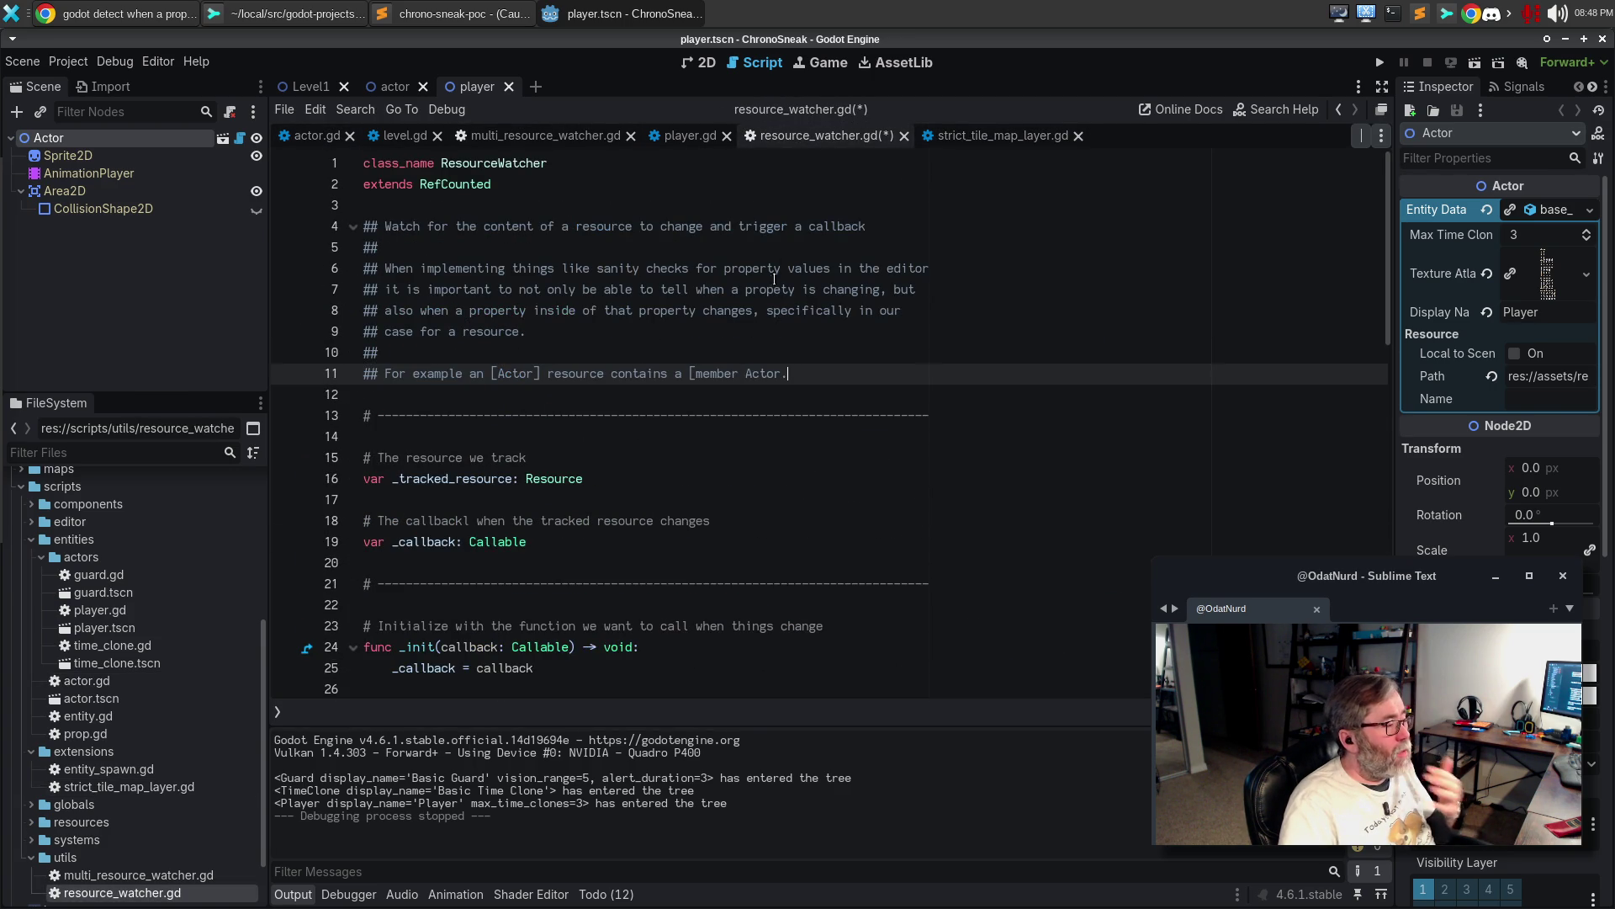
Continue the example with '[entity_data], which itself contains a [Texture2D]', fixing typos
double_click(678, 373)
key("BackSpace")
type("tity_data]")
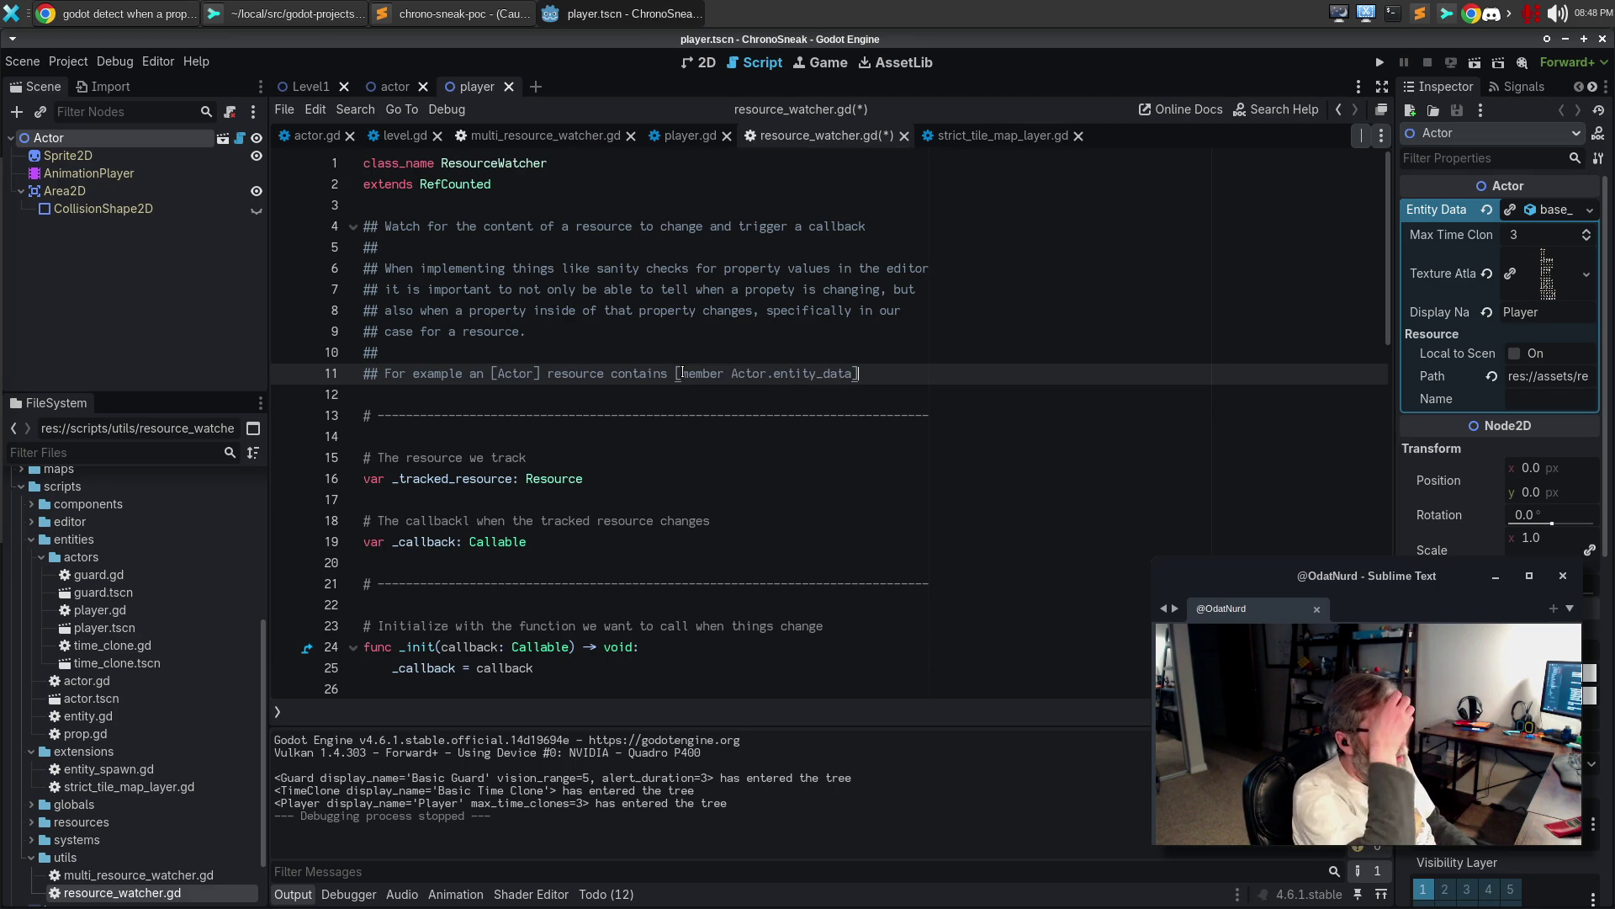
type(", wic")
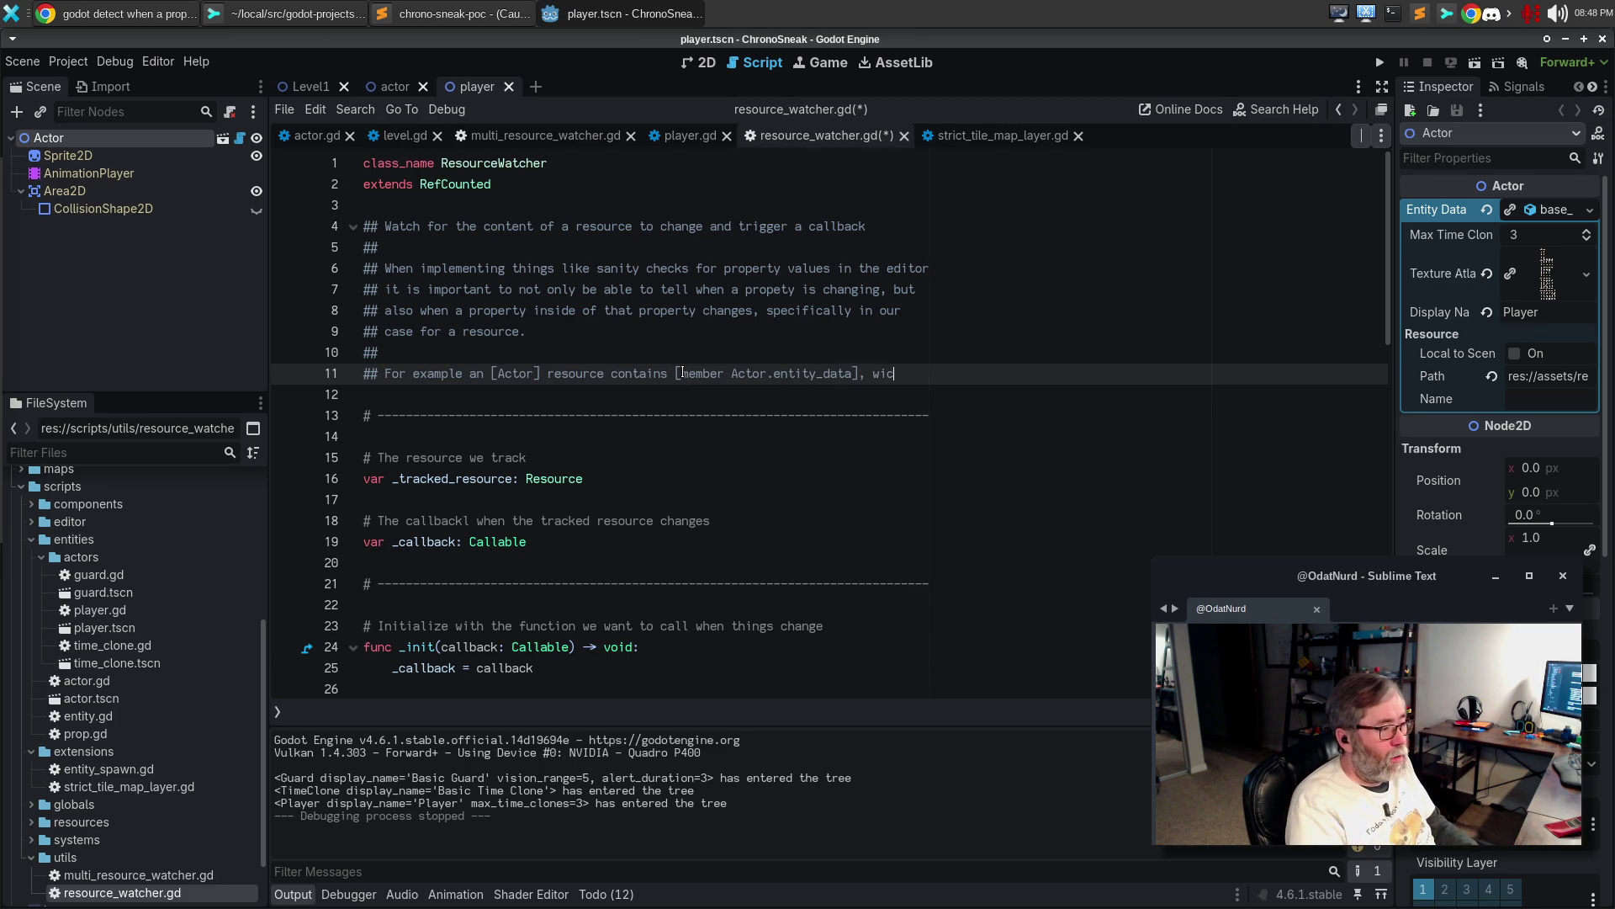
key("BackSpace")
type("h")
key("BackSpace")
key("BackSpace")
type("hich")
key("Return")
type("itselc c")
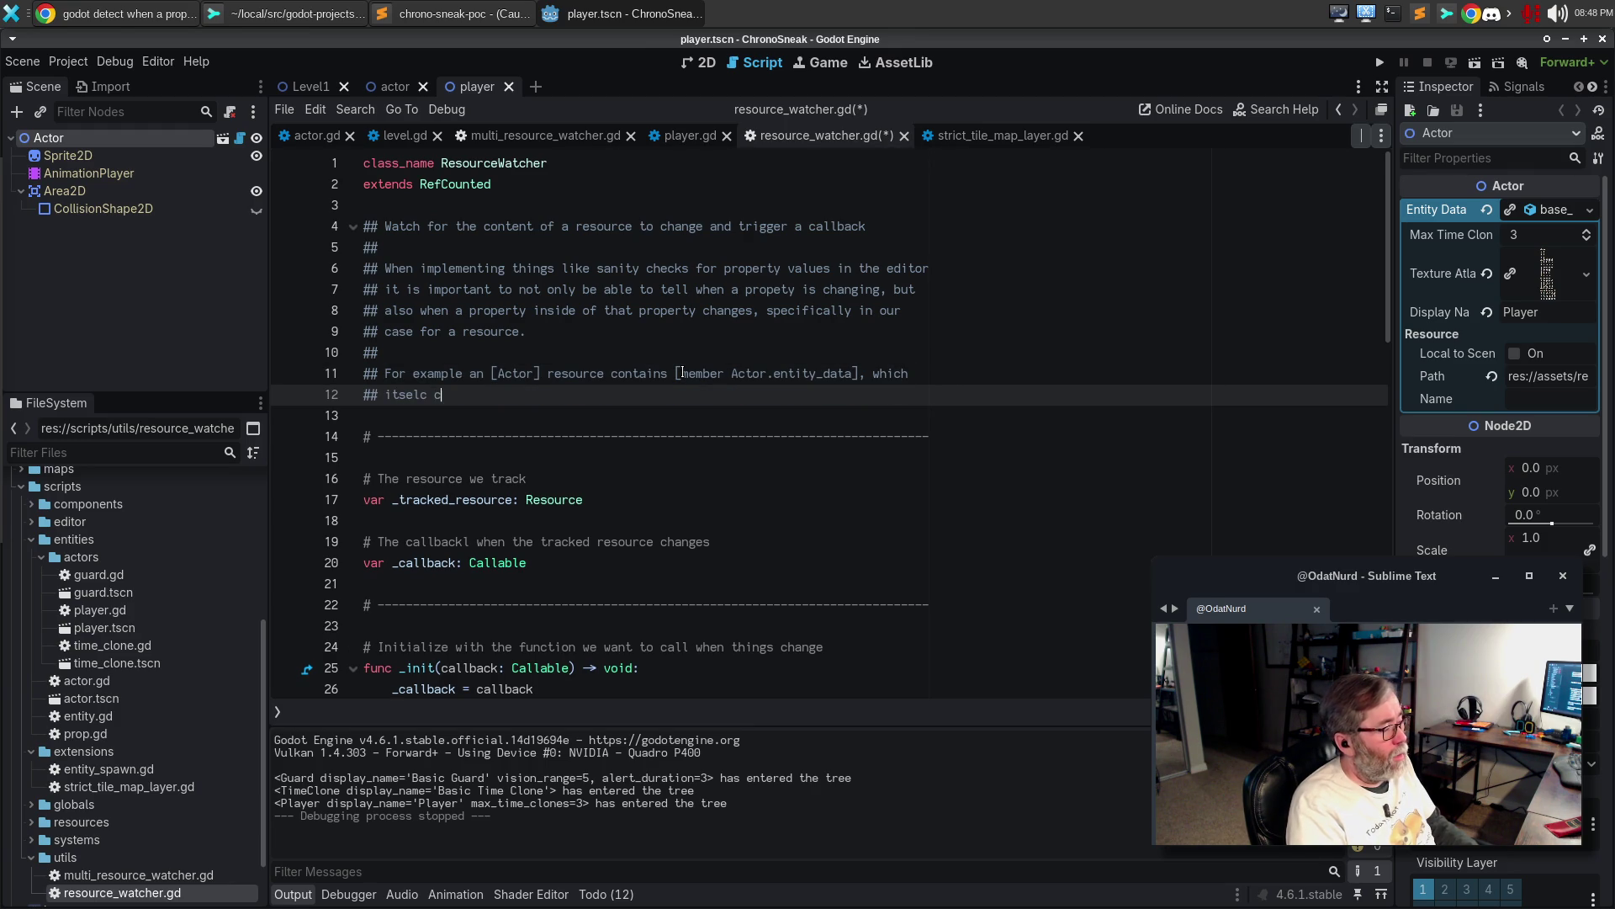
type("onta")
key("ctrl+BackSpace")
type("containtas")
key("BackSpace")
key("BackSpace")
key("BackSpace")
type("s a ")
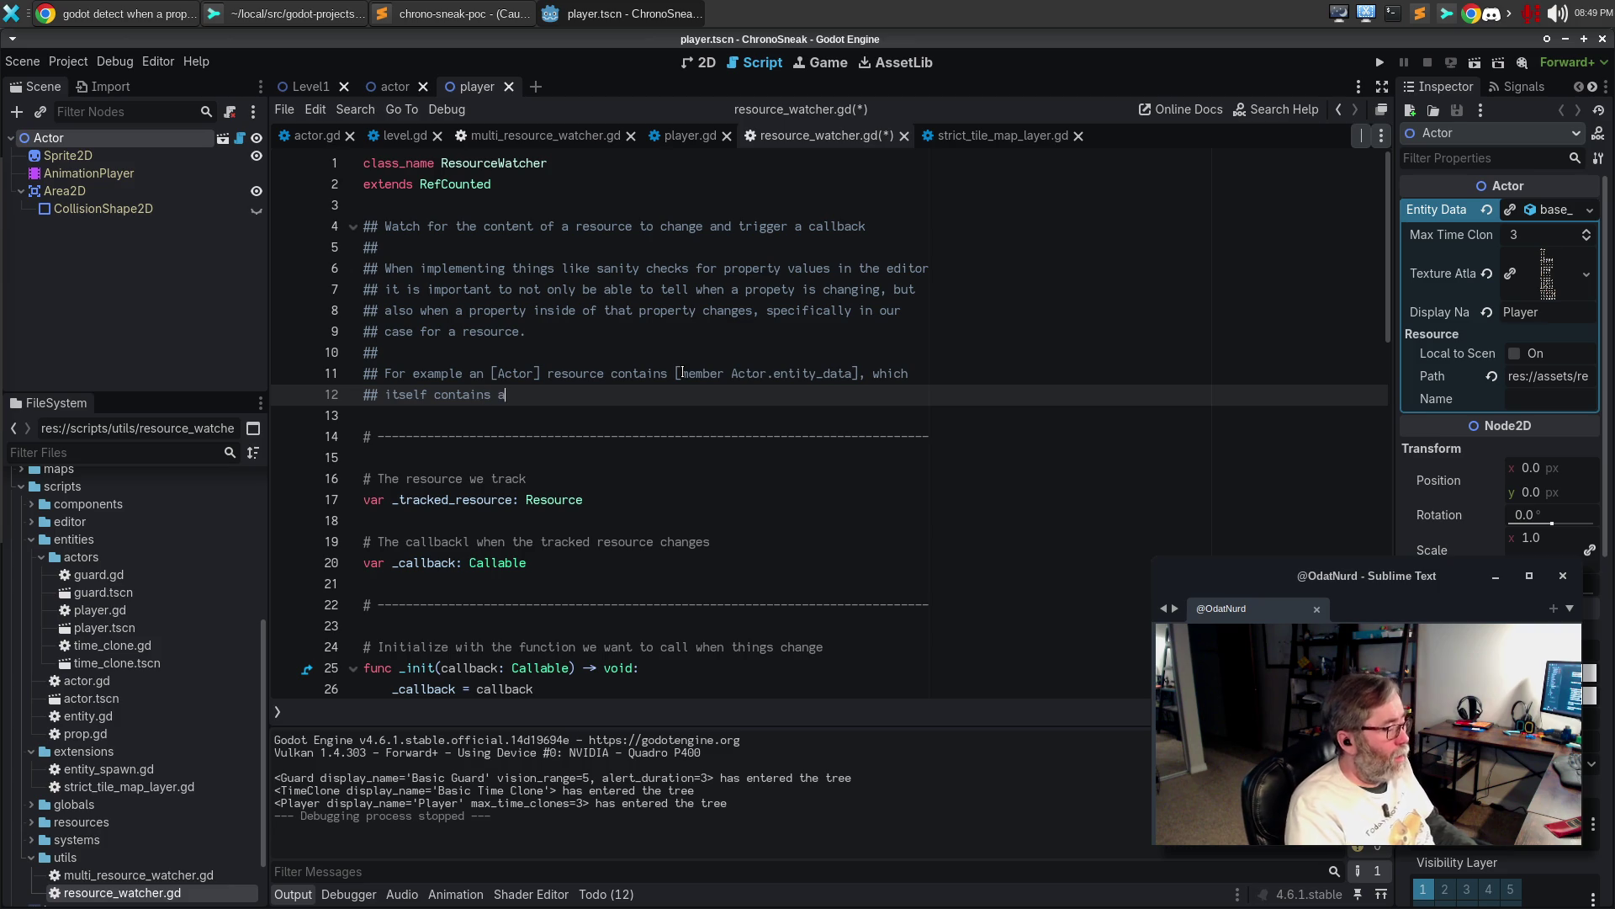
type("[Texture2D]")
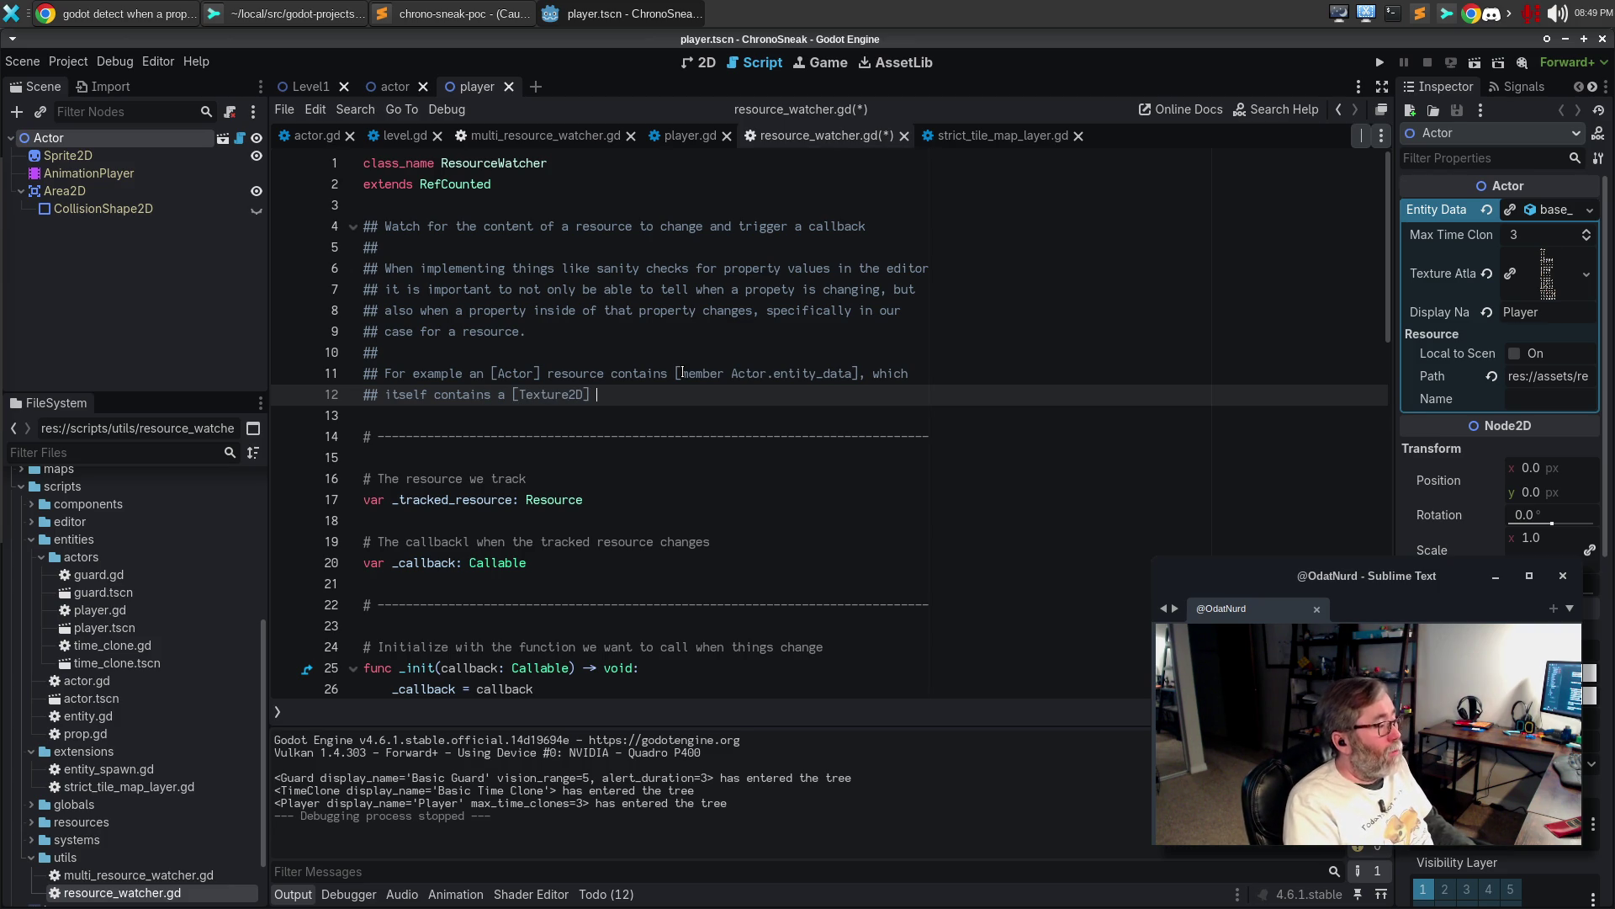
Save the script and search the help for ResourceWatcher
key("ctrl+s")
key("F1")
type("ResourceWat")
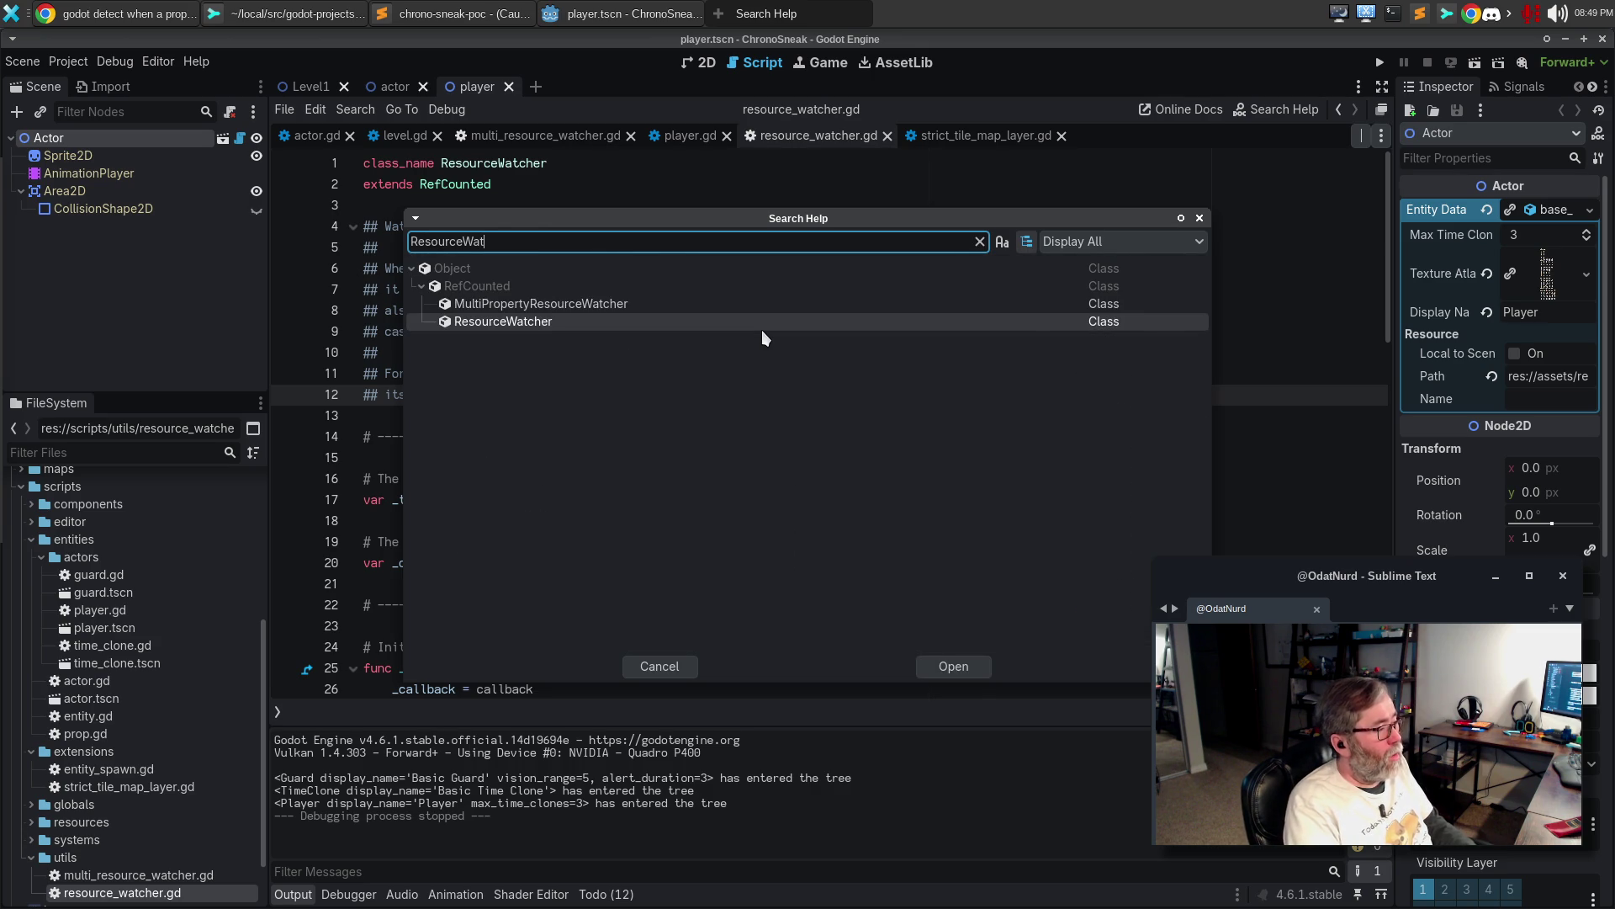
Open the ResourceWatcher help page and follow its Actor.entity_data and ActorResource links
key("Return")
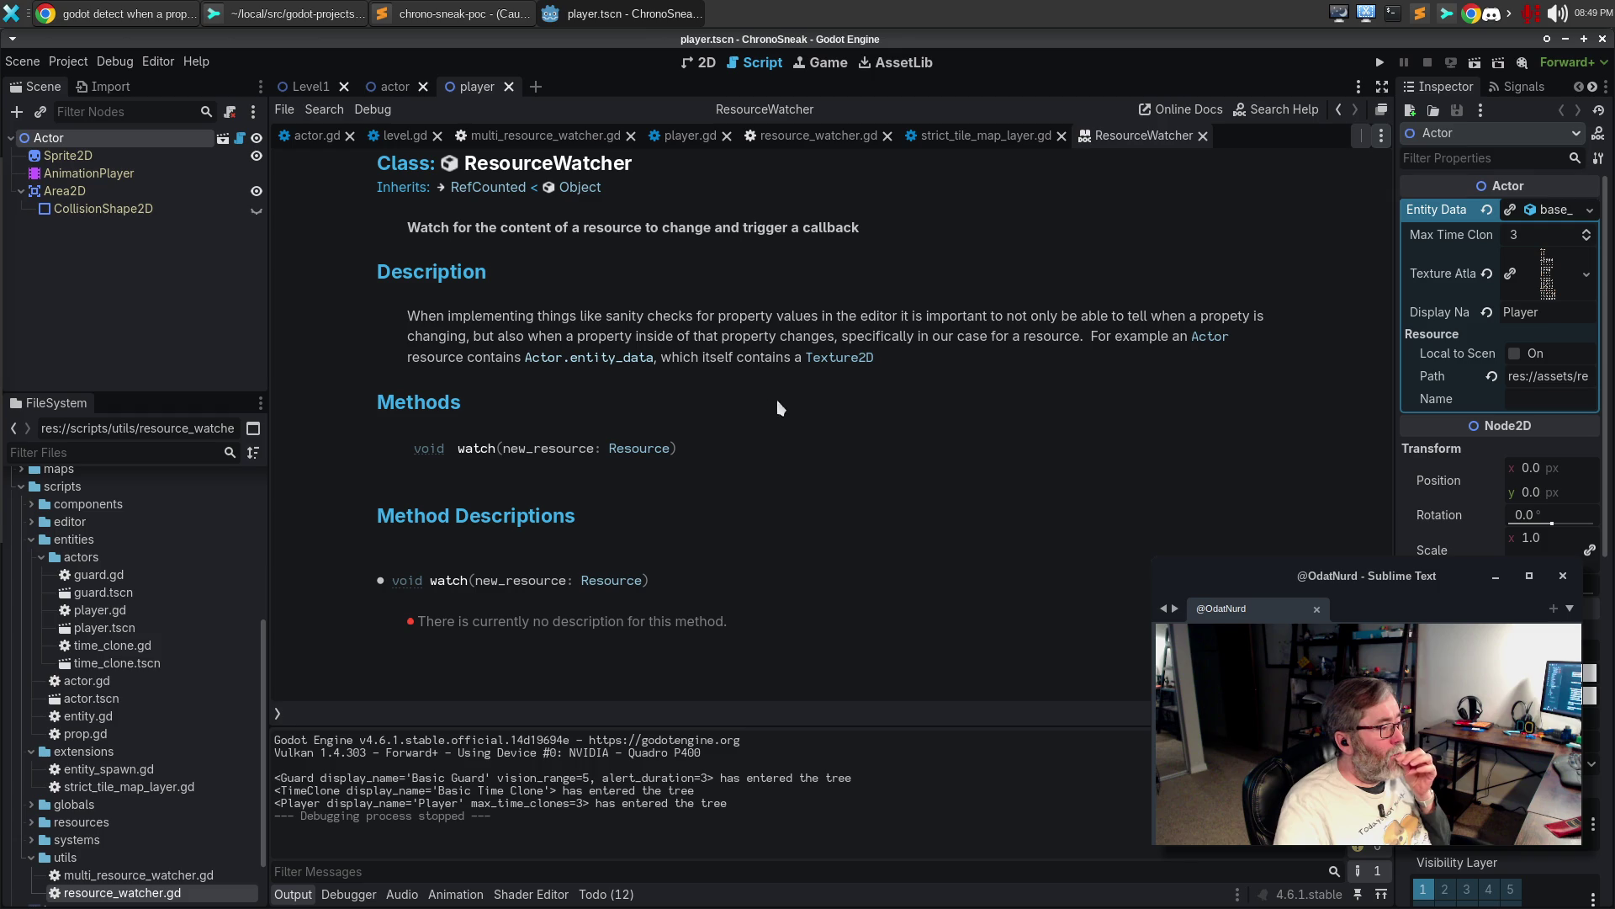
left_click(618, 360)
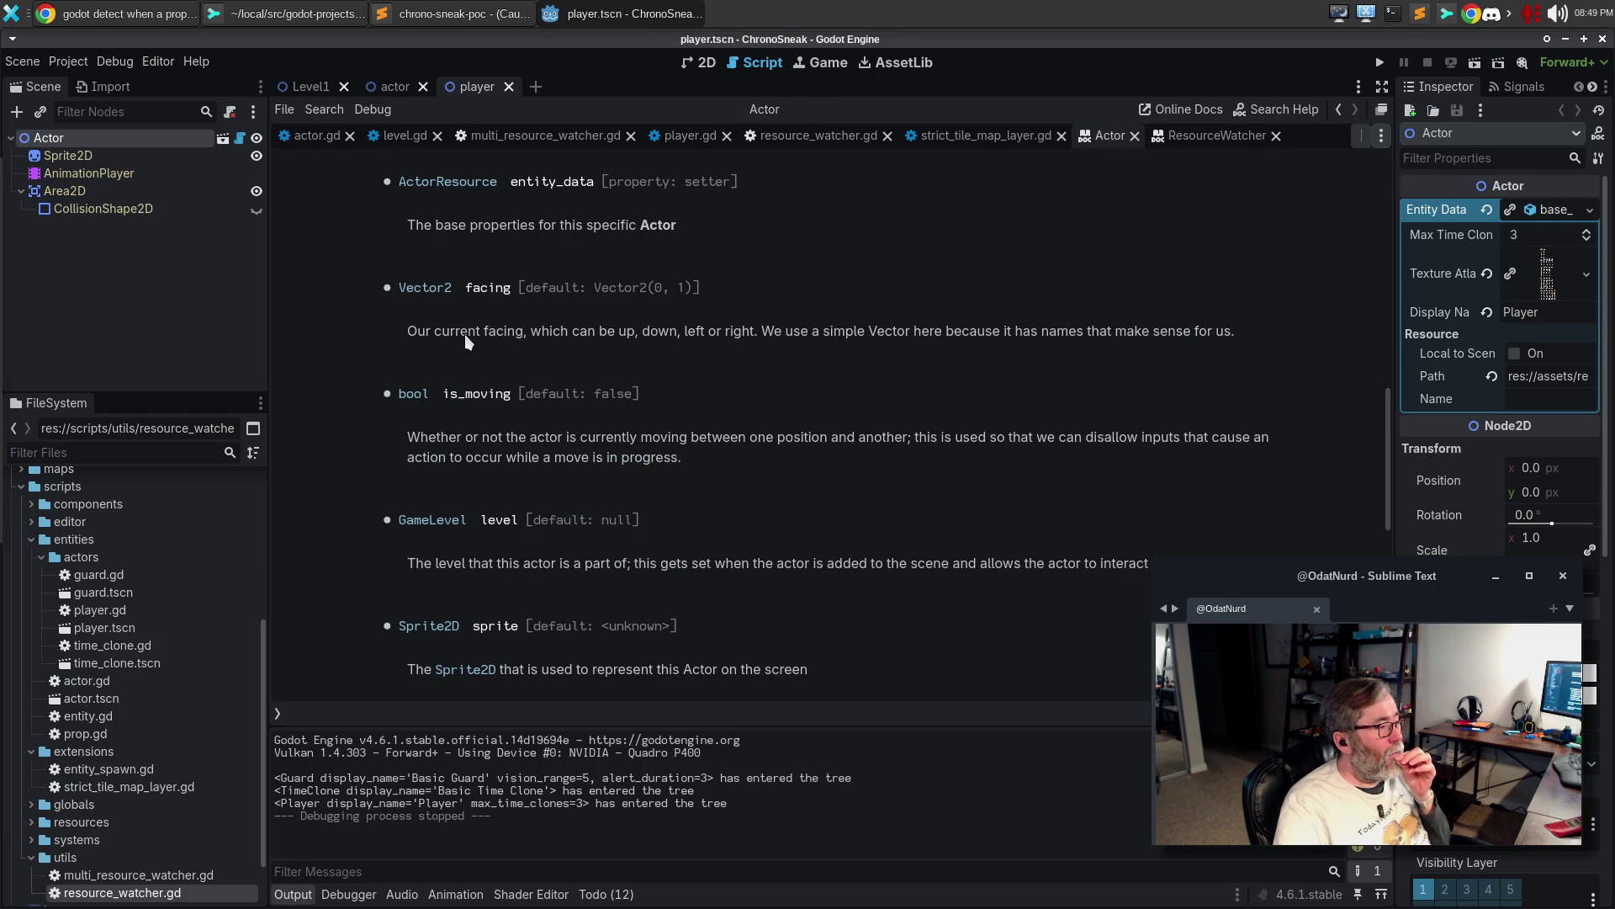
scroll(793, 409, "up", 4)
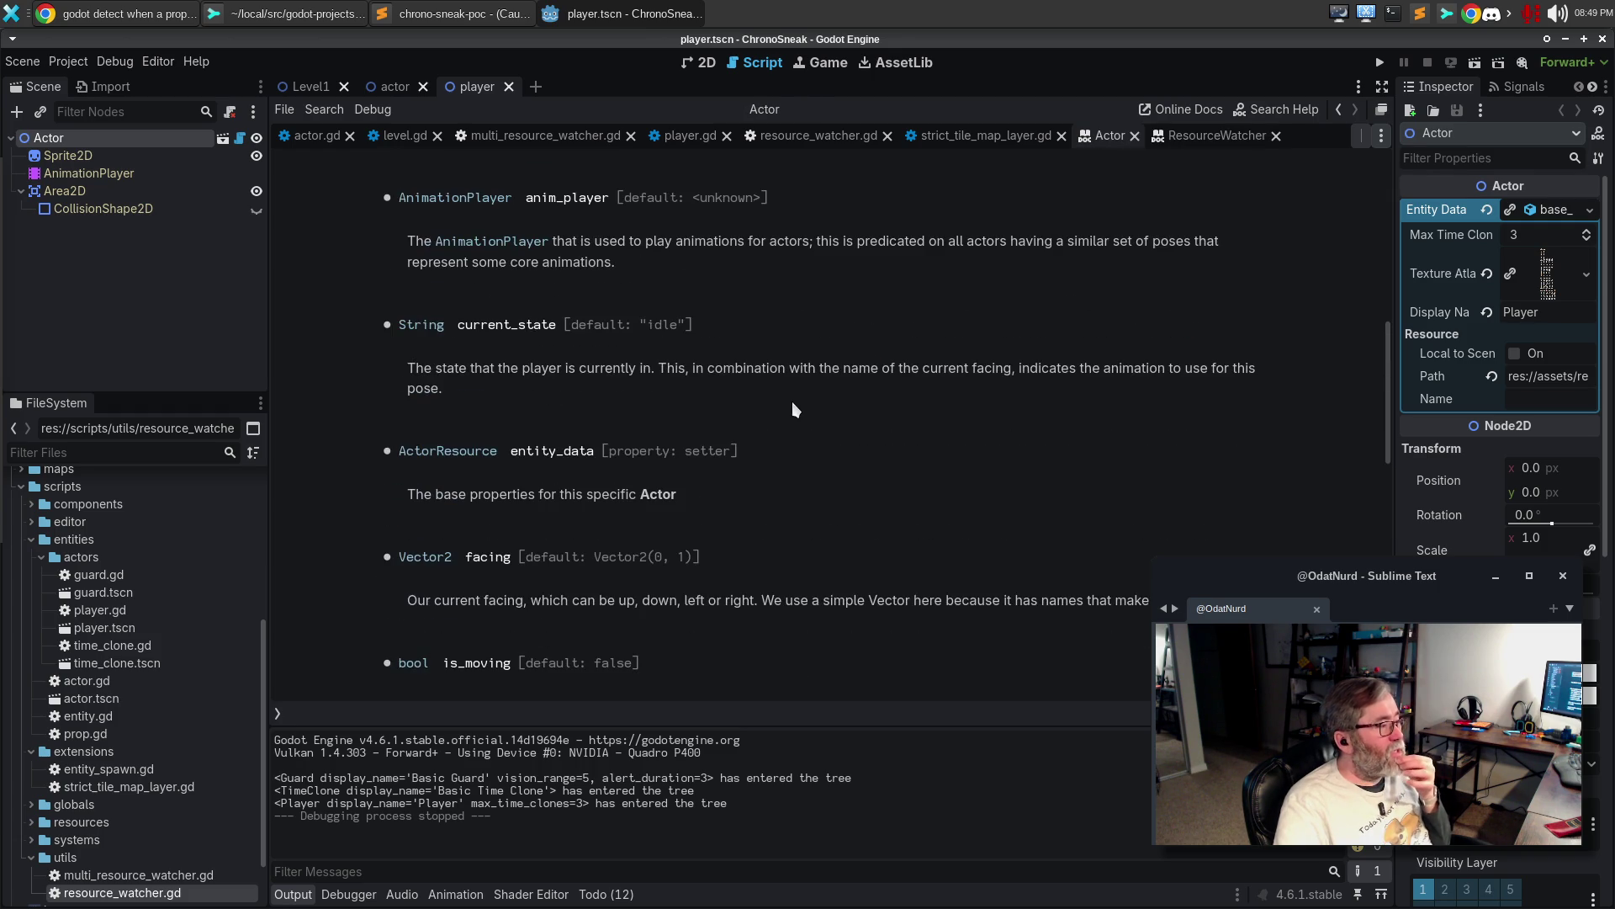
scroll(793, 410, "up", 2)
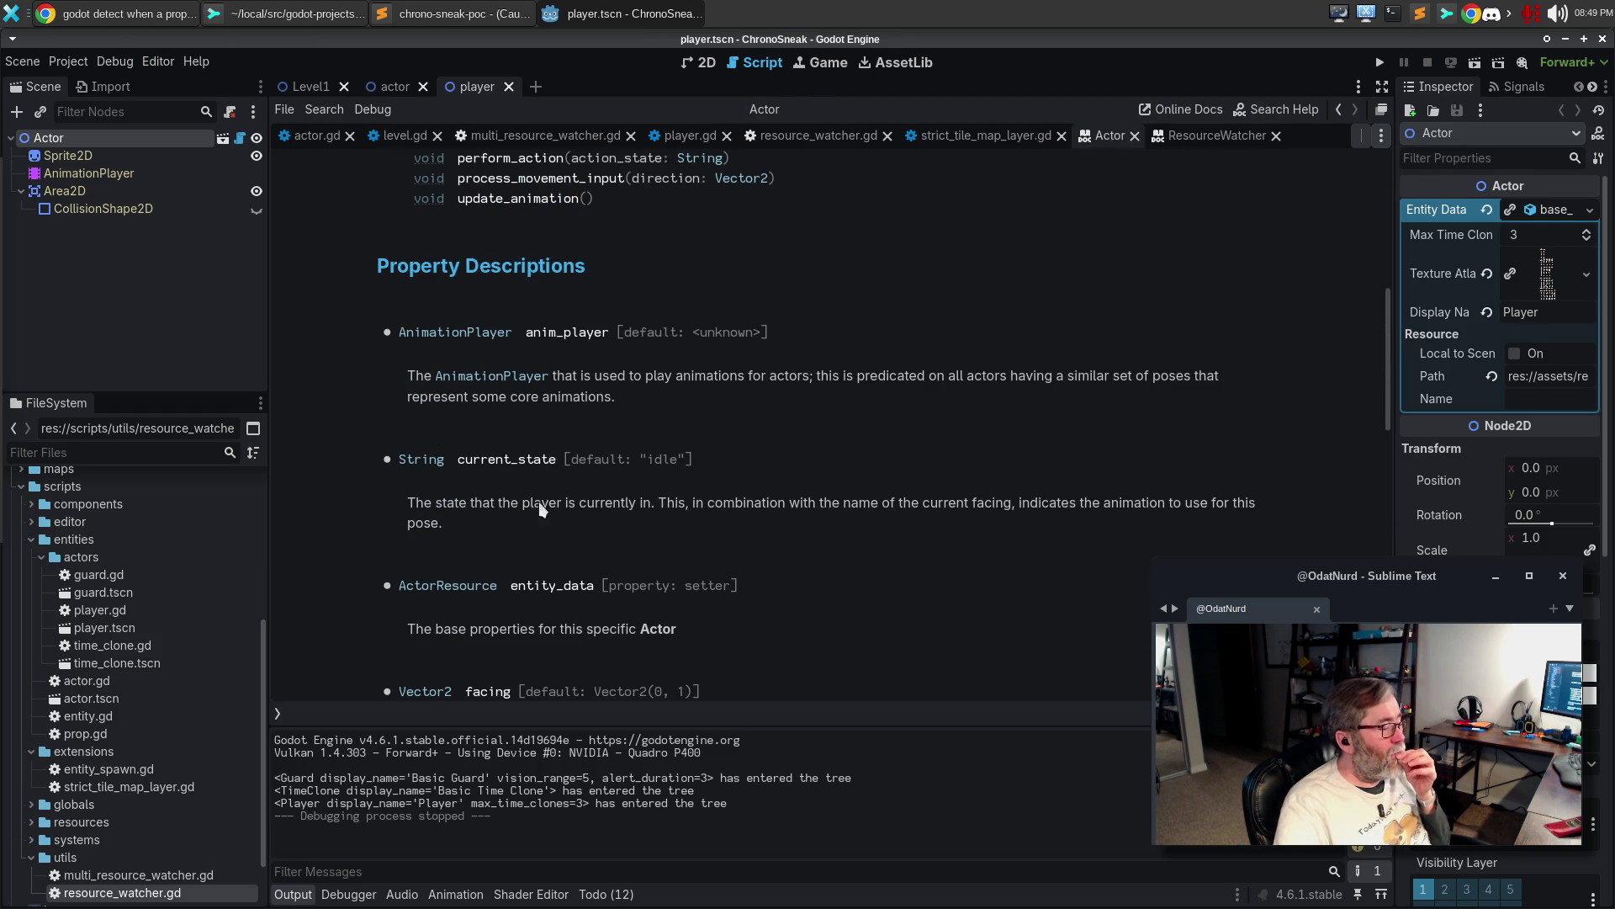
left_click(463, 589)
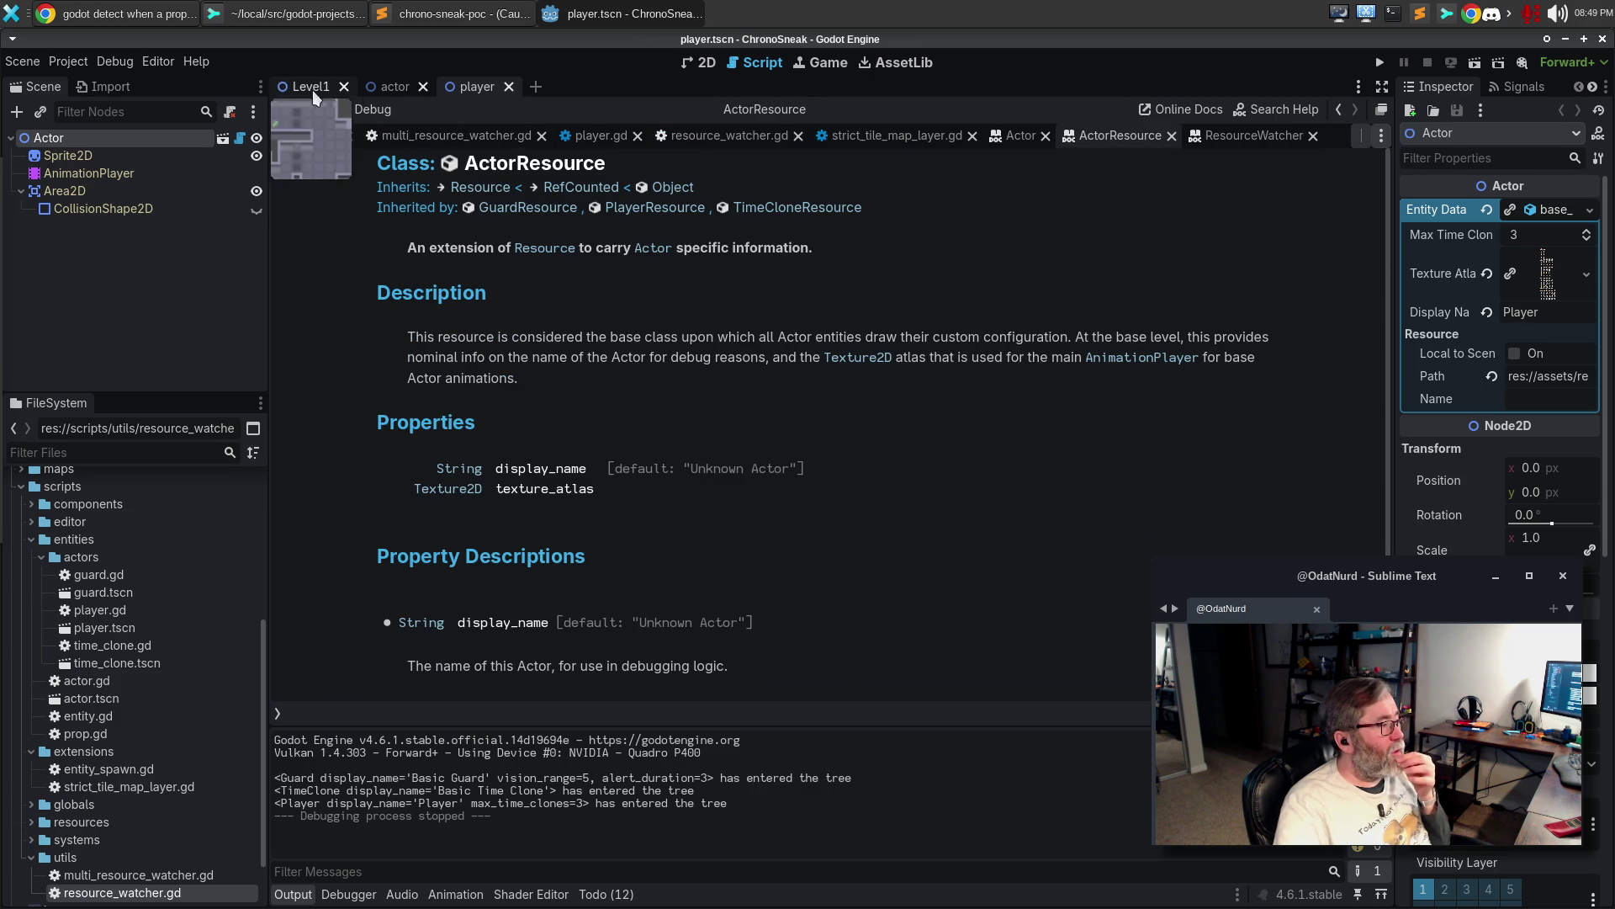
View the Texture2D help page, go back to ResourceWatcher, and bring resource_watcher.gd back into view
key("alt+Left")
key("alt+Left")
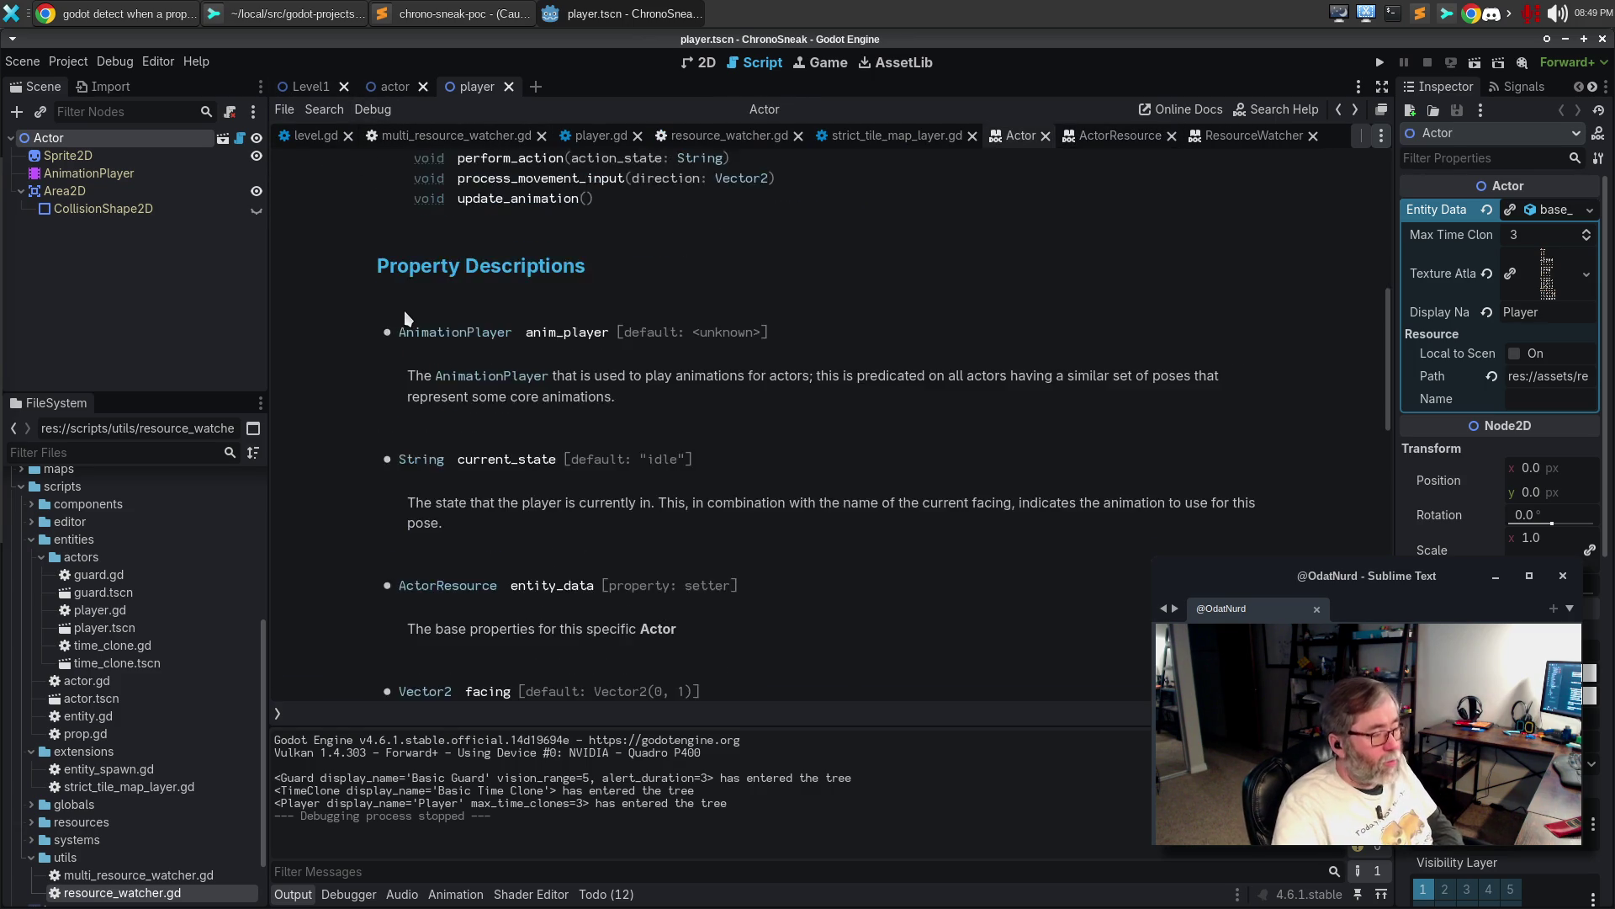
left_click(838, 358)
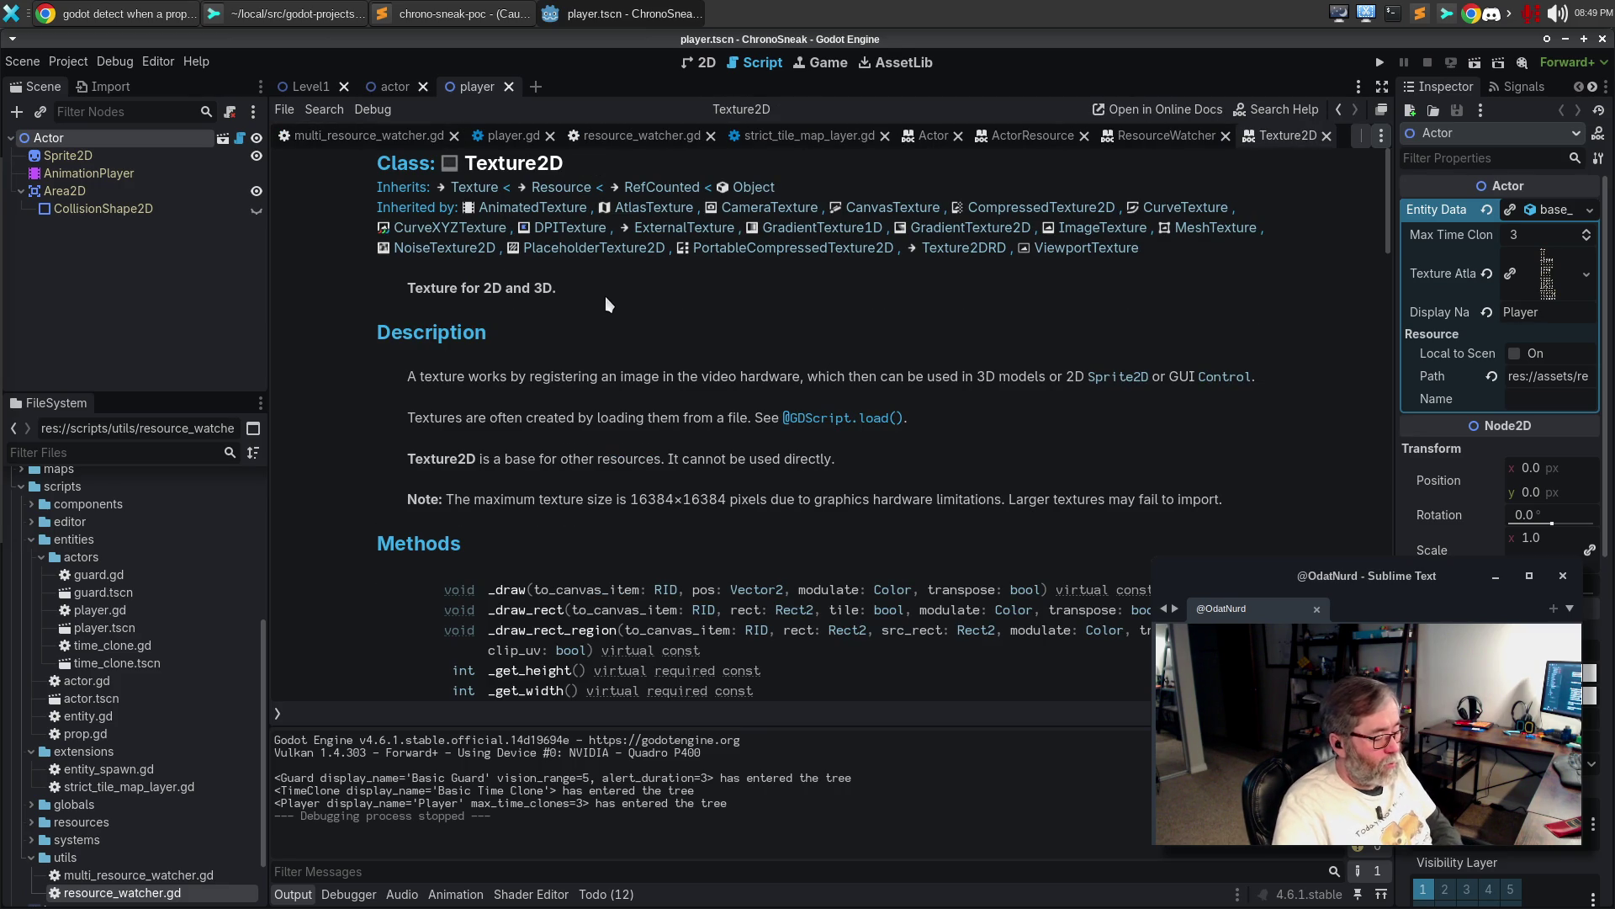
key("alt+Left")
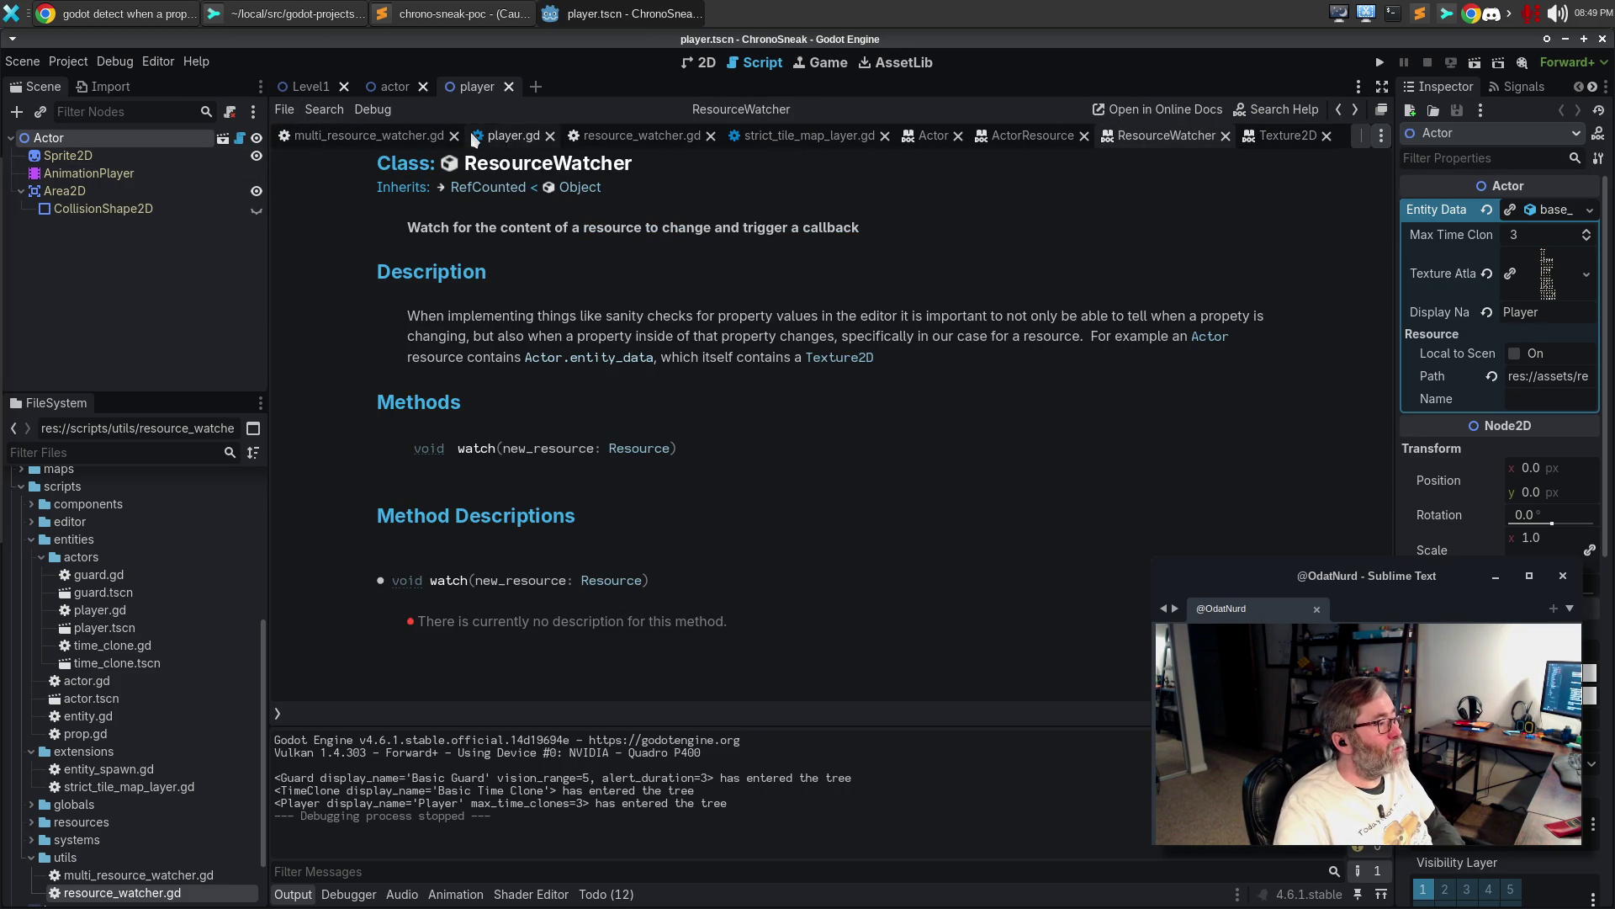
left_click_drag(571, 143, 833, 154)
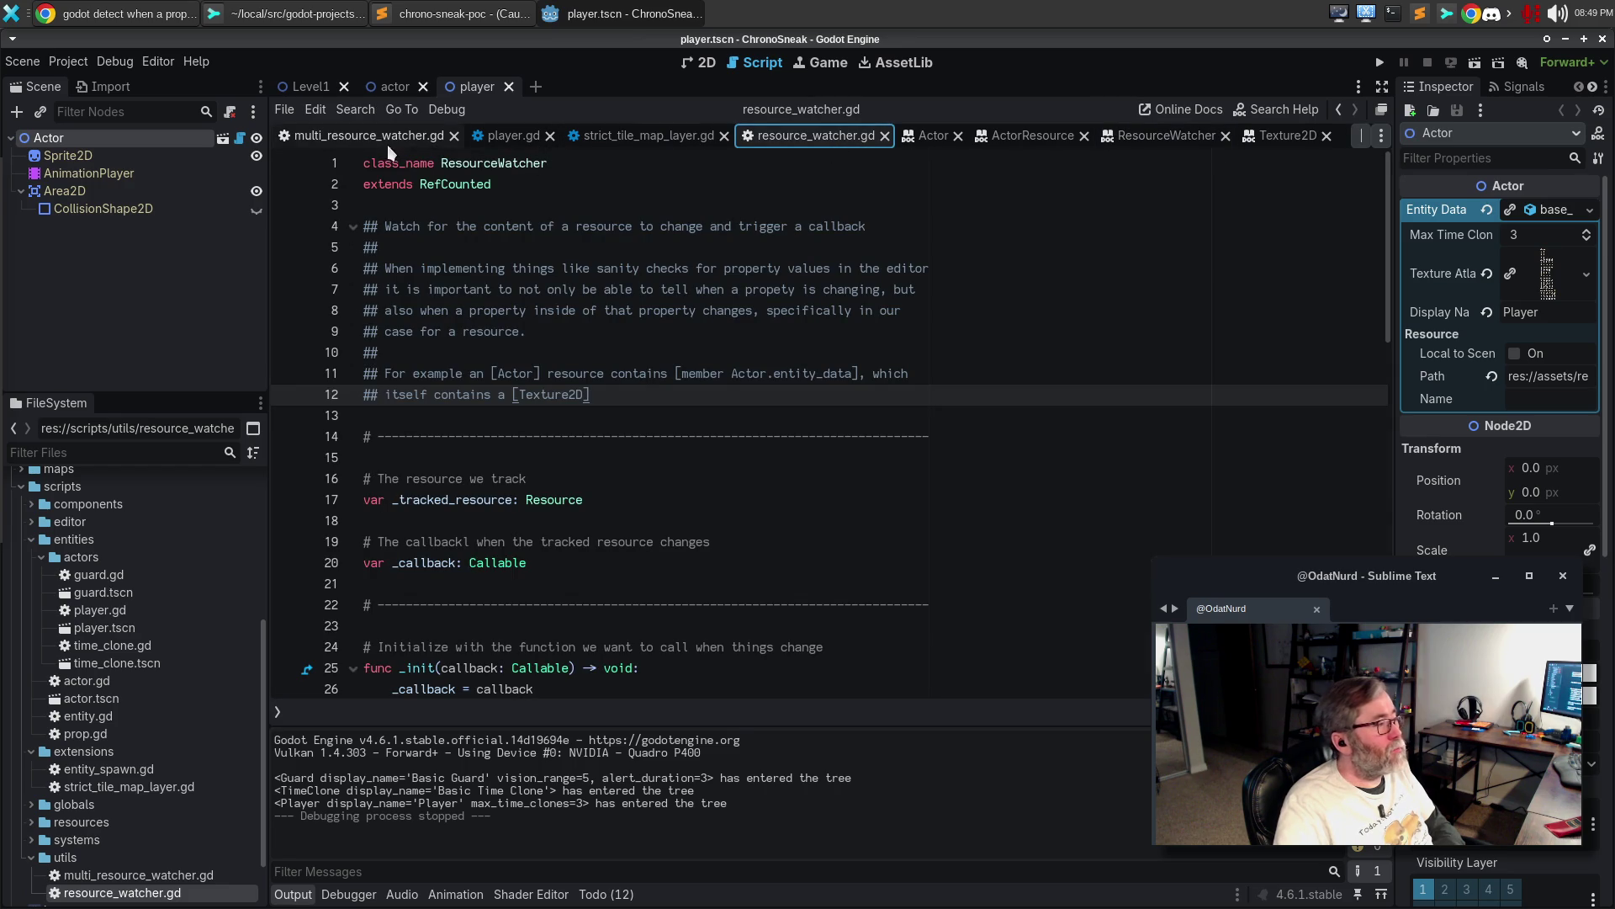
Extend the example: sprite sheet needs to know when entity_data or the underlying resource, such as the texture, changes
left_click(842, 146)
type("for the sprite sheet. Whi")
key("BackSpace")
type("e ne")
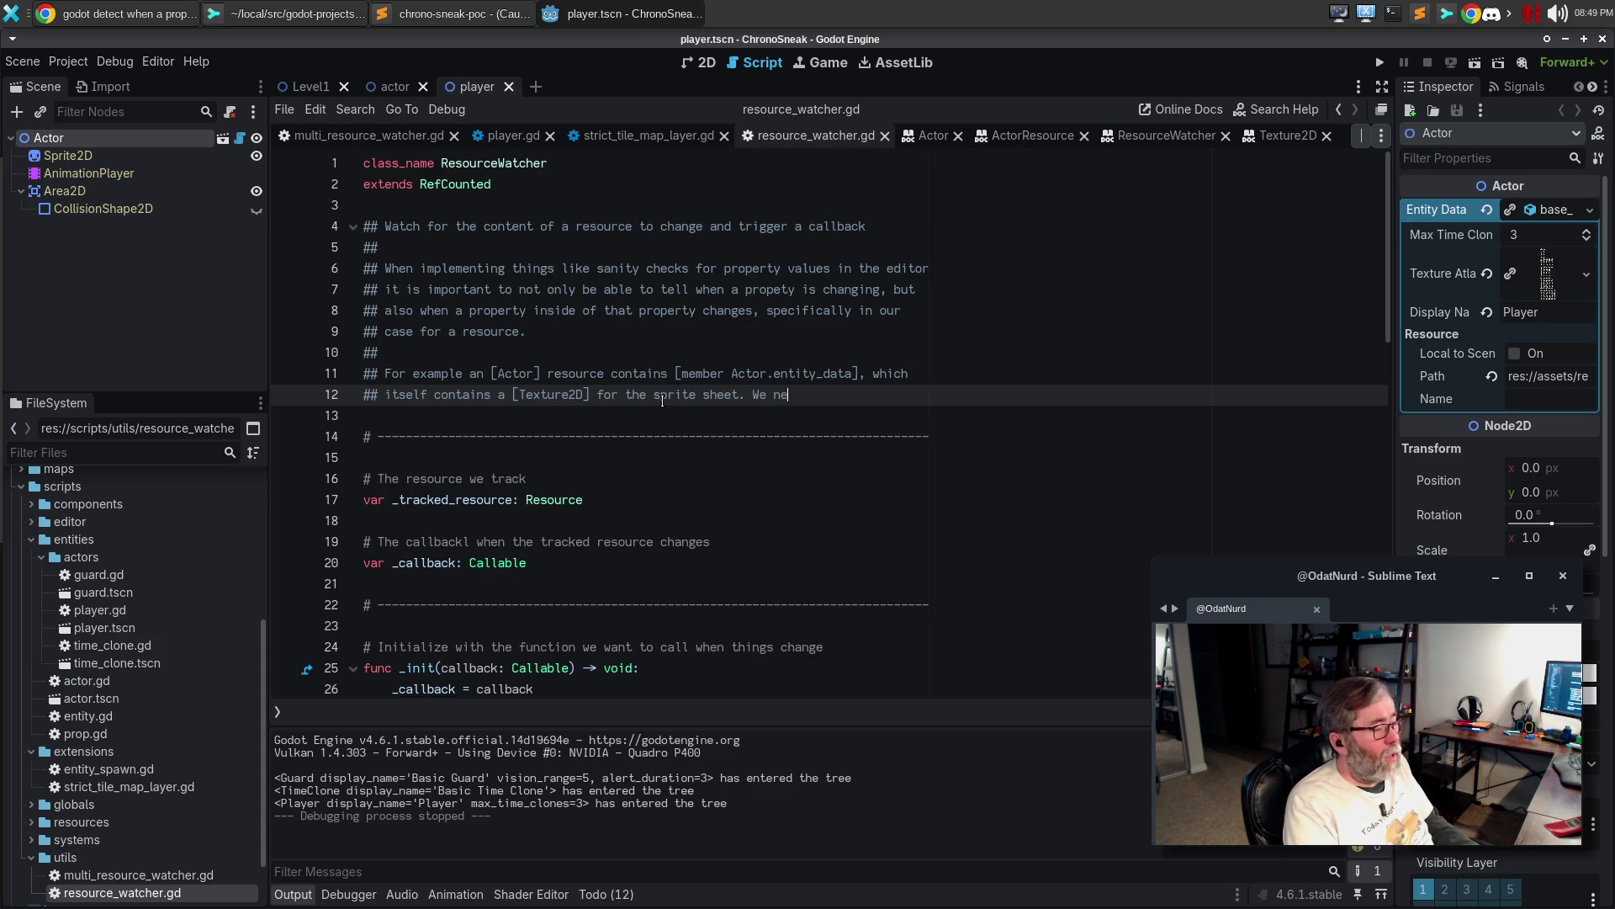
type("ed to know not only")
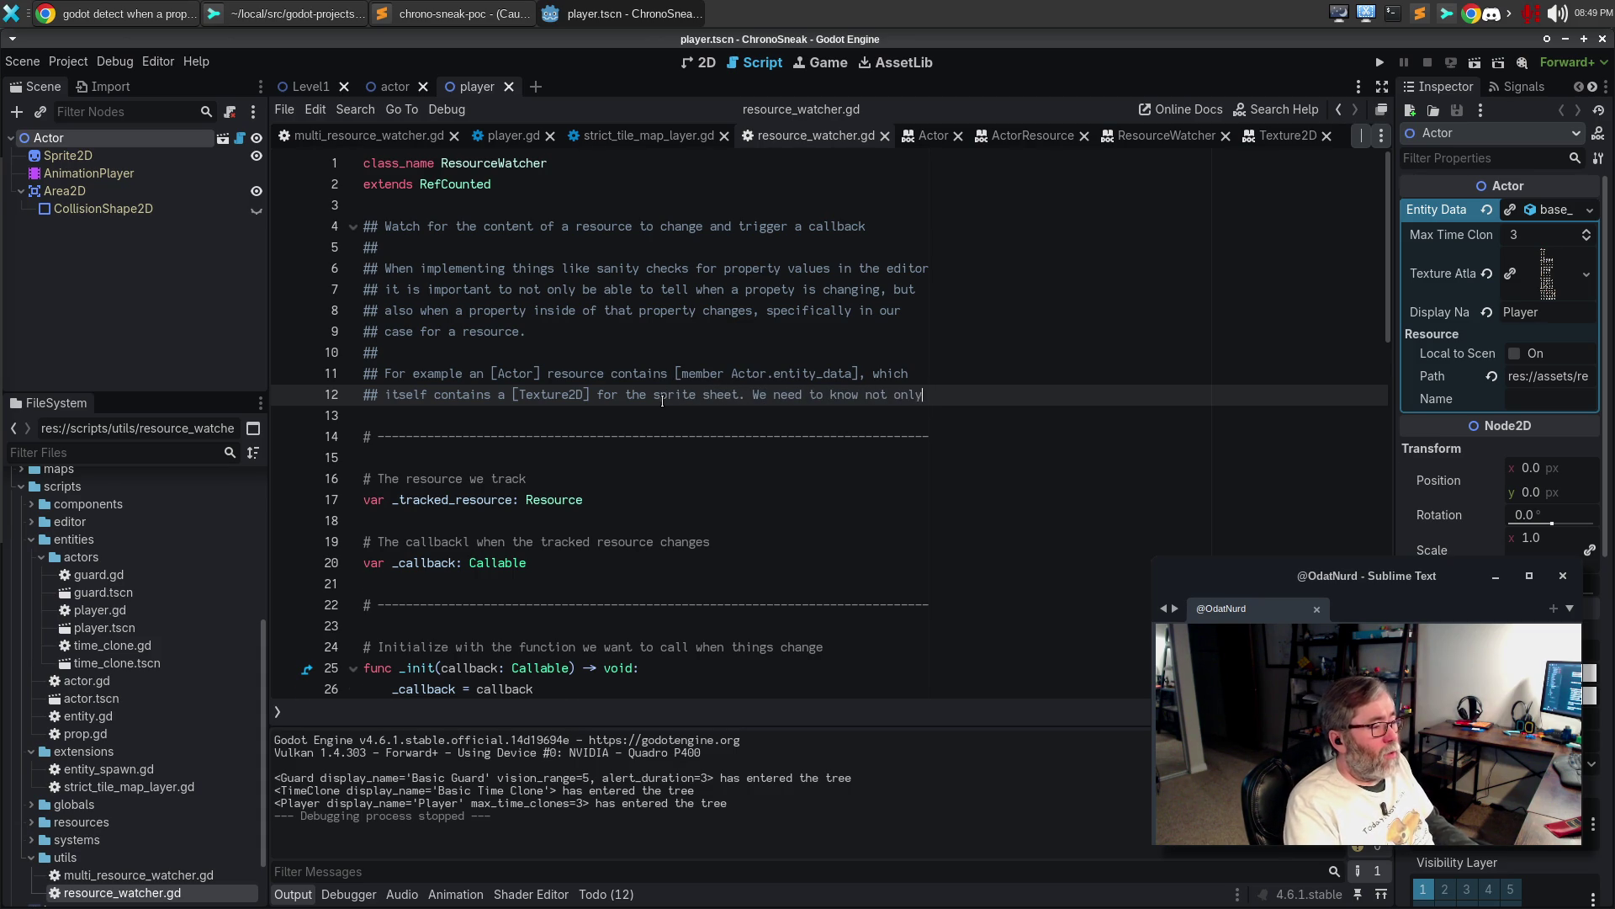
key("Return")
type("## when the entity_d")
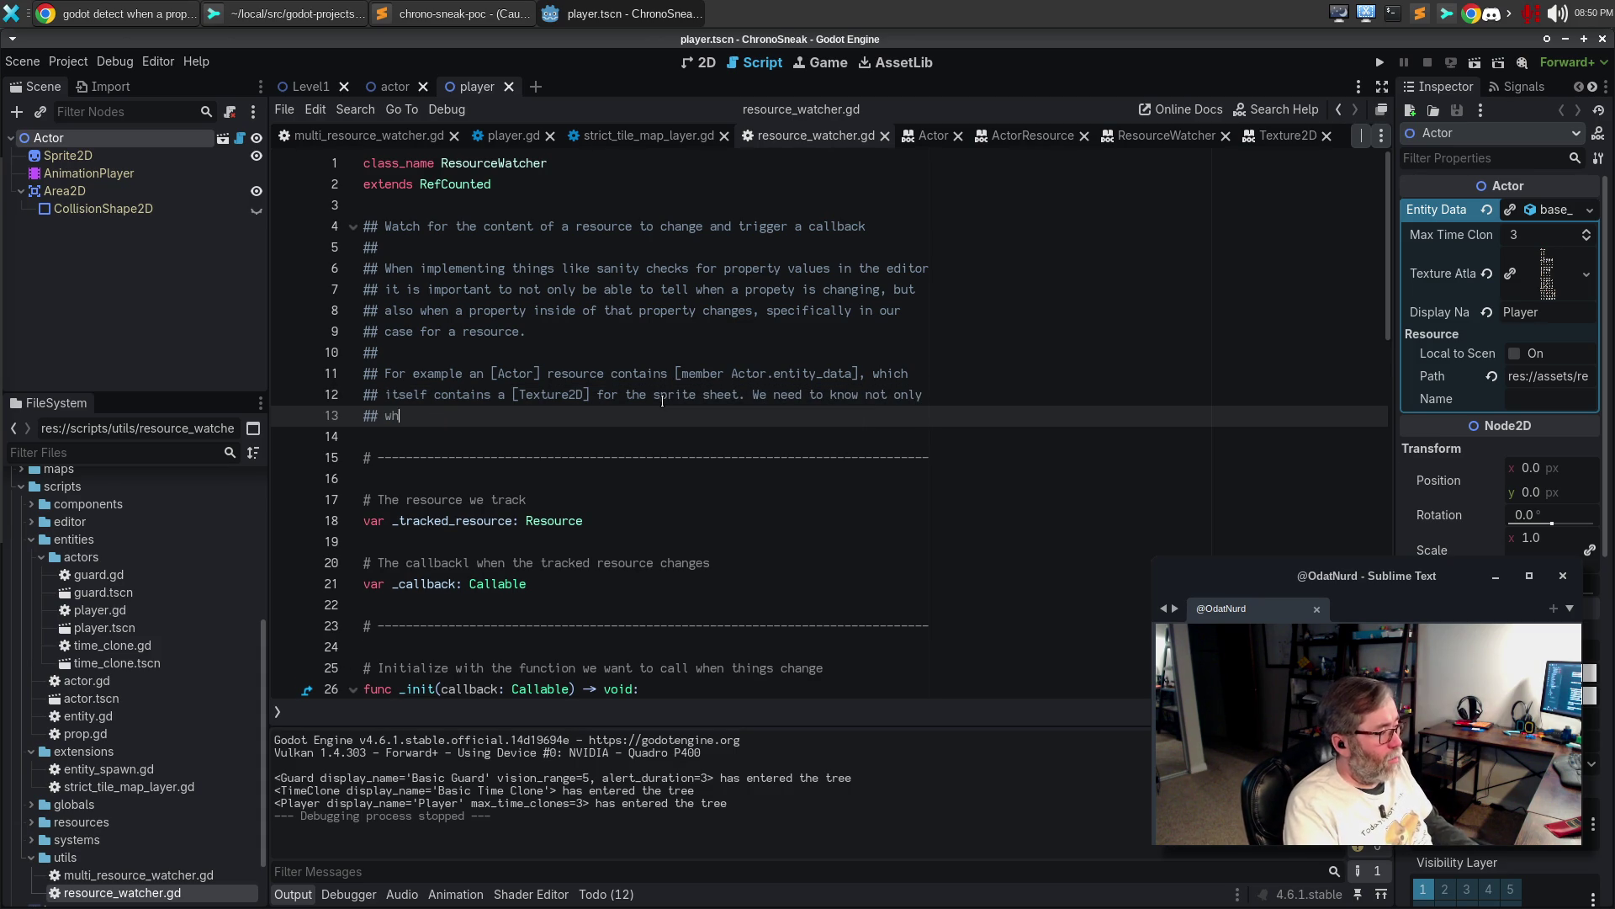
type("ata")
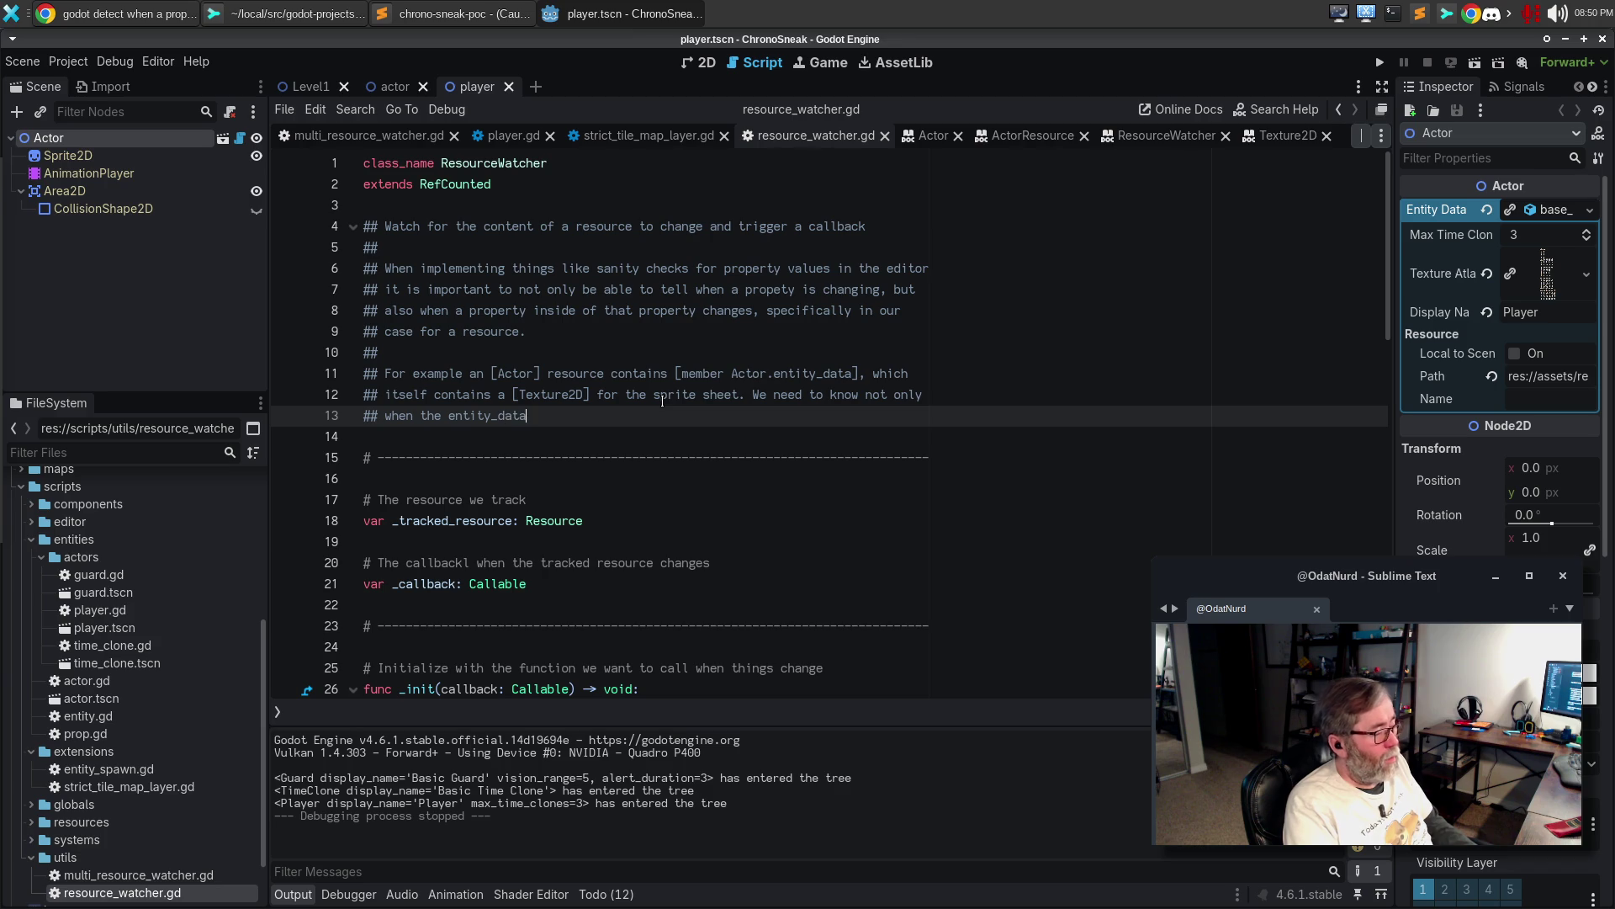
type(" changes, but also wh")
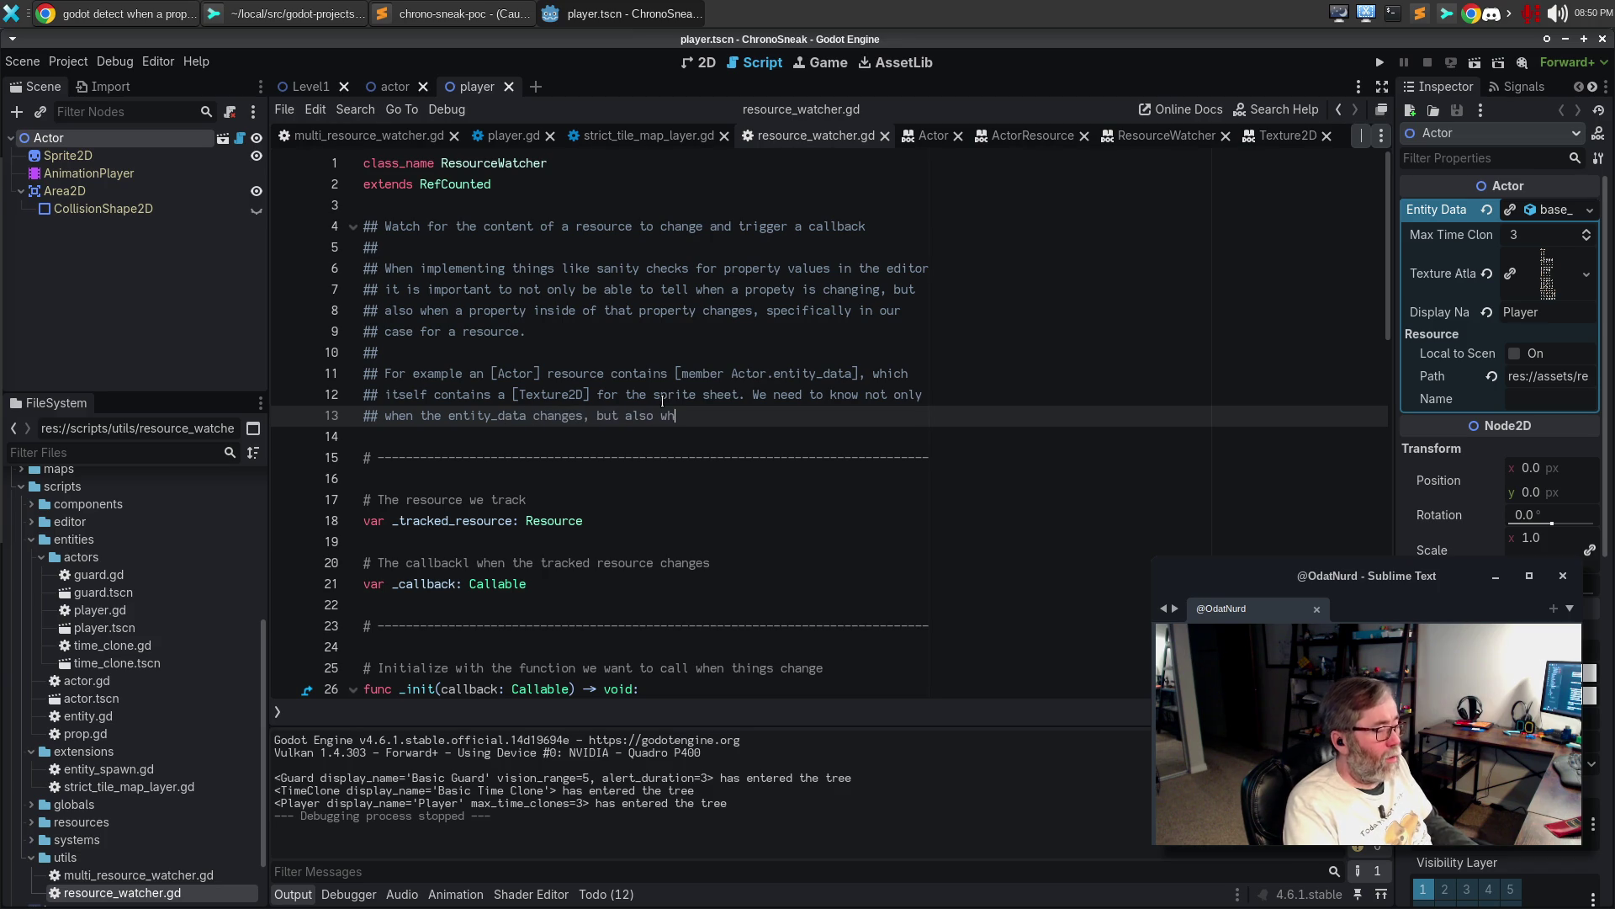
type("en a property of the underlying")
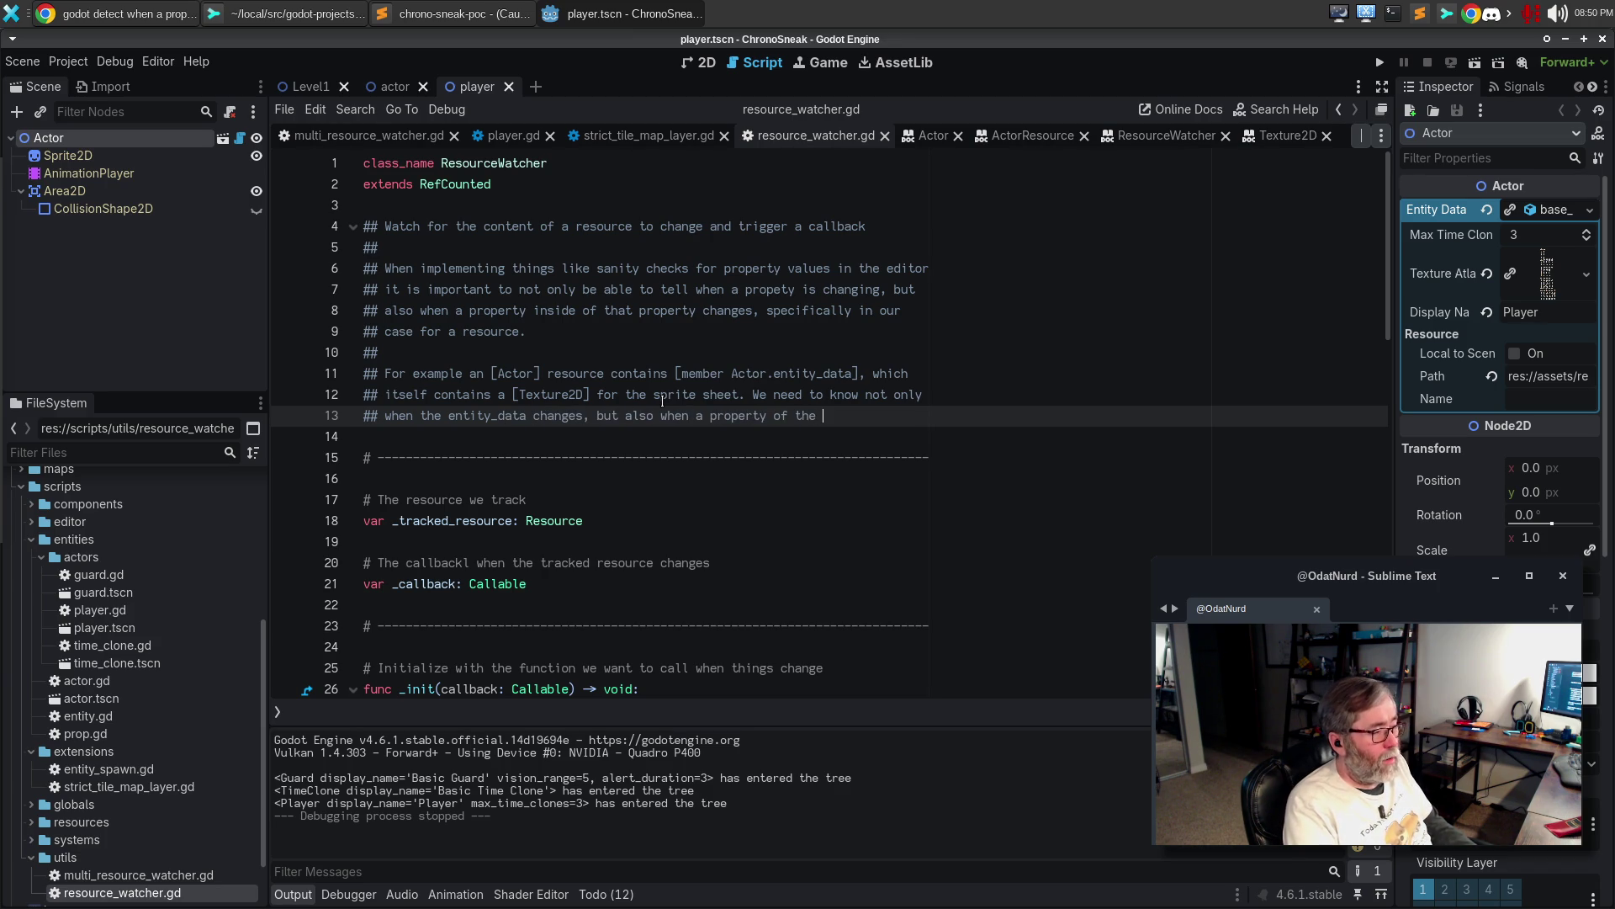
key("Return")
type("rs")
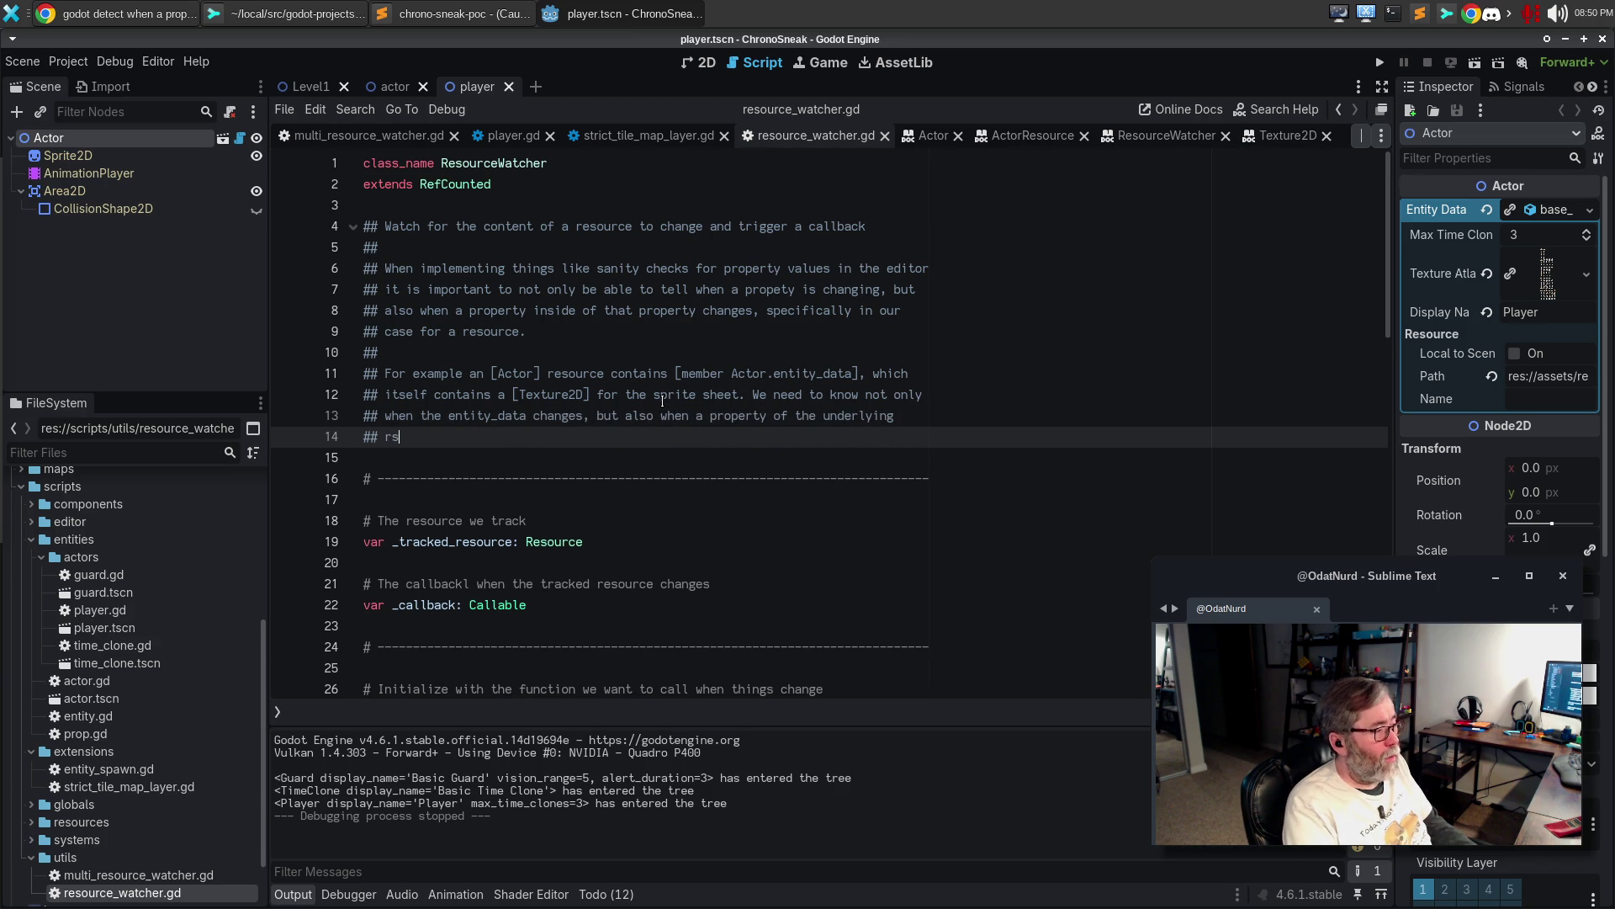
key("BackSpace")
type("esource changes, asuc")
key("BackSpace")
key("BackSpace")
key("BackSpace")
type("f")
key("BackSpace")
type("such as the texture.")
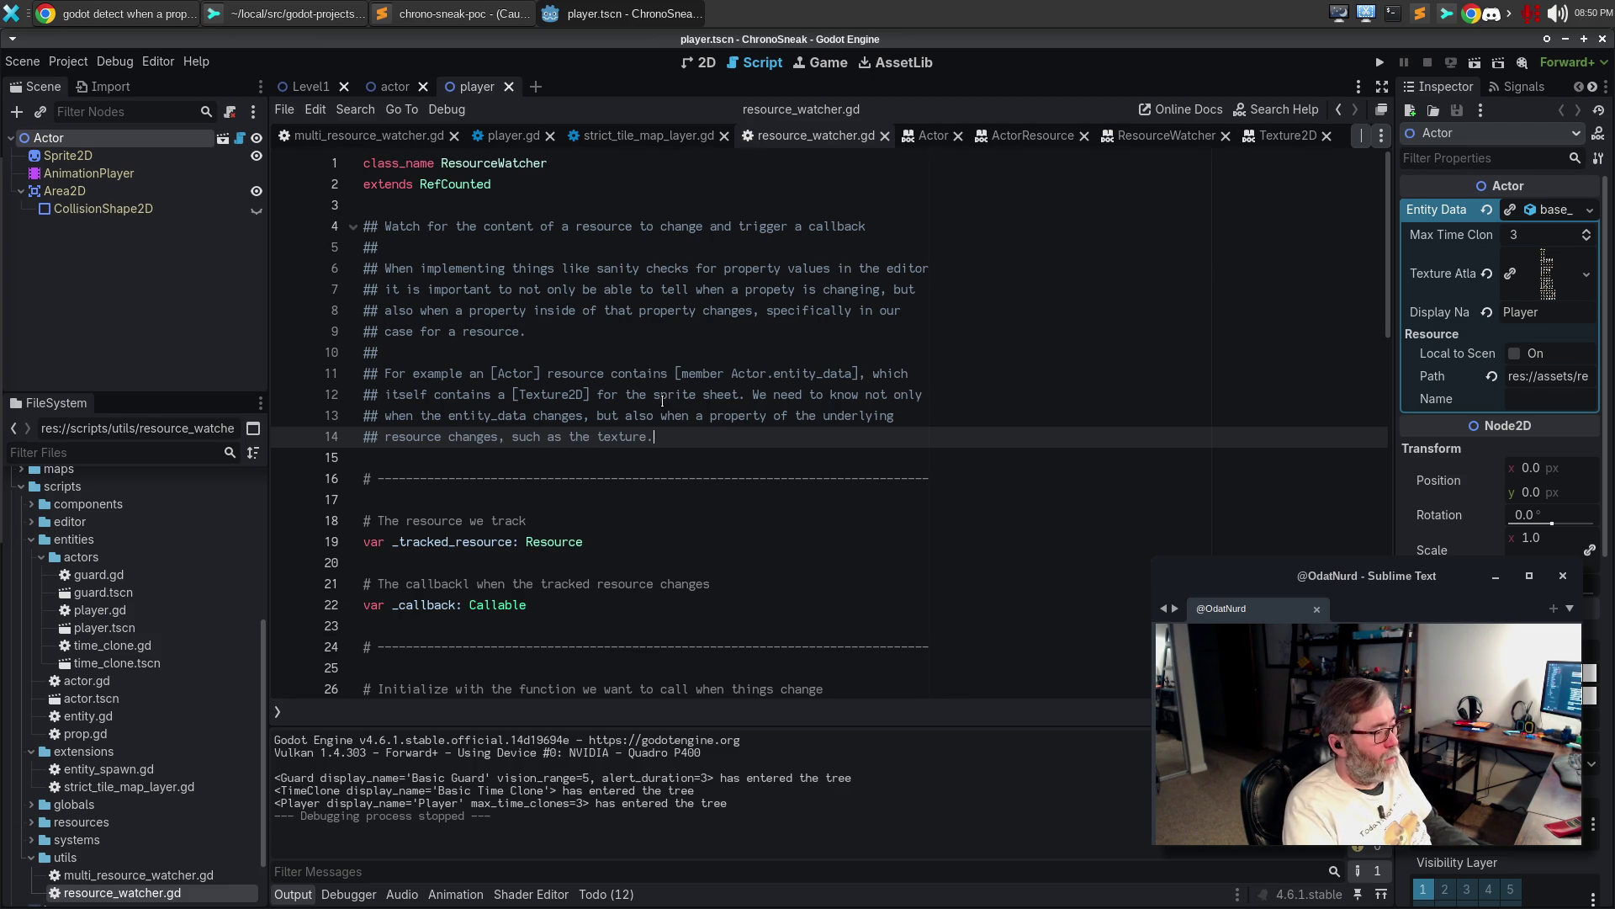
Add blank comment lines after the example and insert a new line below the summary
key("Return")
key("Return")
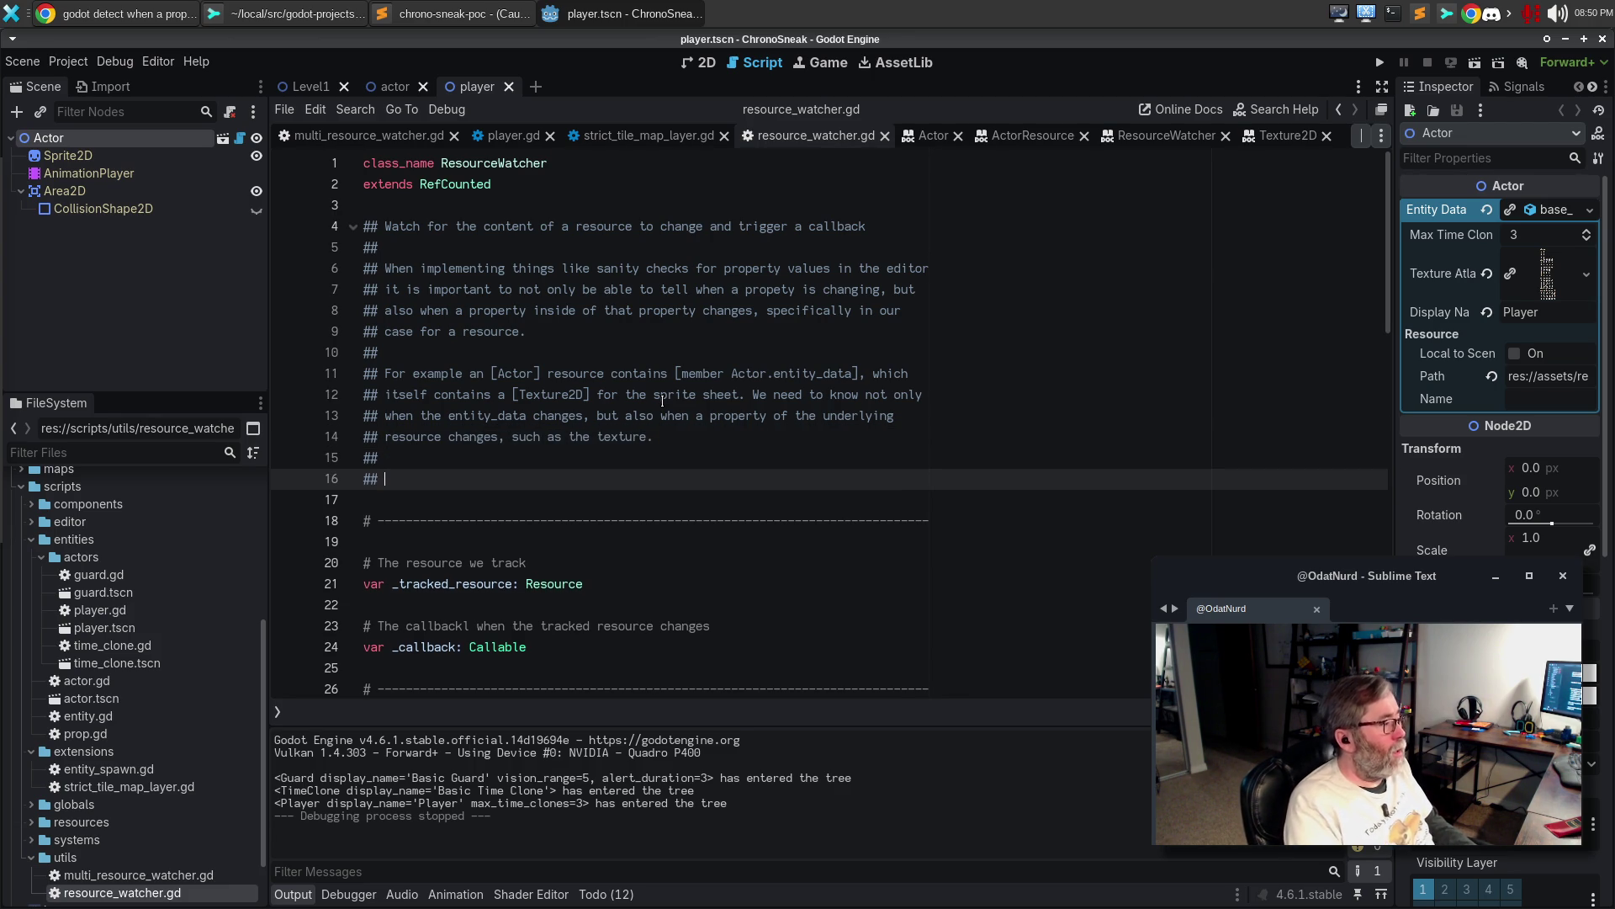
key("Up")
key("Up")
key("Up")
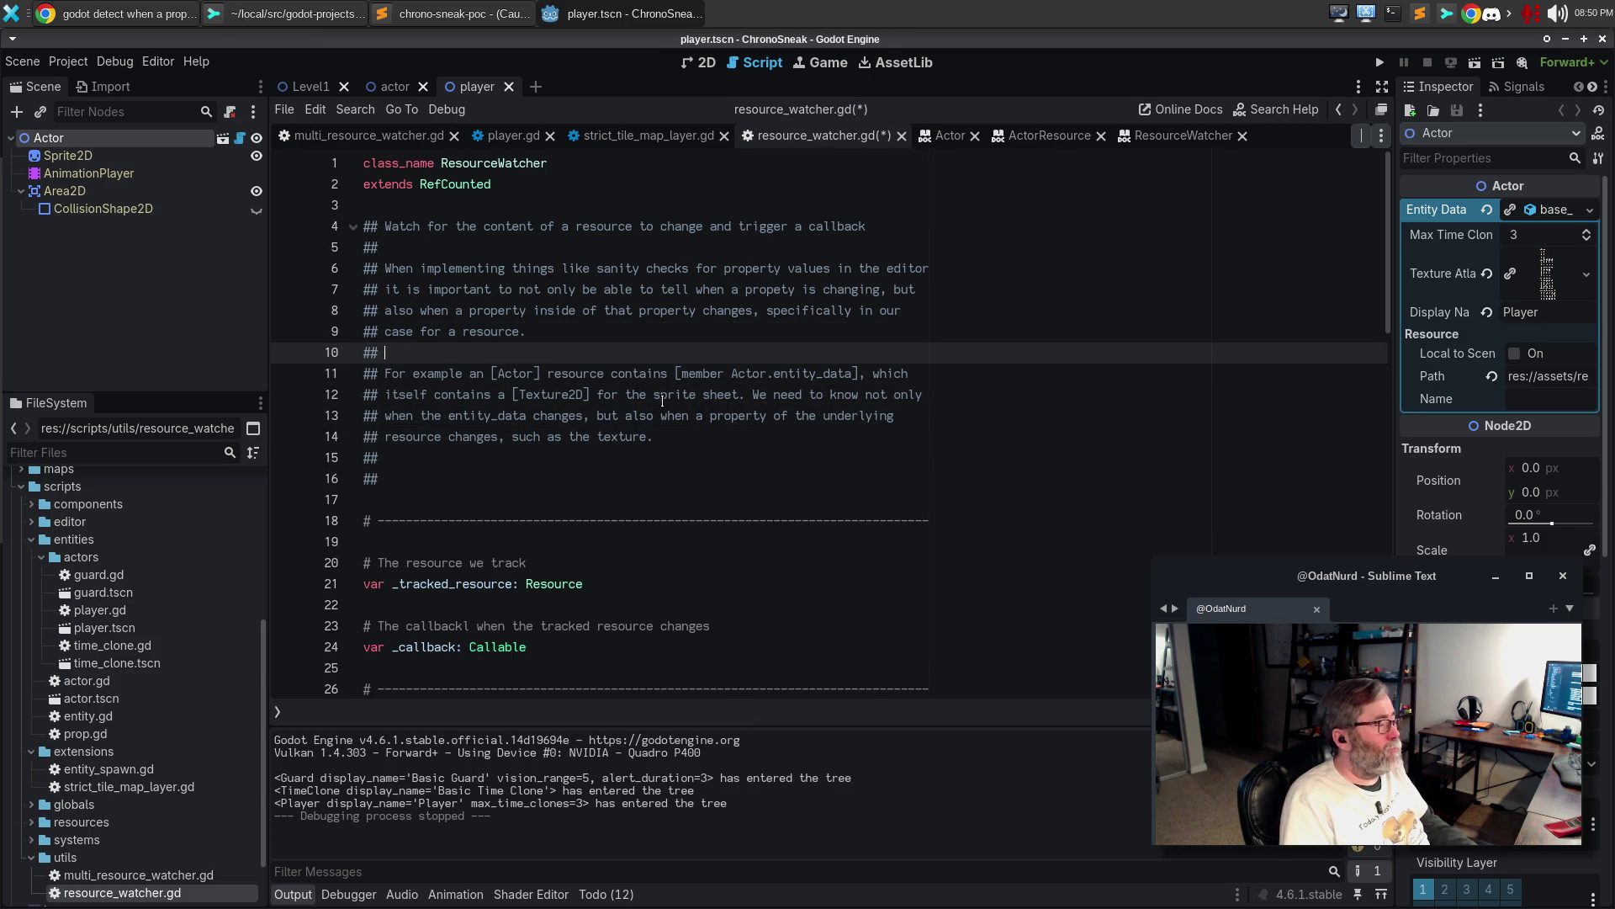
key("Up")
key("Up")
key("Return")
Write that the watch system triggers a [Callable] when a [Resource] property changes while running in the editor
type("This implements a watch s")
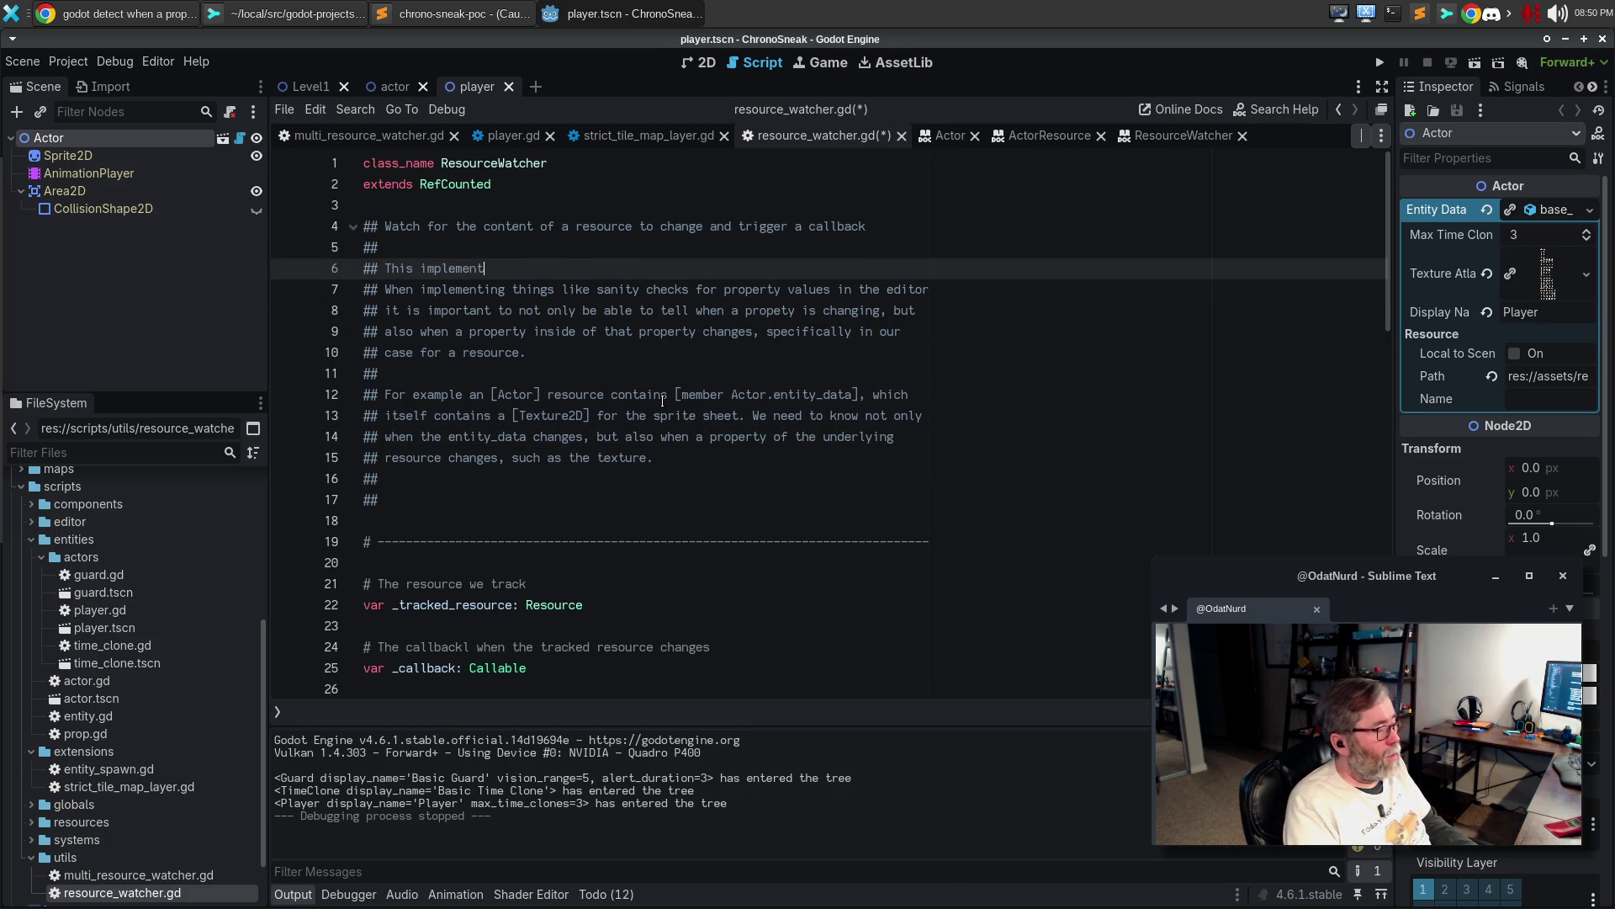
type("ystem that allows for a [Callable] to b")
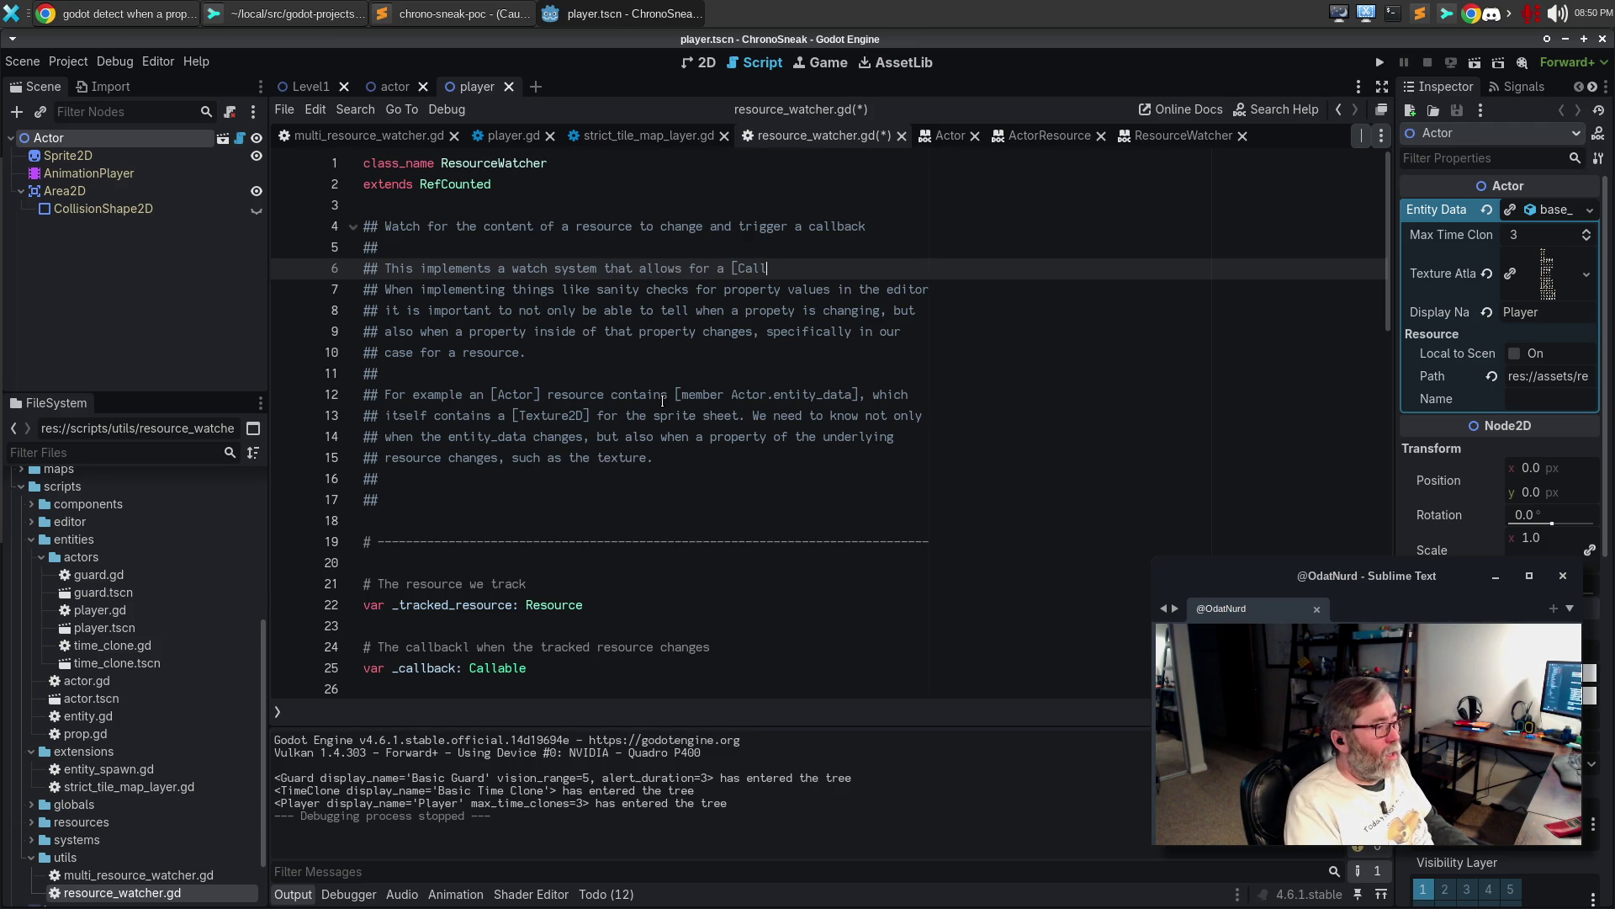
type("e triggered")
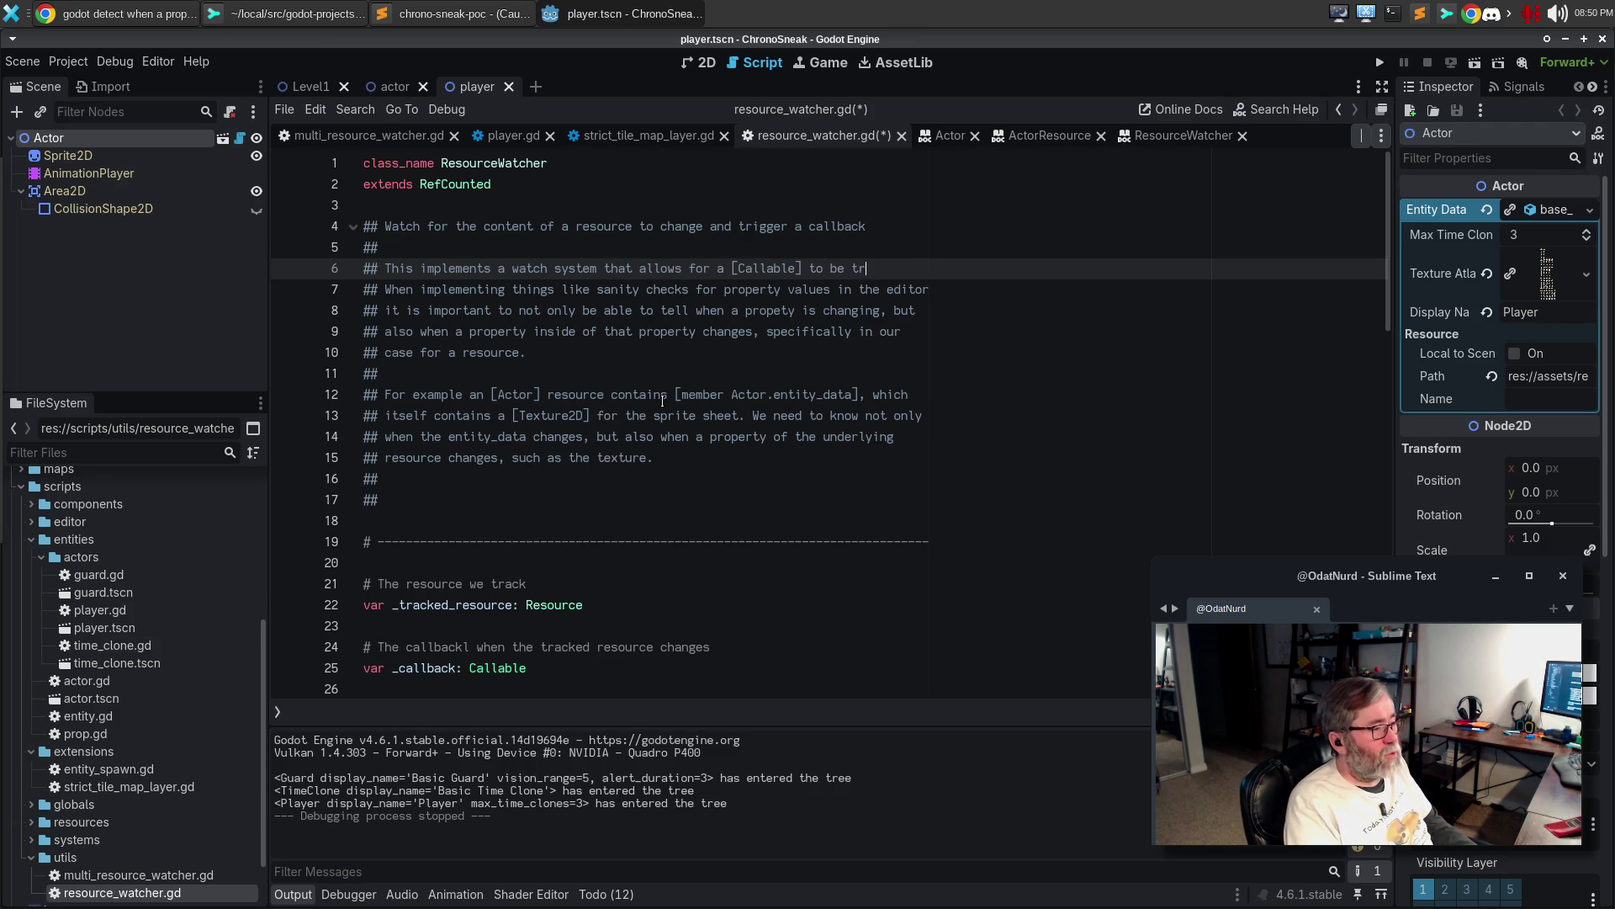
key("Return")
type("whenever")
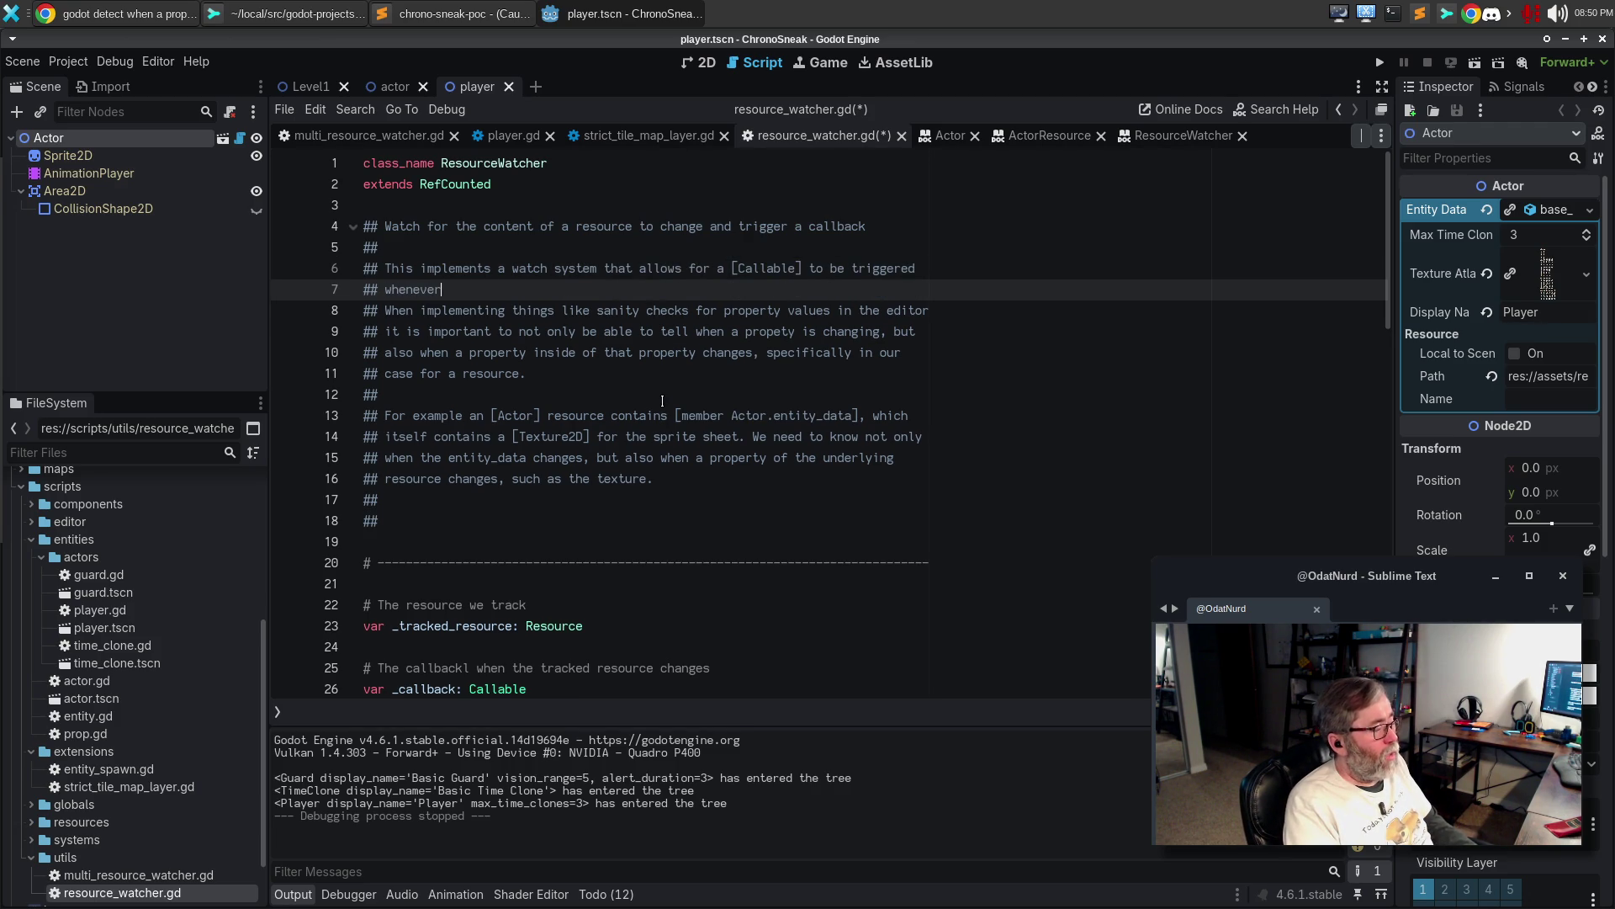
type(" a prop")
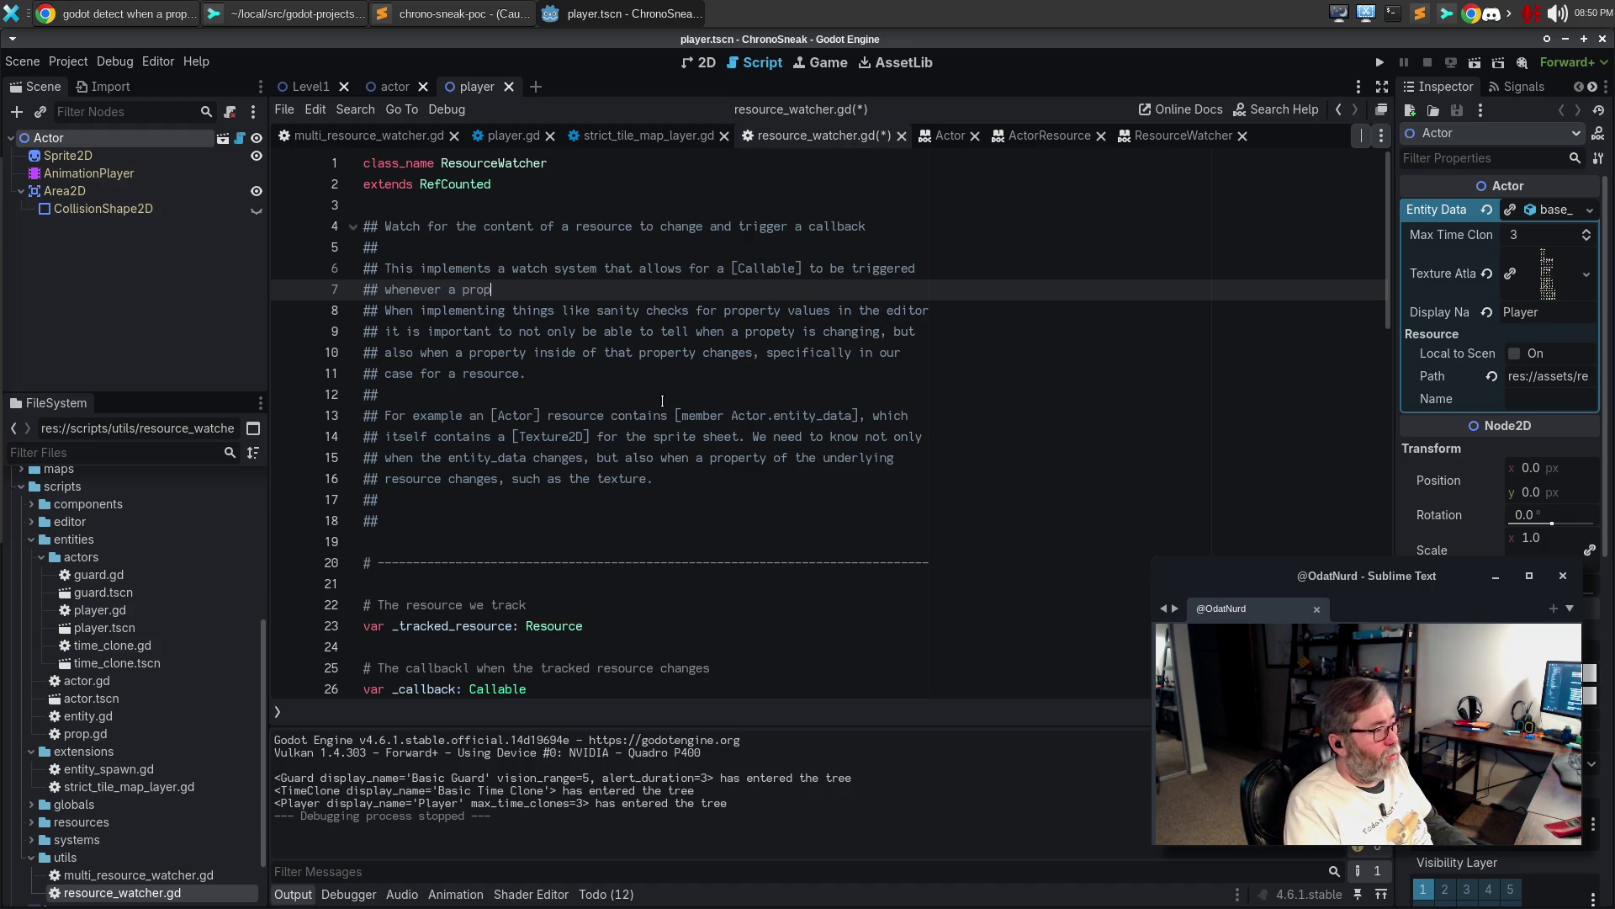
type("errty in")
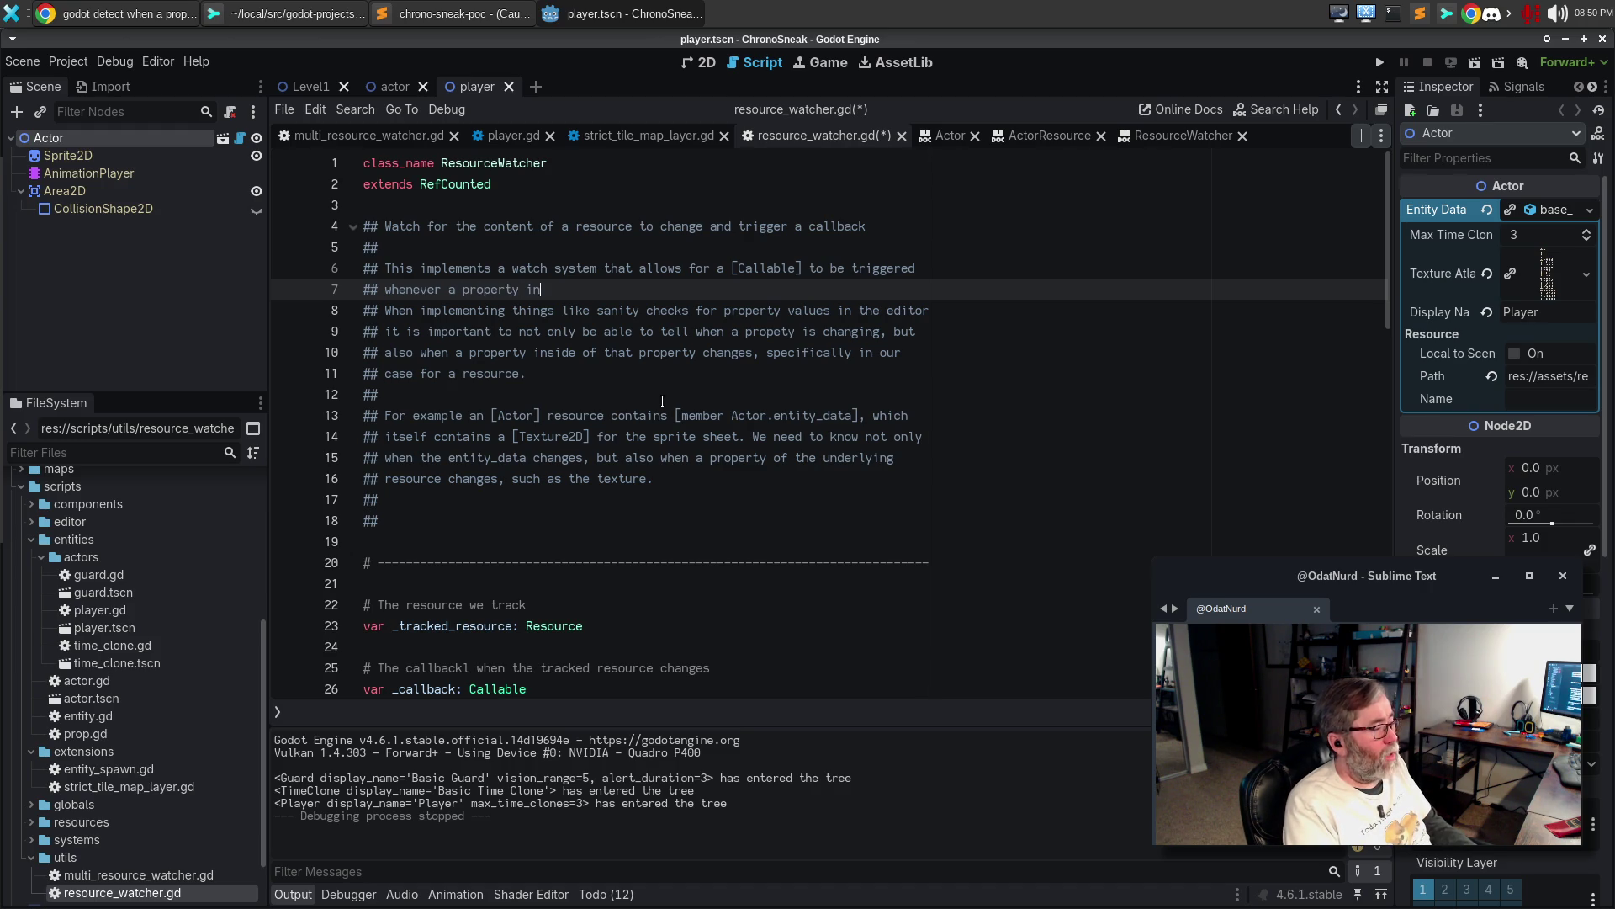
type("sidea [Resour")
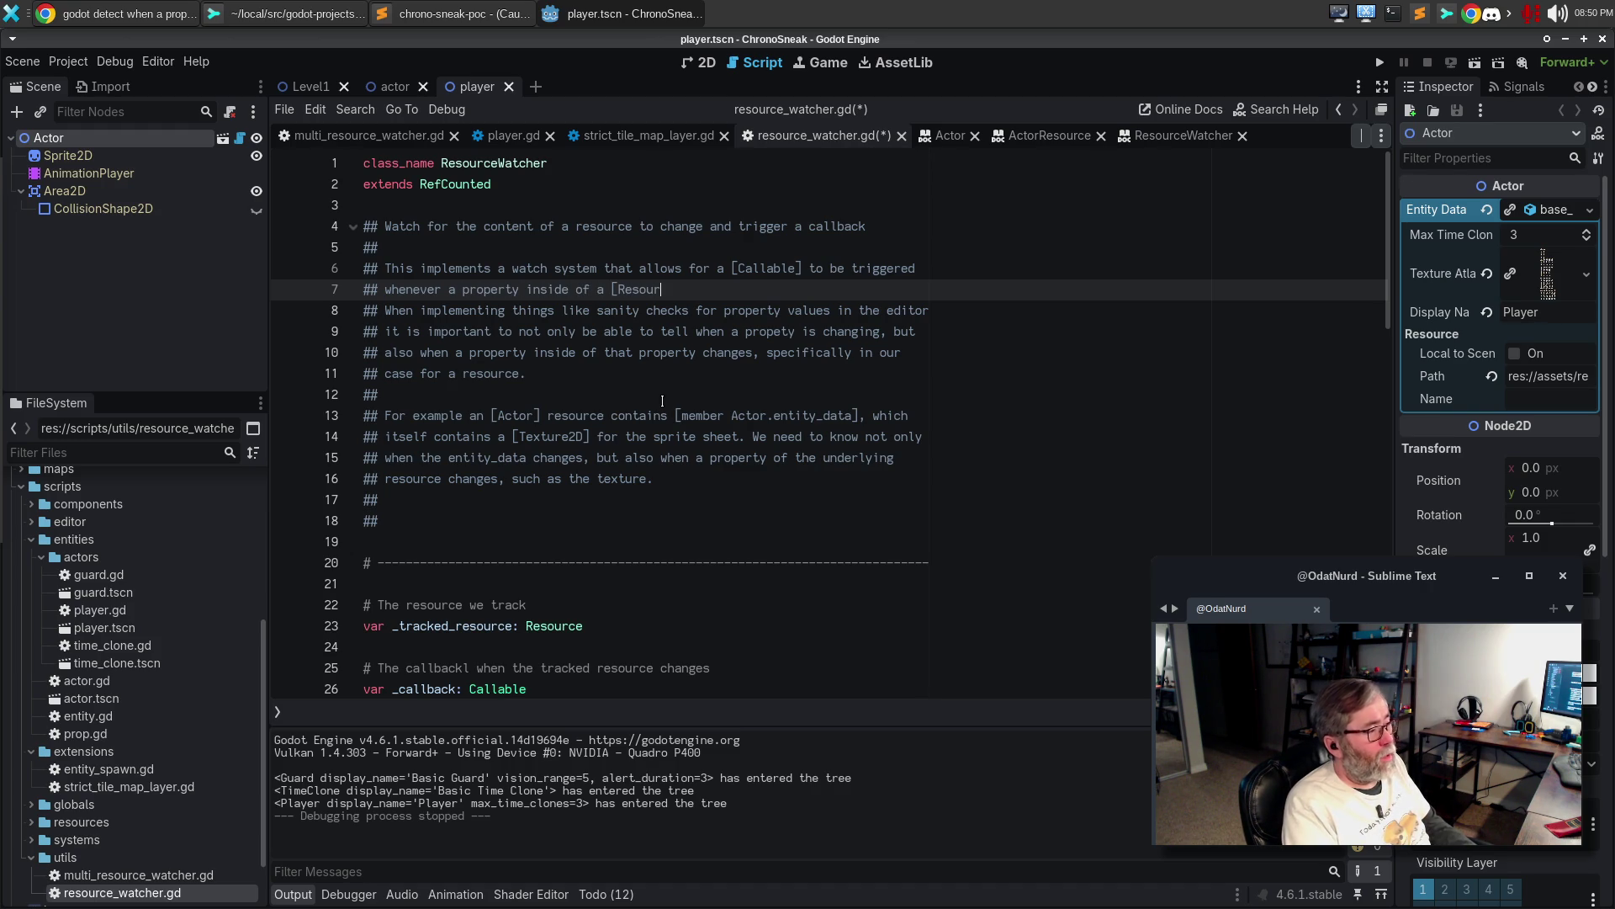
type("ce][ ")
type("modifi")
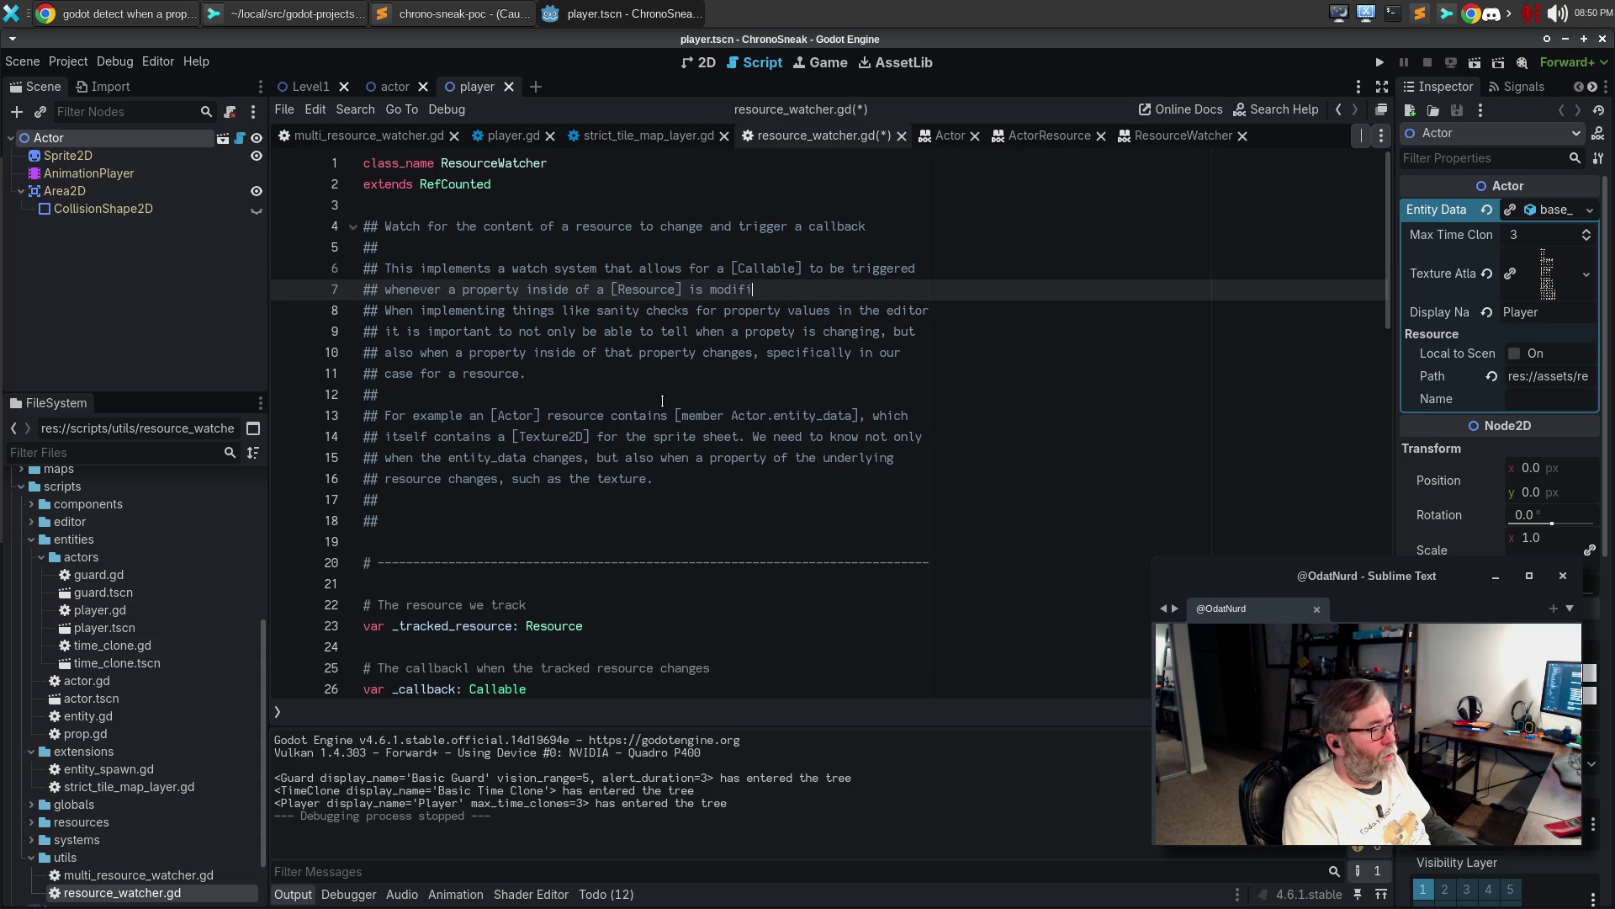
type("(w")
key("BackSpace")
key("BackSpace")
type("and the game is")
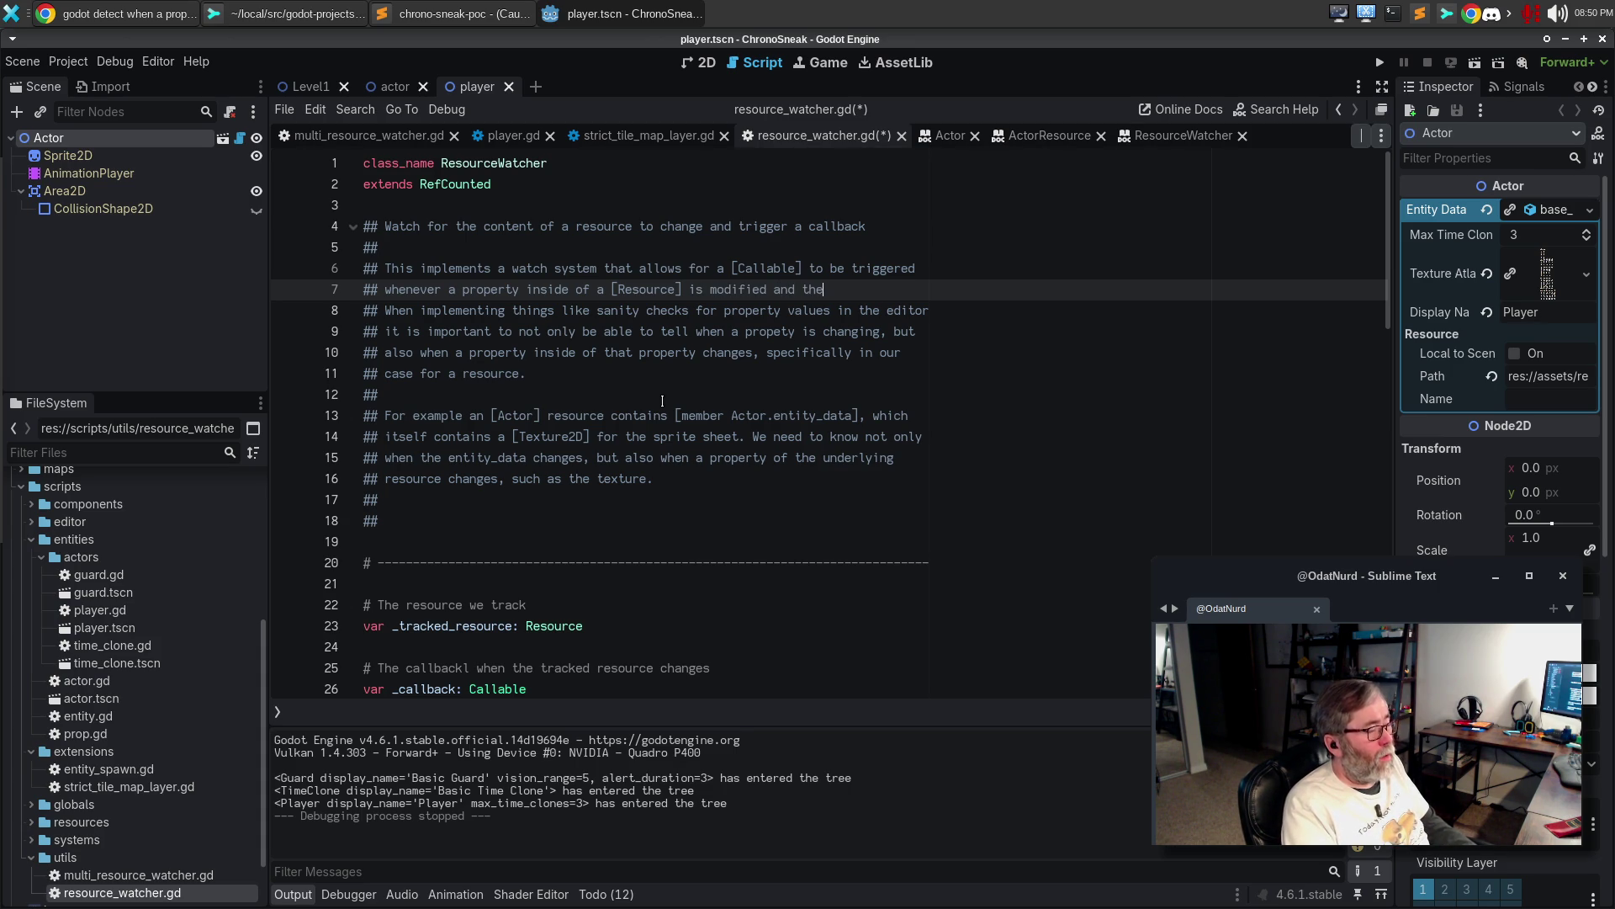
key("Return")
type("running in")
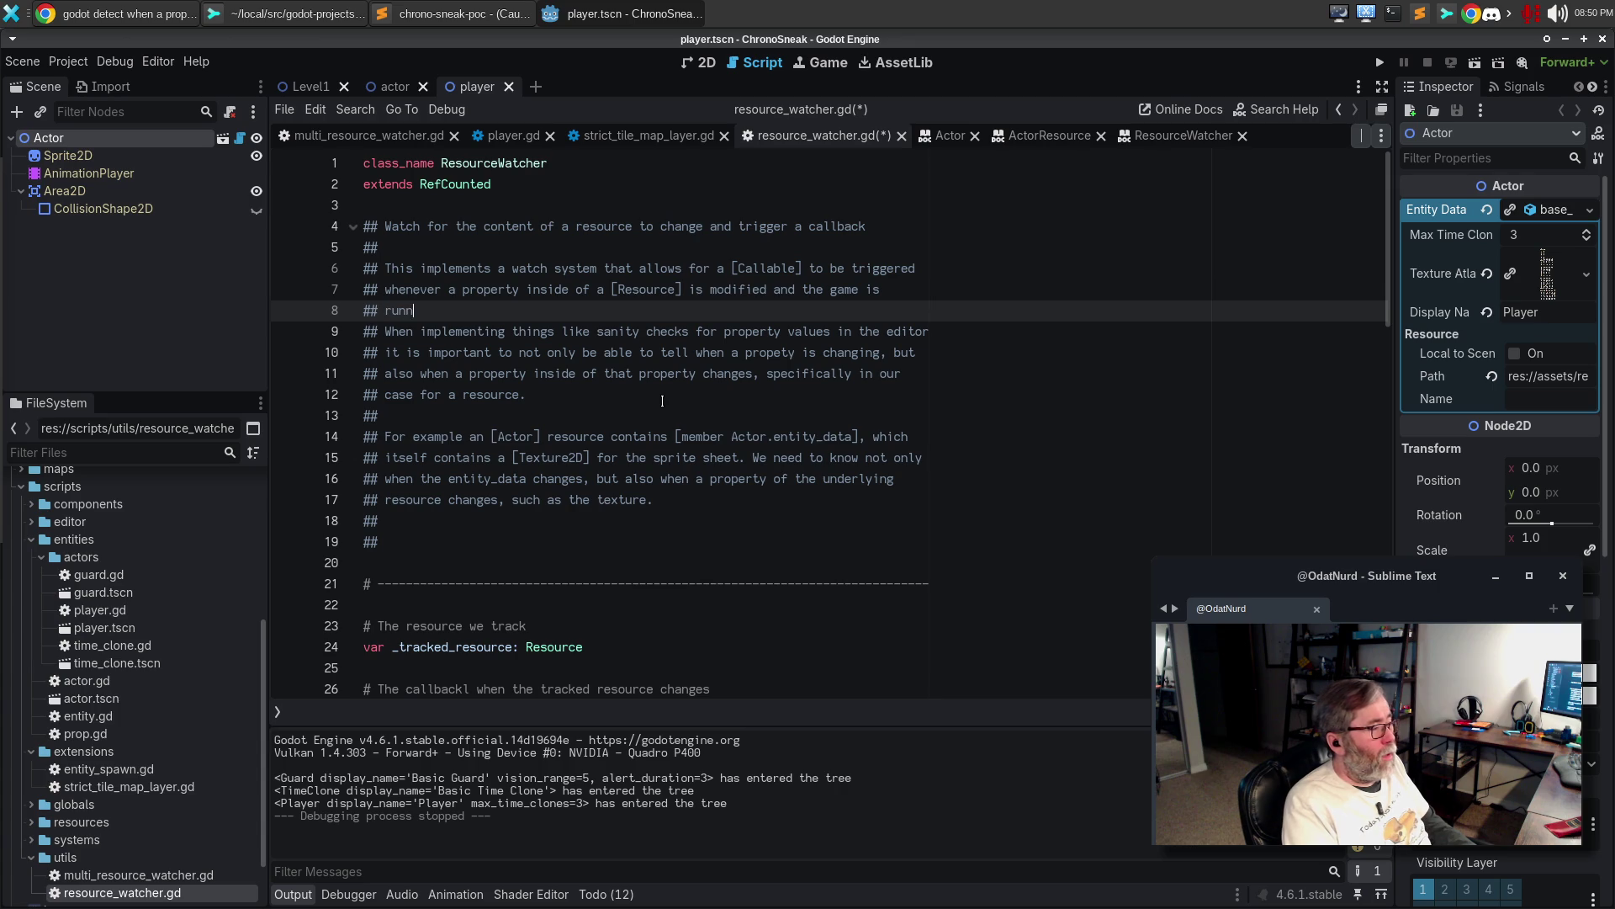
key("BackSpace")
key("BackSpace")
key("BackSpace")
type("ru")
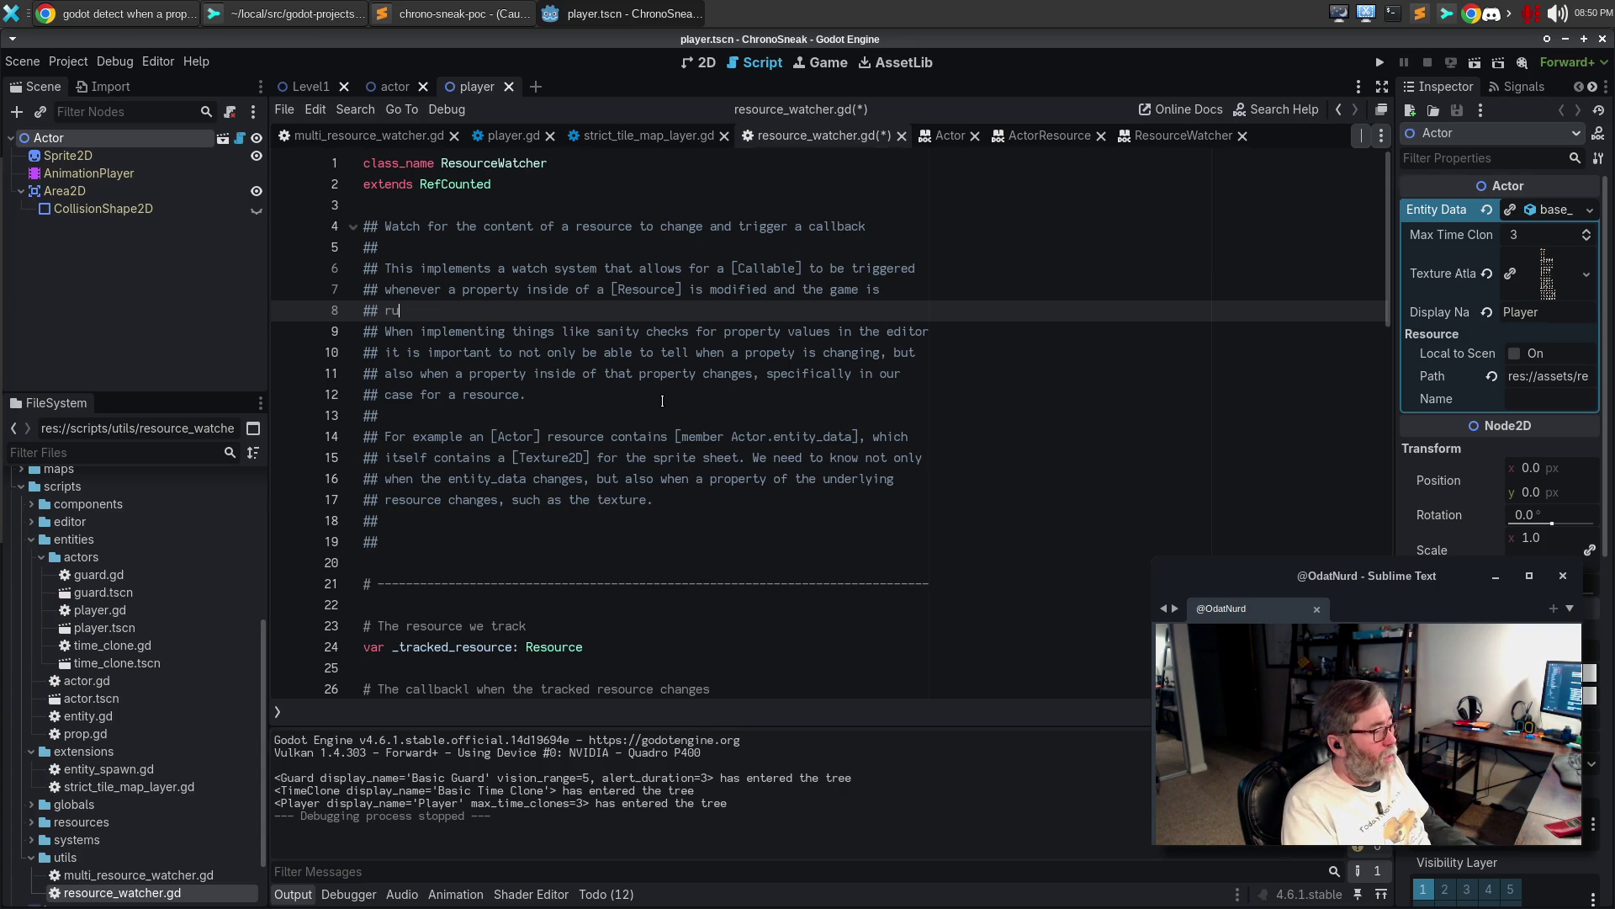
type("nning in the editor. When implementing things like sanity checks for")
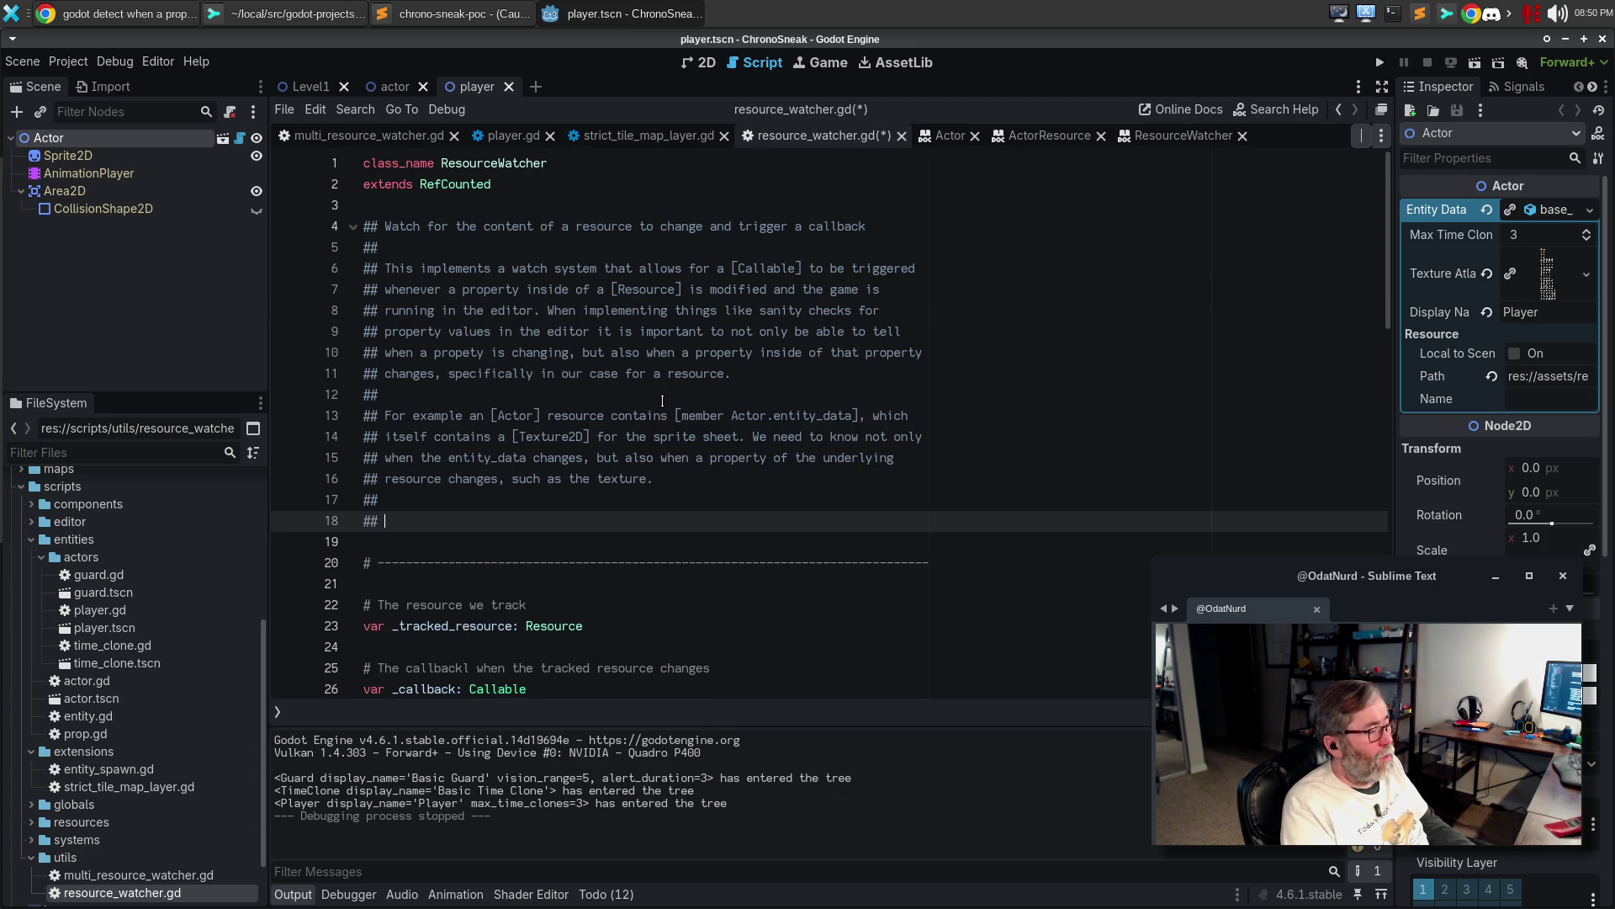
key("ctrl+z")
key("ctrl+z")
key("ctrl+z")
key("ctrl+z")
key("ctrl+z")
key("ctrl+z")
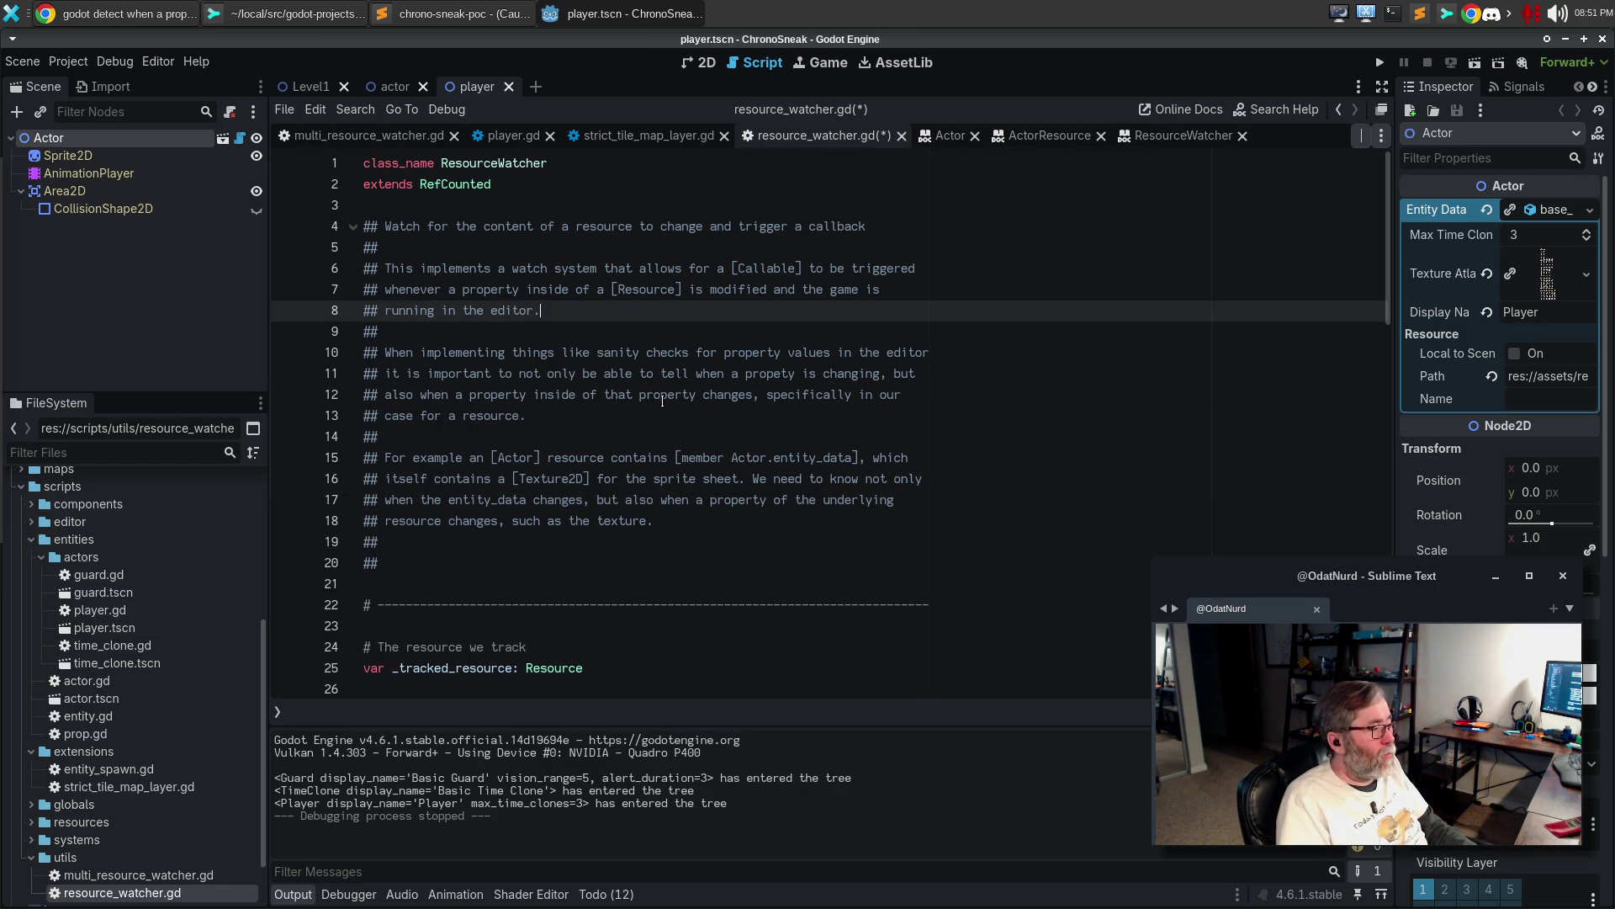
key("Right")
key("Down")
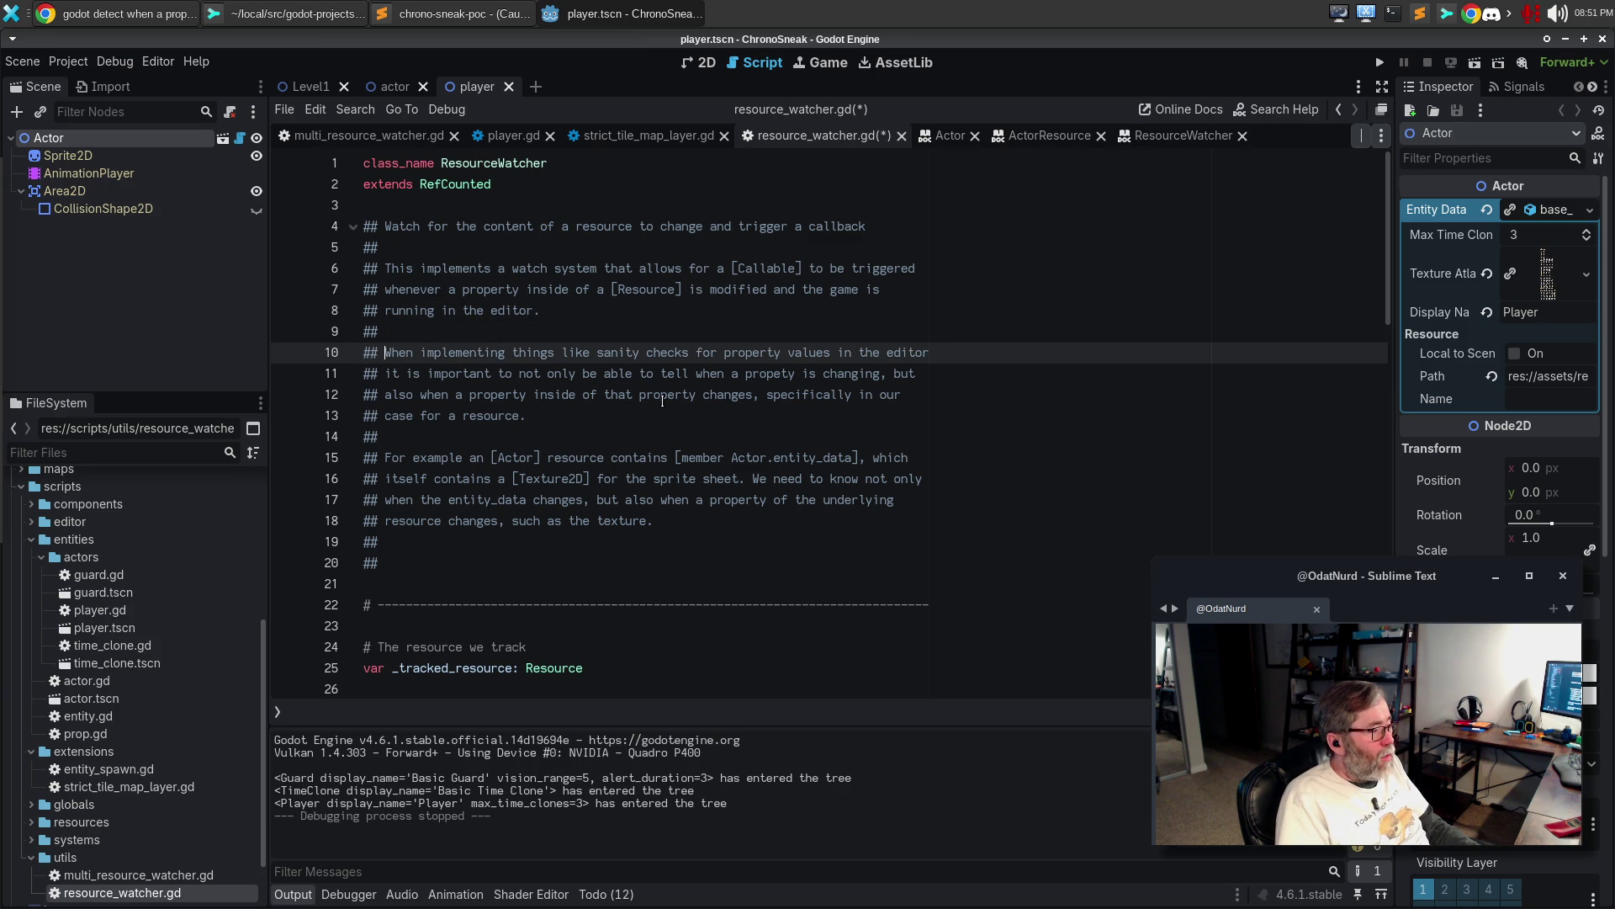
Trim the first paragraph and open the next with 'This allows in-editor' sanity checks for property values
key("ctrl+shift+Right")
key("ctrl+shift+Right")
key("ctrl+shift+Right")
key("ctrl+shift+Right")
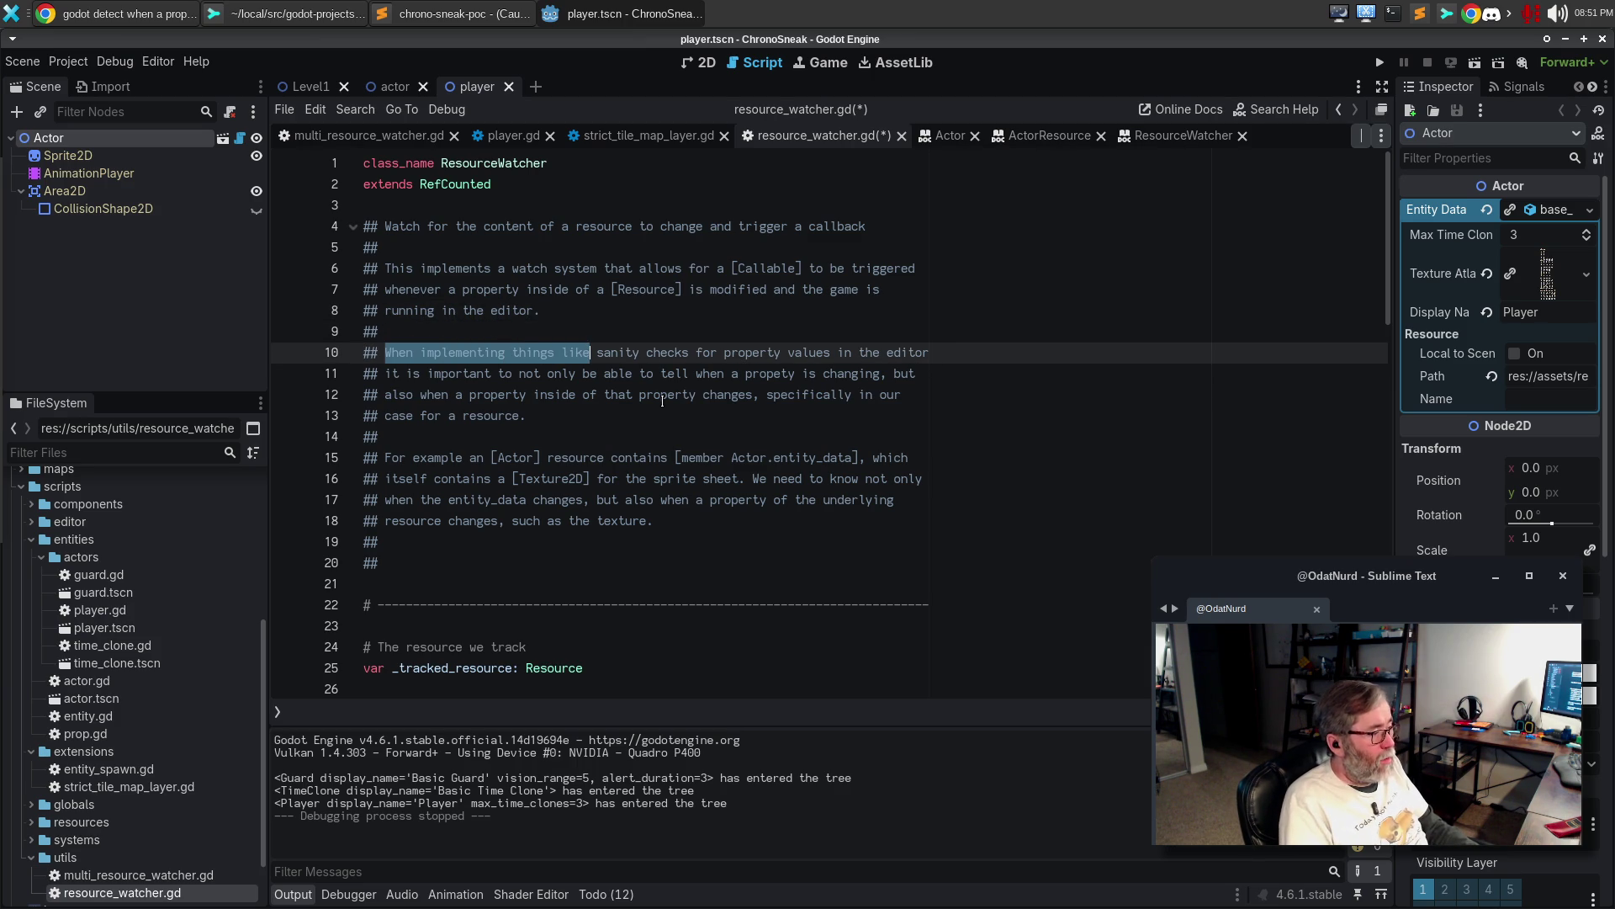
type("This allows ")
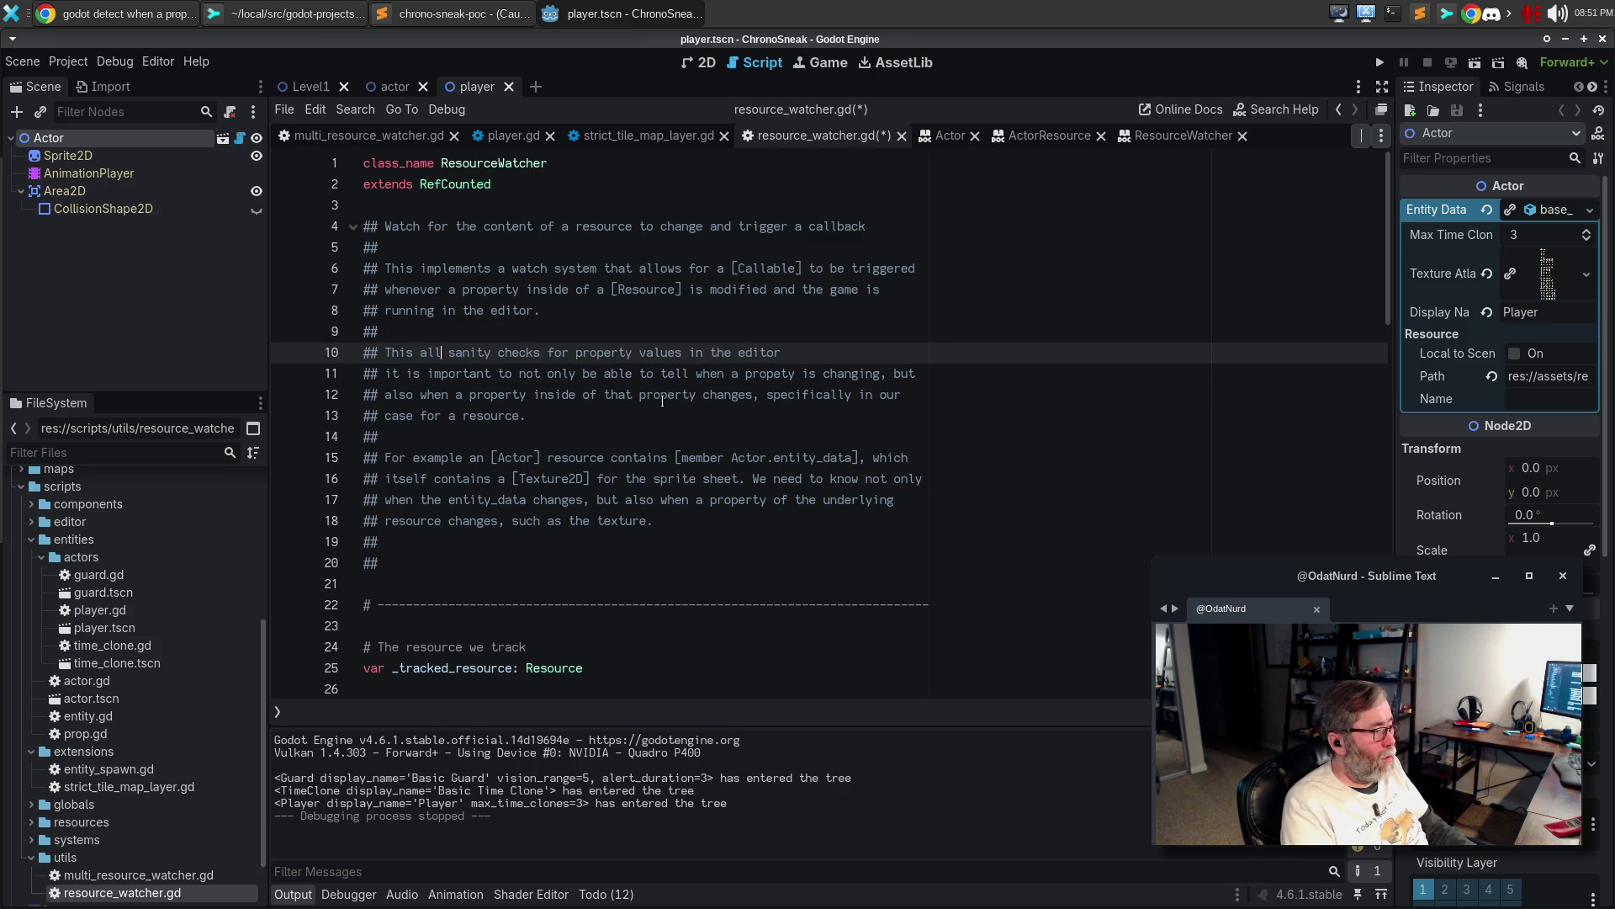
type("in-editor")
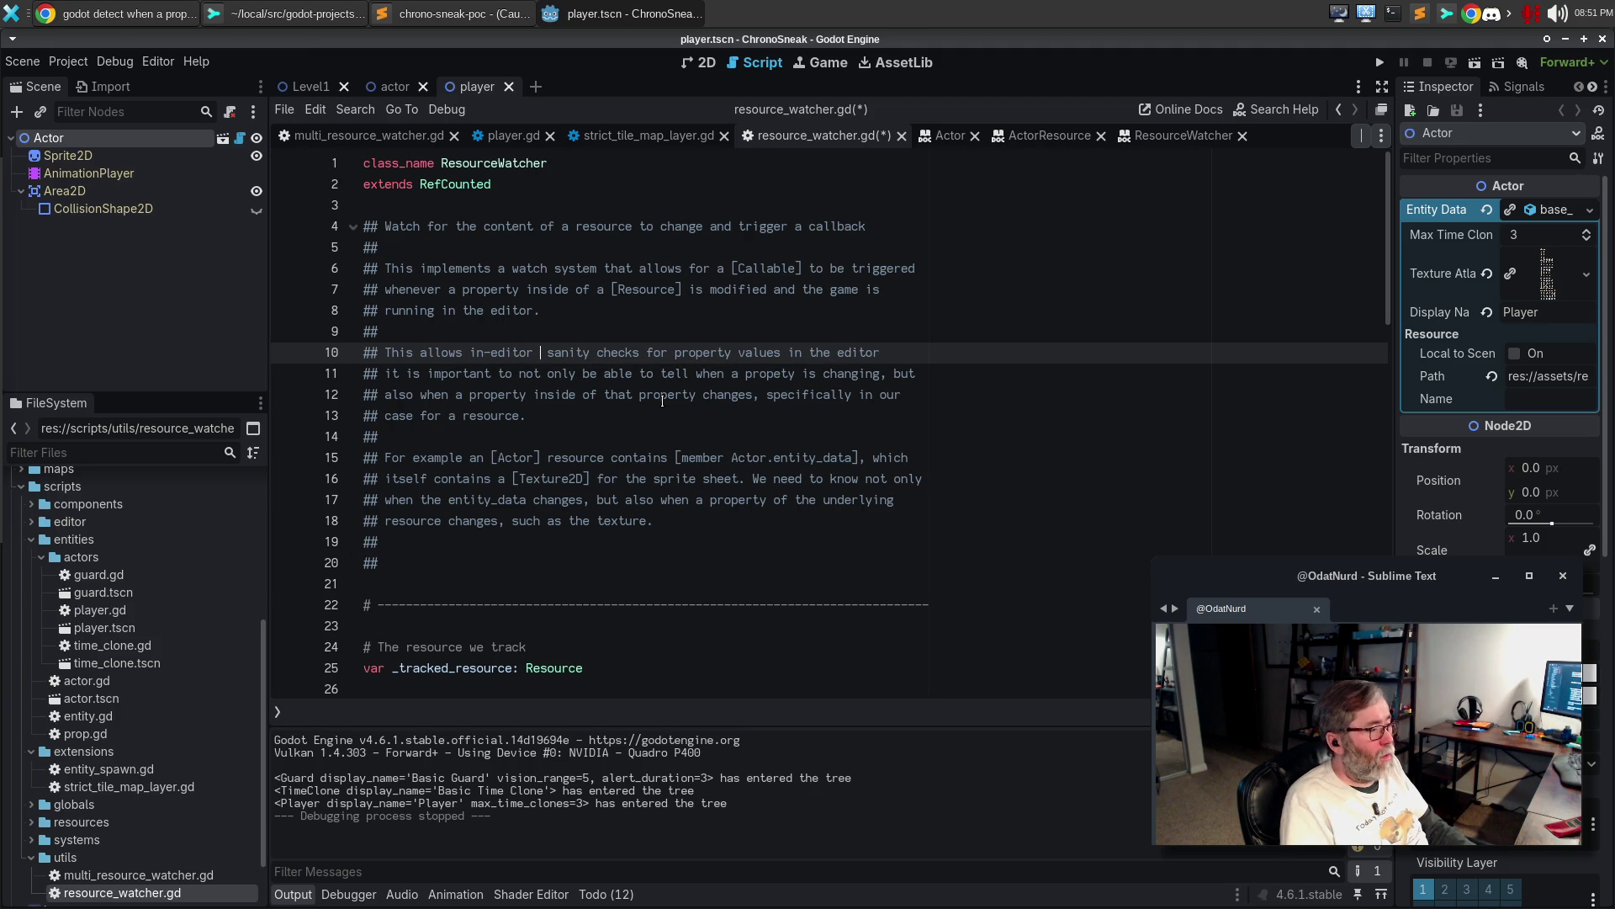
key("Up")
key("Up")
key("Up")
key("End")
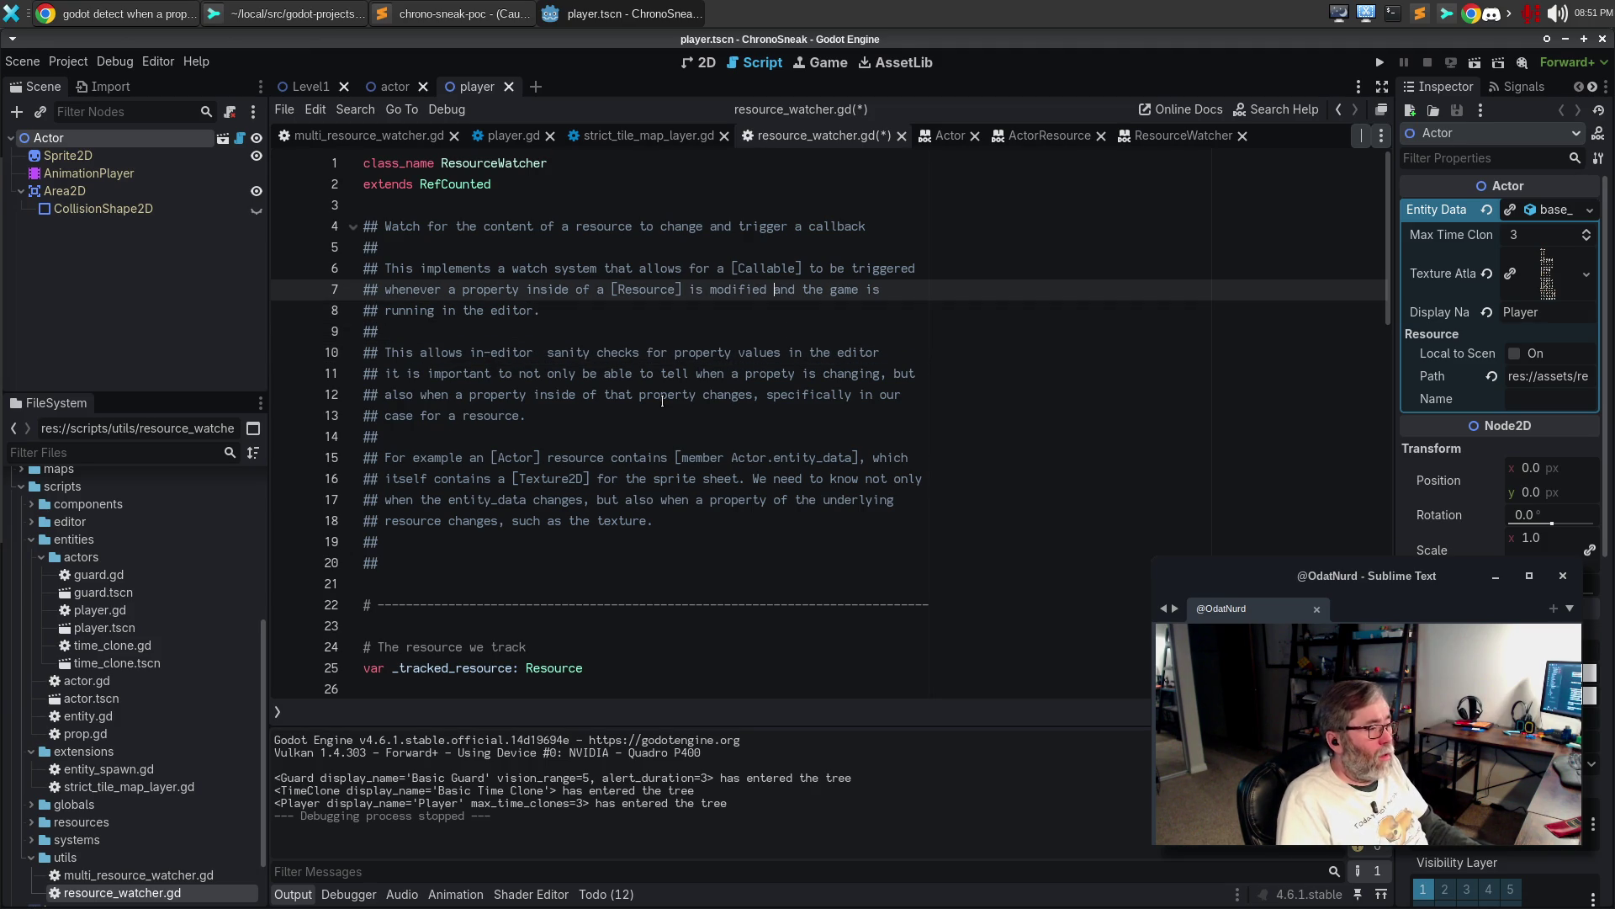
key("shift+Down")
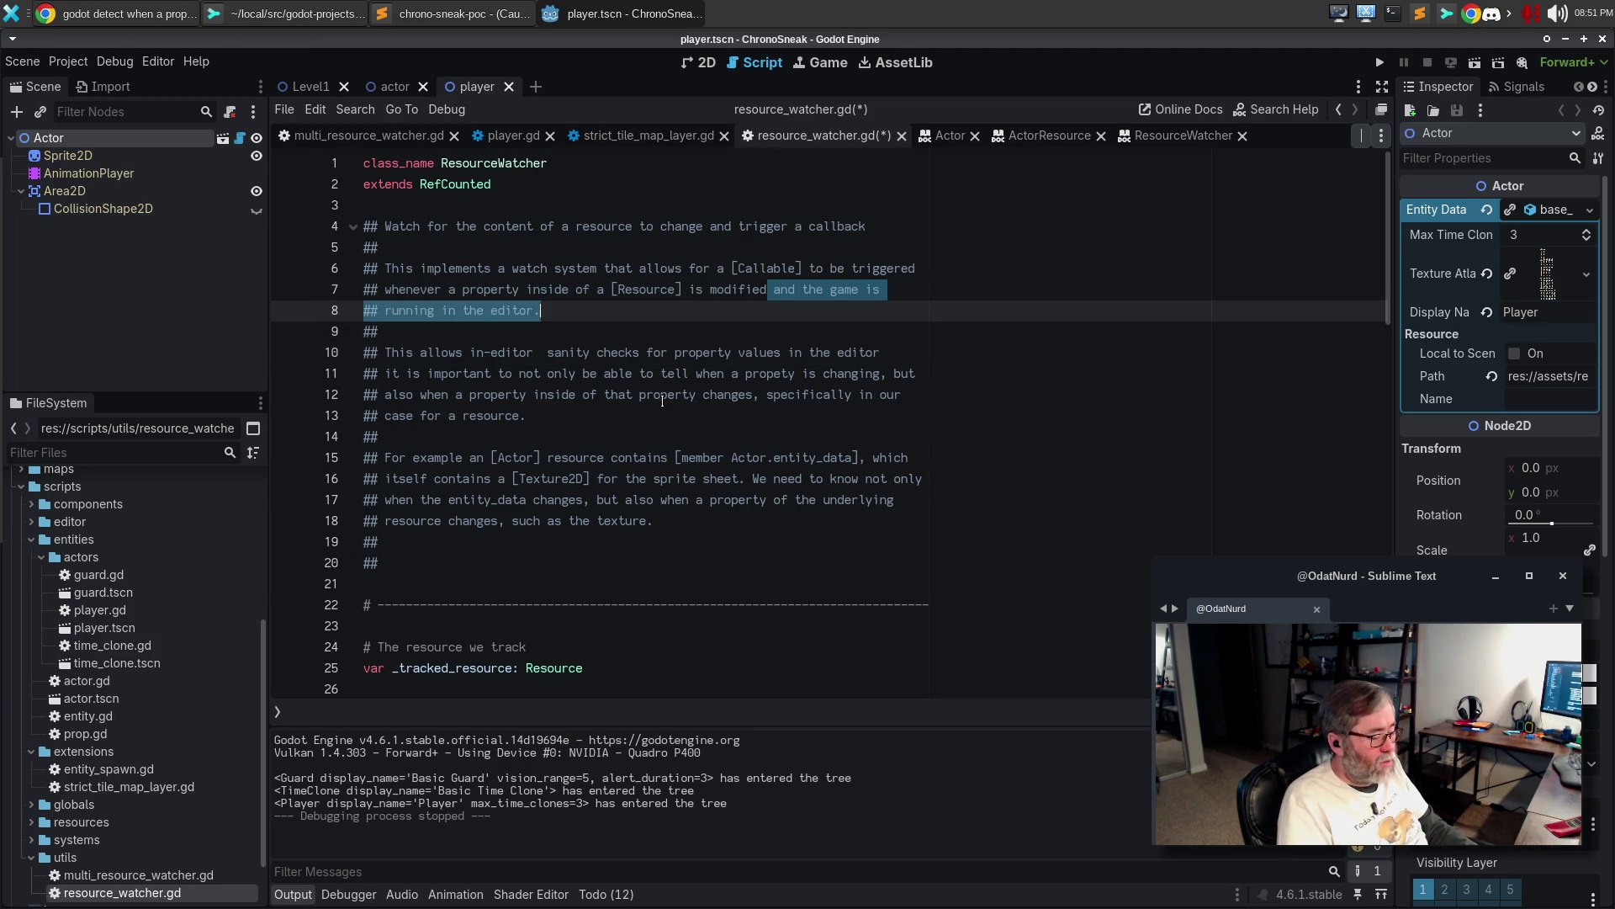
type(".")
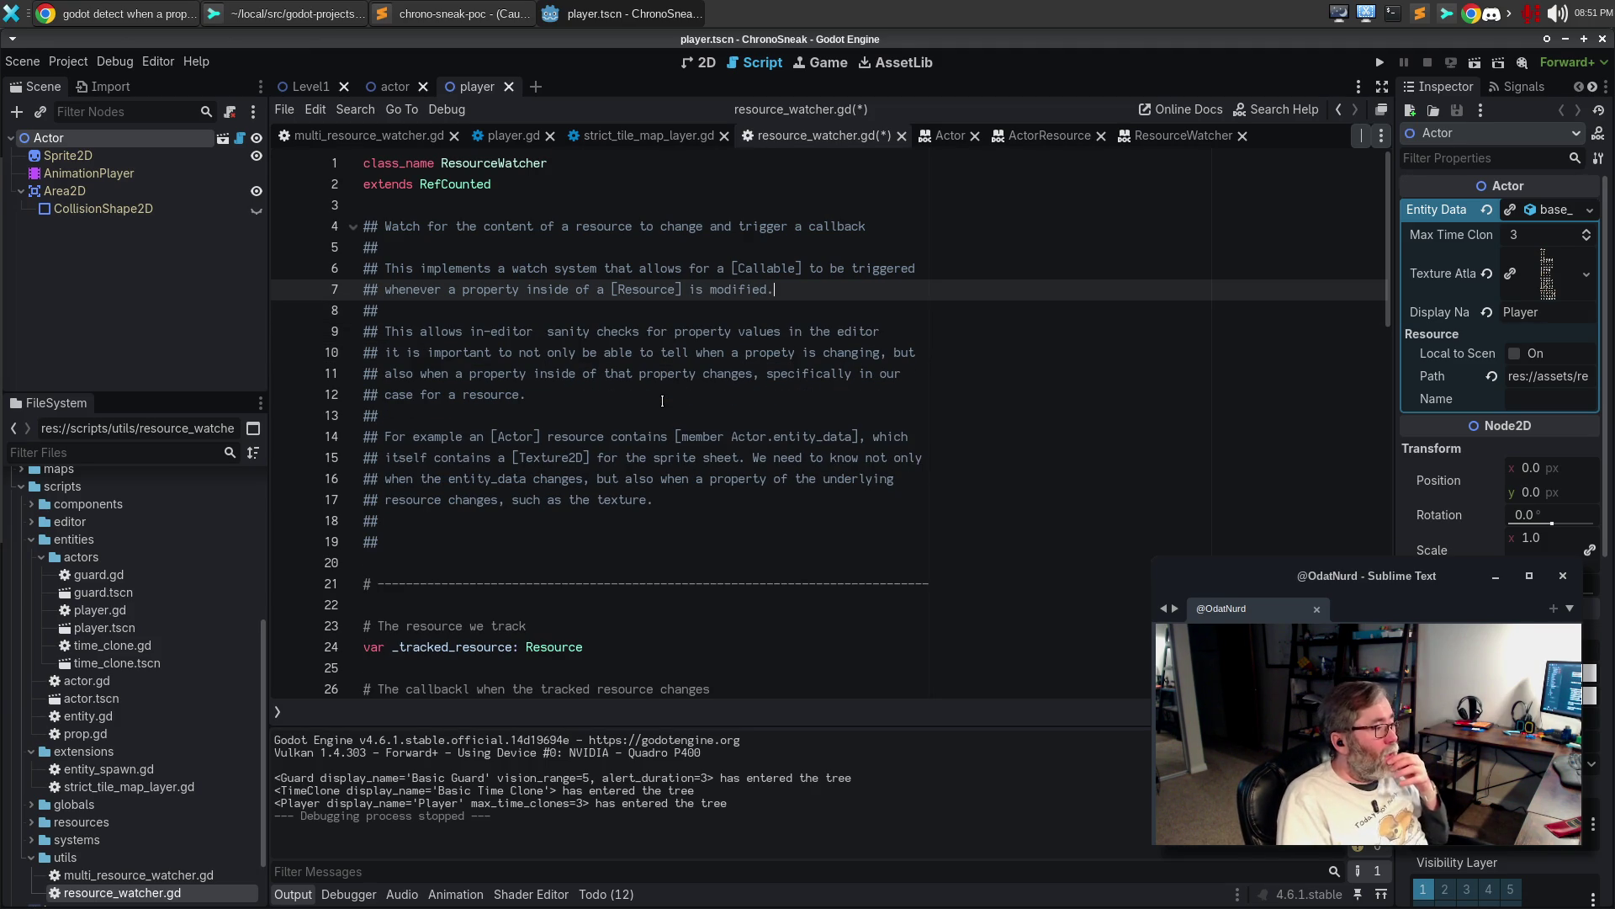
key("Down")
key("Down")
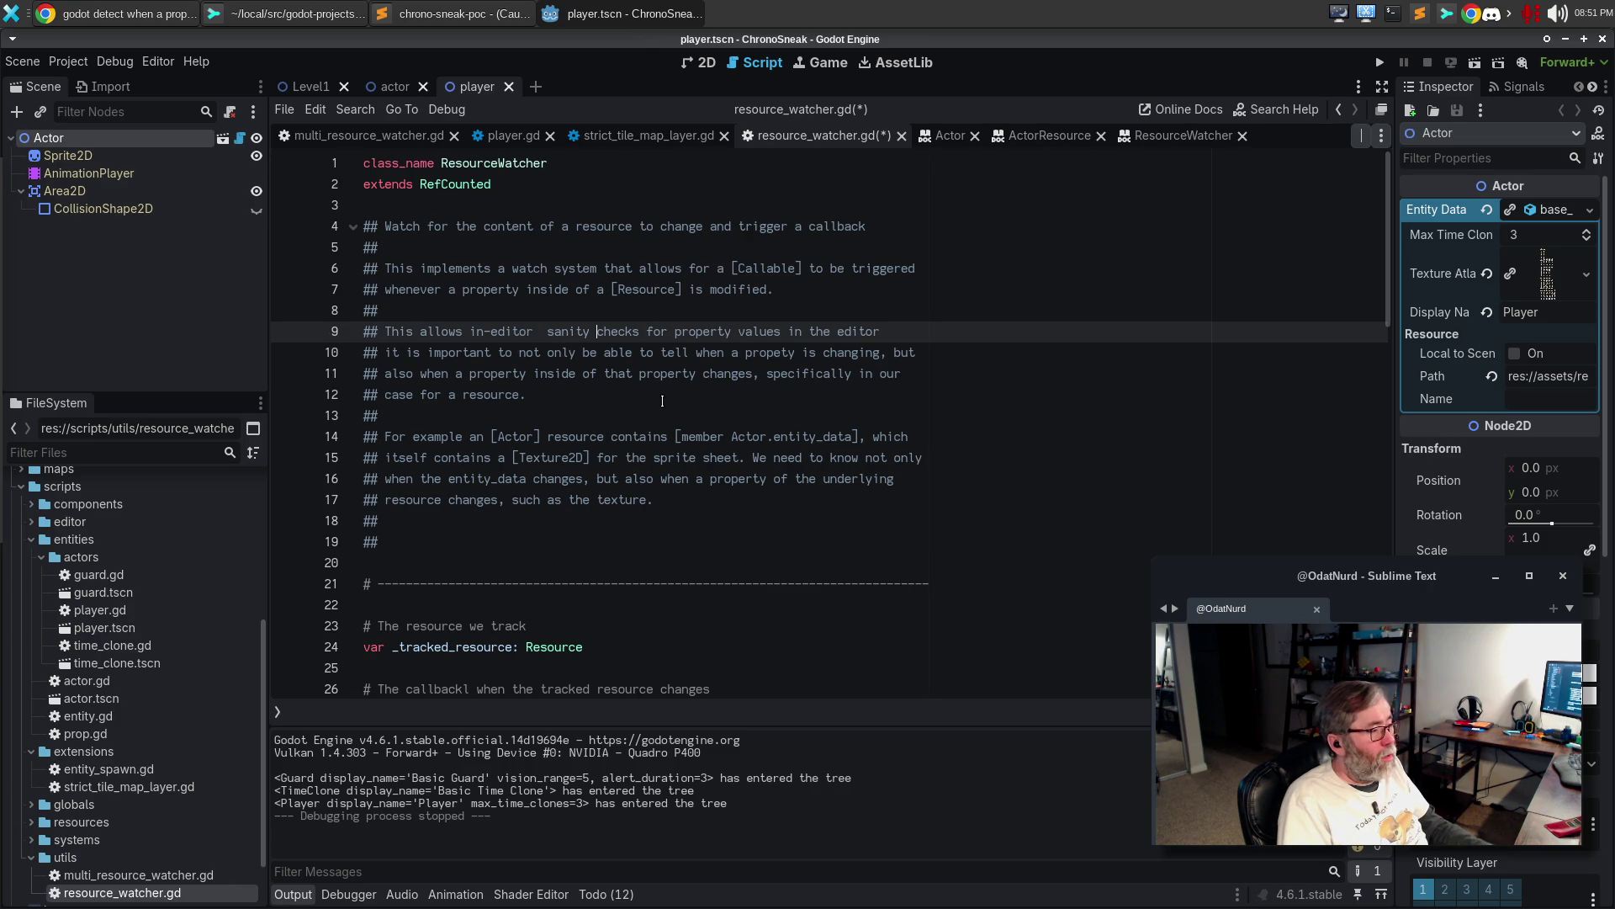
key("BackSpace")
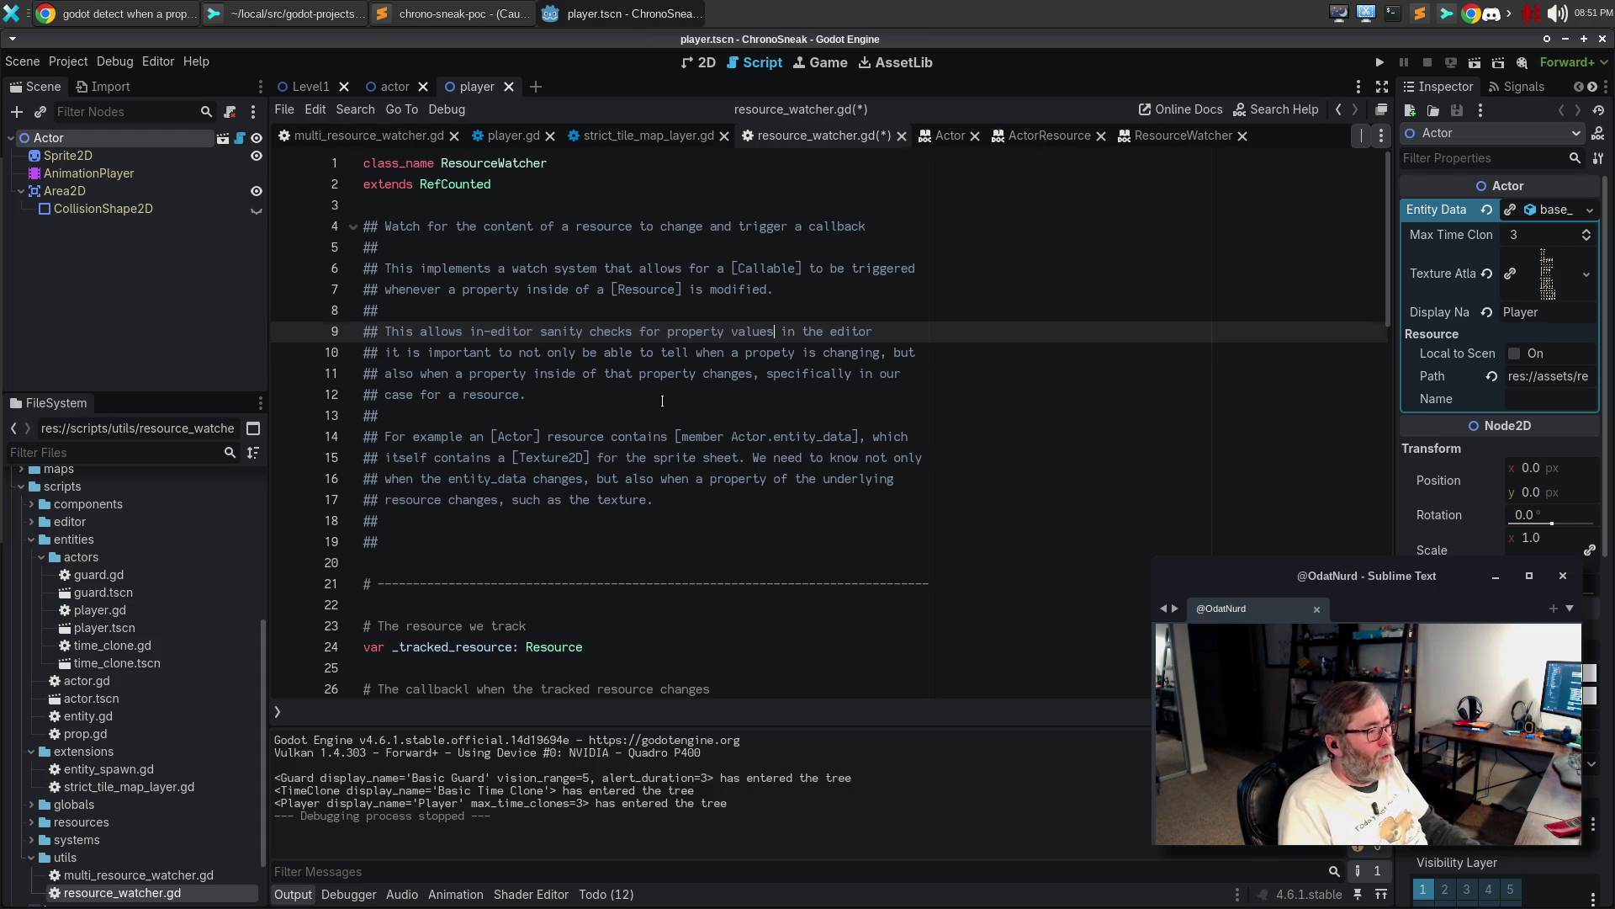
key("shift+Down")
key("shift+Down")
key("shift+Down")
type("m")
key("BackSpace")
Merge the example into ', so that for example' an [Actor] detects entity_data or Texture2D changes
type(", so that for example")
key("Return")
type("in")
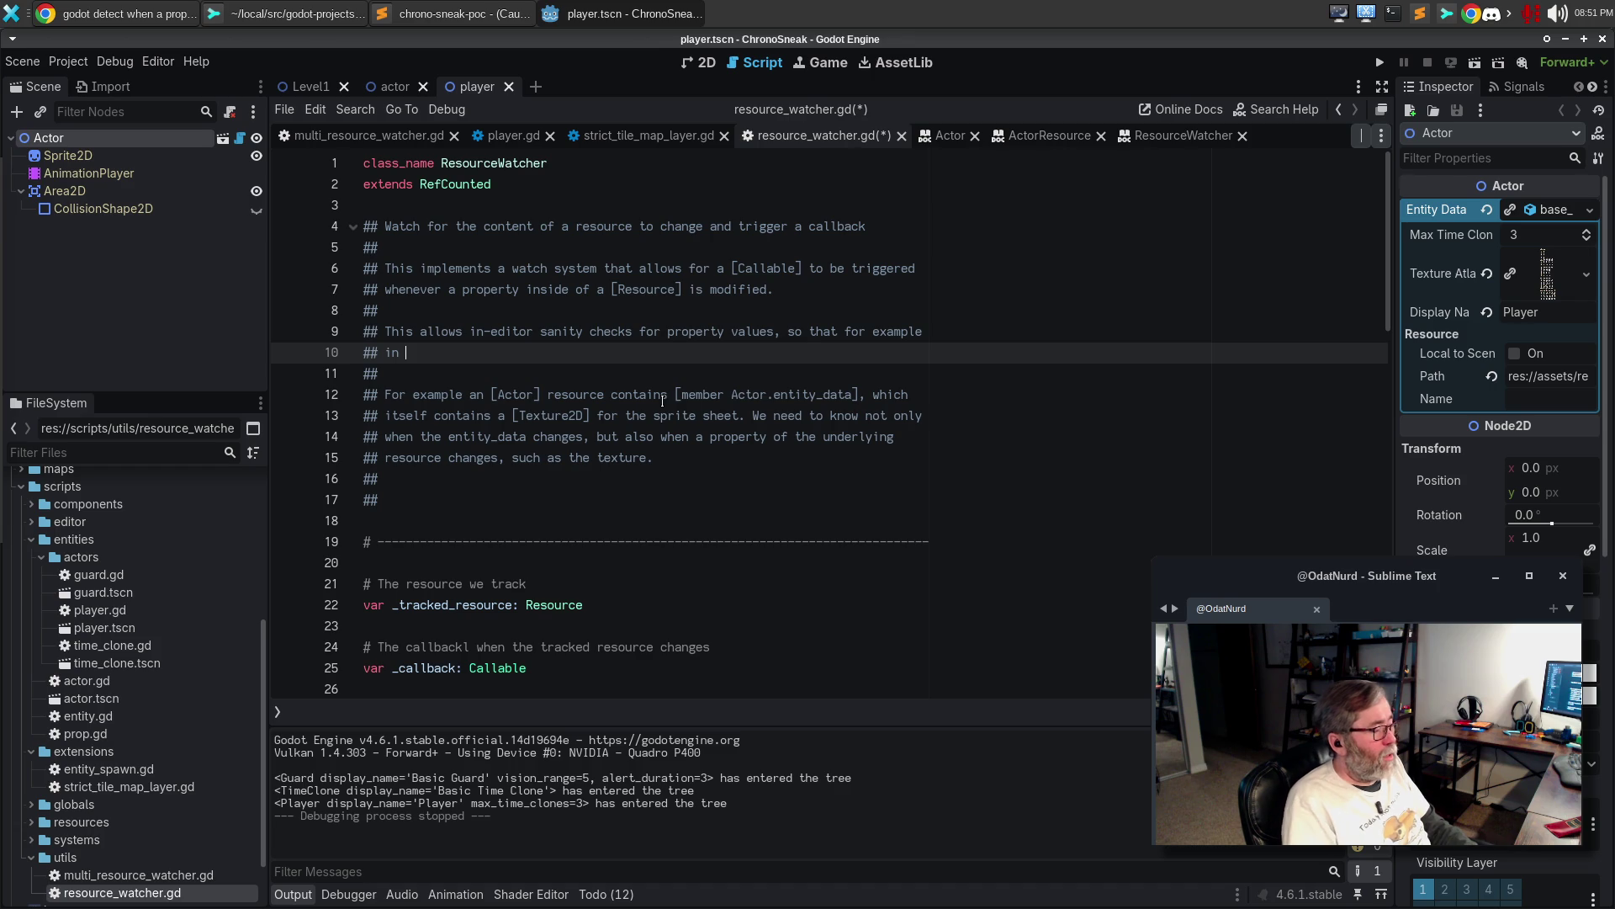
key("shift+Down")
key("shift+Down")
key("ctrl+shift+Right")
key("ctrl+shift+Right")
key("shift+Left")
key("shift+Left")
key("Delete")
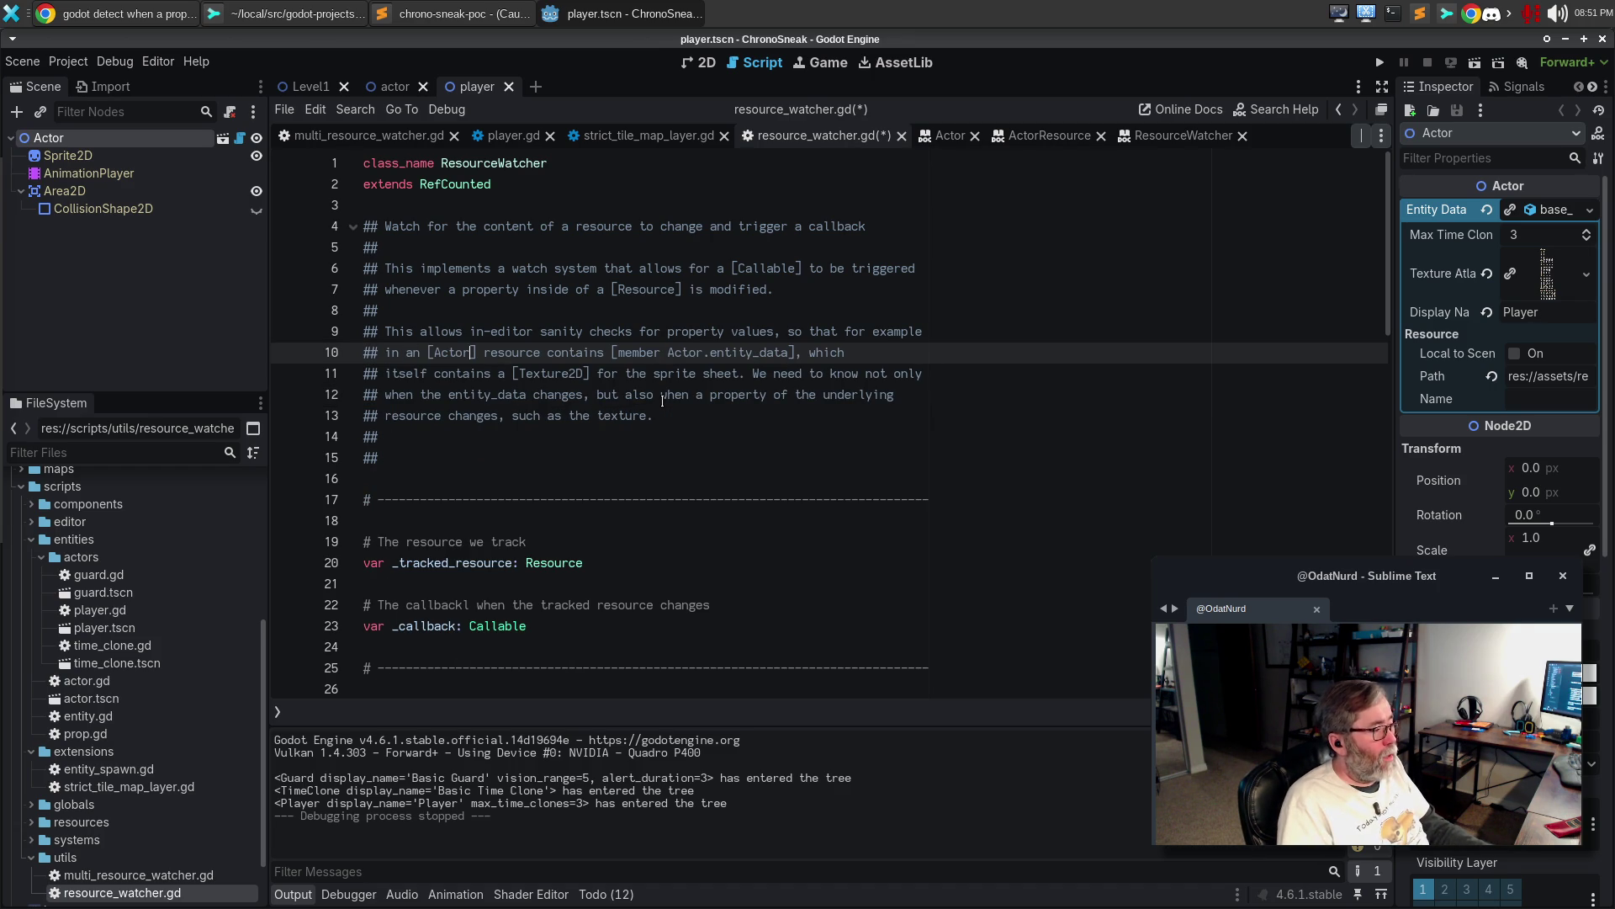
type(", the")
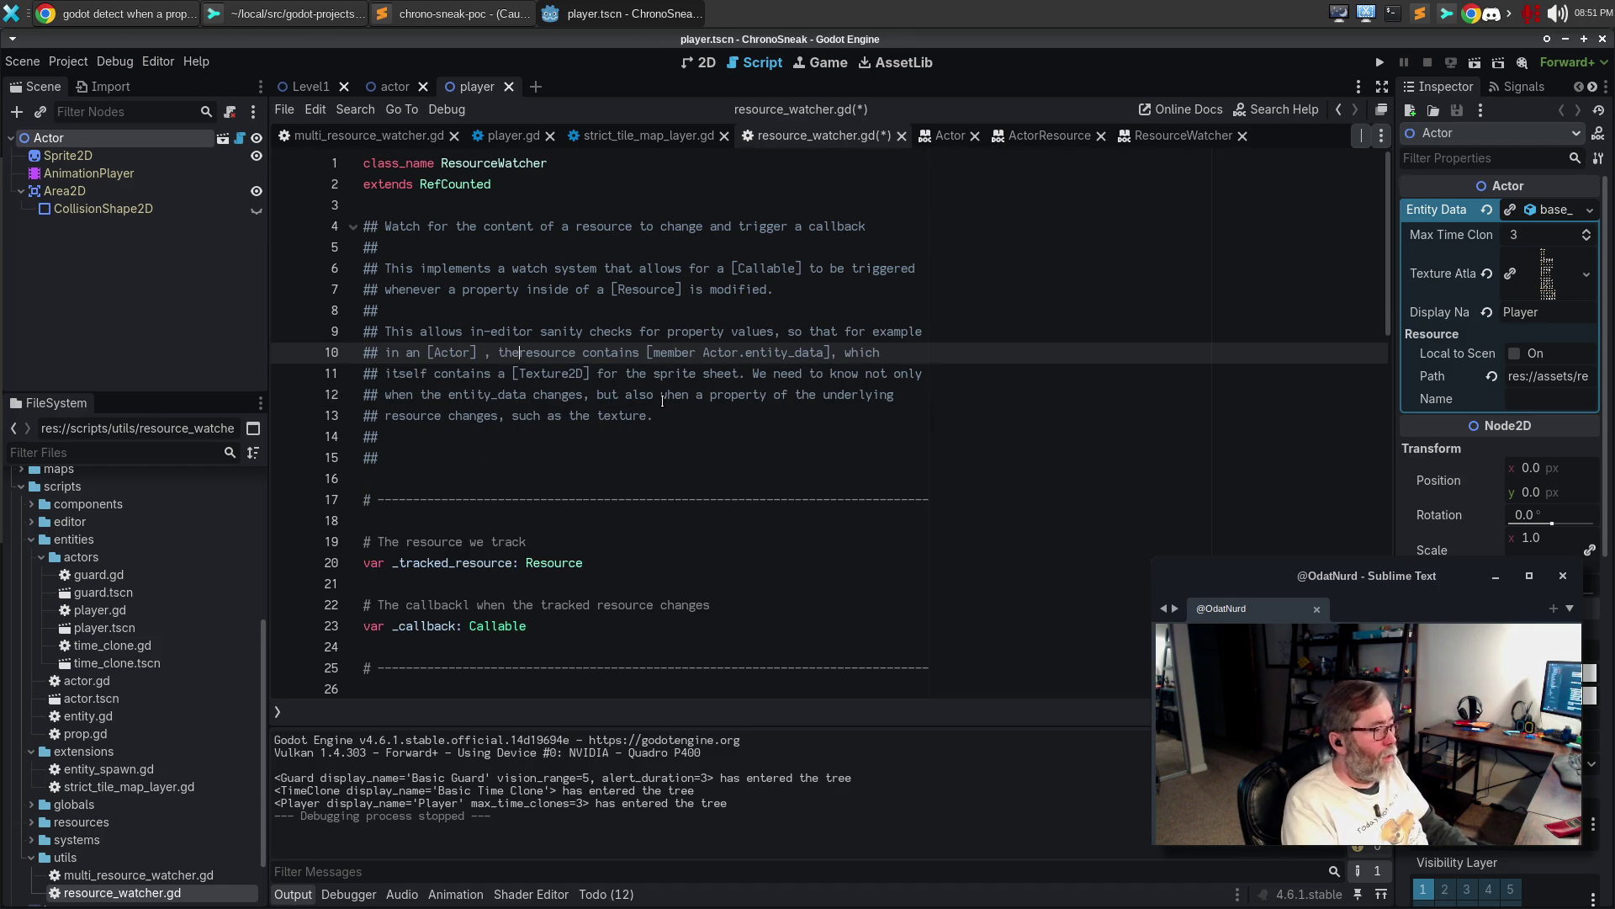
key("ctrl+BackSpace")
key("ctrl+BackSpace")
key("ctrl+BackSpace")
key("ctrl+z")
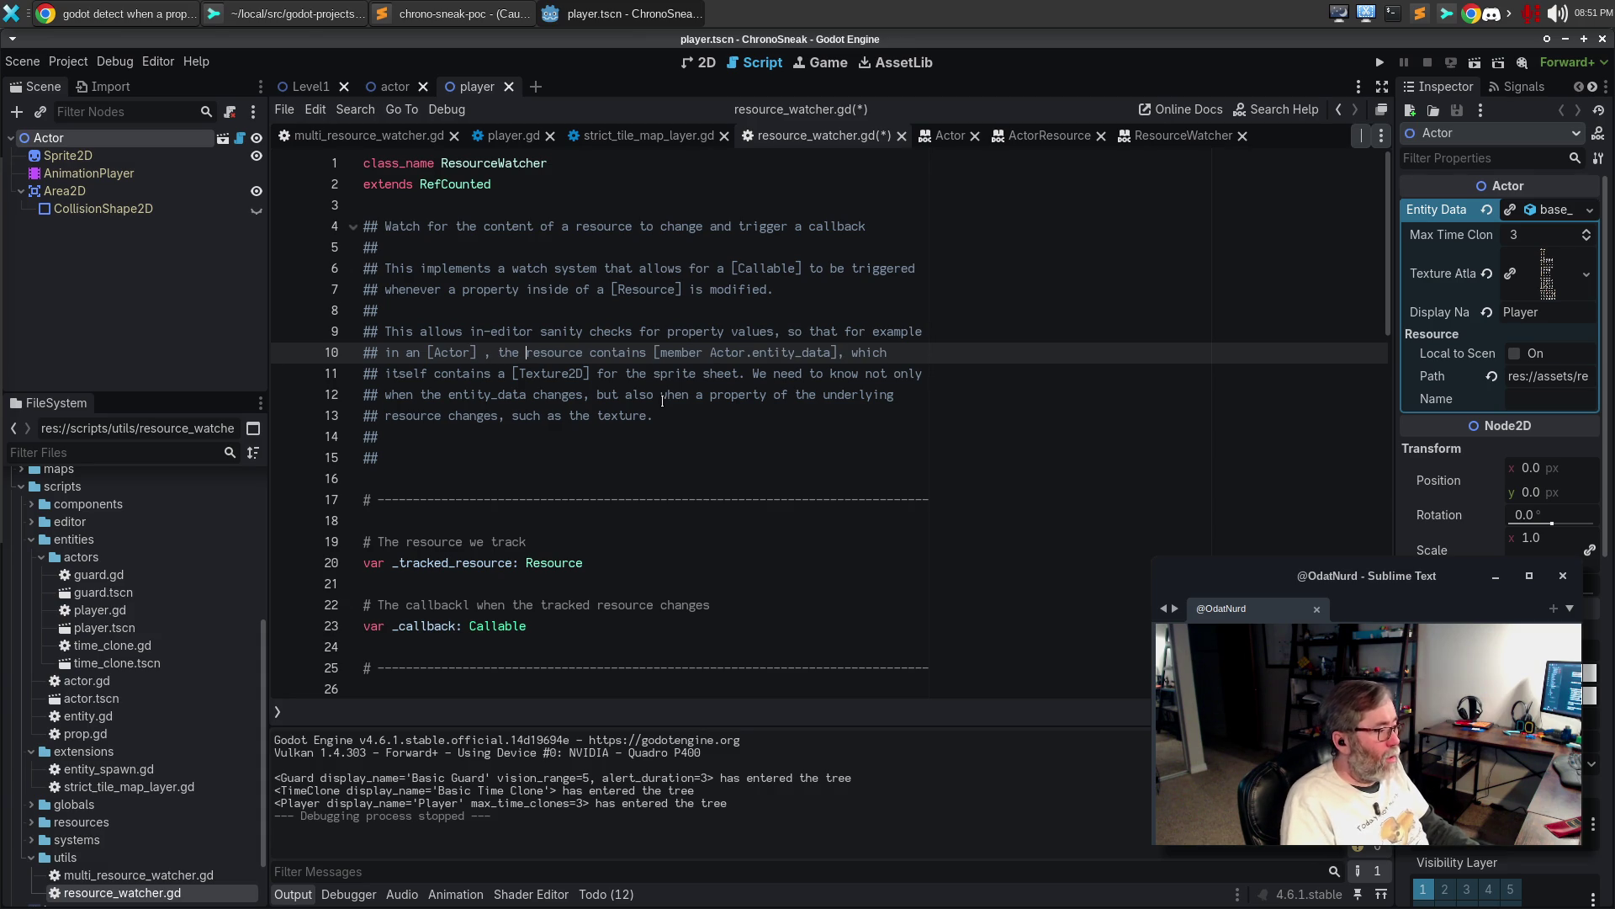
key("BackSpace")
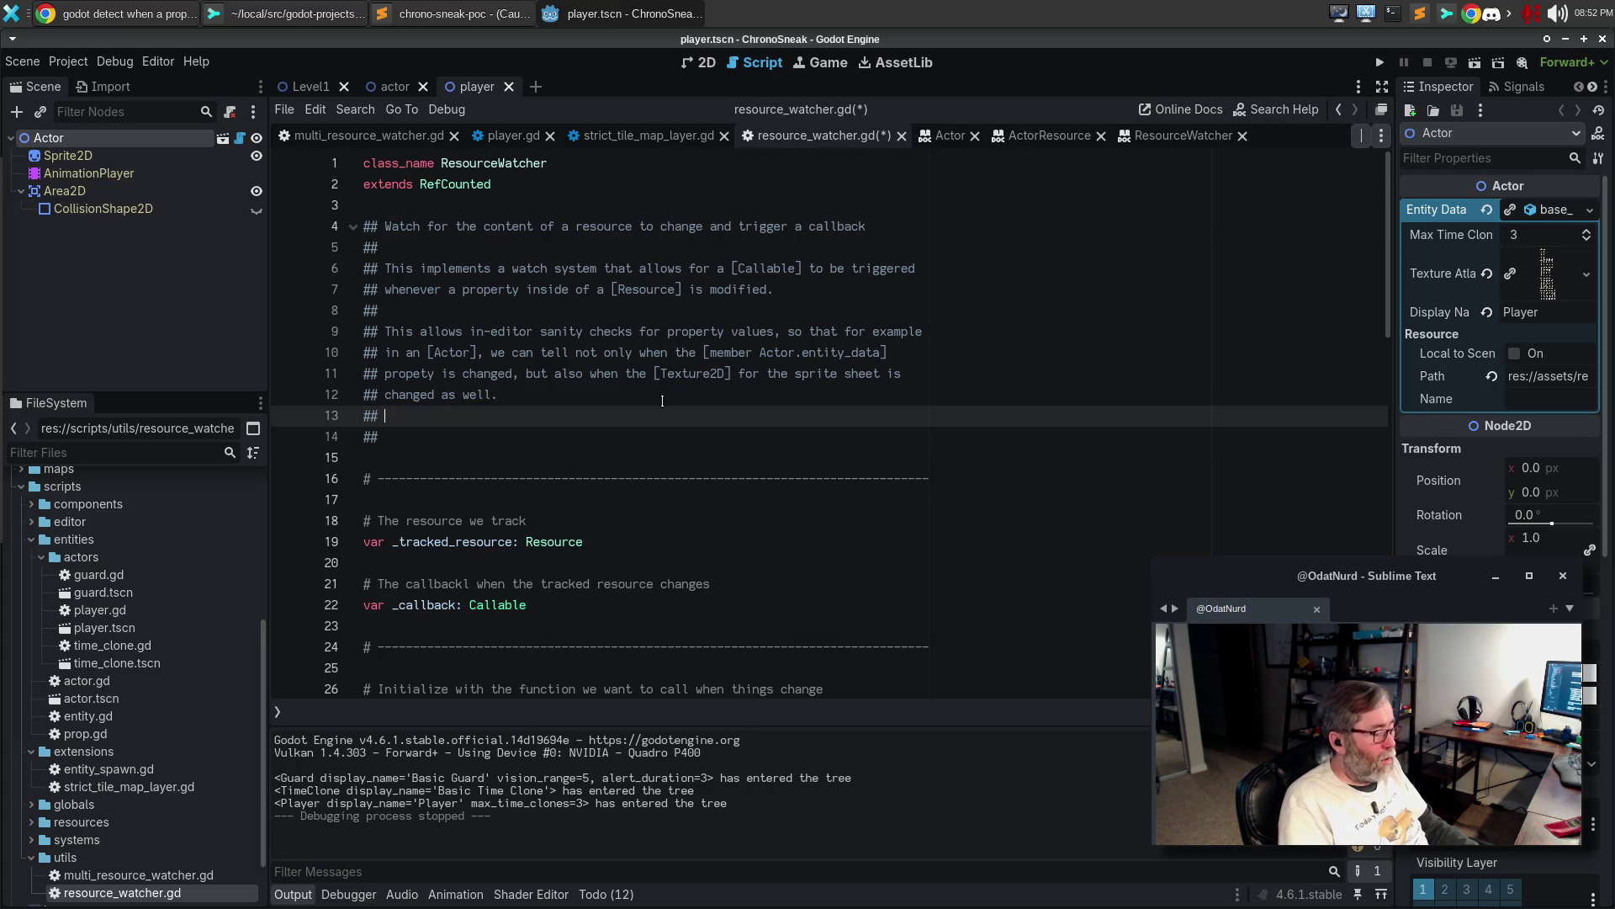
Delete the leftover empty ## lines and save the script
key("ctrl+shift+k")
key("ctrl+shift+k")
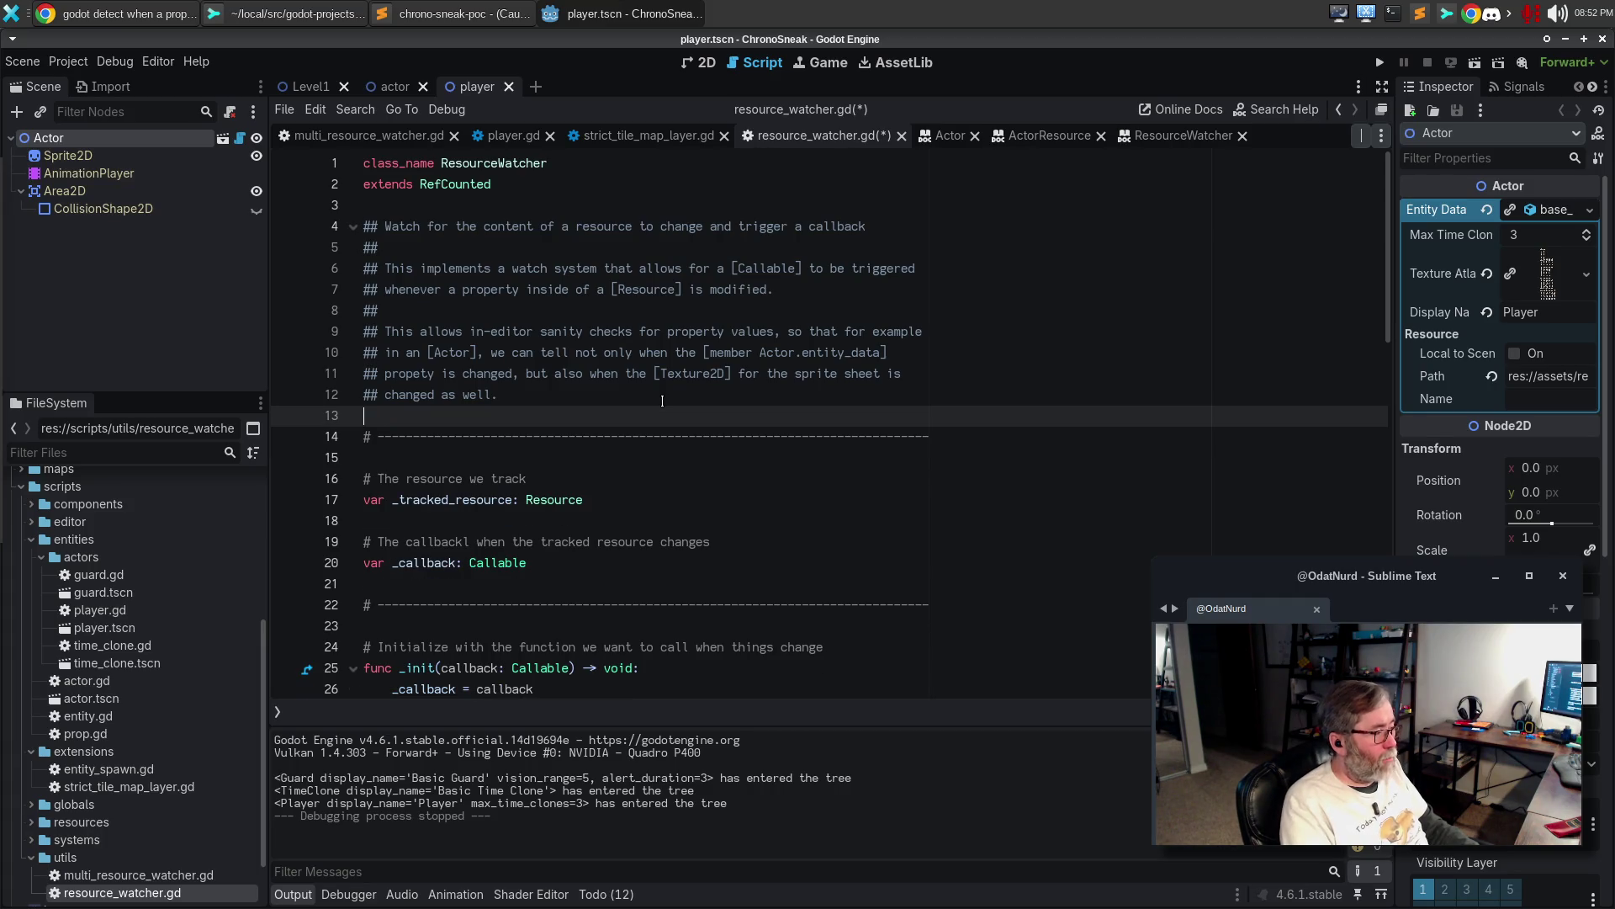
key("ctrl+s")
key("Down")
key("Down")
key("Down")
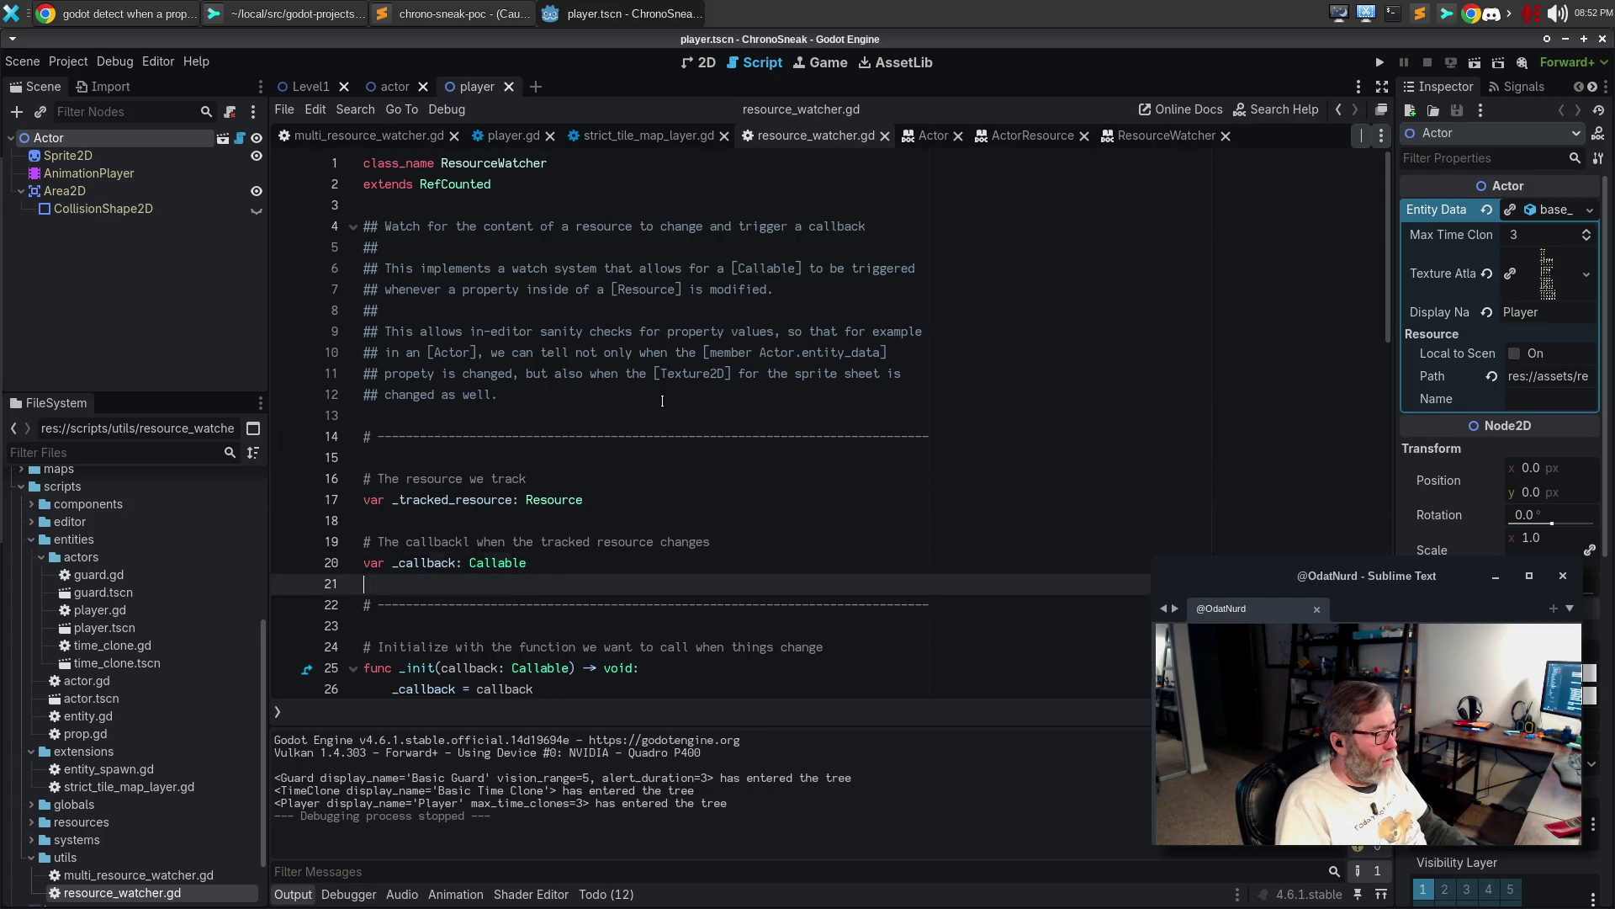
key("Down")
key("Down")
key("Down")
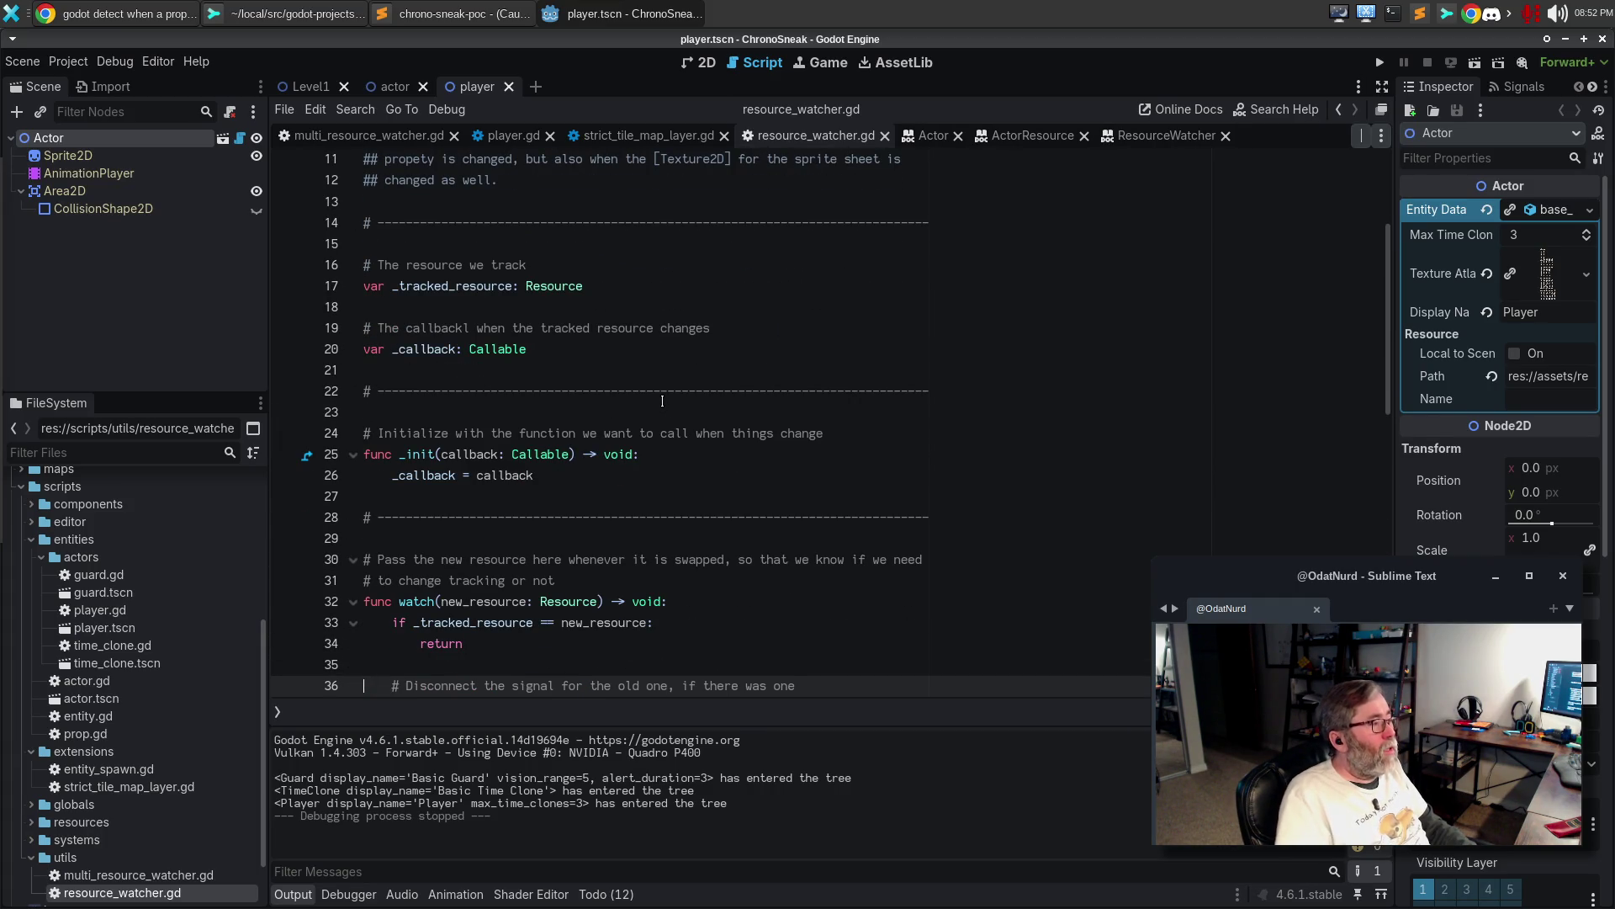
Review the regenerated ResourceWatcher help, close the ActorResource, Actor and Texture2D pages, and return to resource_watcher.gd
left_click(1161, 137)
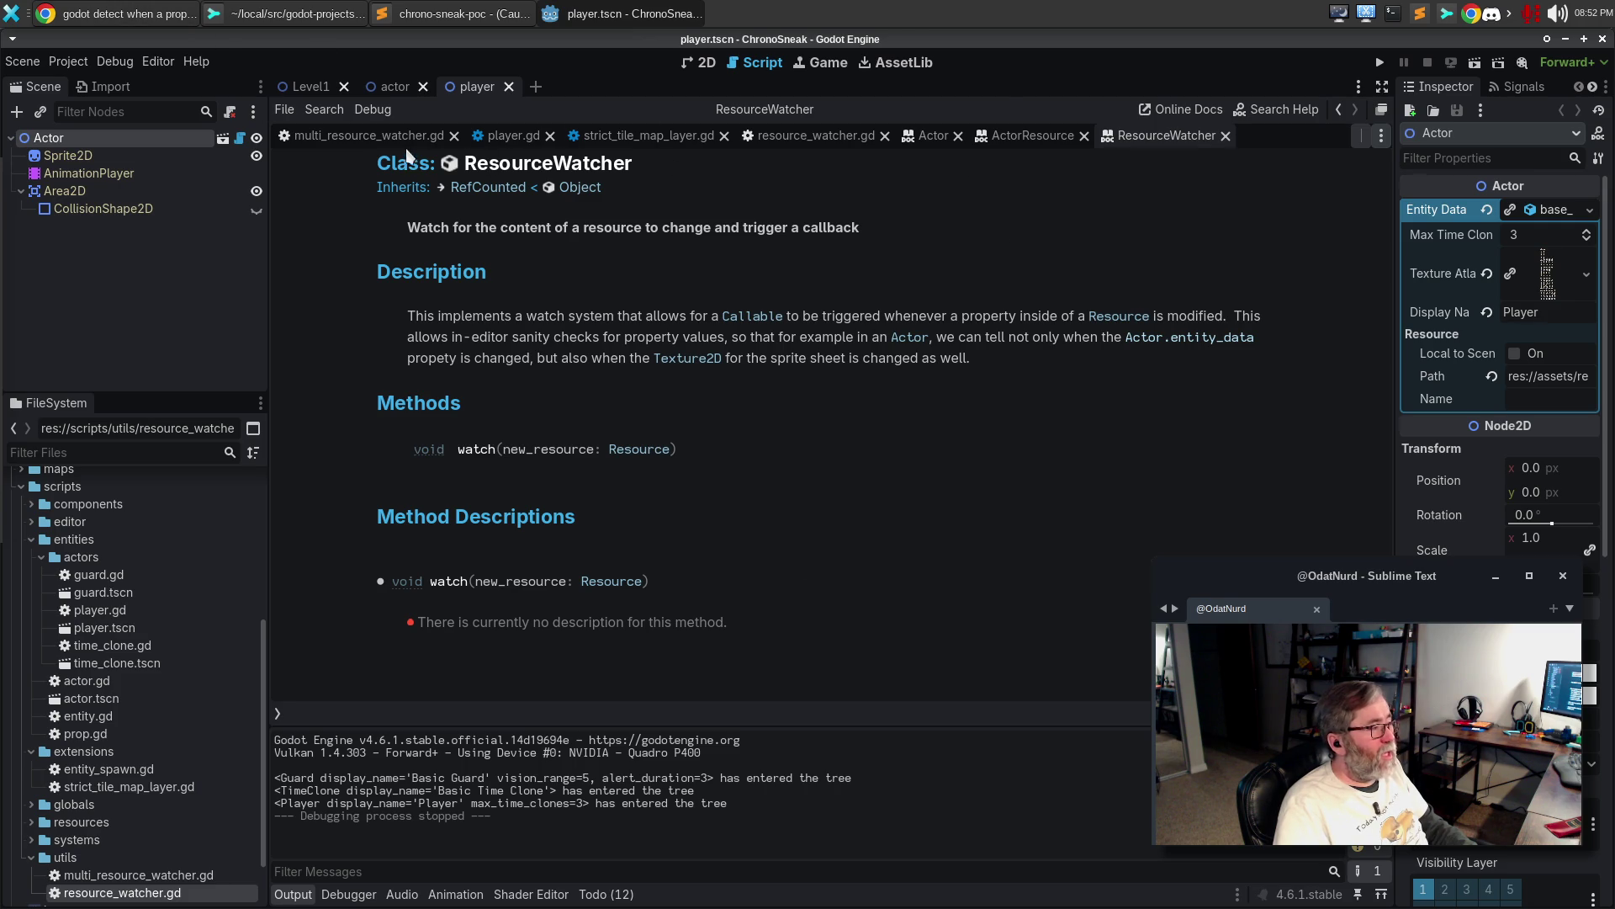
left_click(1085, 136)
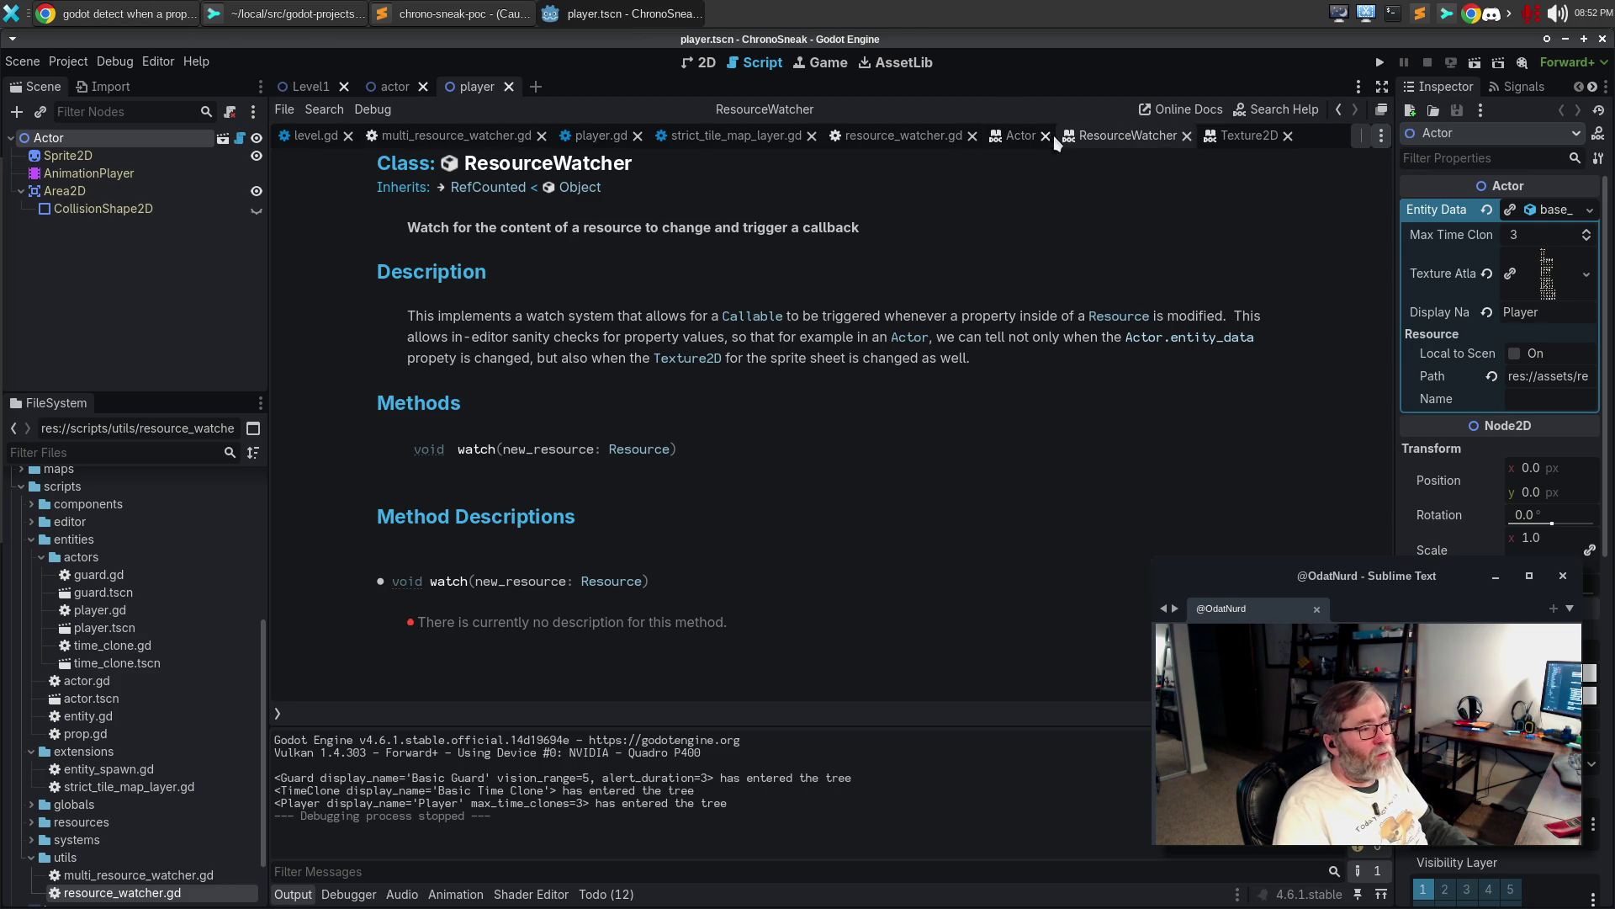
left_click(1051, 135)
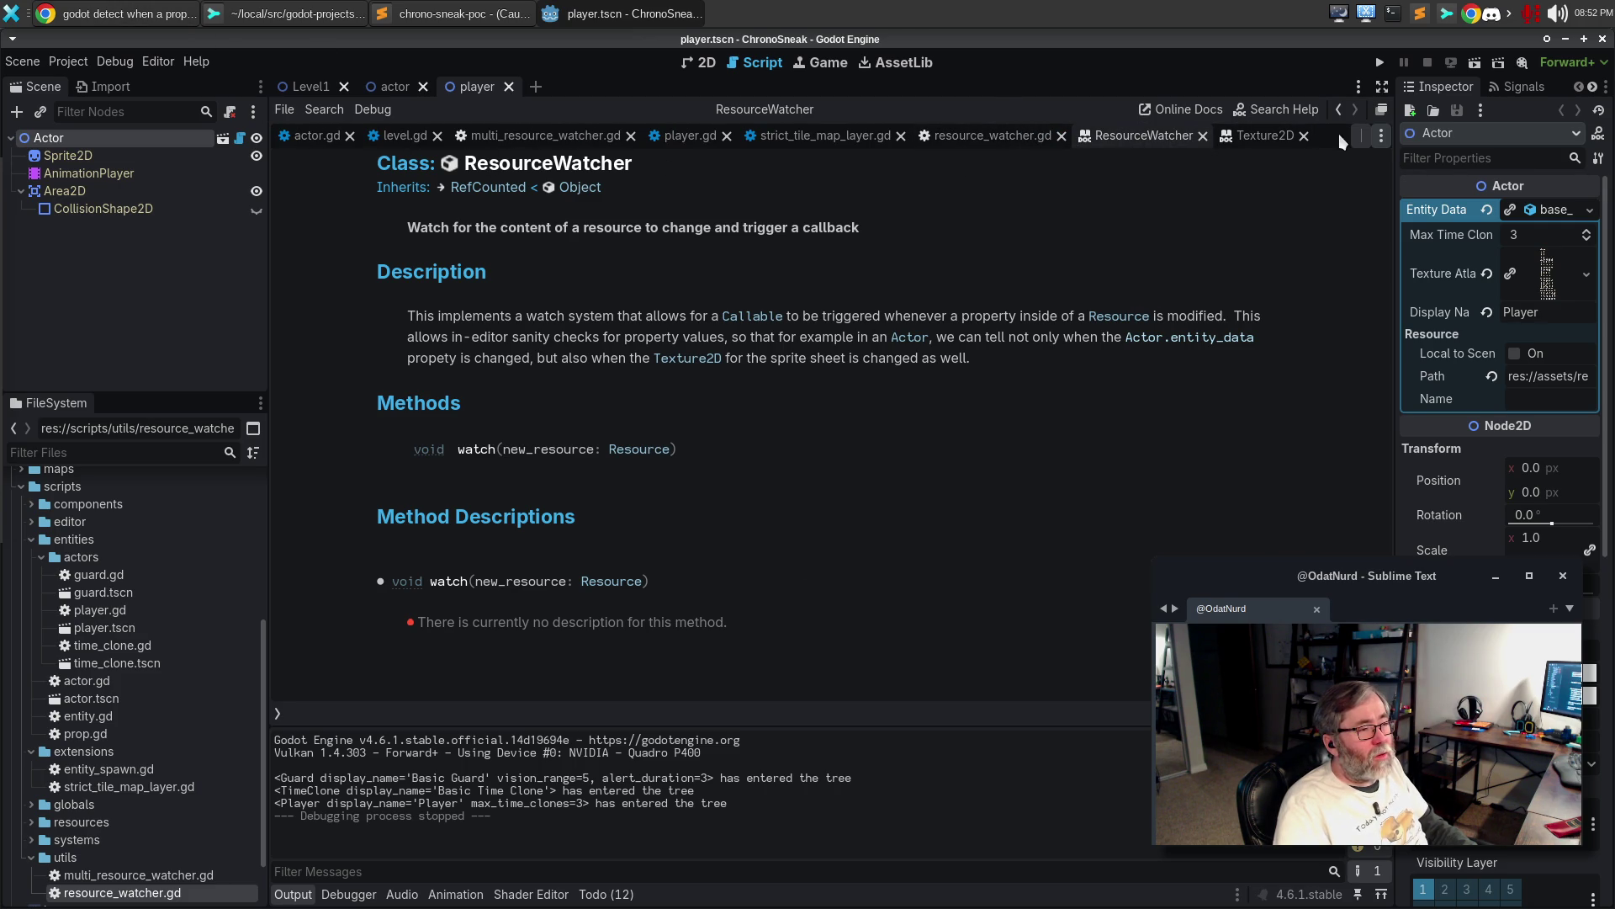
left_click(1303, 136)
left_click(1030, 139)
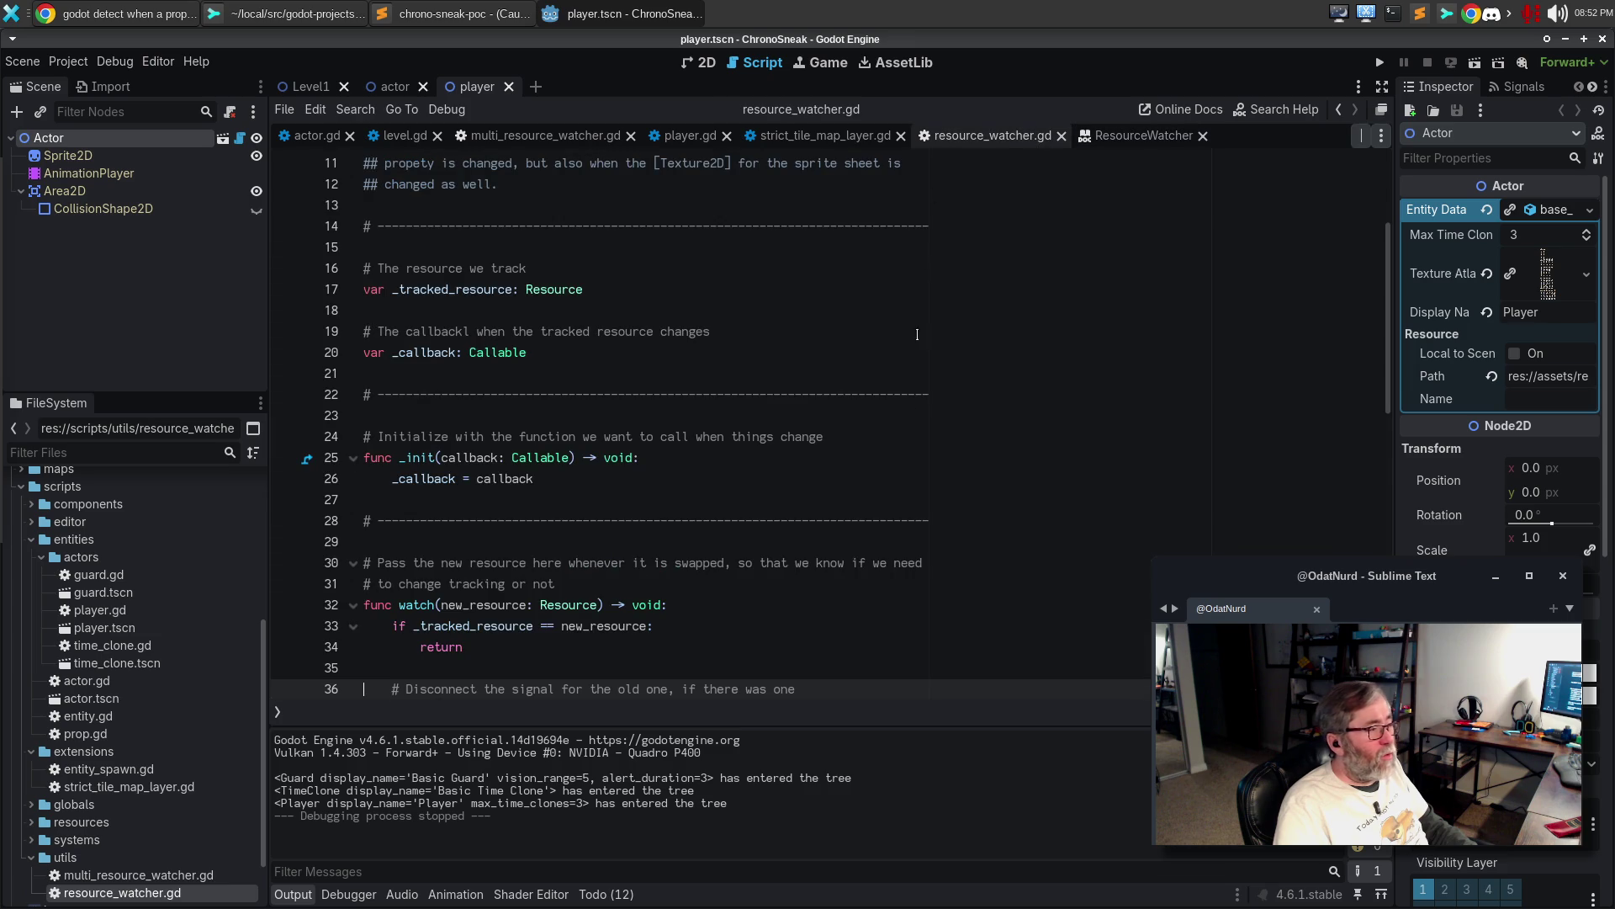
Add a ## doc line: watches the provided [Resource], calling the constructor's [Callable] on any change
scroll(869, 627, "down", 3)
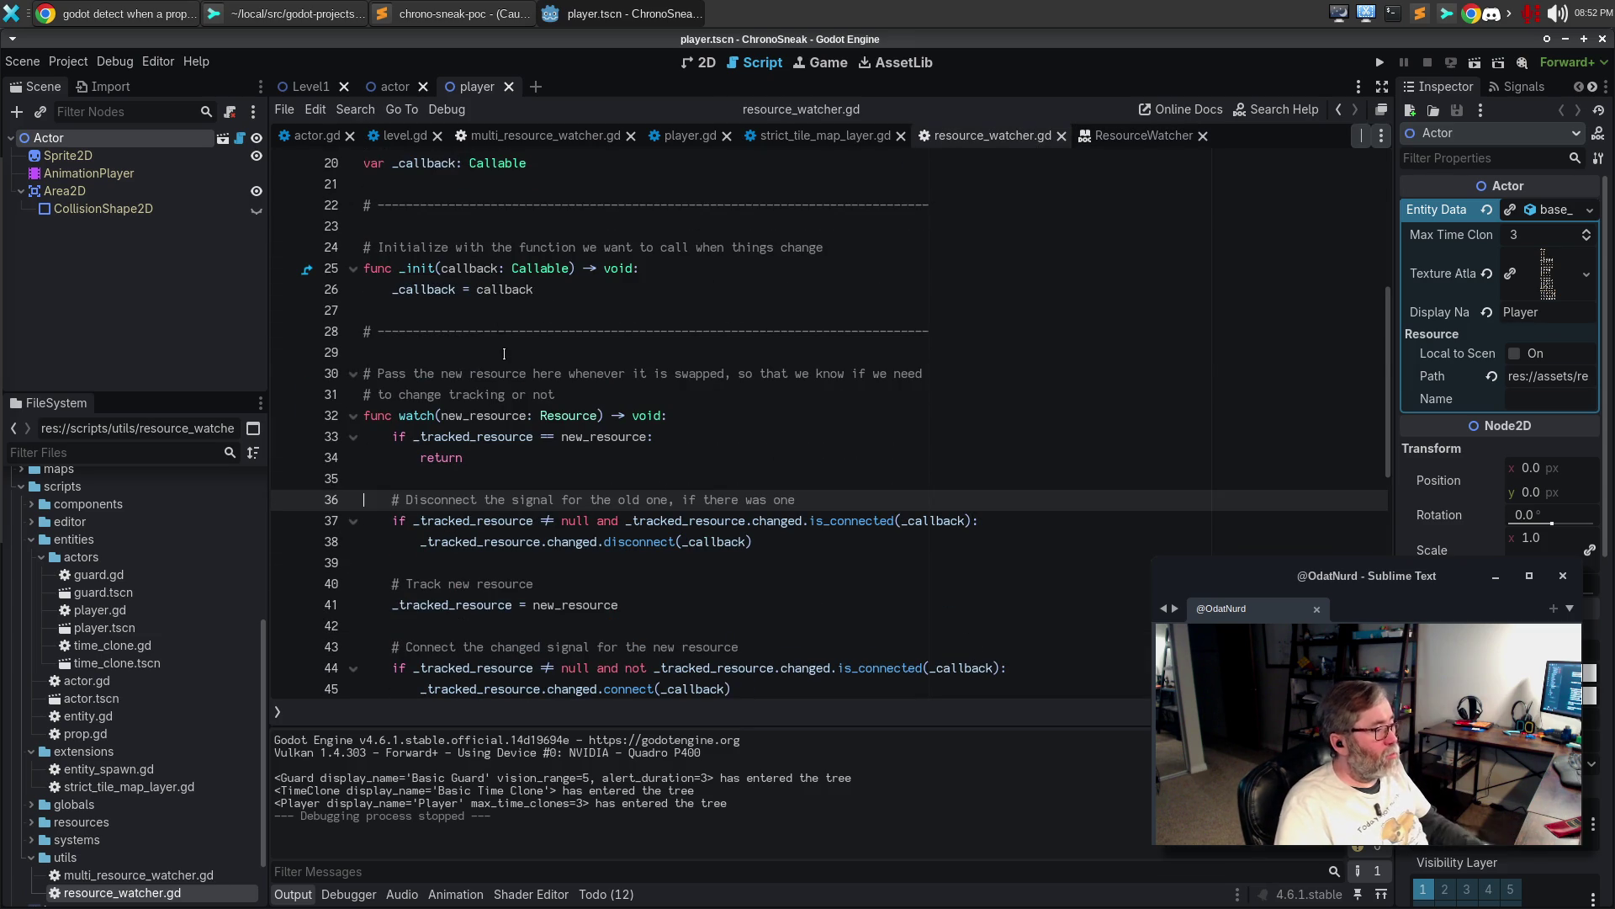
left_click(504, 354)
key("Return")
type("## ")
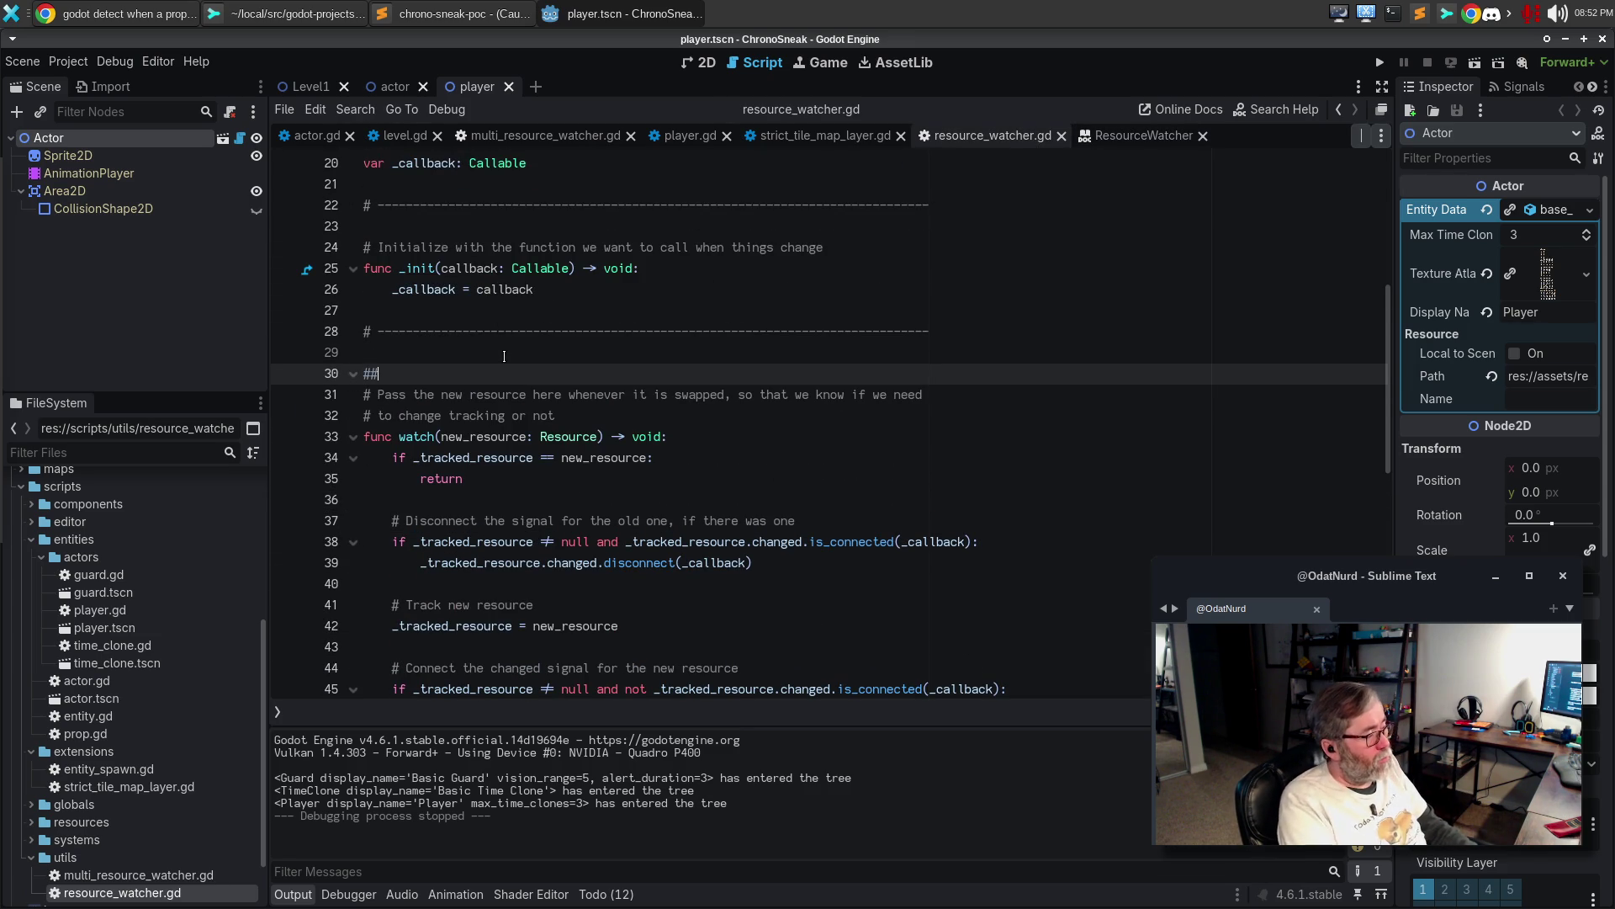
type("Watch")
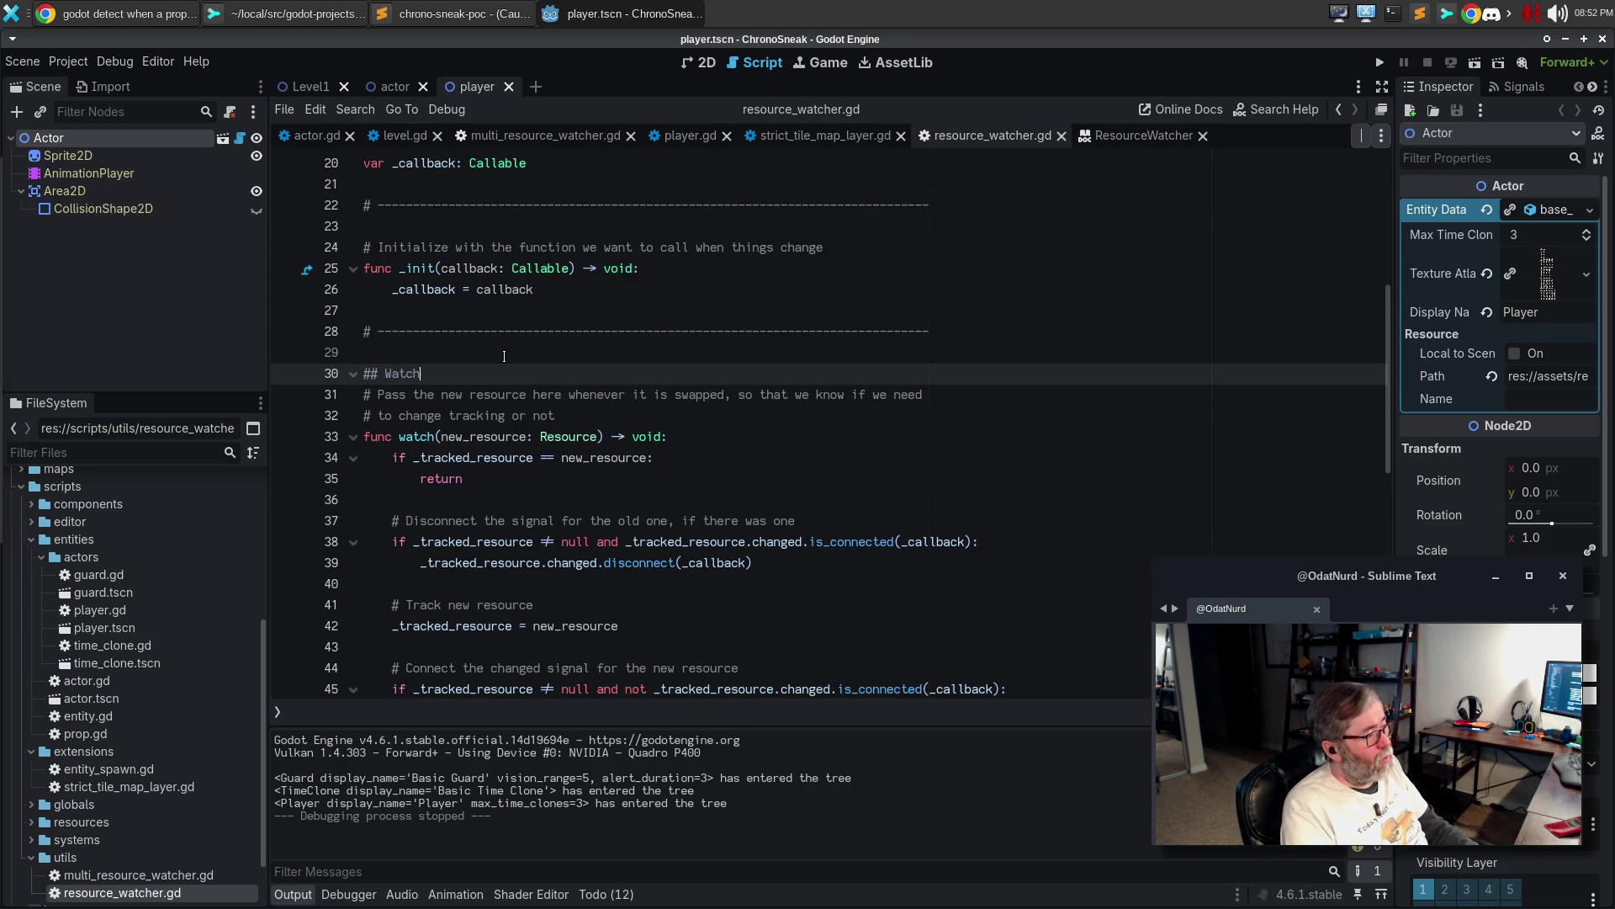
type("es for changes")
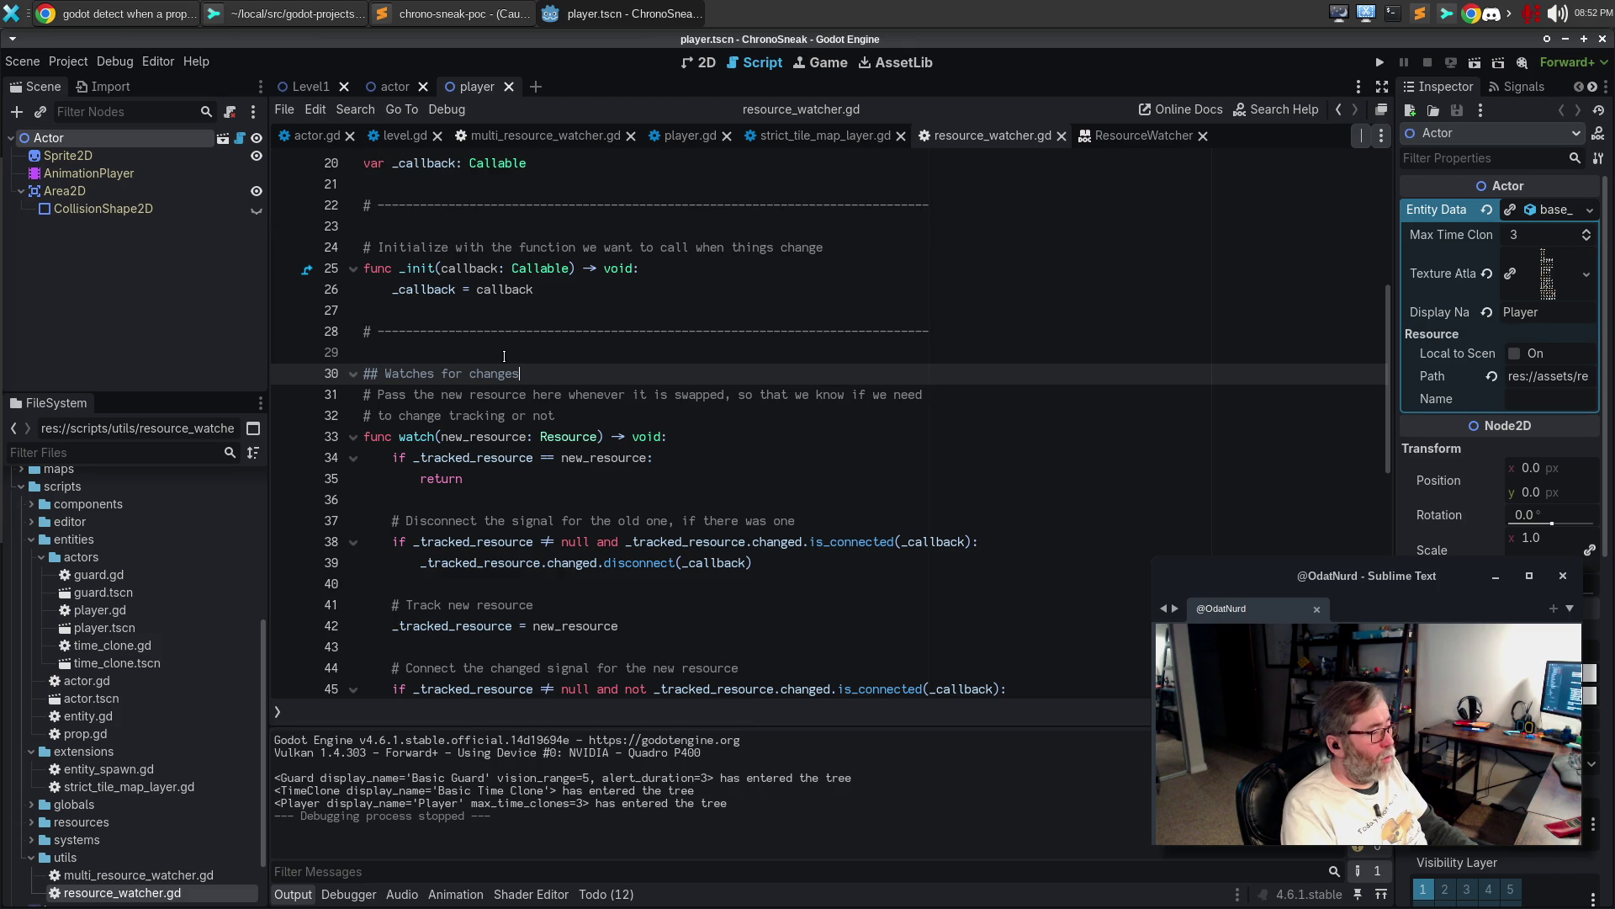
type(" within the c")
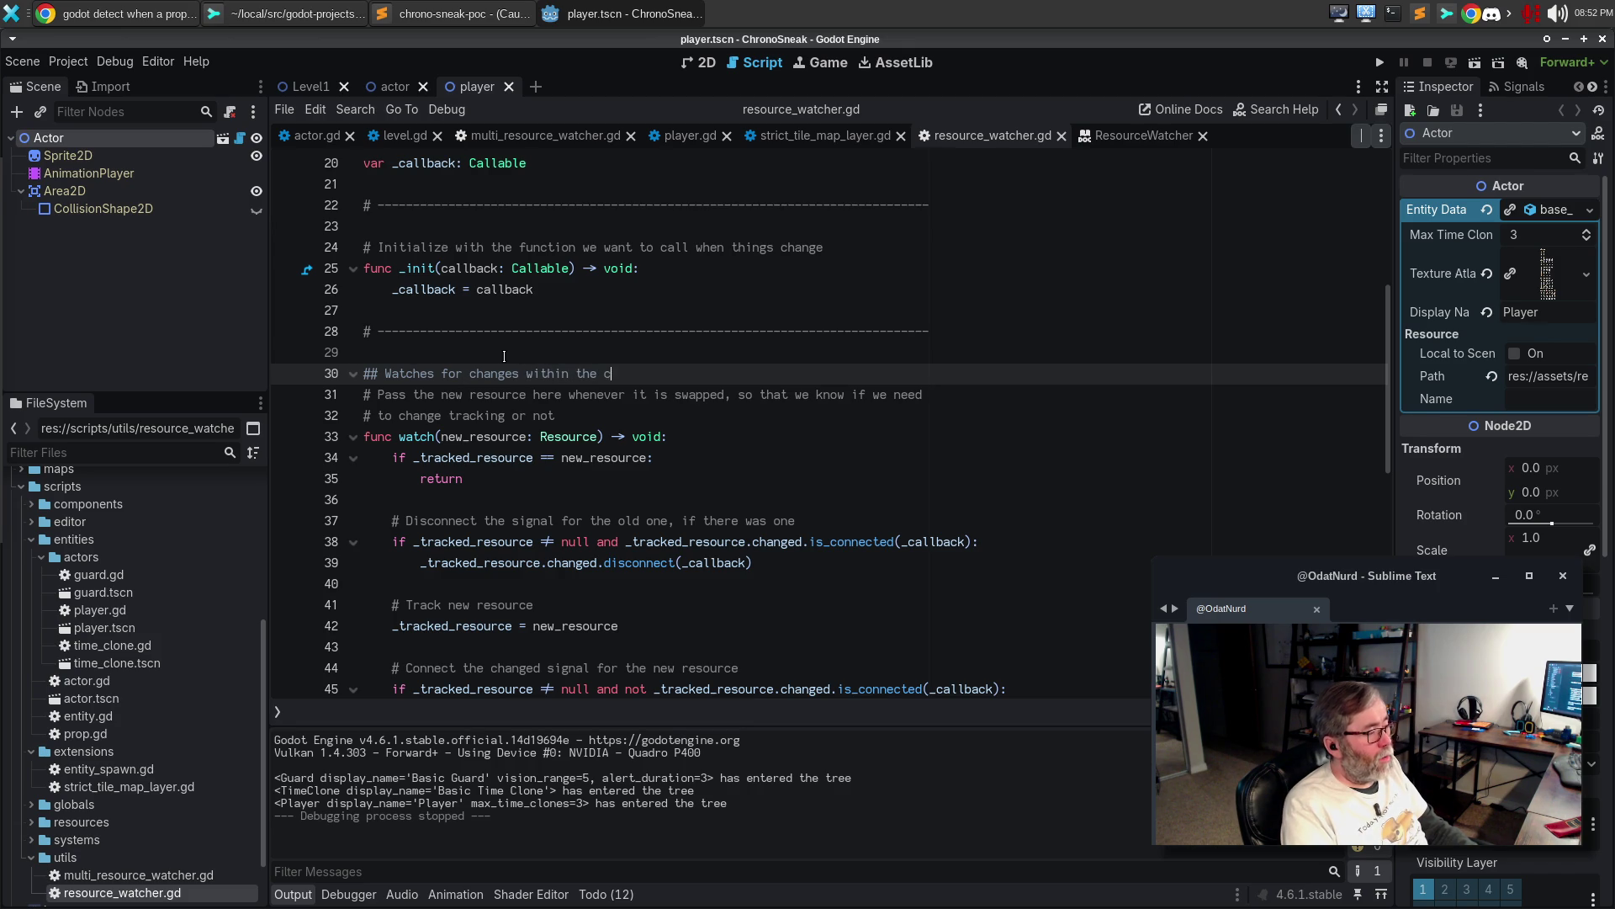
key("BackSpace")
type("provided resource")
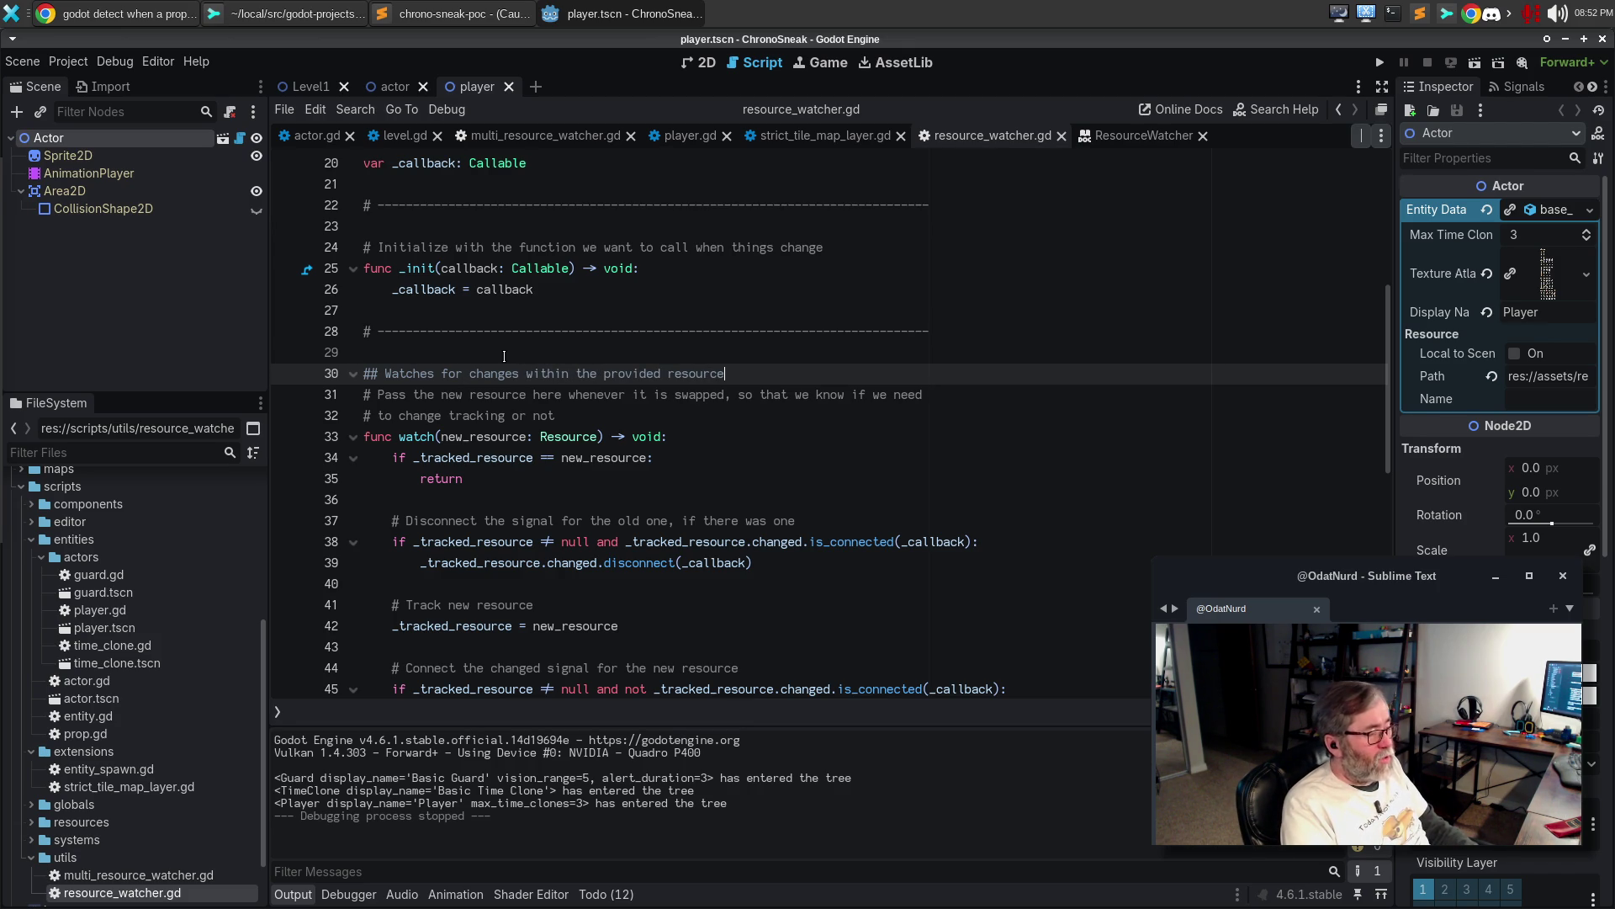
type(", trig")
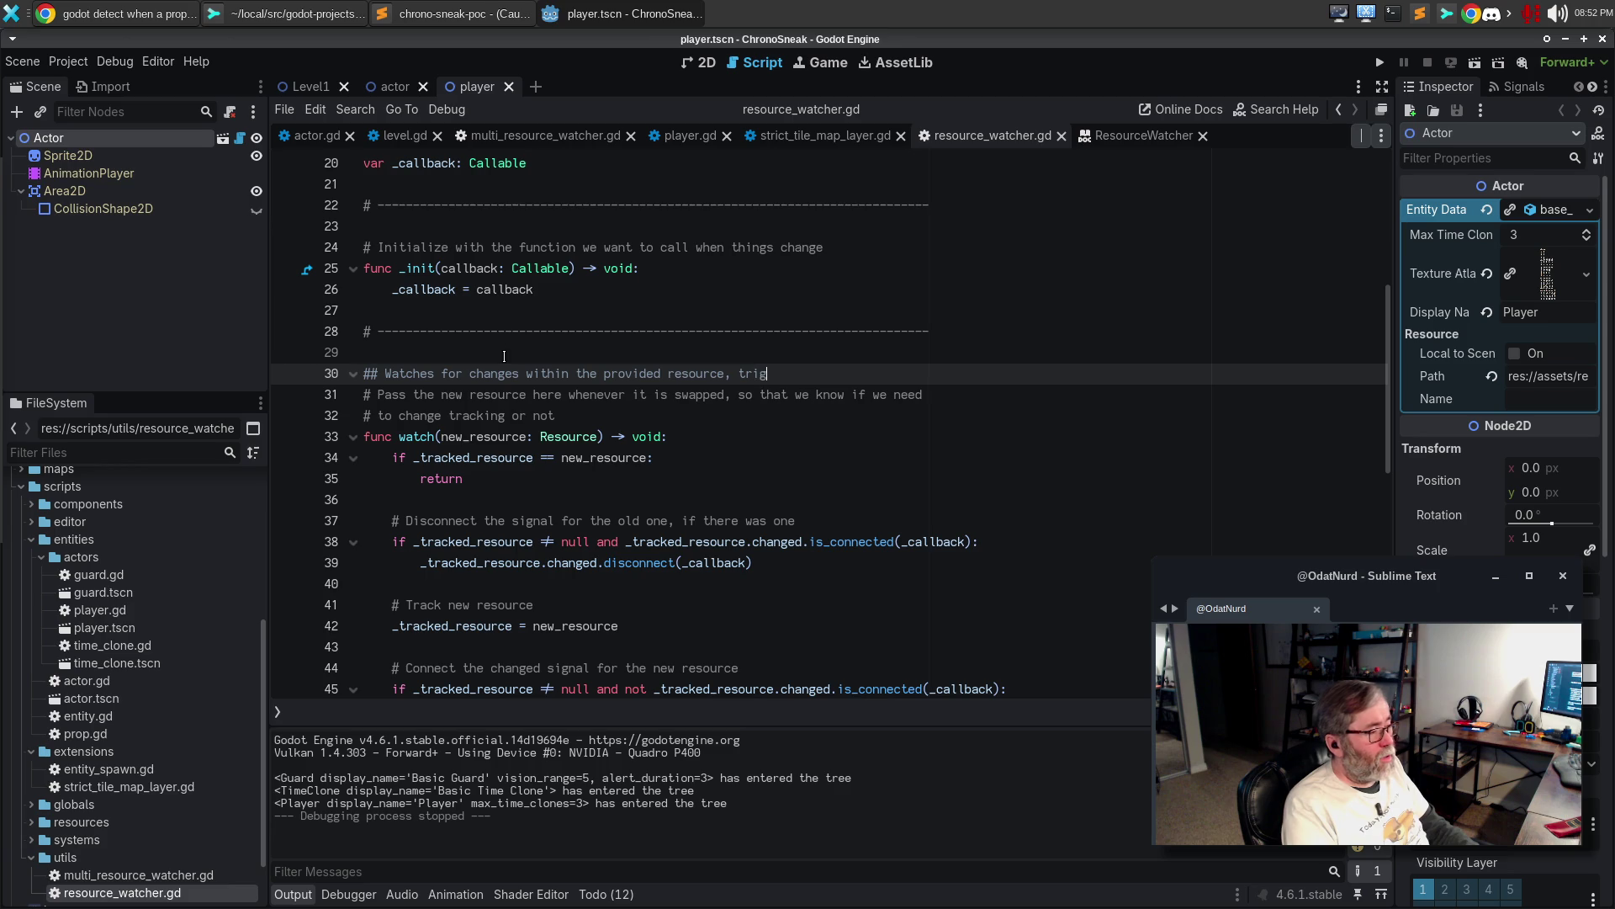
type("gering the ")
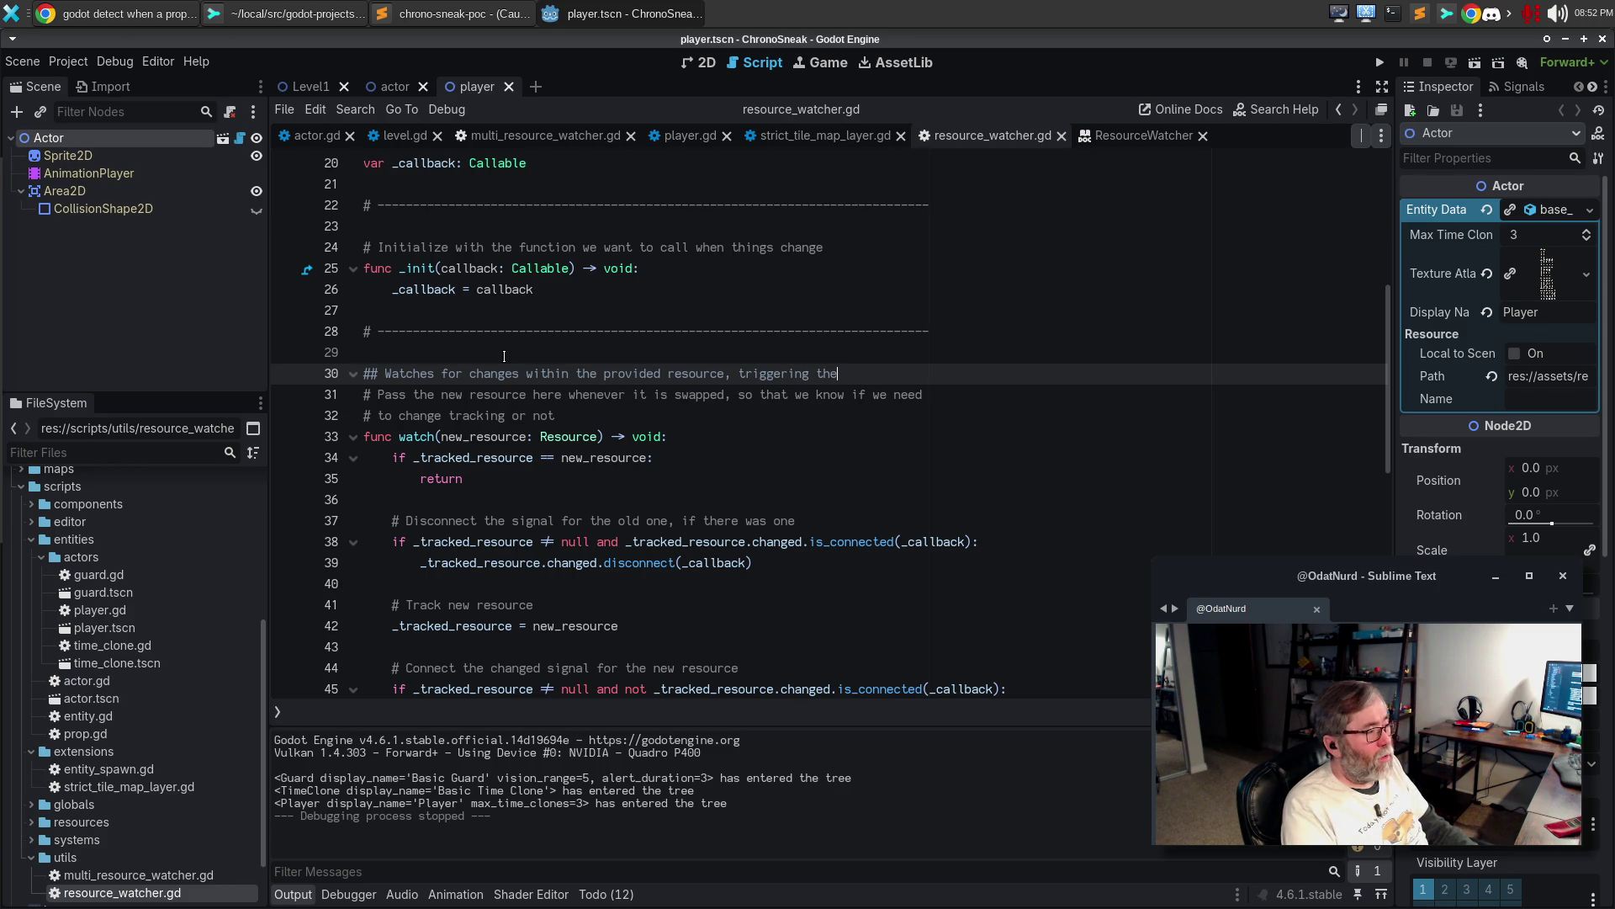
type("[Callable]")
key("Return")
type("that was pass")
key("BackSpace")
key("BackSpace")
key("BackSpace")
type("passed in the constructor any time the")
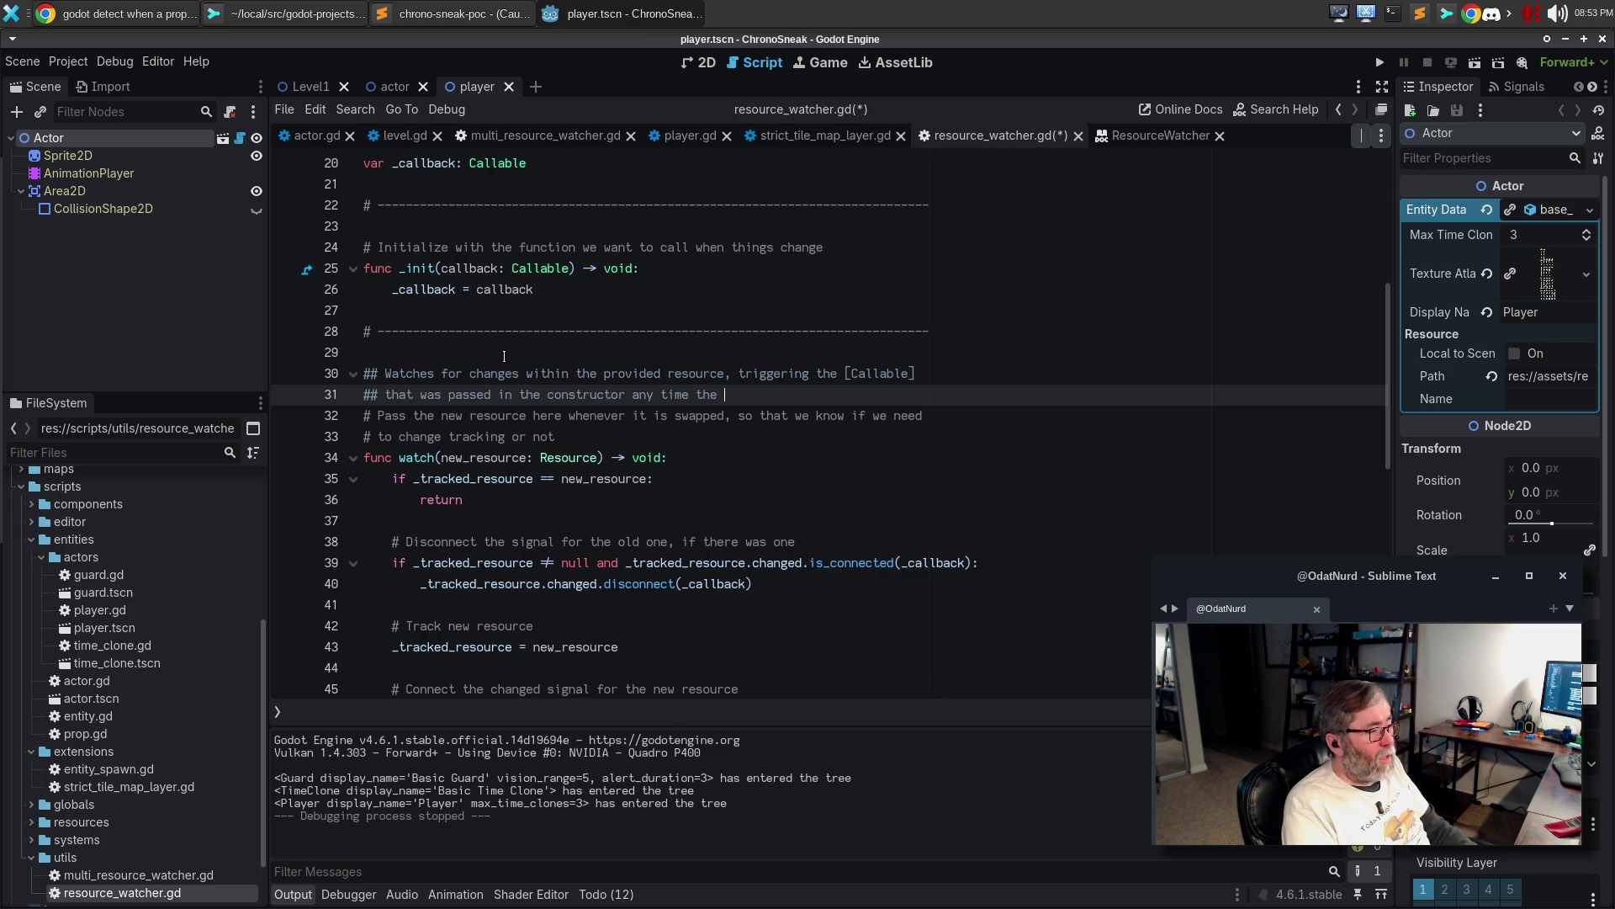
key("Up")
key("ctrl+shift+Left")
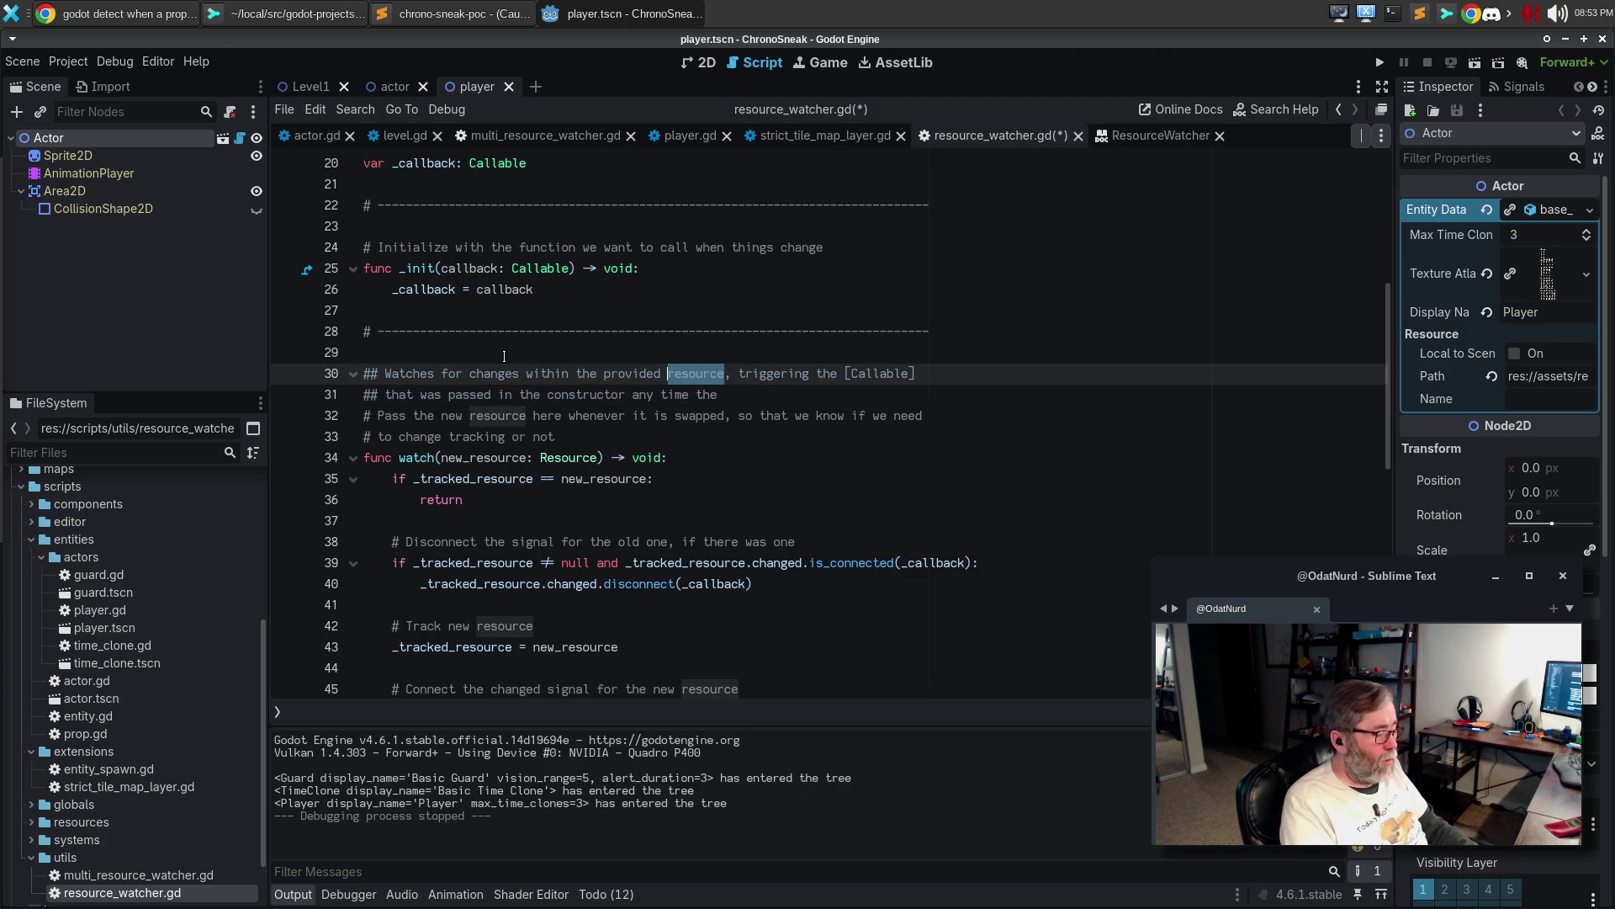
type("[")
key("Delete")
type("R")
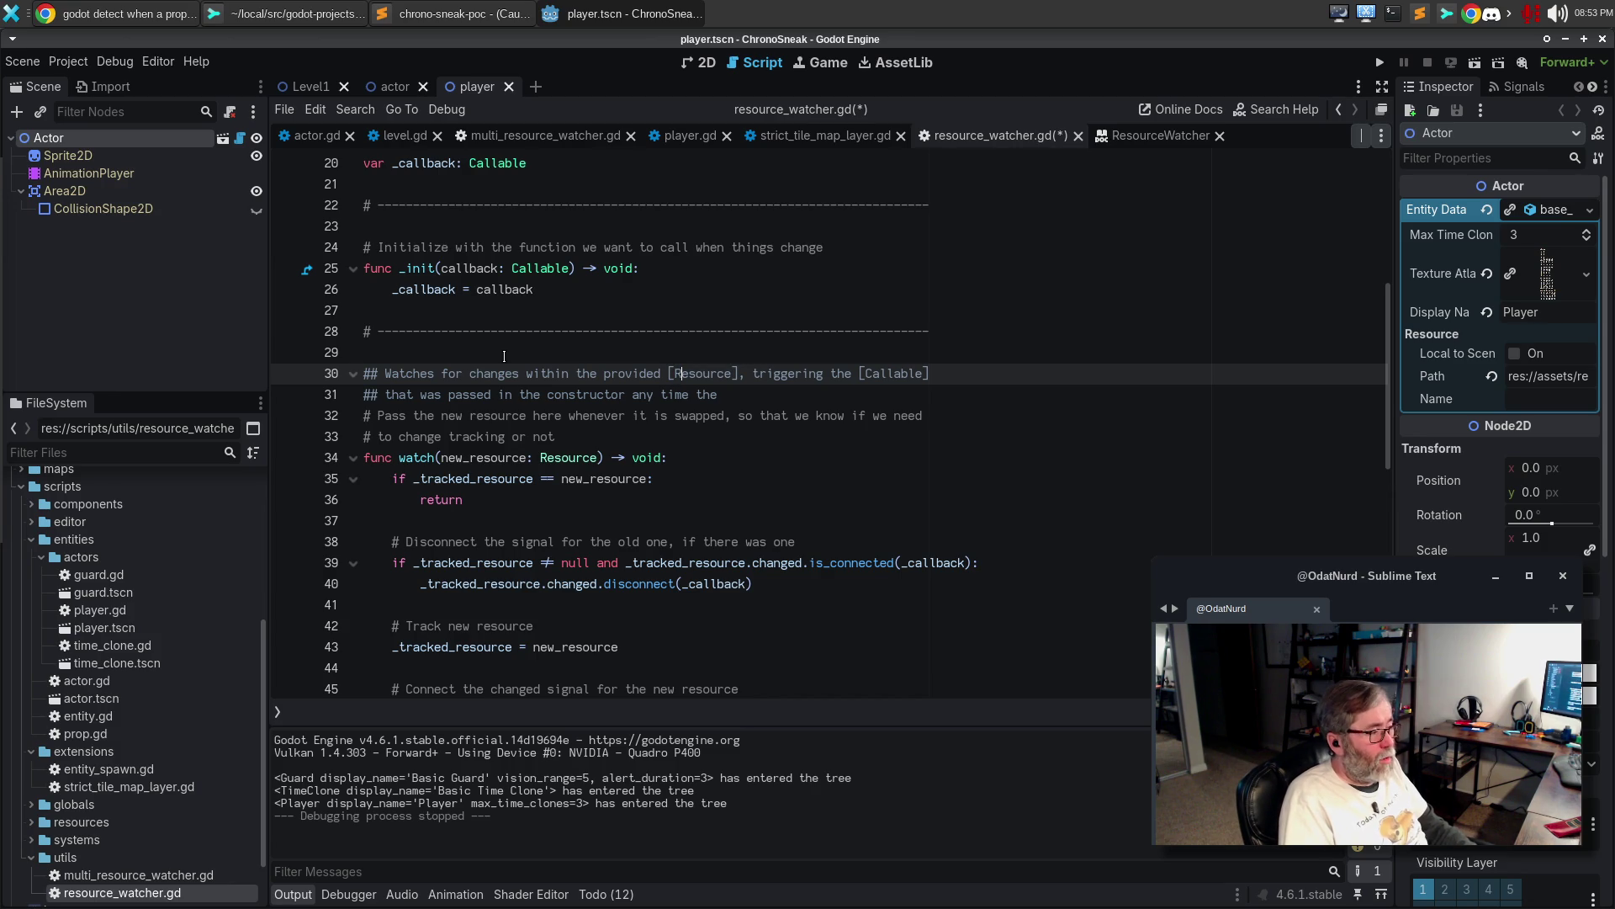
key("Down")
key("End")
type("Resource")
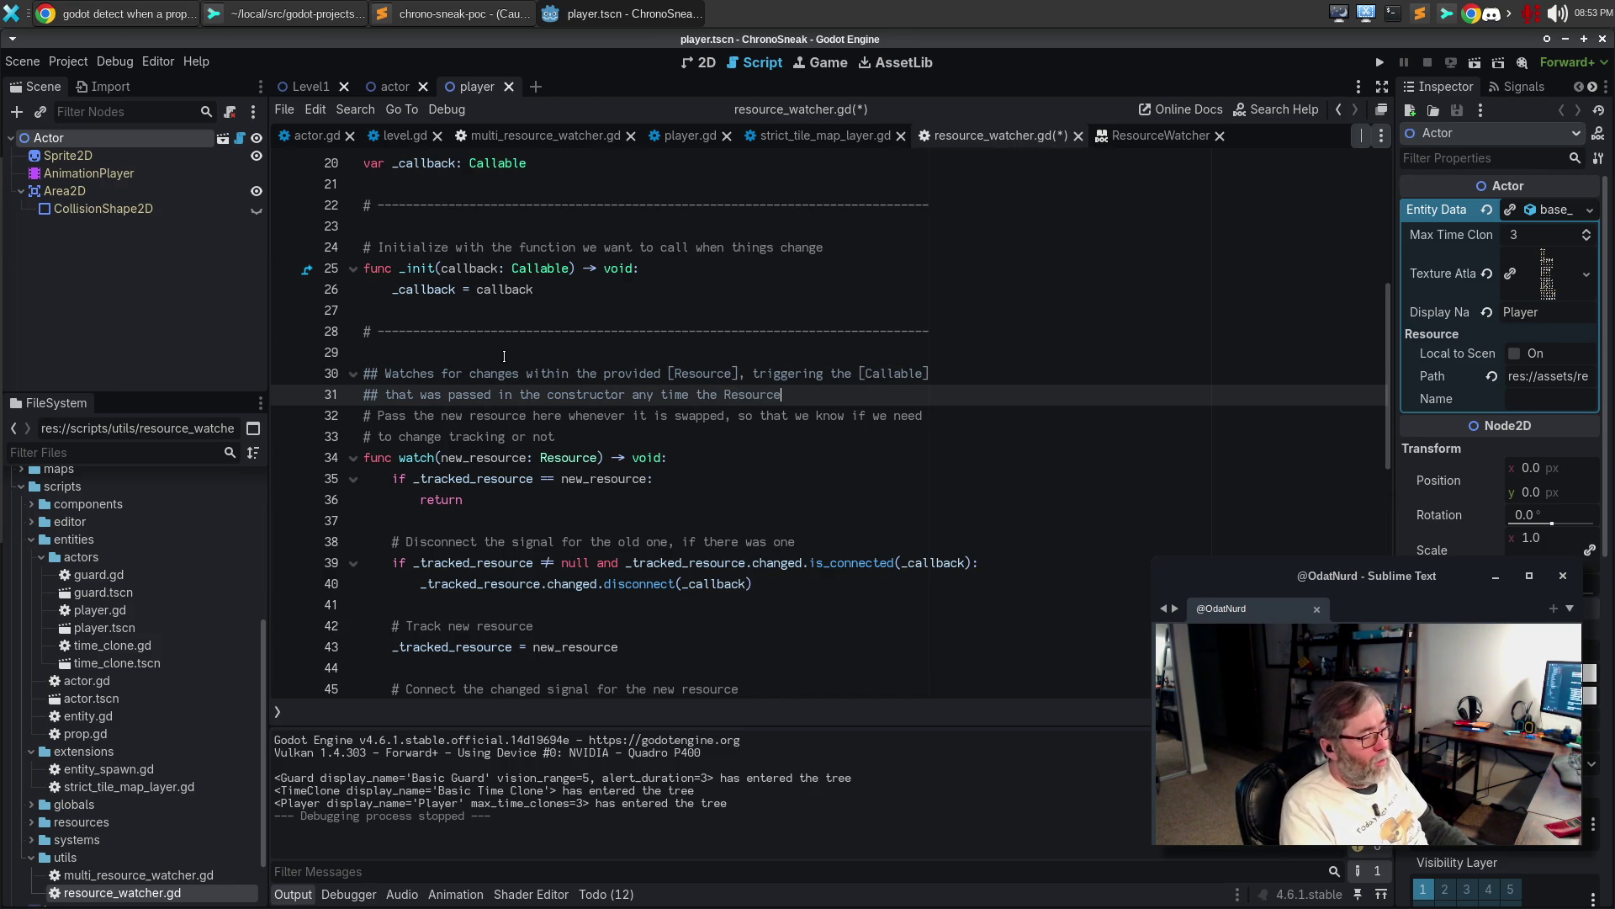
type(" changes in an")
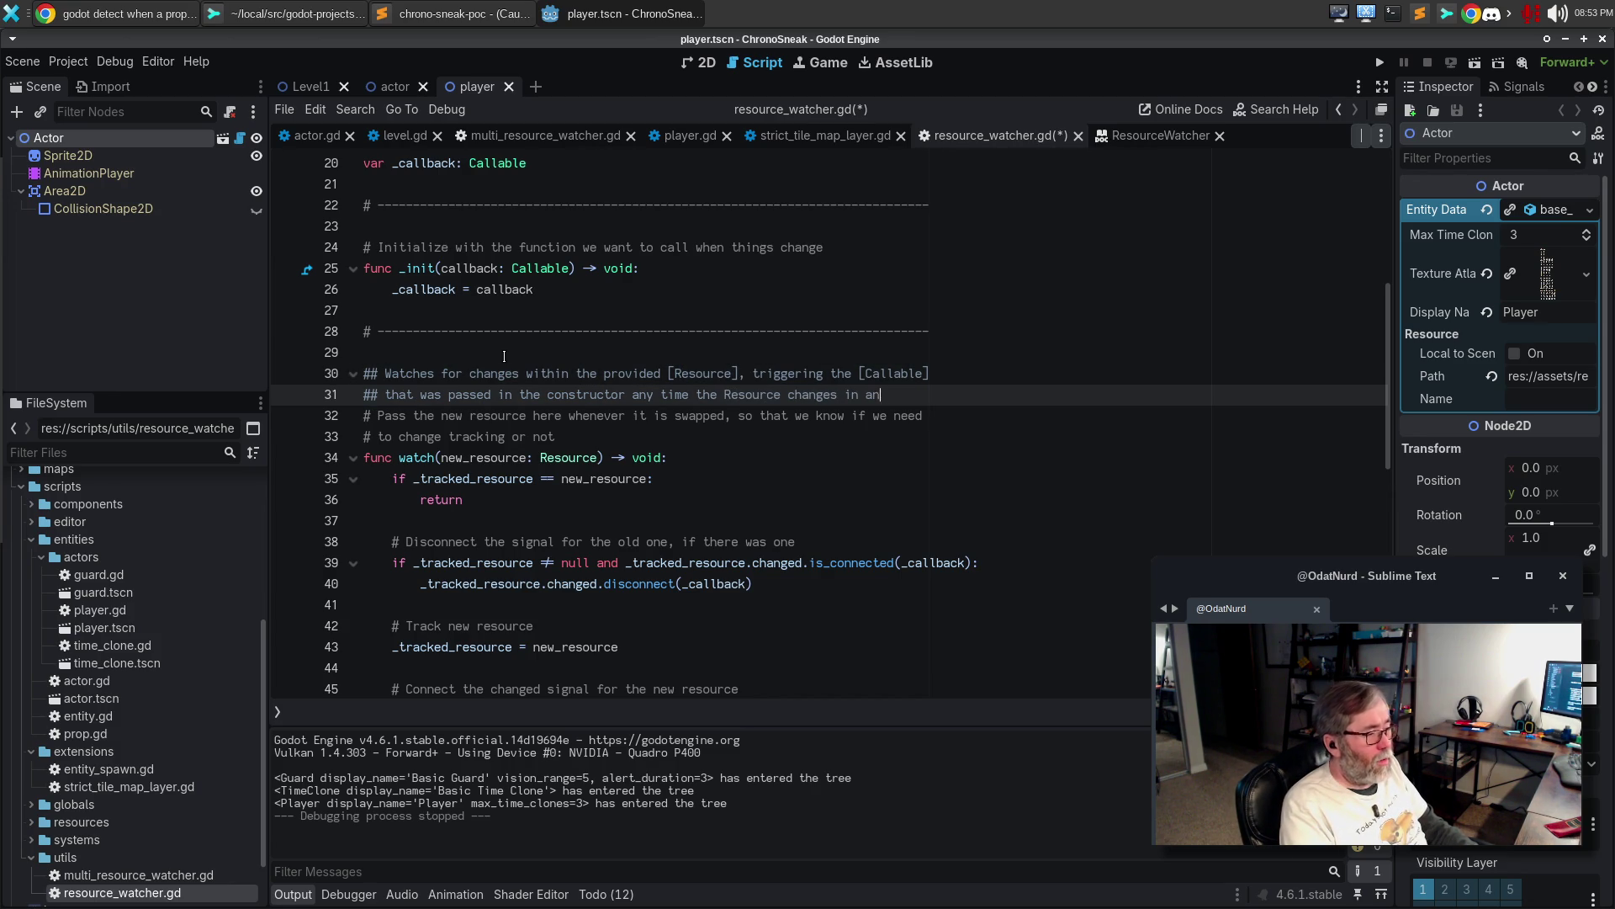
type("y way.")
Add the doc sentence: if the passed Resource is the one already tracked, this will do nothing
key("Return")
key("Return")
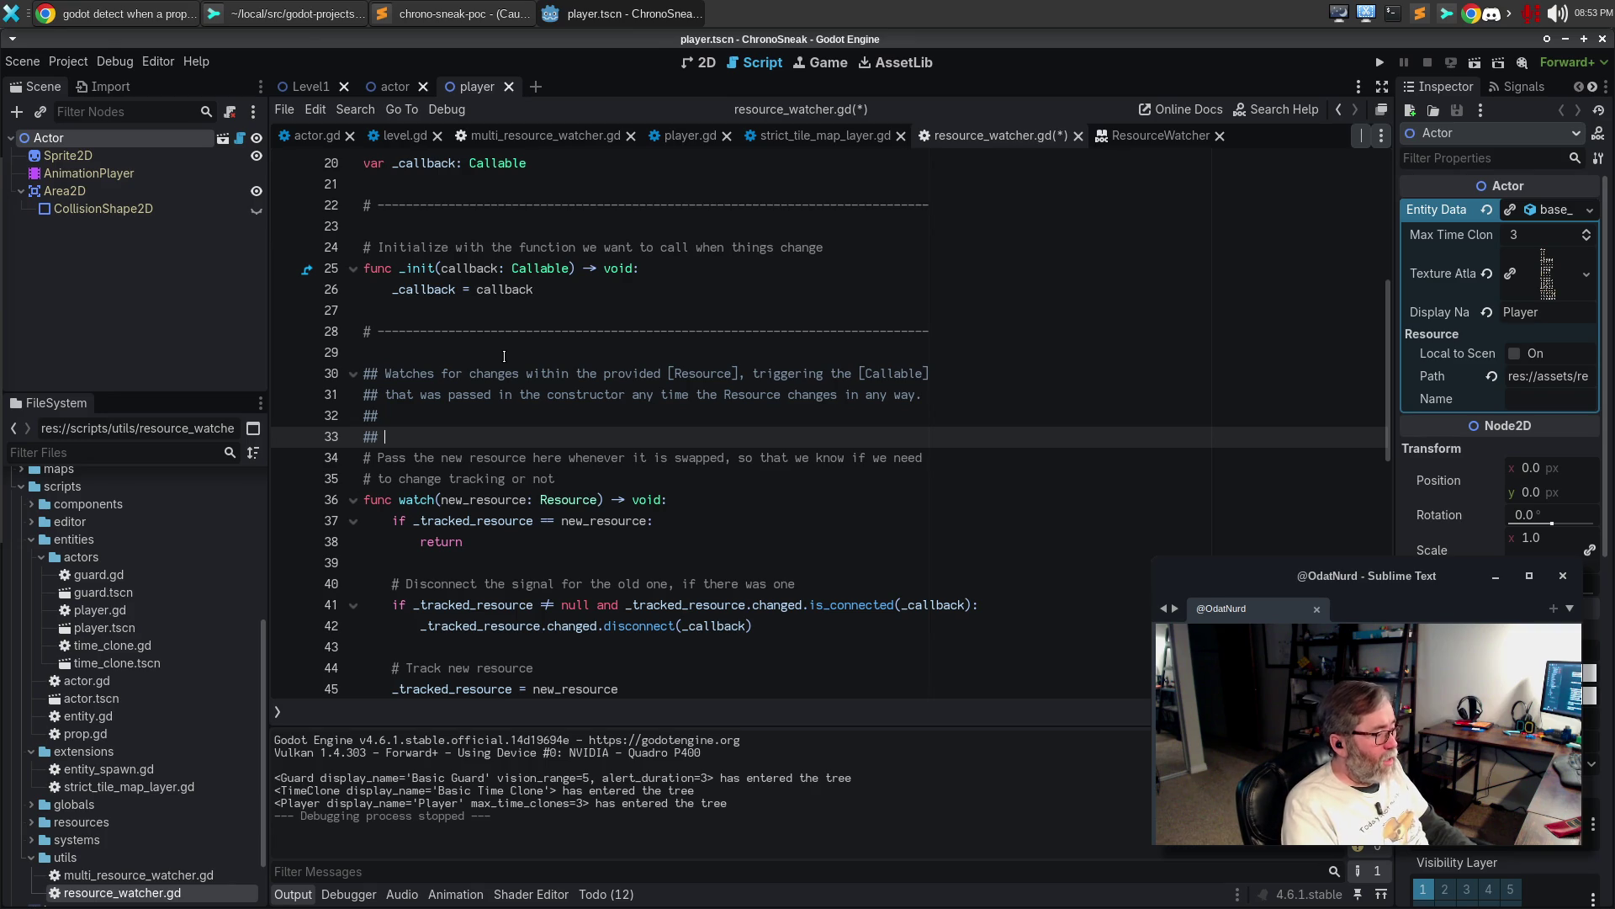
type("If the passed in resource")
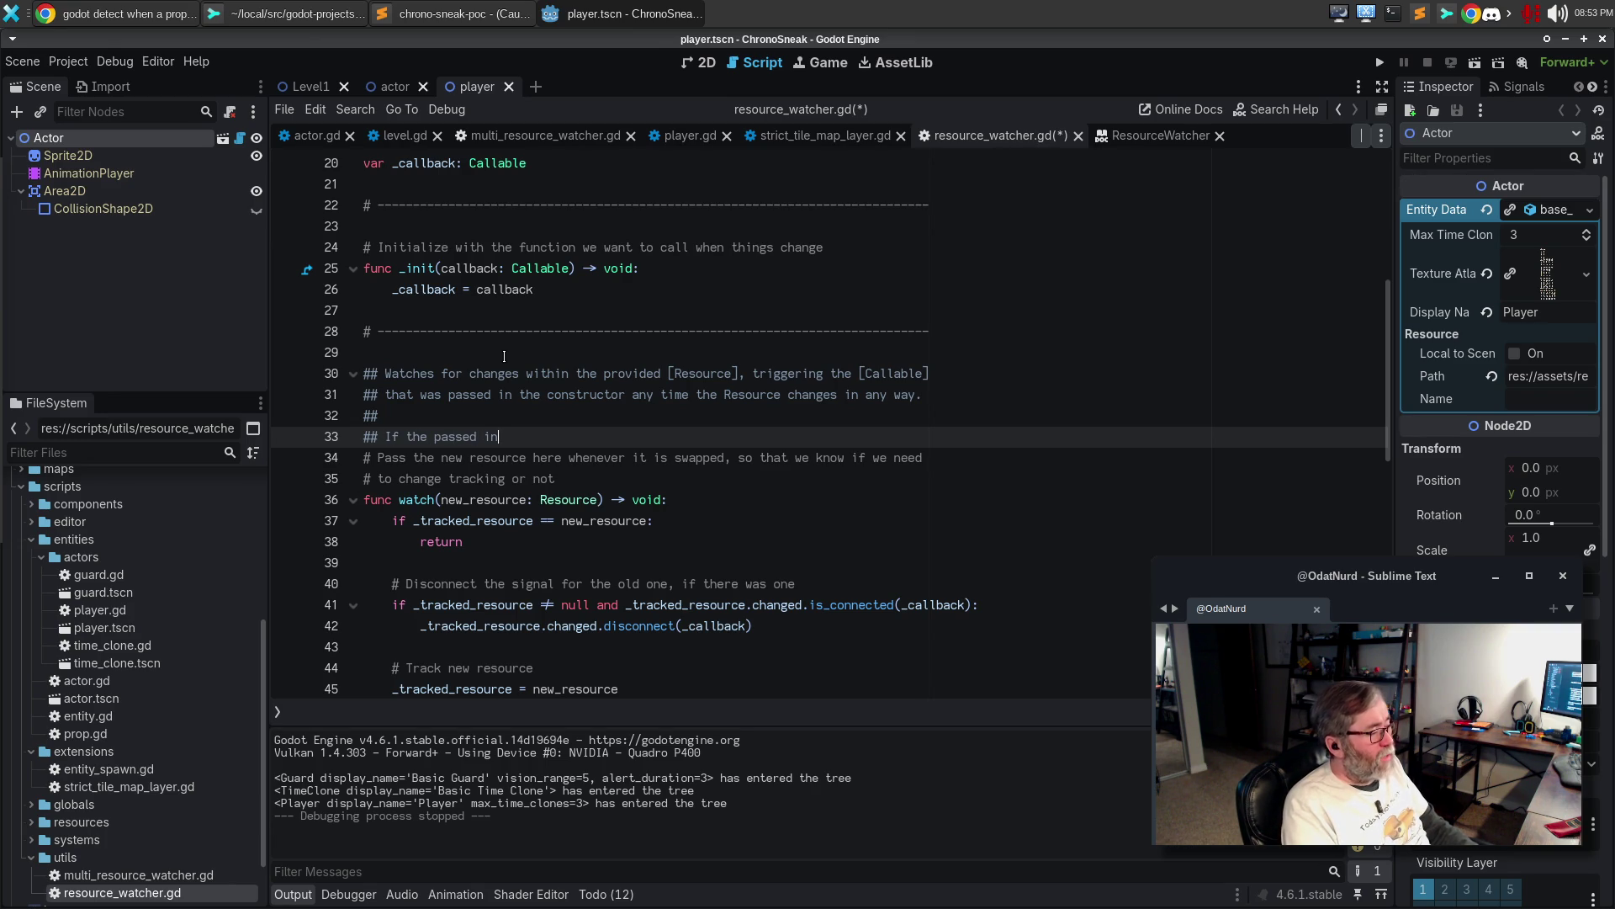
key("ctrl+BackSpace")
type("Resource is th eone that is currently b")
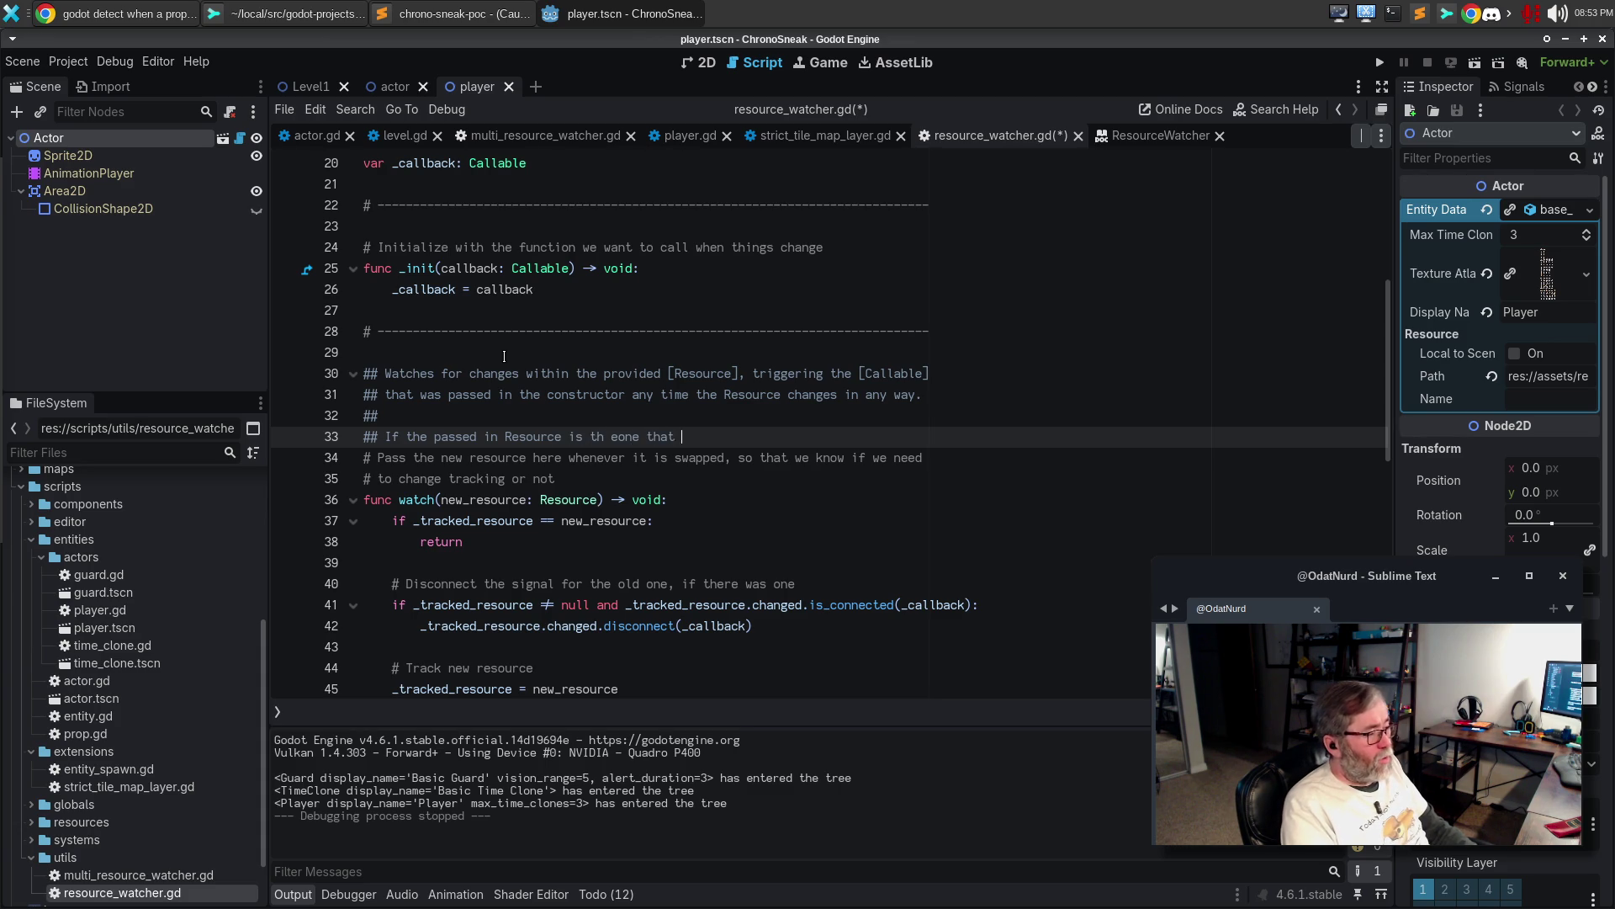
type("eing tracked, this")
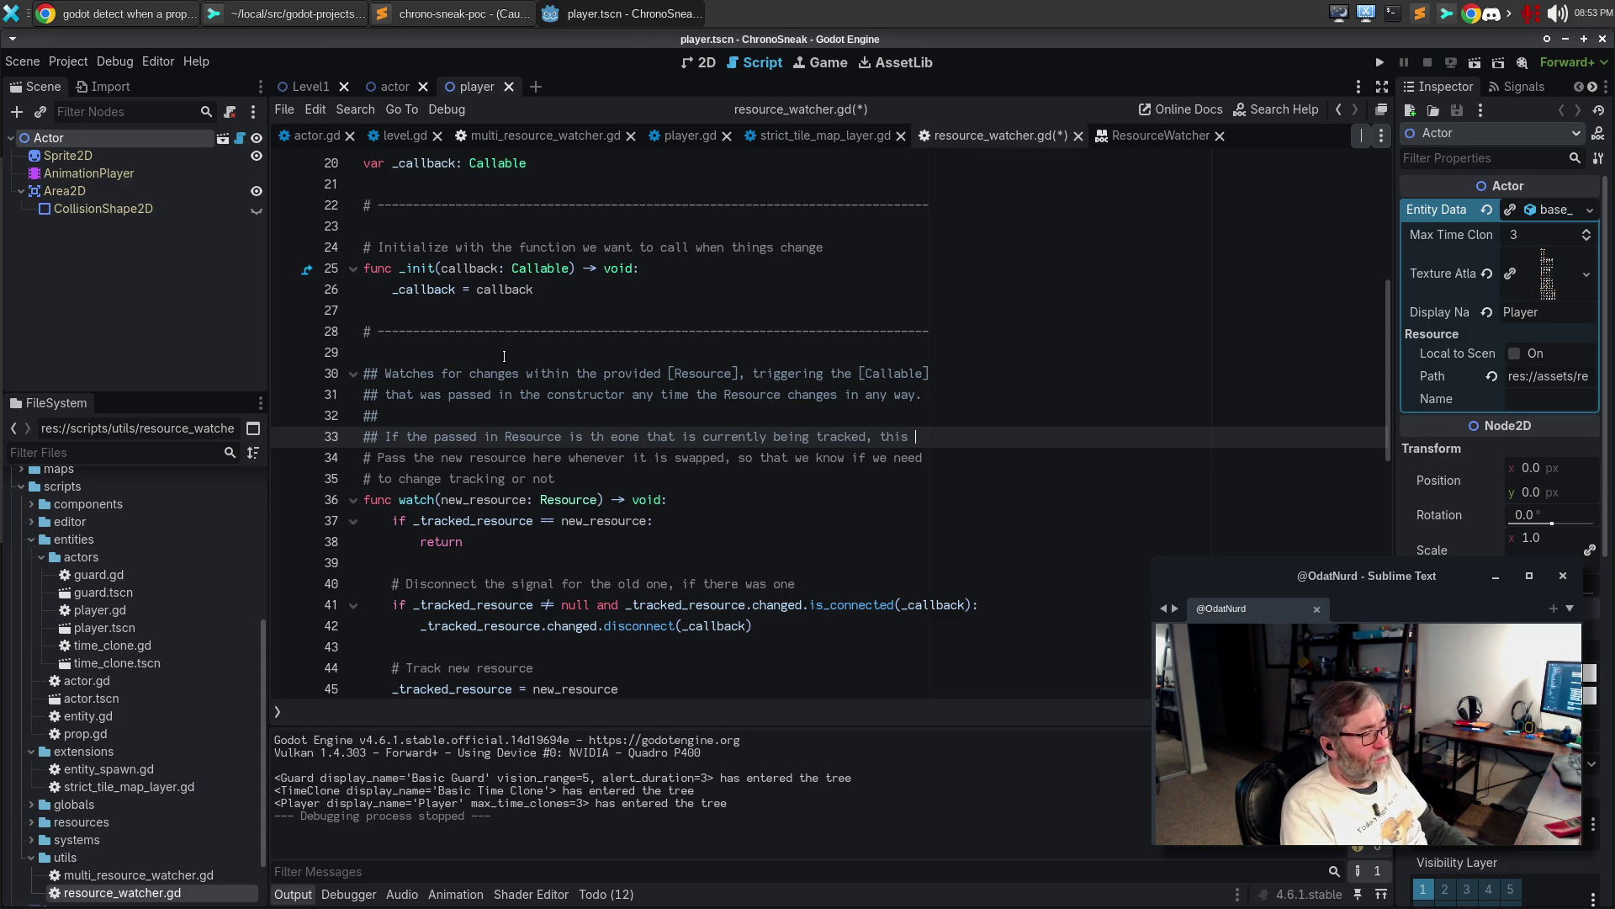
key("Return")
type("## will do nothing.")
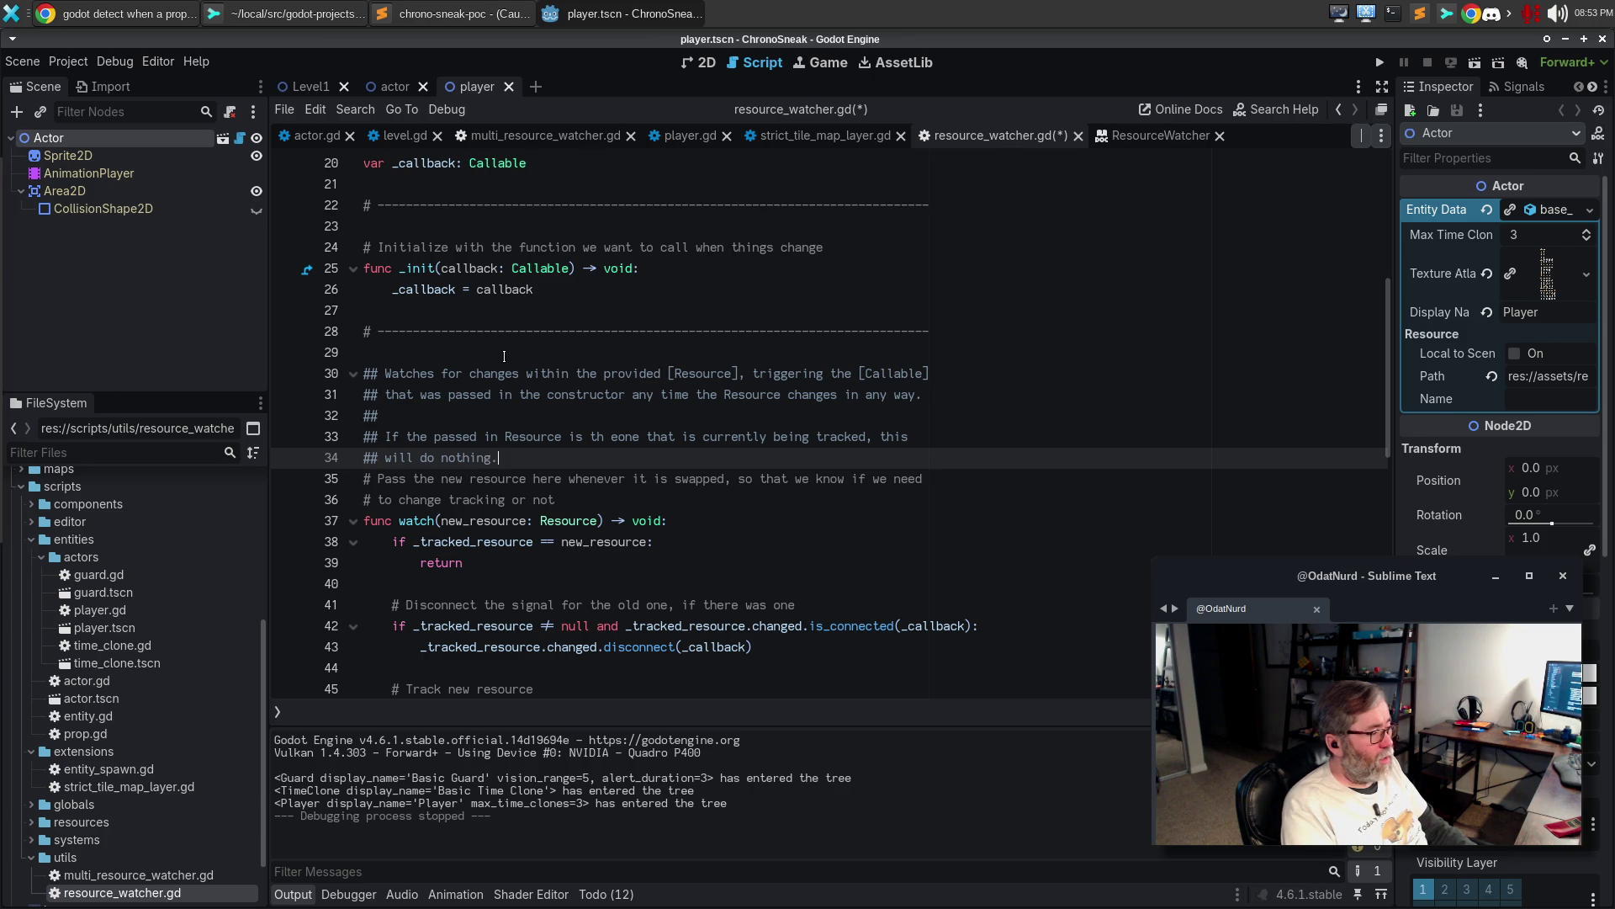
Add 'If this passes a different Resource, then the new resource is watched instead' and fix the typo
key("Return")
type("##")
key("Return")
type("## If the ")
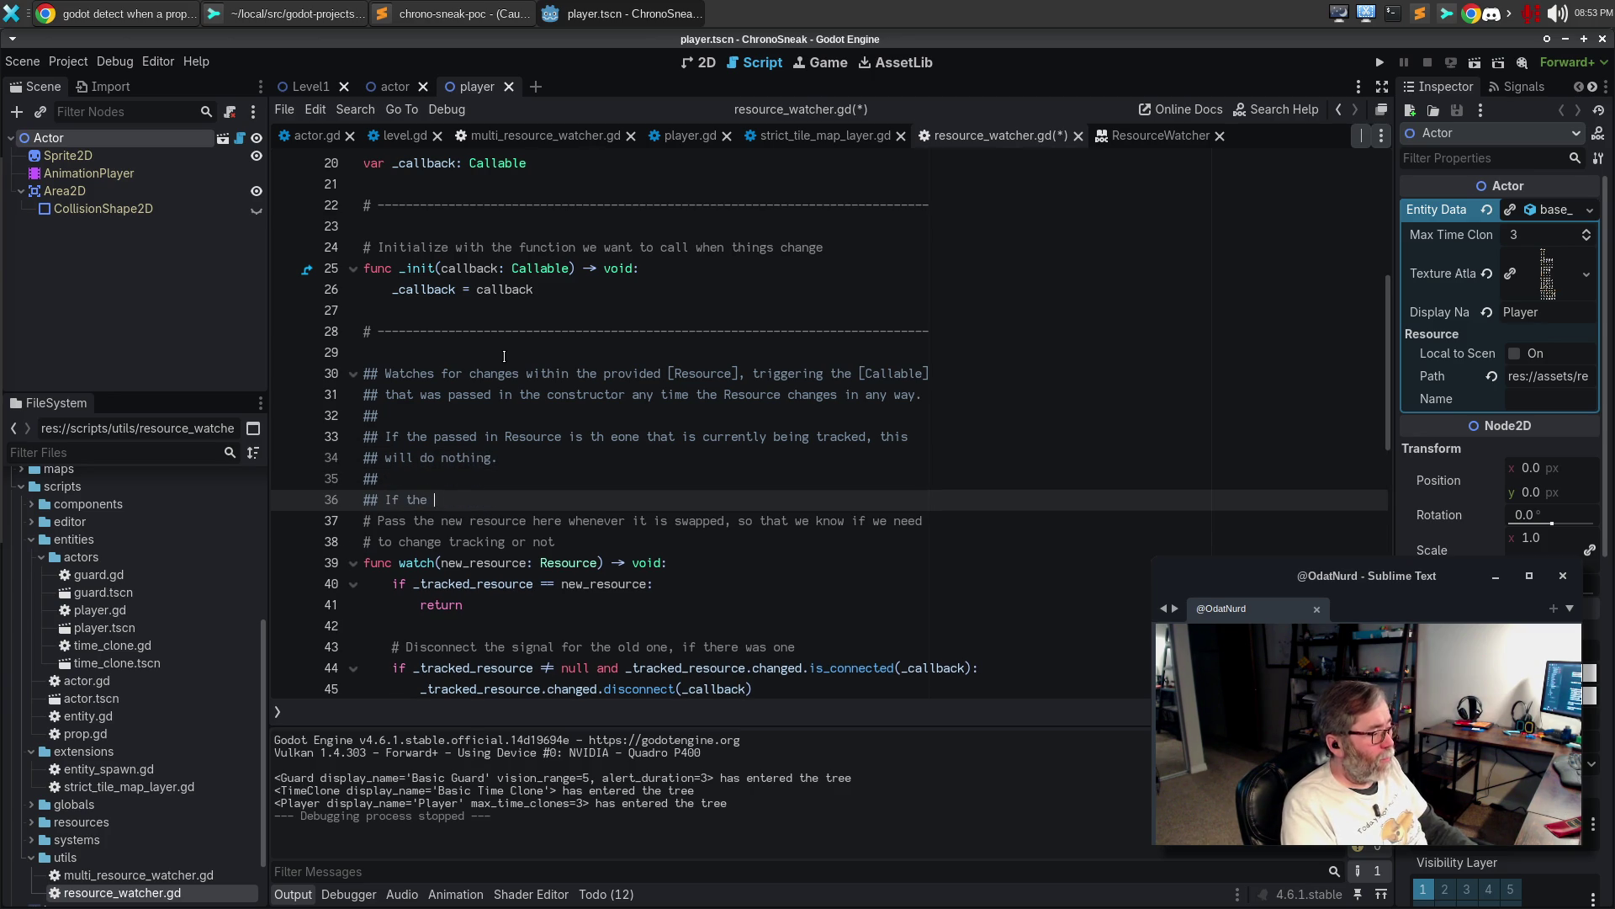
type("tracked")
key("BackSpace")
key("BackSpace")
key("BackSpace")
type("this")
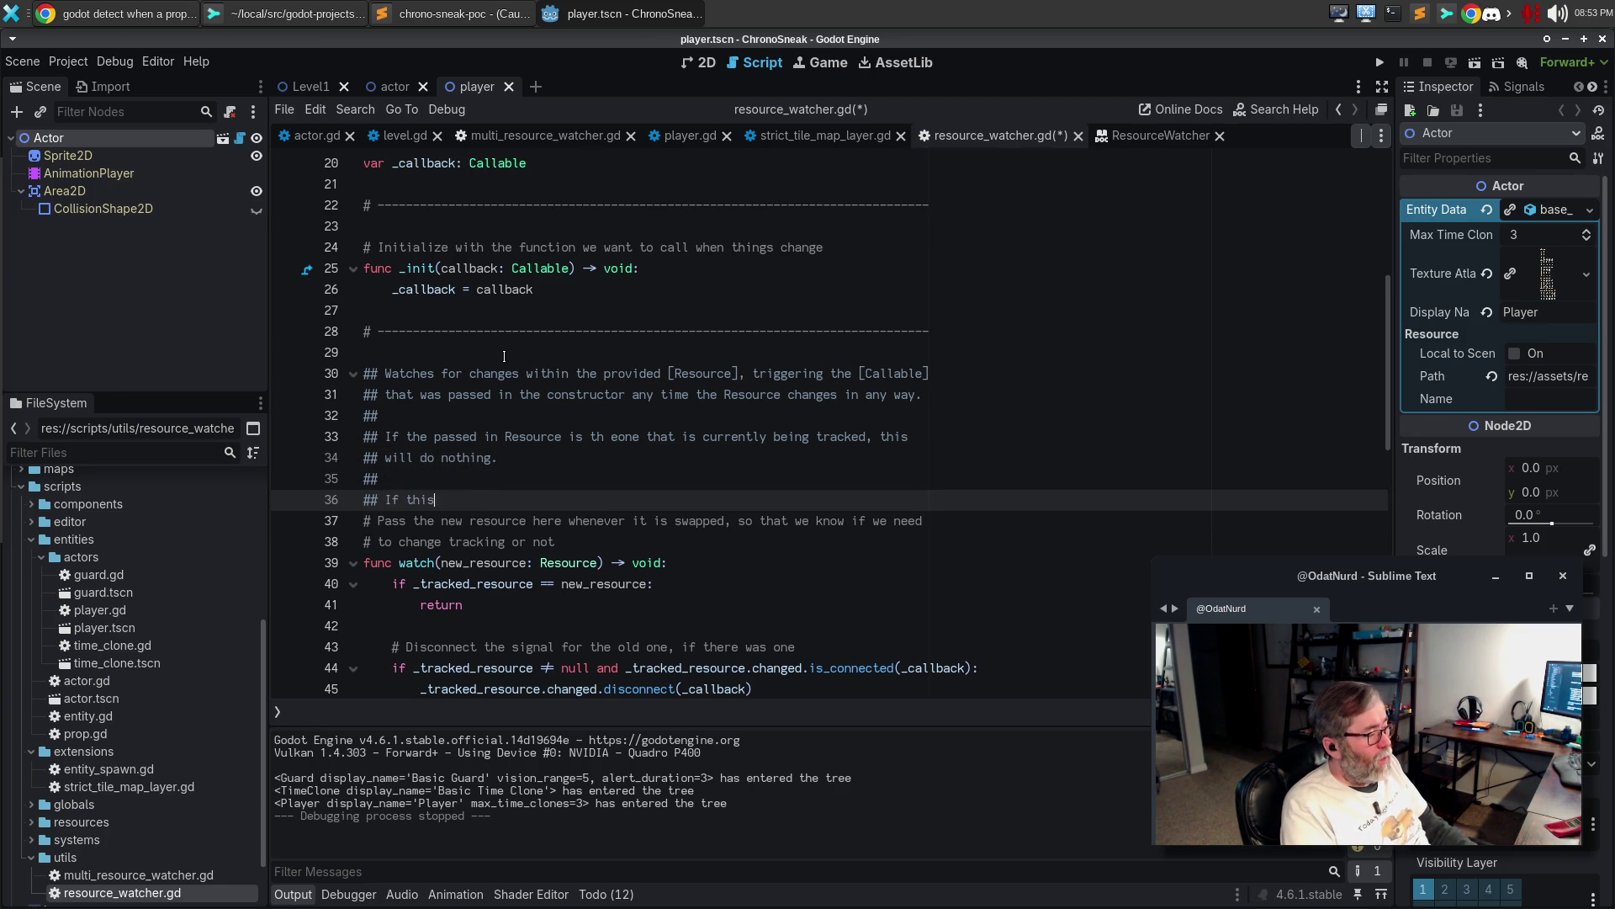
type(" passes a differ")
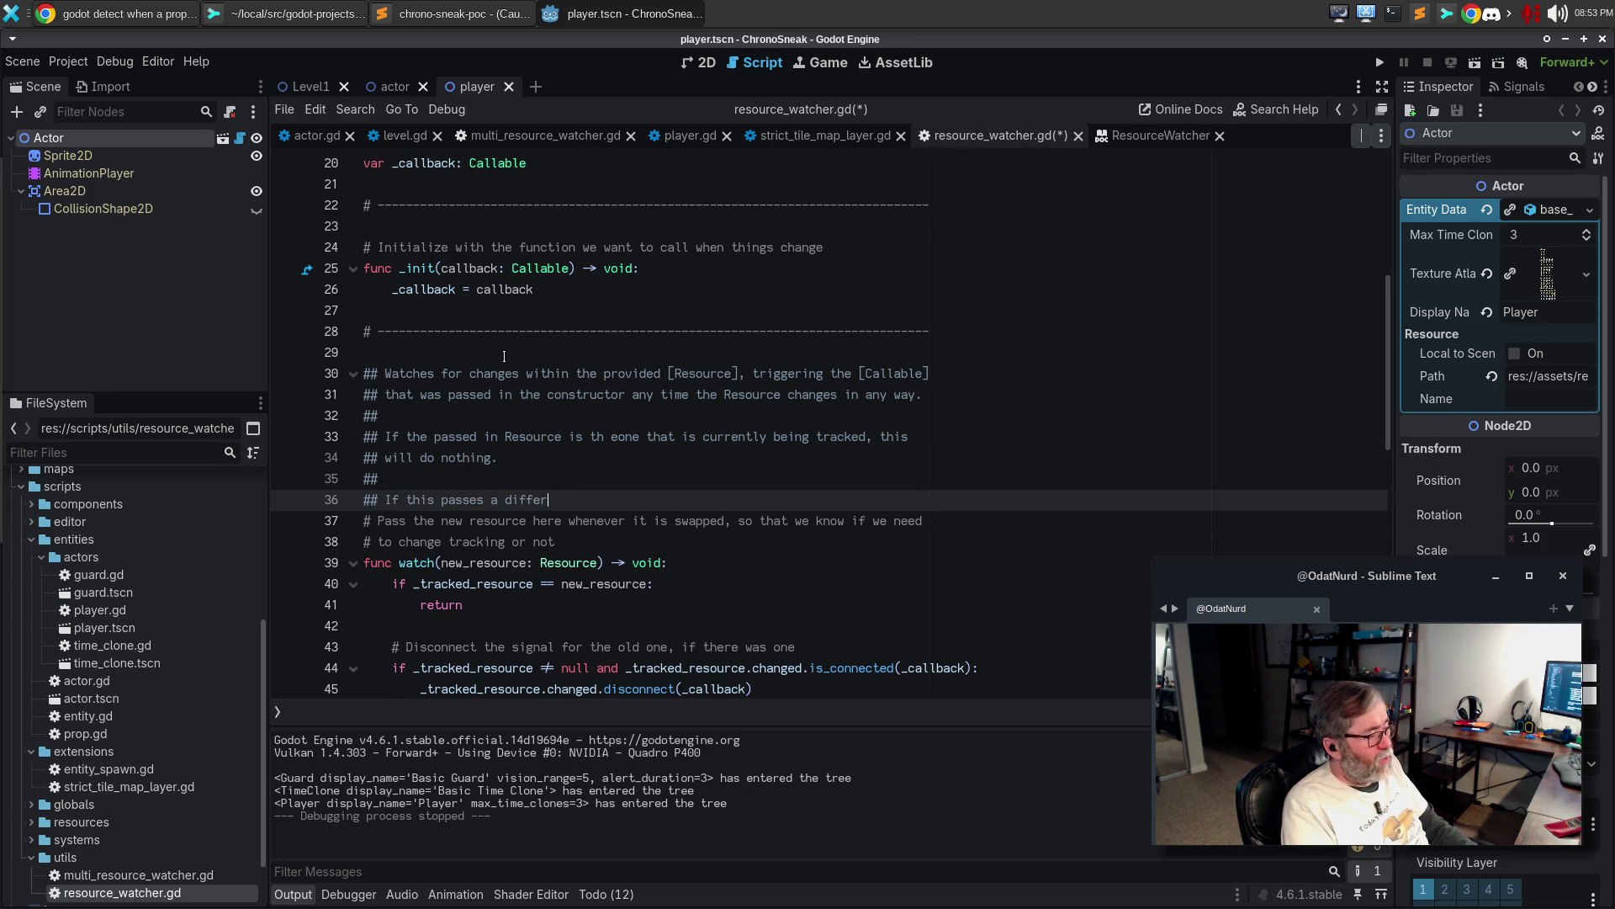
type("ent Resource, ")
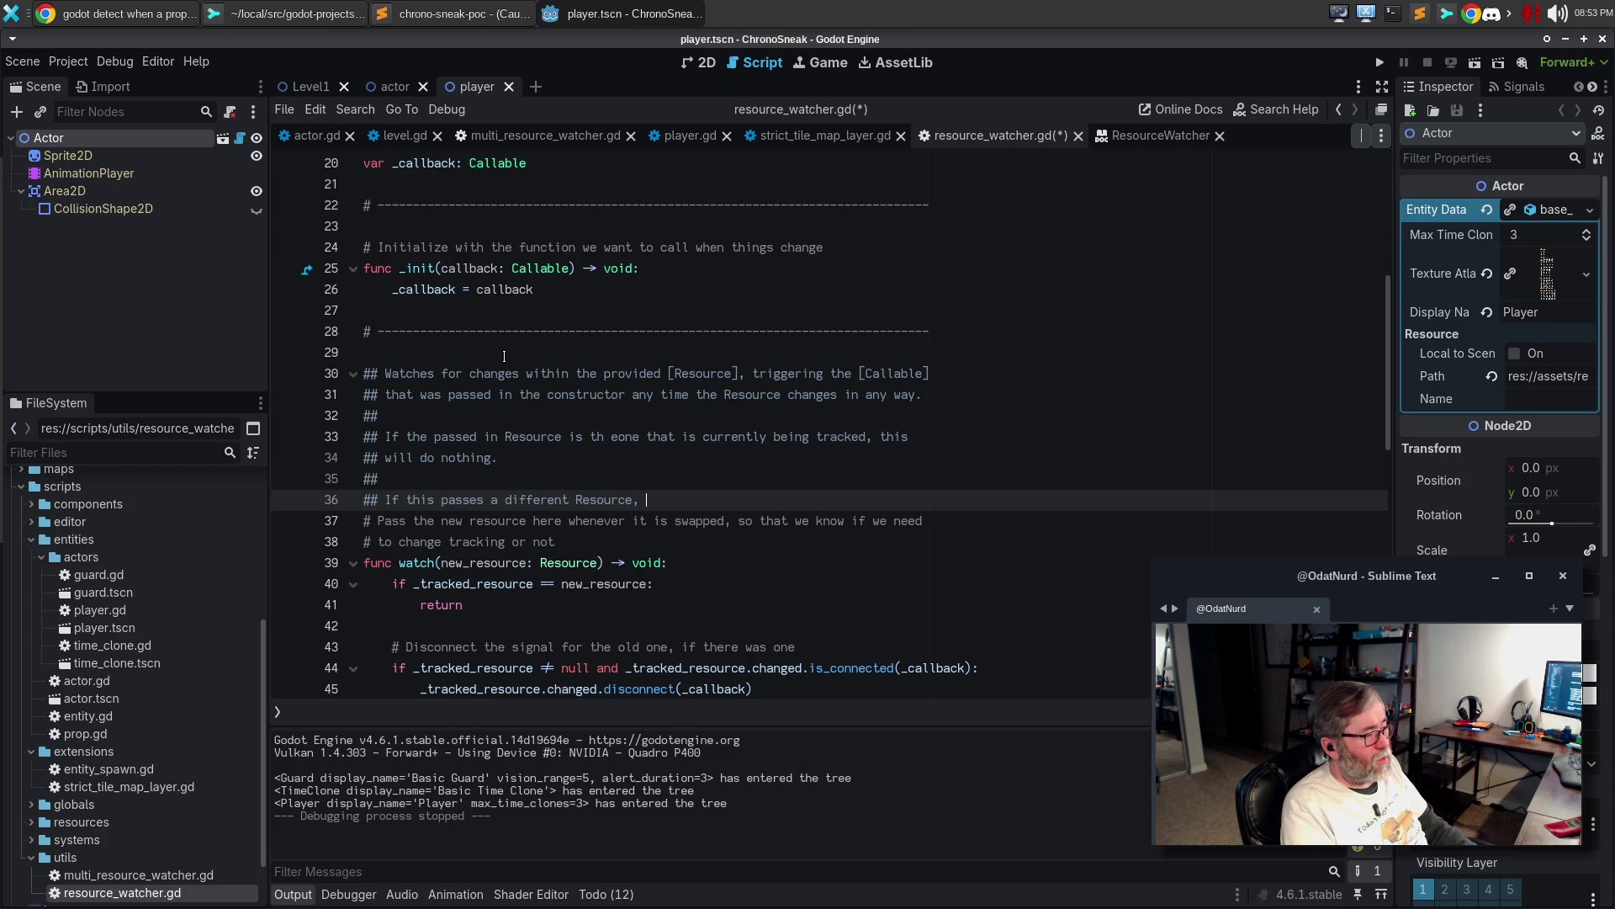
type("then")
key("Up")
key("Up")
key("Up")
key("ctrl+Left")
key("BackSpace")
key("Right")
key("Down")
key("Down")
key("Down")
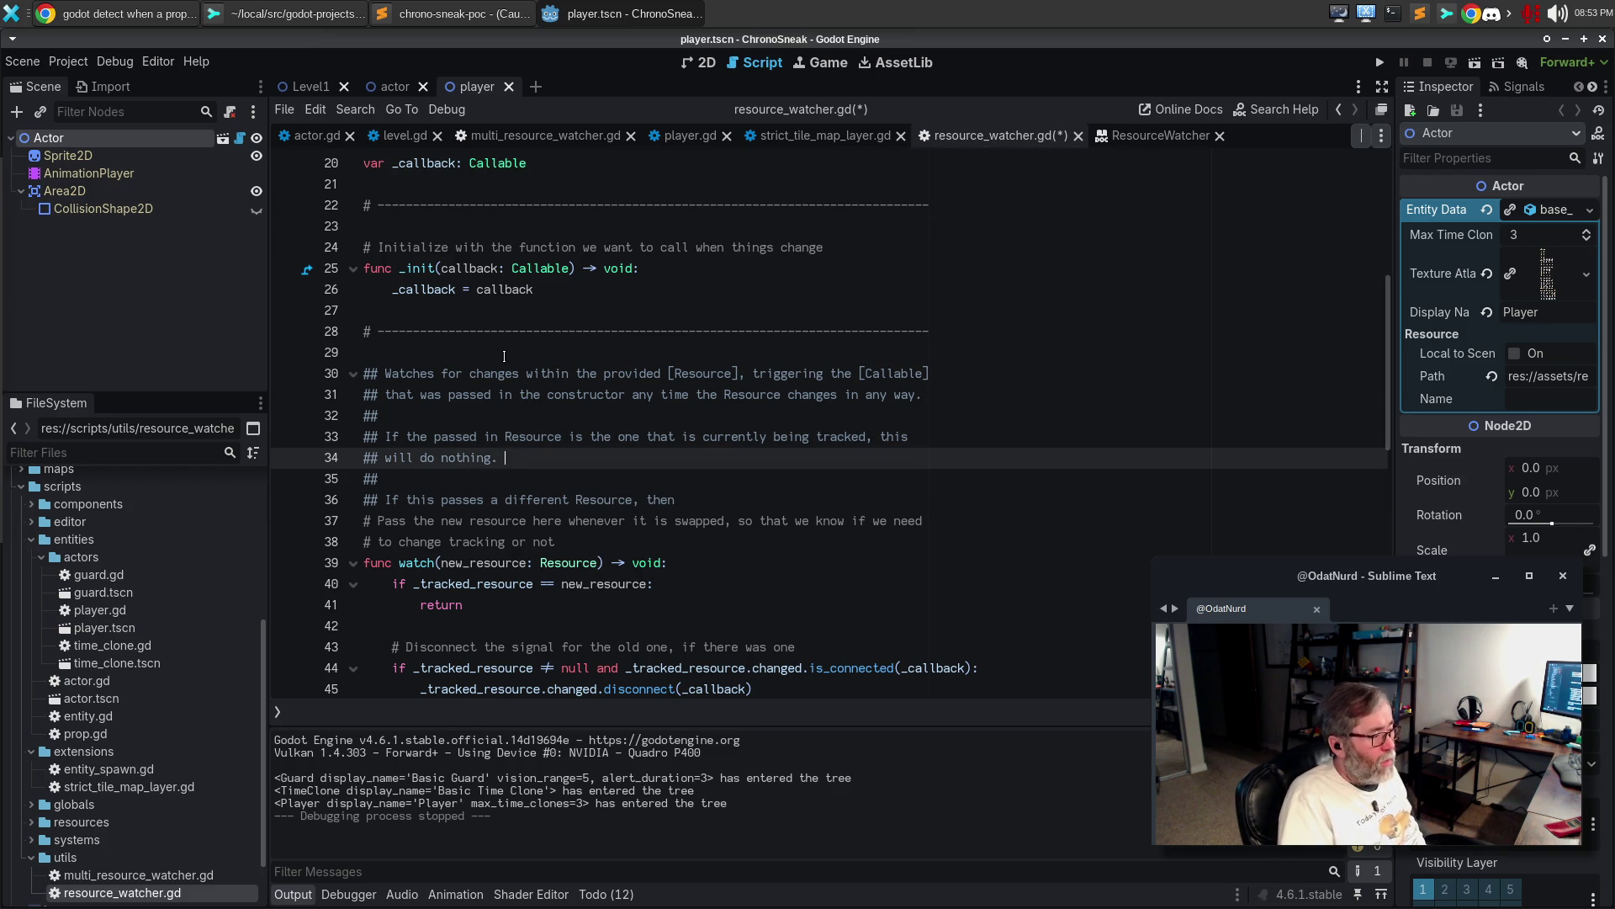
key("End")
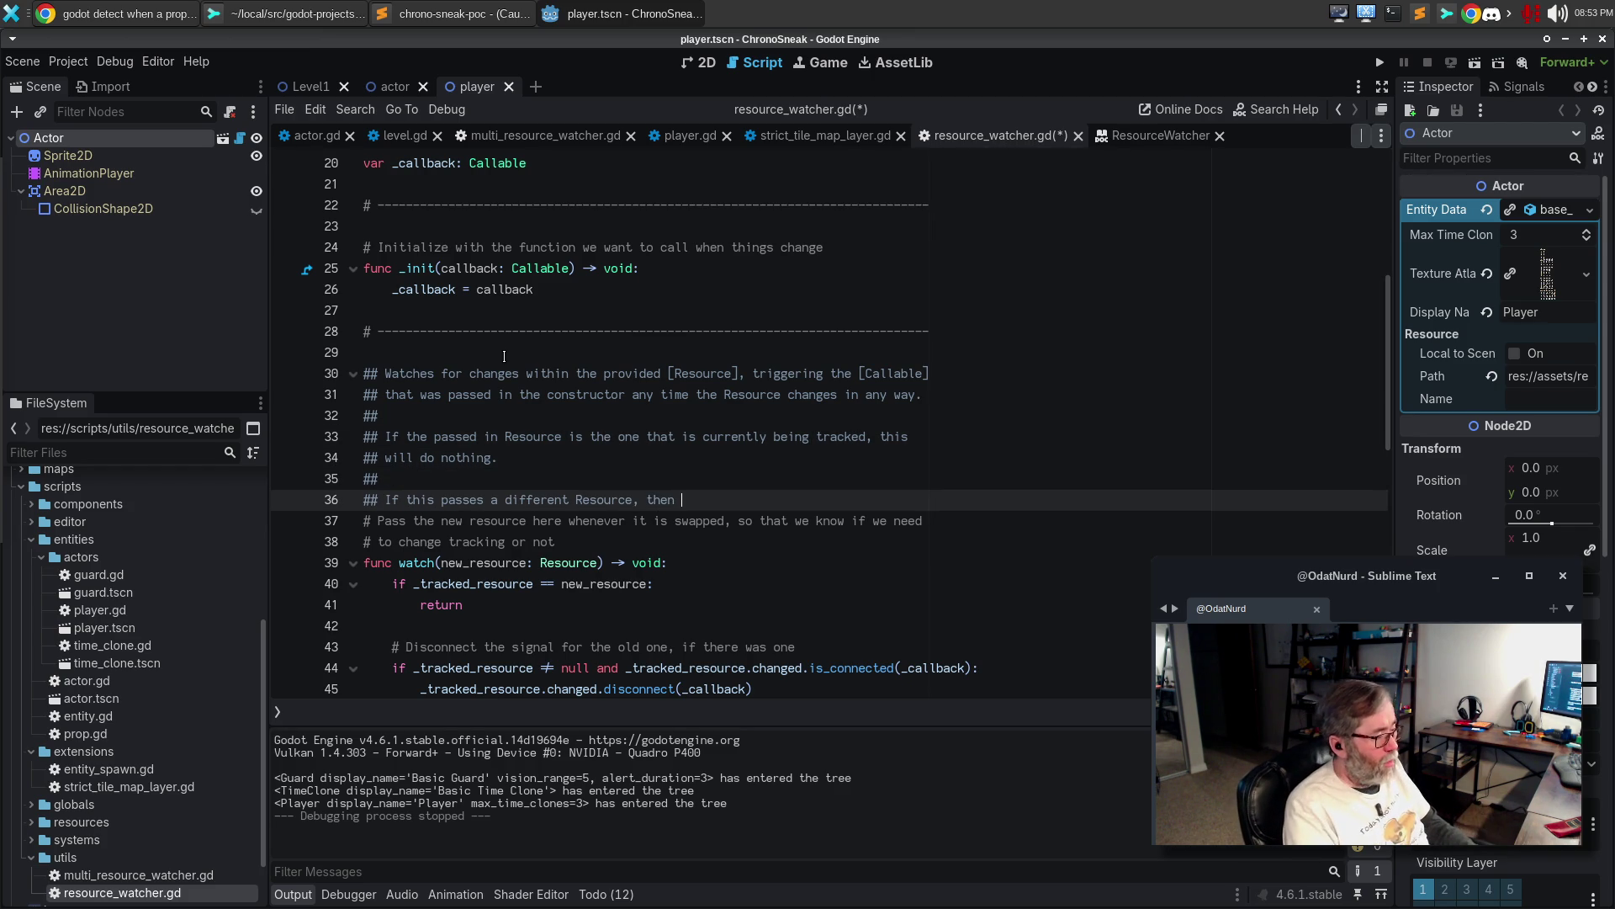
type("the new resource is watched instead.")
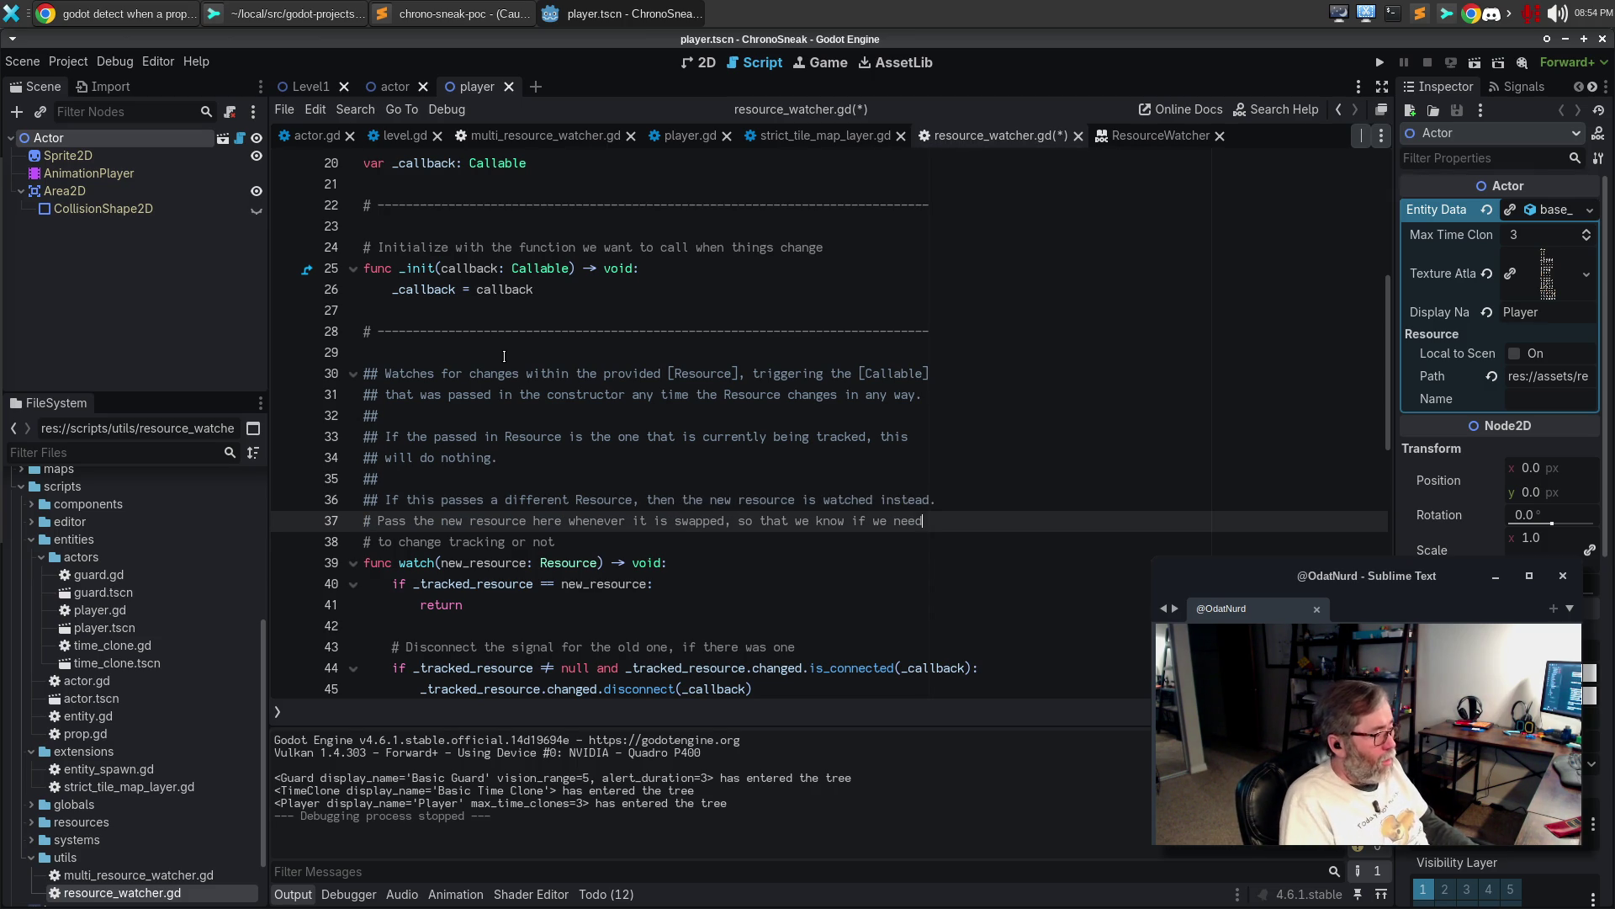
key("ctrl+Left")
key("BackSpace")
key("Return")
type("##")
Delete the old # comment lines, save, and add an inline early-return comment inside watch()
key("Down")
key("ctrl+shift+k")
key("ctrl+shift+k")
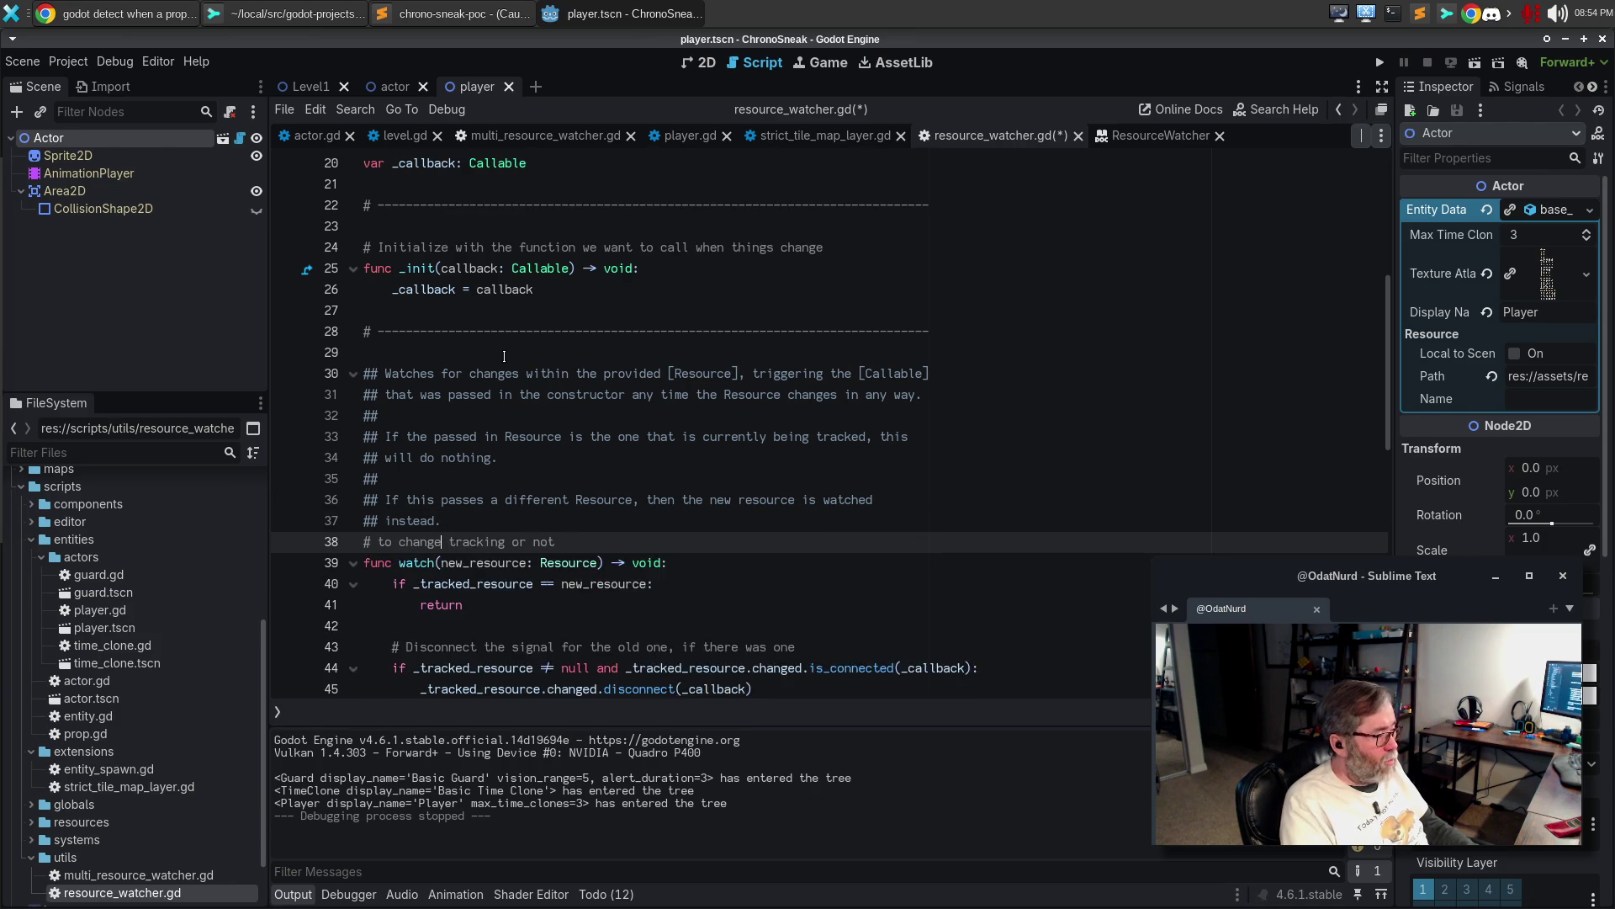
key("ctrl+s")
key("Return")
type("#")
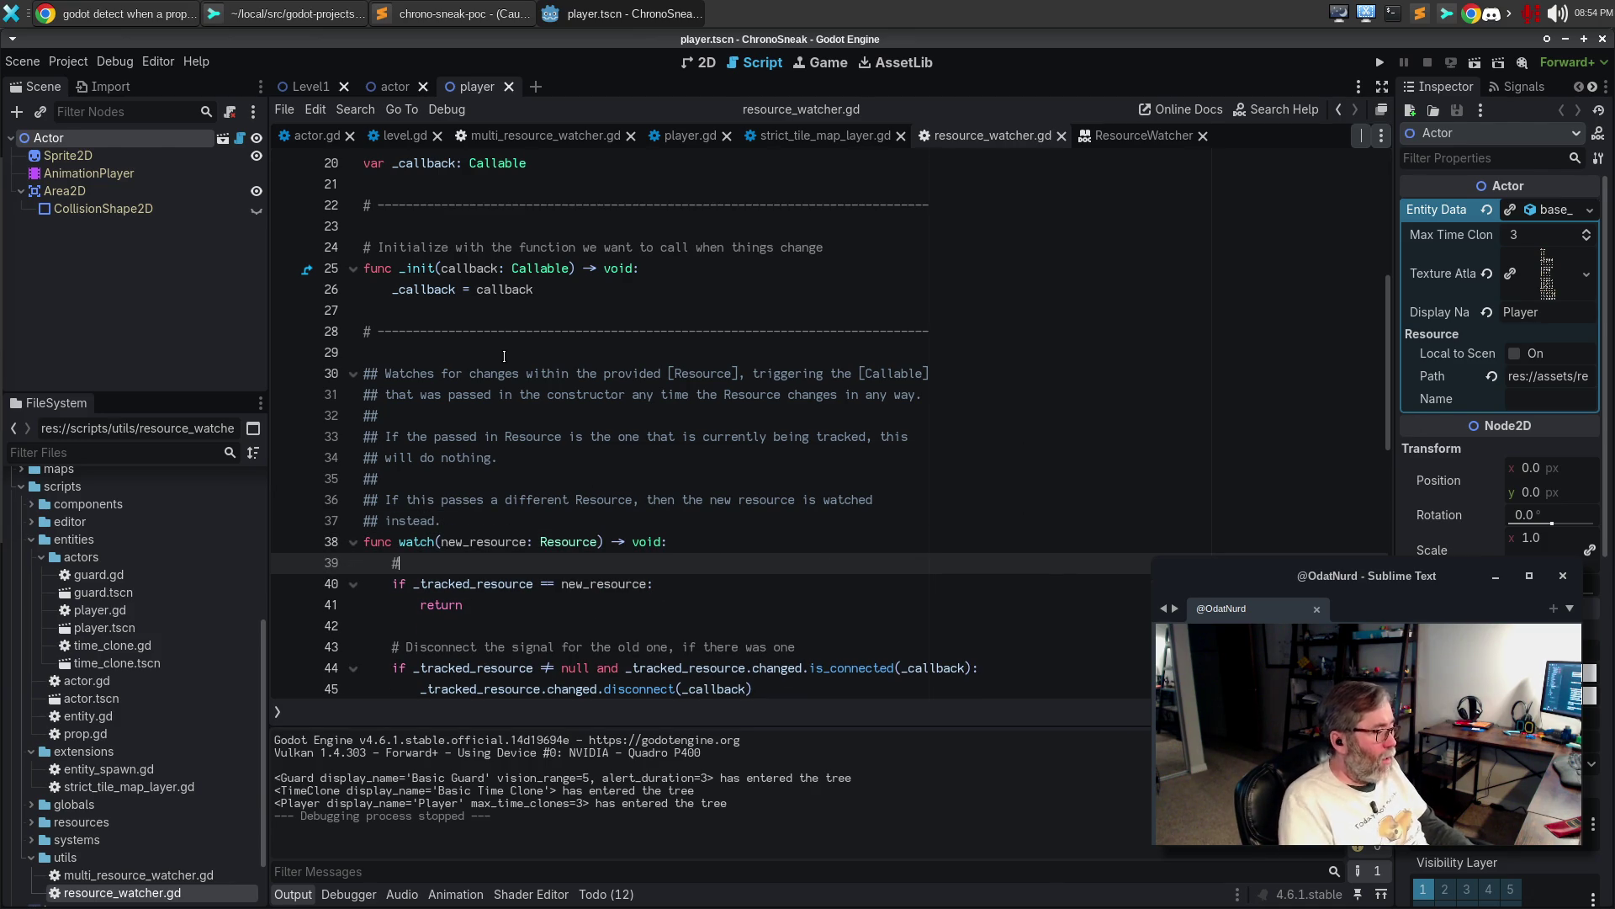
type(" Leave if ")
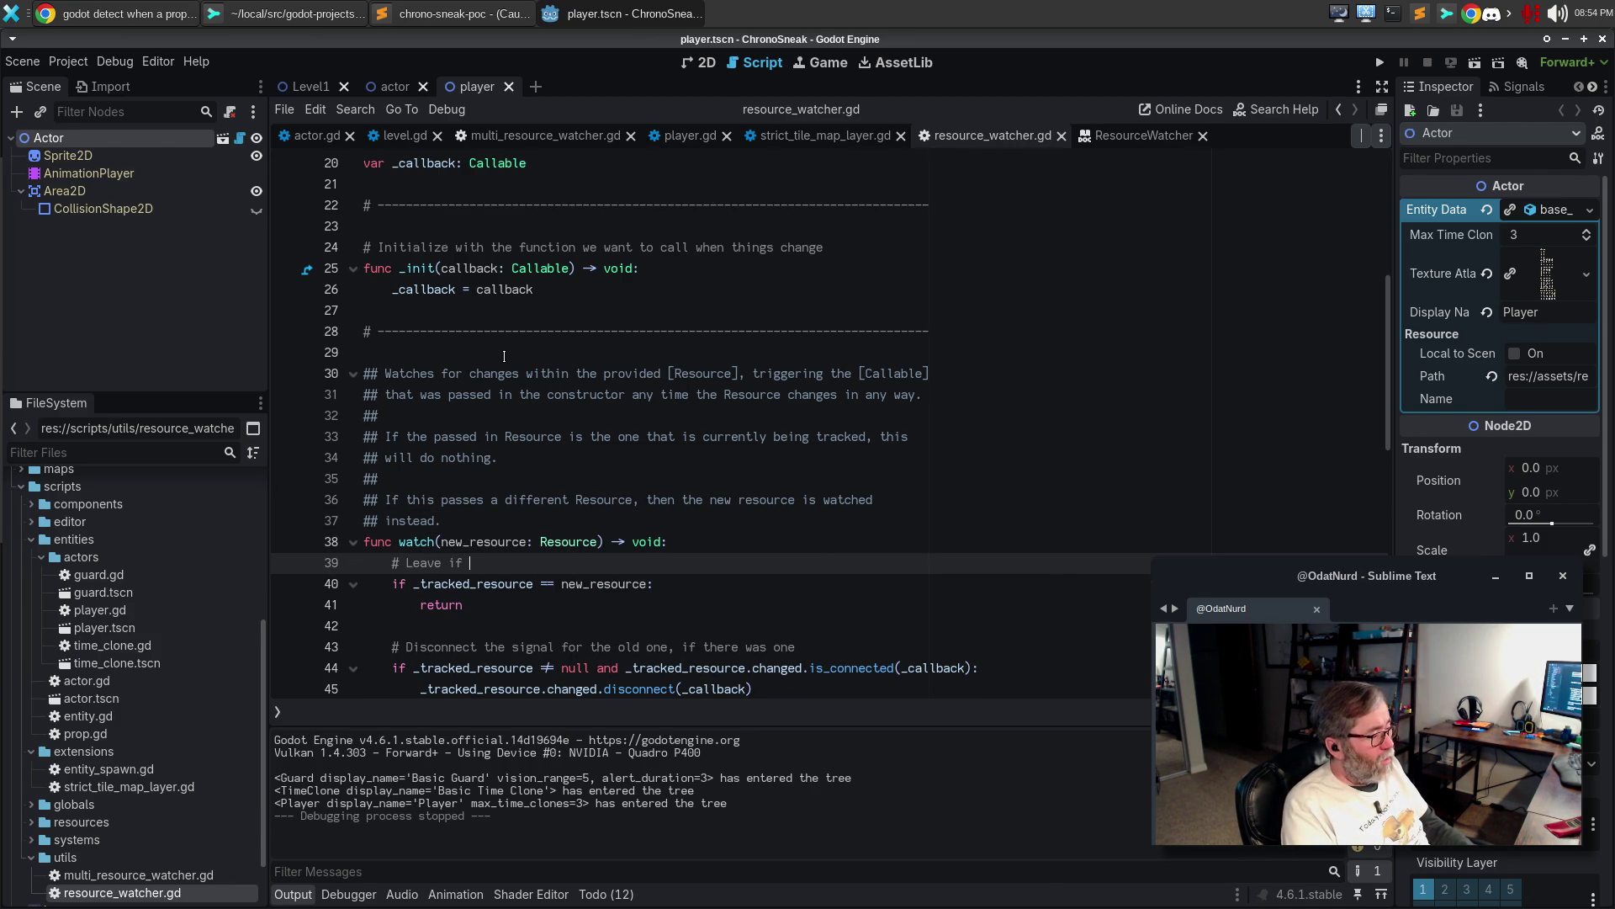
type("this resource ")
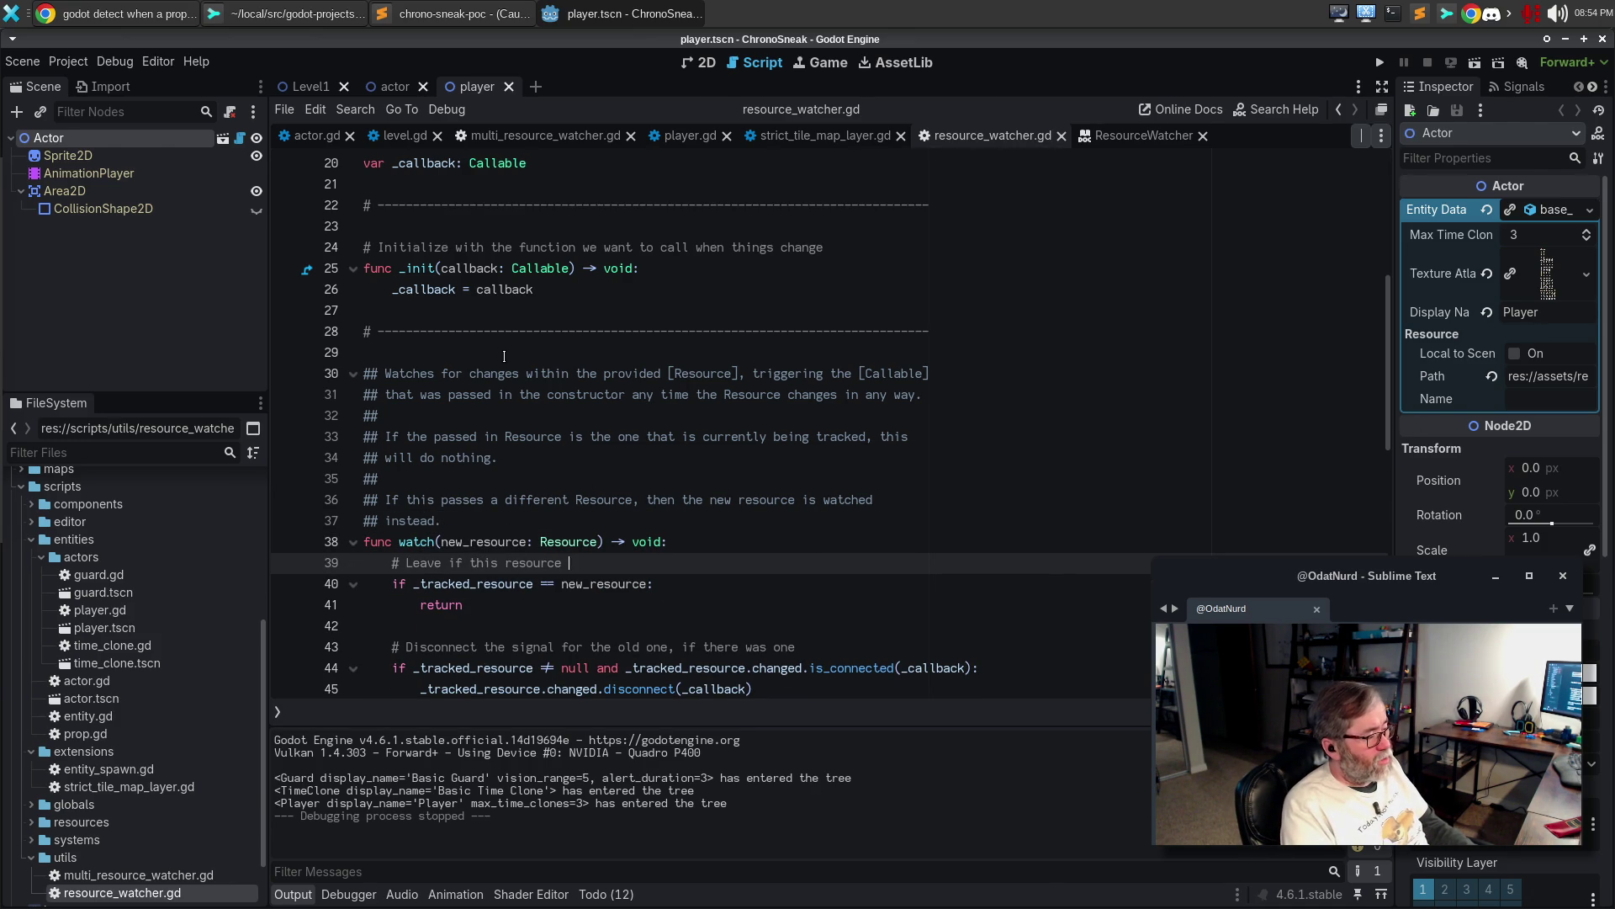
type("is the one we're alr")
type("eady tracking; n")
type("othing more to do ")
type("here.")
Wrap the early-return comment and add 'If there is an old resource…, disconnect it so we don't leak.'
key("ctrl+Left")
key("ctrl+Left")
key("Return")
key("End")
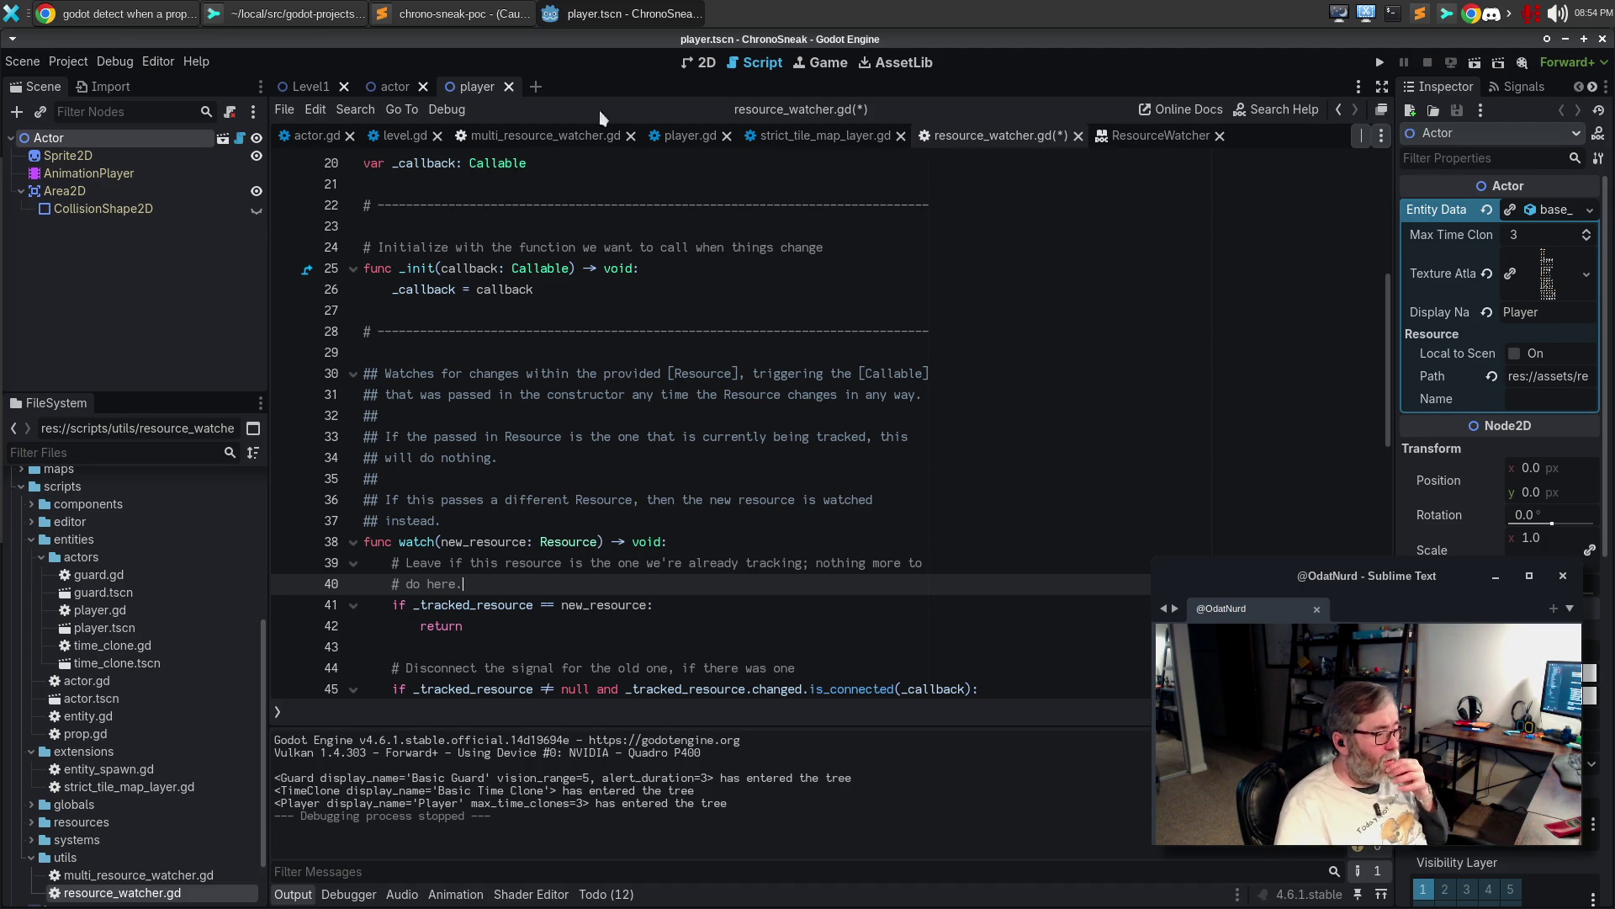
scroll(594, 480, "down", 4)
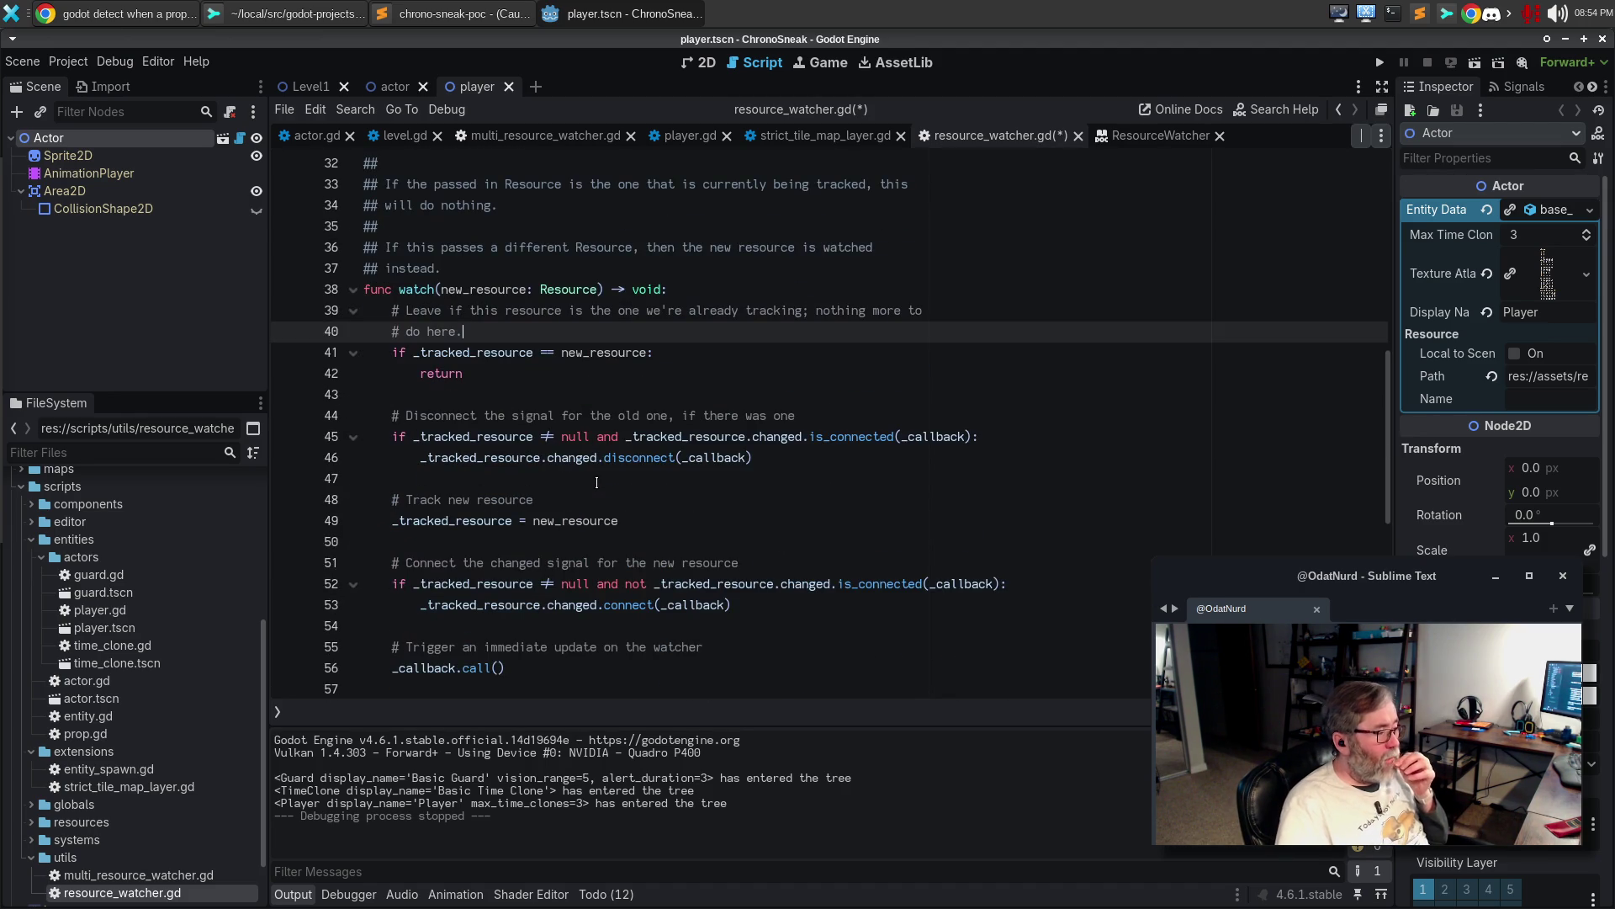
left_click(655, 406)
key("ctrl+shift+Return")
type("# If there is an old r")
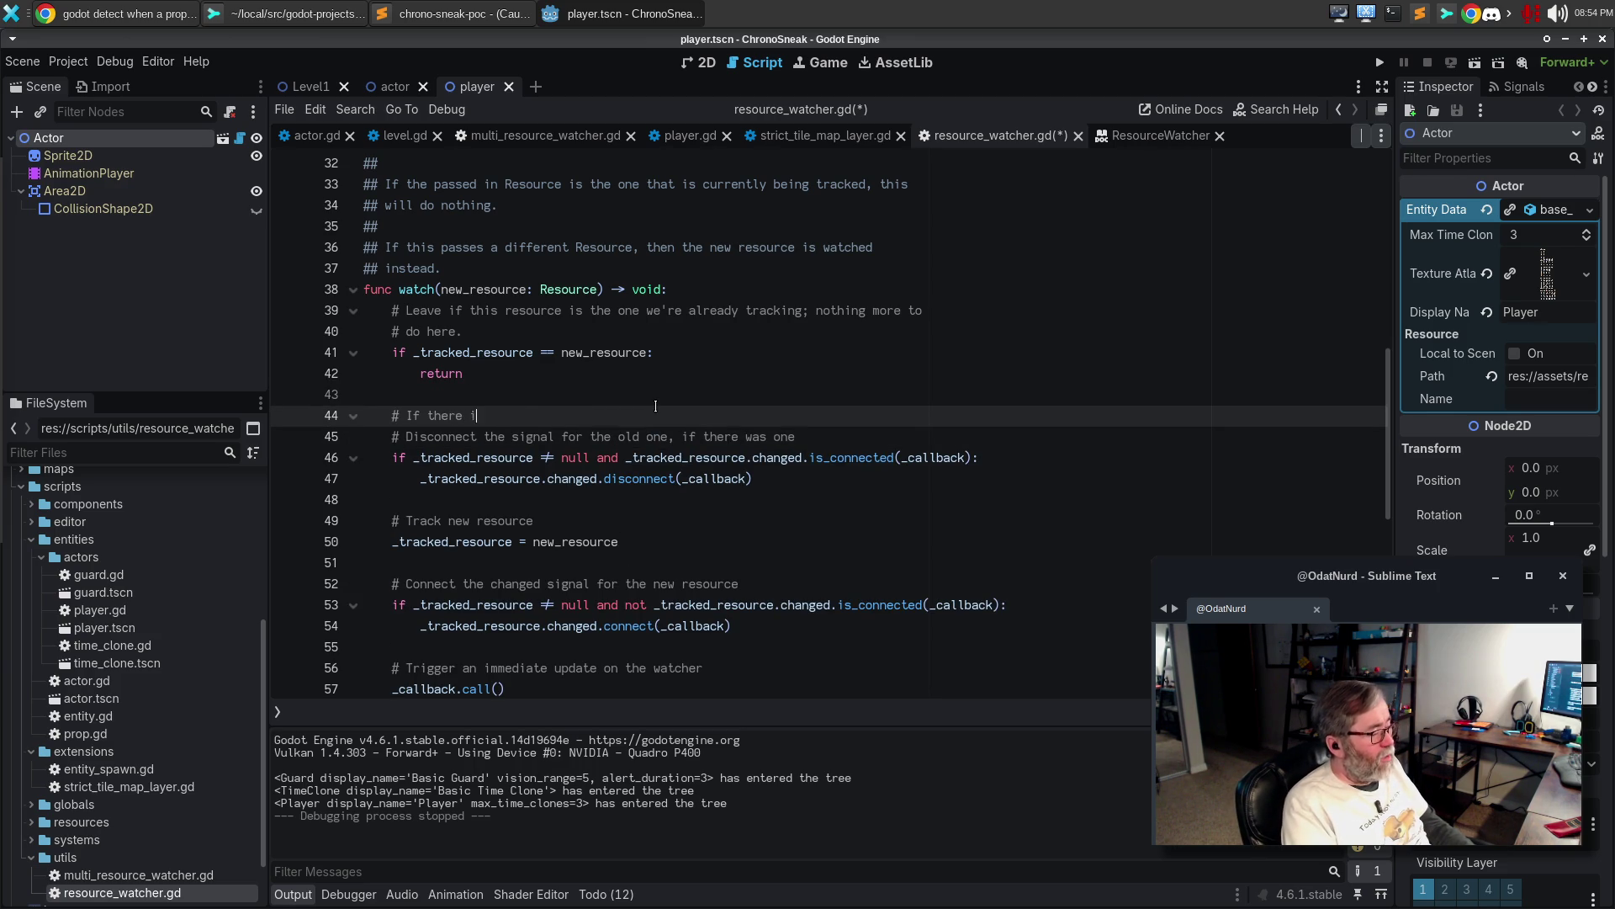
type("esource and we")
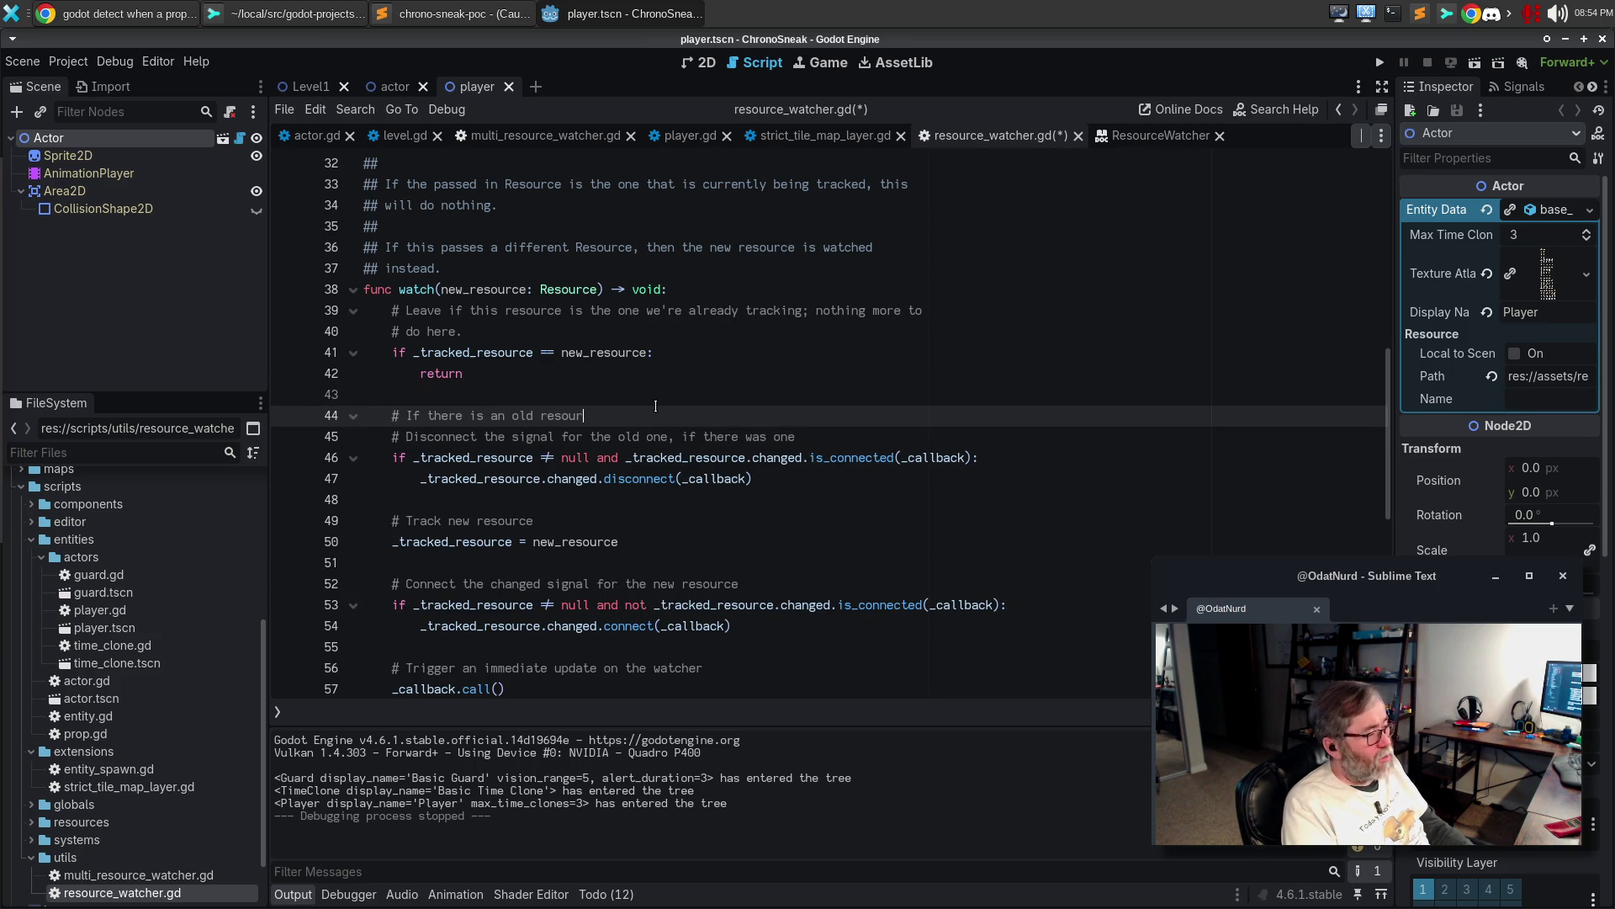
key("BackSpace")
key("BackSpace")
type("have connected")
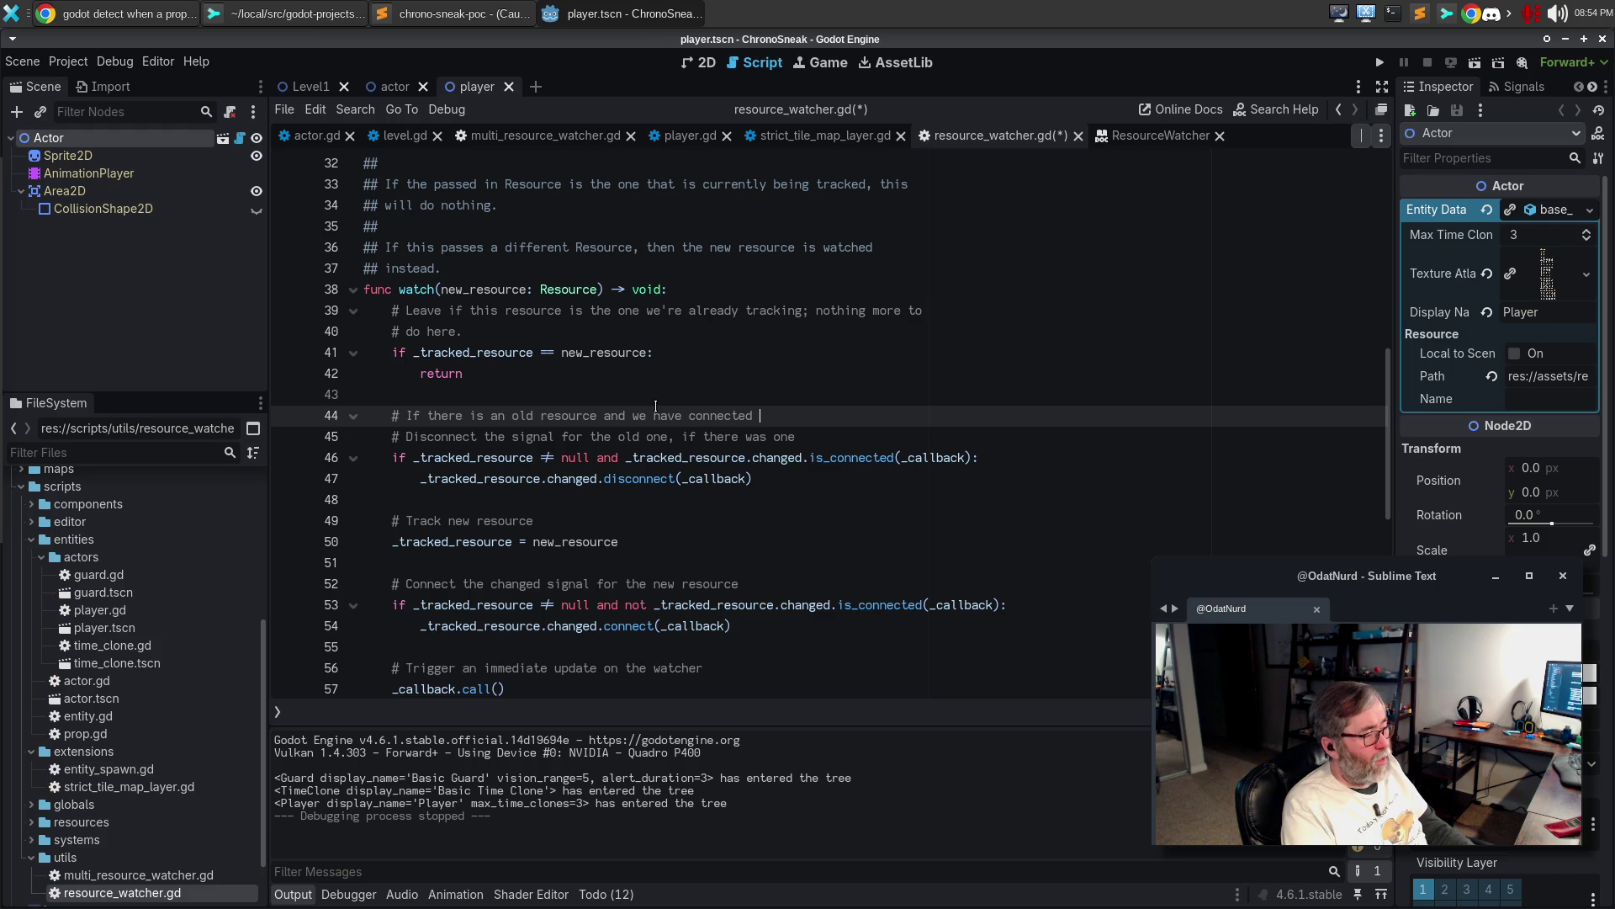
type(" it up, disconnect it s")
type("o we")
key("Return")
type("# ")
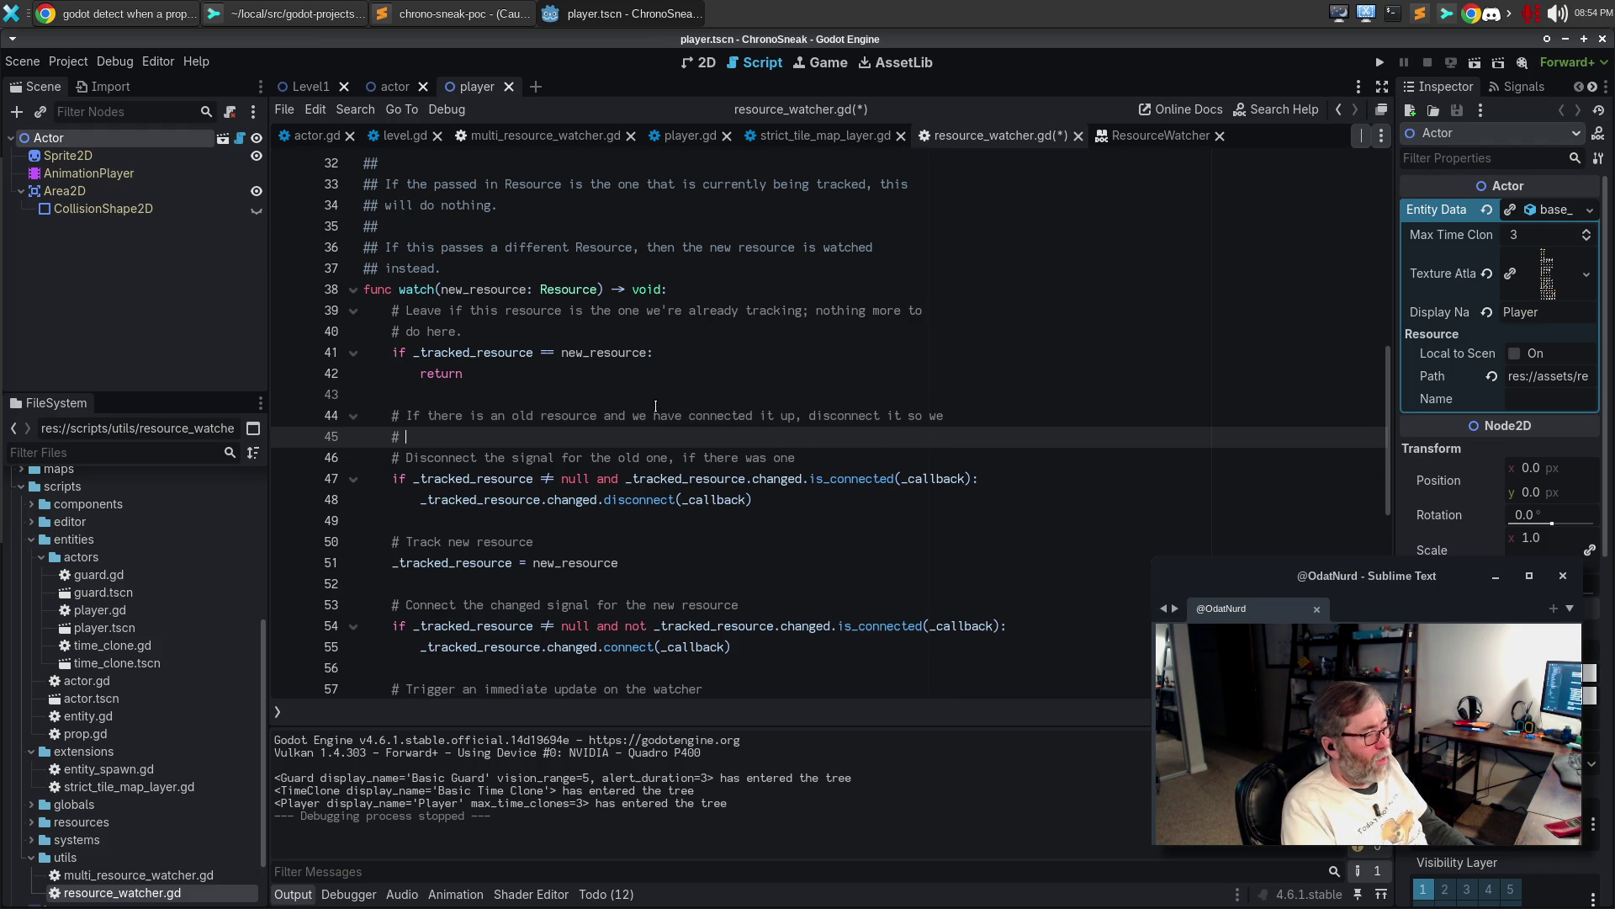
type("don't leadk")
key("BackSpace")
key("BackSpace")
type("k.")
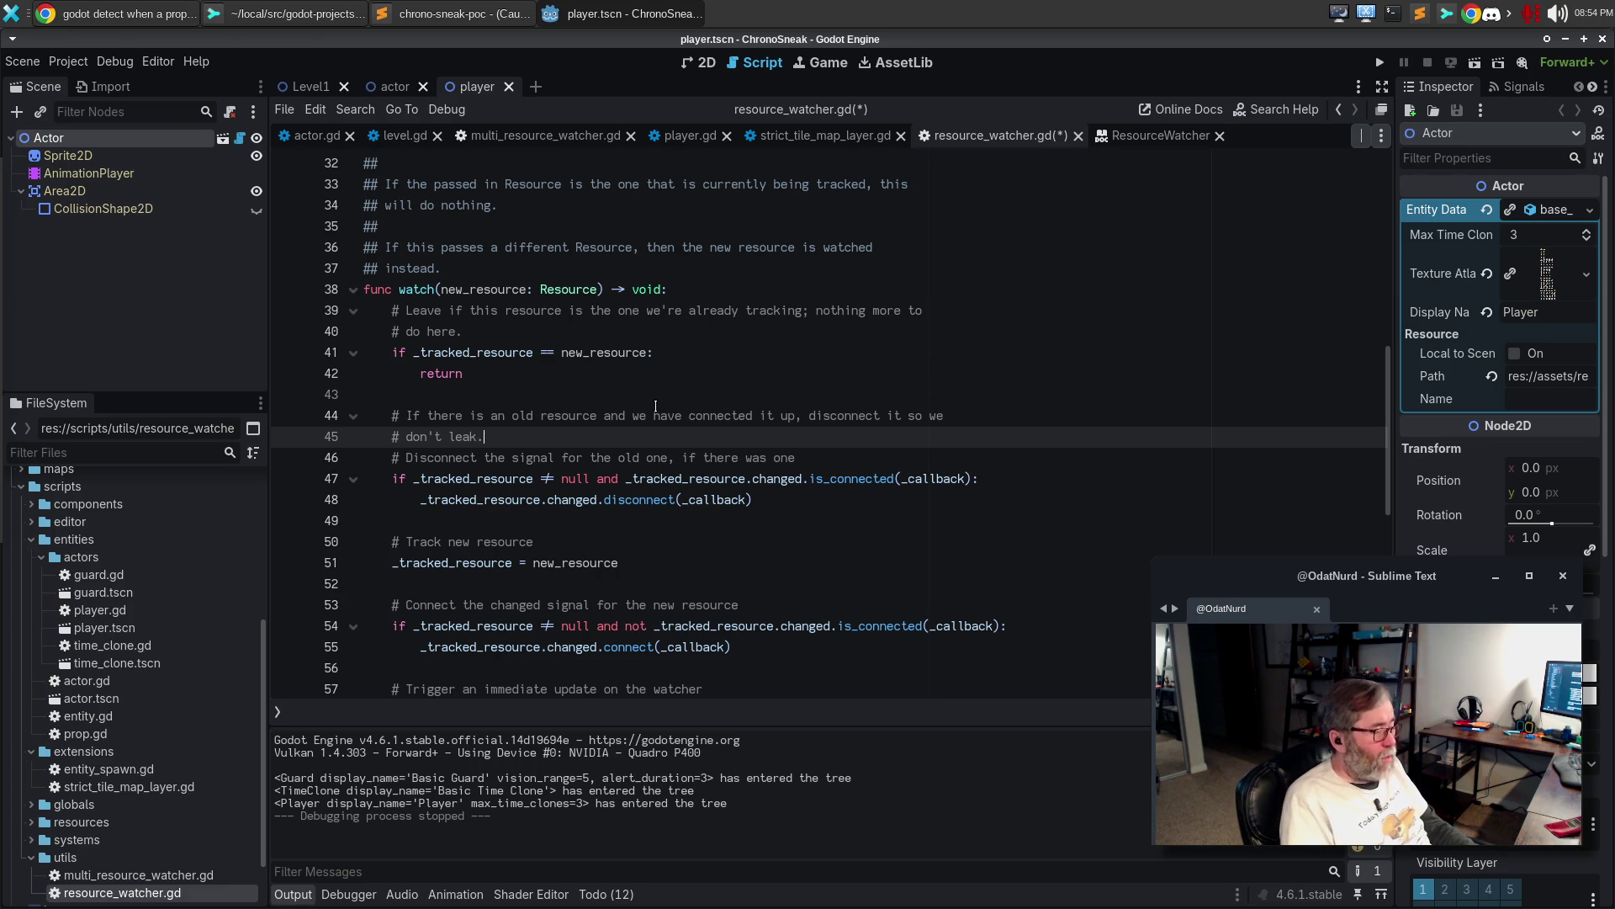
Delete the old 'Disconnect the signal' comment line and move 'we' onto the second comment line
key("Down")
key("ctrl+shift+k")
key("Up")
type("we")
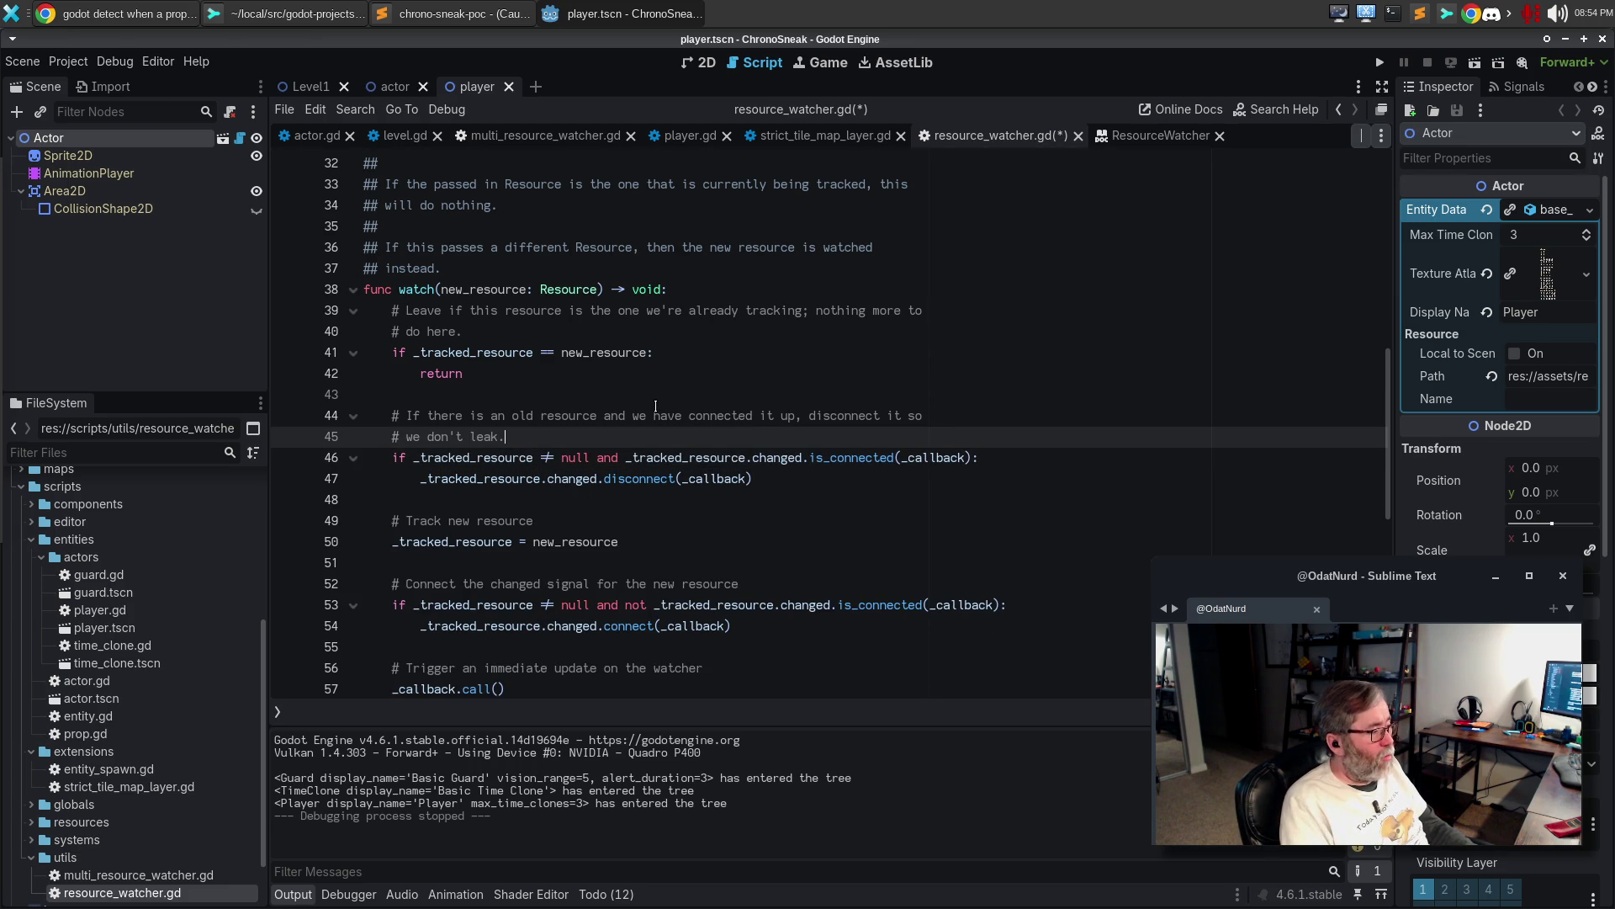
key("Down")
key("Down")
key("Down")
key("Return")
Replace the Track/Connect comments with 'Store the new resource as the tracked resource… if we are not already connected.'
type("# Store the ")
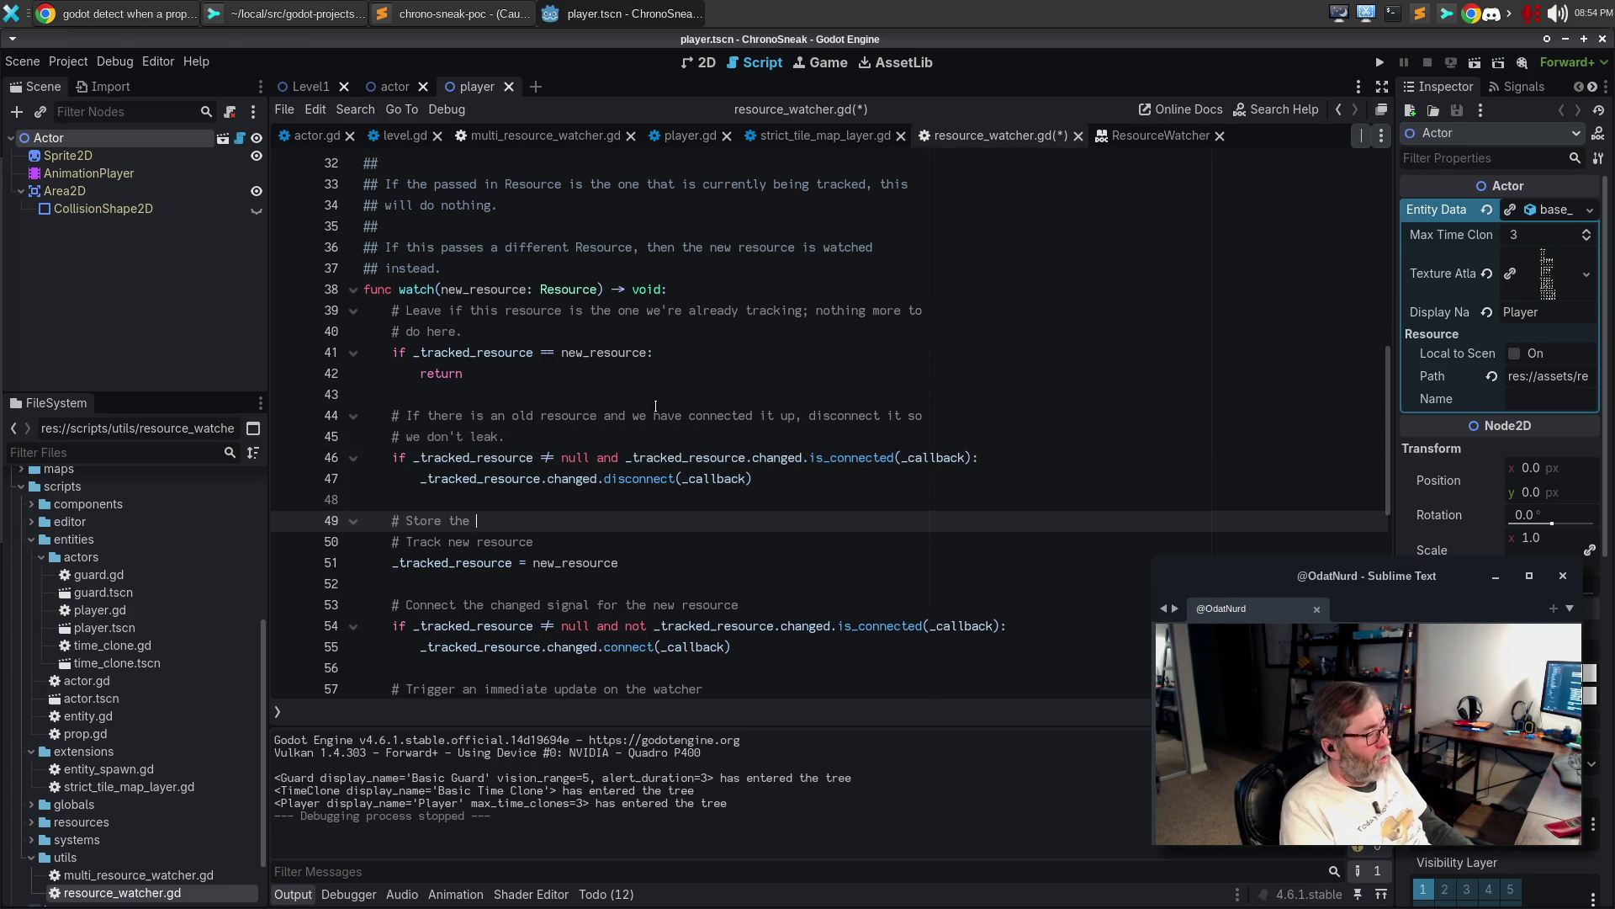
type("new re")
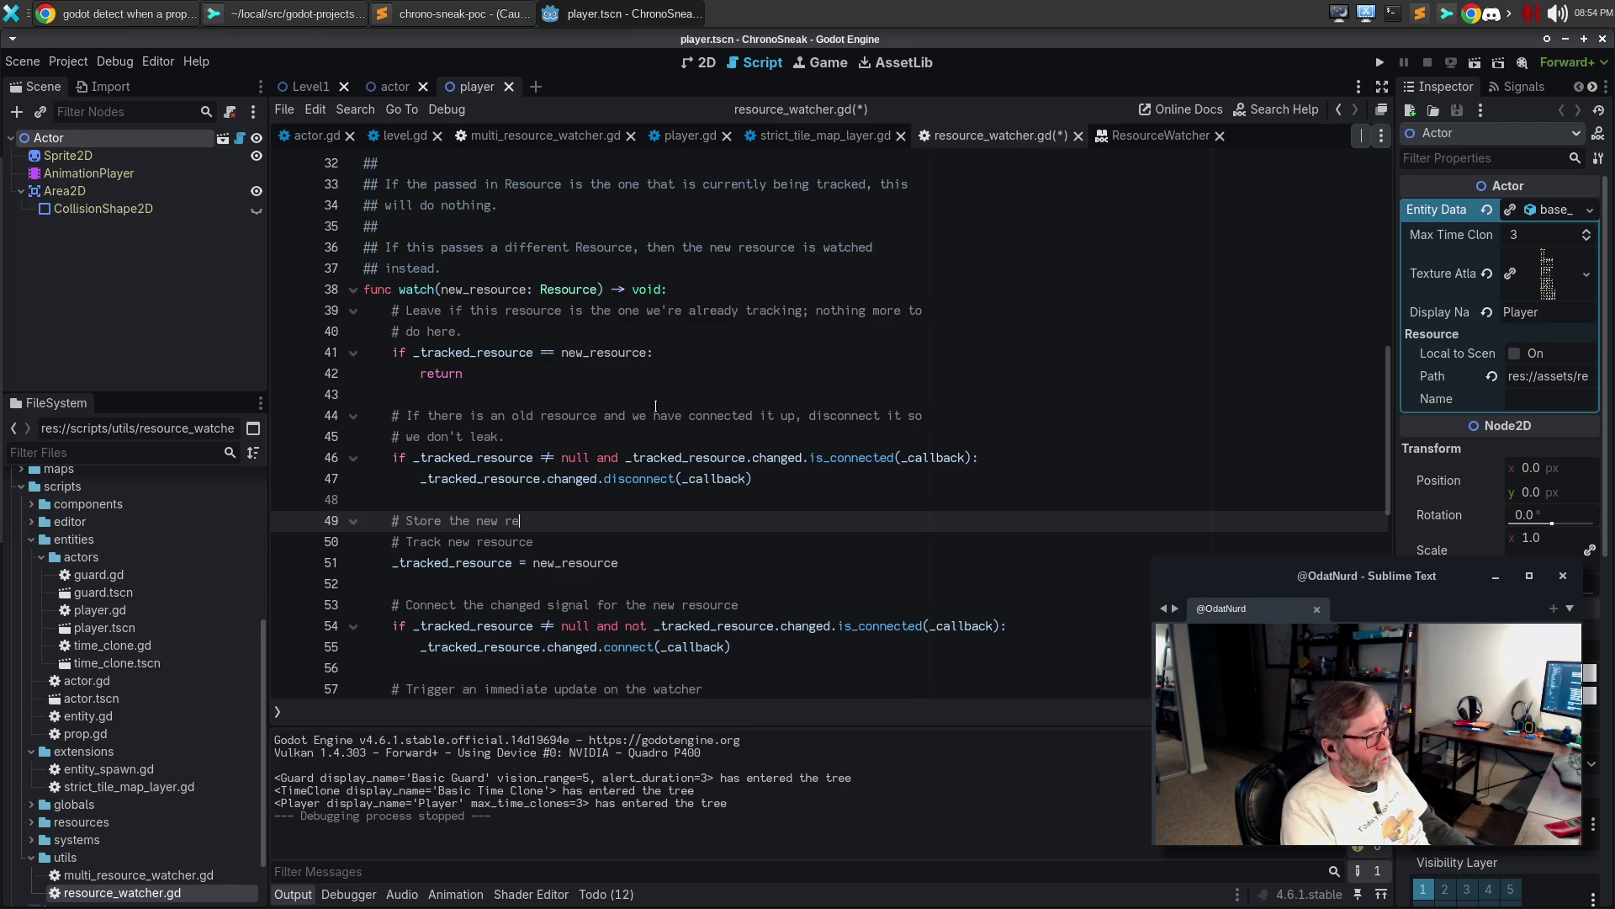
type("source as t")
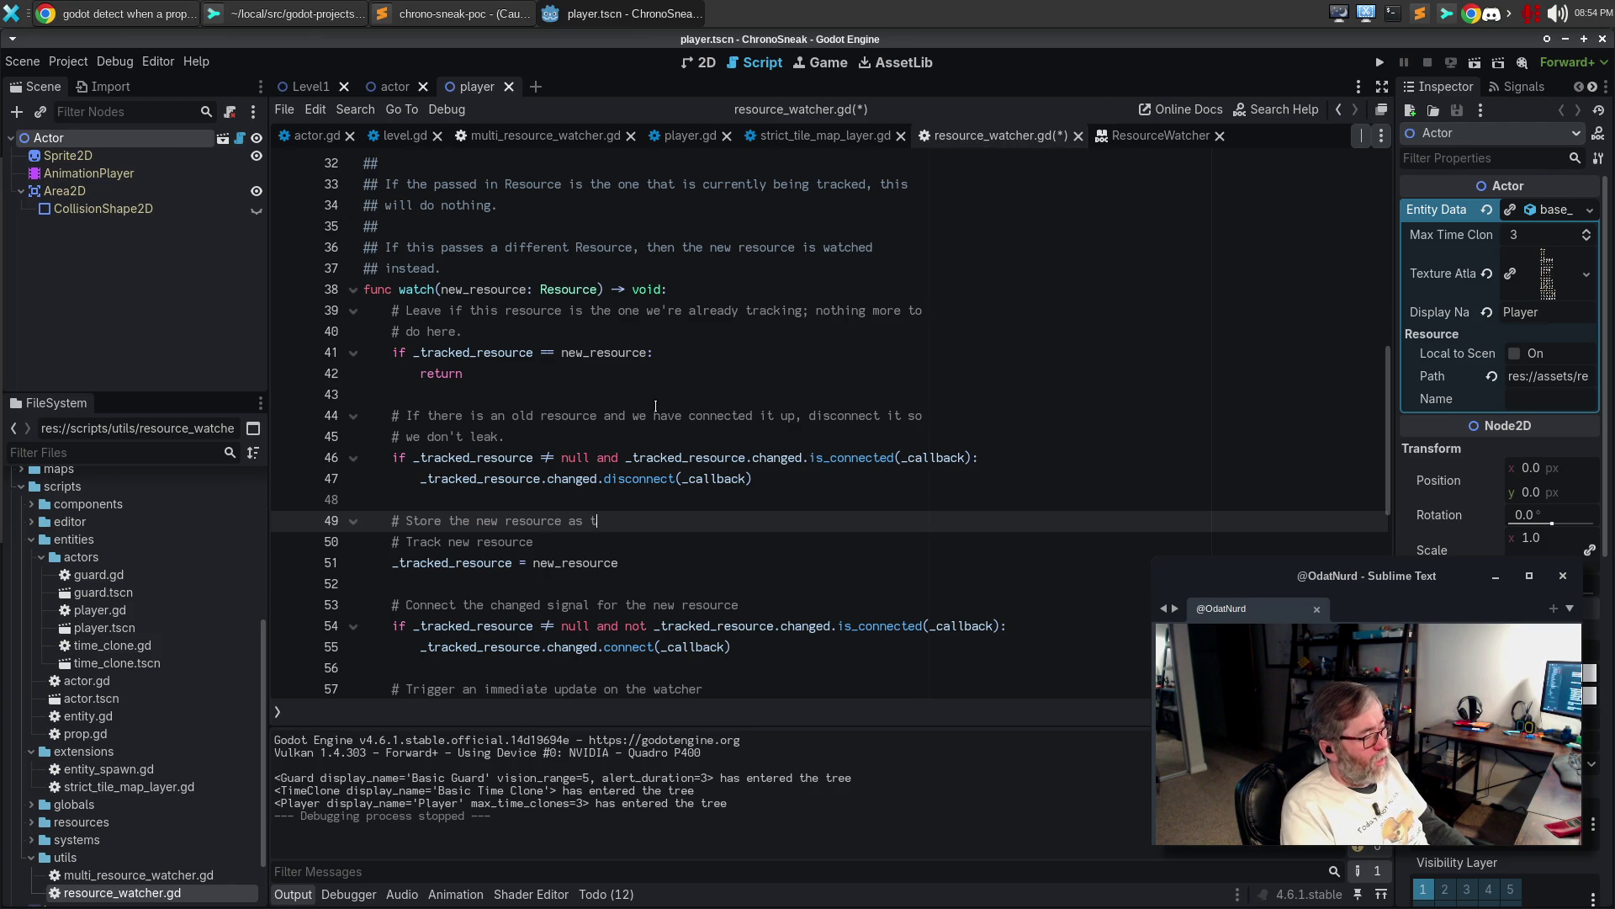
type("hdrack")
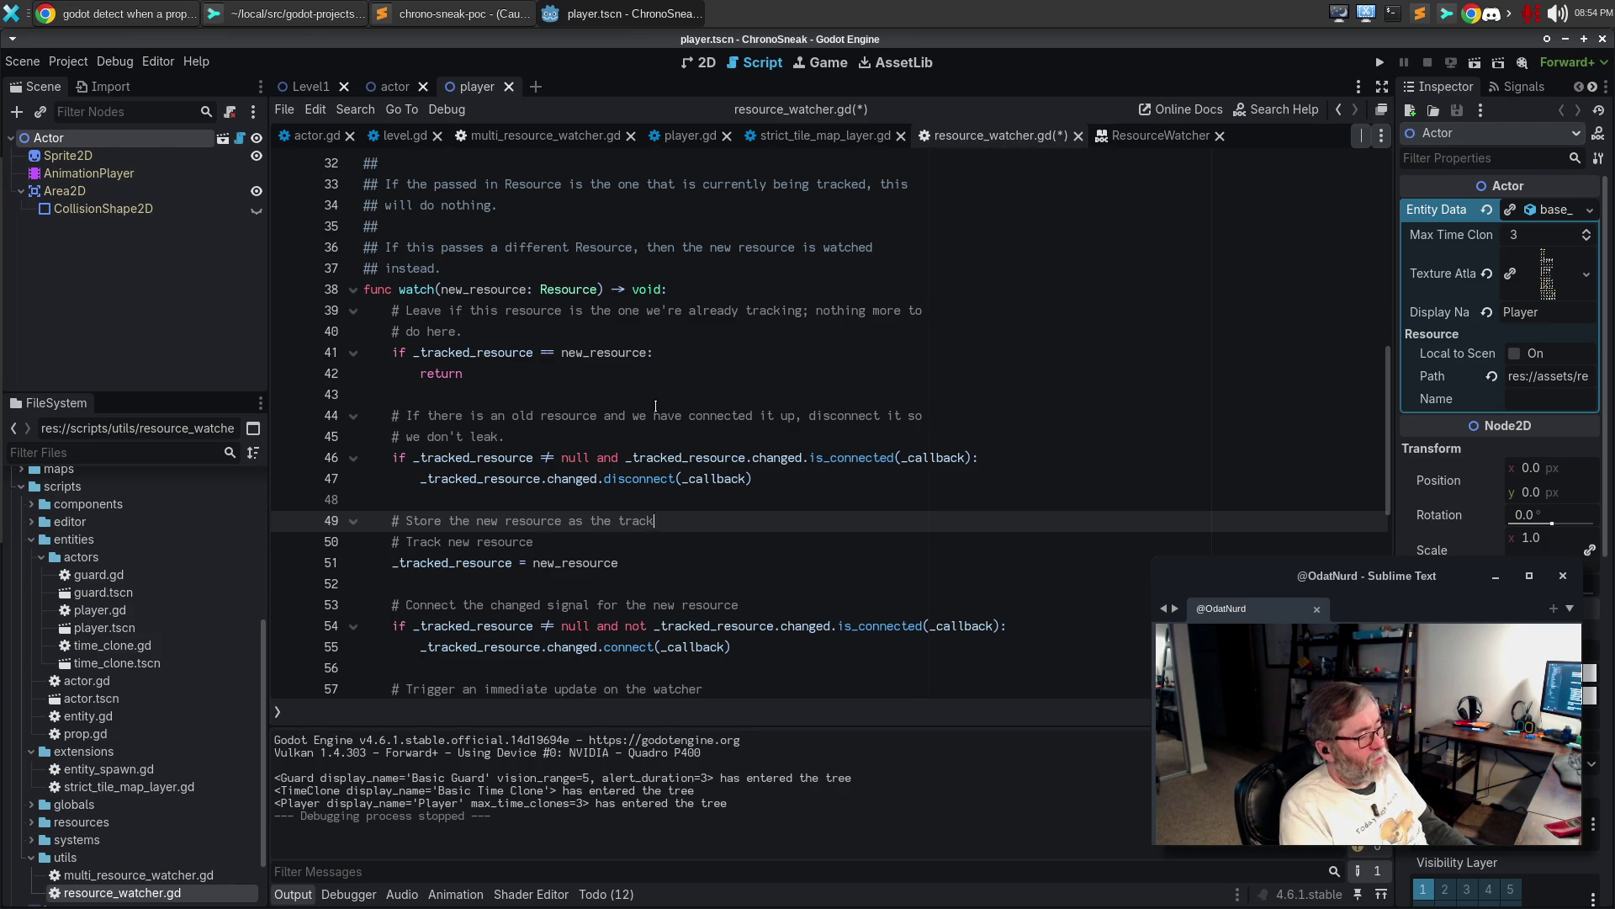
type("ed resource, and the")
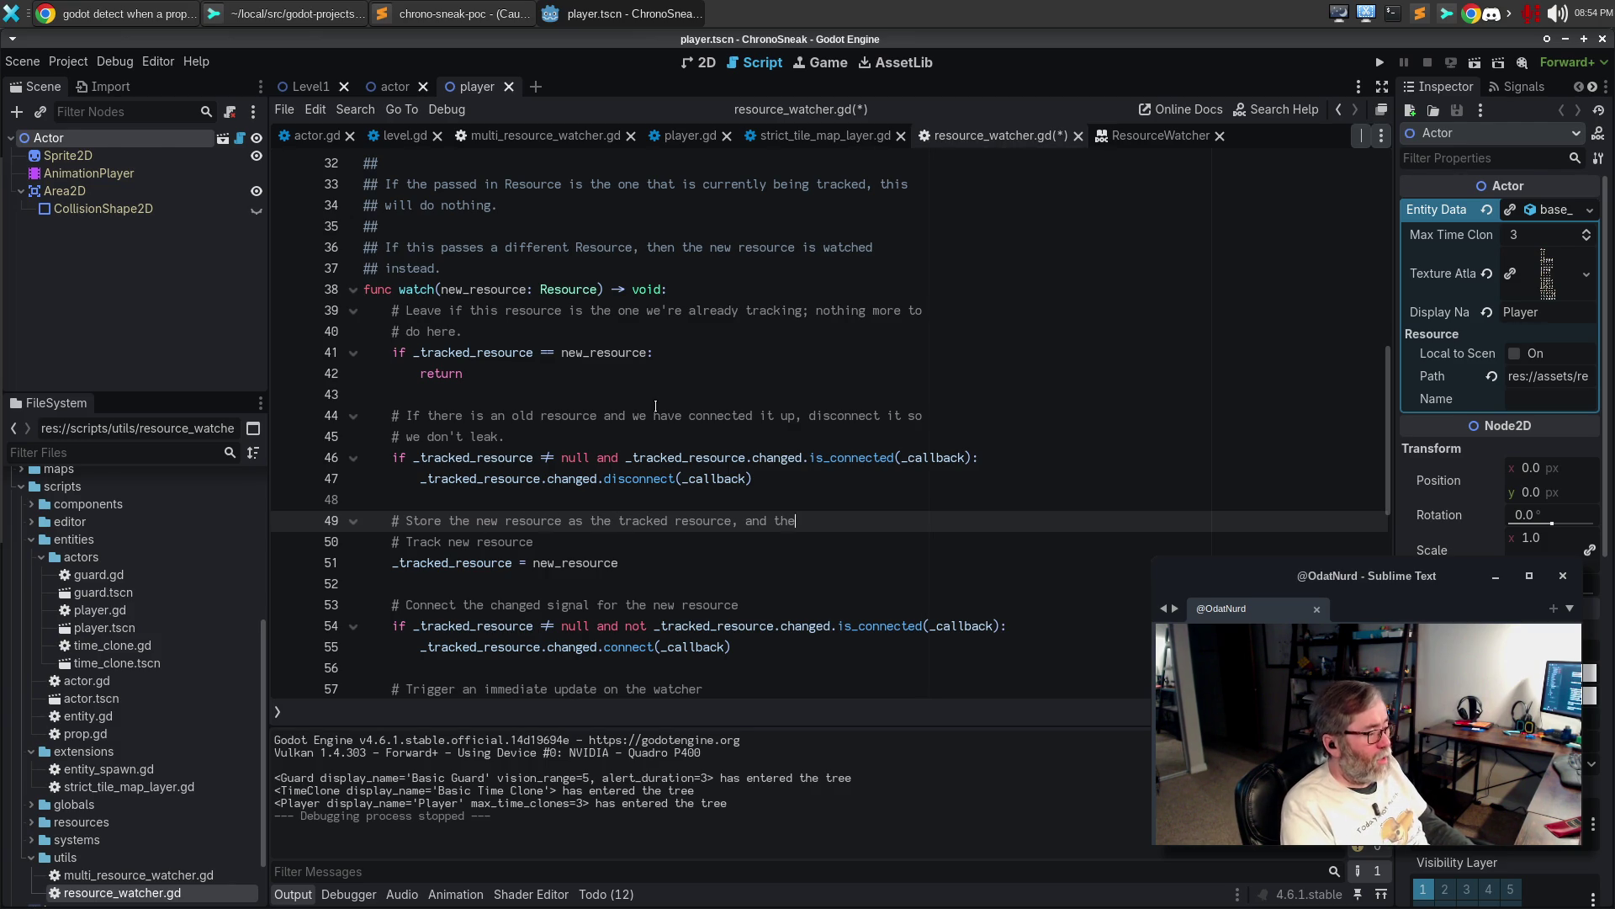
type("n connect u")
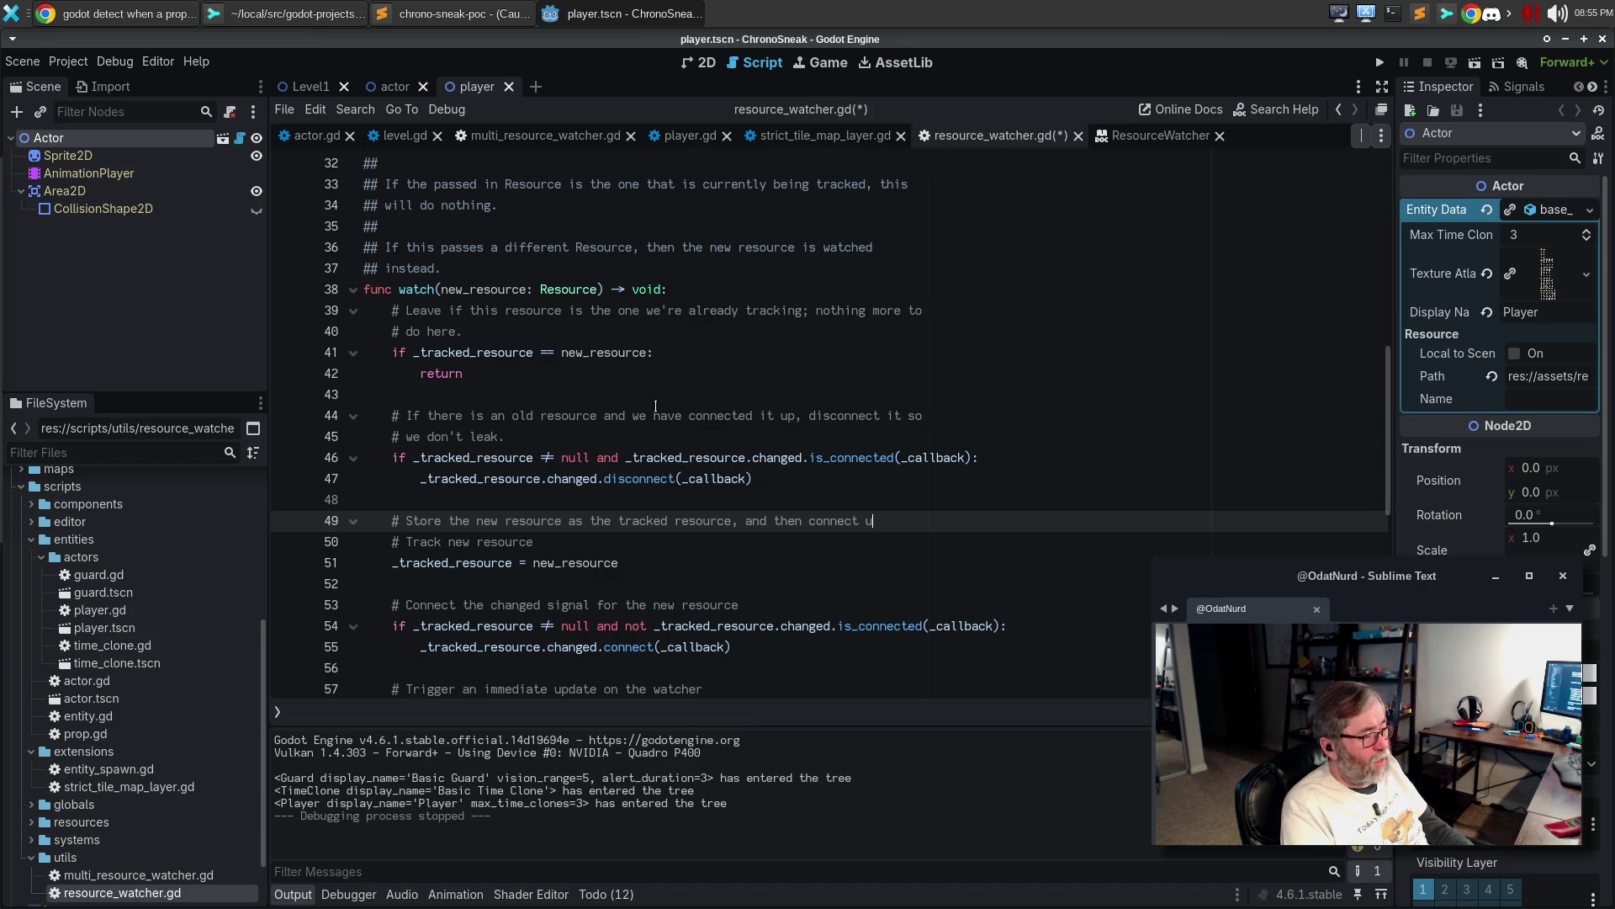
type("p to it")
key("Return")
type("# if we h")
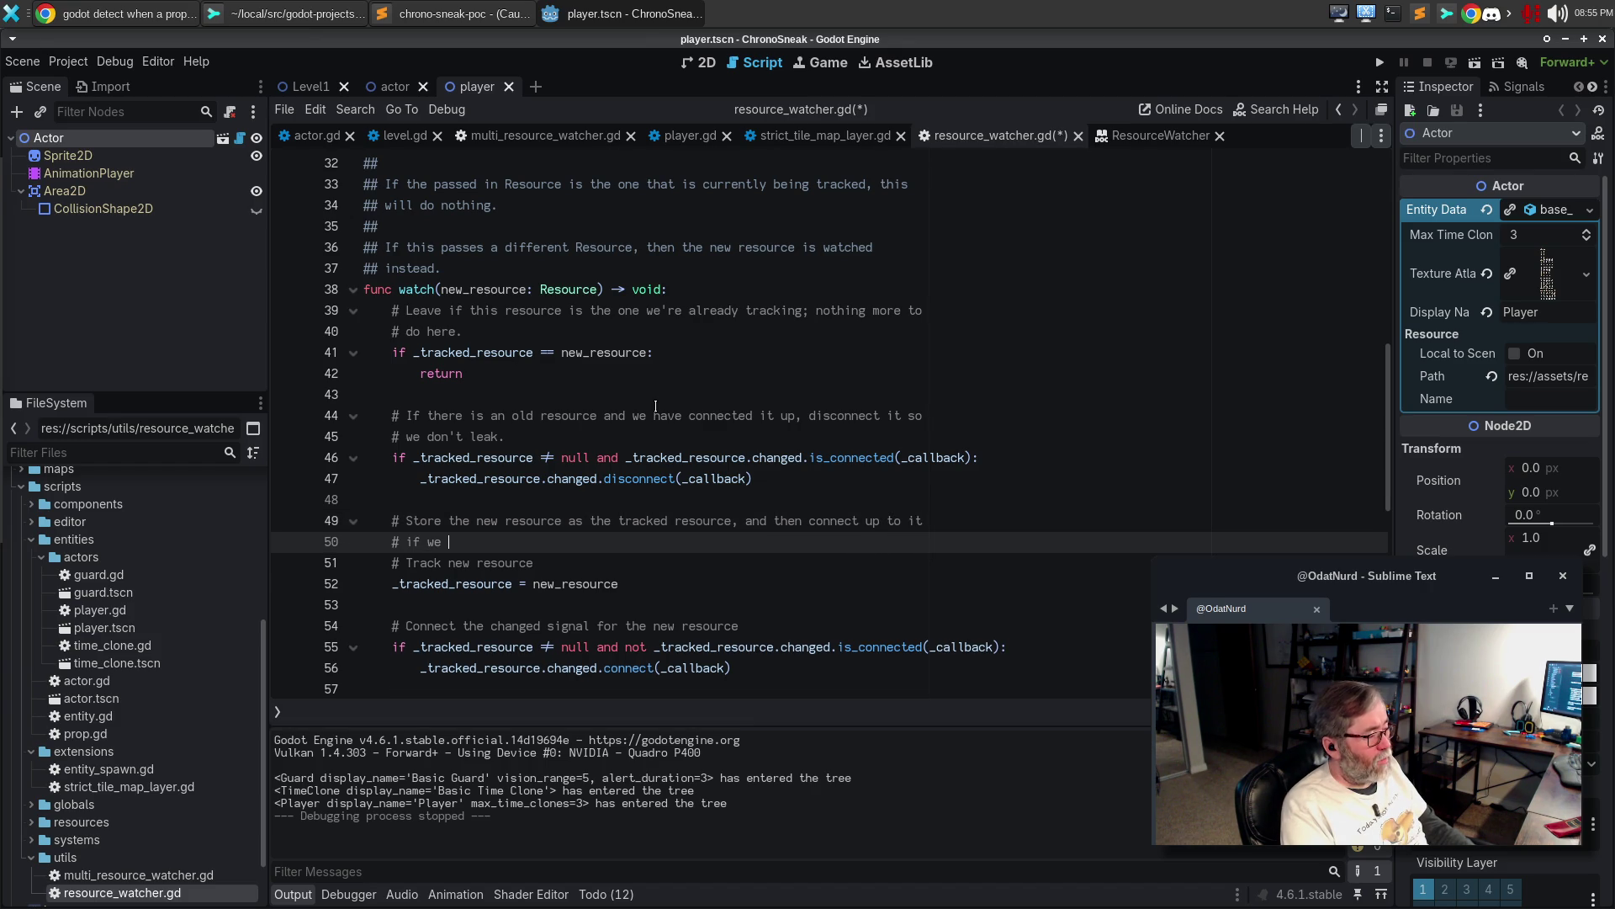
key("BackSpace")
key("BackSpace")
key("BackSpace")
type("we are not al")
type("ready")
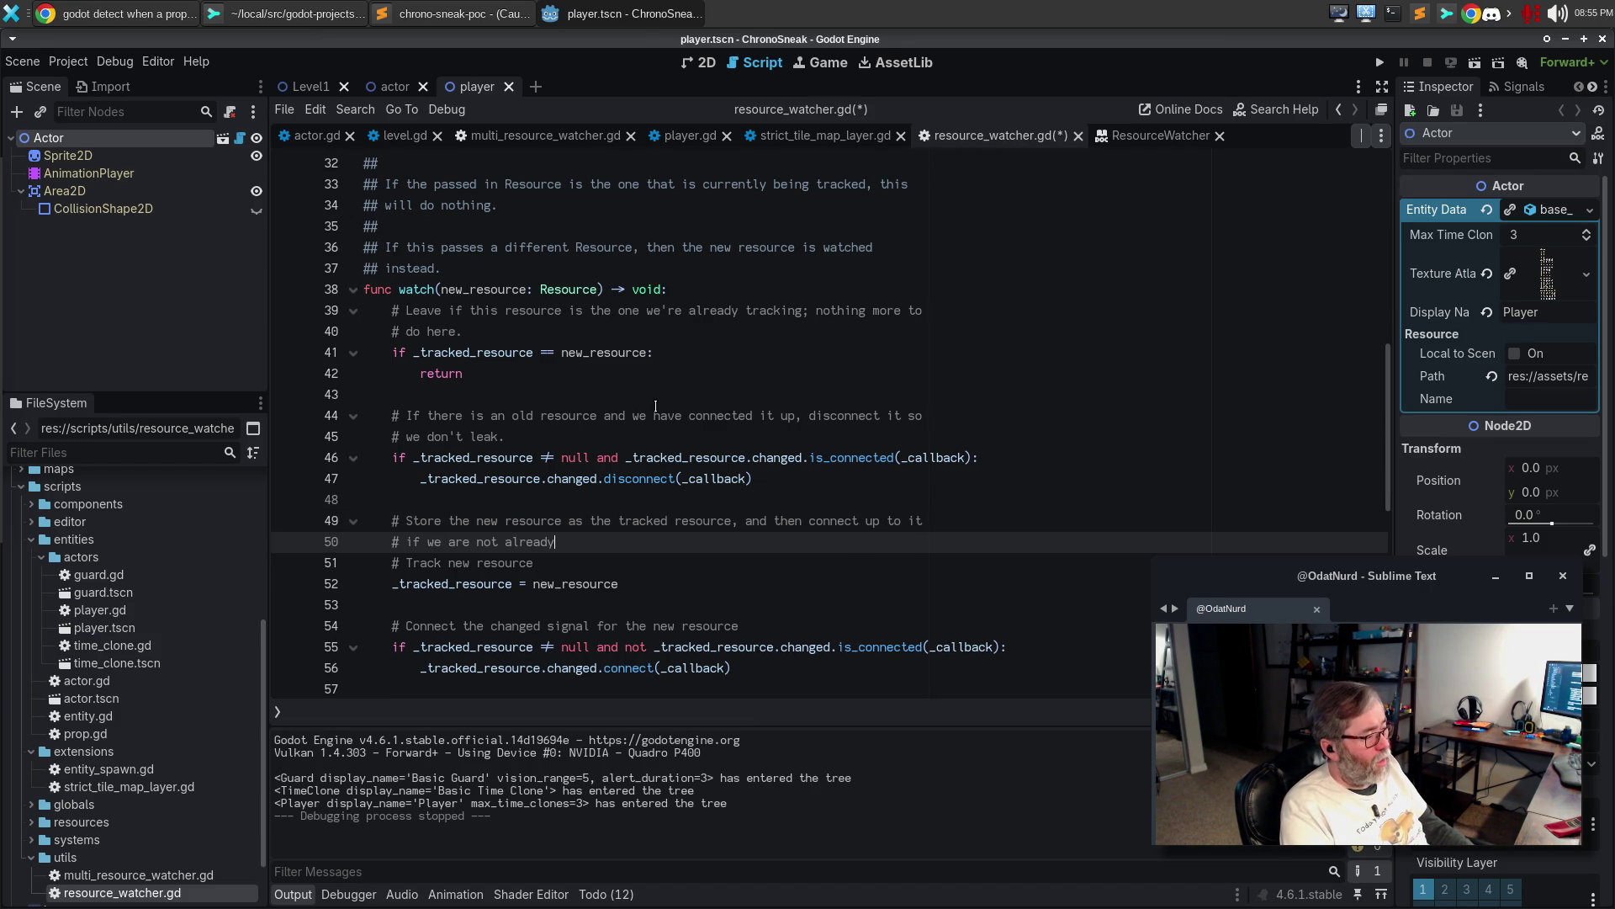
type(" connected.")
key("Down")
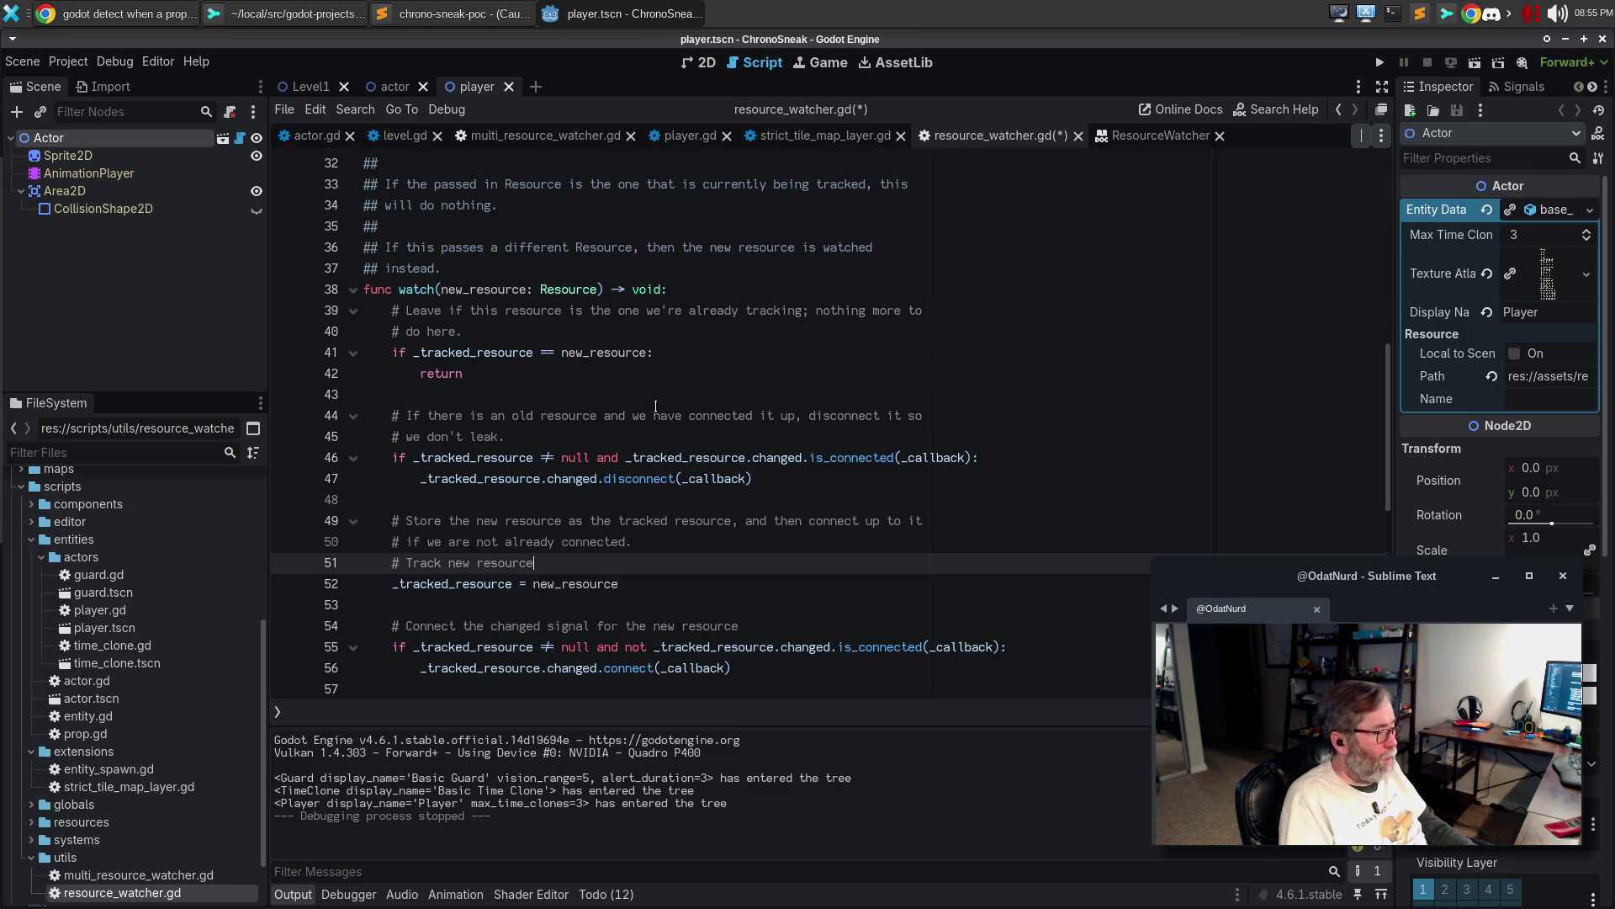
key("ctrl+shift+k")
key("Down")
key("ctrl+shift+k")
key("ctrl+shift+k")
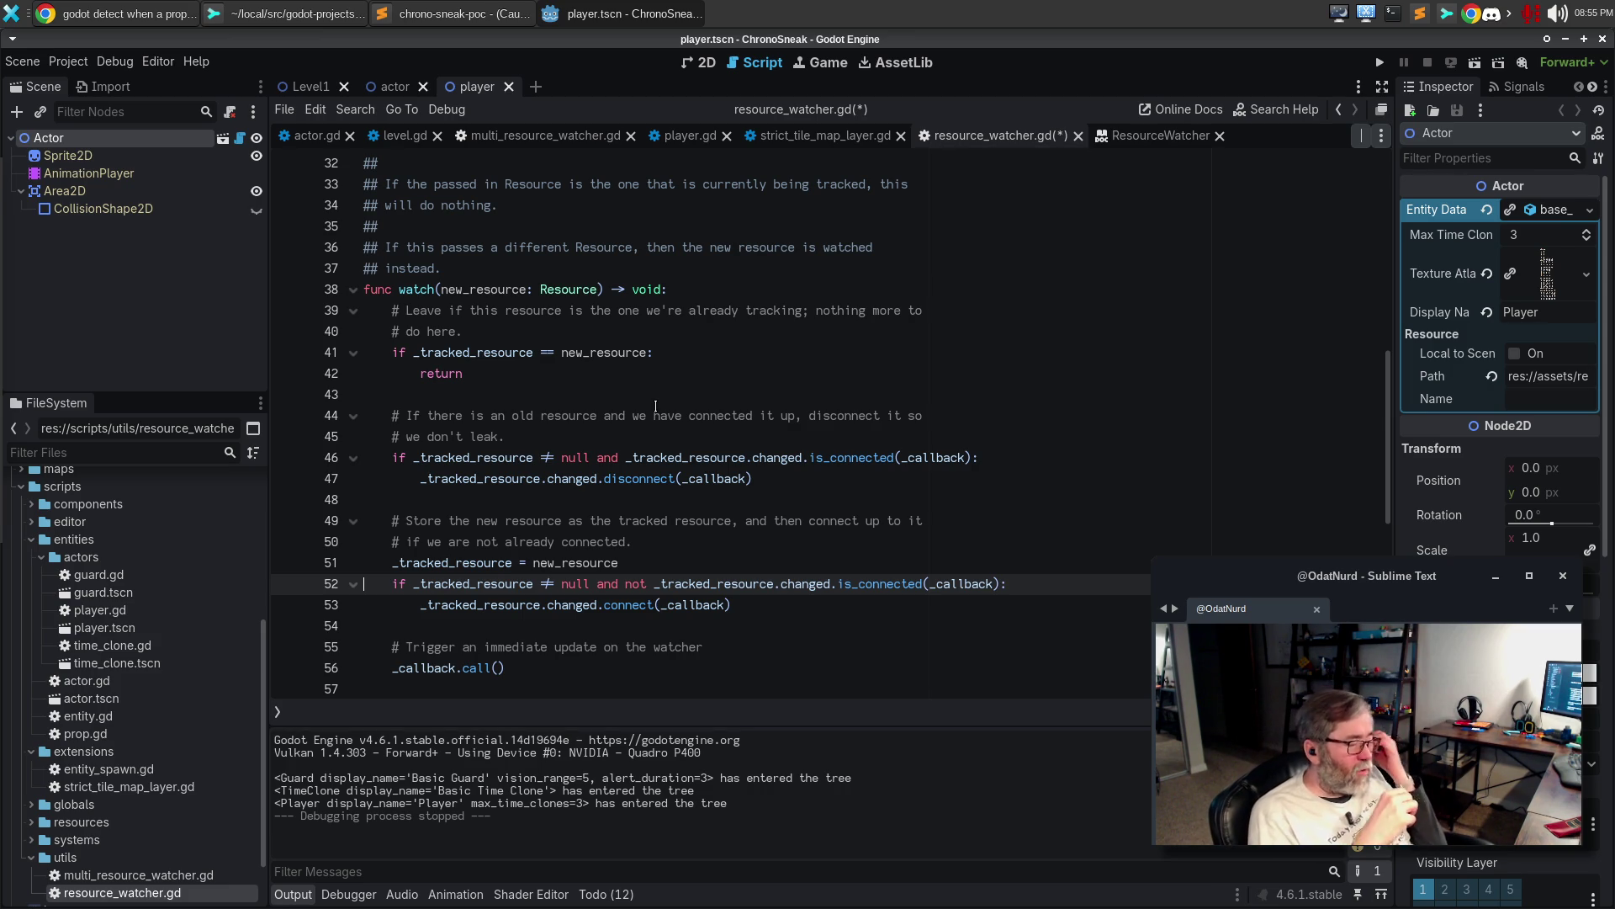
Expand the immediate-update comment about initial property sets updating the editor, rewrap it, and save
key("Down")
key("Down")
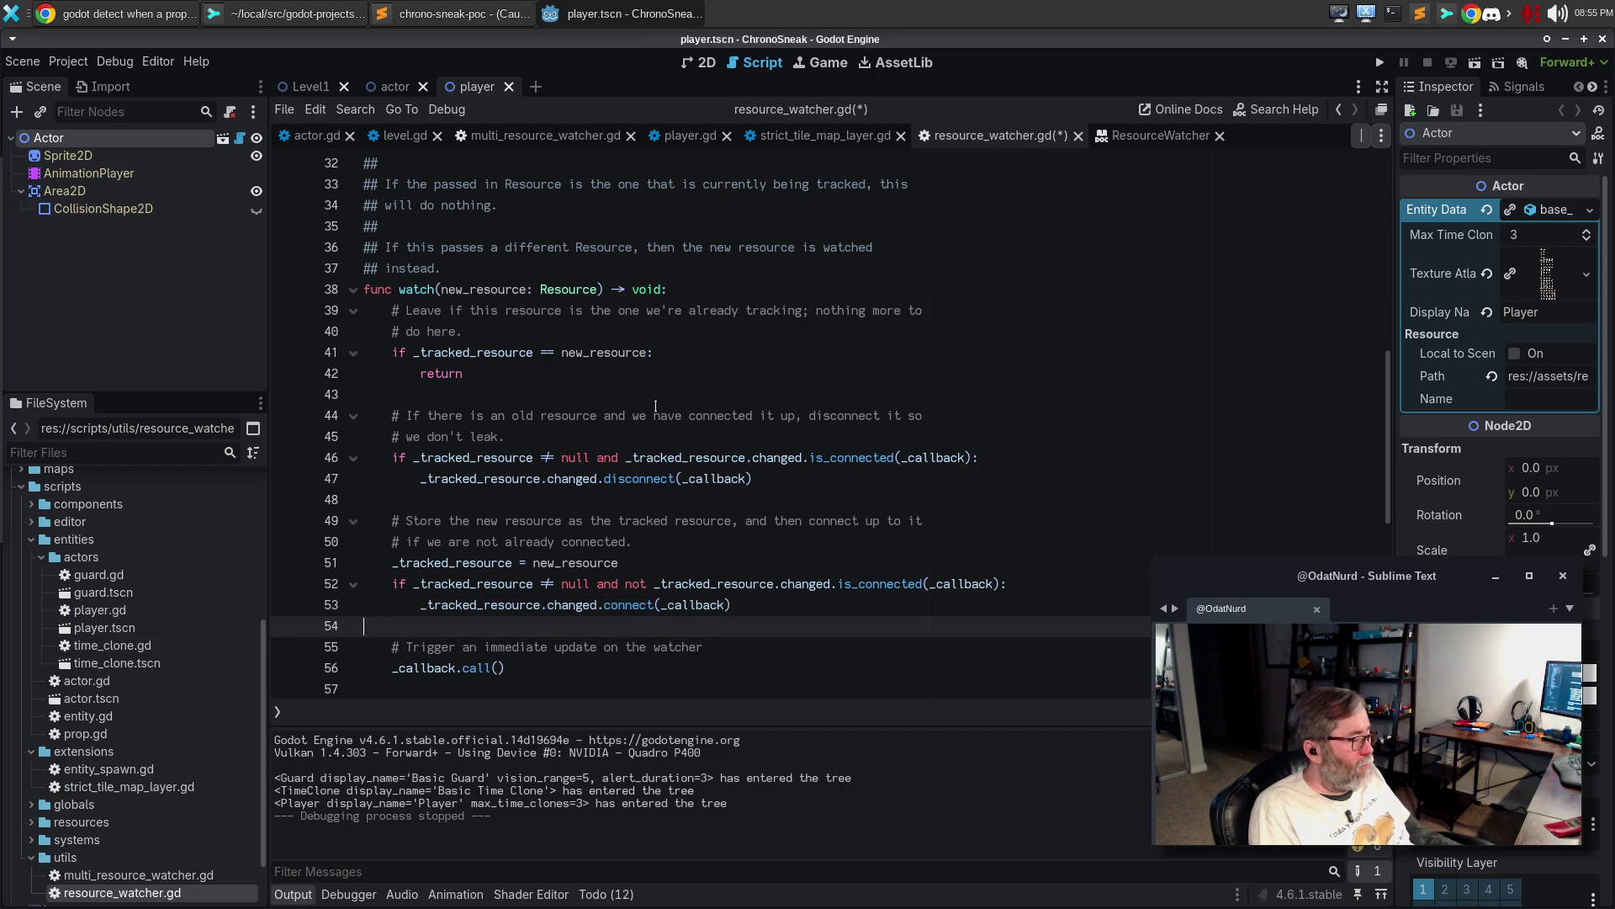
key("Return")
type("#")
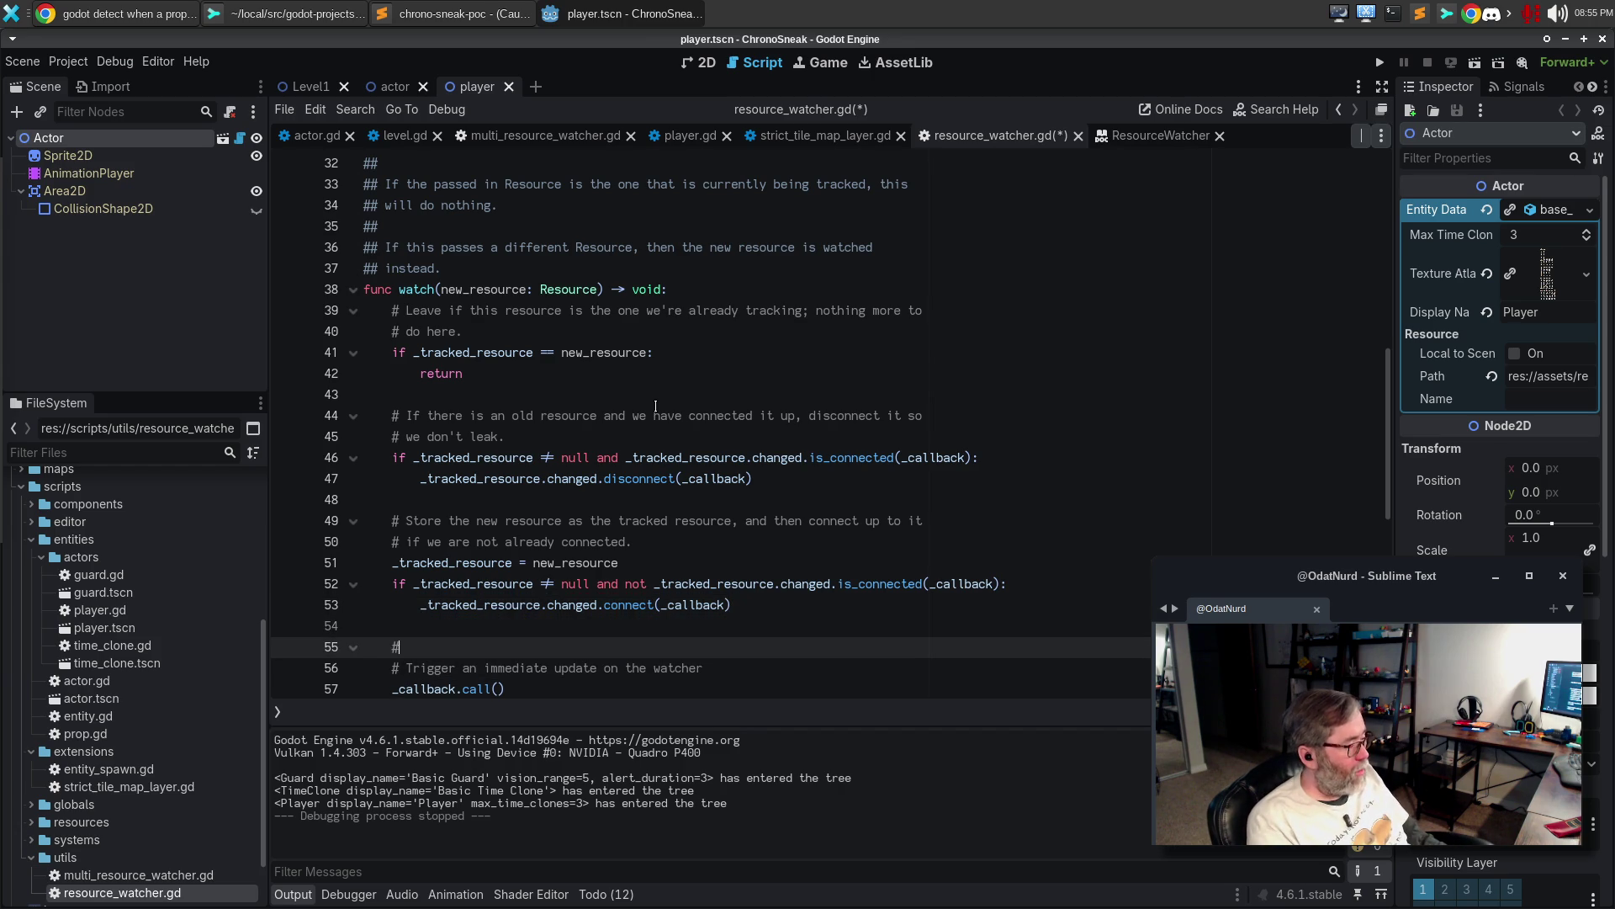
type(" Trigger an ")
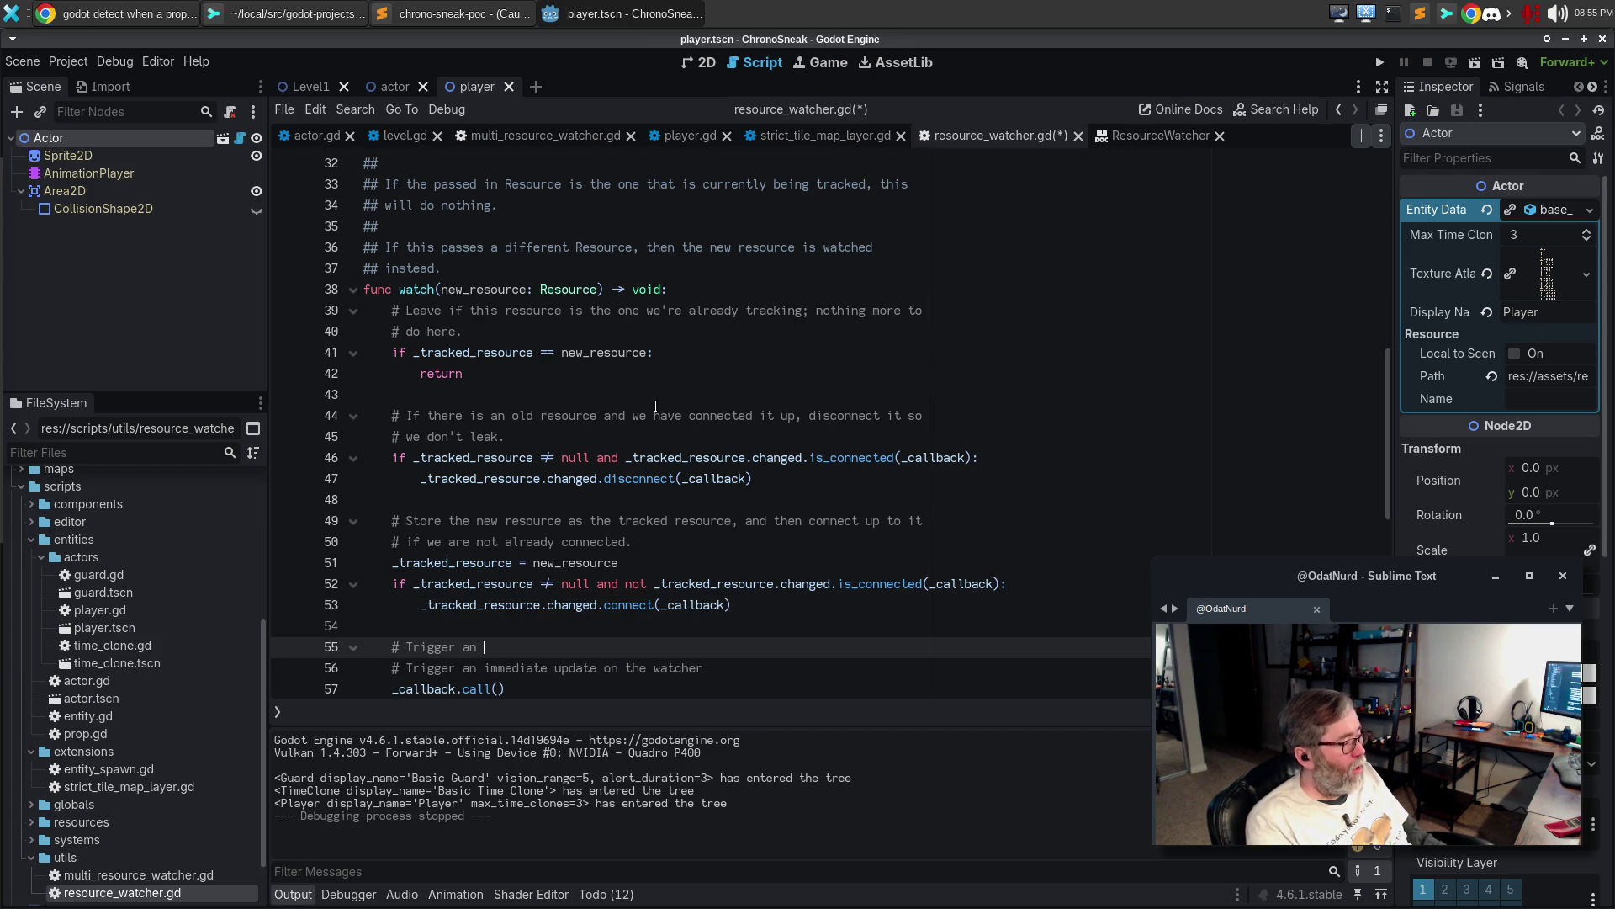
type("immediate update o")
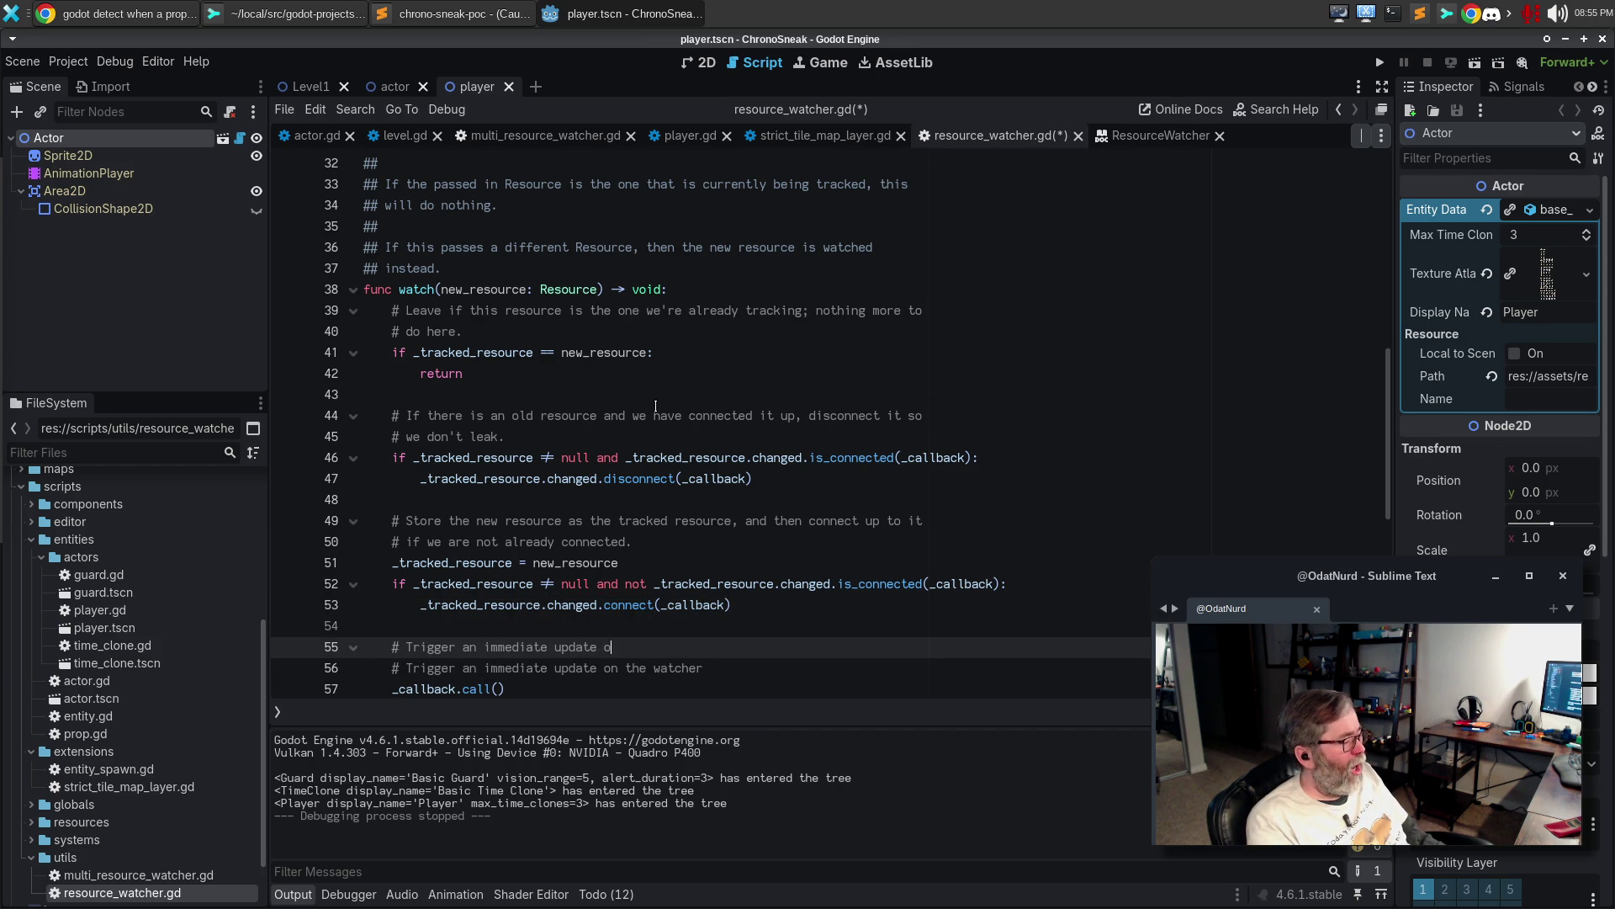
type("n the watcher;")
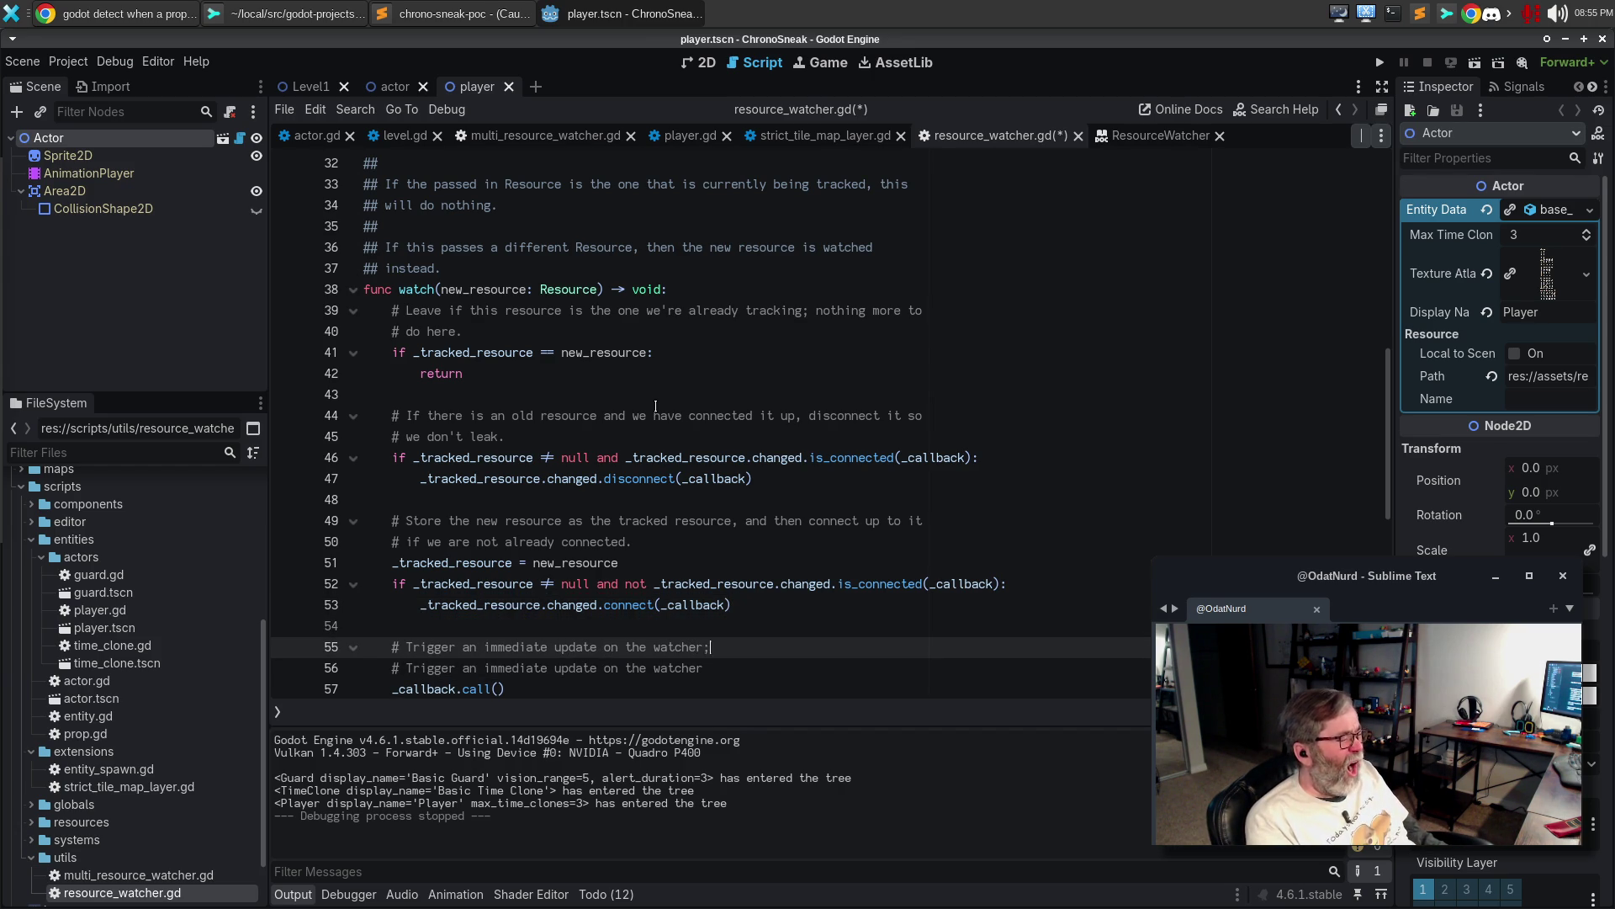
type(" this lets things like the initial")
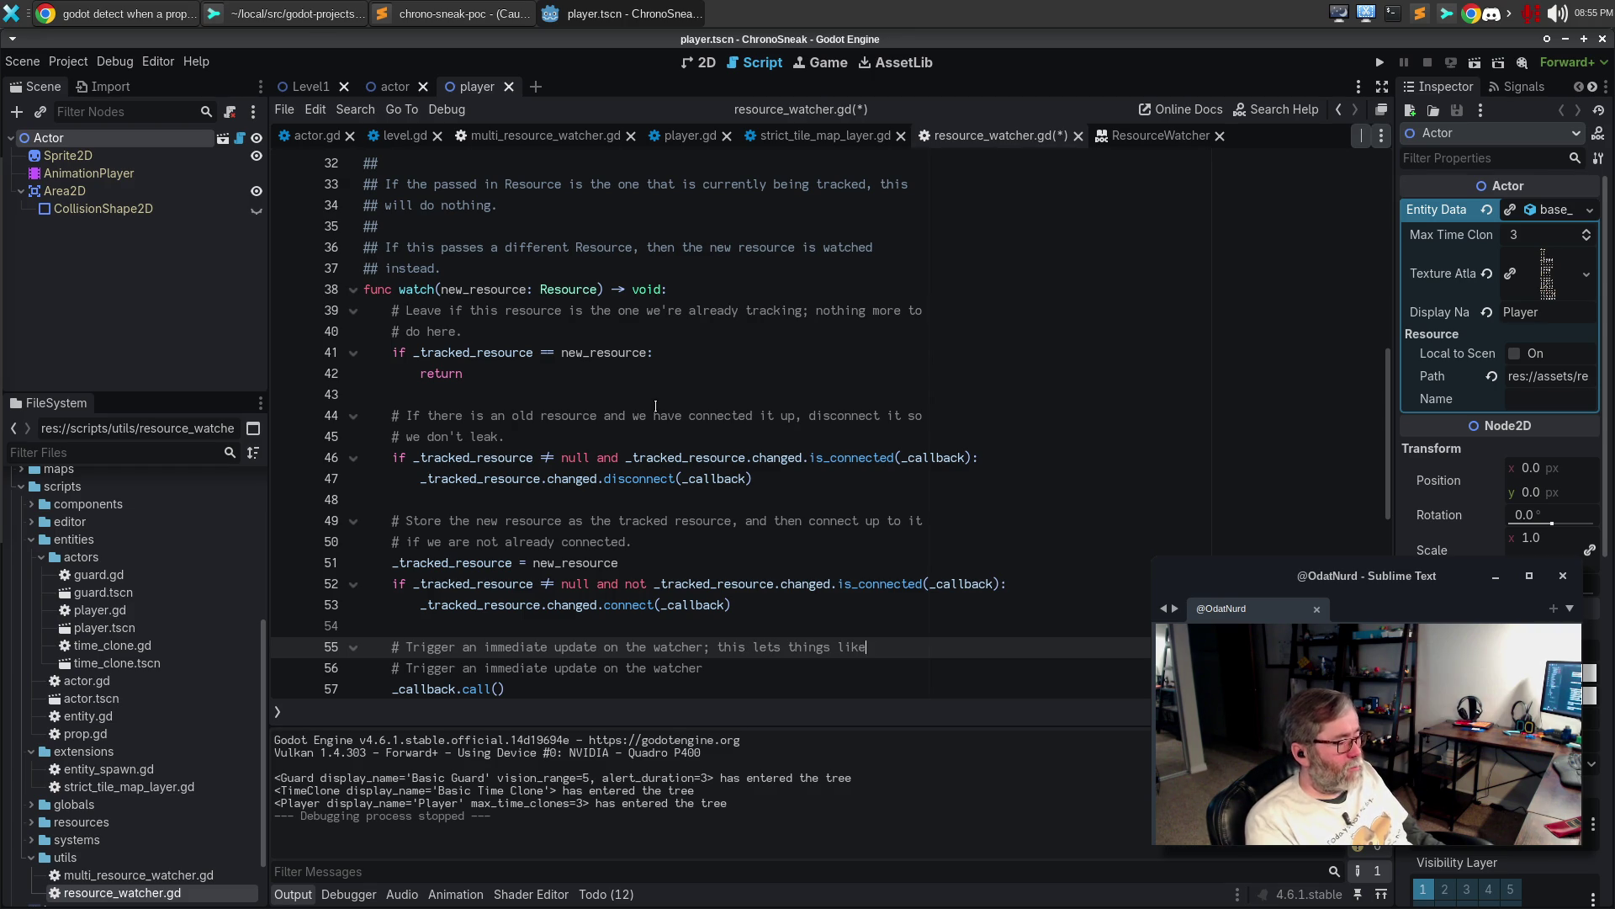
key("Return")
type("# property set")
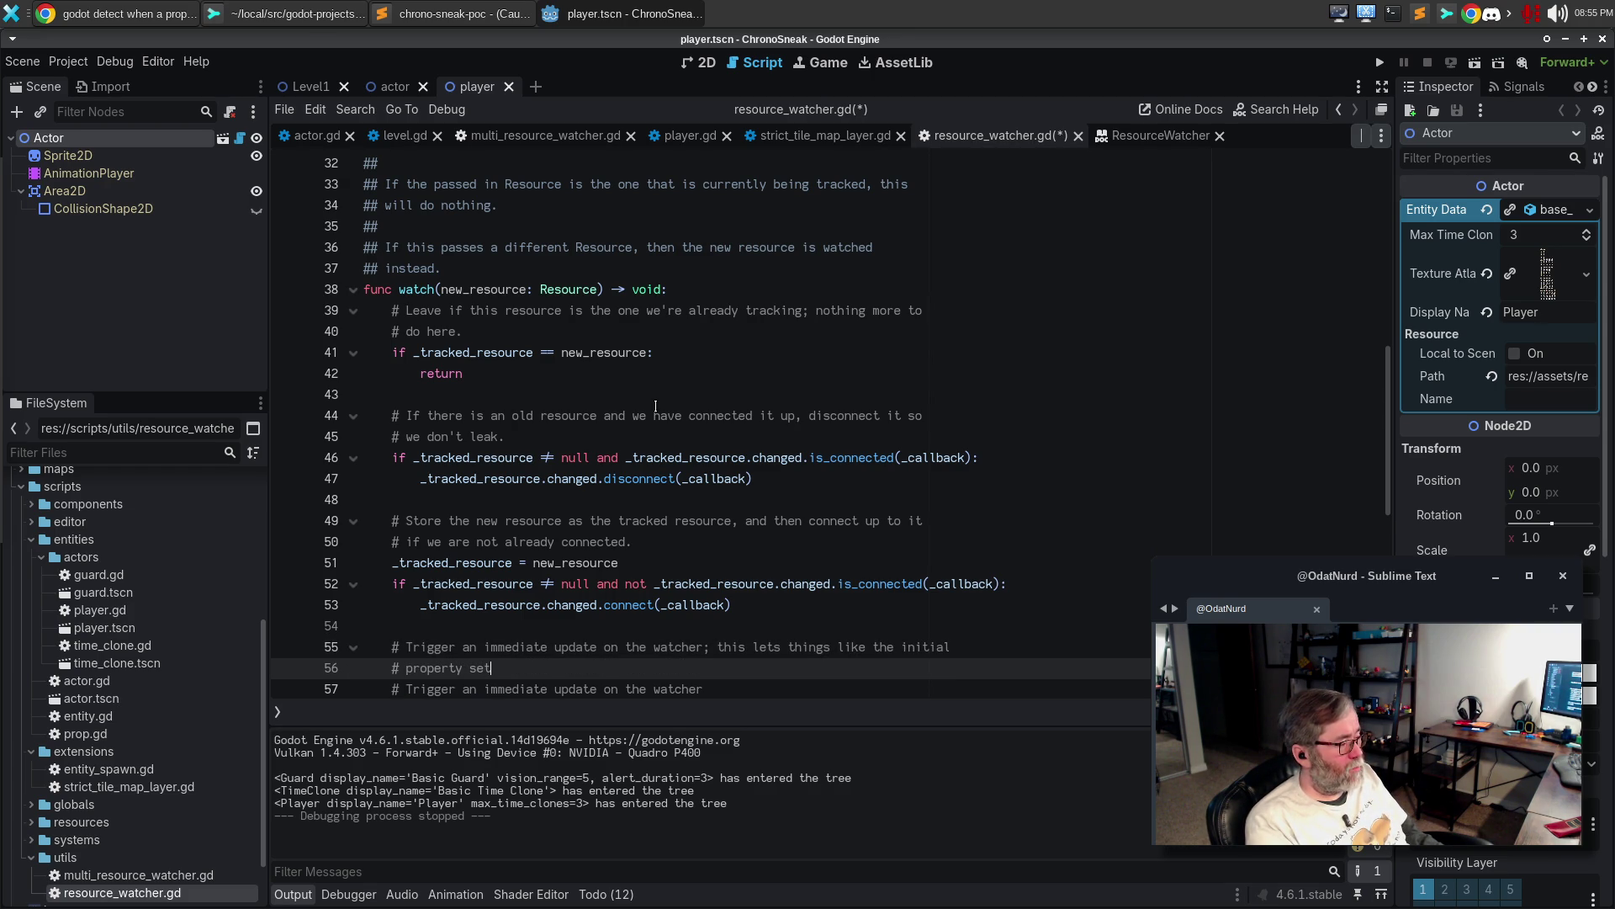
type(" cause up")
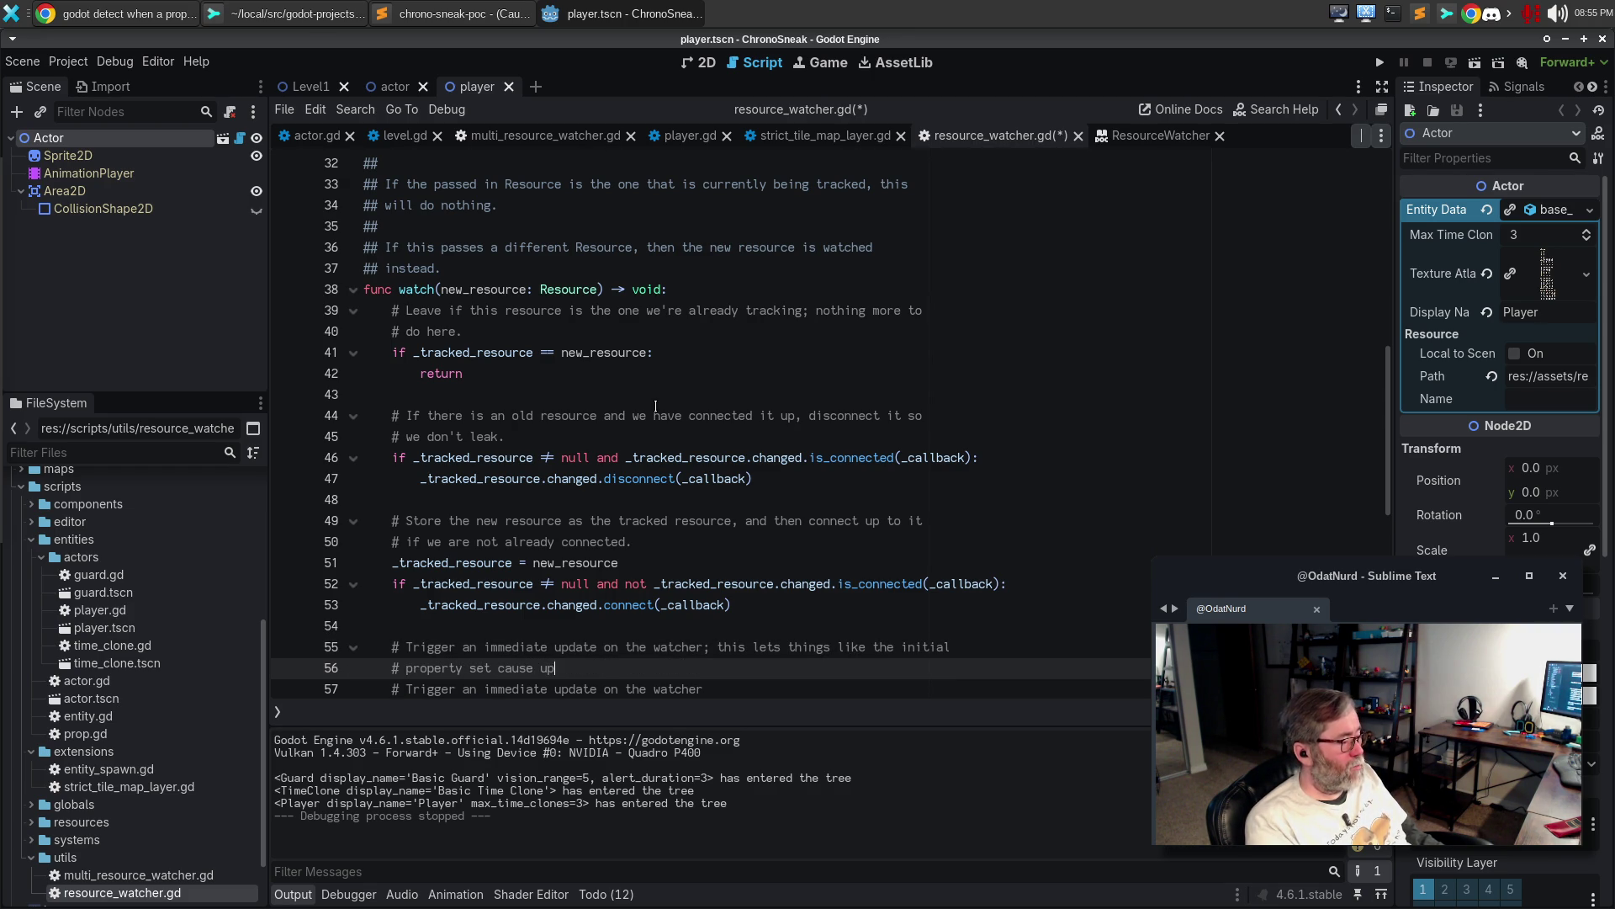
type("dates")
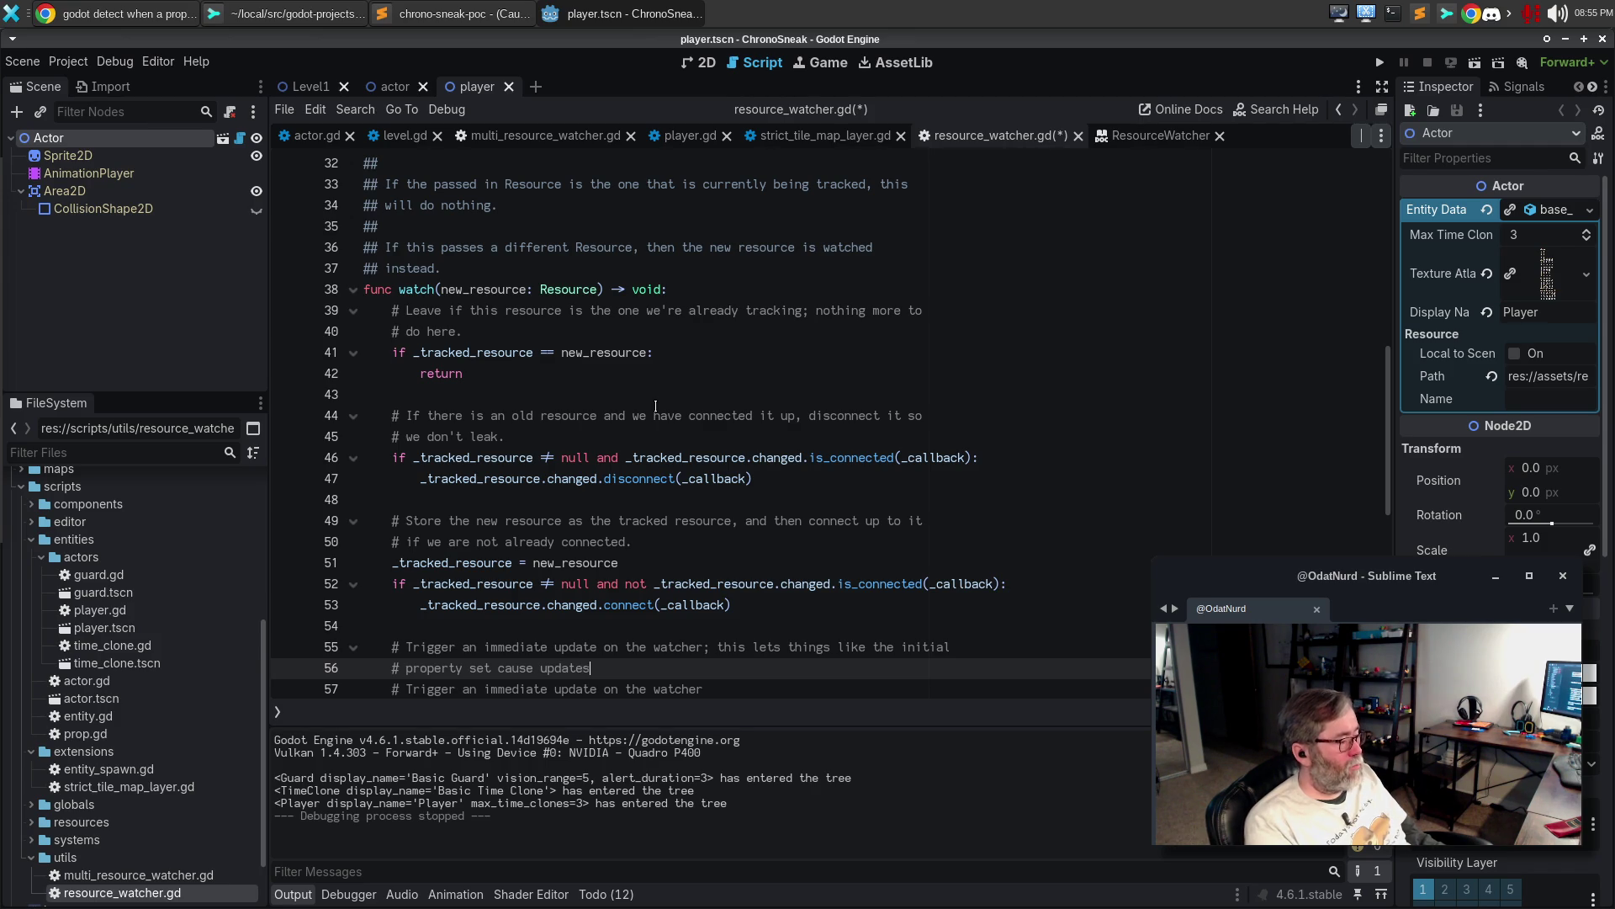
type(" in the editor, whi")
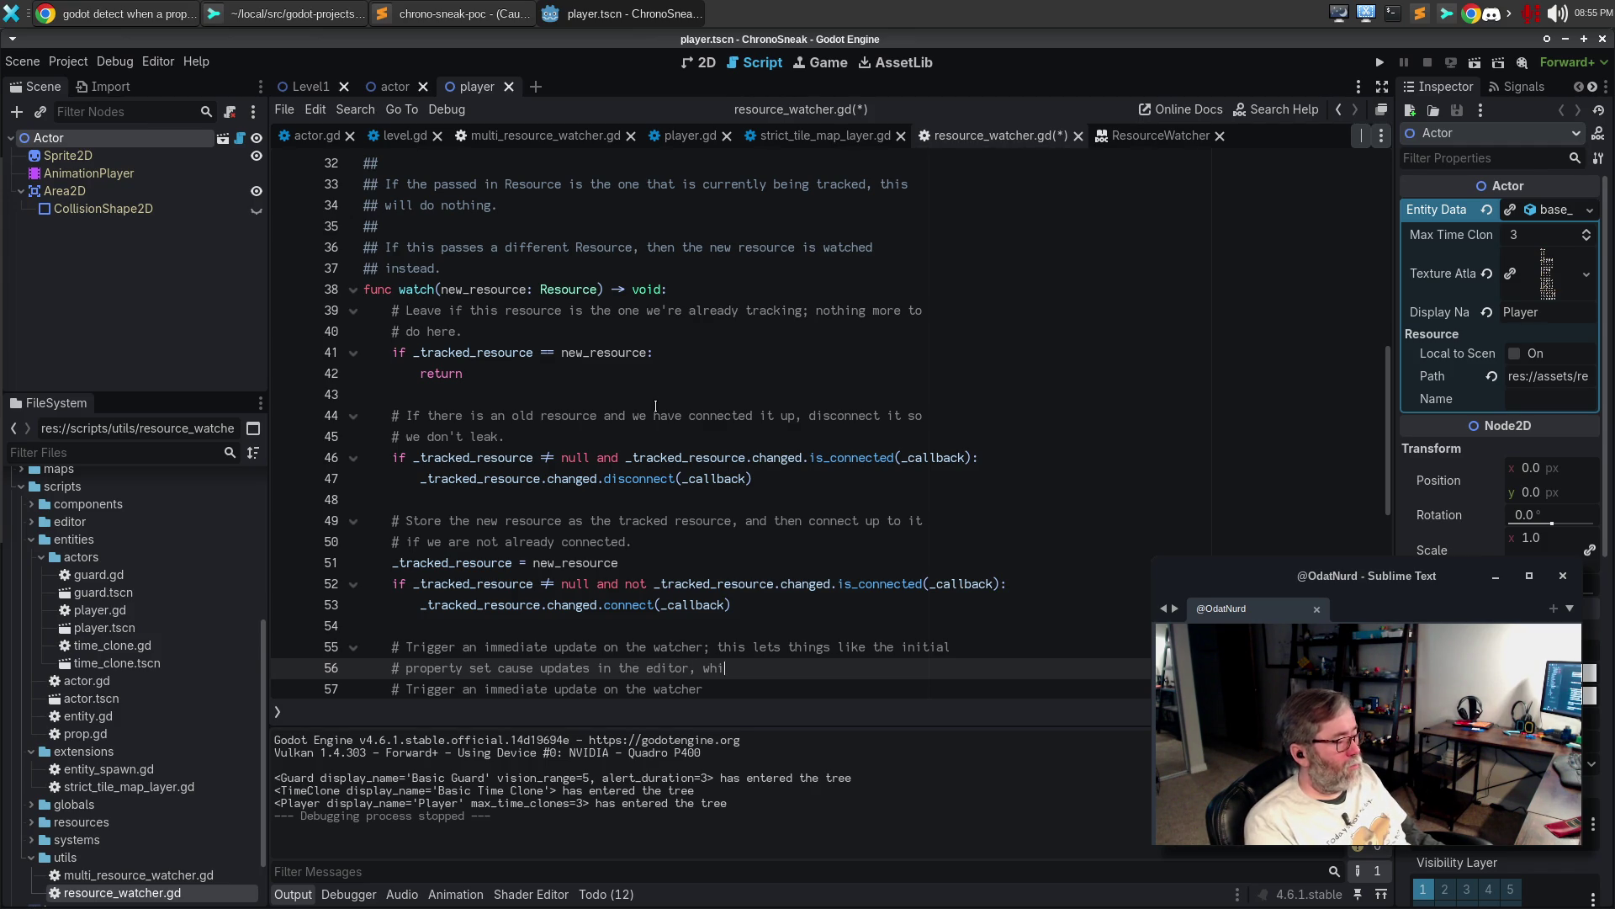
type("ch is usualy what you want.")
key("Down")
key("shift+Home")
type("_callback.call()")
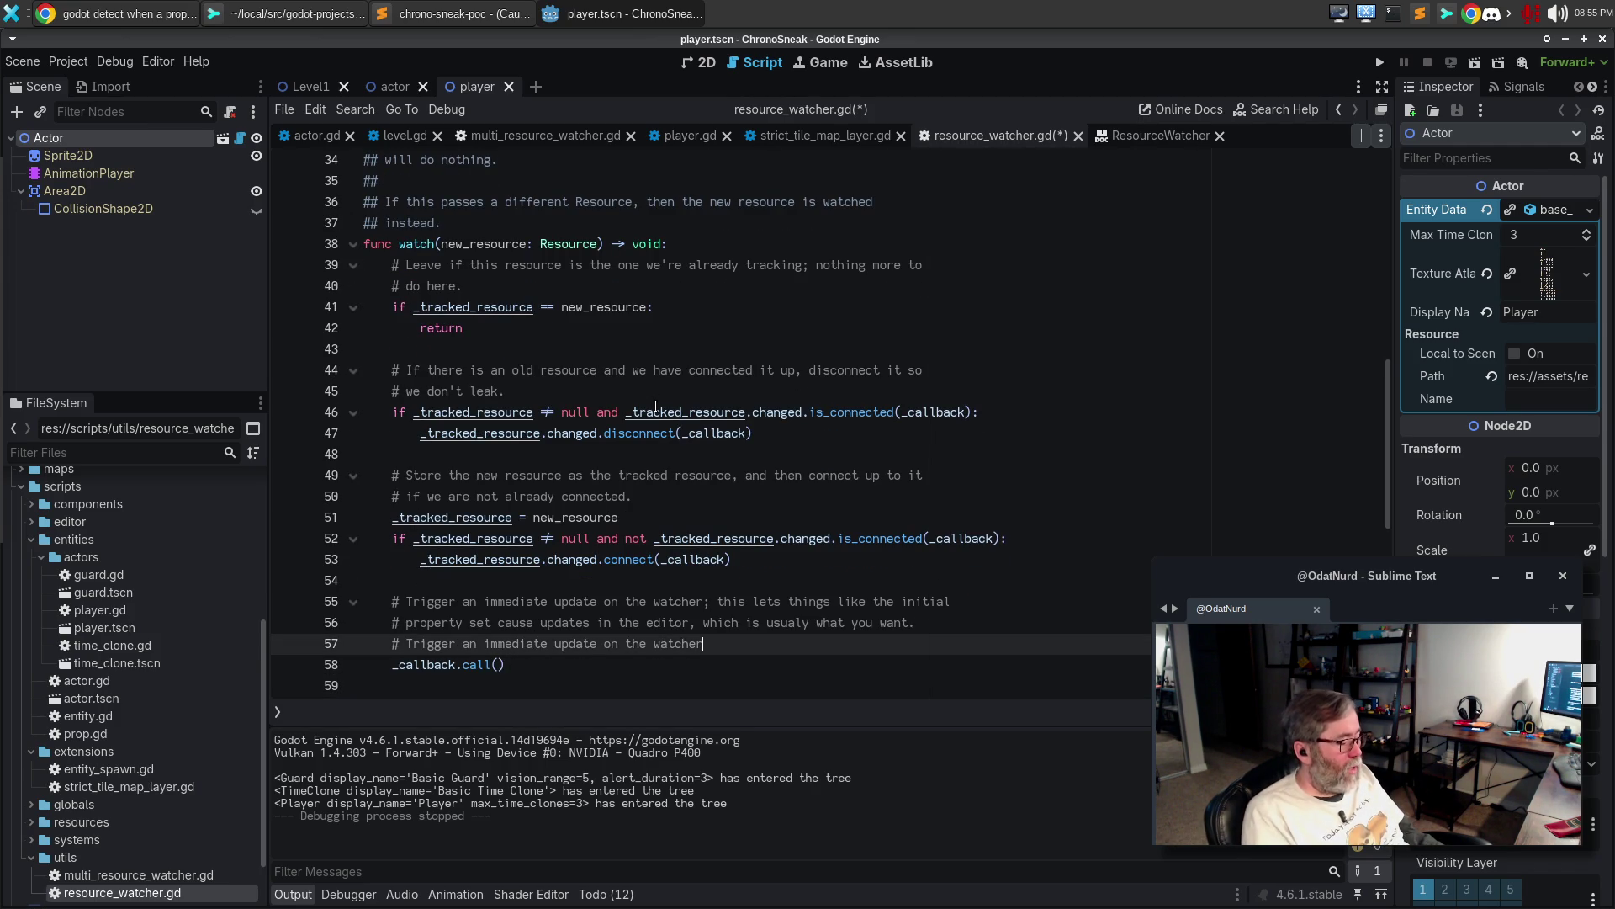
key("Up")
key("alt+q")
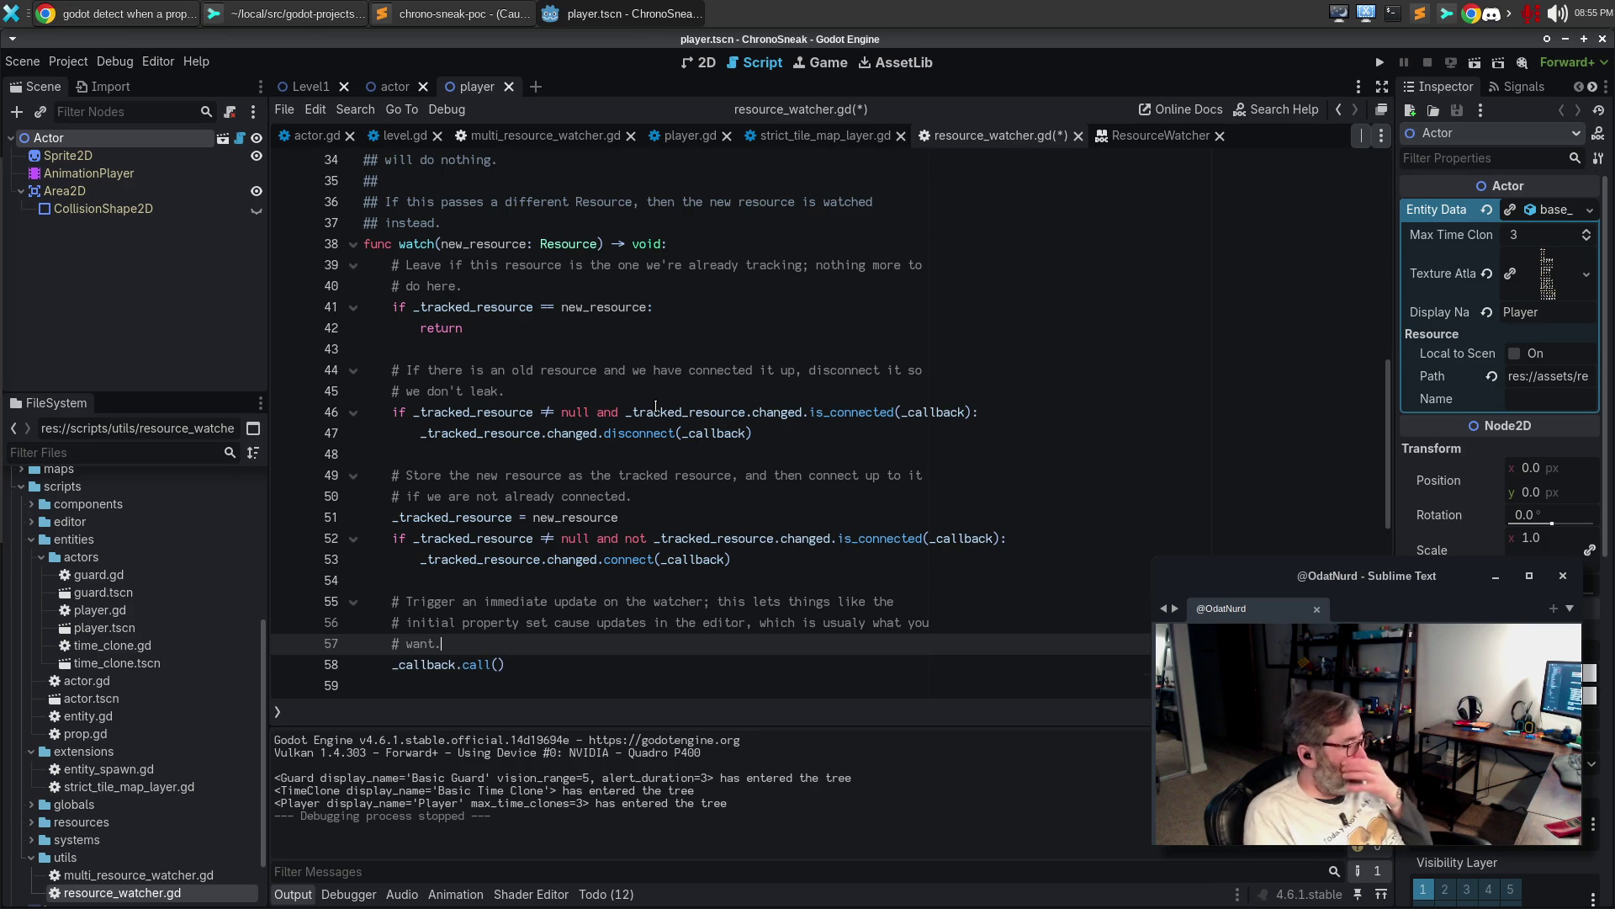
key("Down")
key("Down")
key("Down")
key("Down")
key("ctrl+s")
left_click(160, 7)
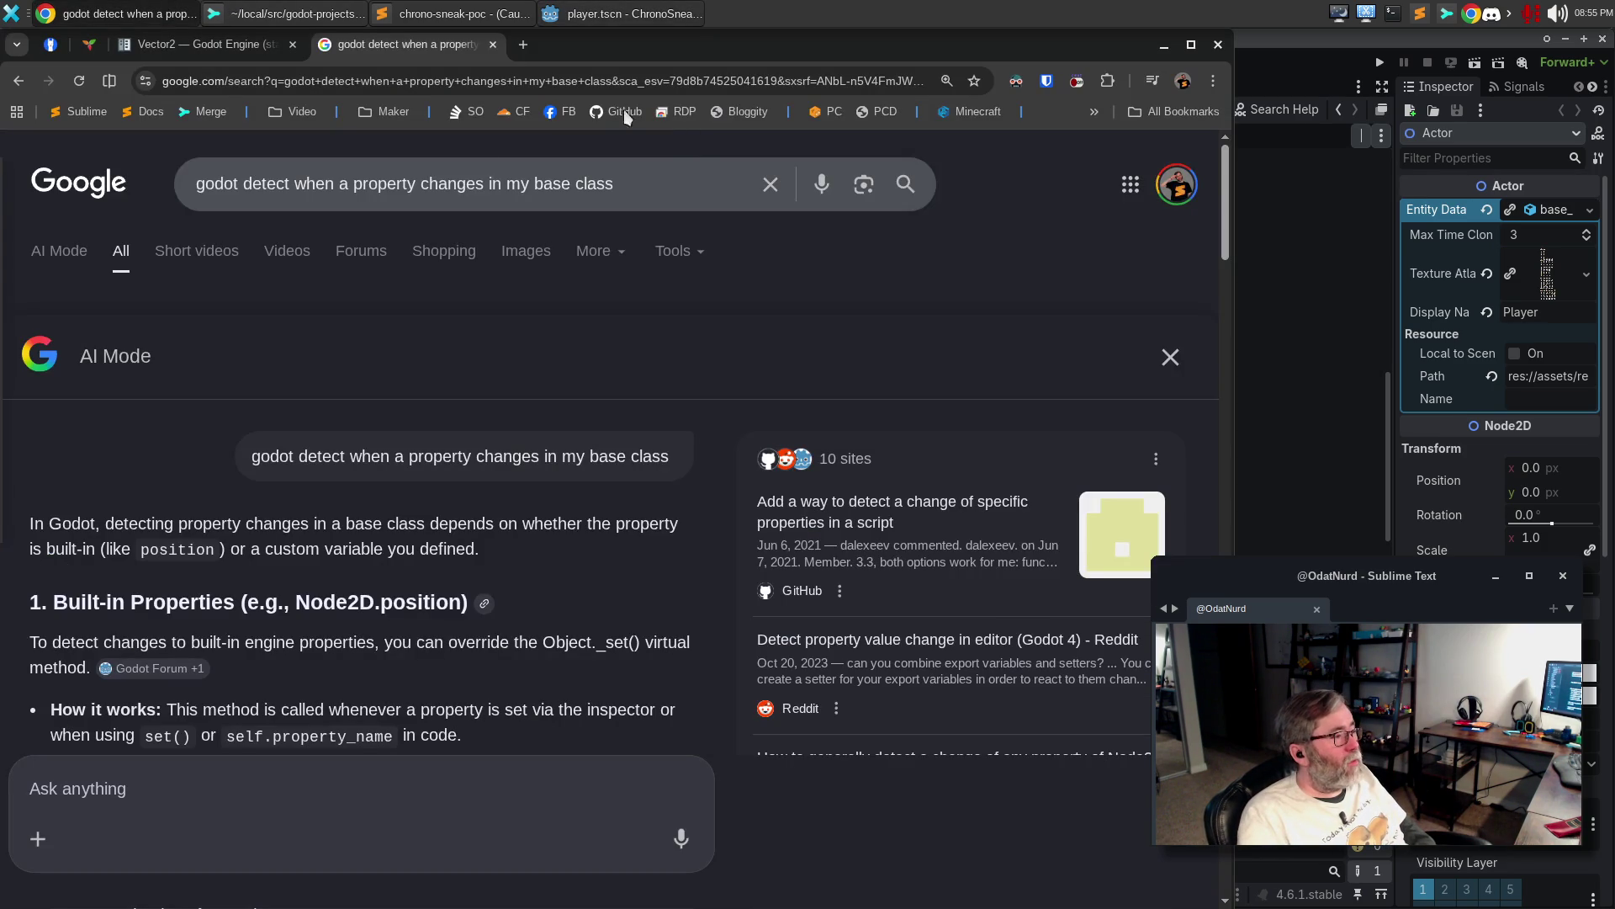
Search Google for 'godot document constructors' and expand the AI overview answer
triple_click(664, 184)
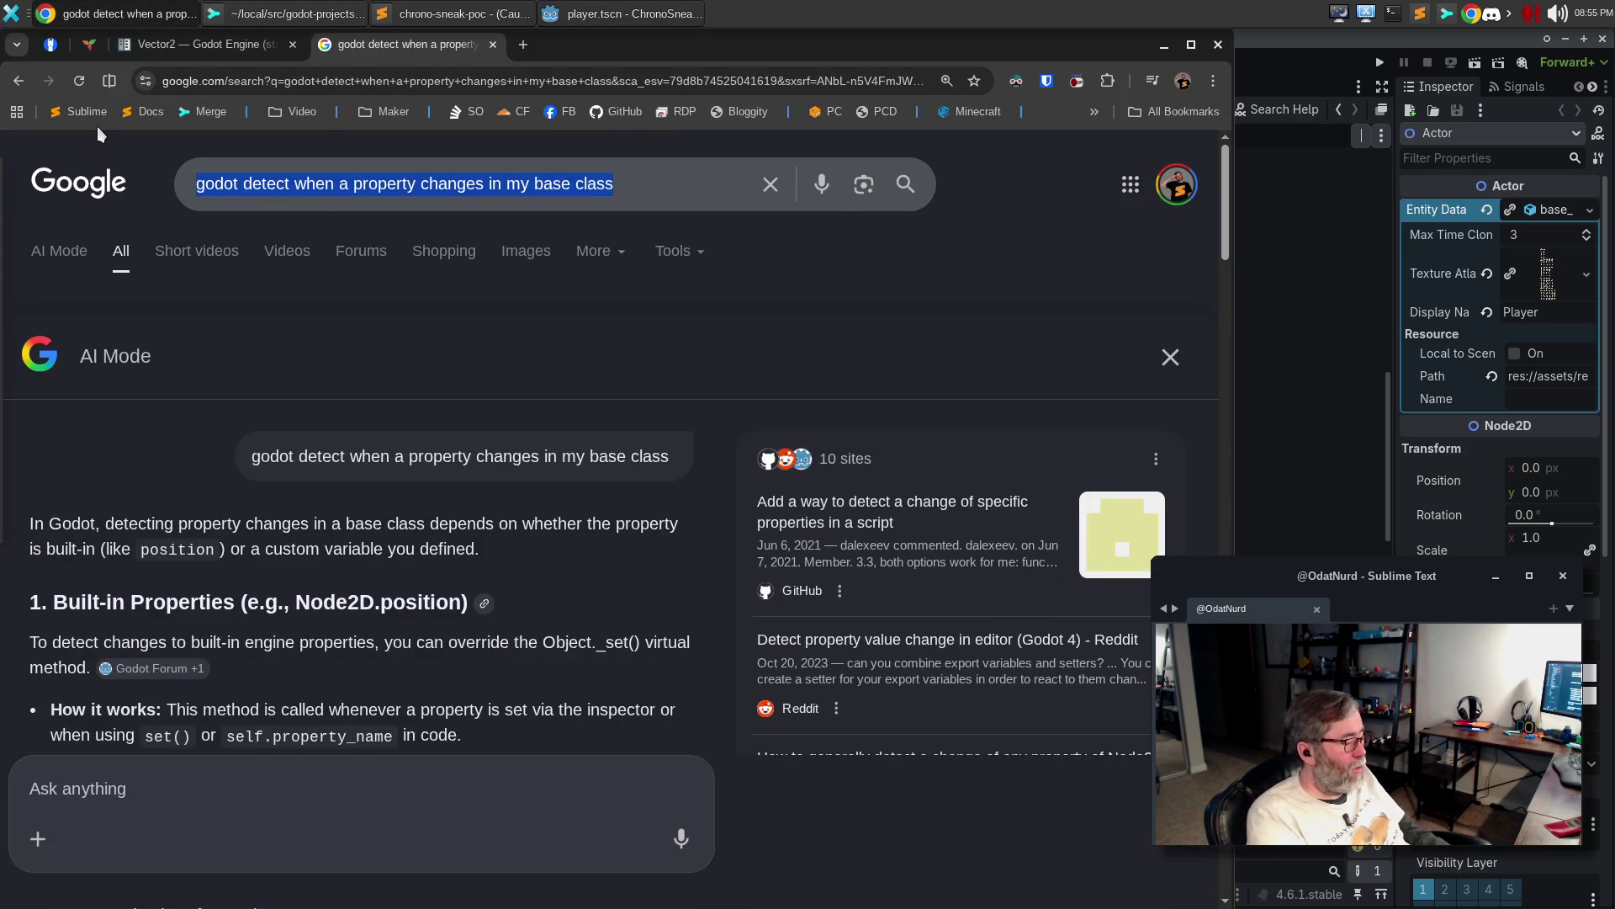
type("godot document cons")
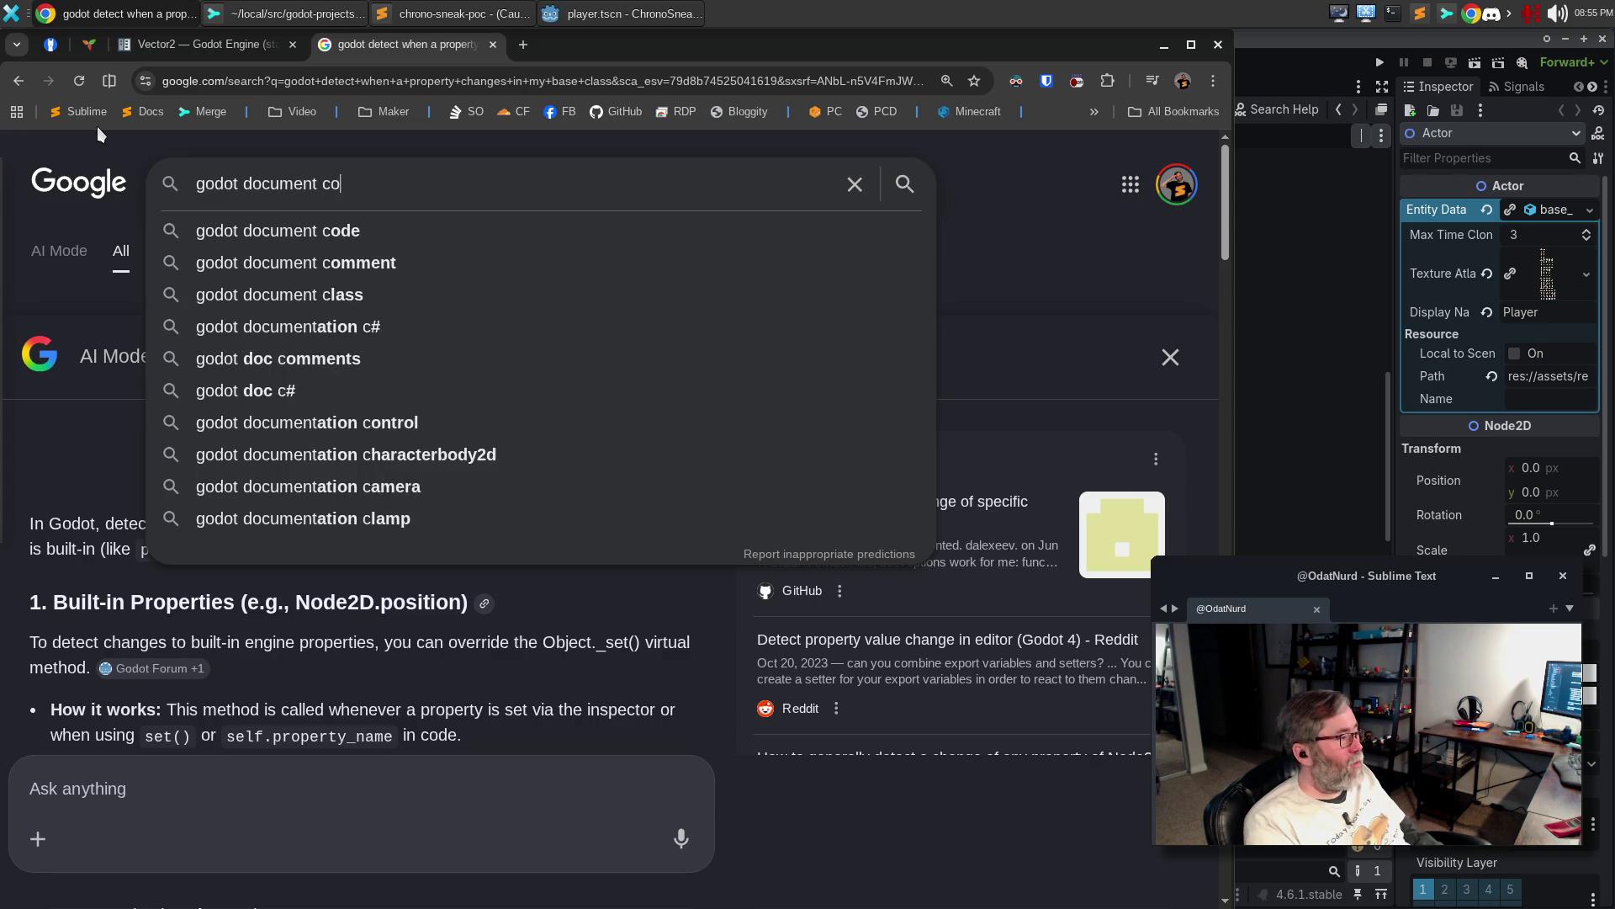
type("tructors")
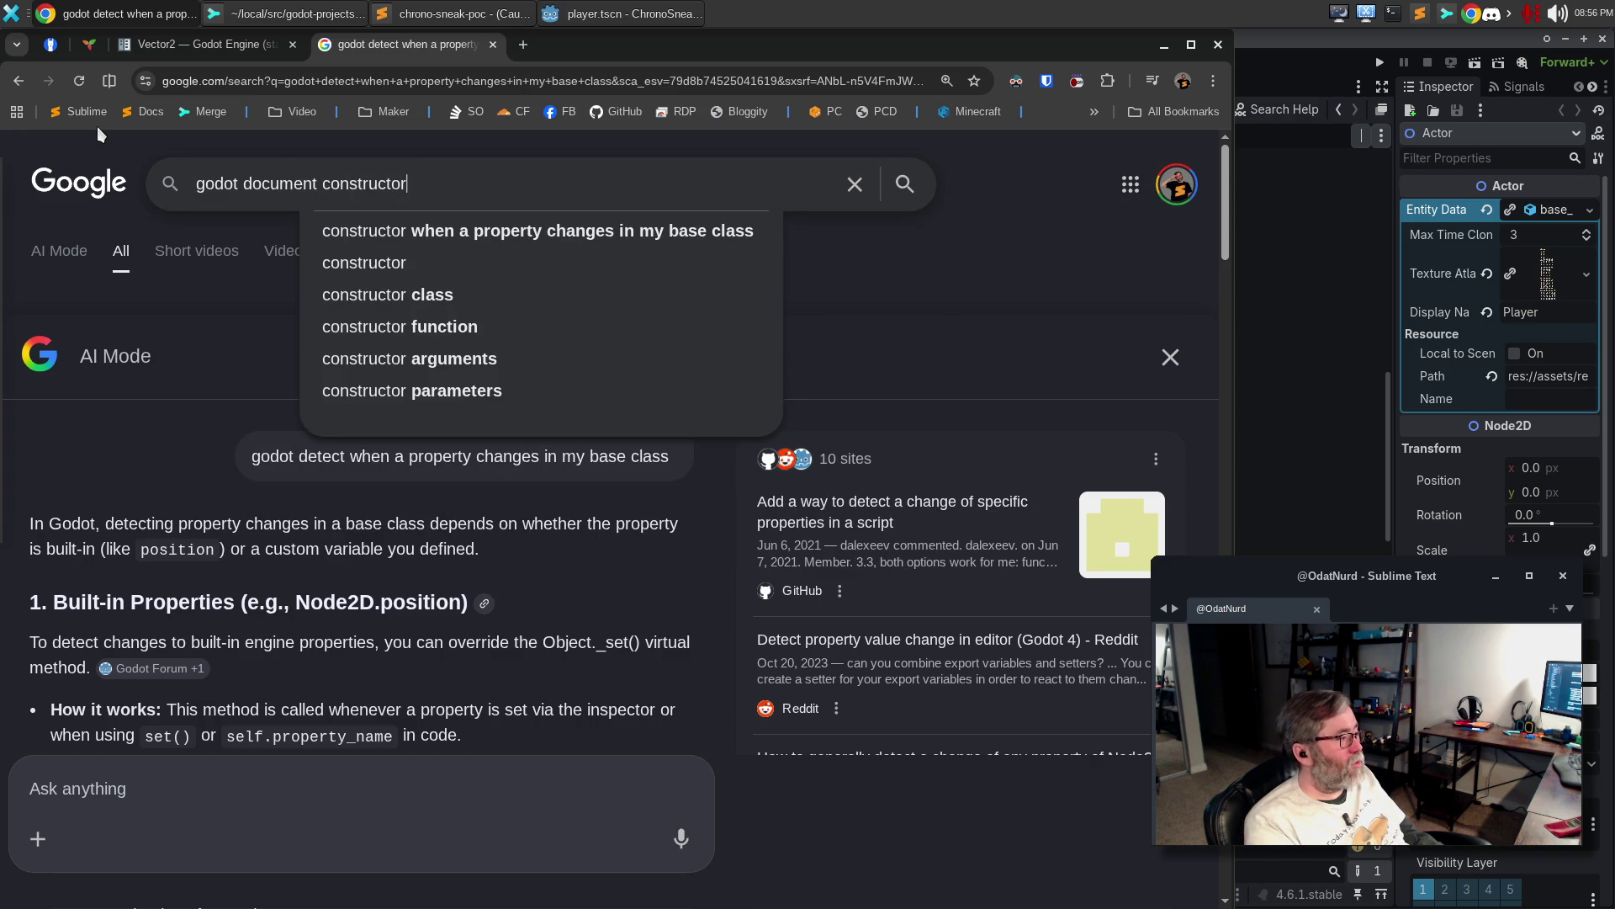
key("Return")
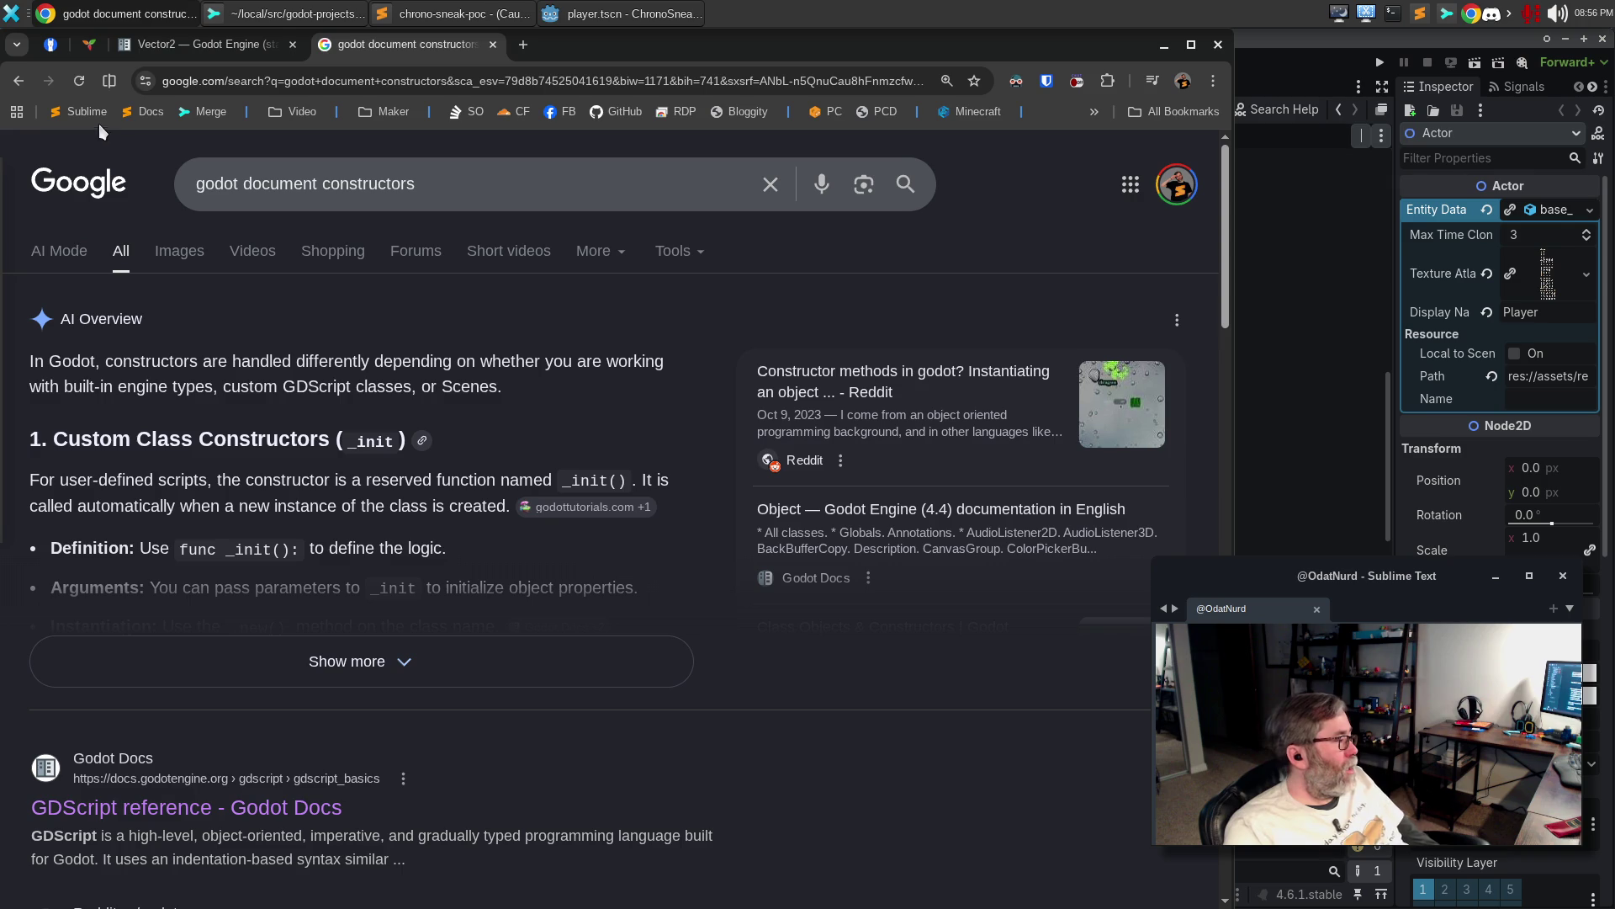
left_click(440, 665)
Show the sources for the inheritance point and open the Godot 4.4 Resources documentation page
scroll(507, 576, "down", 4)
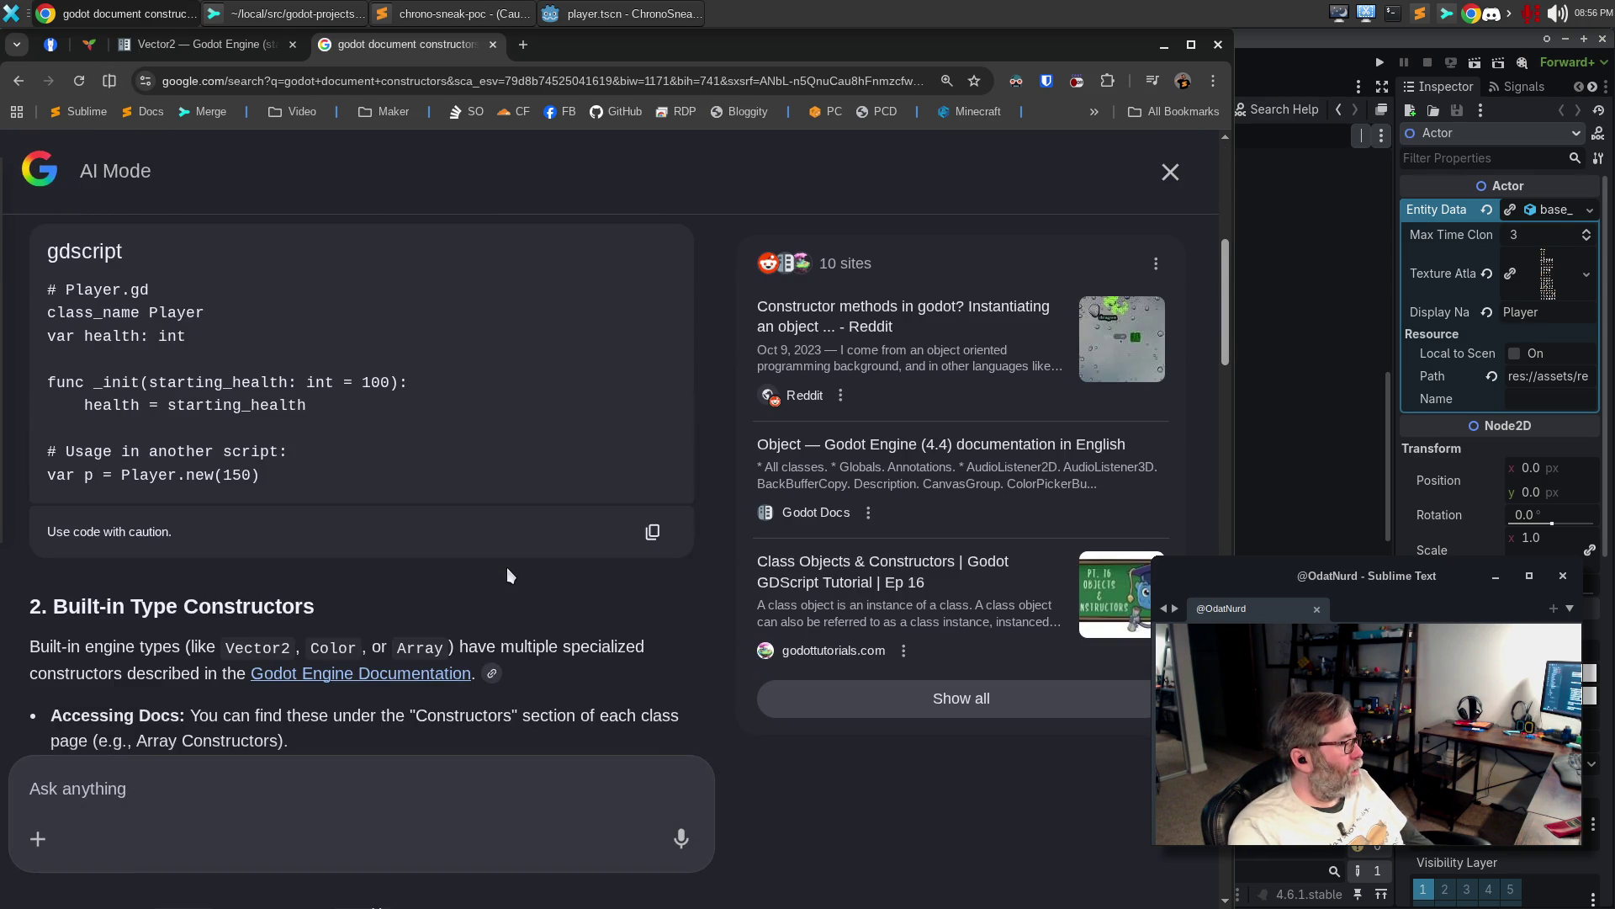
scroll(506, 567, "down", 5)
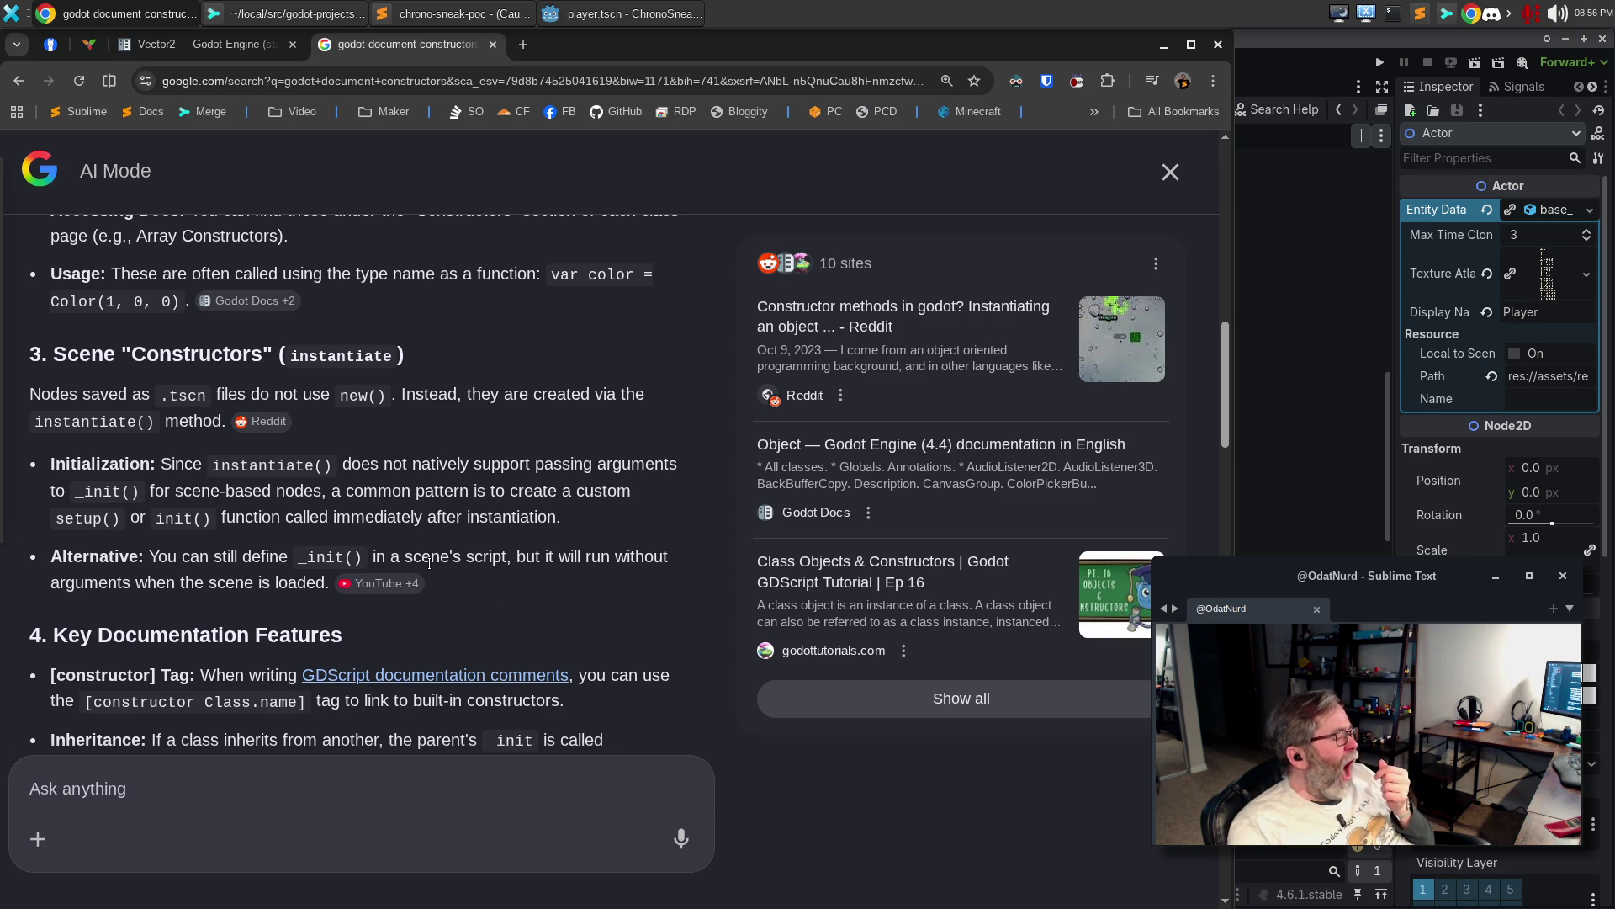
scroll(429, 561, "down", 2)
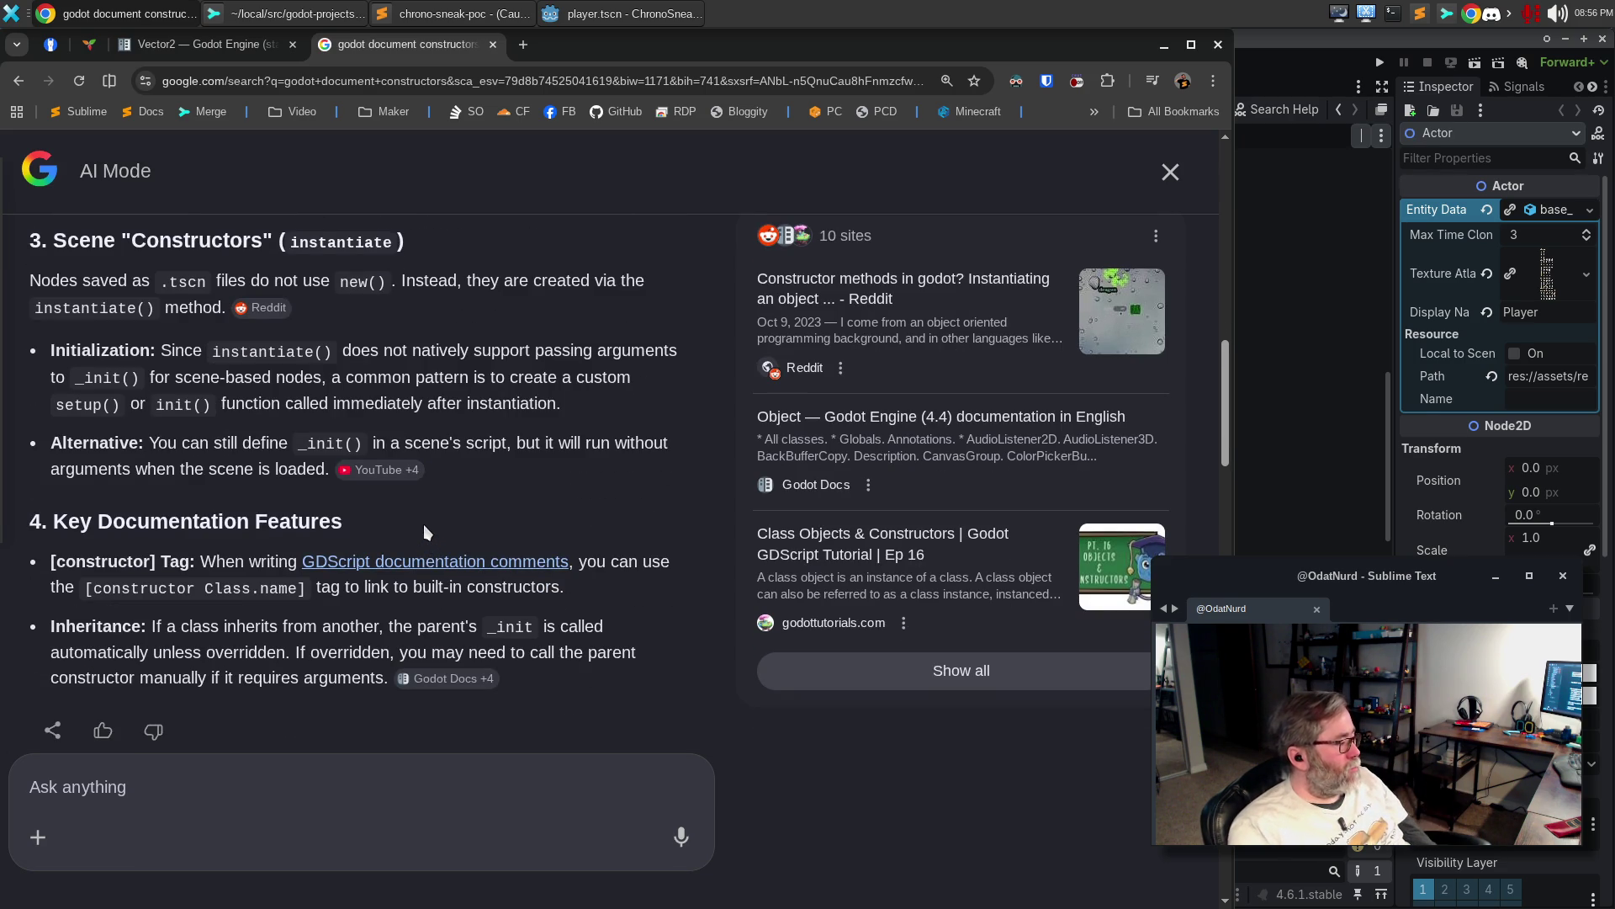
scroll(414, 530, "down", 2)
scroll(412, 523, "down", 2)
left_click(427, 492)
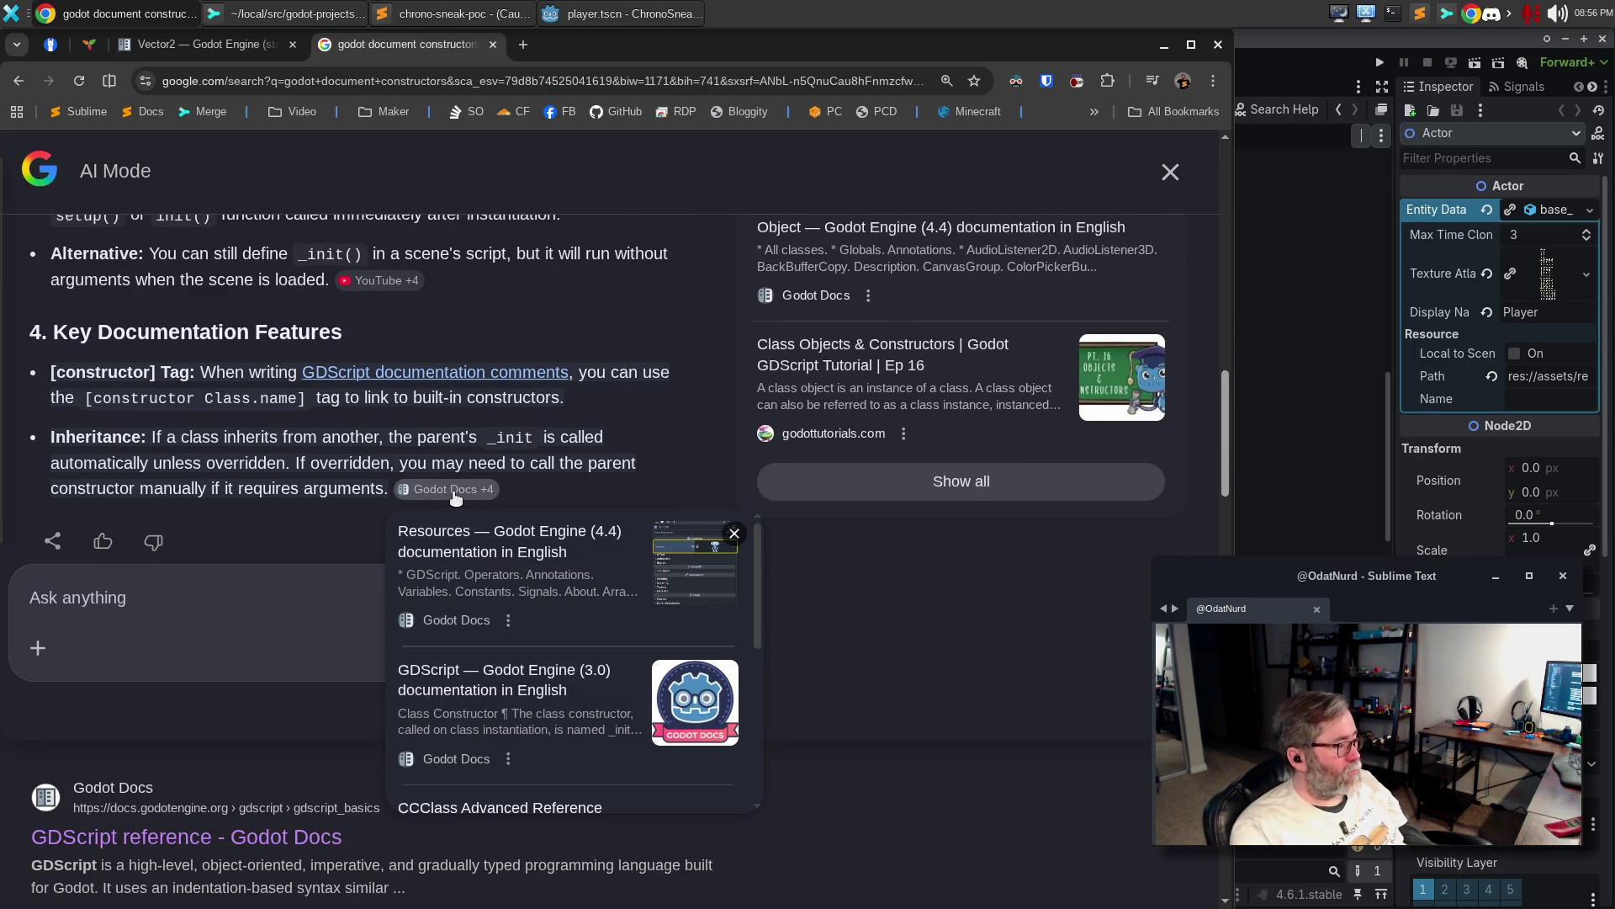
left_click(455, 496)
left_click(454, 496)
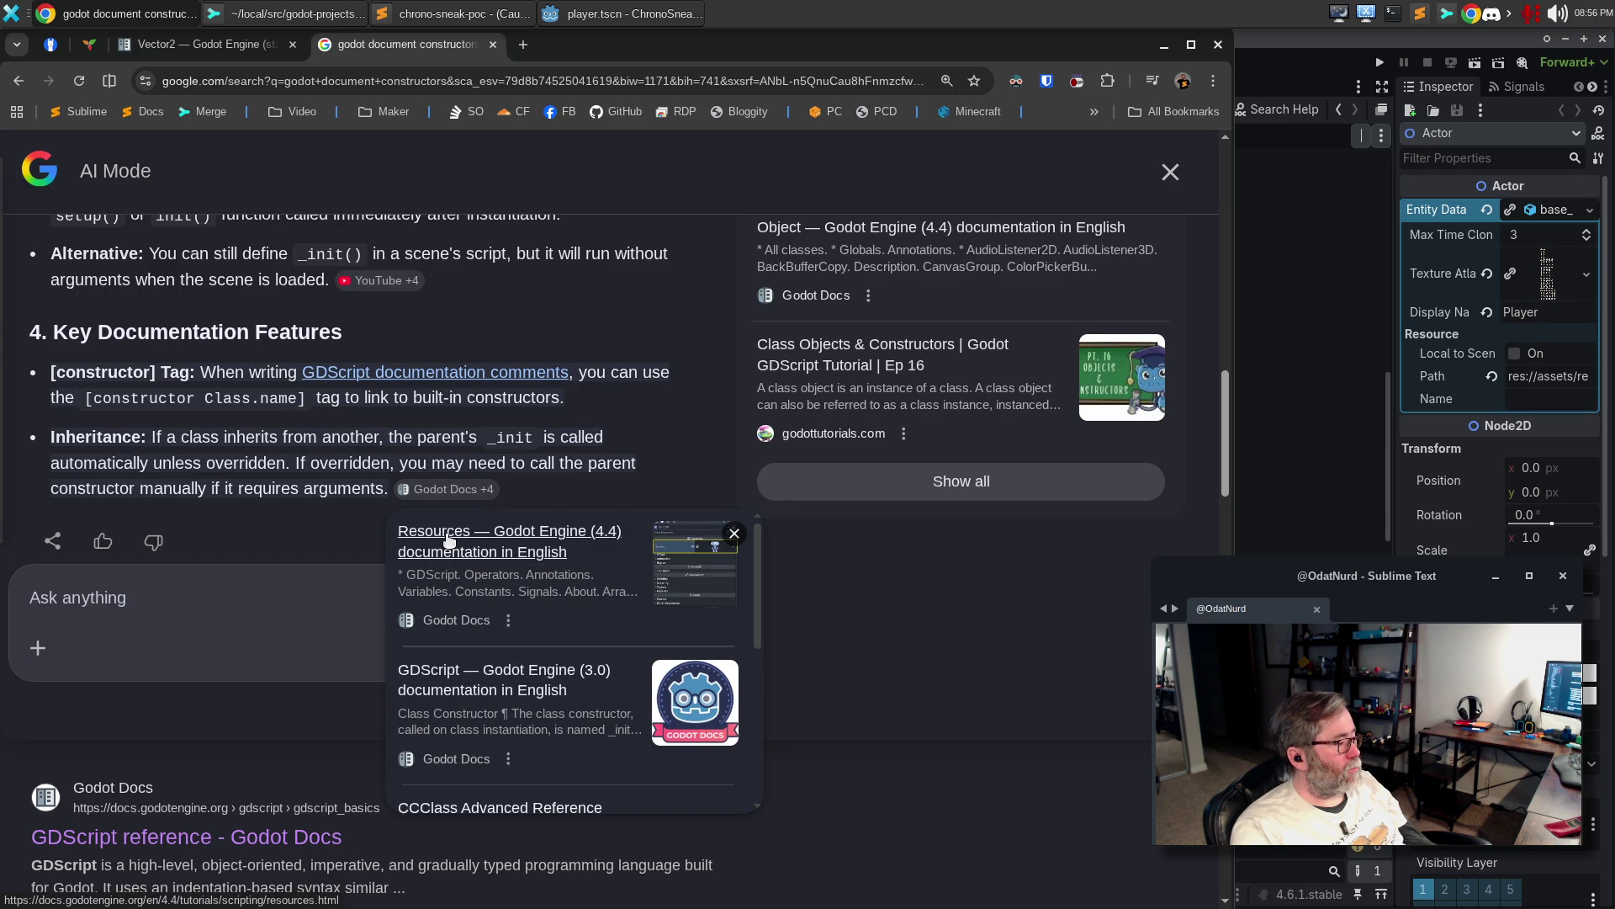
left_click(448, 534)
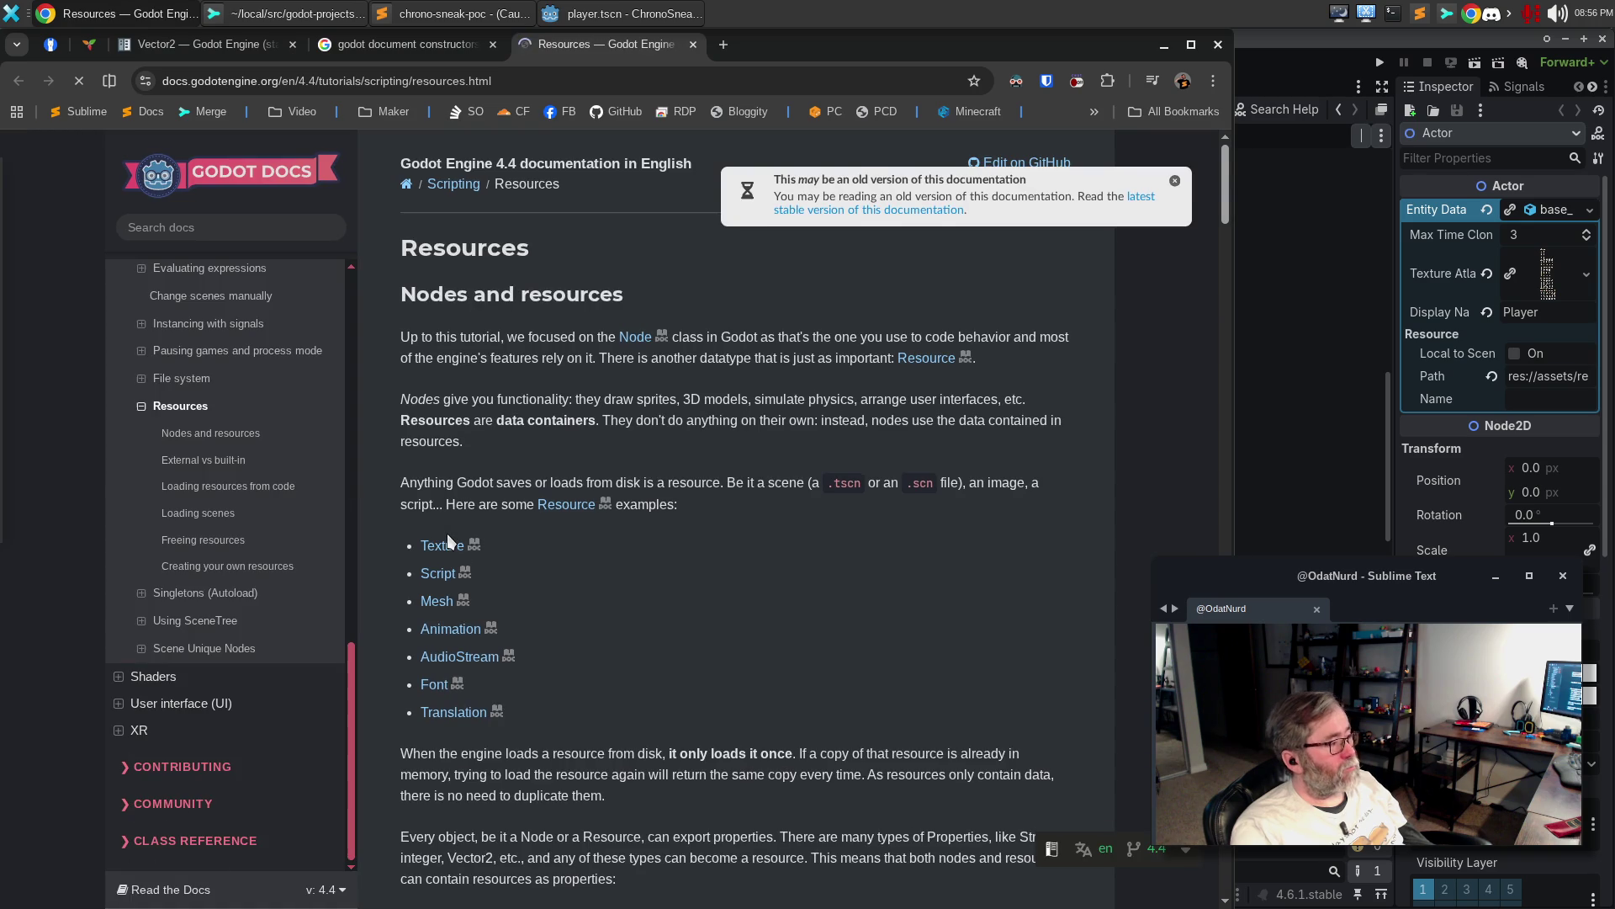
Switch the Resources page to 4.6 stable and search the page for '[constructo'
left_click(1133, 204)
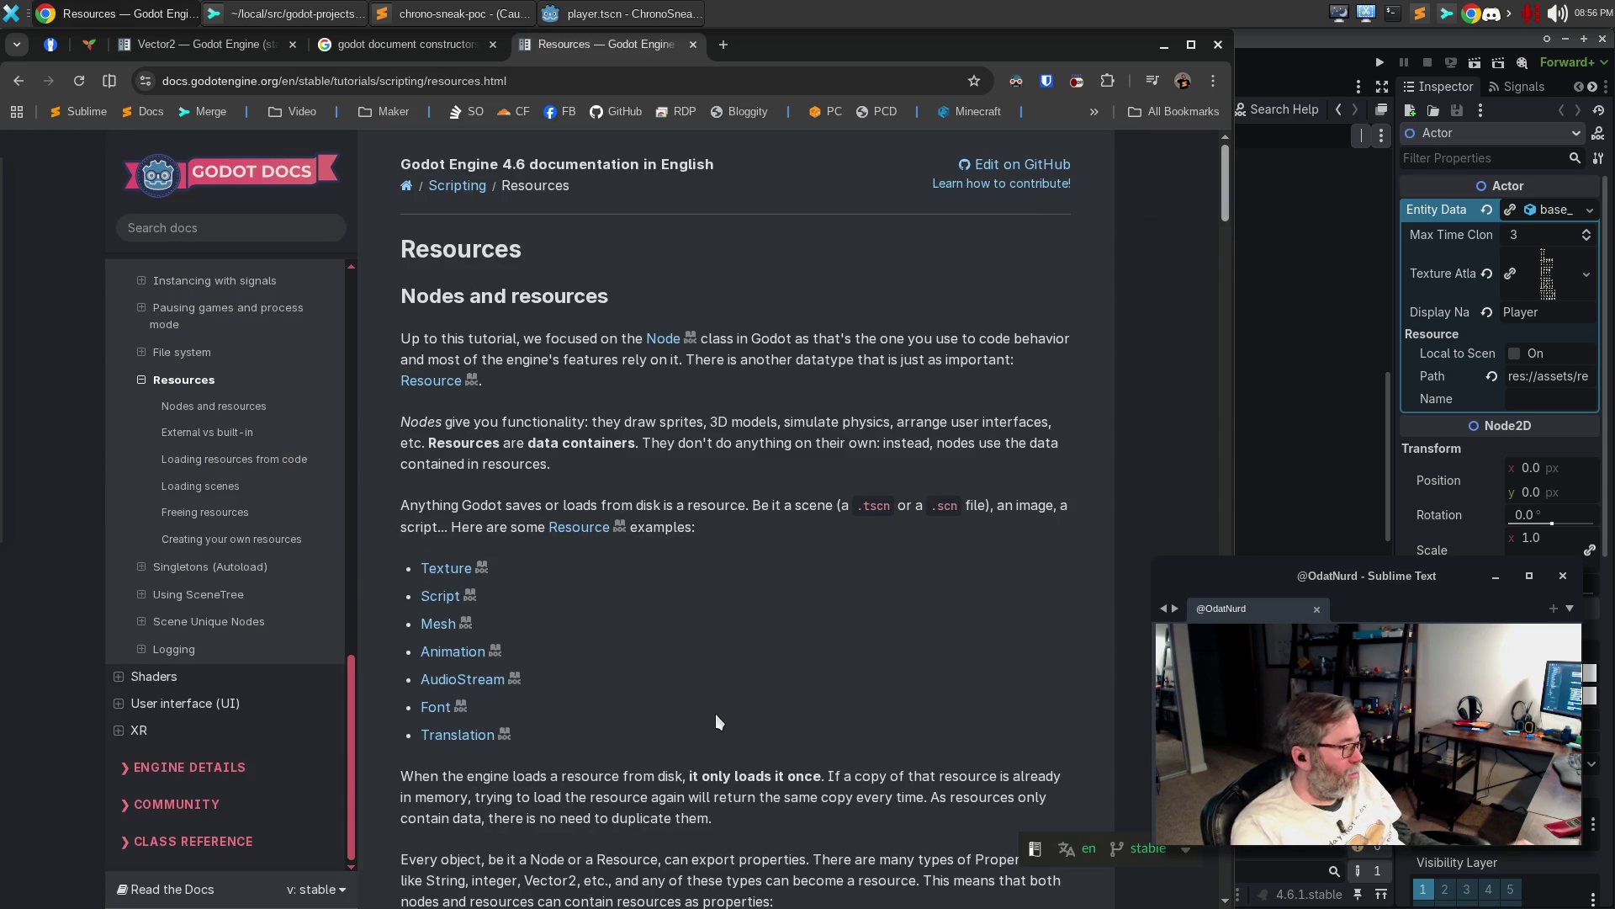
key("ctrl+f")
type("[Cons")
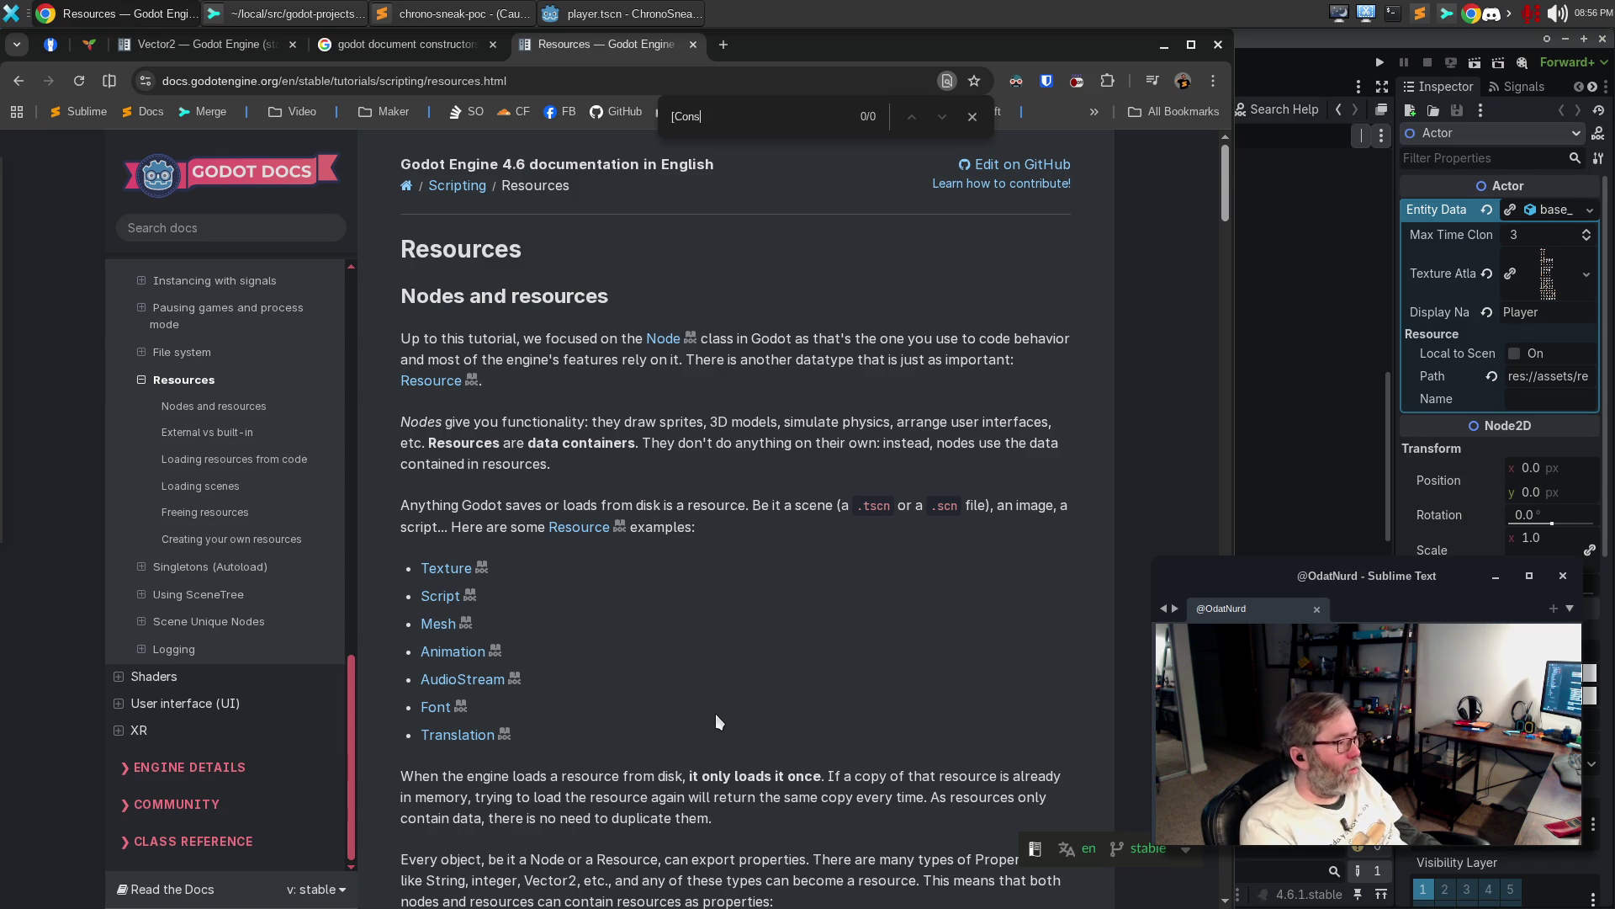
key("BackSpace")
key("BackSpace")
key("BackSpace")
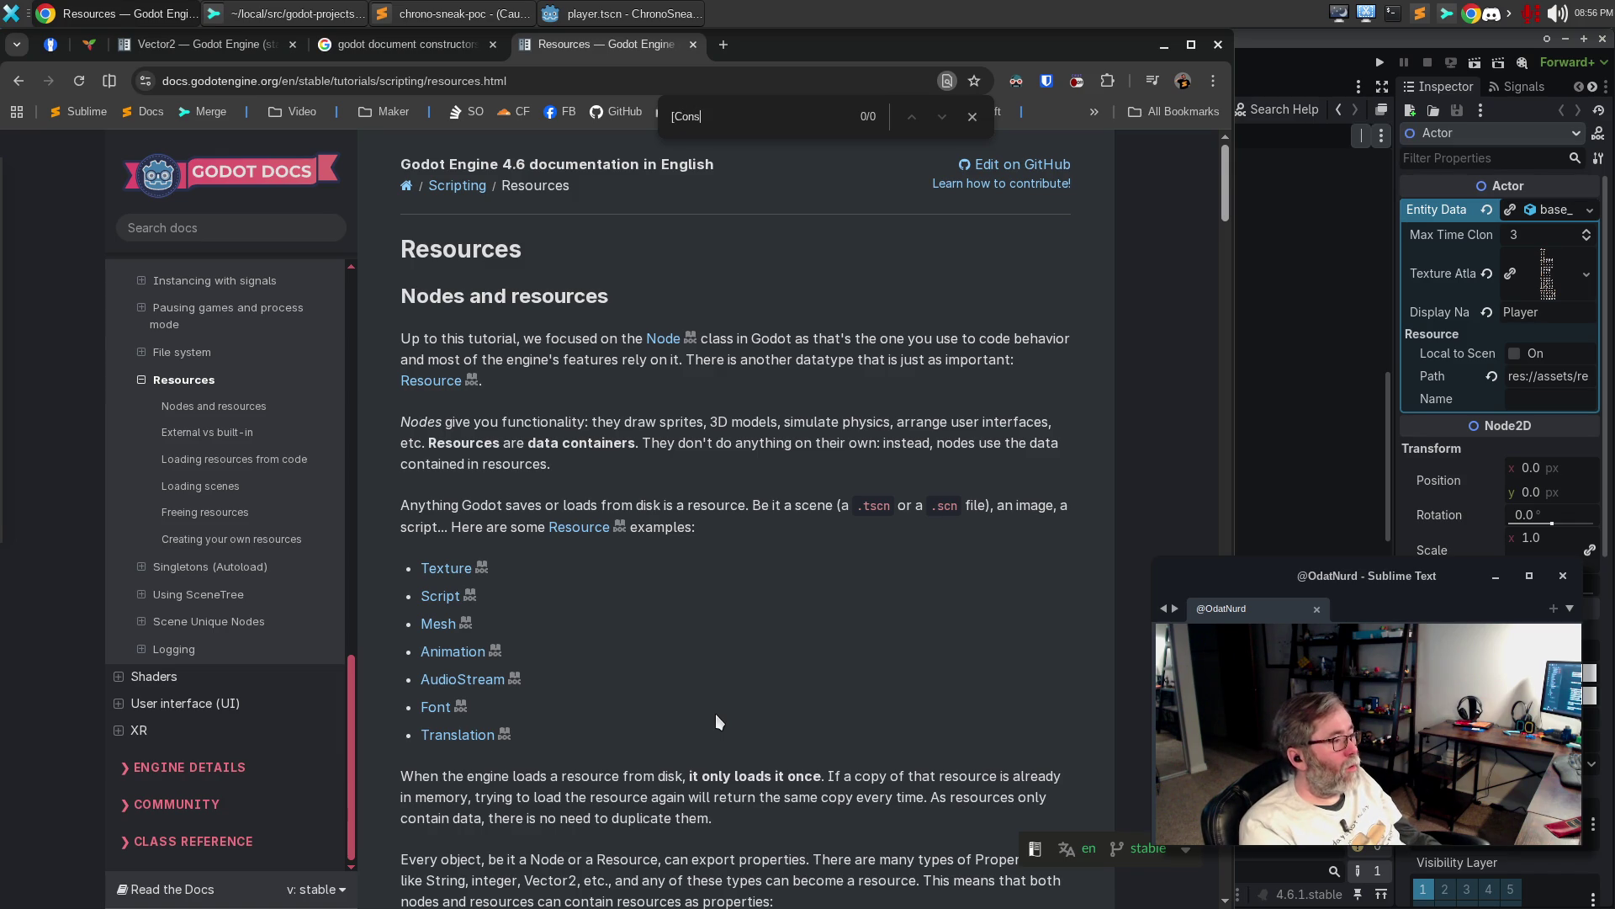
type("tructor")
key("ctrl+a")
type("[constructo")
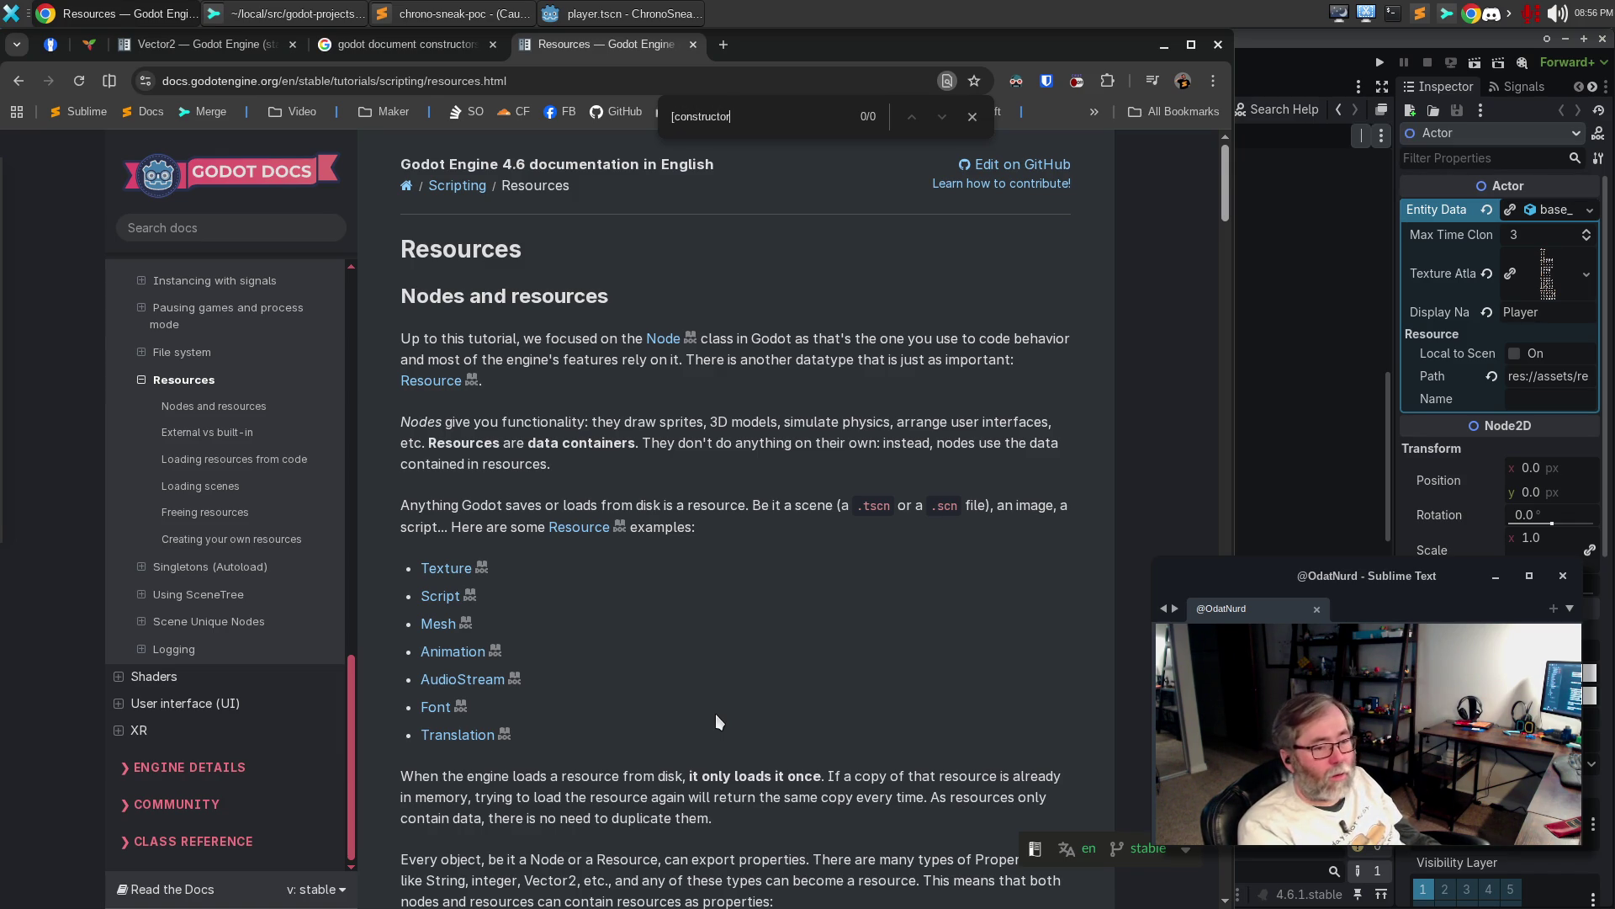
key("alt+Tab")
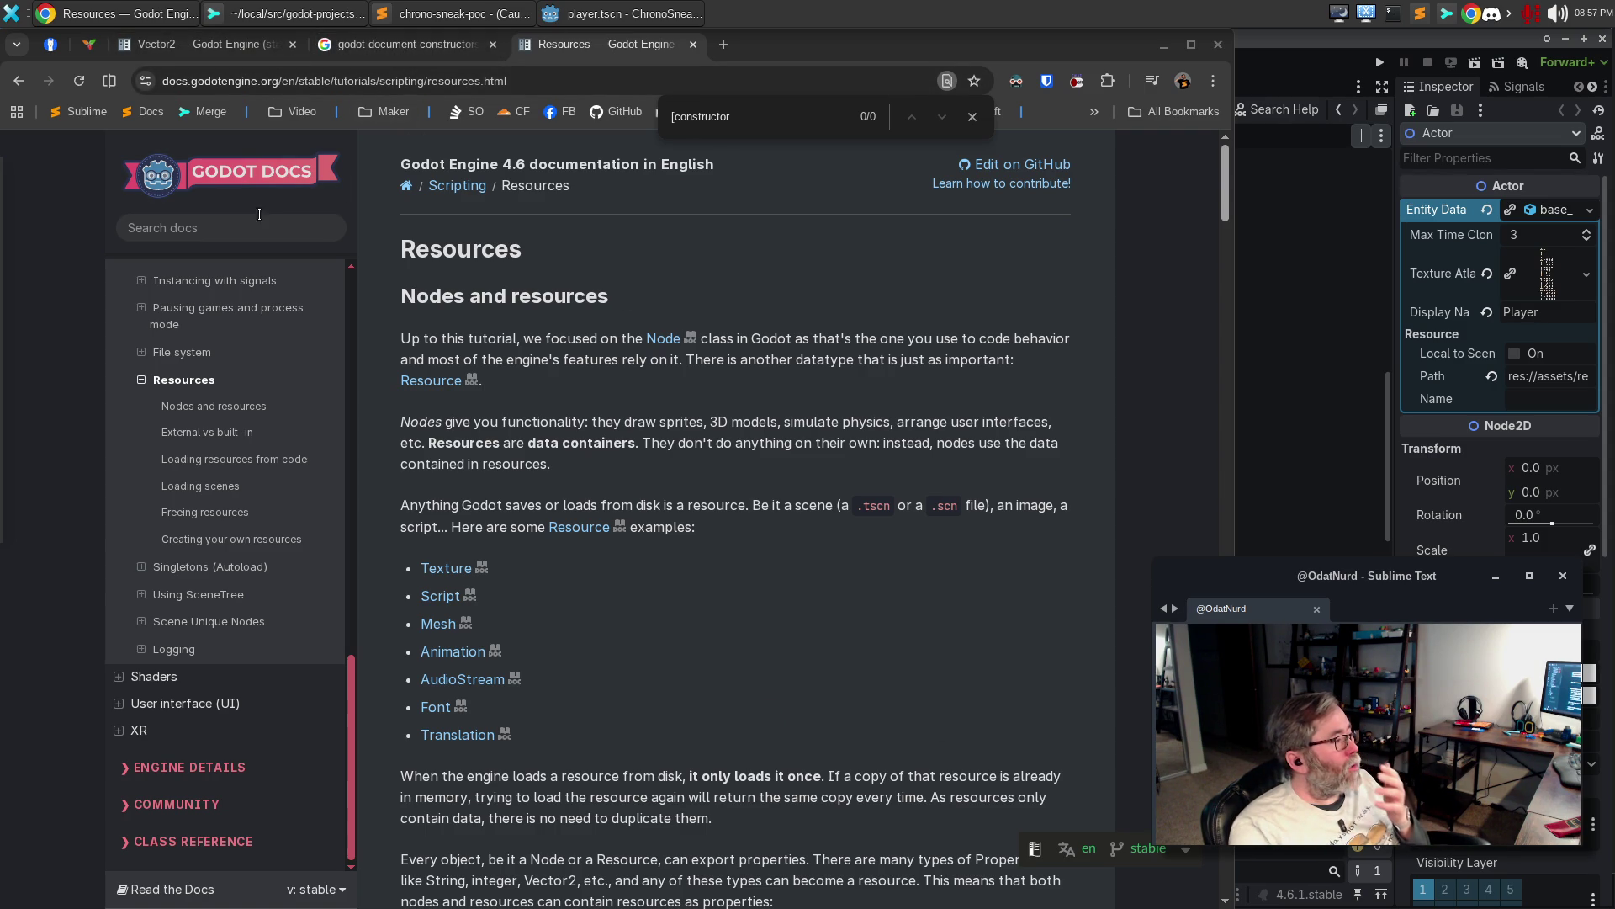
Search the Godot docs site for '[constructor', then return to the Google results
left_click(229, 228)
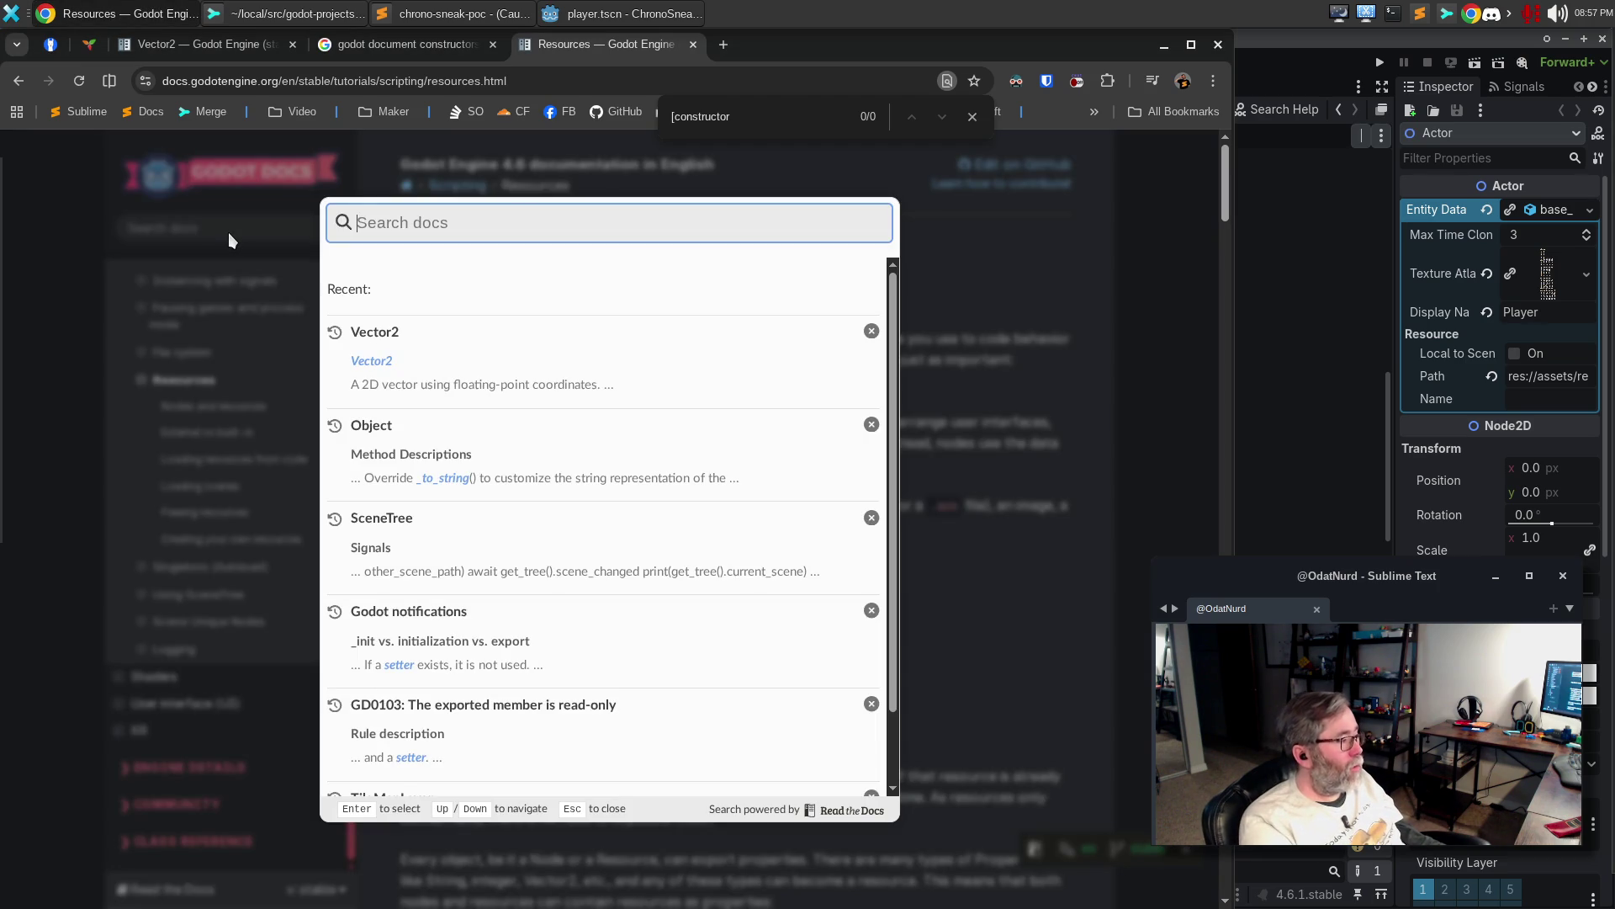
type("[constructor")
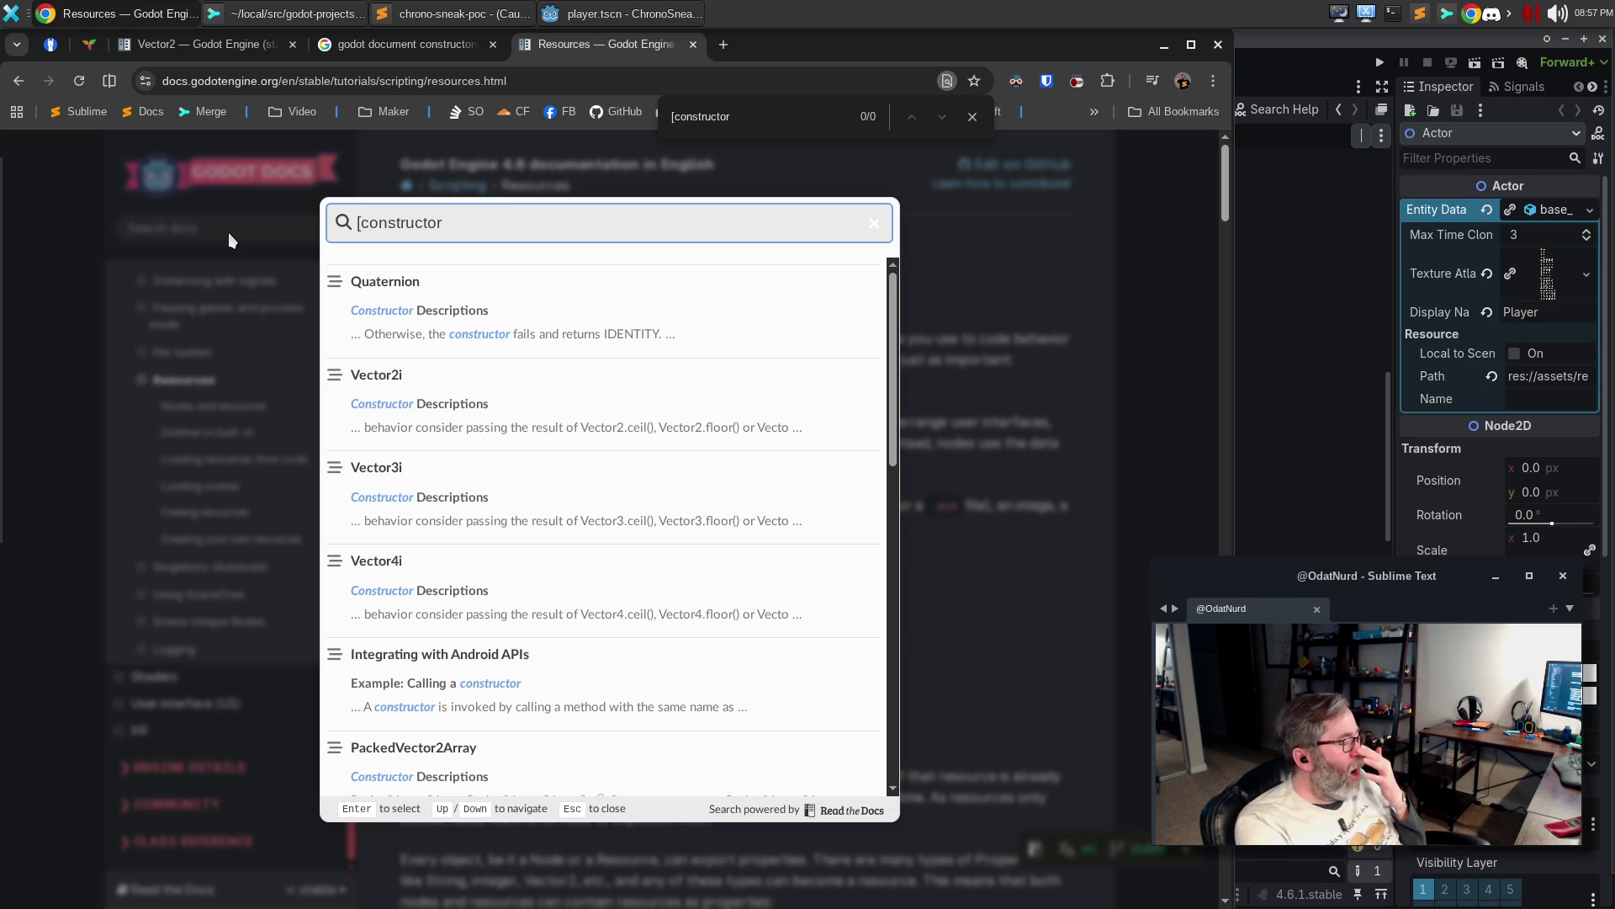
scroll(559, 449, "down", 1)
scroll(559, 449, "down", 10)
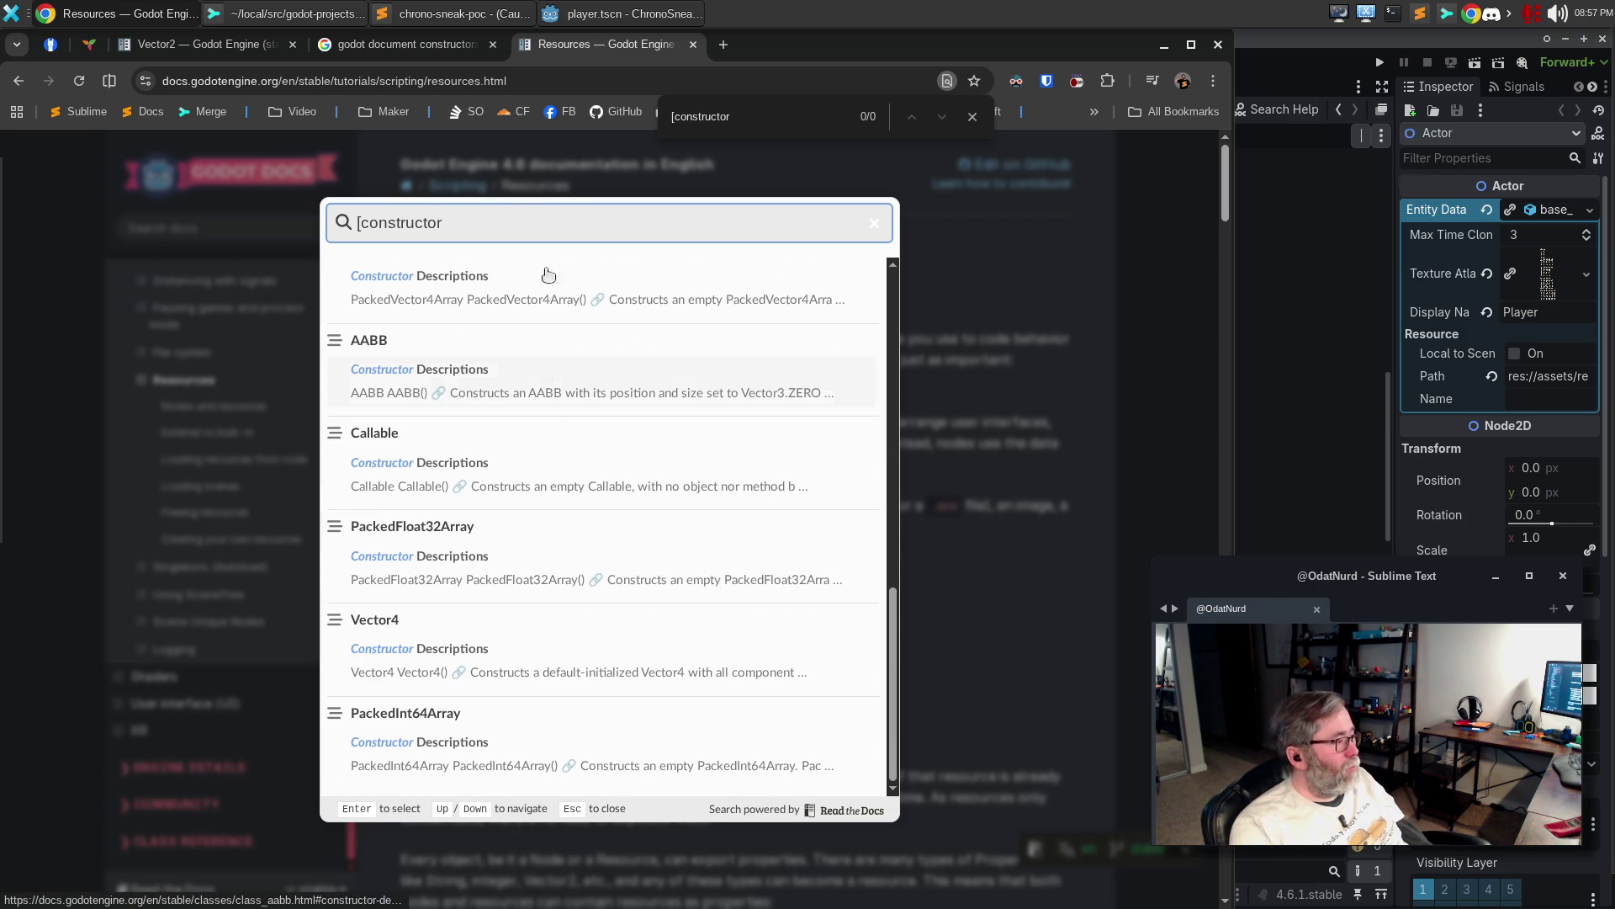
left_click(442, 49)
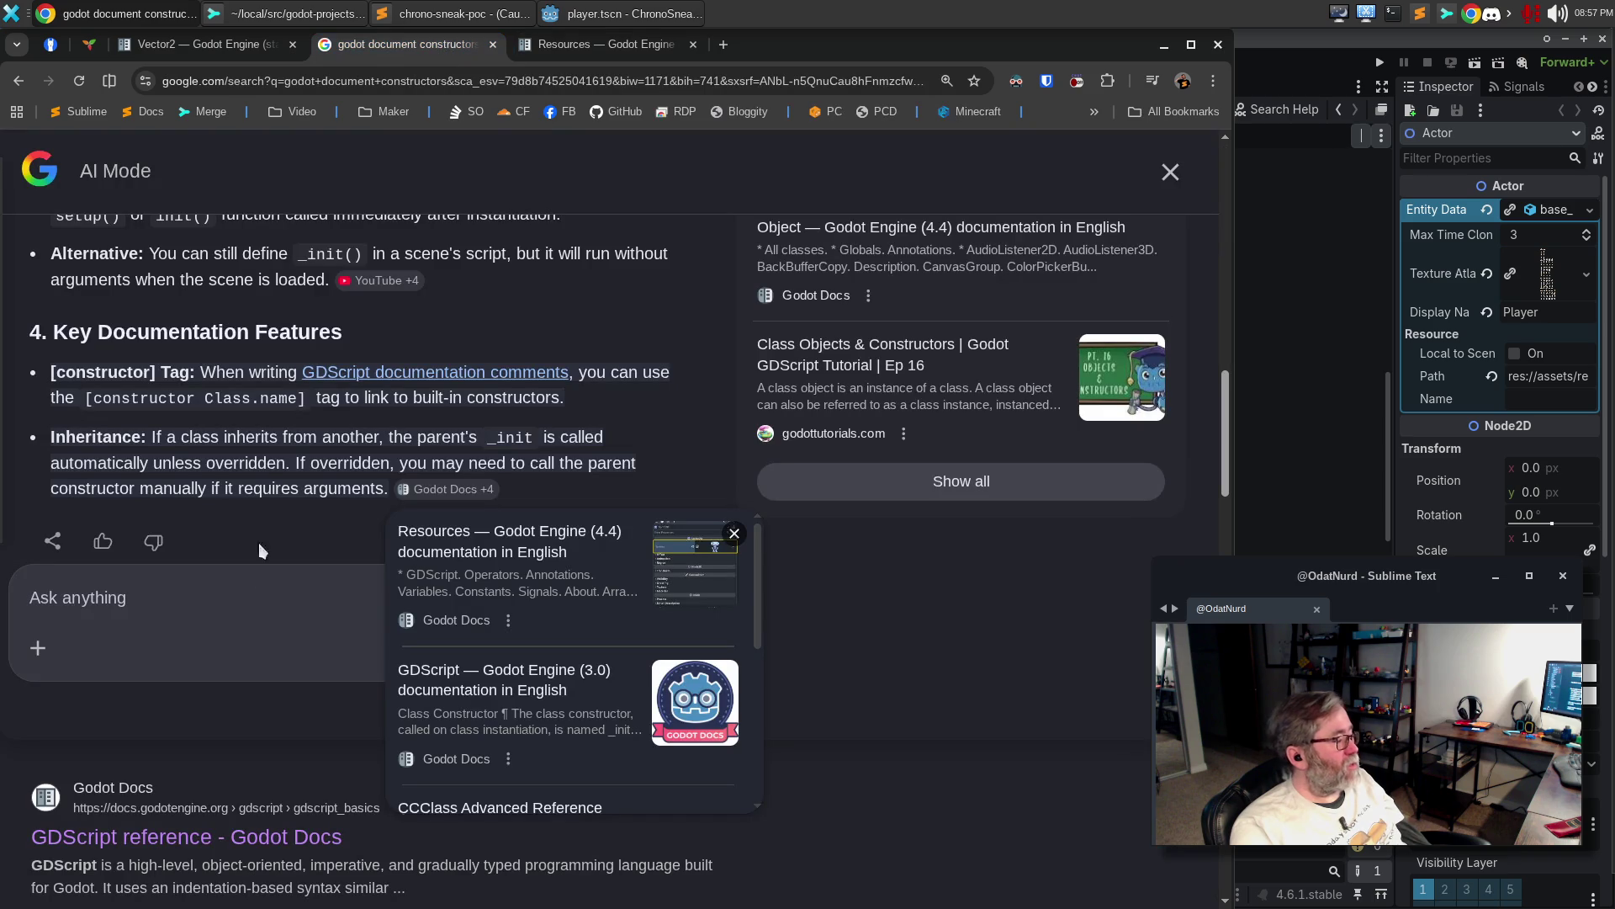
Close the sources card and read through the AI answer on constructors
scroll(266, 498, "down", 2)
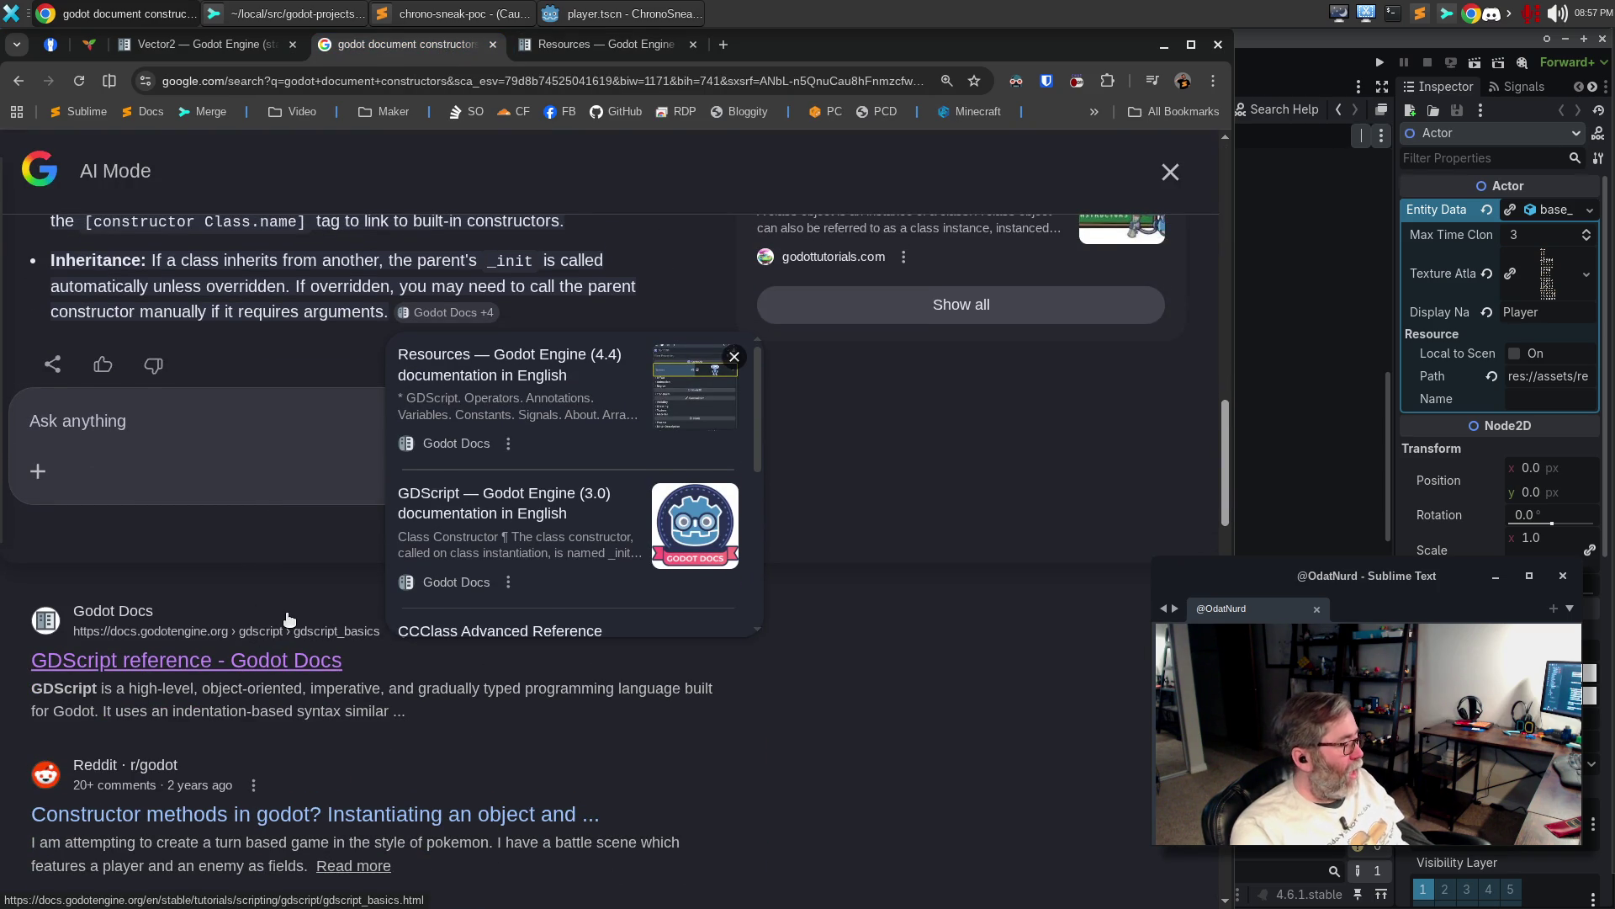
left_click(936, 690)
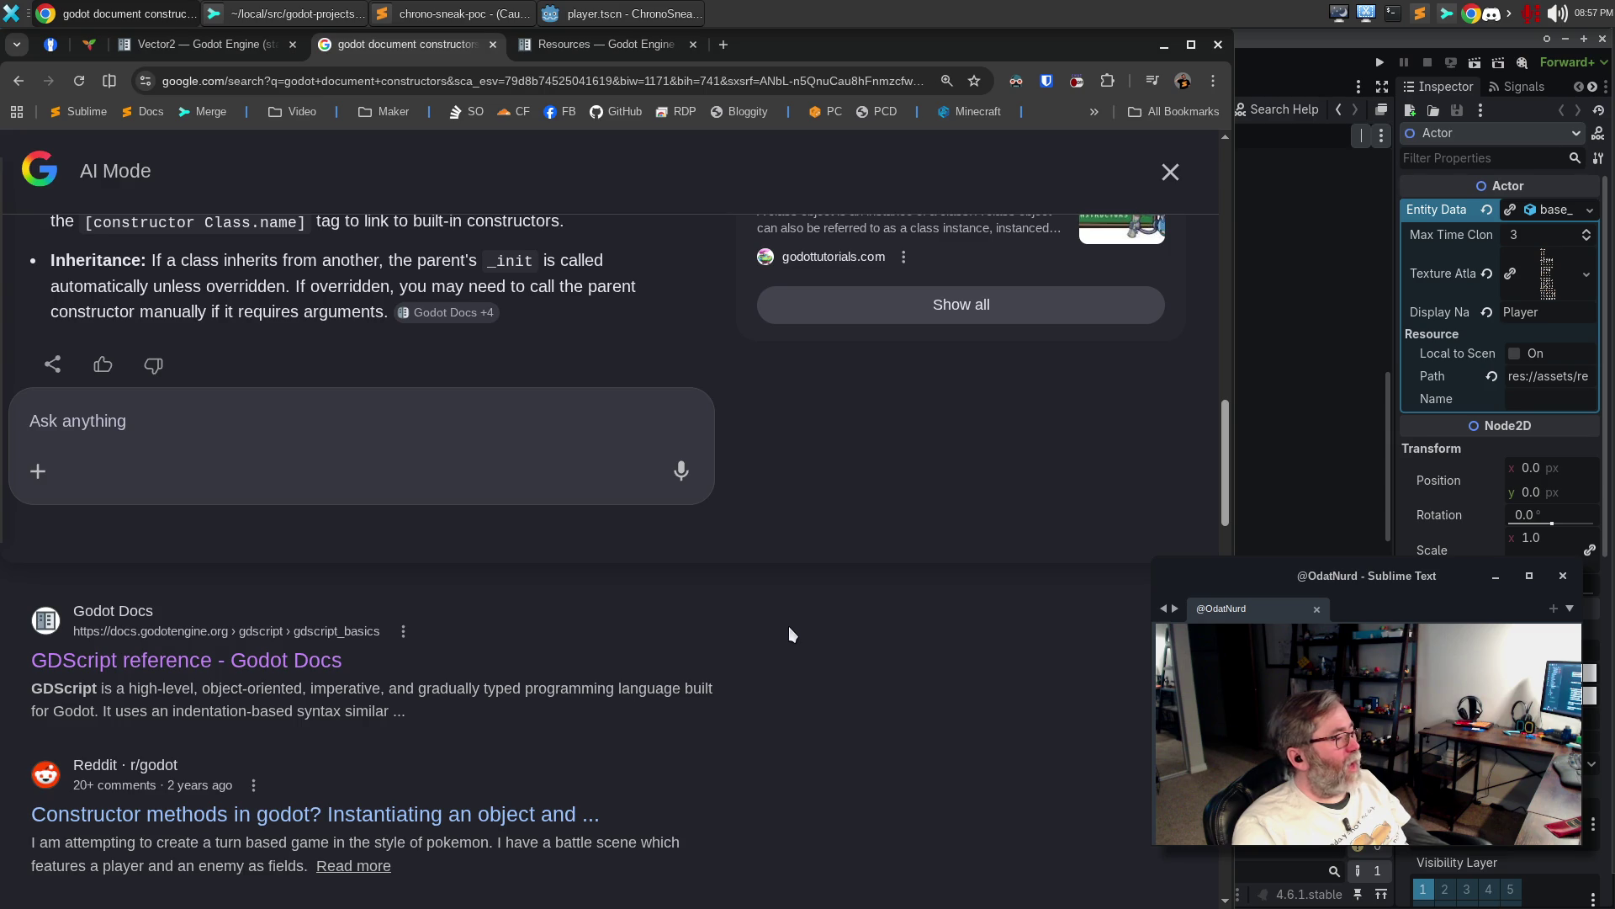
scroll(792, 622, "down", 5)
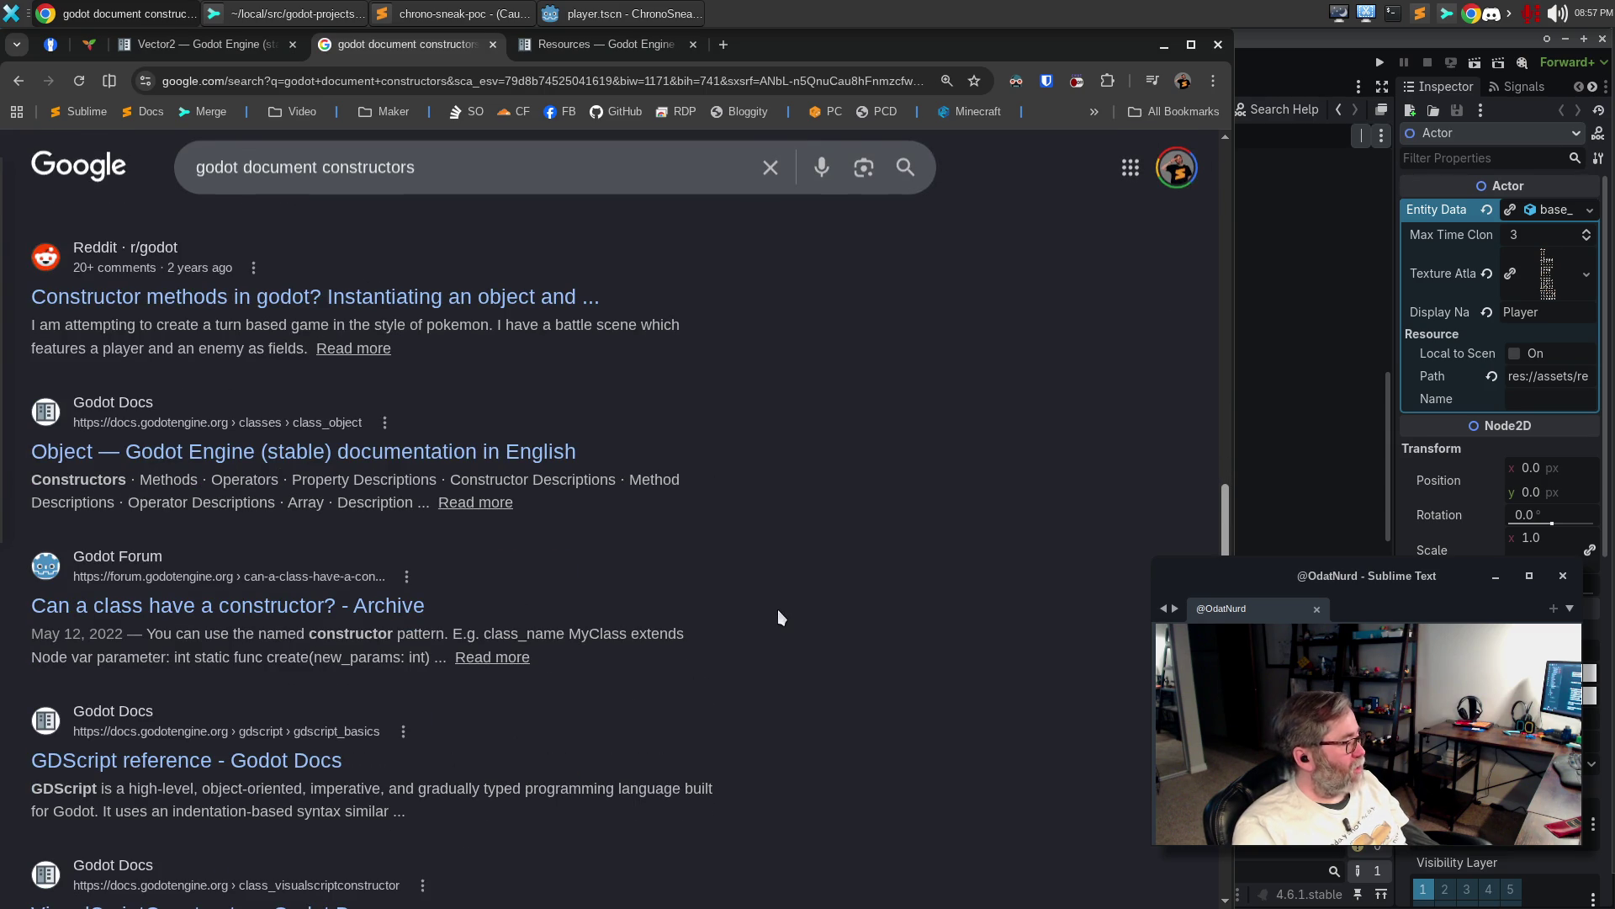
scroll(778, 609, "down", 4)
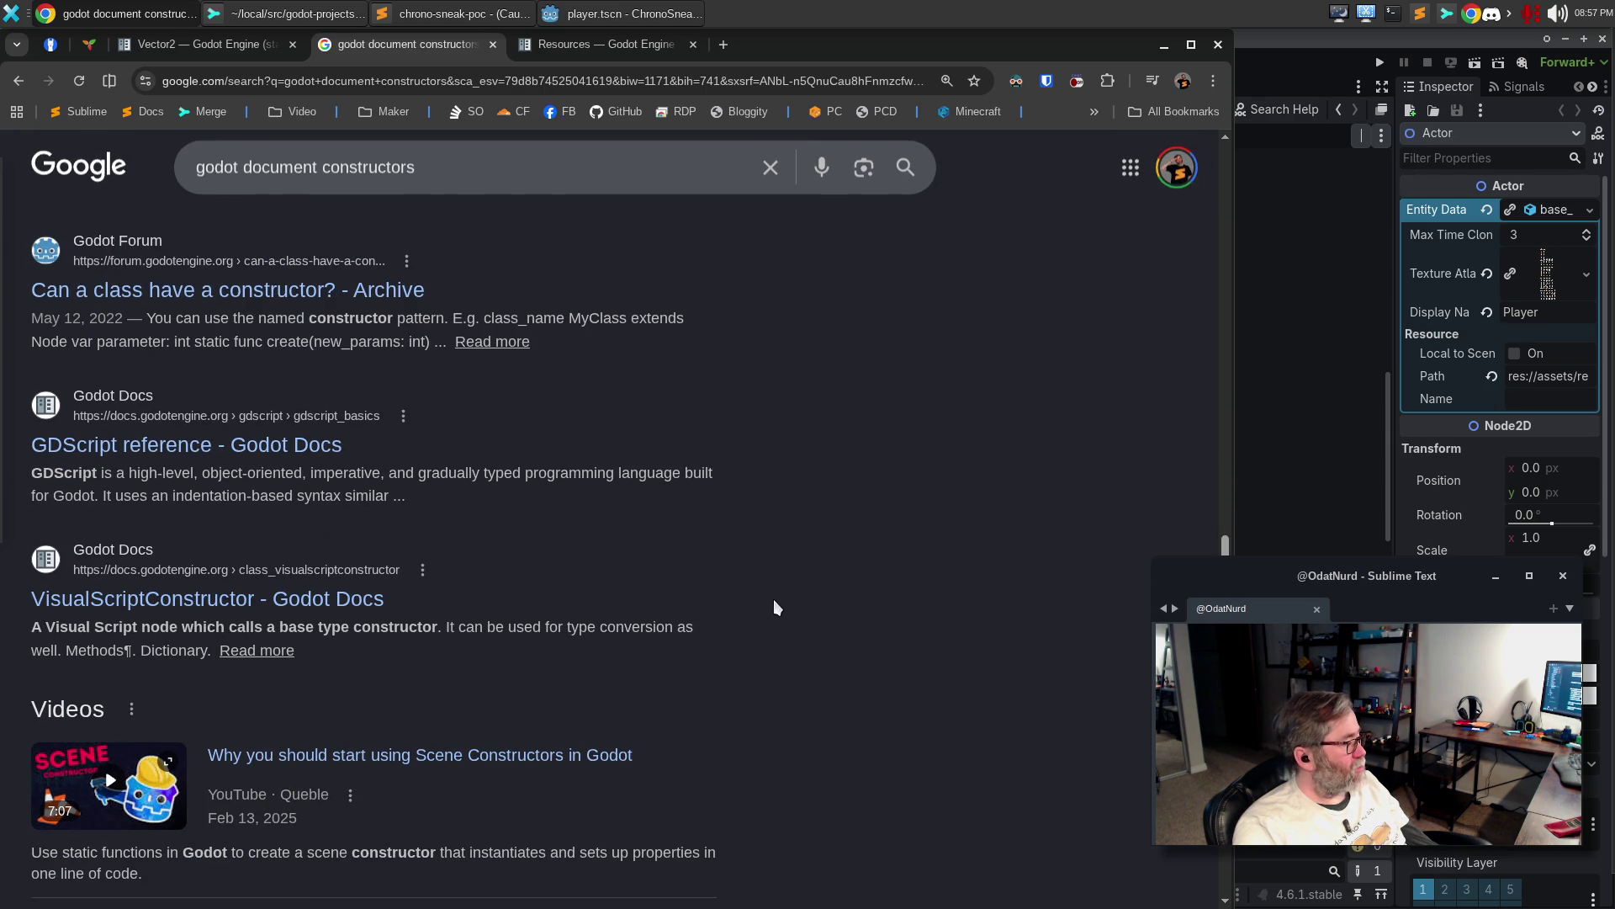
scroll(774, 598, "down", 6)
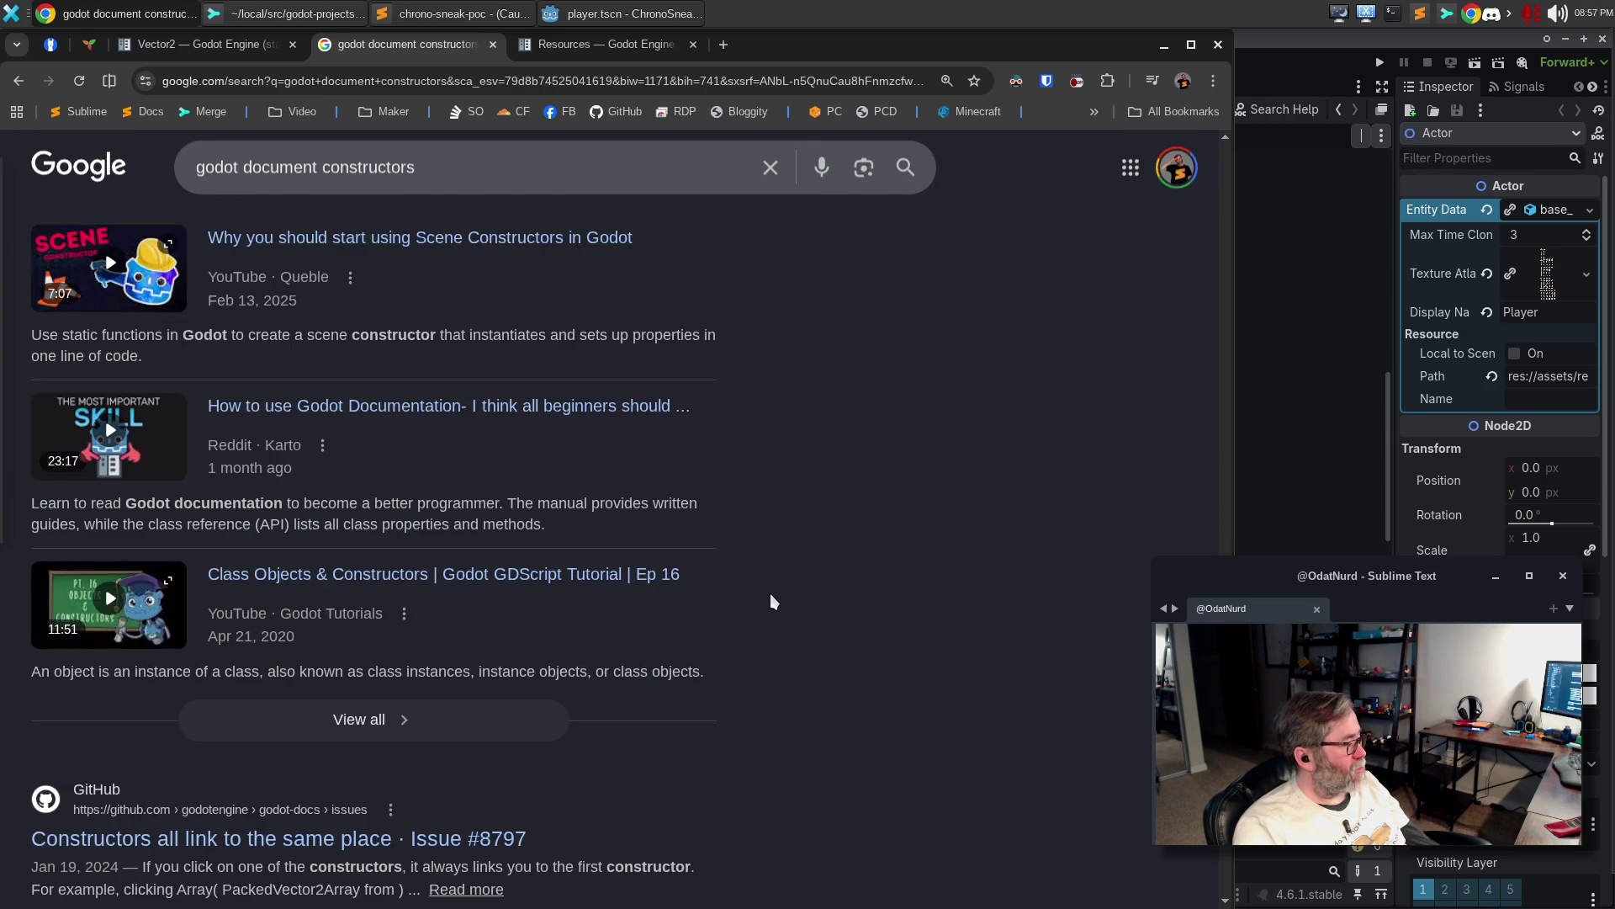
scroll(770, 594, "up", 15)
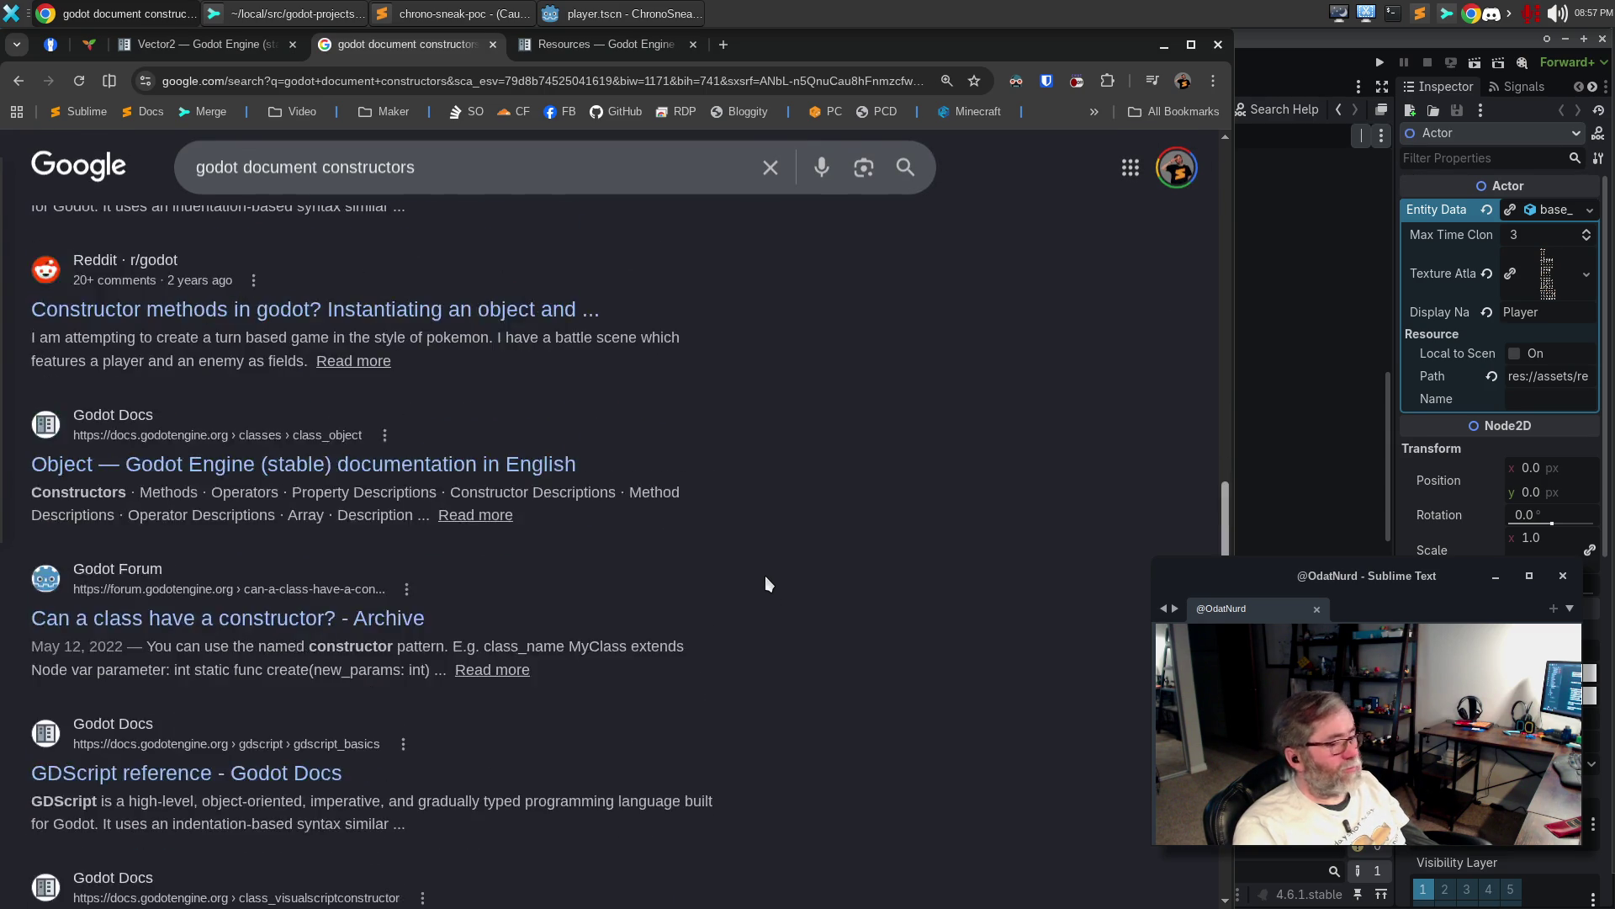
scroll(764, 580, "up", 1)
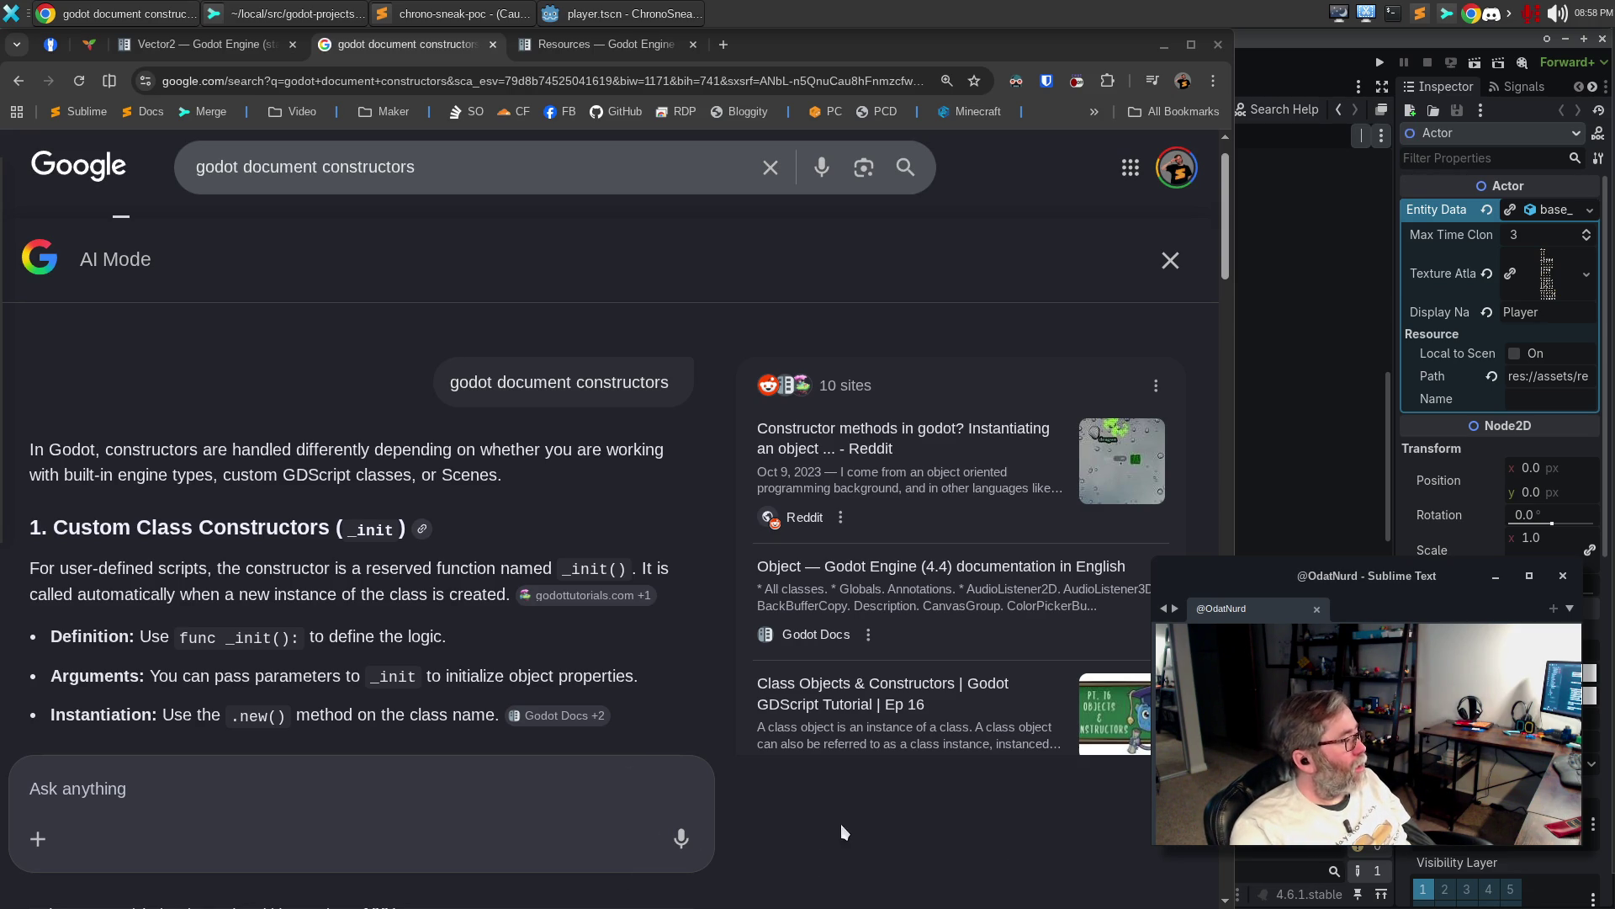
Search 'godot how to document your constructor', expand the AI answer, then minimize the browser
left_click(271, 185)
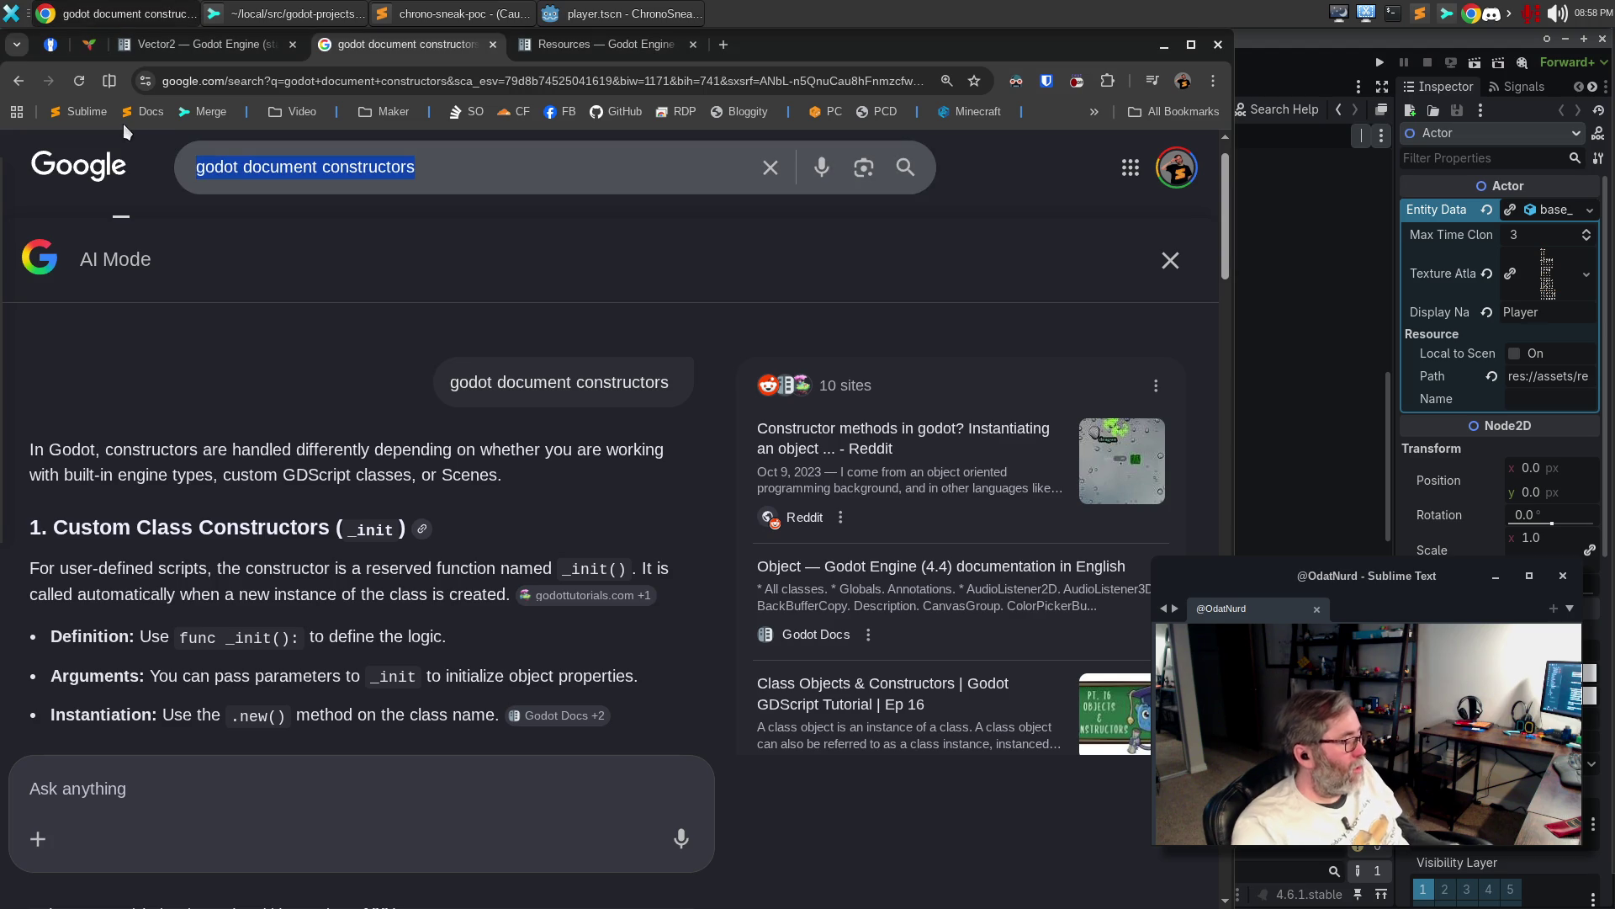
type("godot how to document your con")
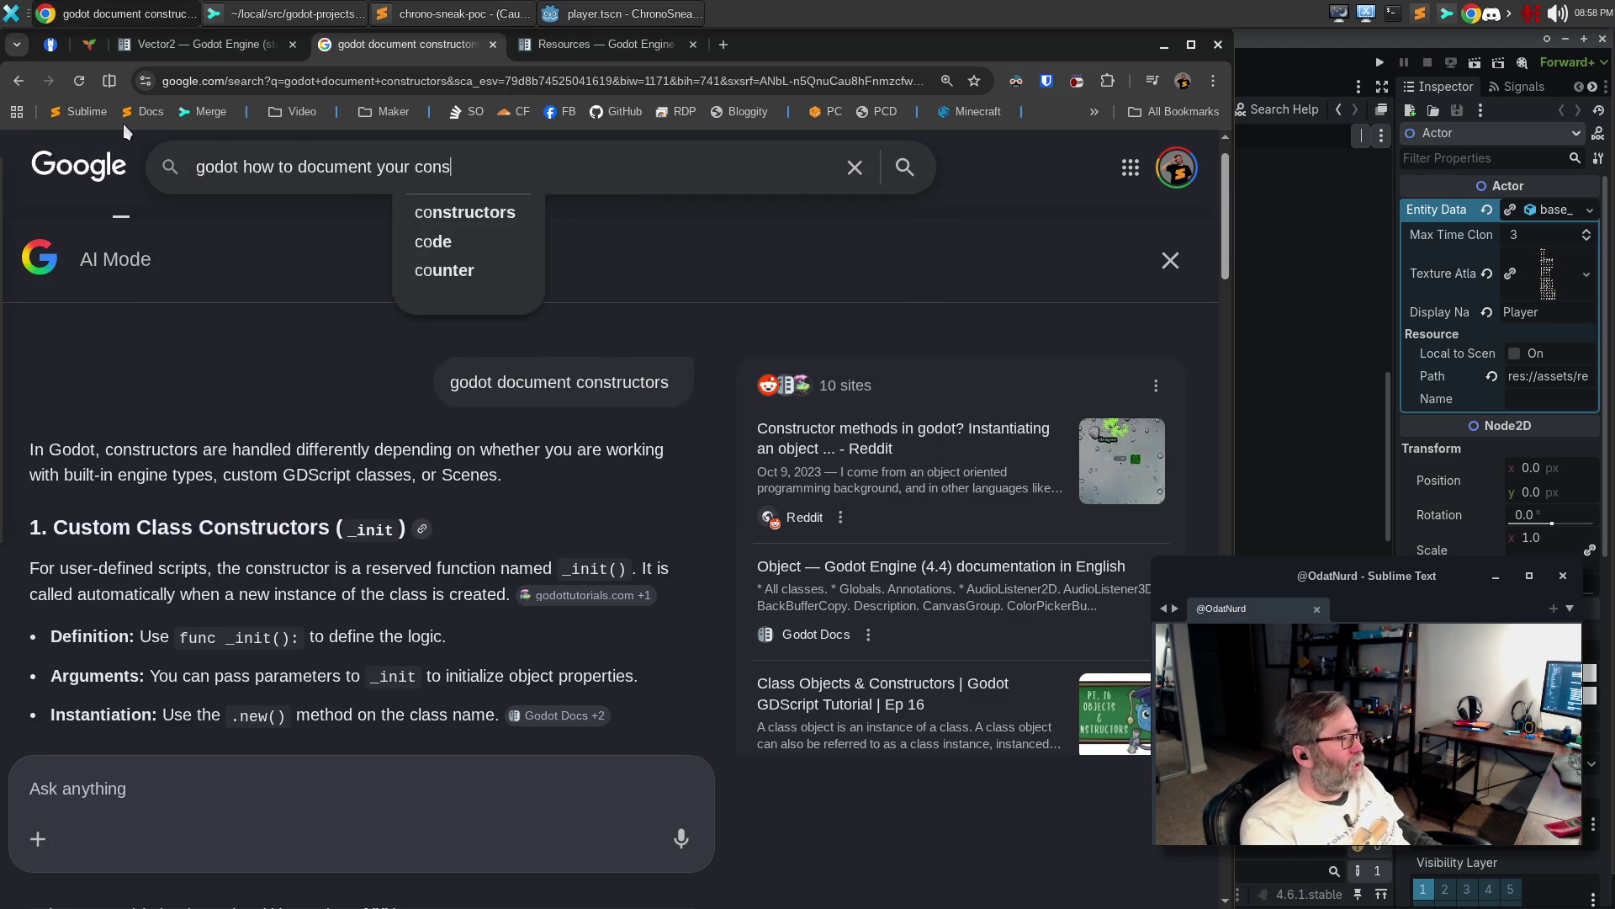
type("structor")
key("Return")
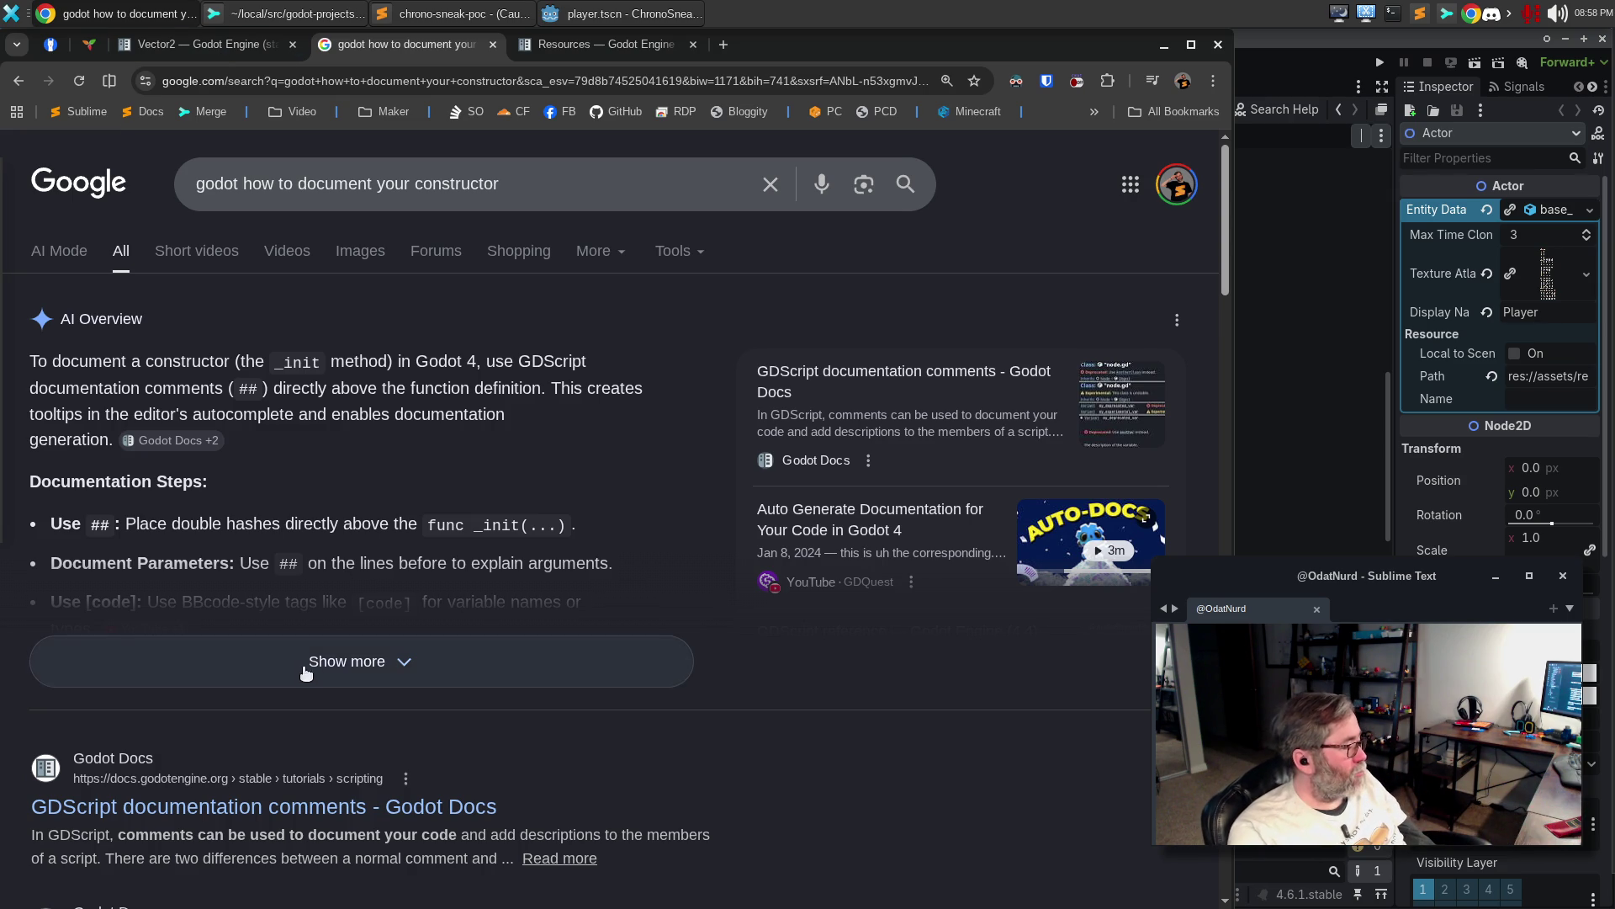
left_click(395, 661)
scroll(429, 615, "down", 3)
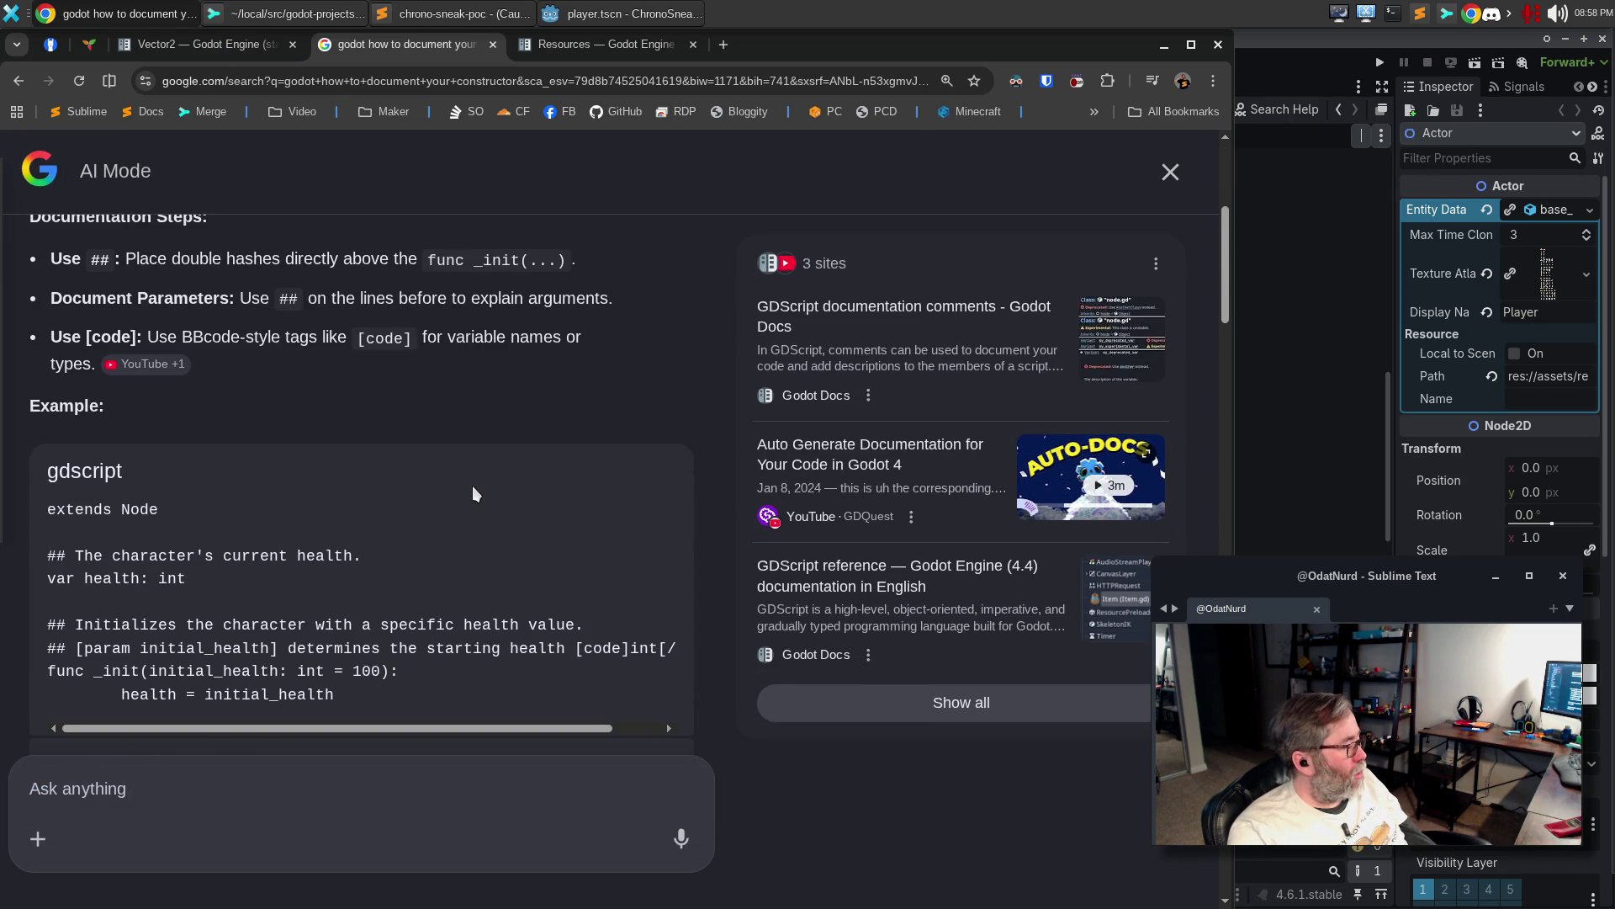
scroll(473, 487, "down", 3)
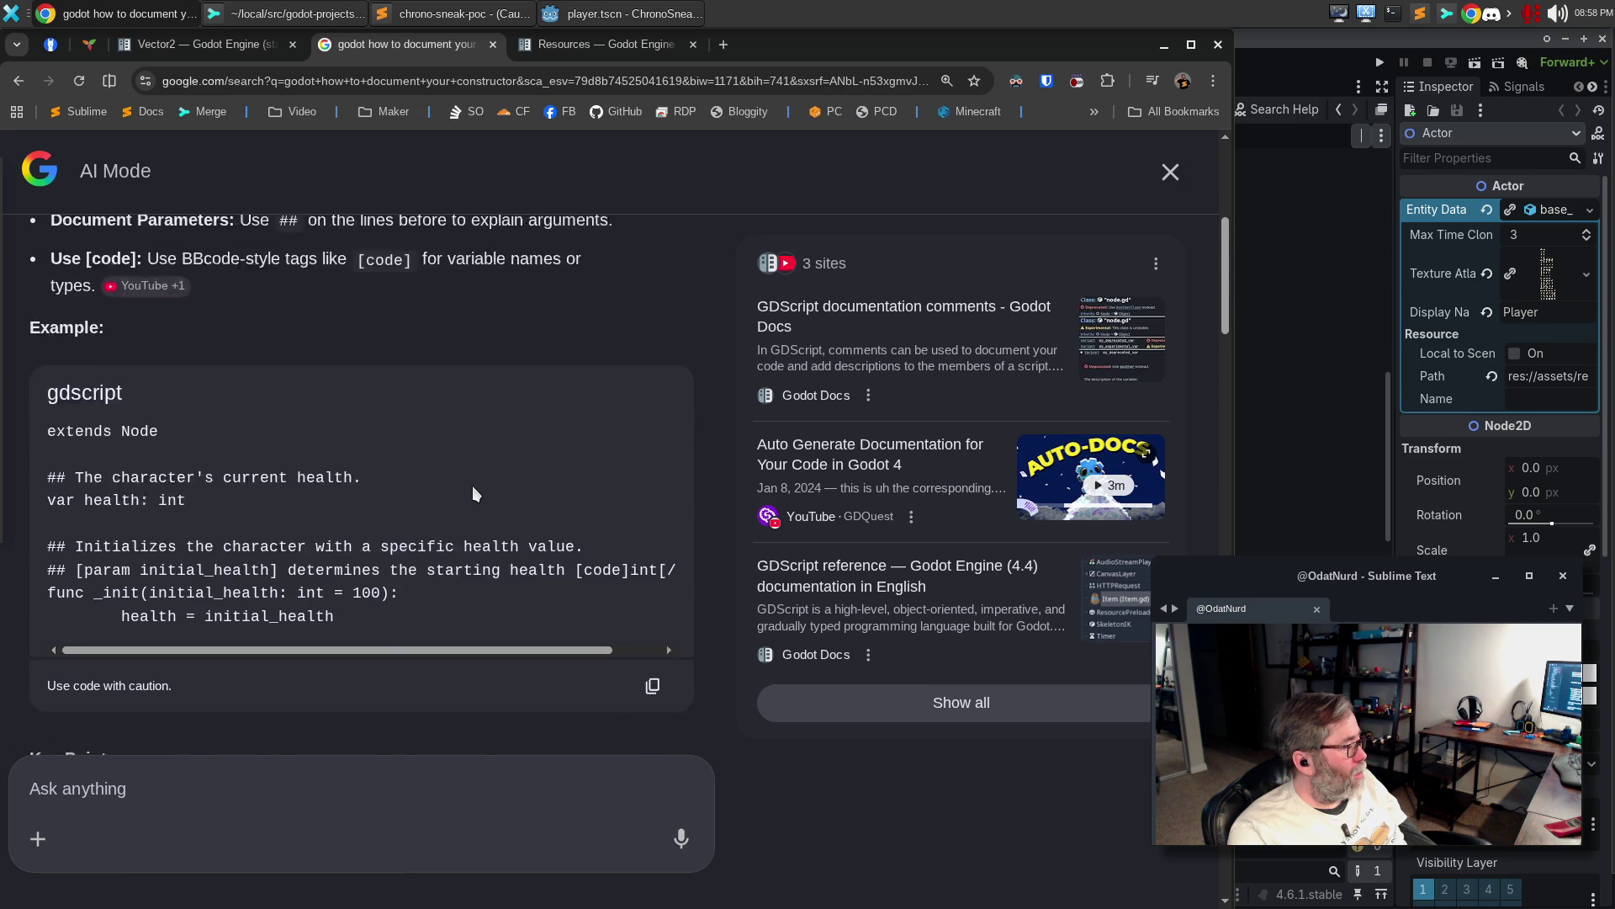
left_click(1164, 44)
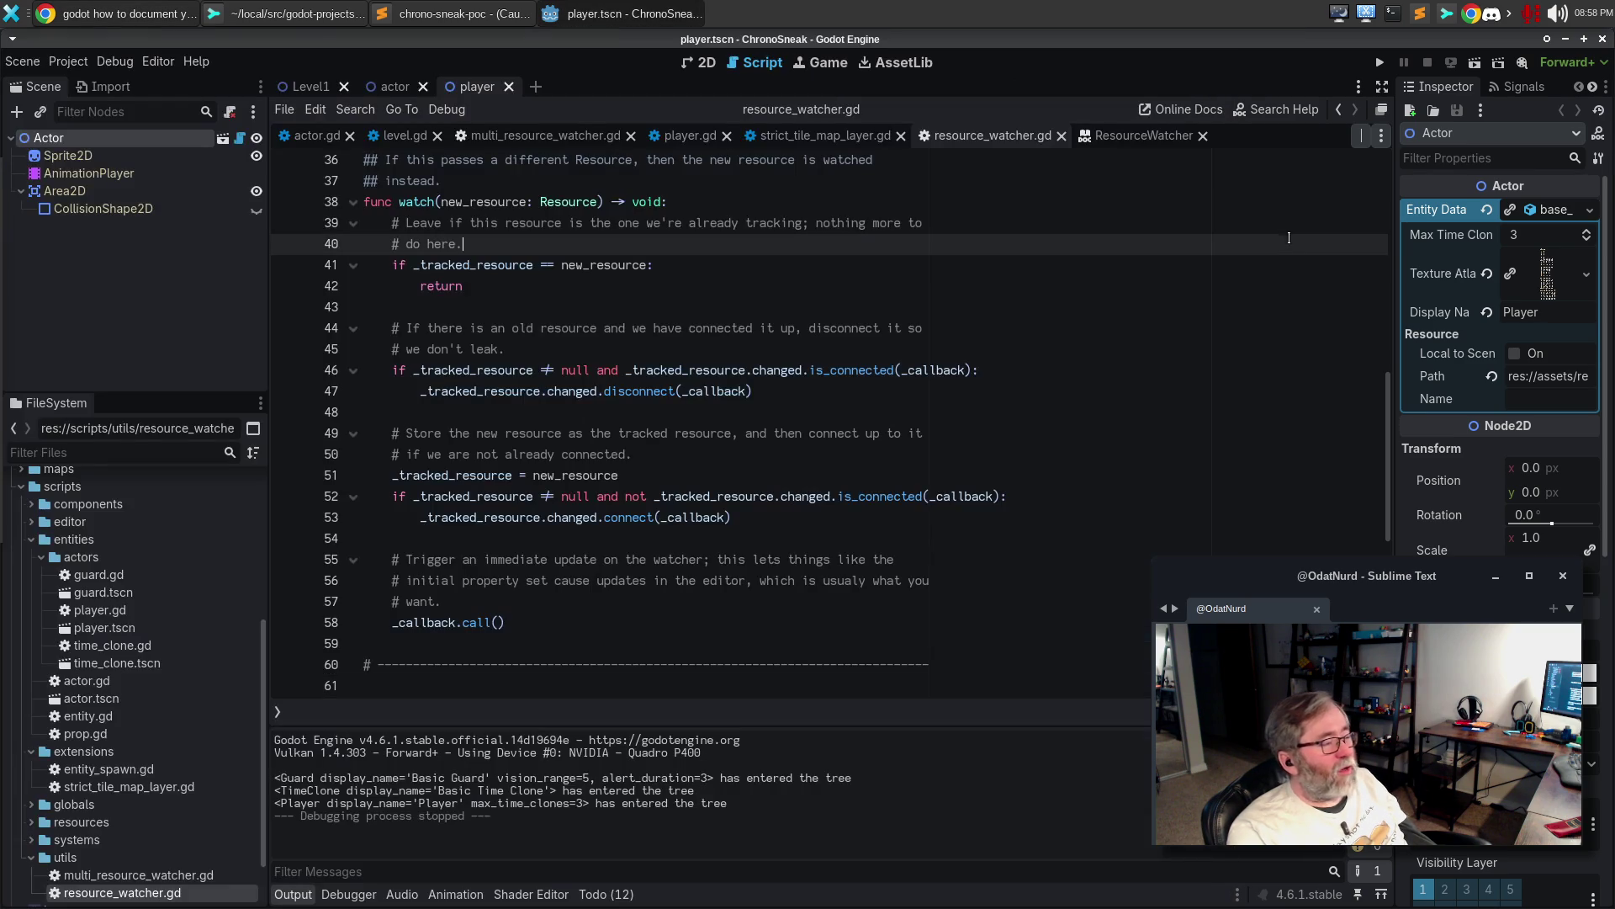
Turn the _init comment into a ## doc comment and view the ResourceWatcher help page
scroll(656, 268, "up", 6)
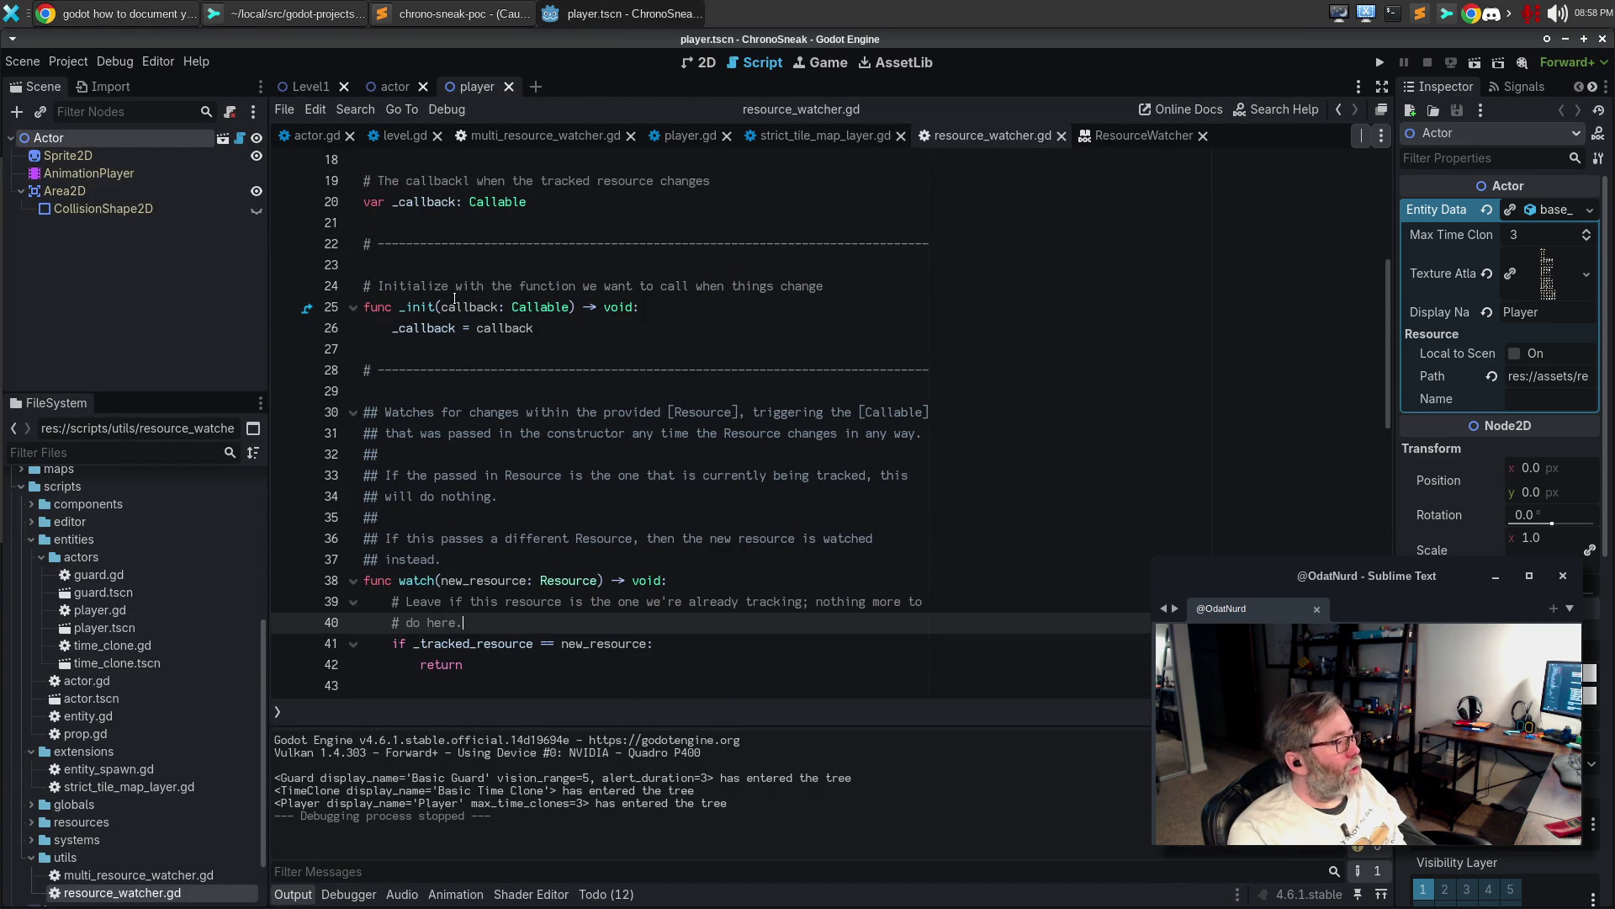
left_click(369, 287)
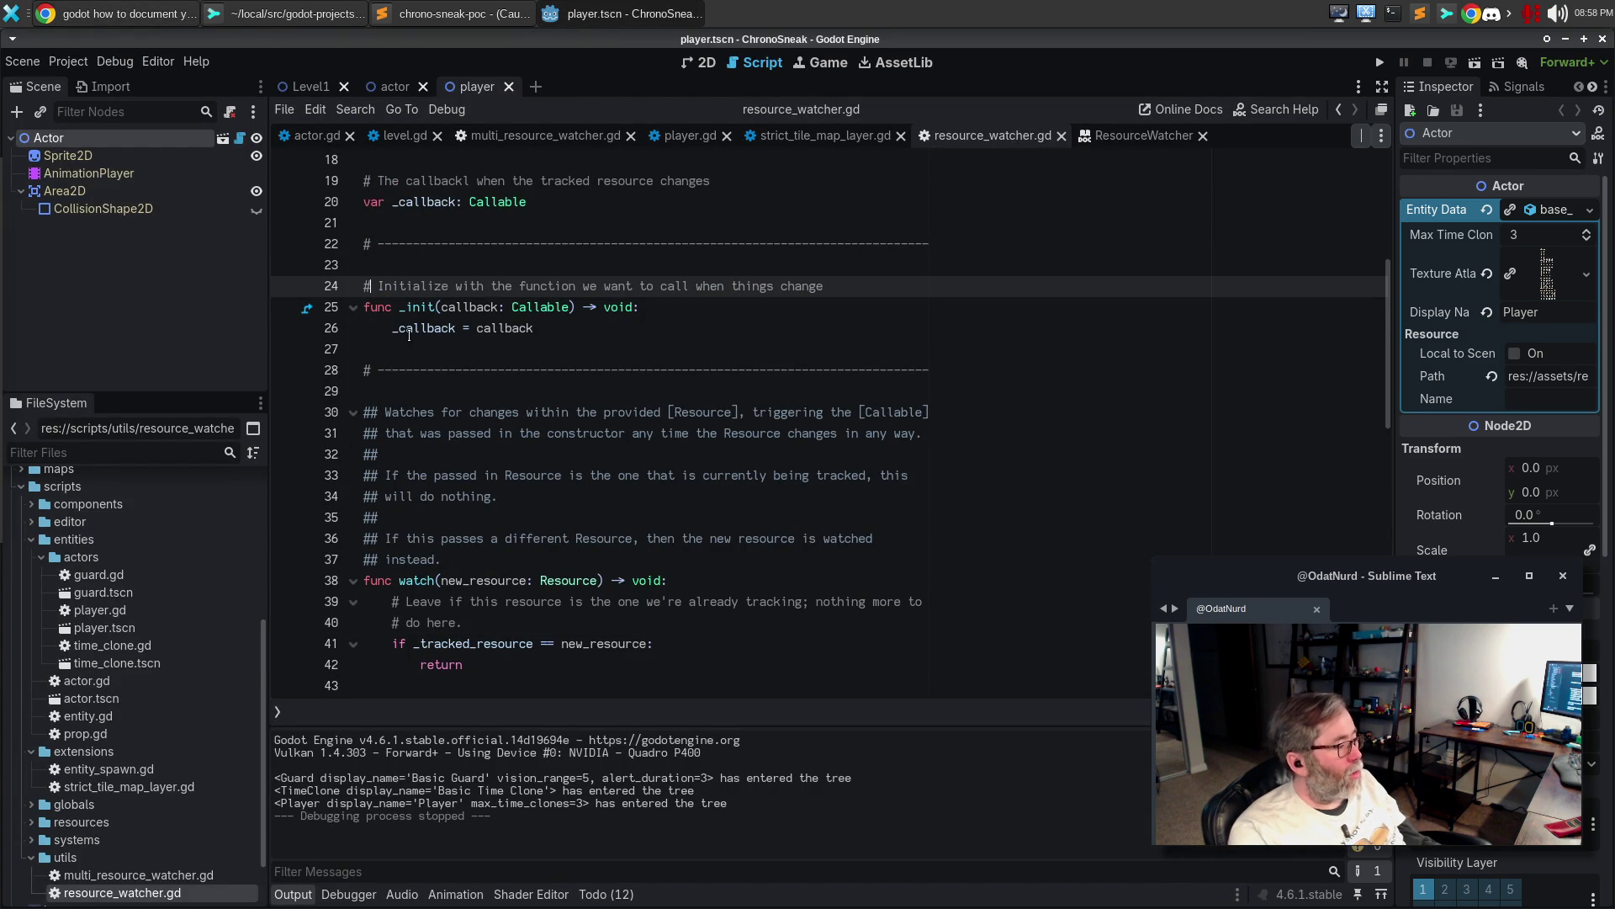
type("#")
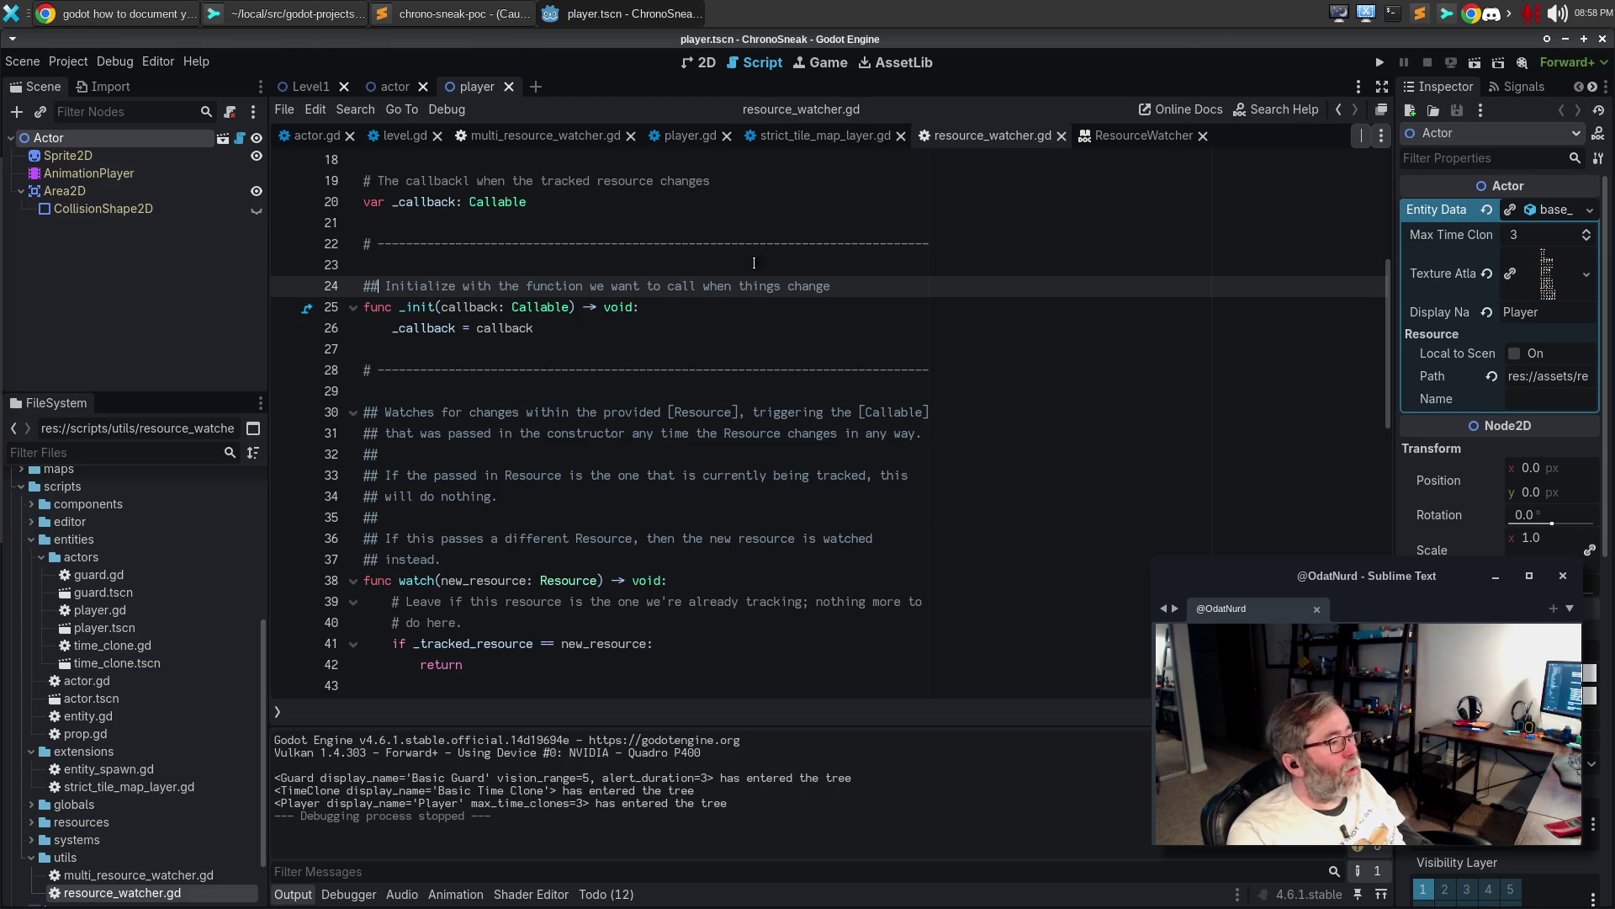
left_click(1141, 139)
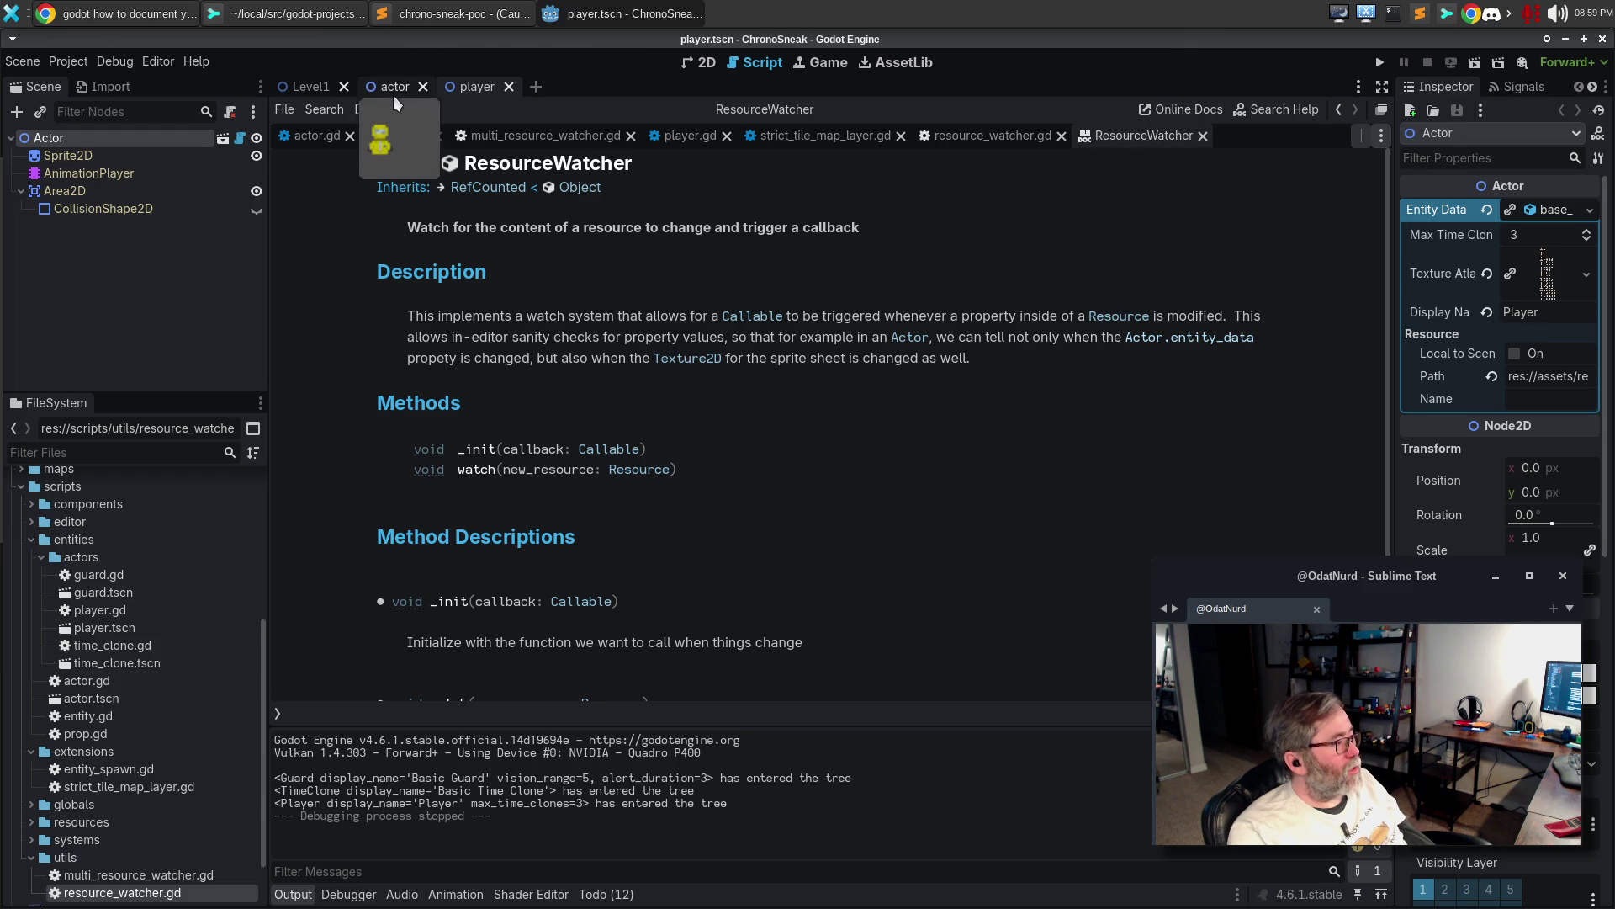
Open the GDScript documentation comments page from the Google constructor results
left_click(79, 18)
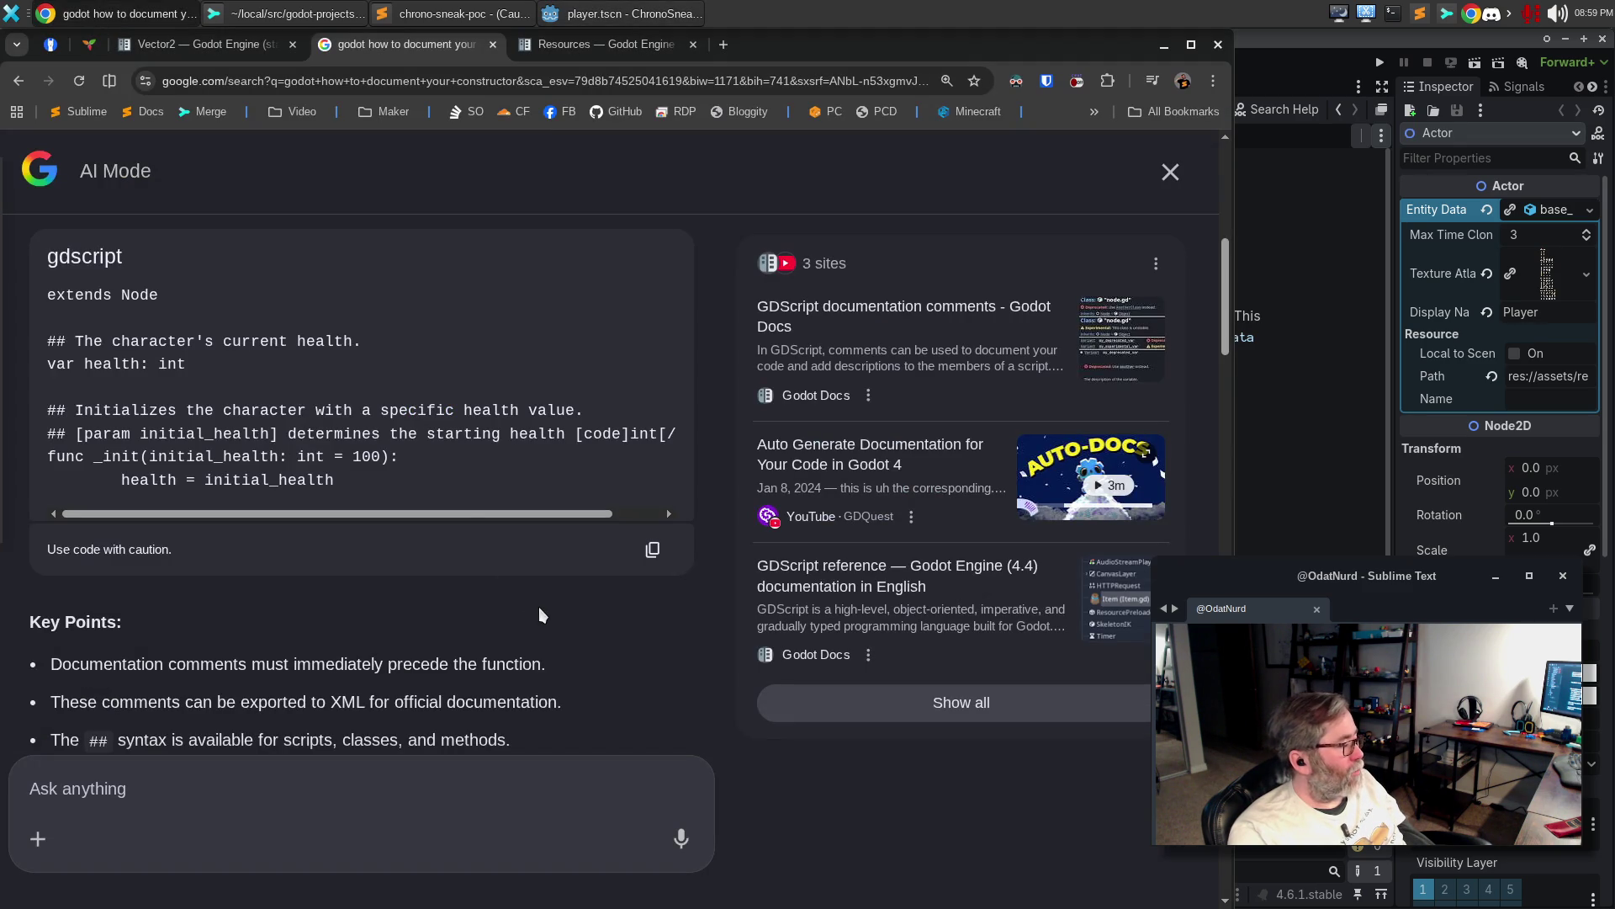
scroll(538, 601, "down", 1)
scroll(546, 607, "down", 2)
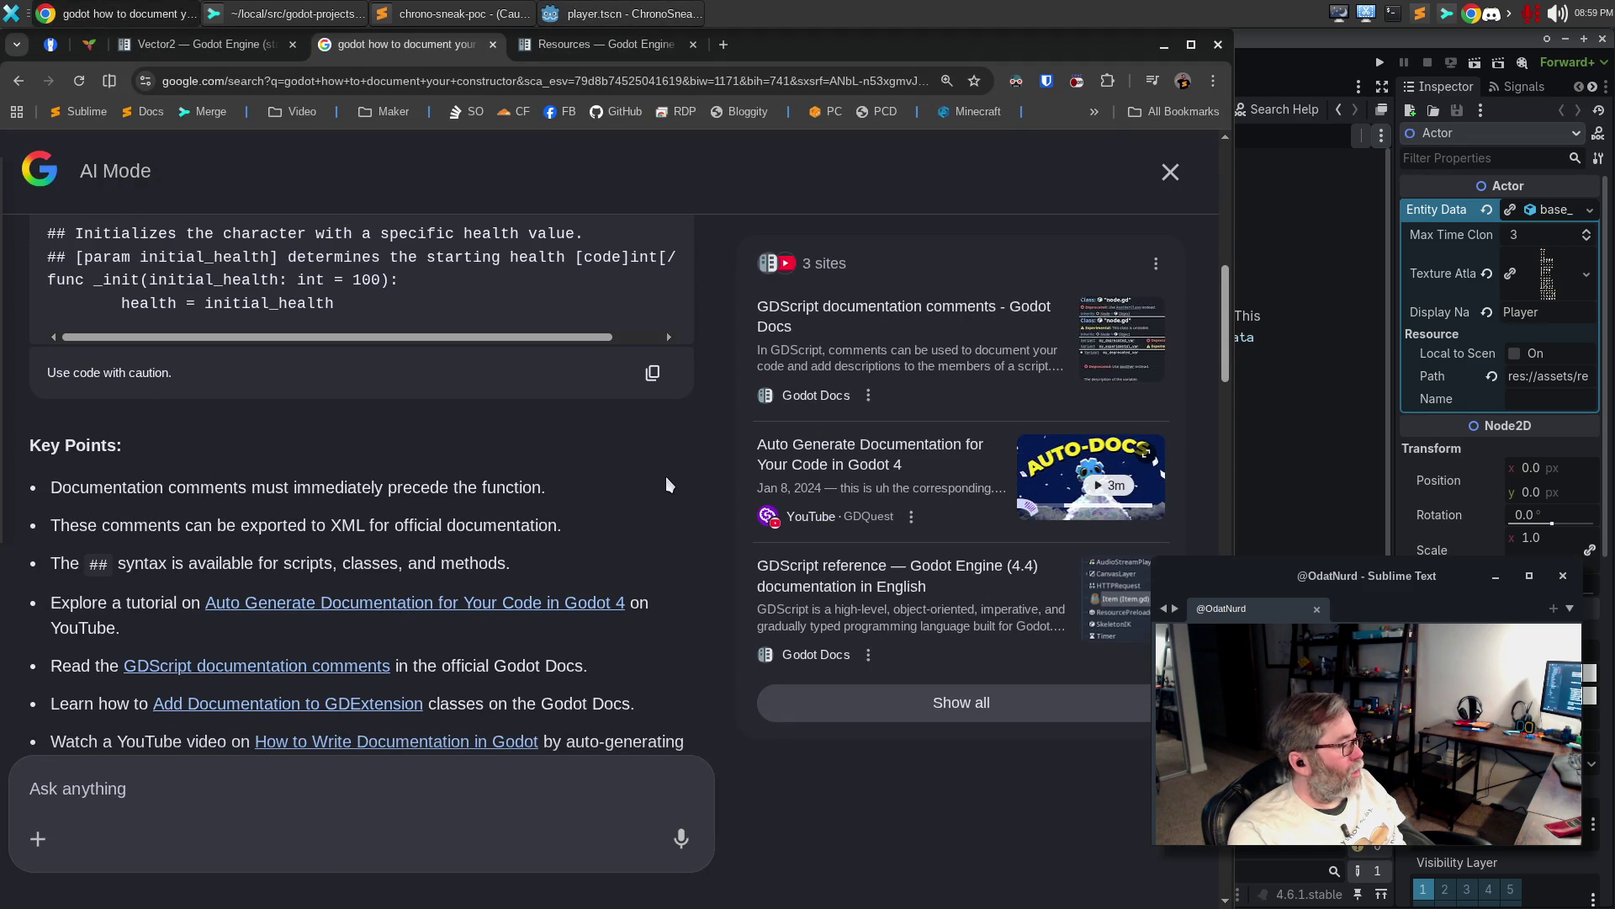
scroll(673, 468, "down", 5)
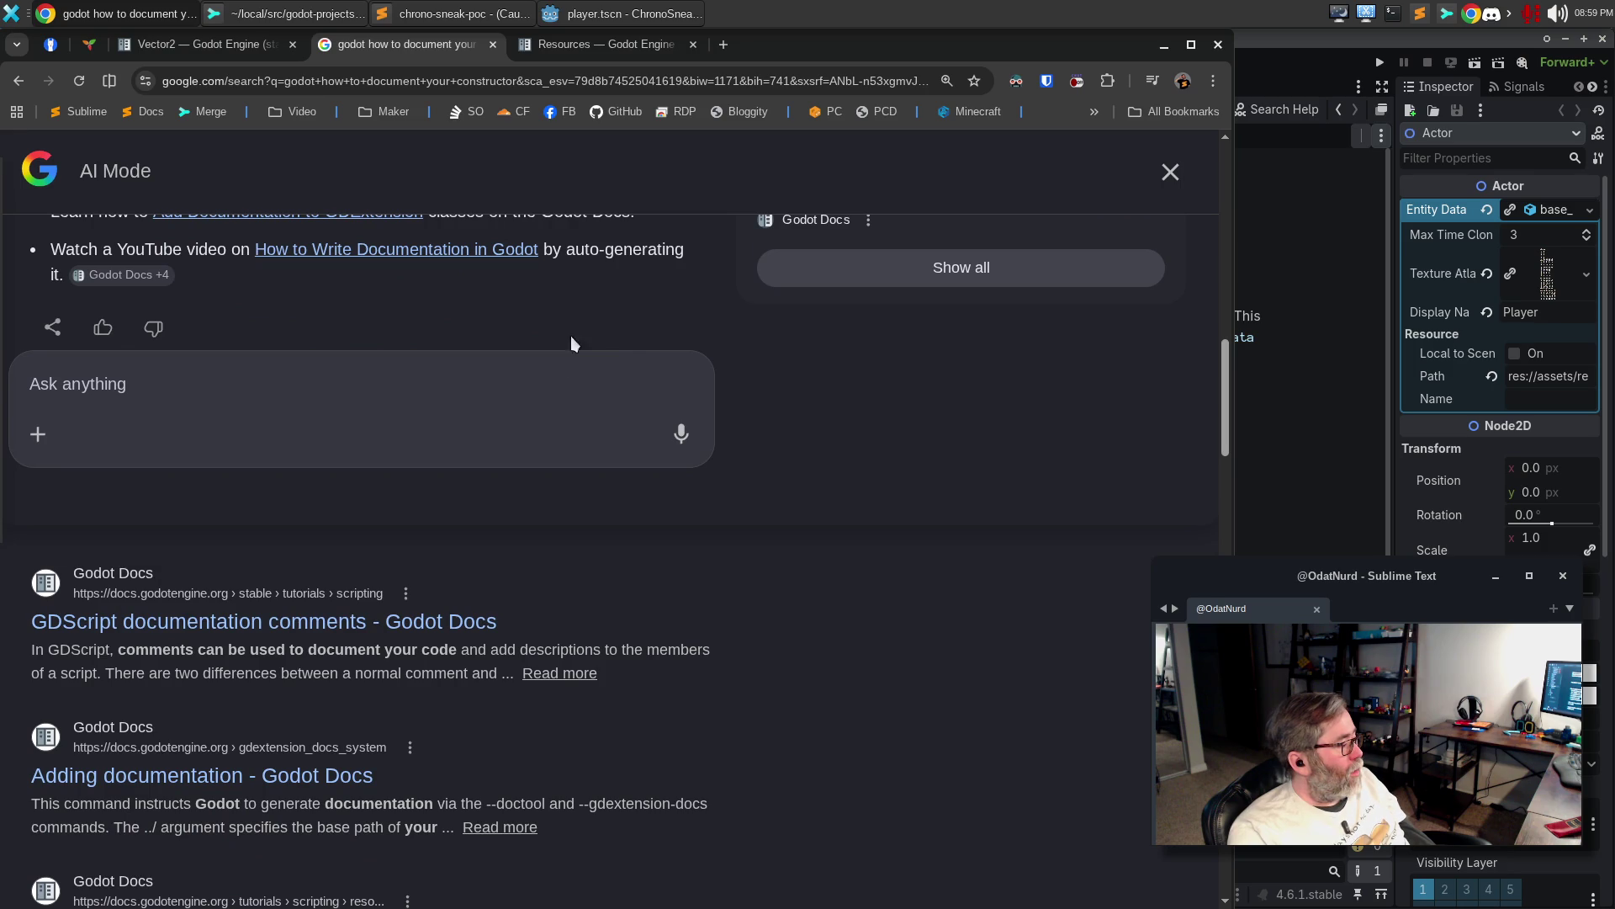
left_click(339, 620)
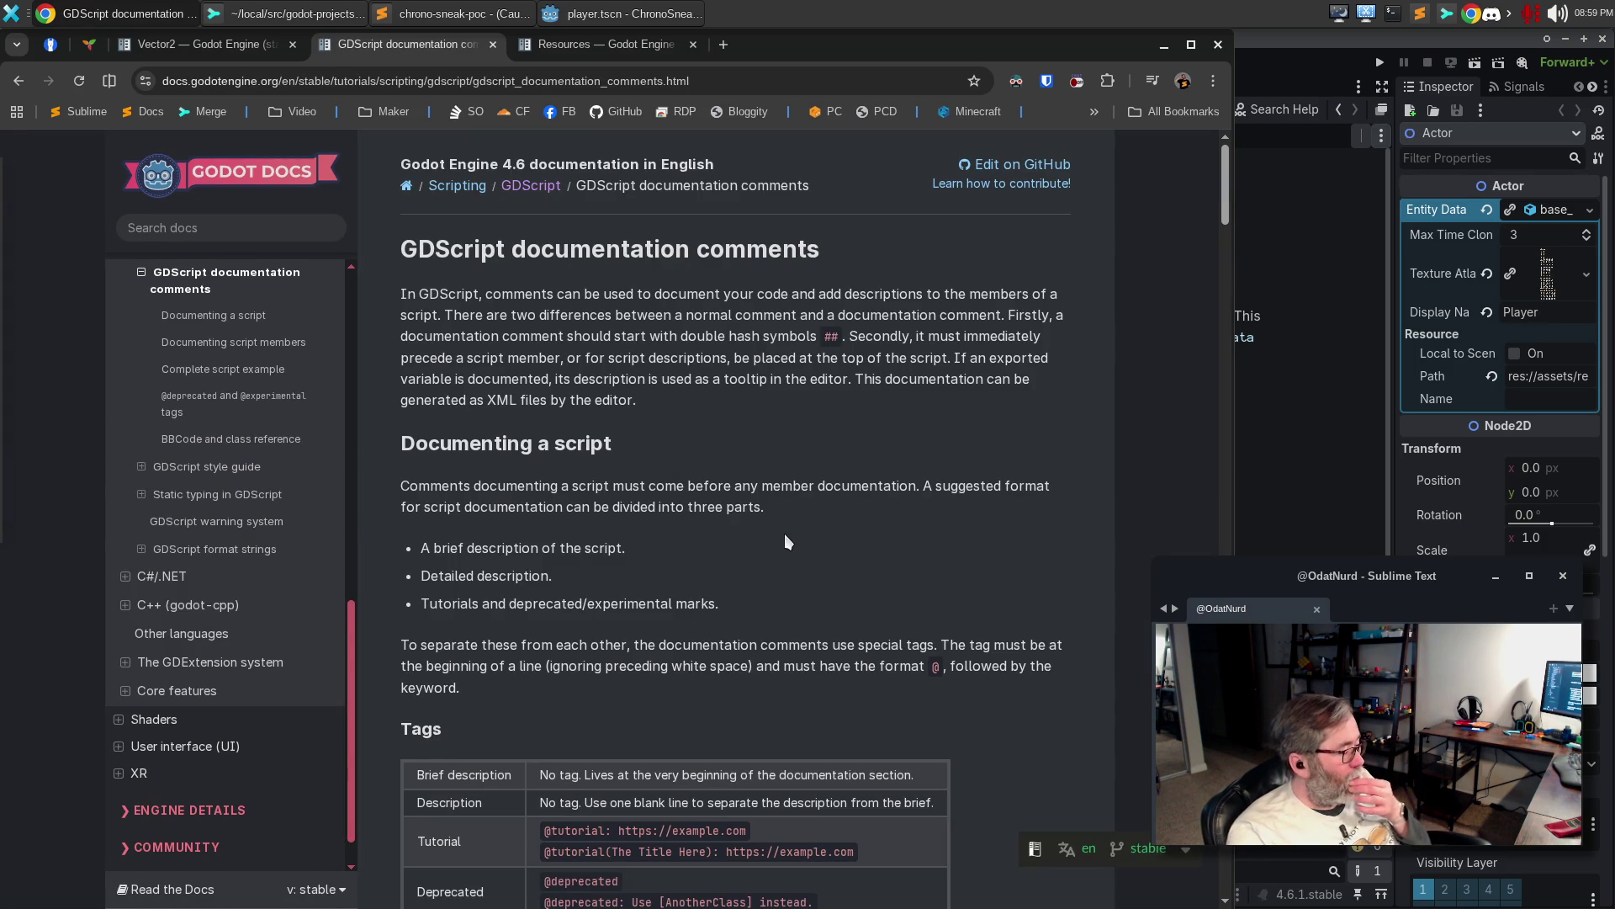
Find the [constructor Class.name] tag by searching the page for 'constr', then return to Godot
key("ctrl+f")
type("con")
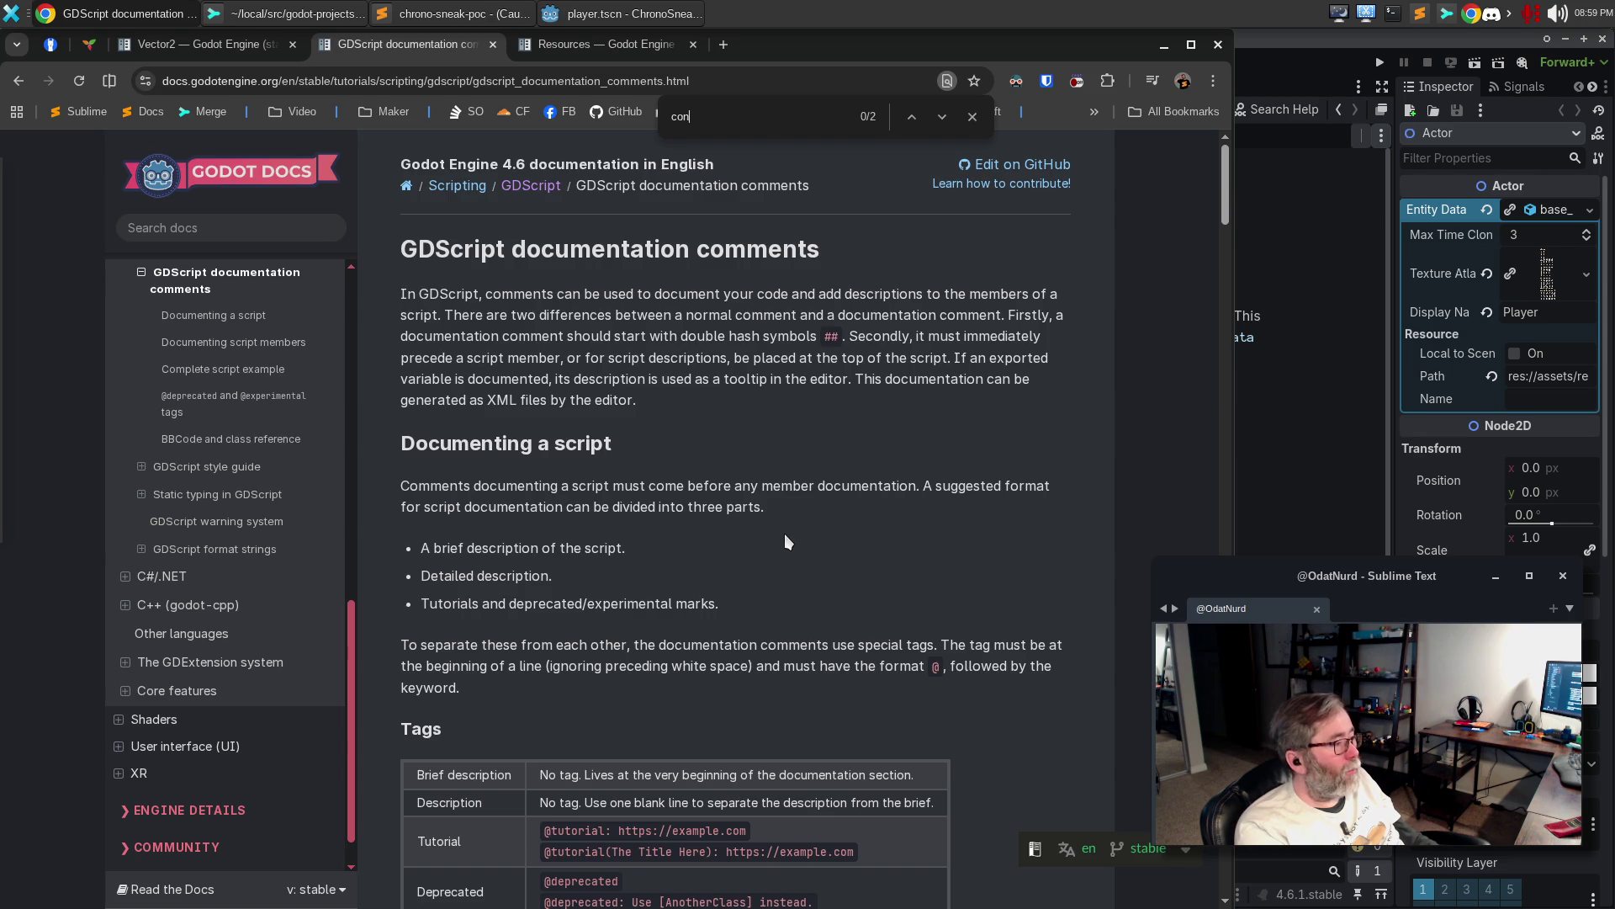
type("str")
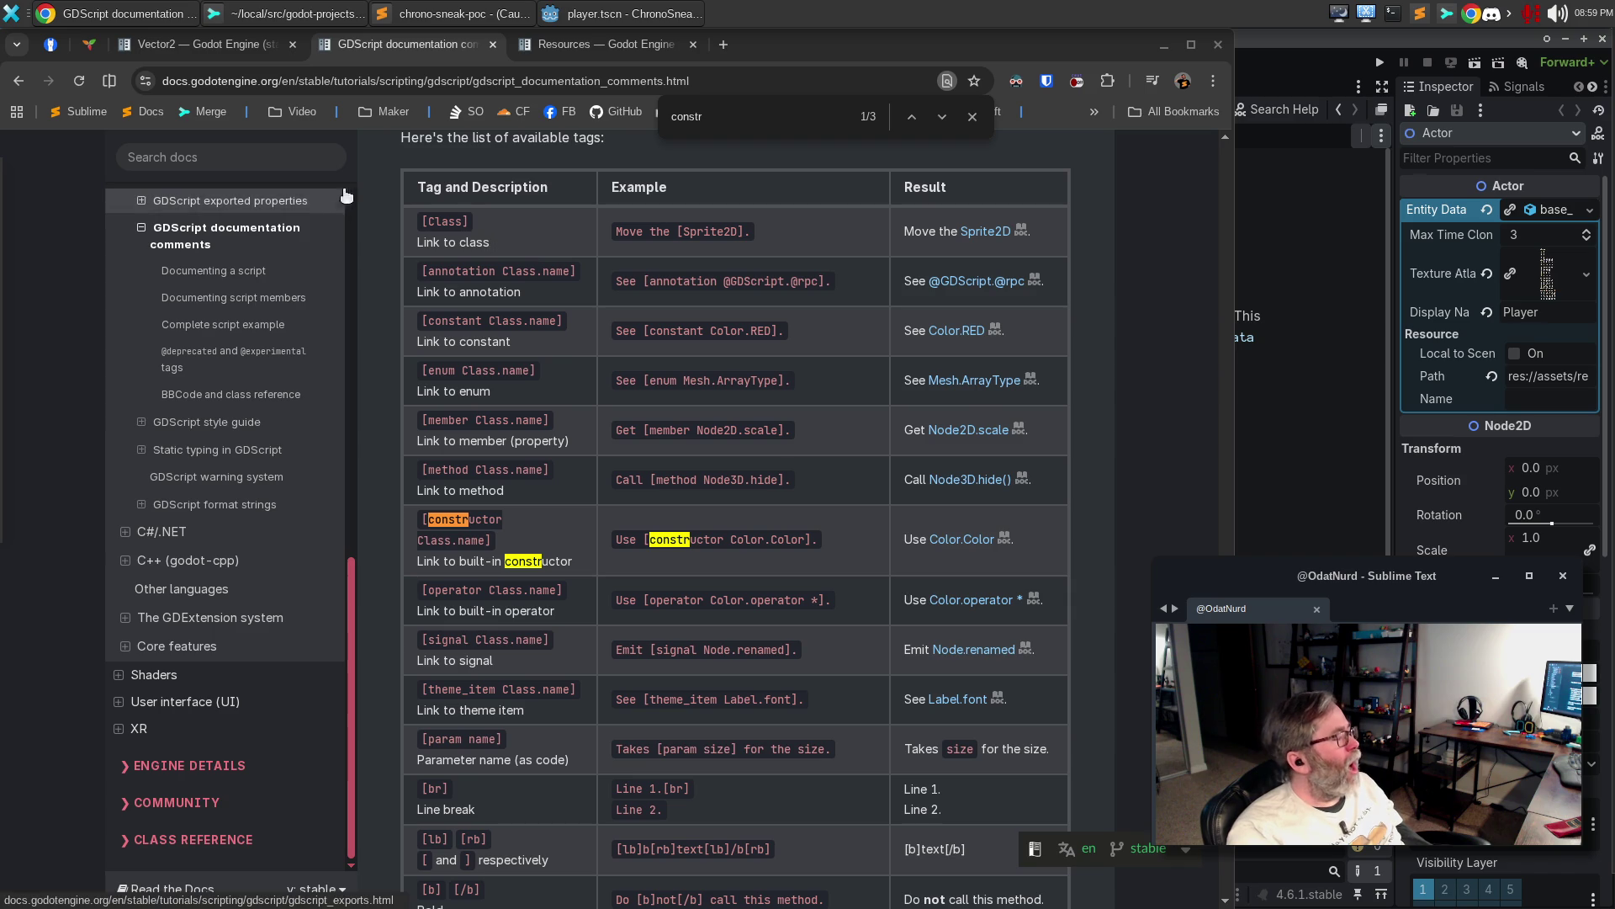
key("alt+Tab")
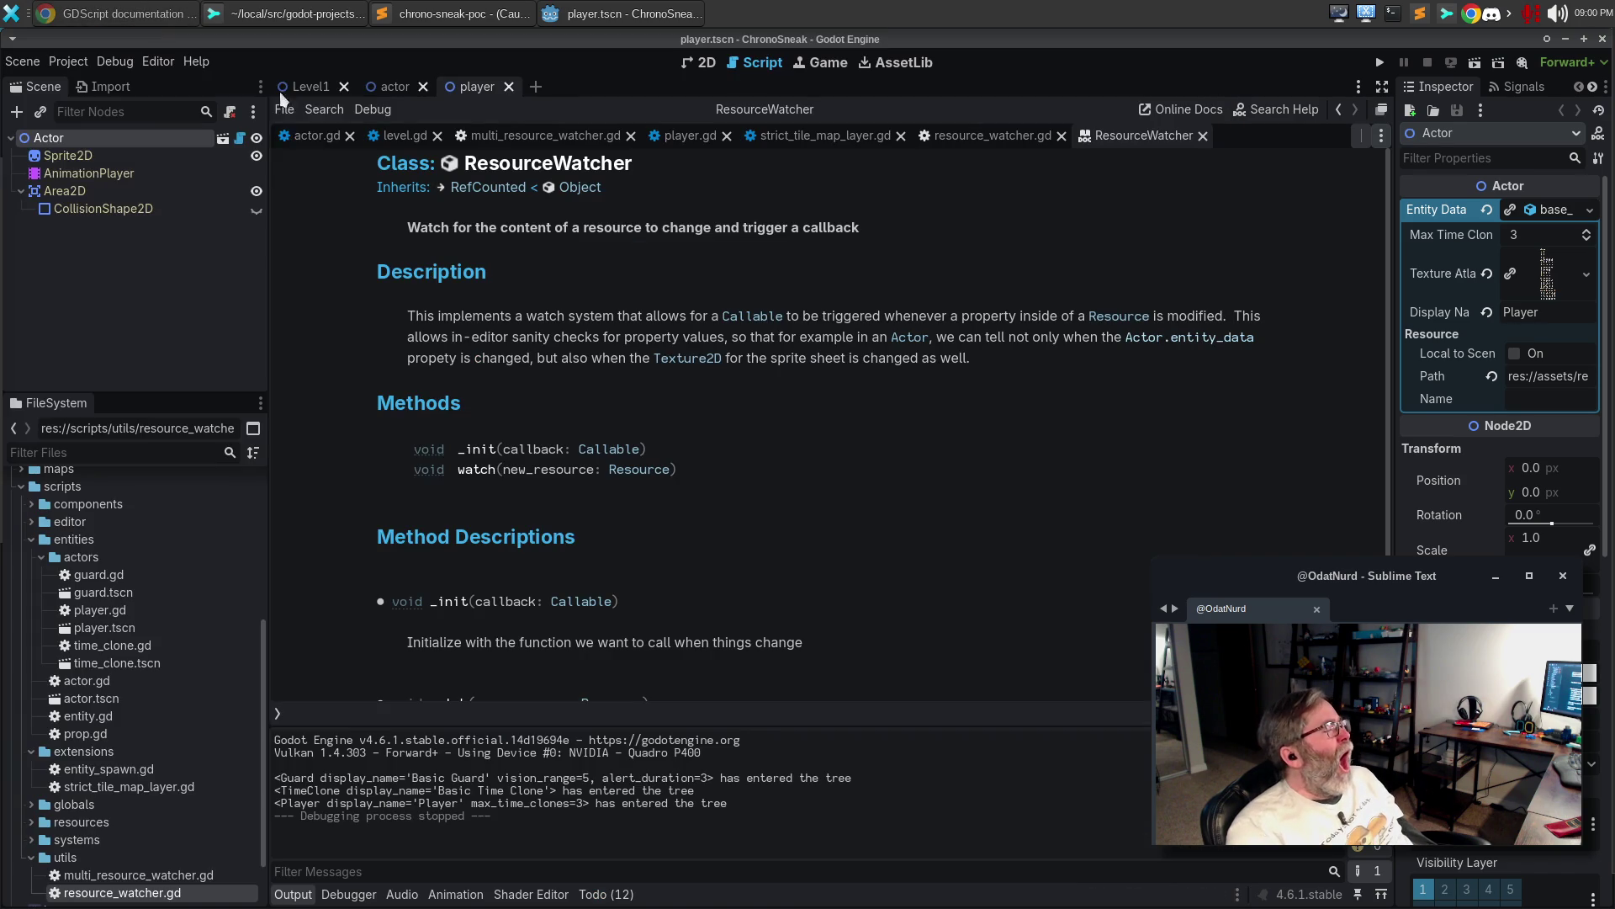
Google whether GDScript's _init can be documented so generated docs call it the class constructor
left_click(115, 13)
left_click(633, 52)
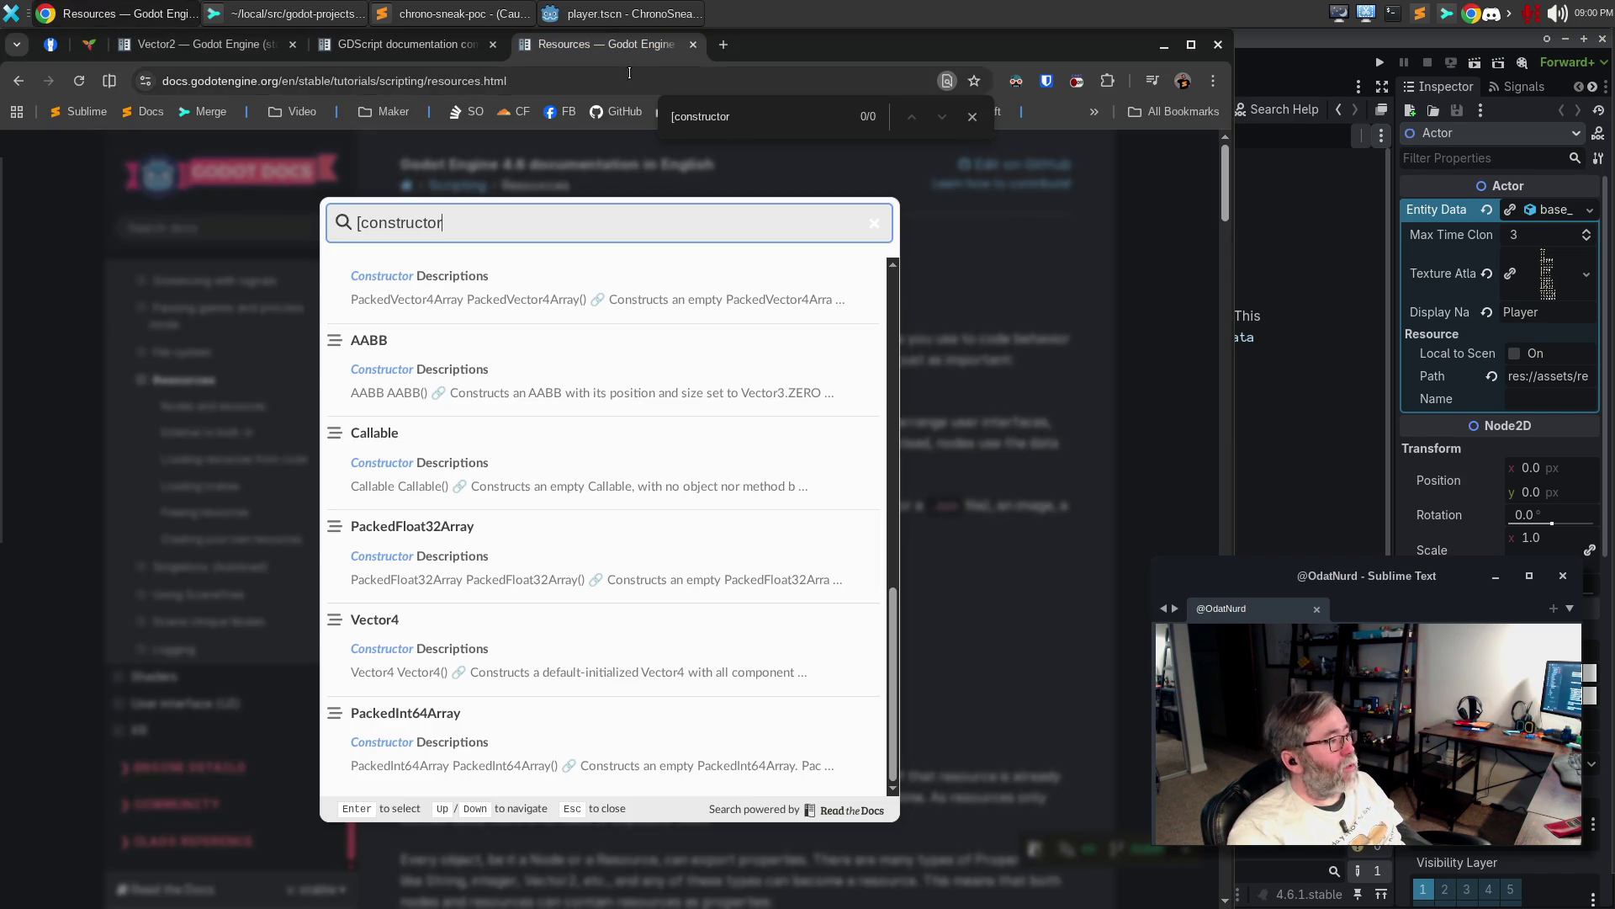
left_click(633, 81)
type("is there a way in gf")
key("BackSpace")
type("dscript to")
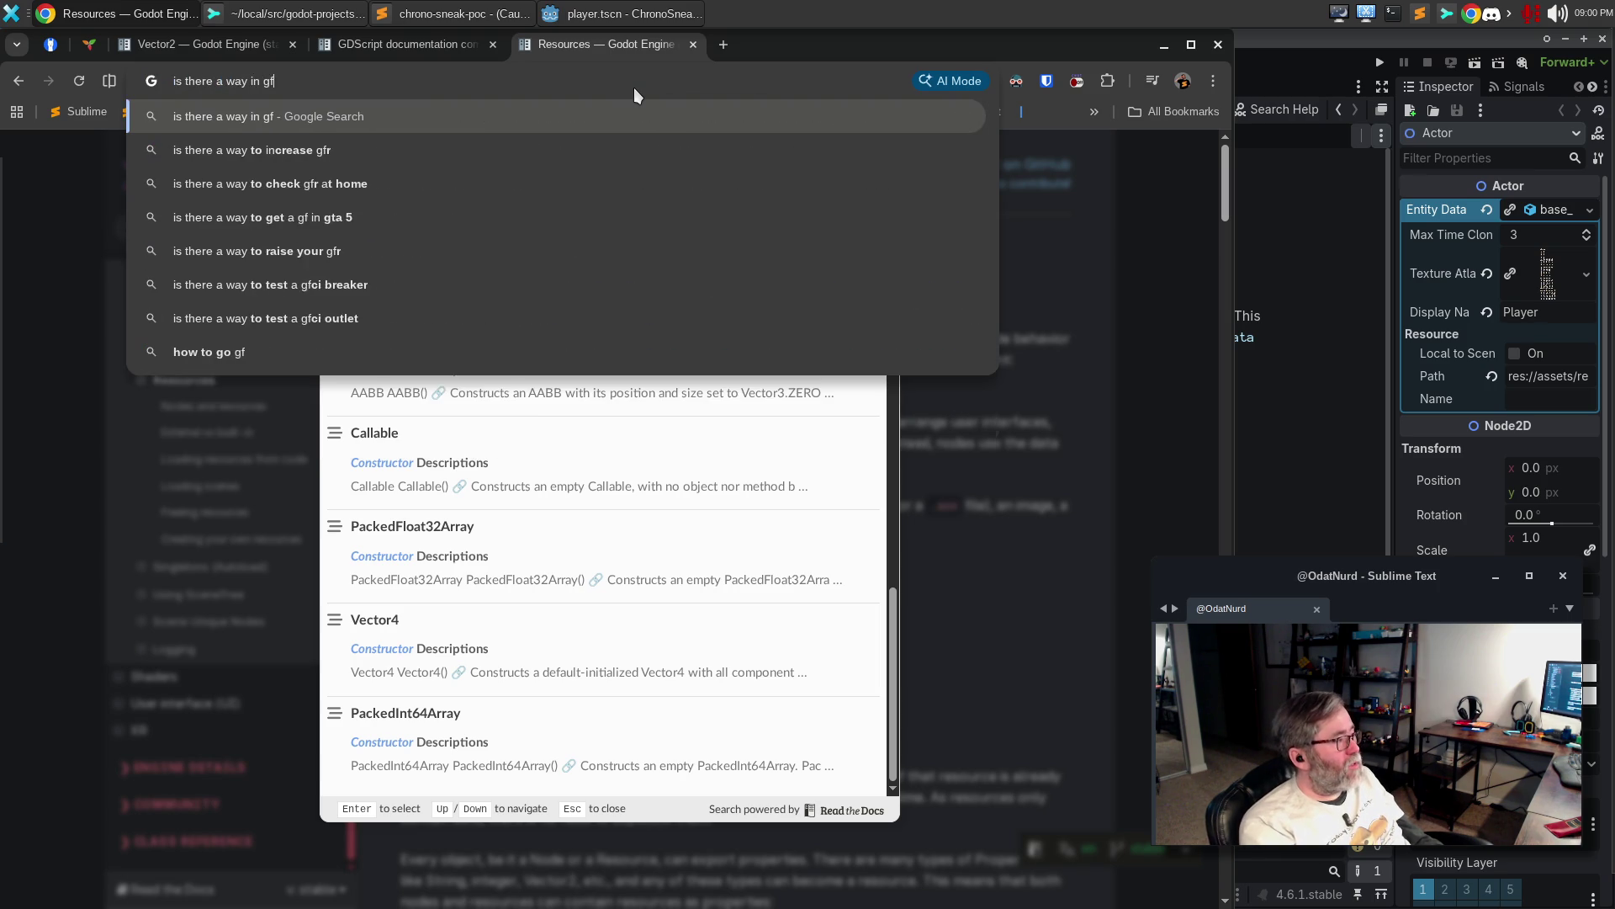
type(" document the _init method such that the g")
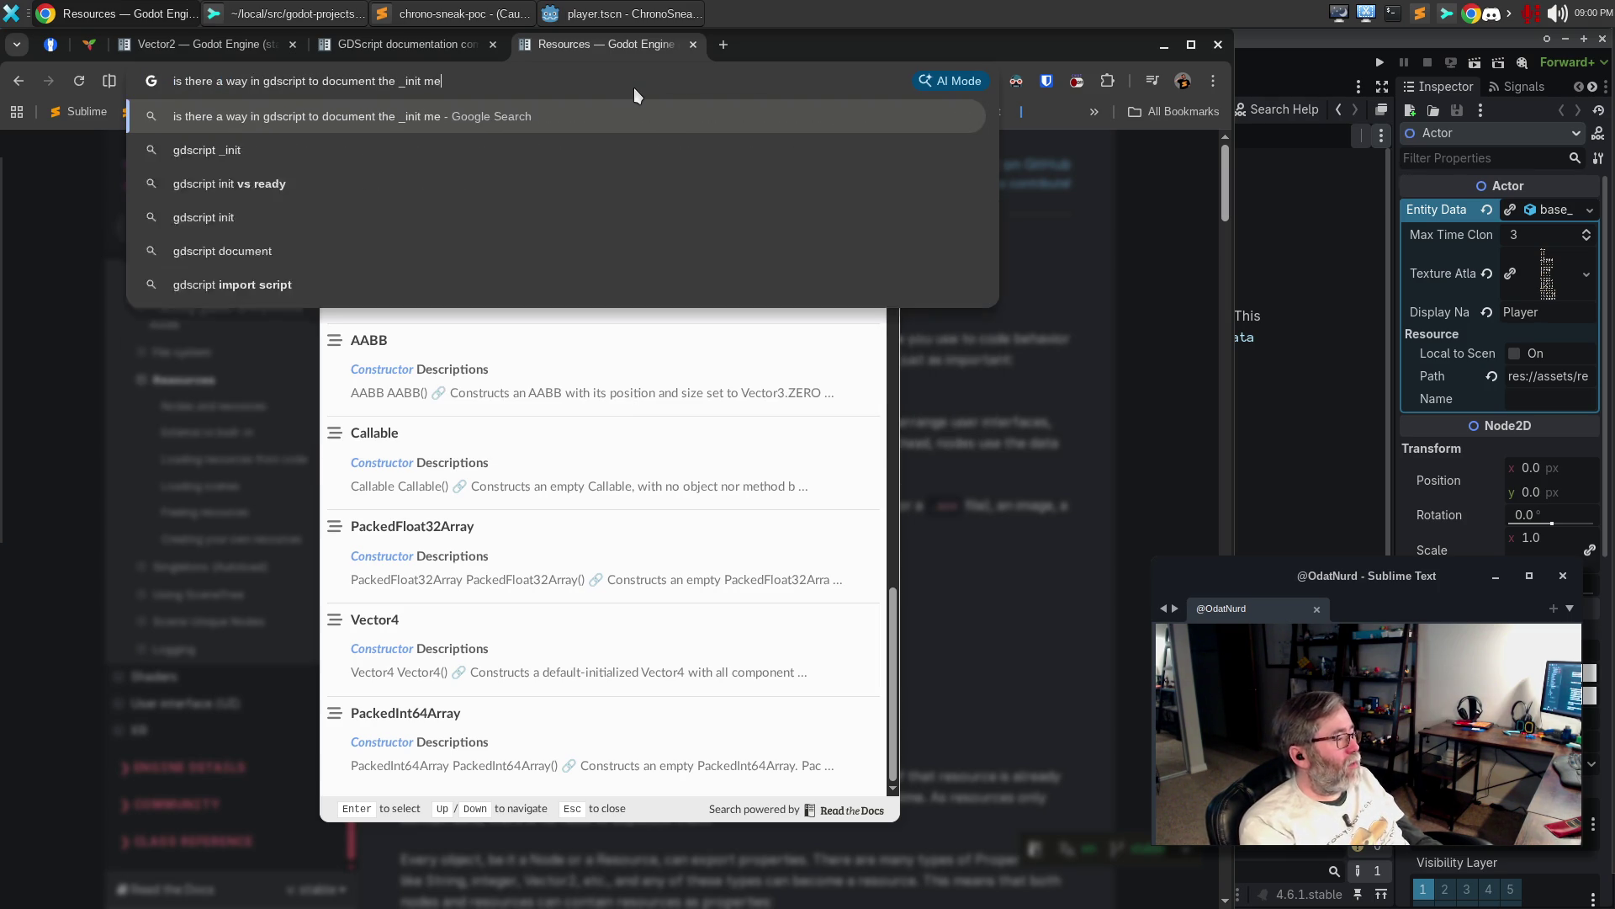
type("enerated d")
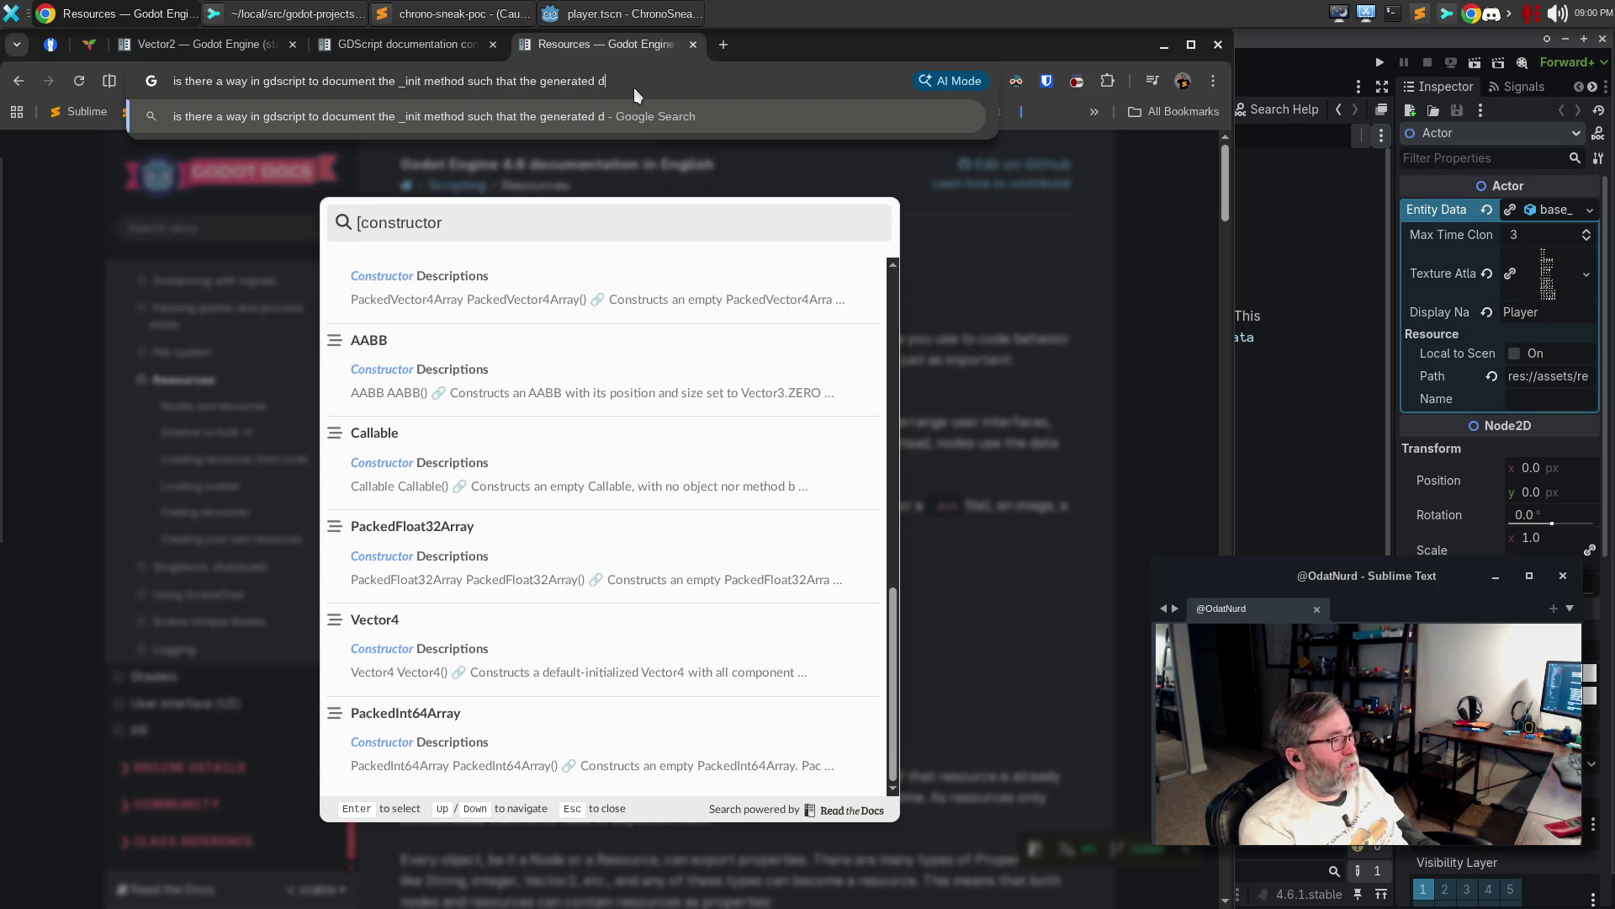
type("ocumentation correctly re")
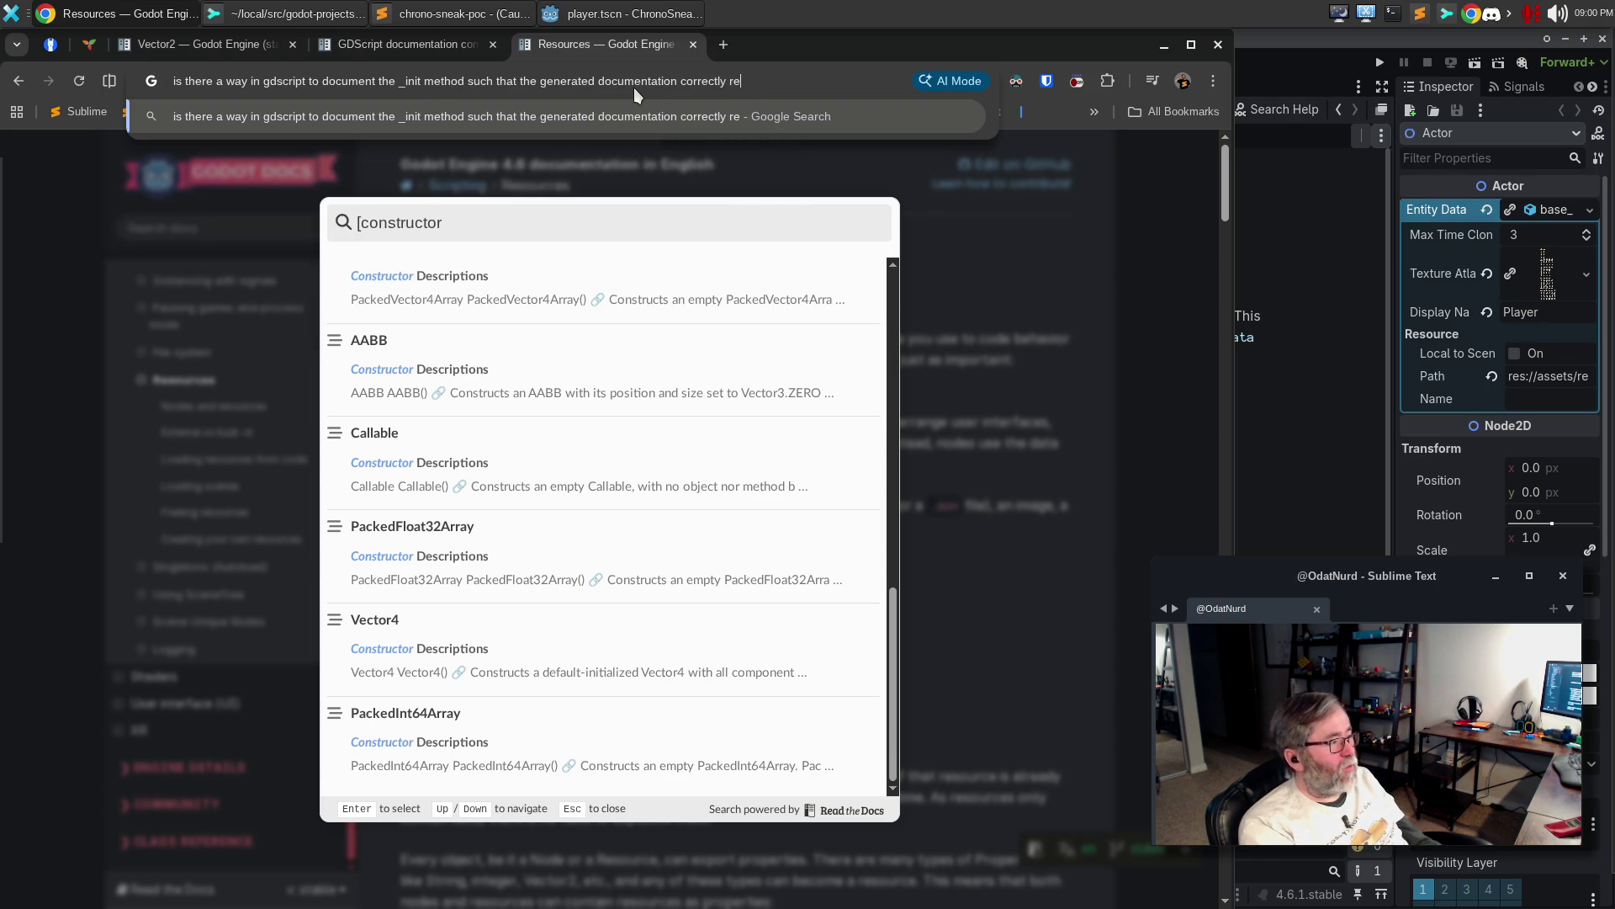
key("ctrl+BackSpace")
key("ctrl+BackSpace")
type("correctly refers to it as the constructor for the class in the ")
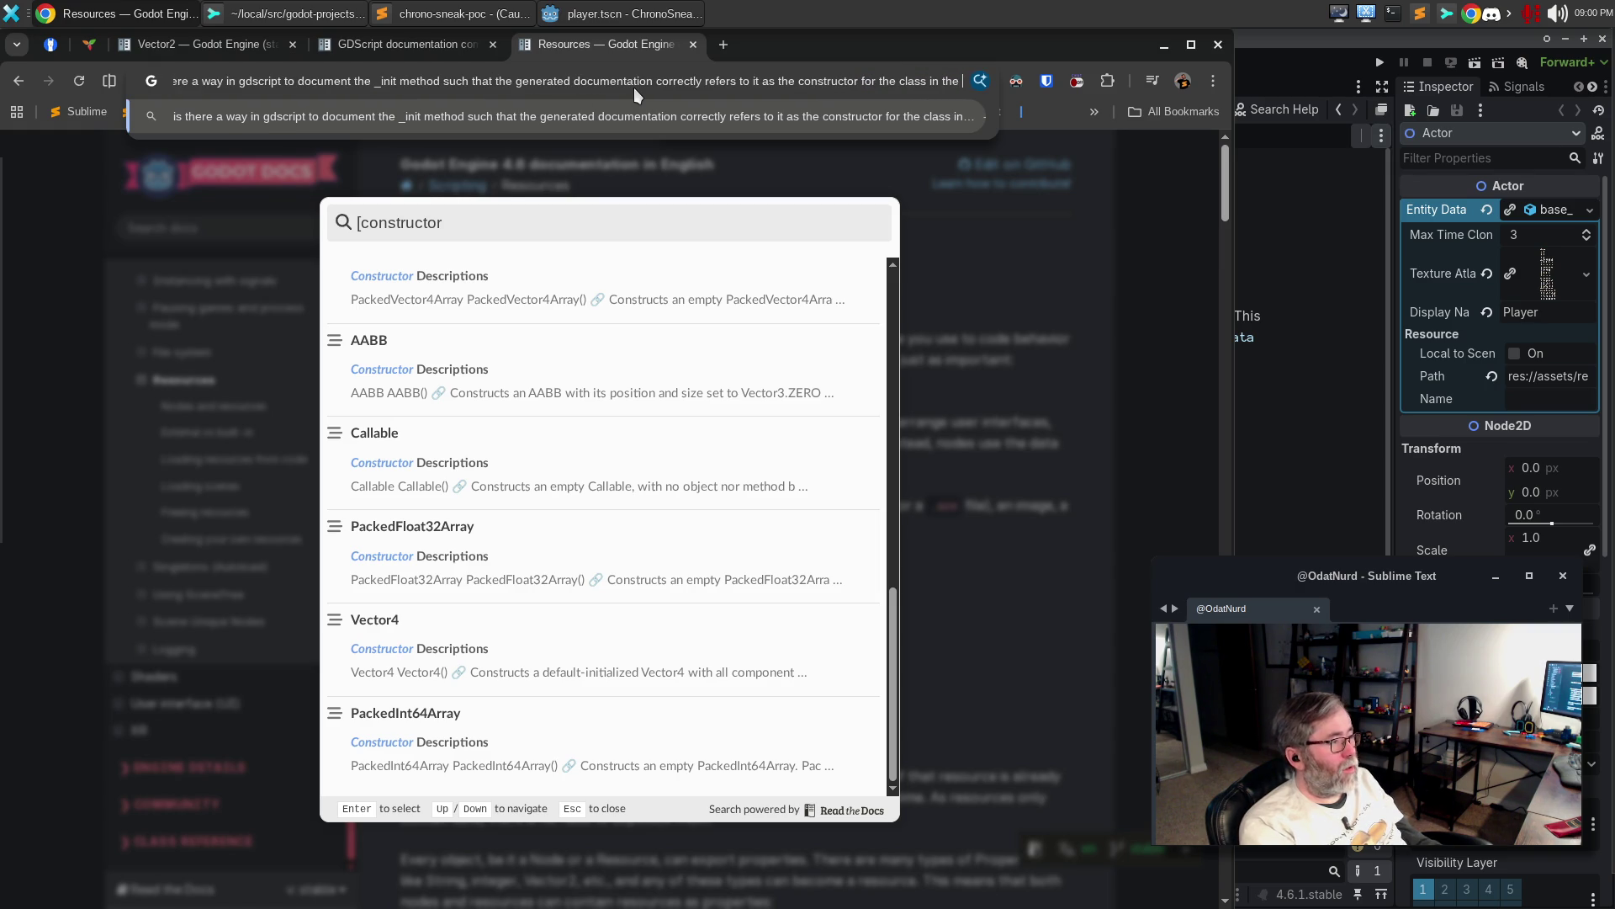
type("documentation")
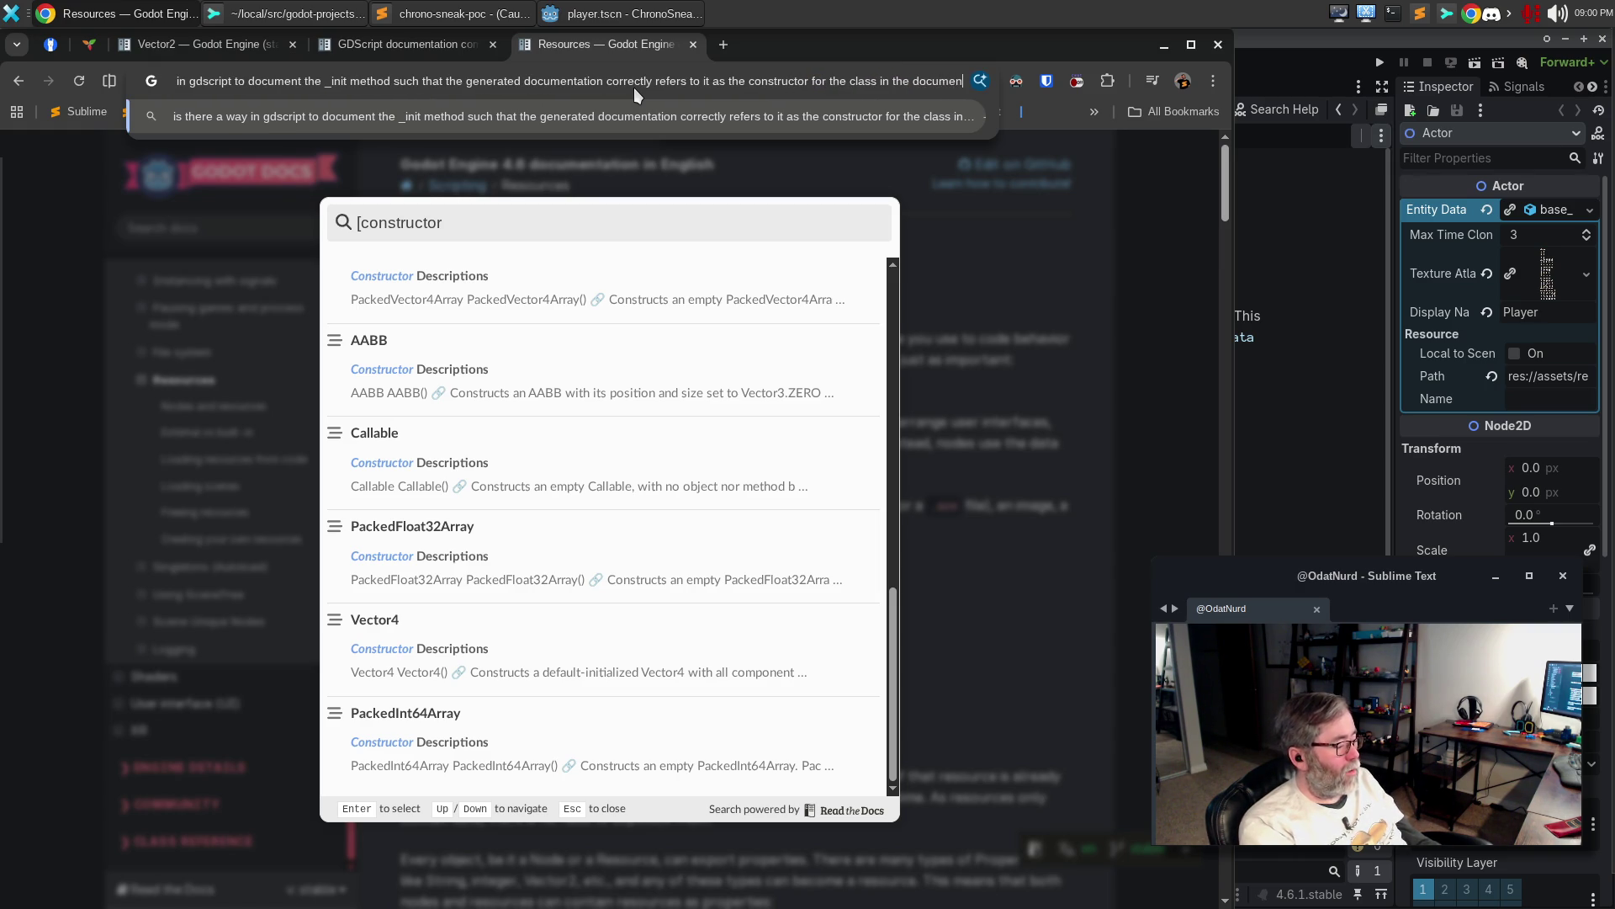
key("Return")
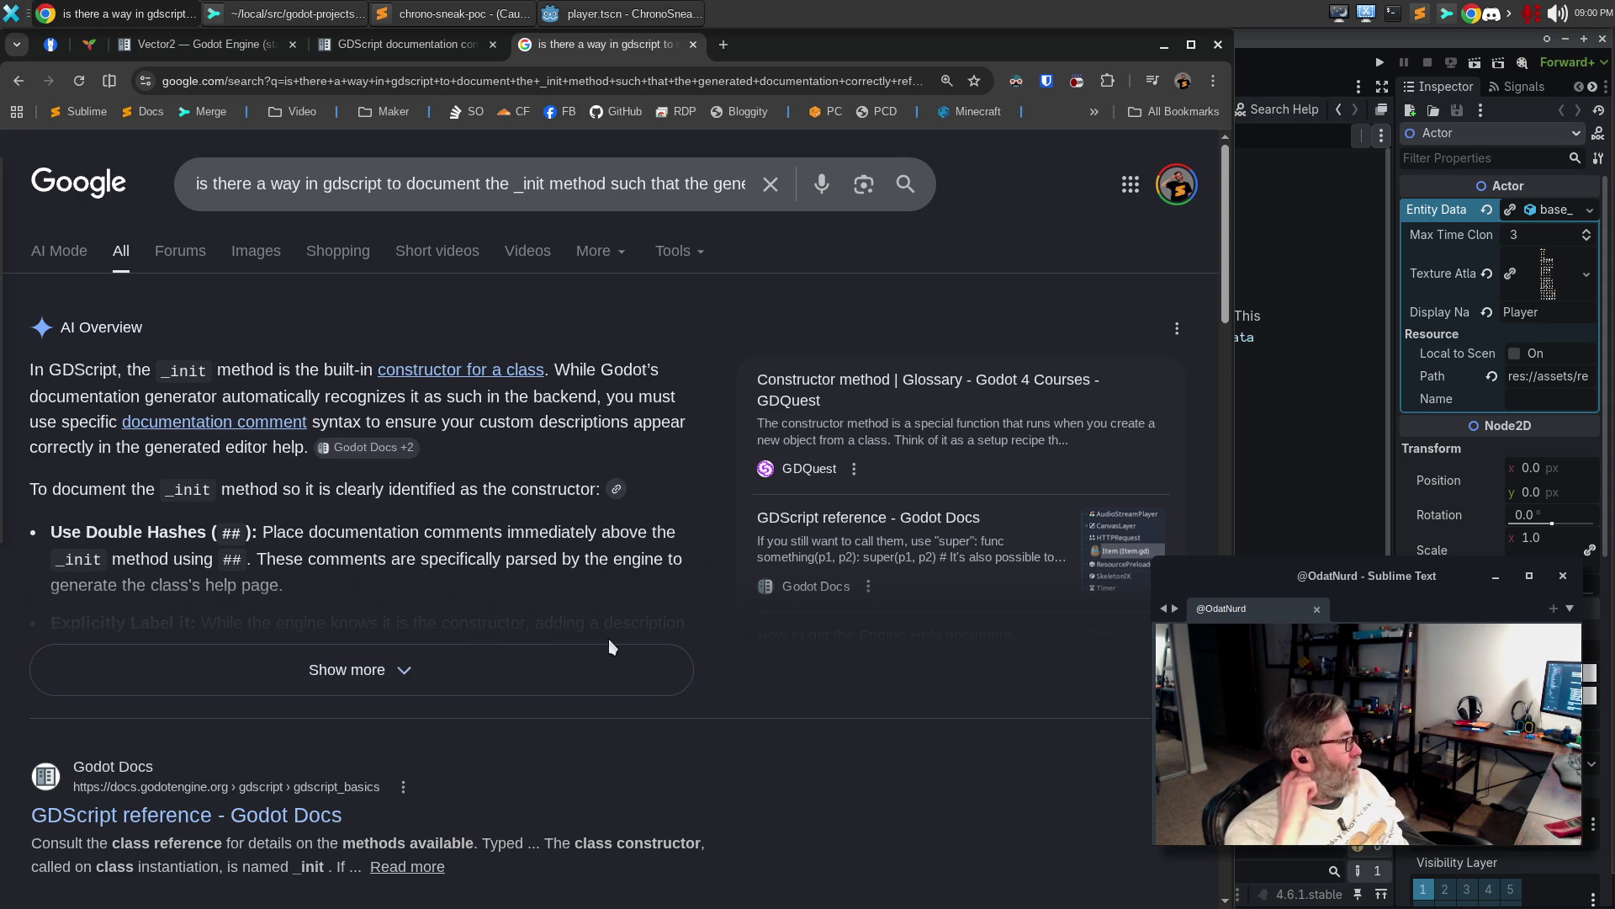
Expand the AI Overview and read the full AI Mode answer and example for documenting _init
left_click(578, 690)
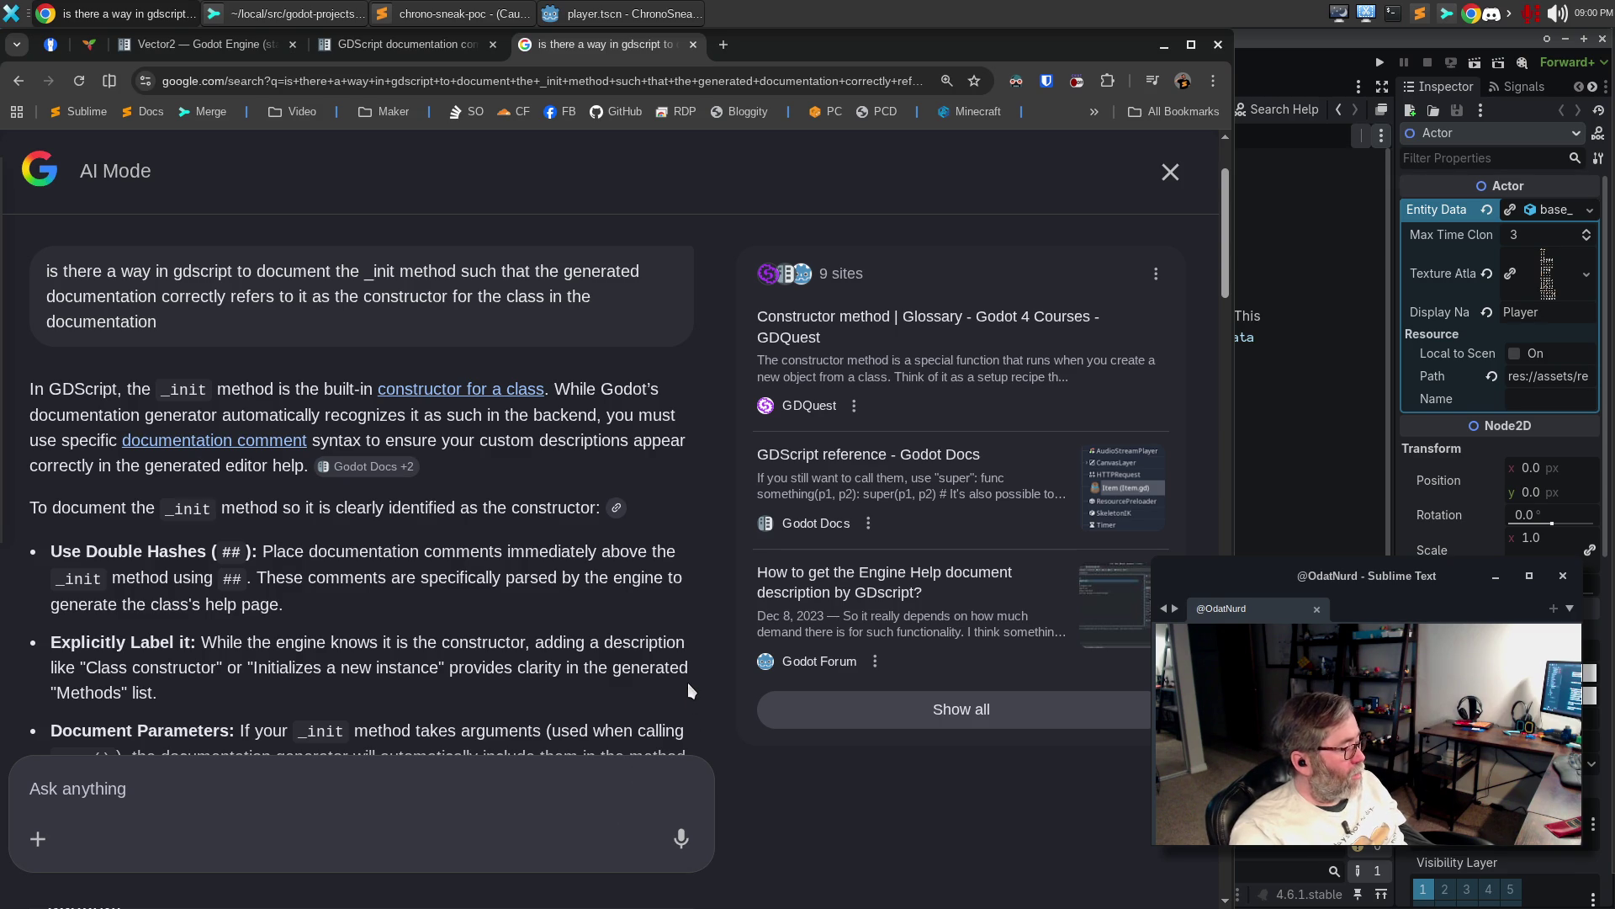
scroll(689, 707, "down", 2)
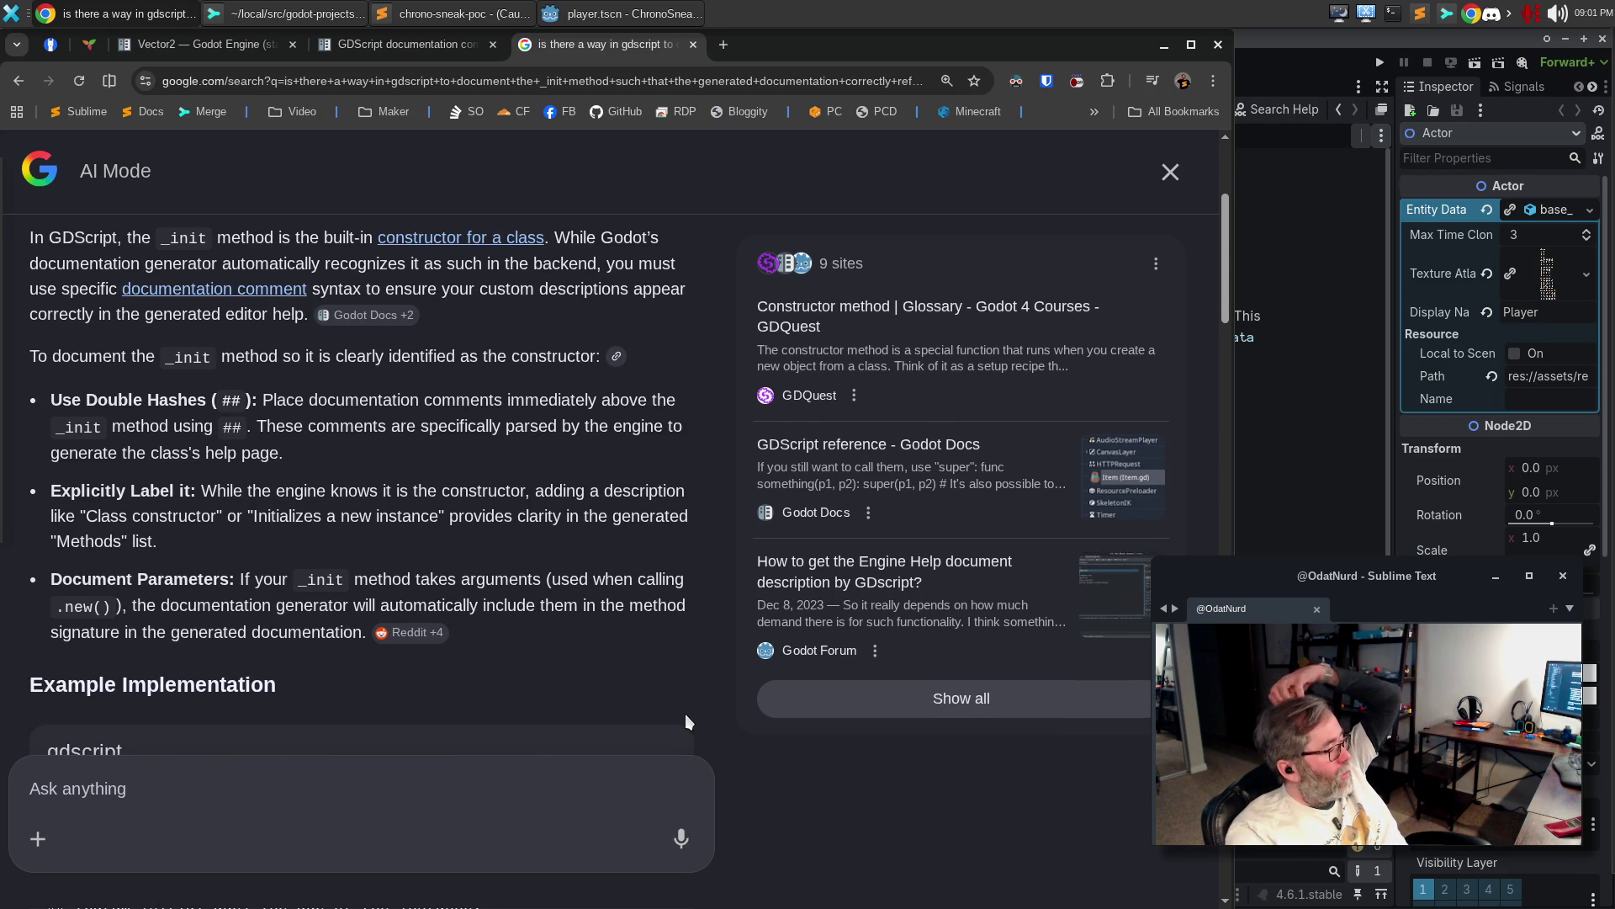
scroll(685, 714, "down", 2)
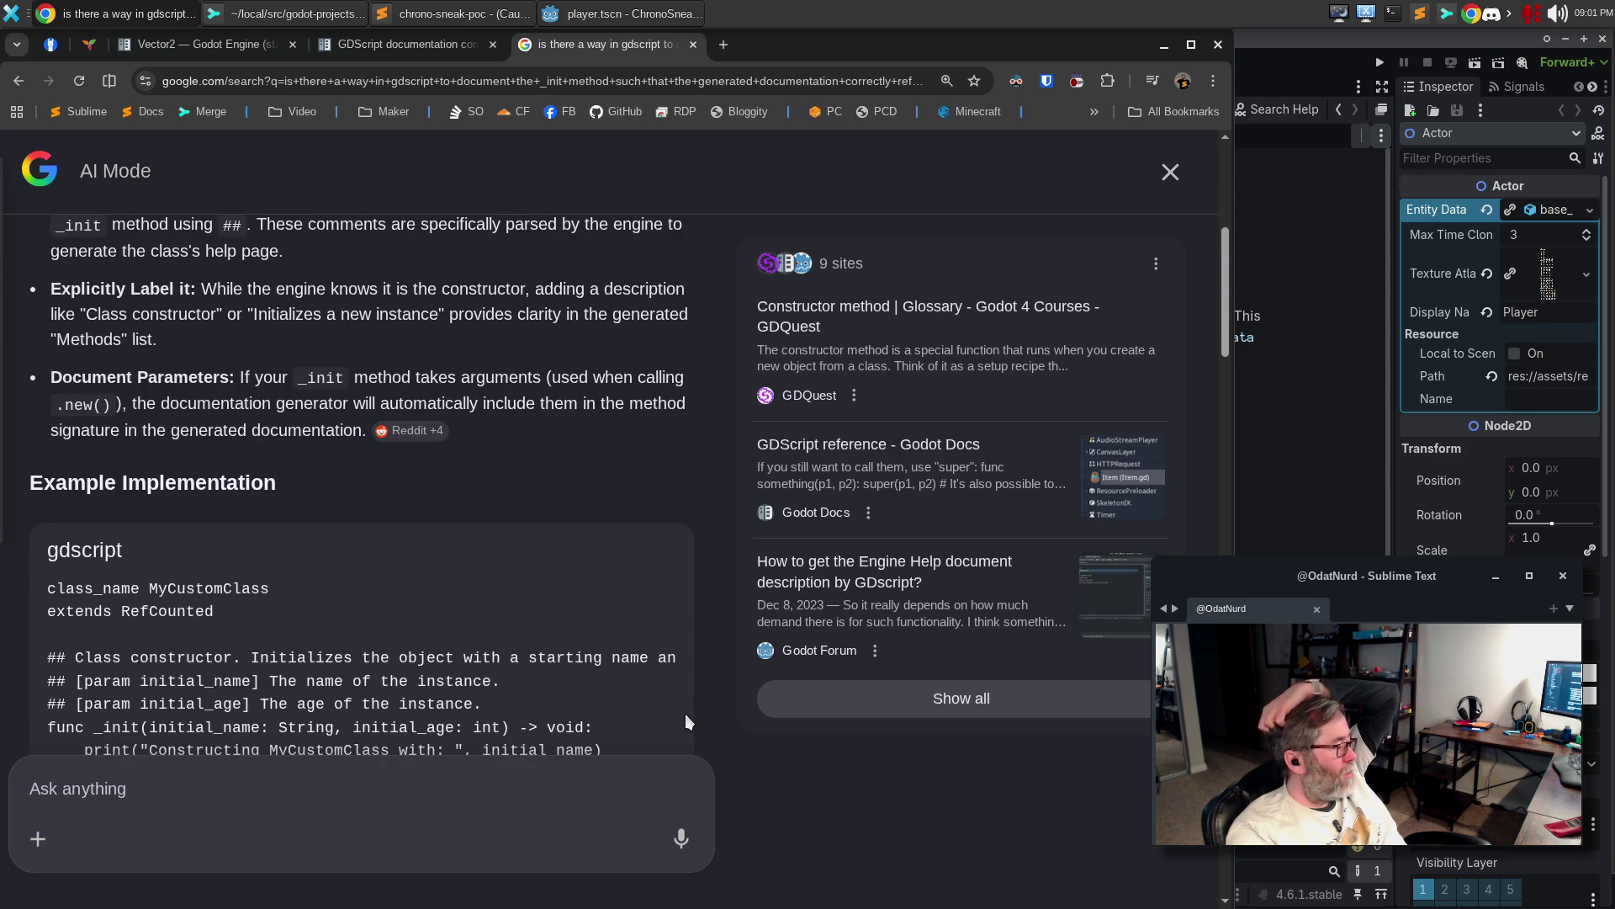
scroll(685, 714, "down", 1)
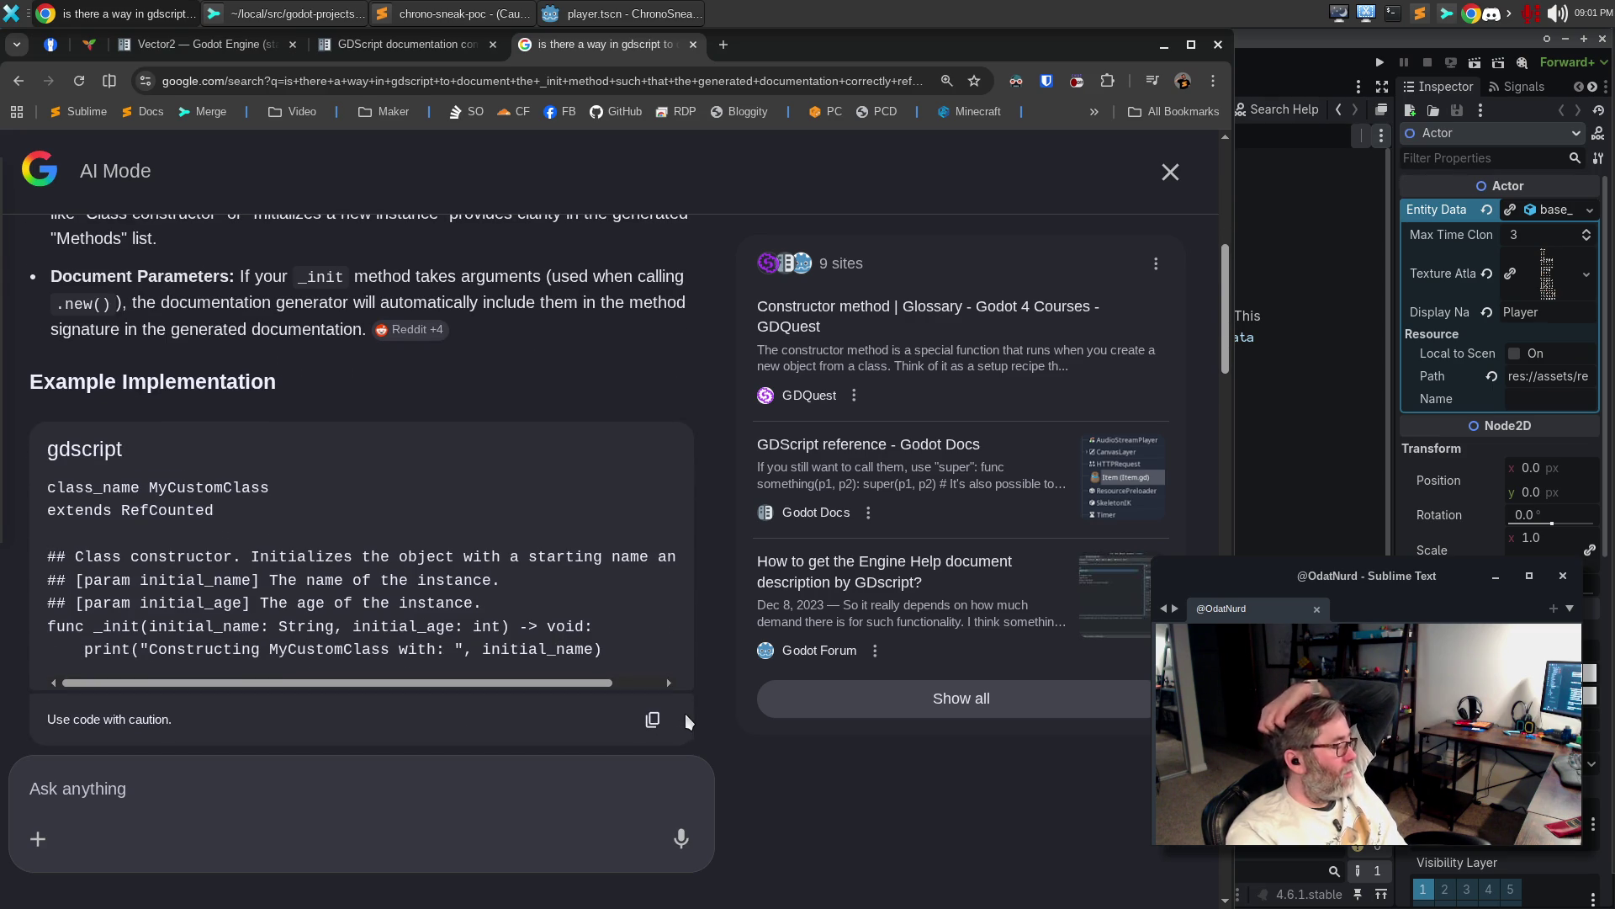
scroll(685, 716, "down", 1)
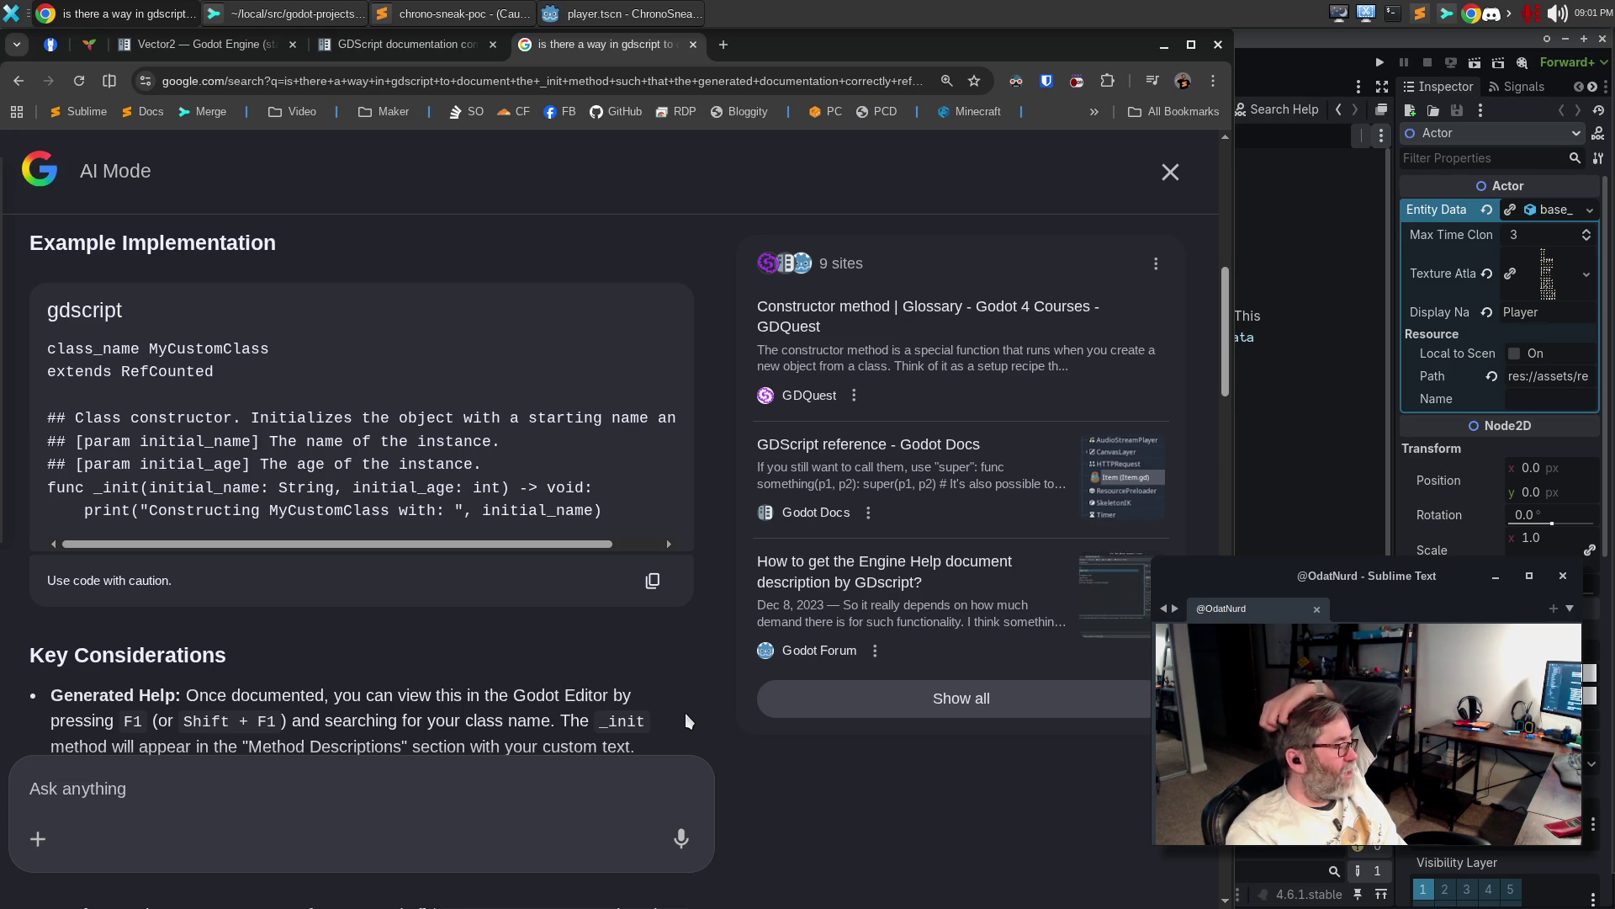
scroll(685, 713, "down", 1)
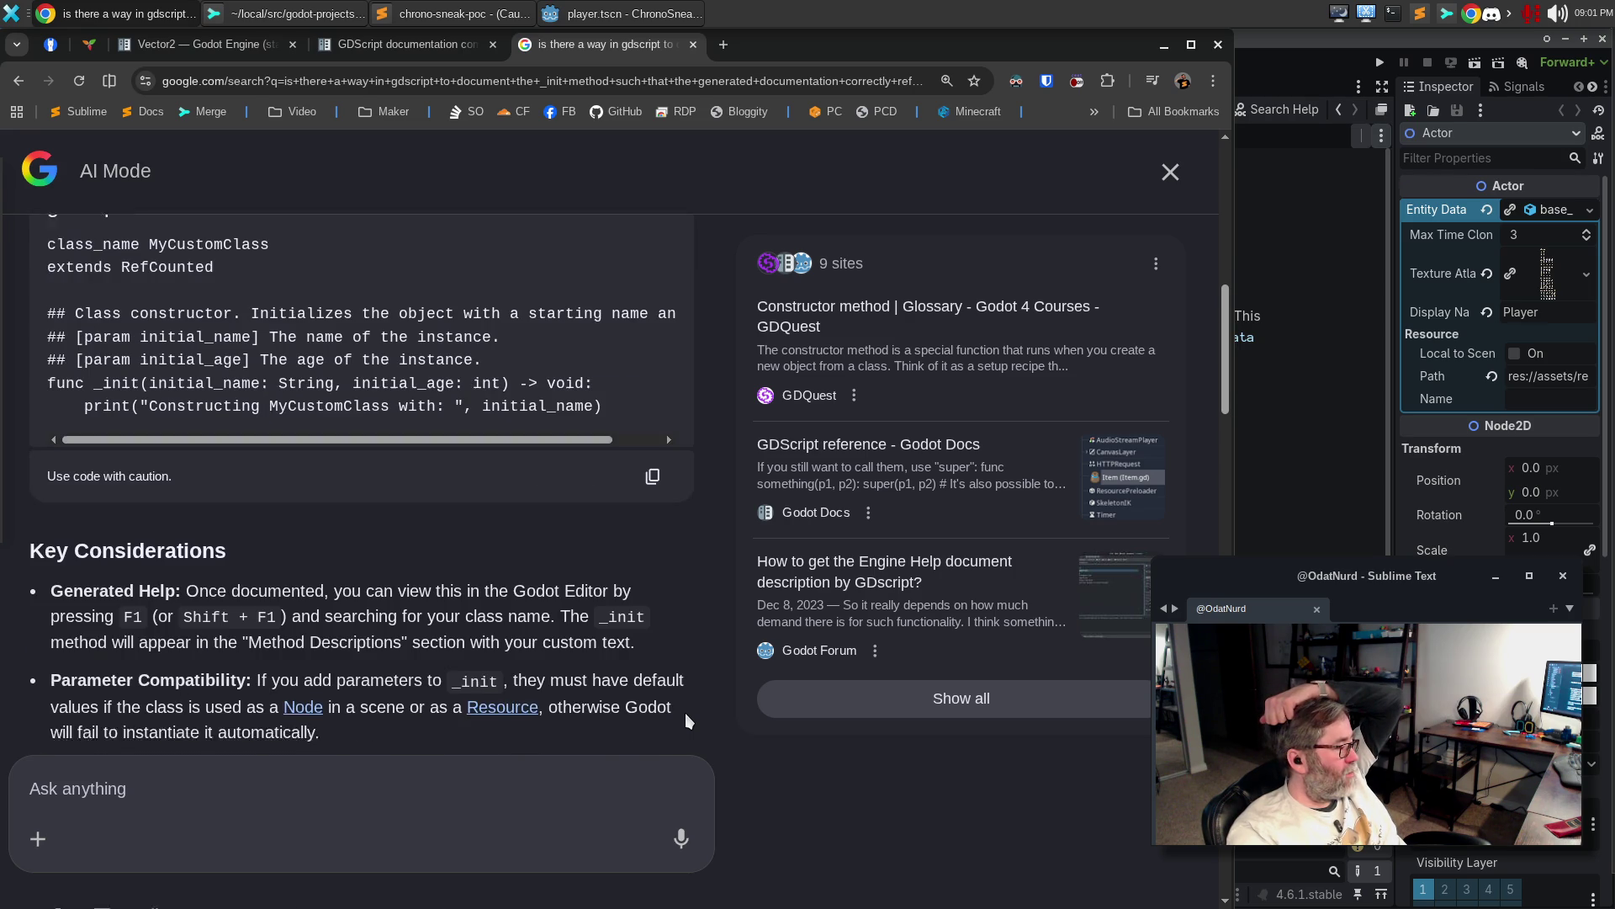
scroll(685, 714, "down", 2)
scroll(685, 710, "down", 1)
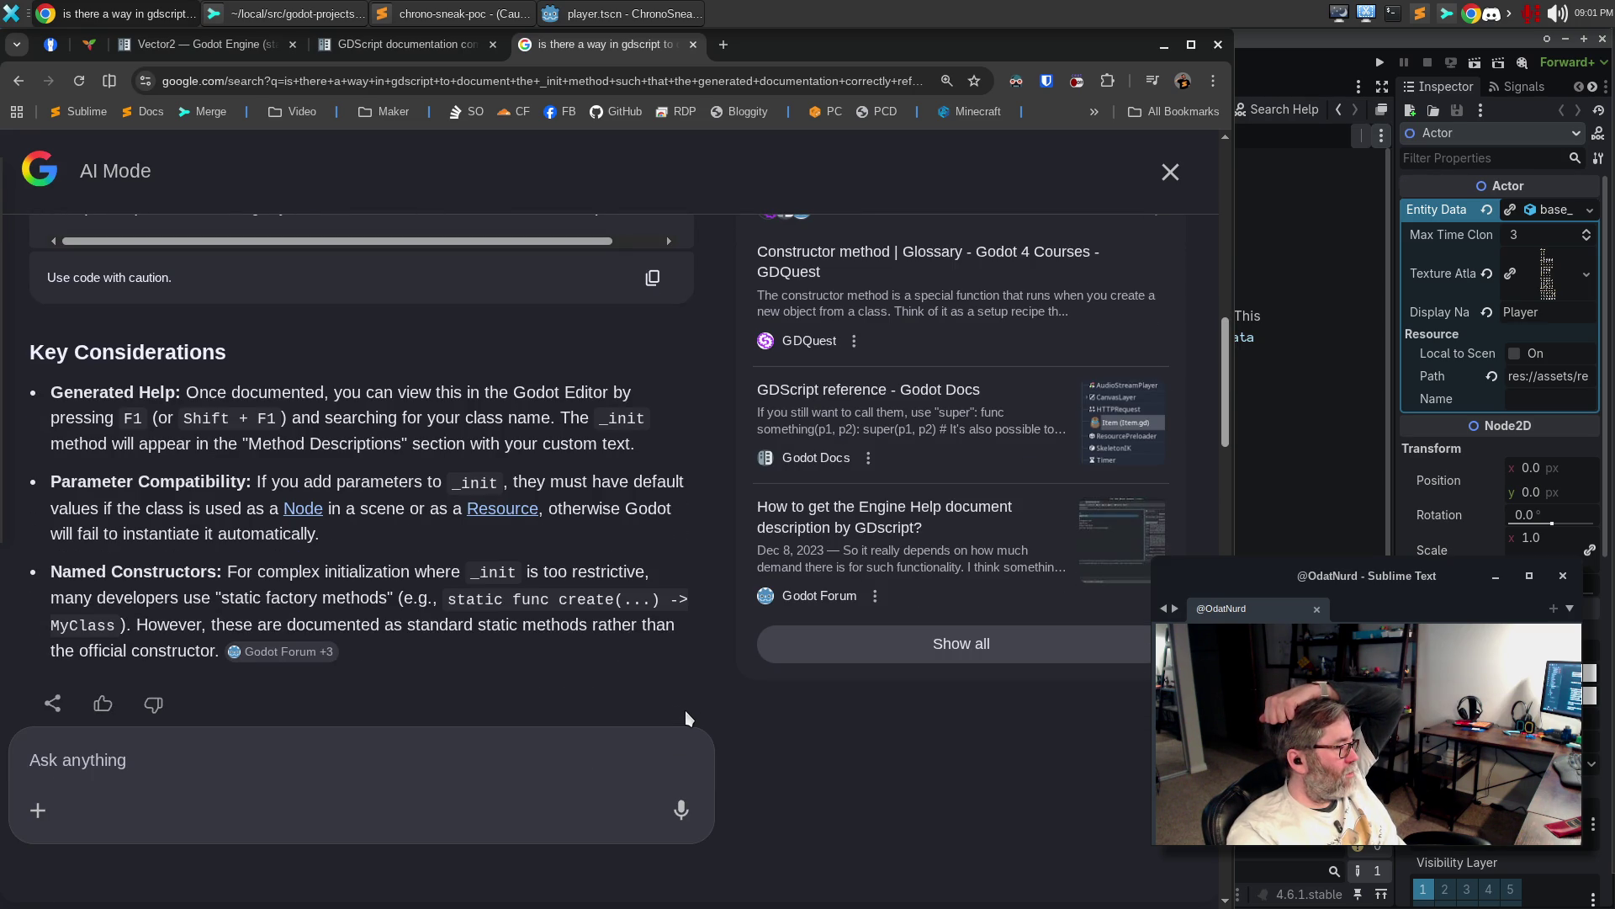
scroll(685, 710, "down", 5)
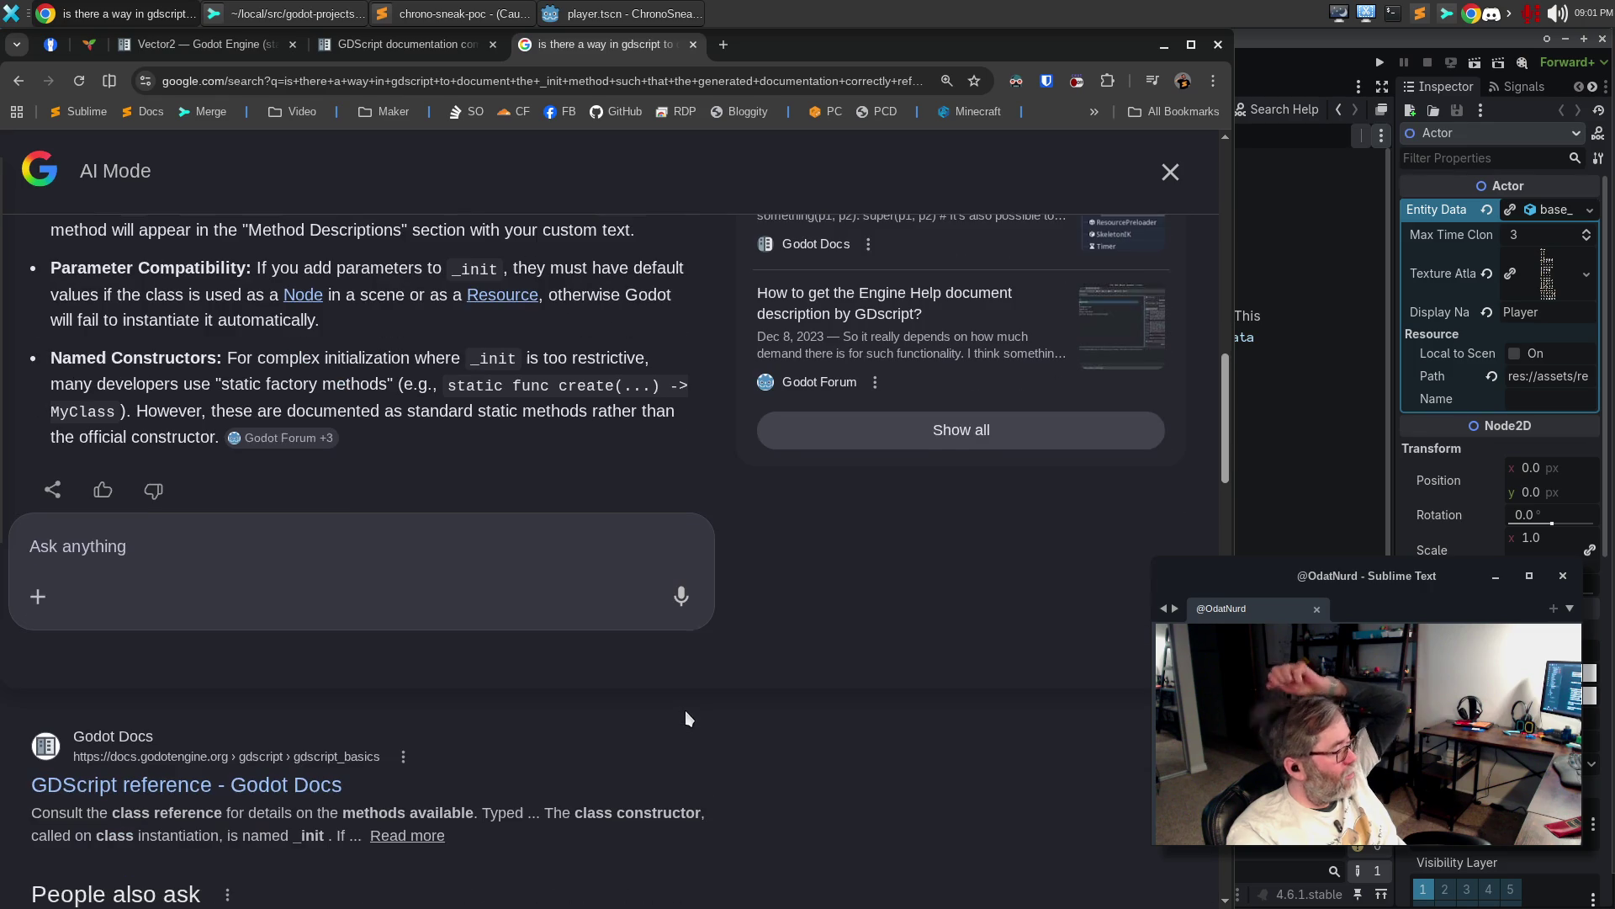
scroll(685, 710, "down", 1)
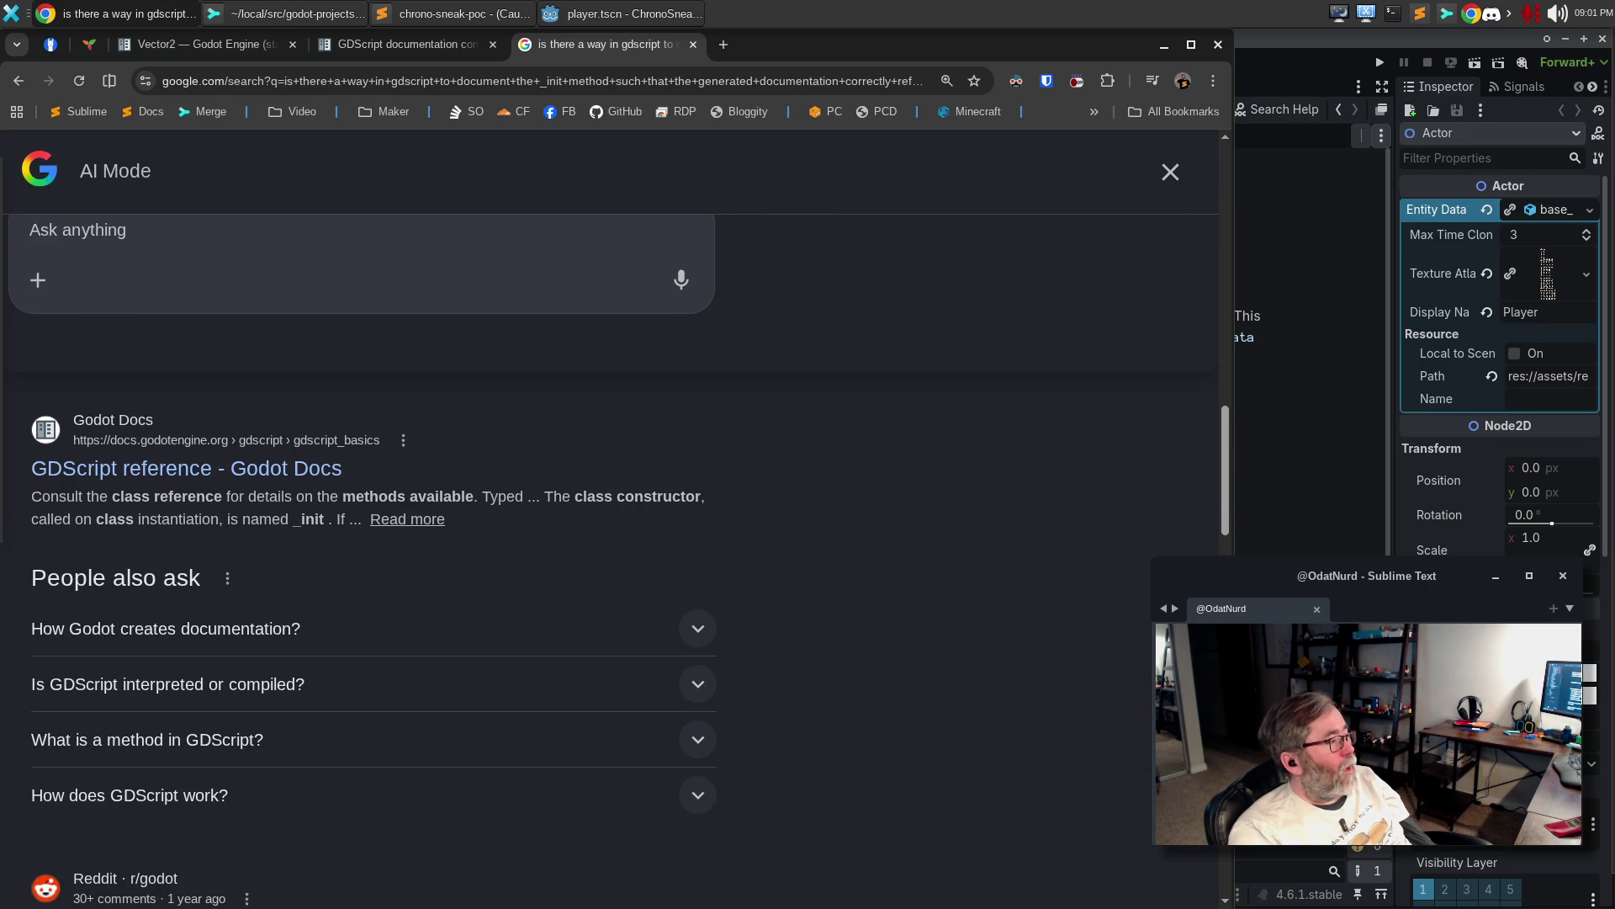
scroll(1078, 518, "up", 10)
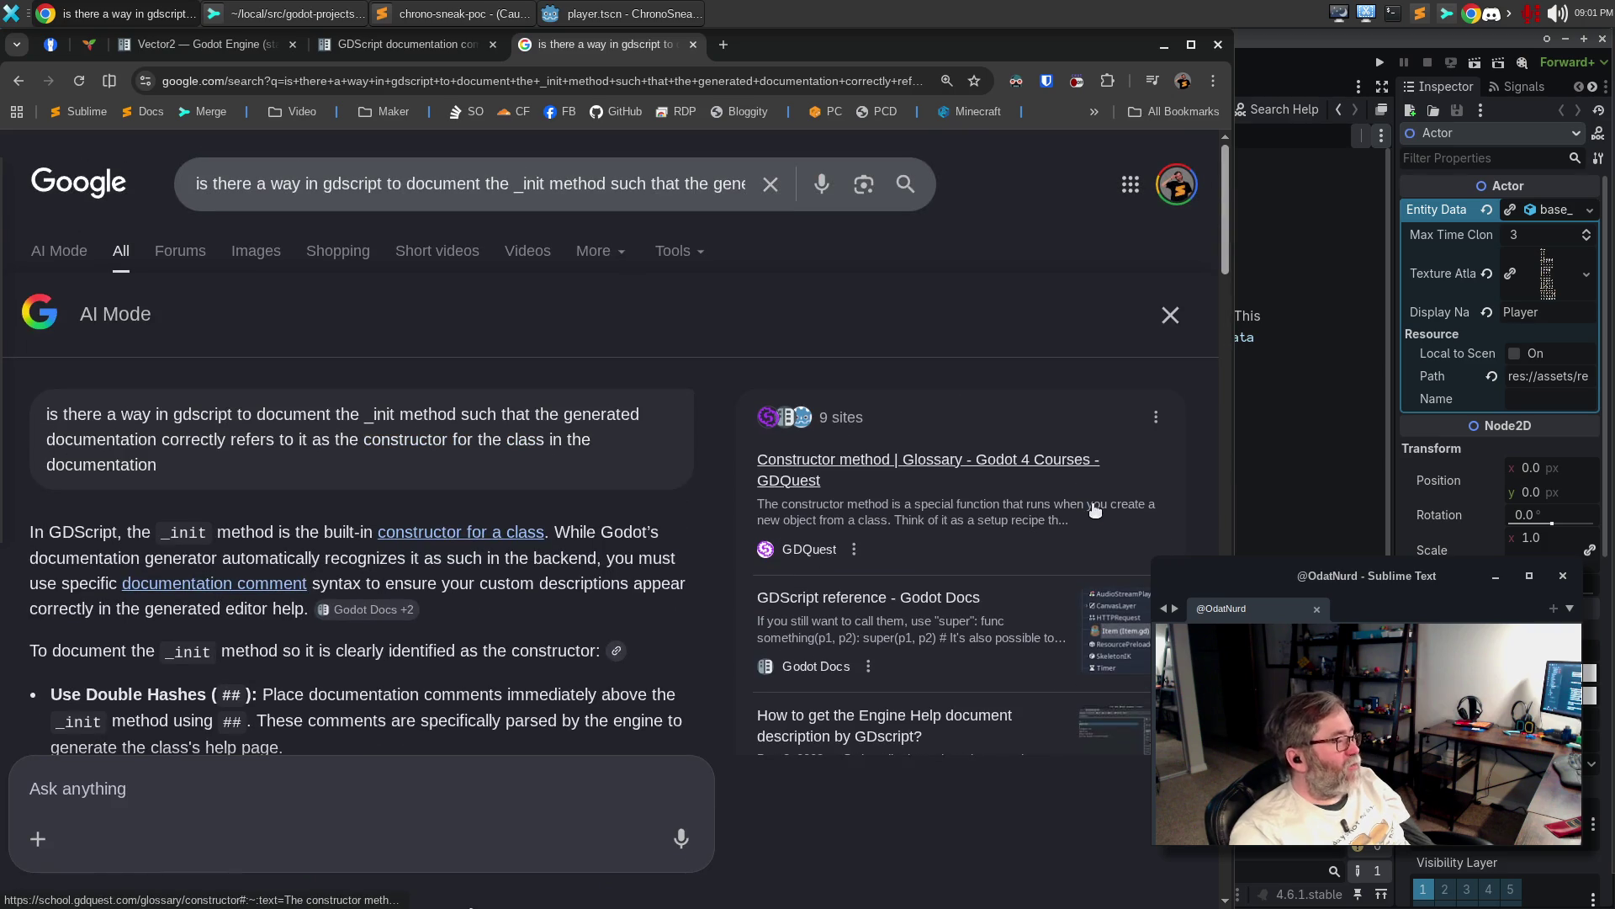
left_click(616, 13)
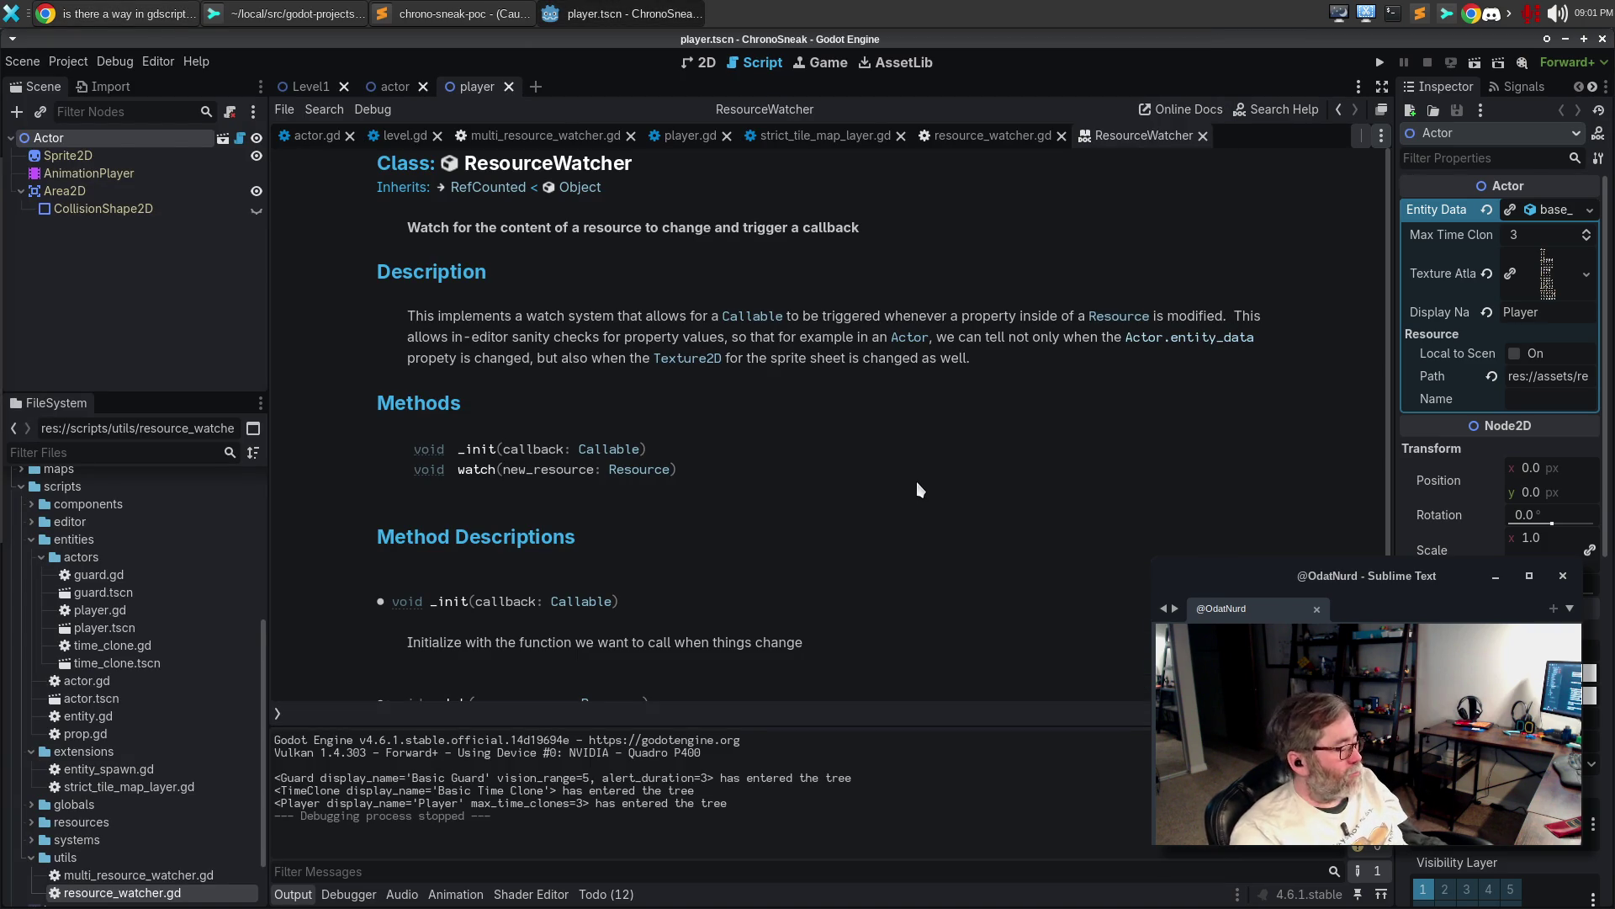
Open the Vector2 help page and highlight its four constructor signatures
key("F1")
type("Vector2")
key("Return")
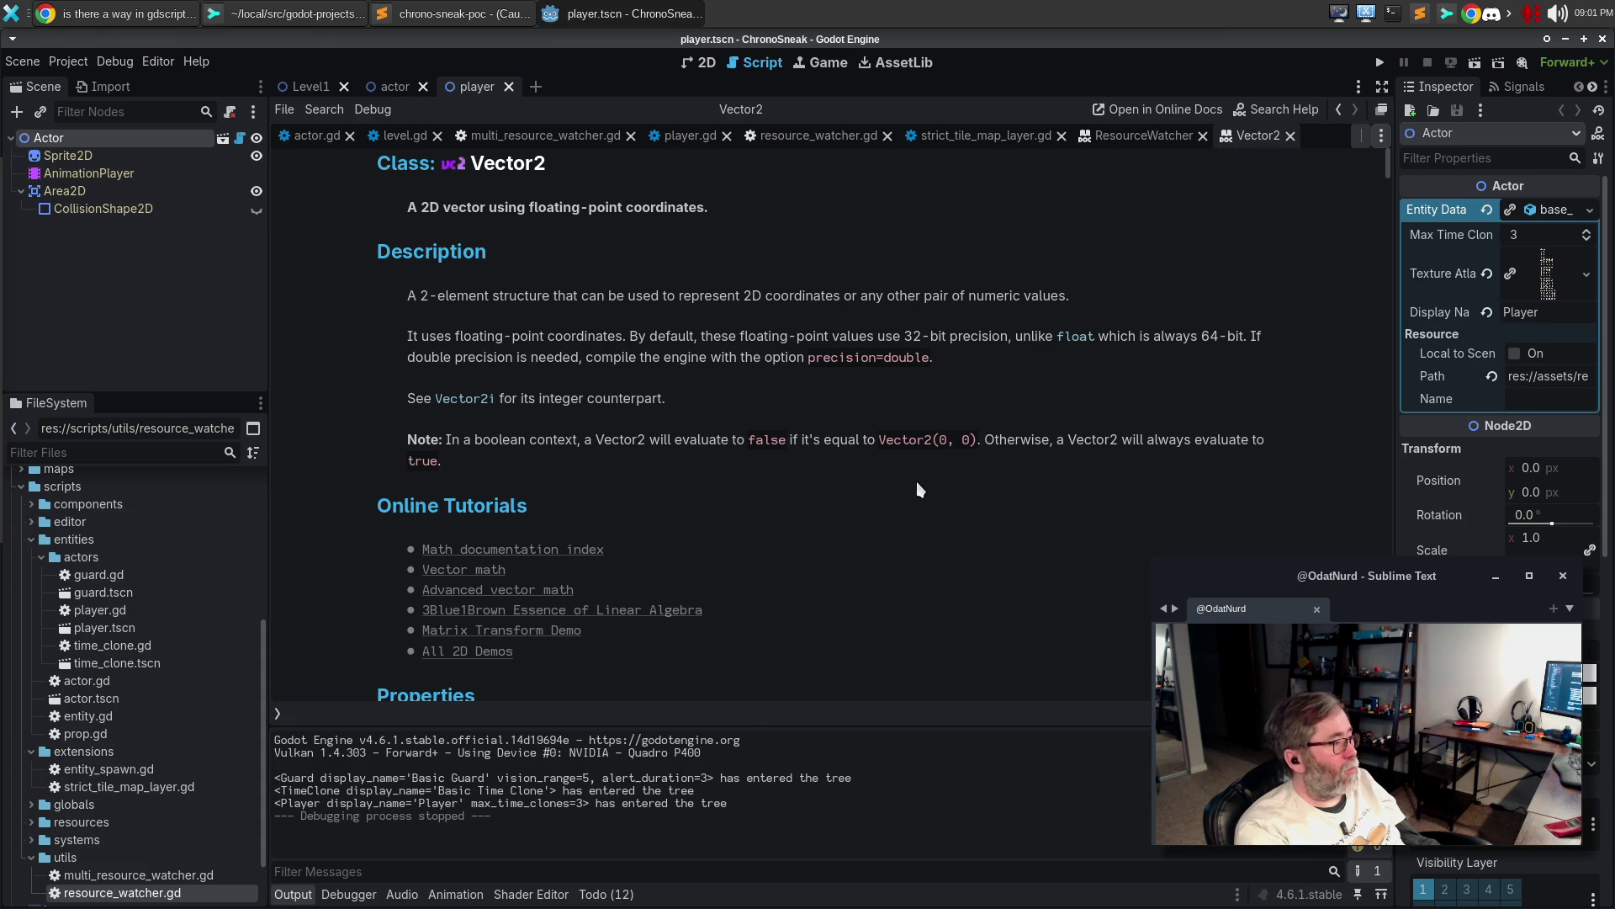
scroll(928, 525, "down", 5)
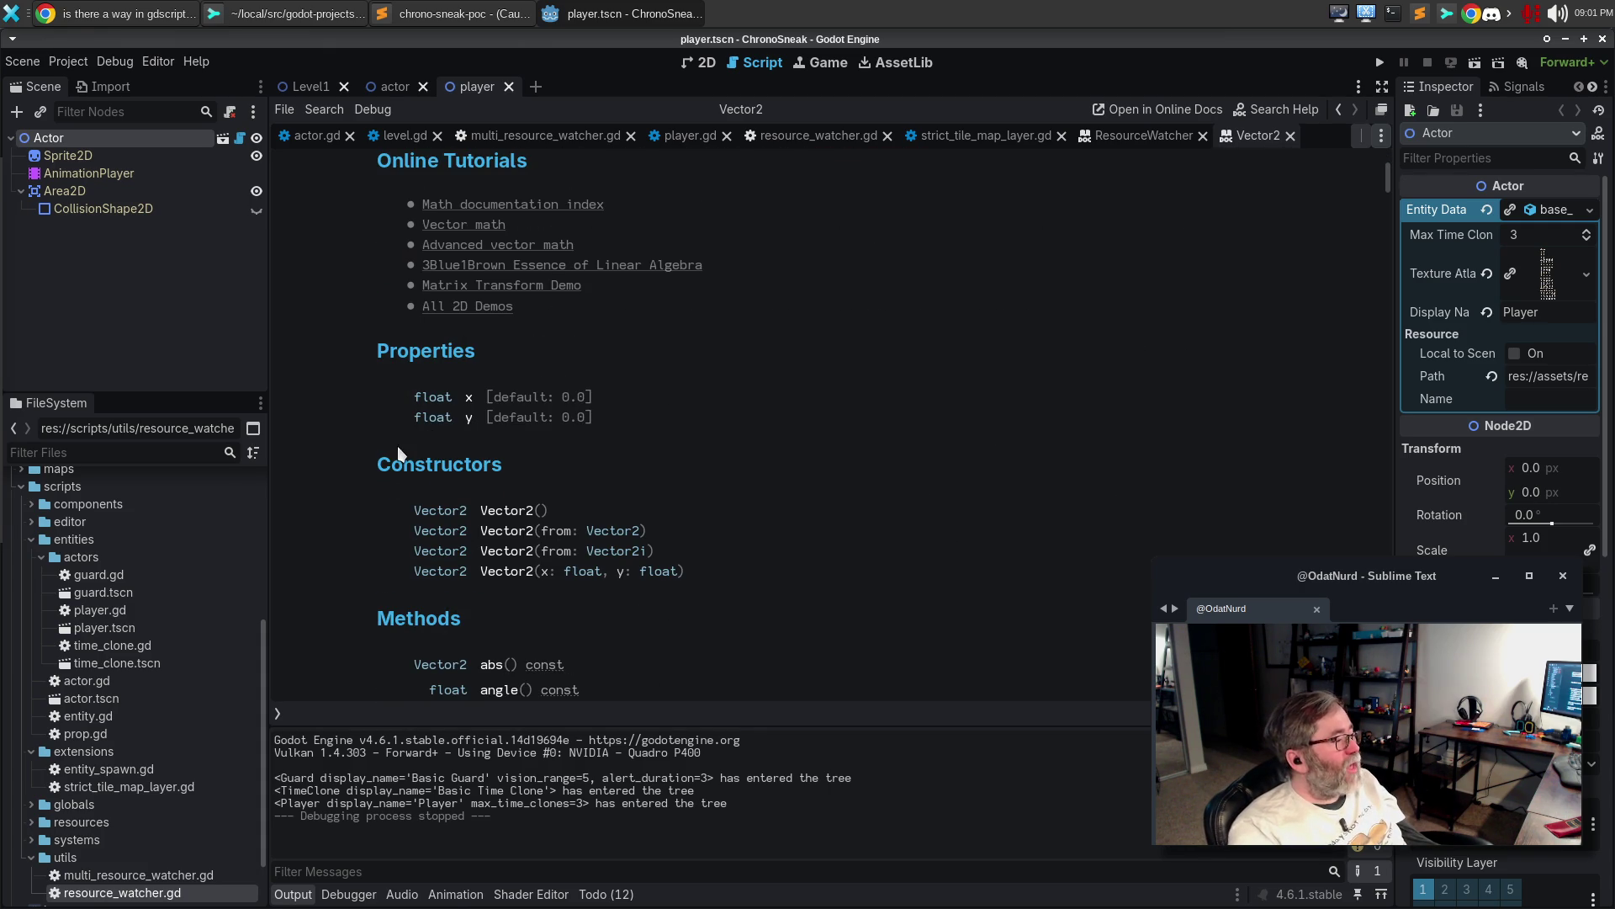
left_click_drag(465, 465, 730, 564)
left_click(757, 564)
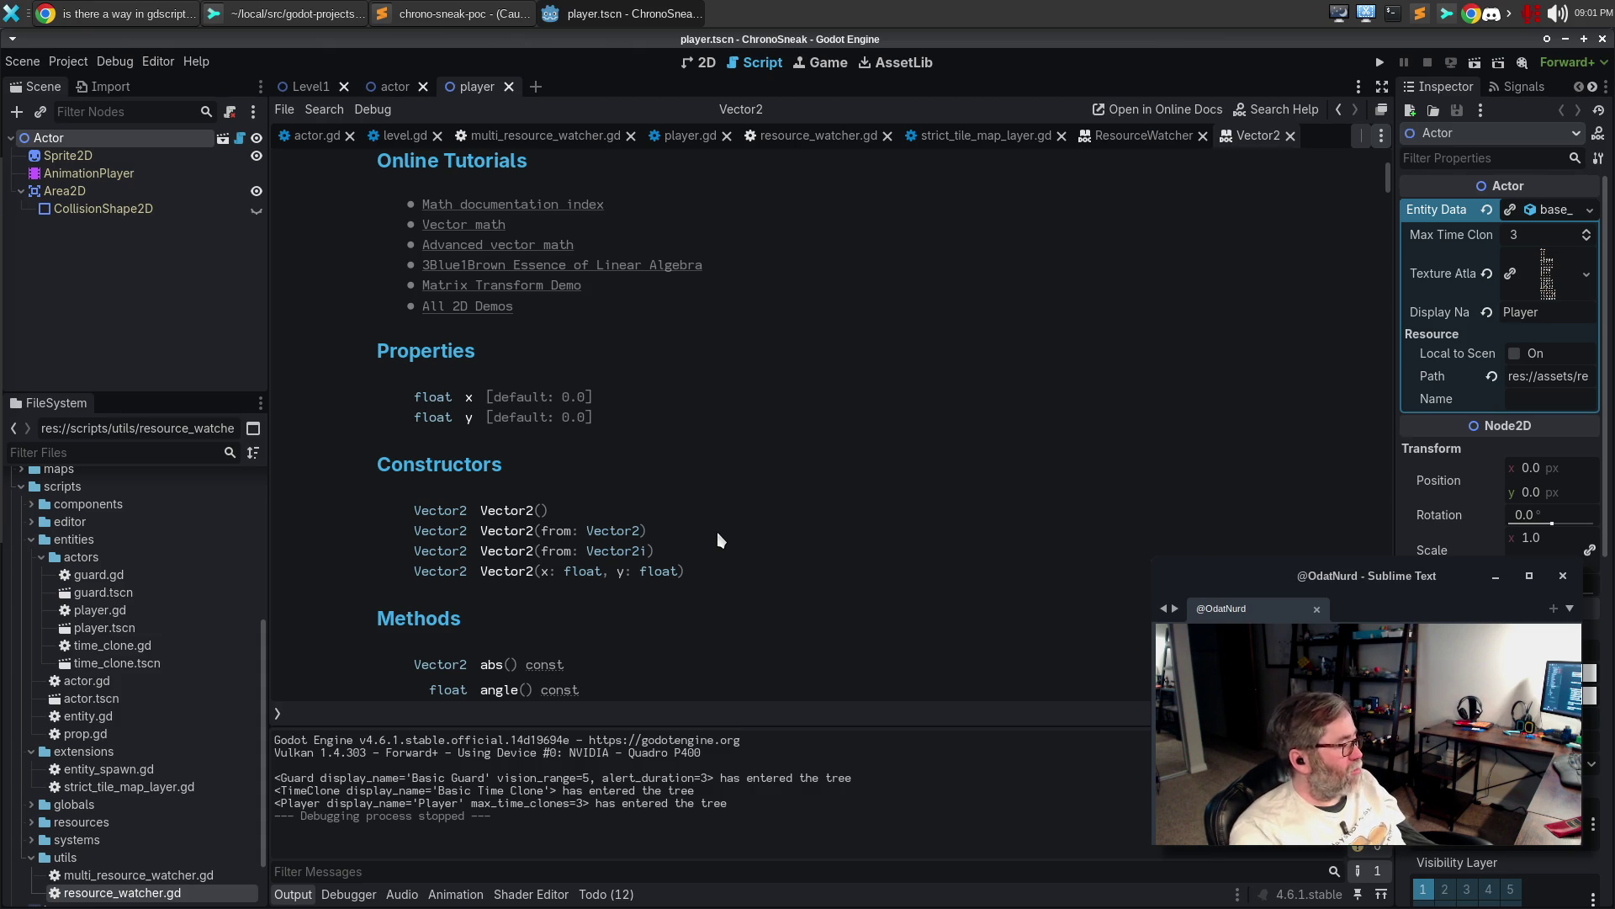
left_click(145, 13)
Cycle the 'constr' matches on the GDScript documentation comments page to find the [constructor Class.name] tag
left_click(401, 48)
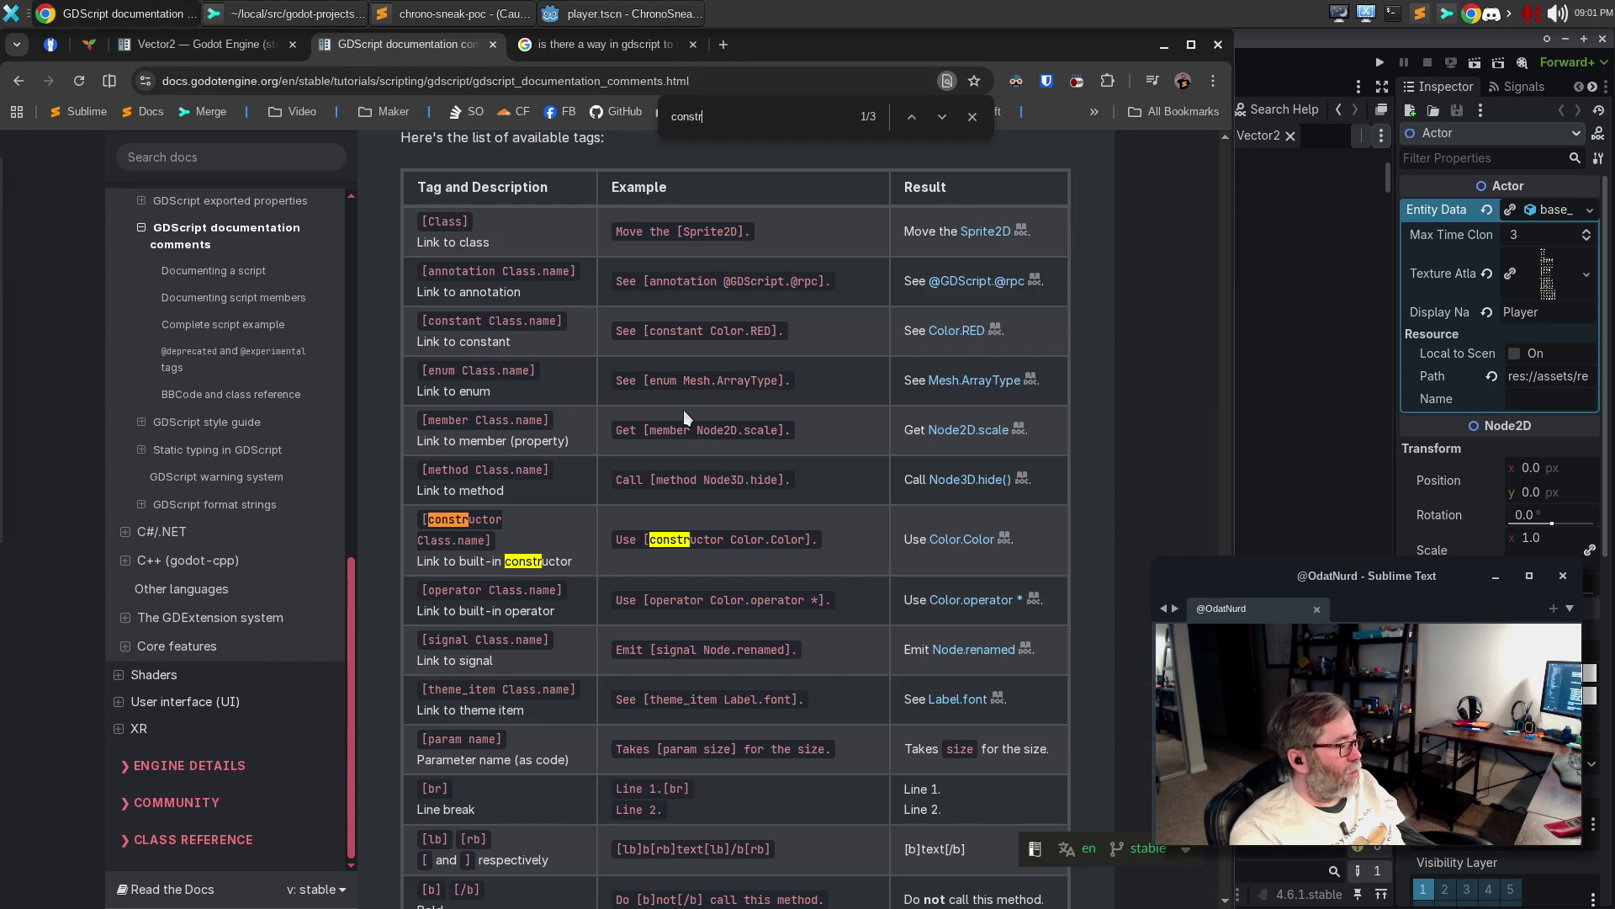
key("Return")
key("Return")
key("Return")
key("Return")
key("Return")
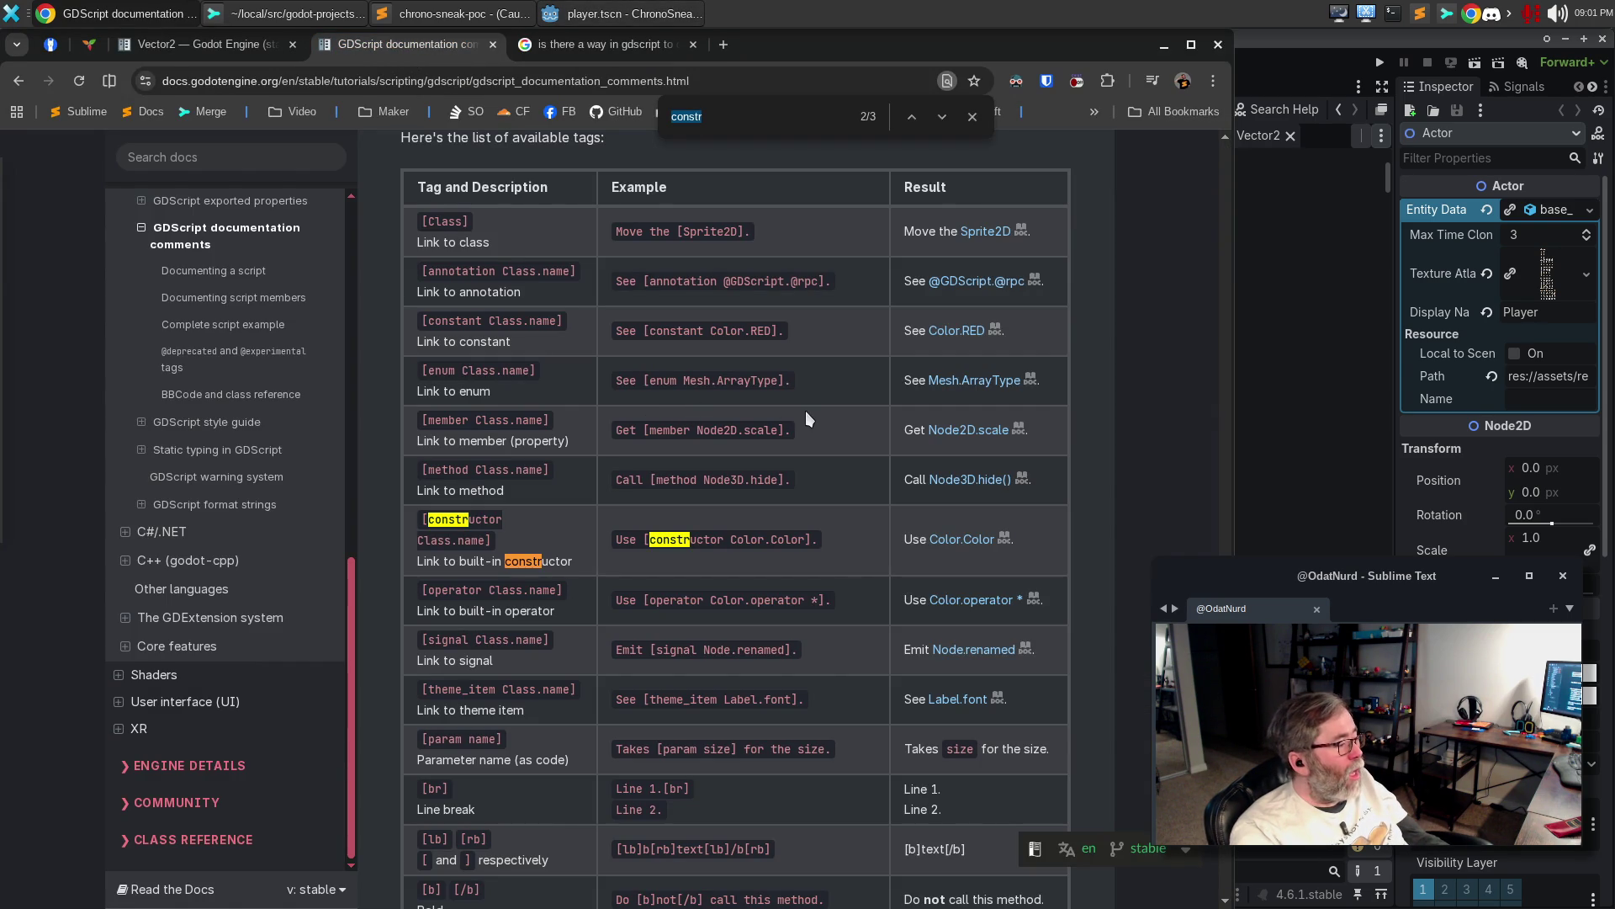
key("Return")
key("Return")
key("Return")
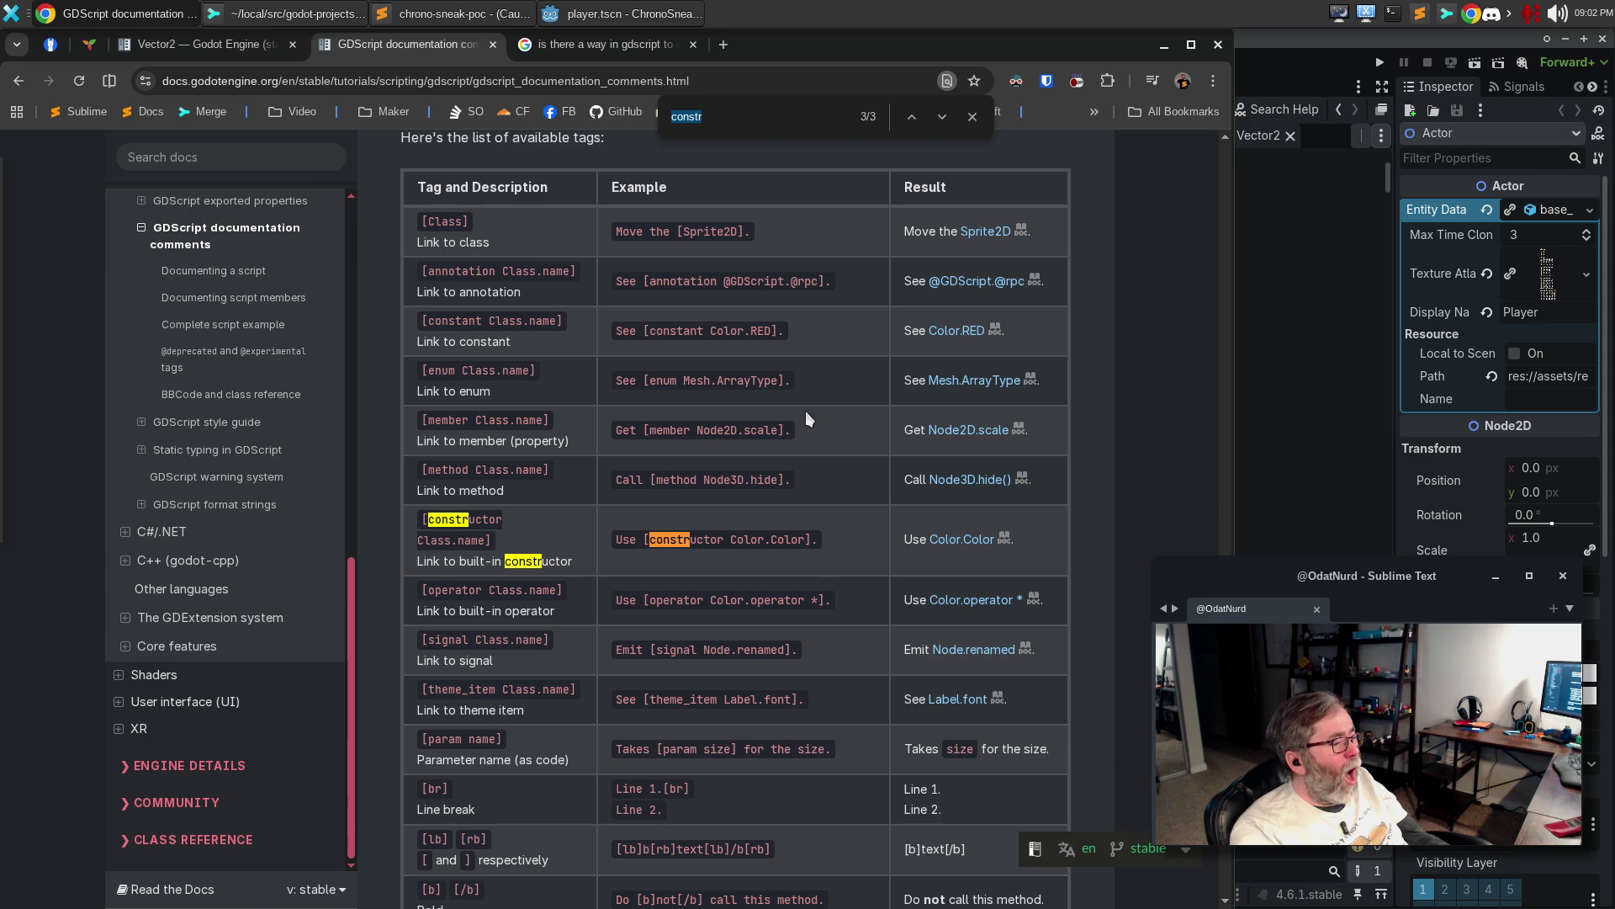
key("Return")
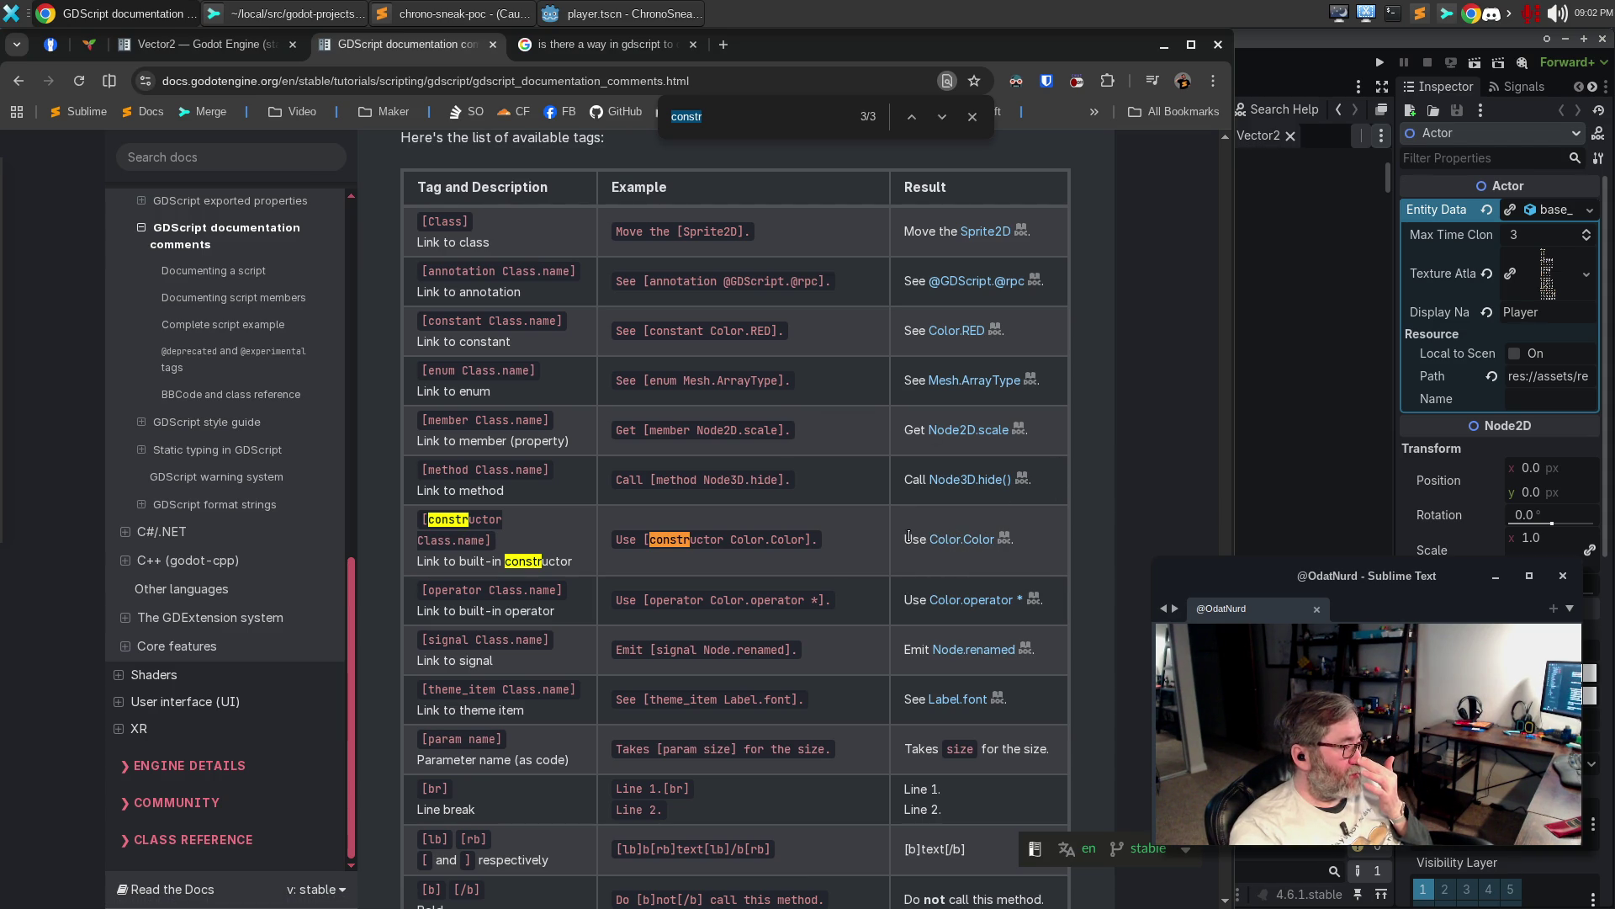
scroll(906, 508, "up", 4)
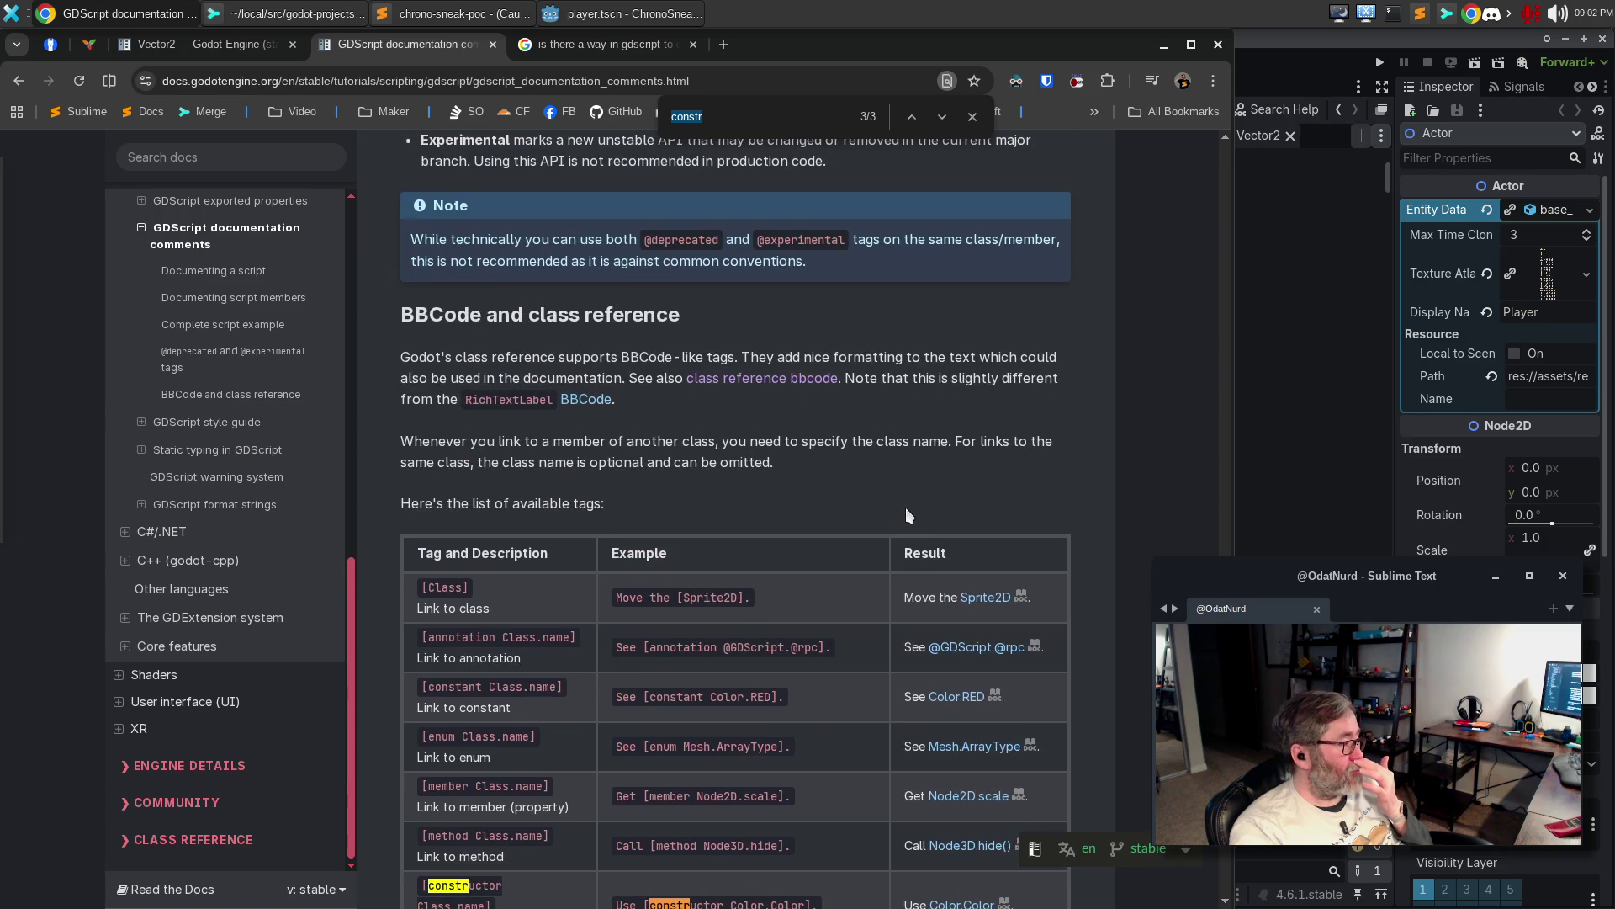
scroll(906, 509, "up", 10)
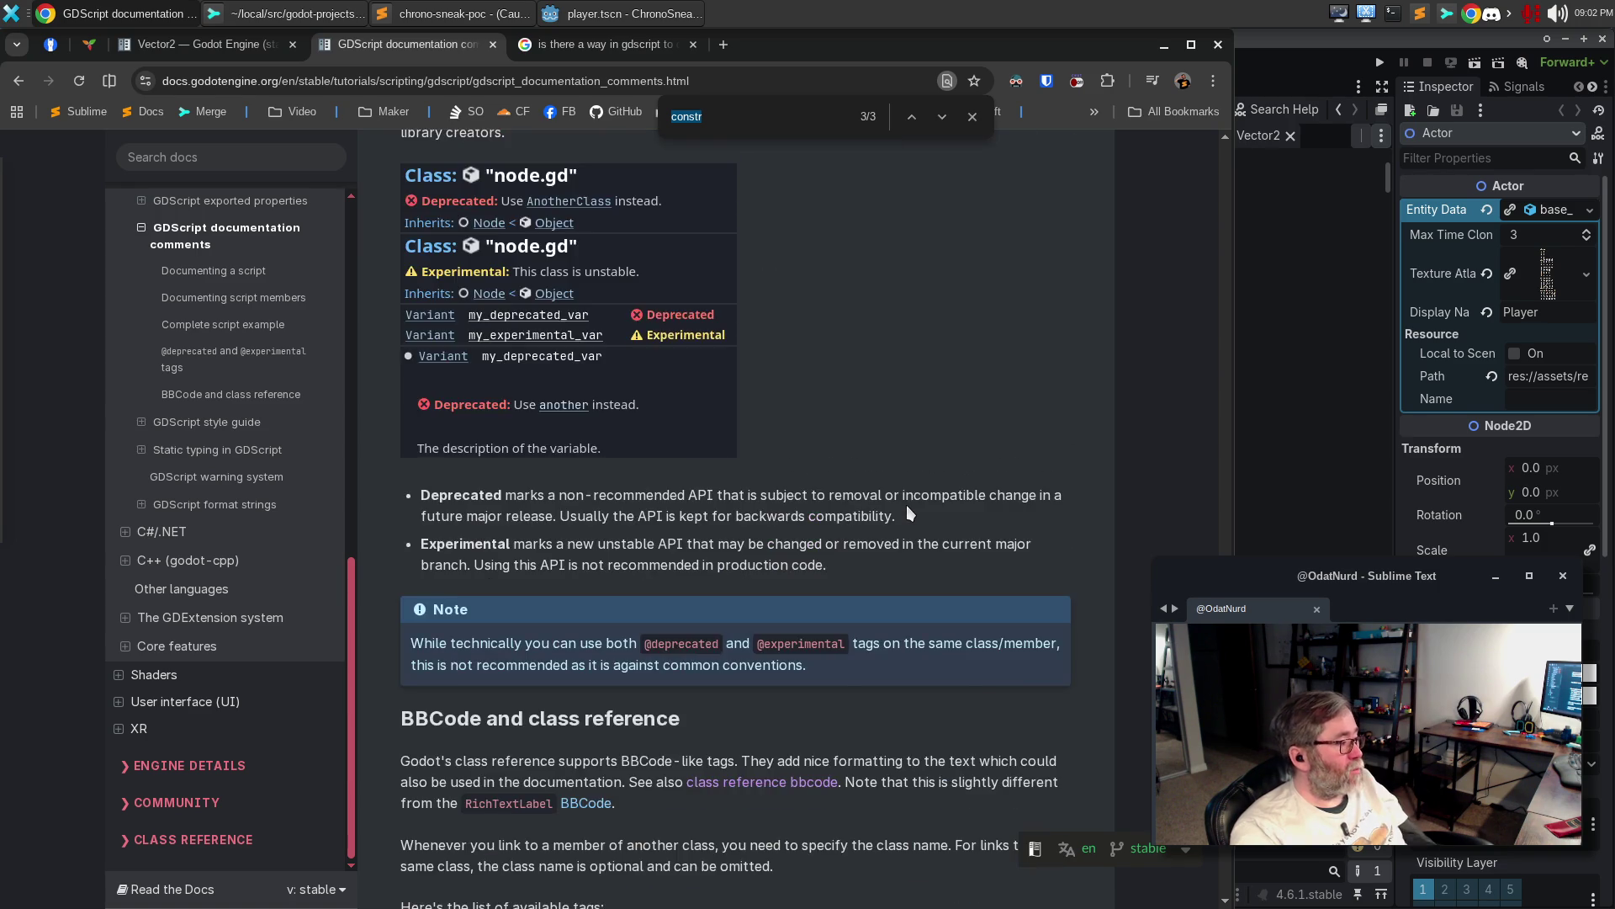
scroll(833, 505, "up", 12)
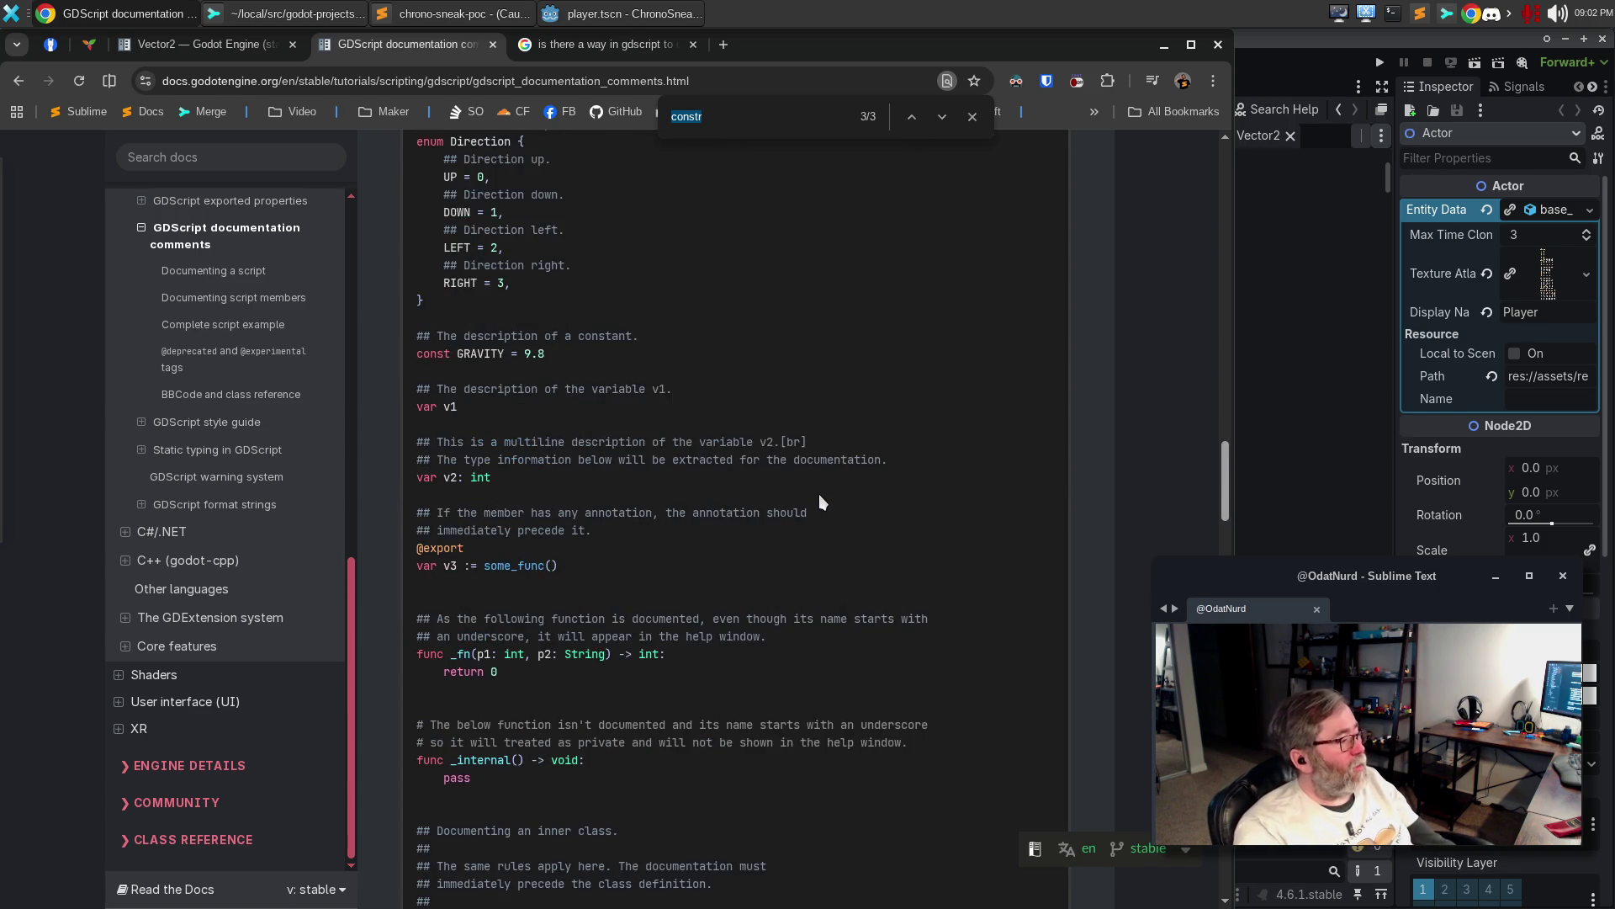
scroll(818, 493, "down", 6)
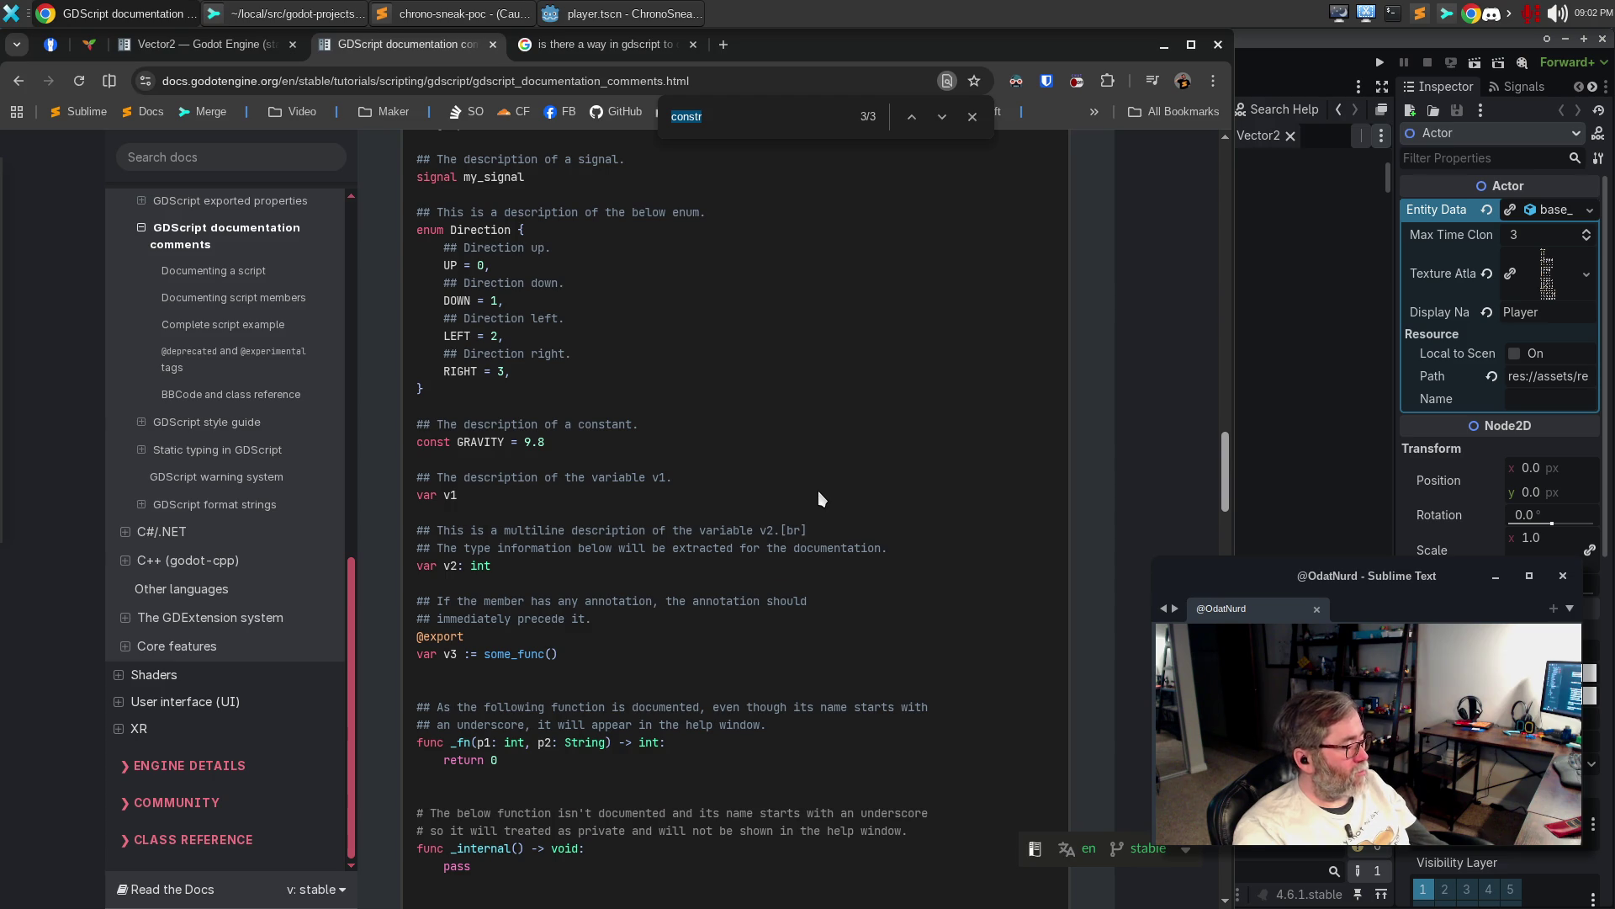
scroll(818, 491, "down", 5)
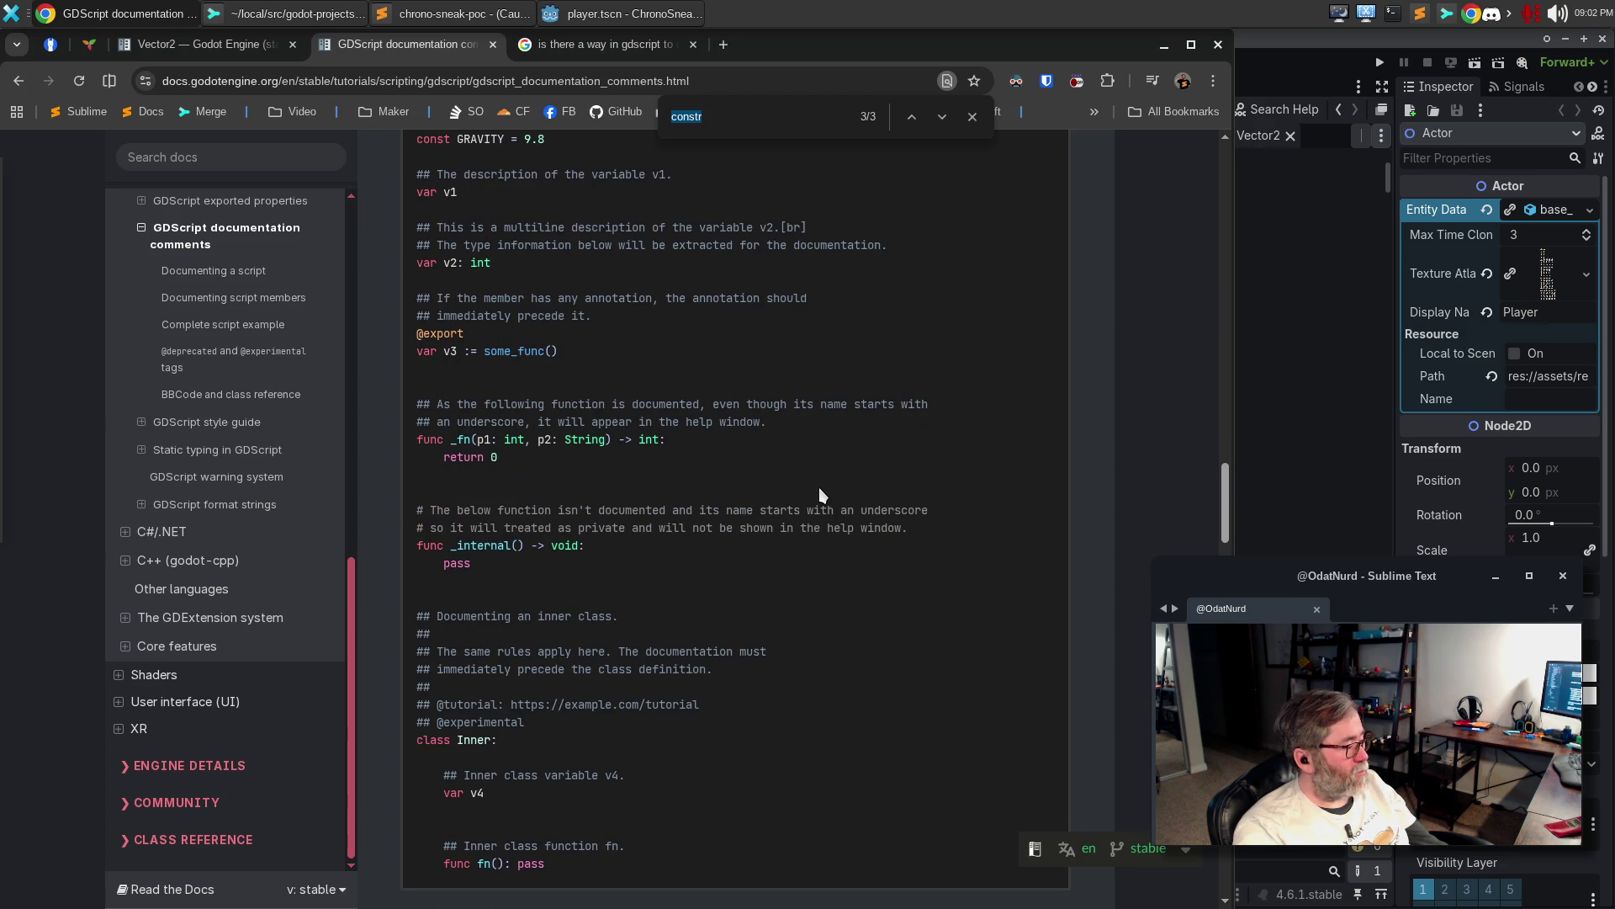
scroll(819, 488, "down", 3)
scroll(821, 484, "up", 20)
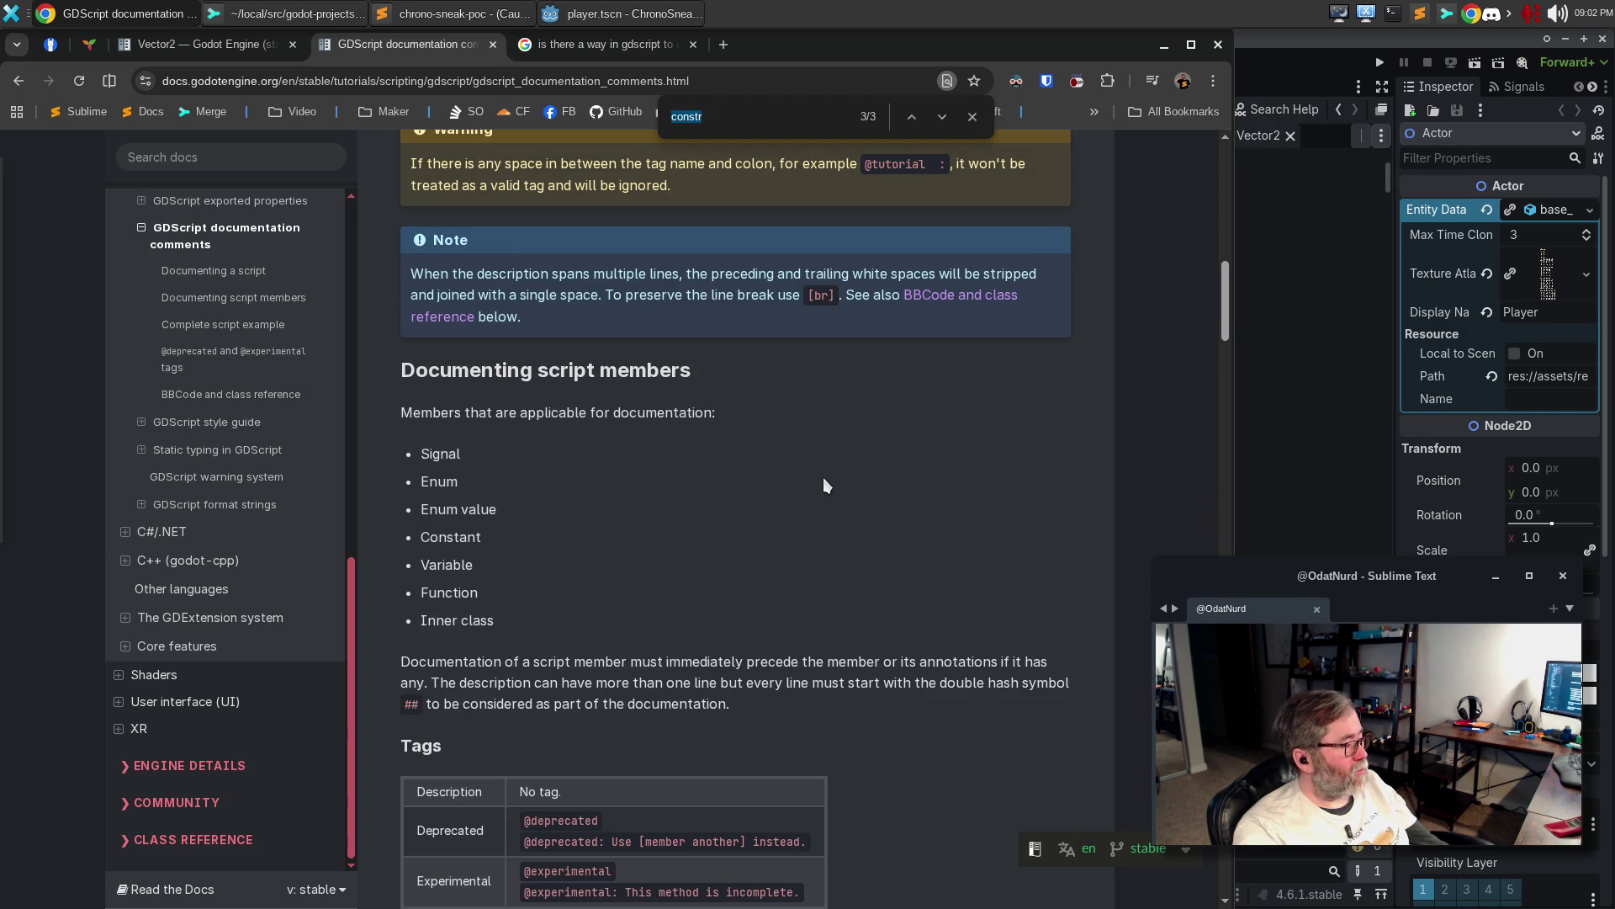
scroll(824, 485, "up", 7)
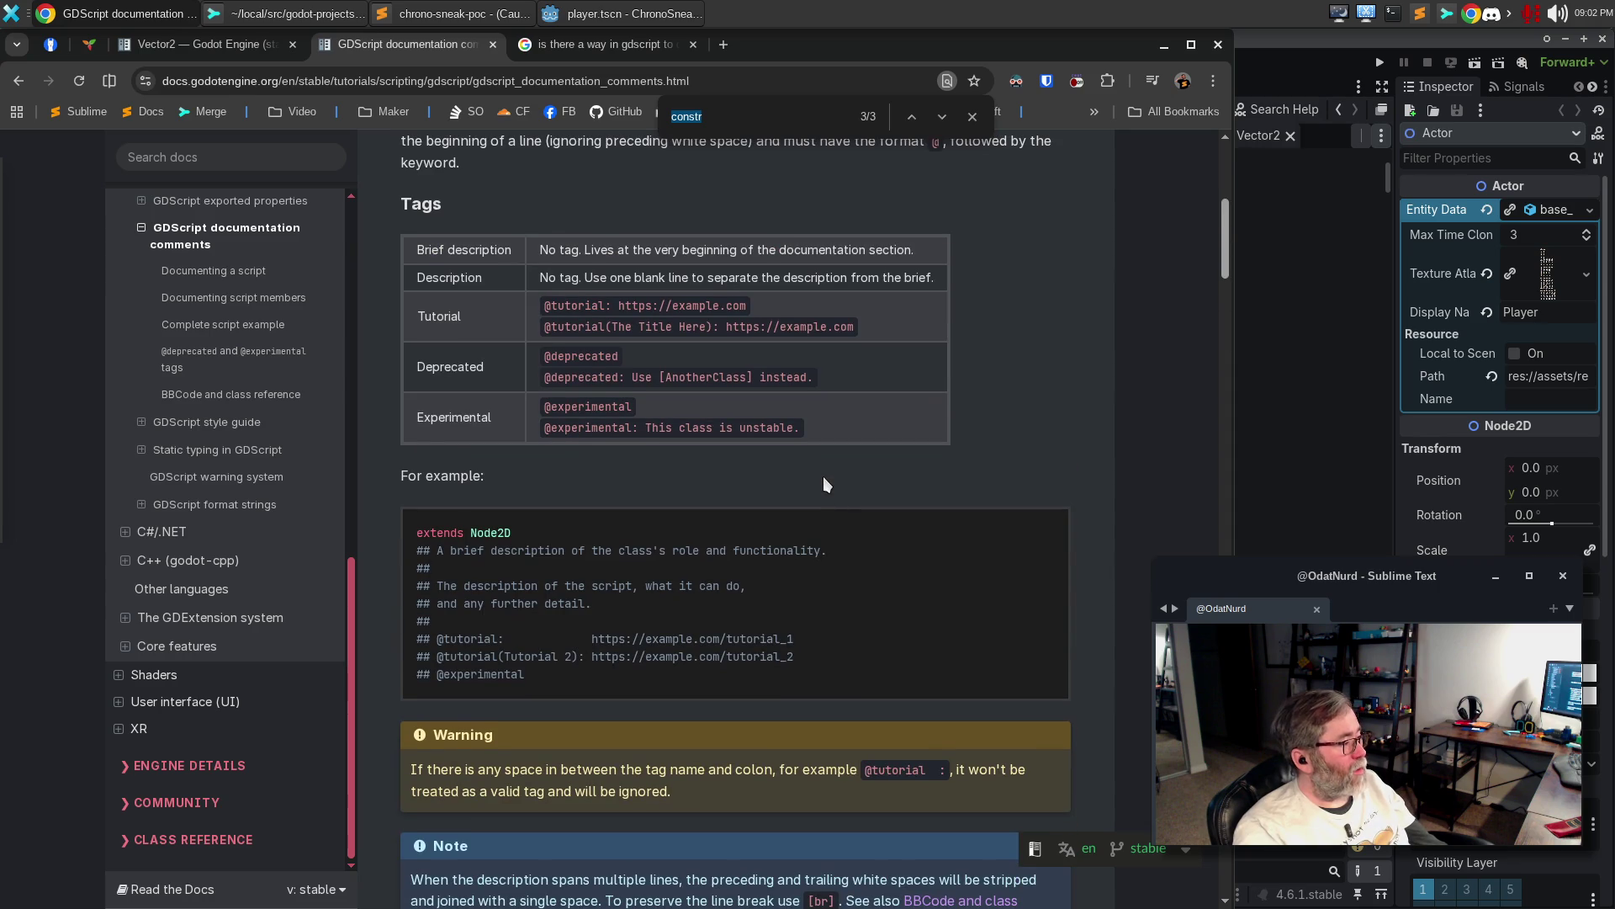
scroll(823, 484, "up", 6)
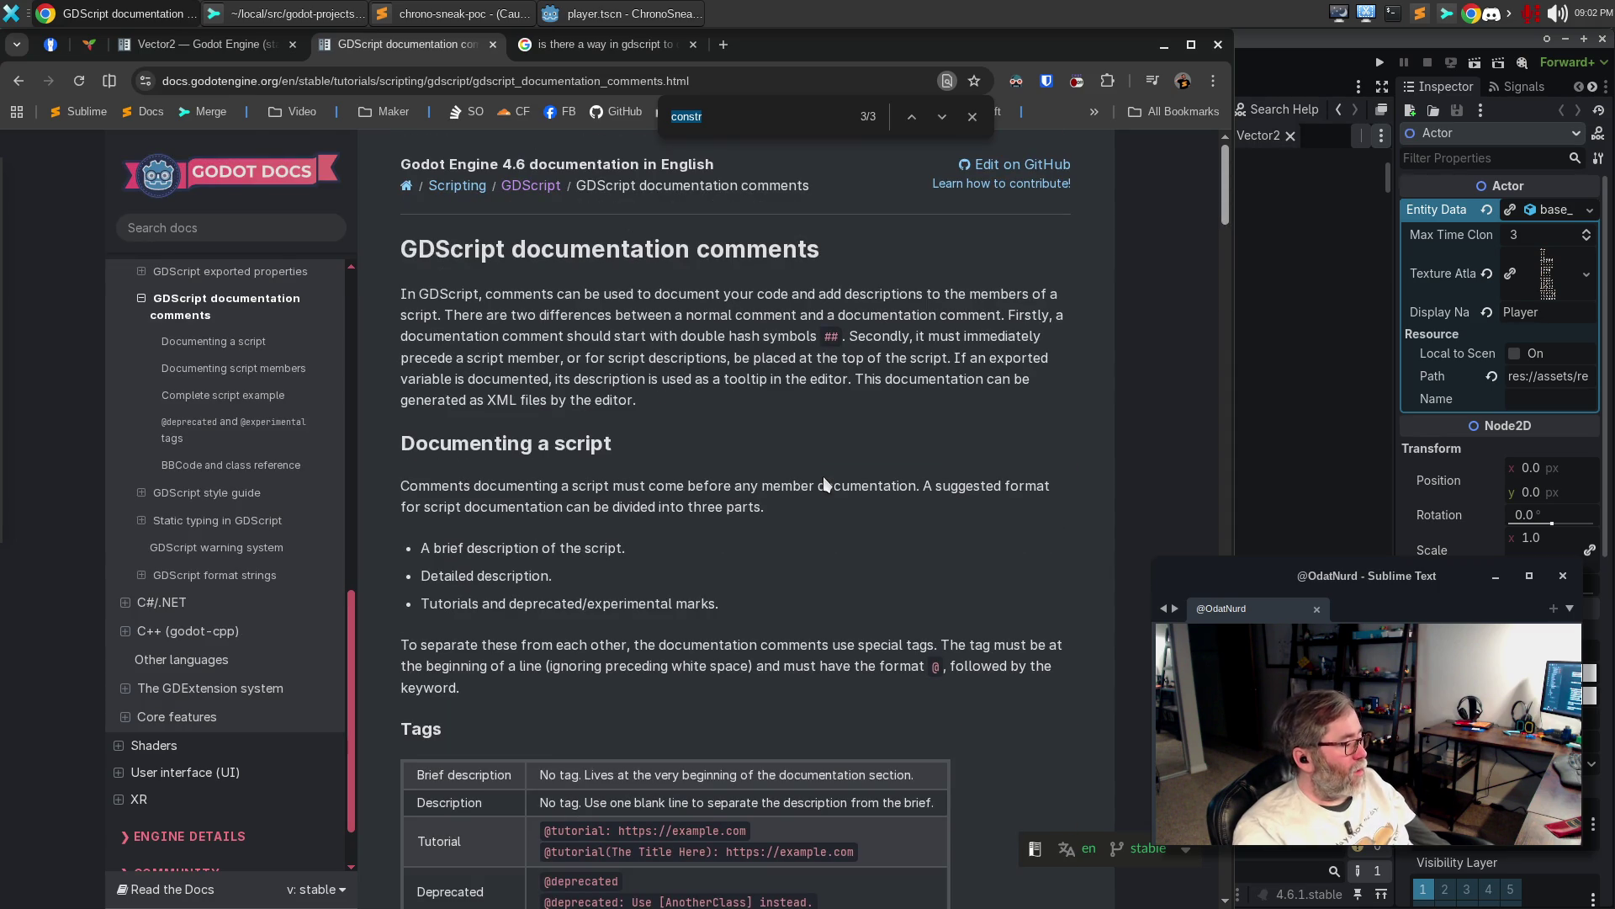
scroll(824, 484, "down", 5)
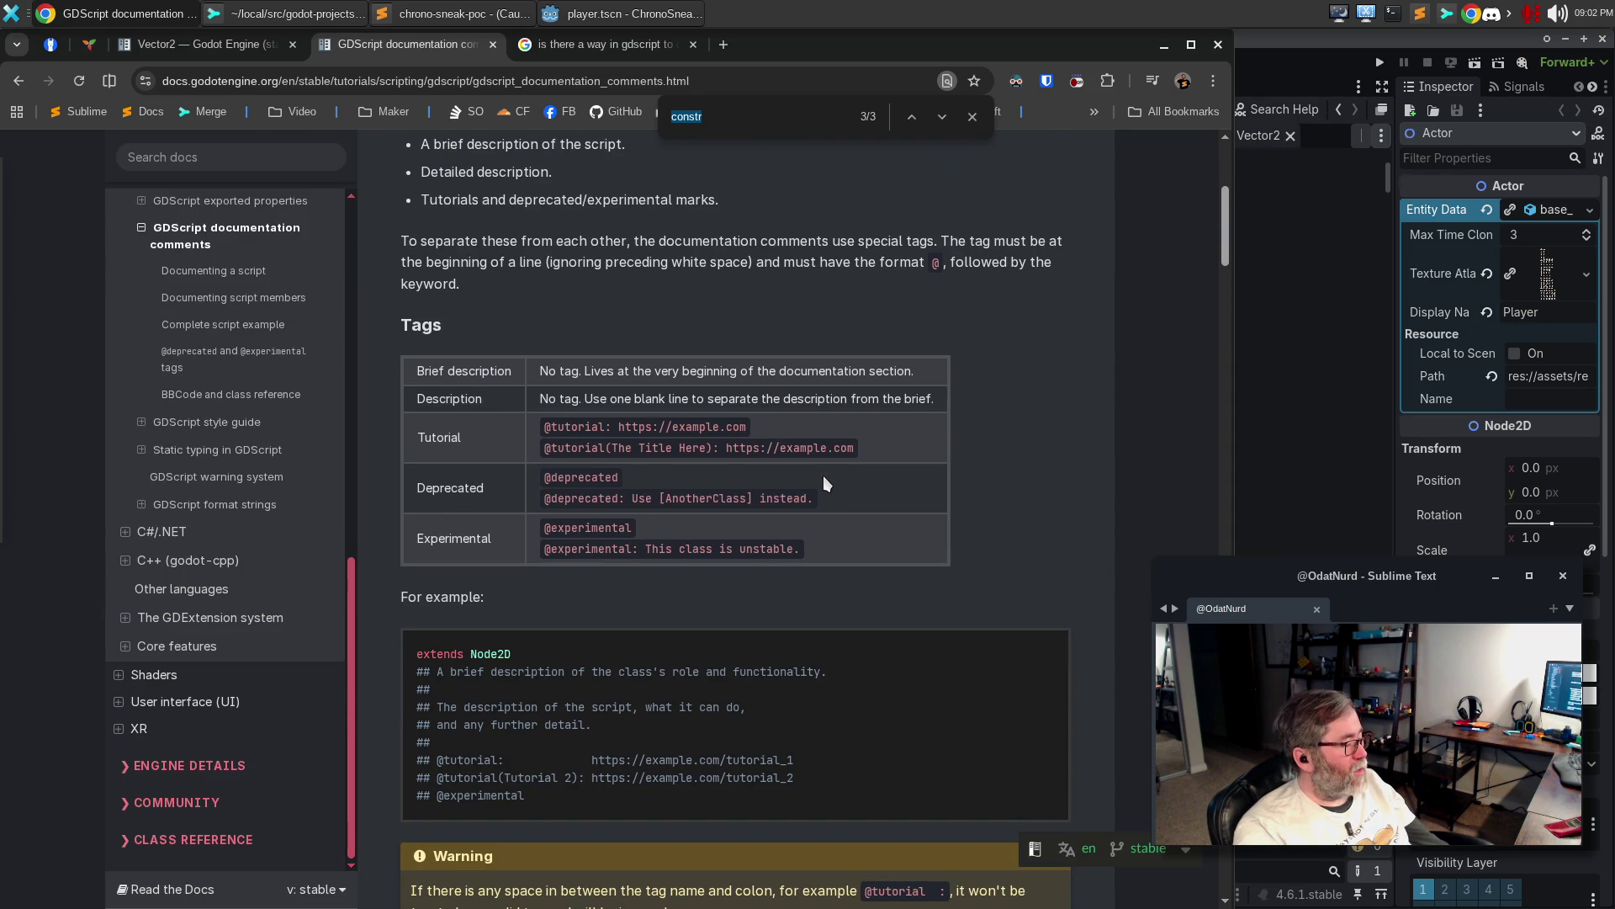
scroll(795, 553, "down", 6)
scroll(797, 543, "down", 6)
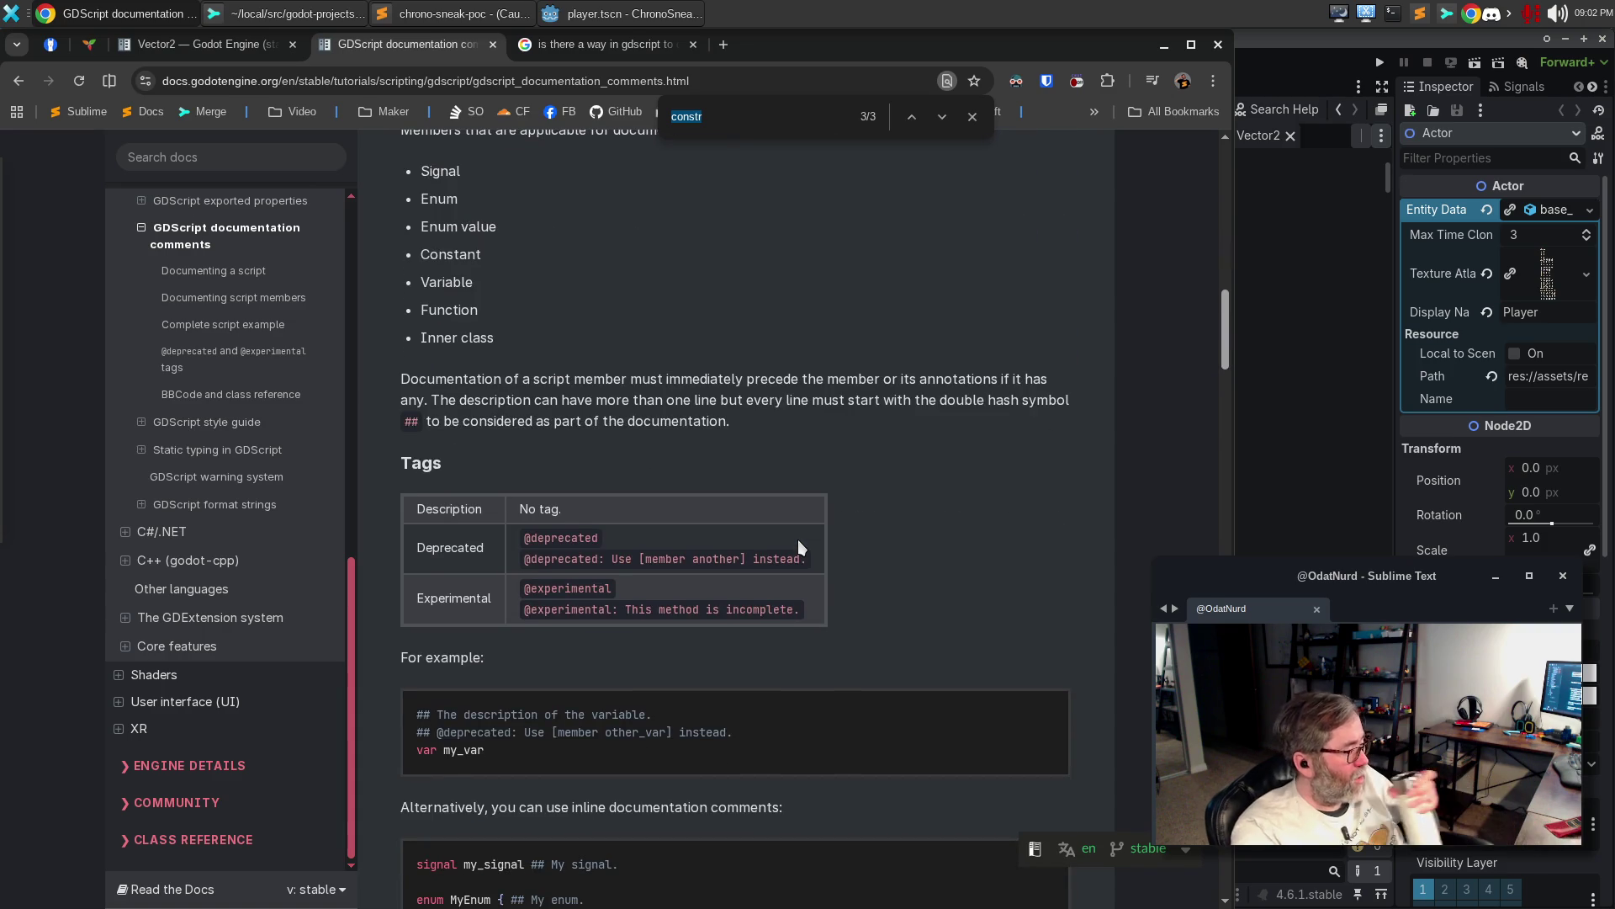
scroll(798, 543, "up", 12)
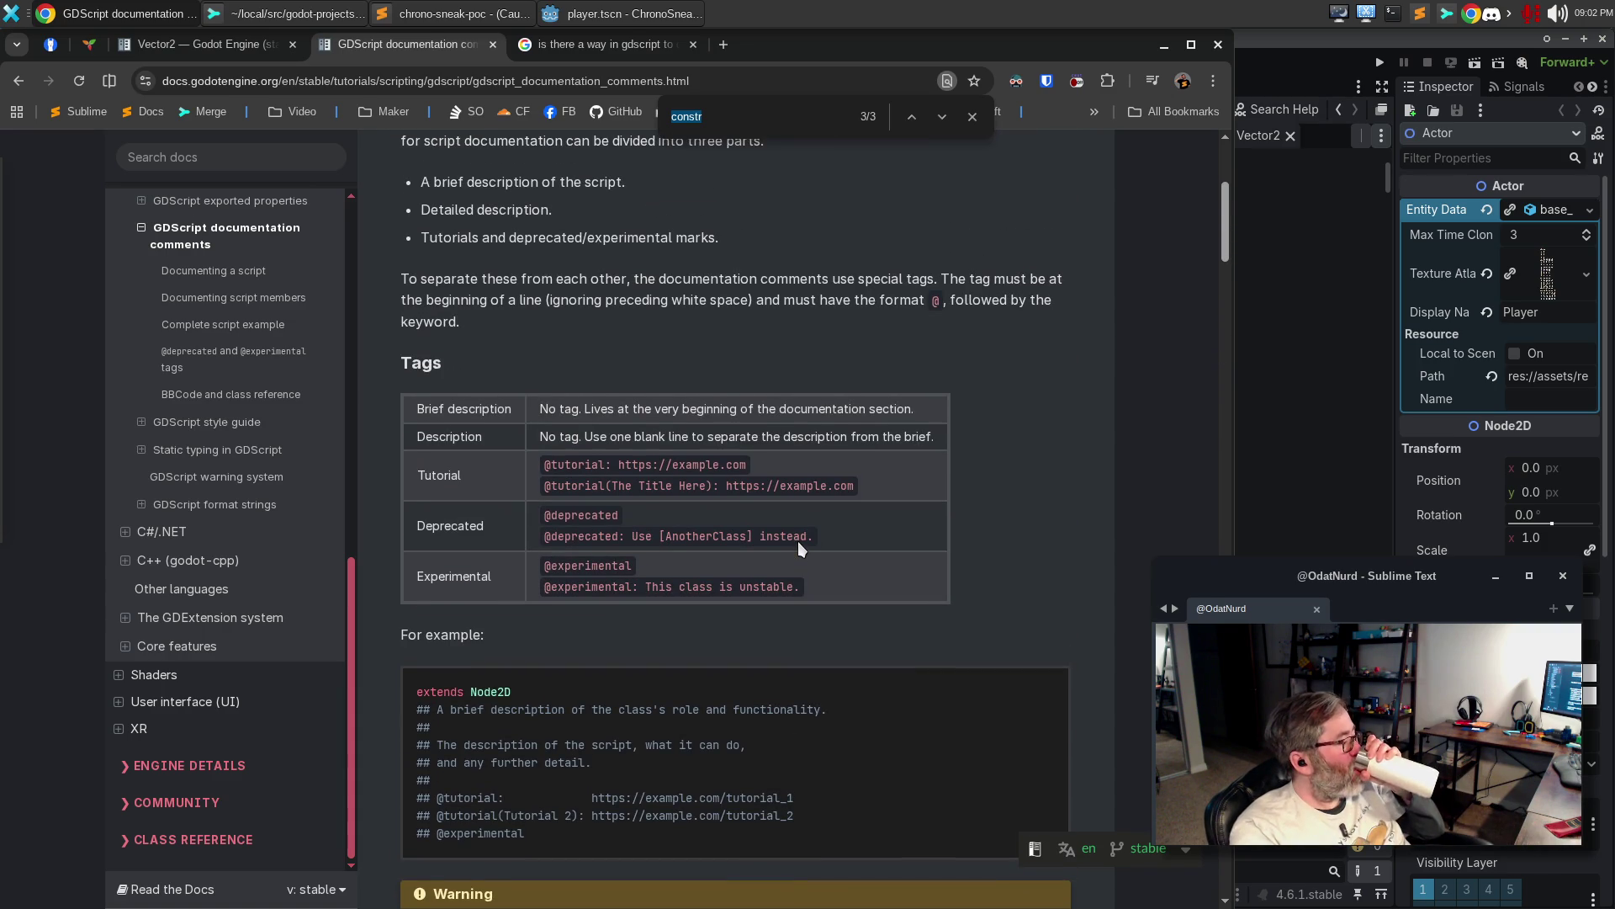
scroll(797, 542, "down", 6)
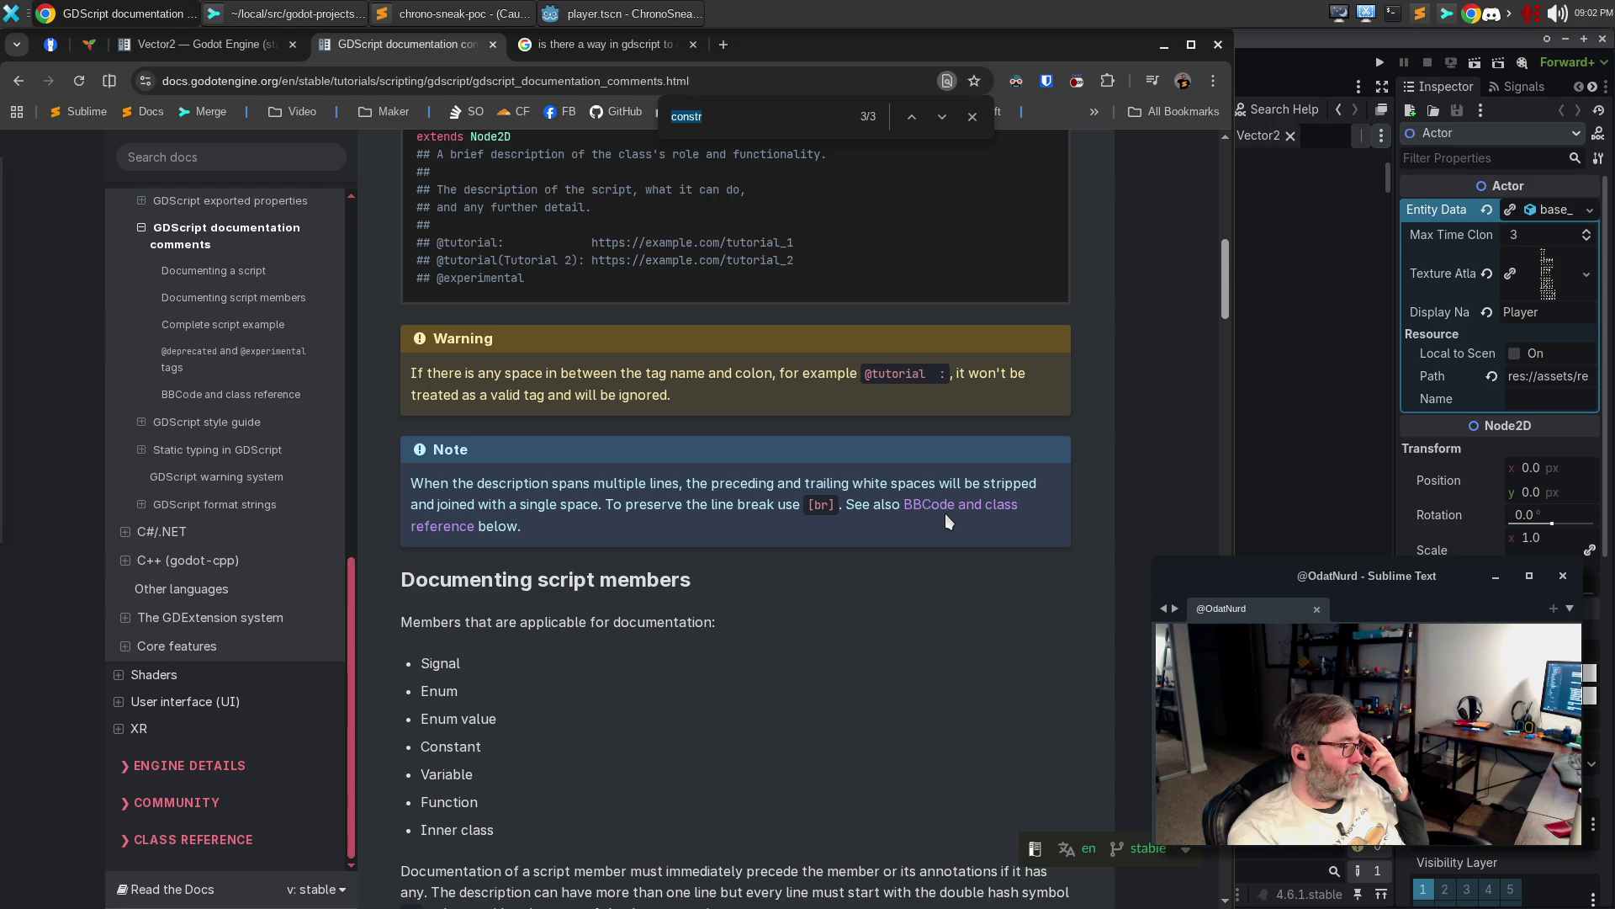
scroll(870, 579, "down", 9)
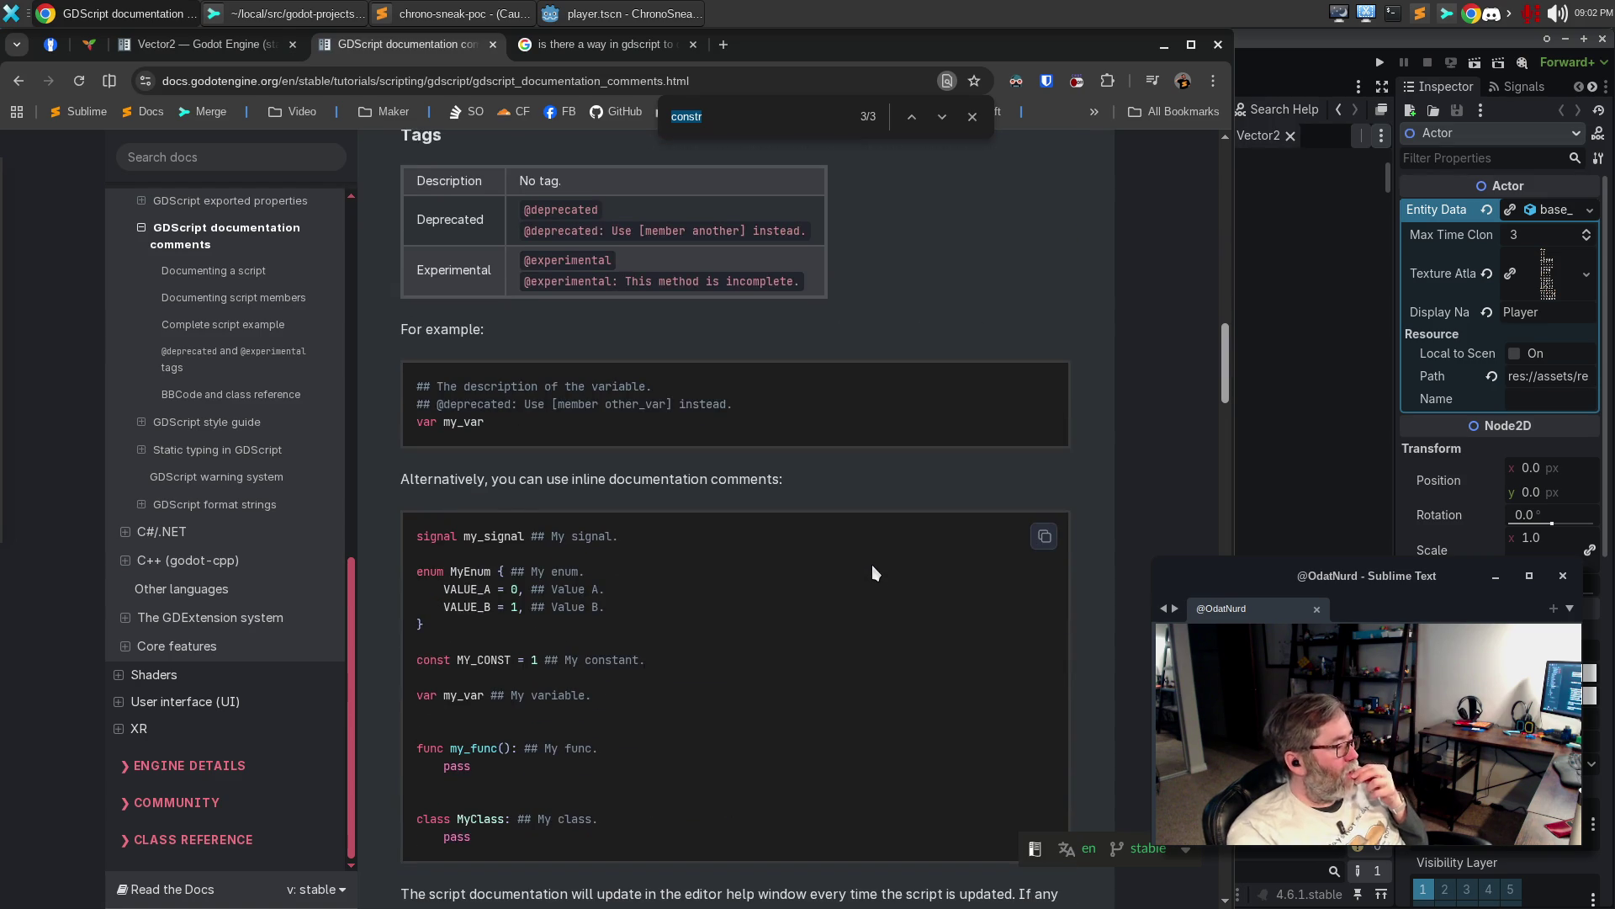
scroll(872, 565, "down", 6)
scroll(875, 564, "up", 4)
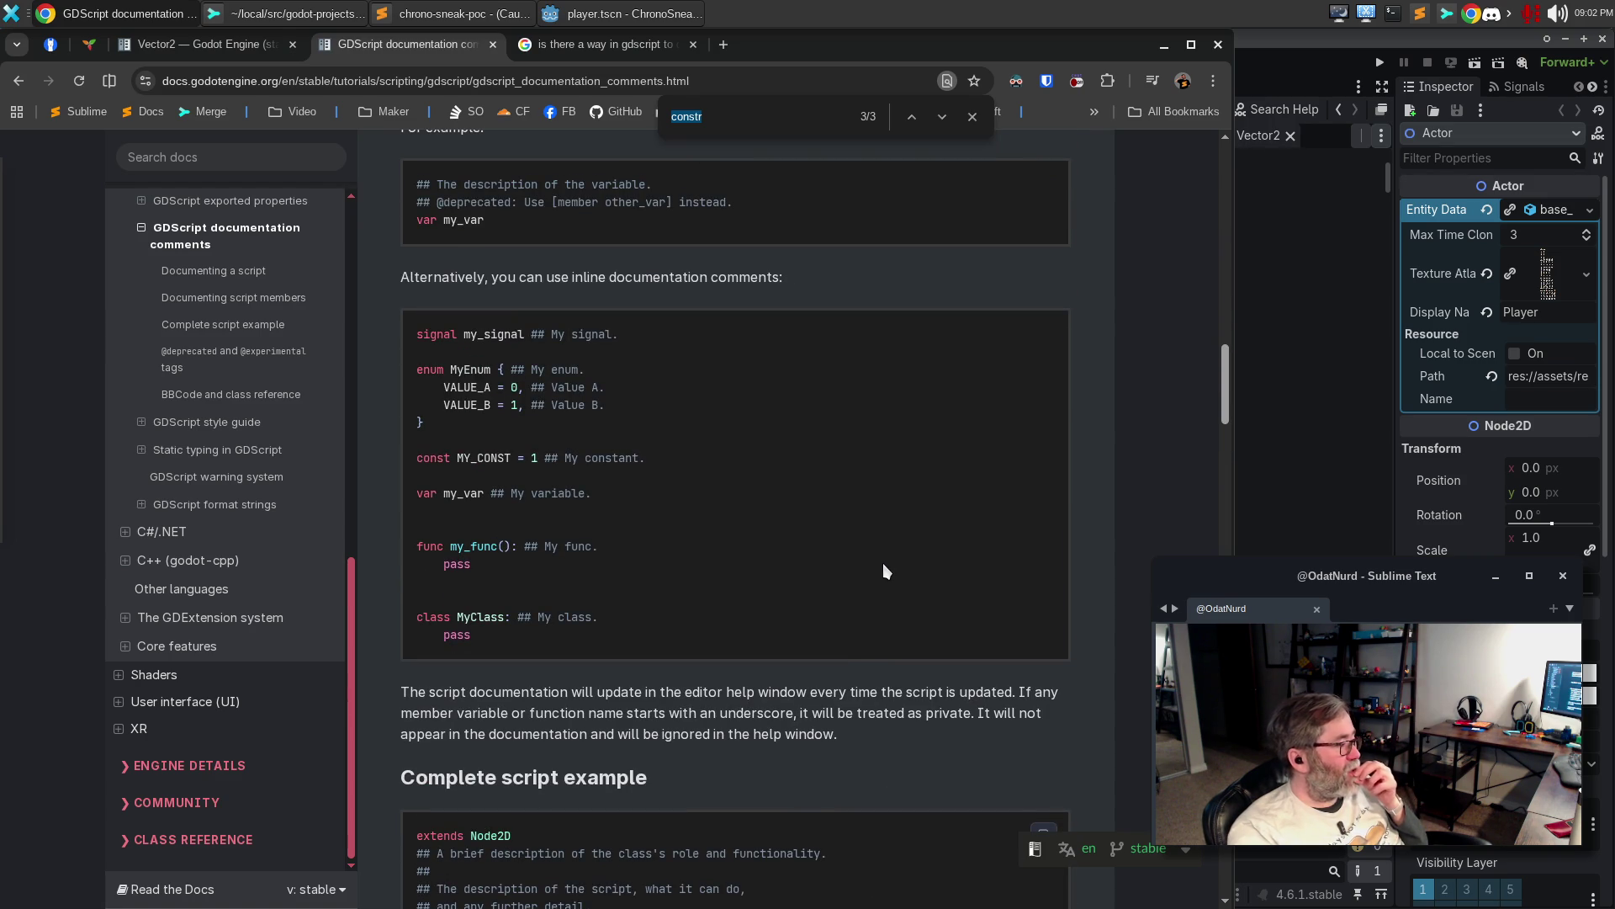
scroll(882, 563, "down", 3)
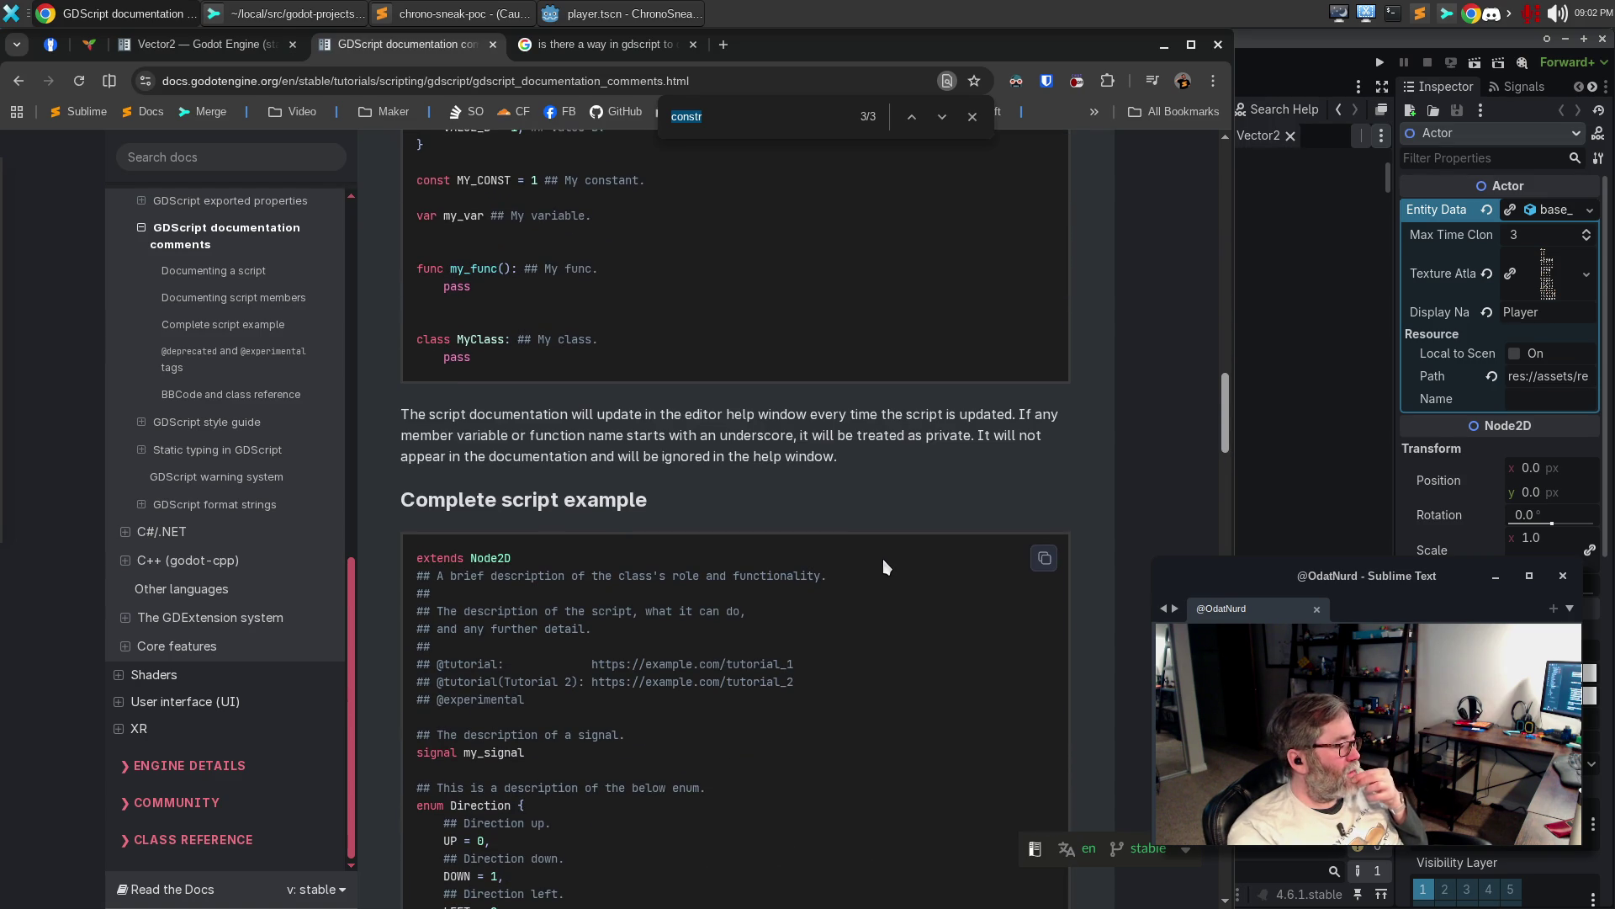
scroll(881, 559, "down", 6)
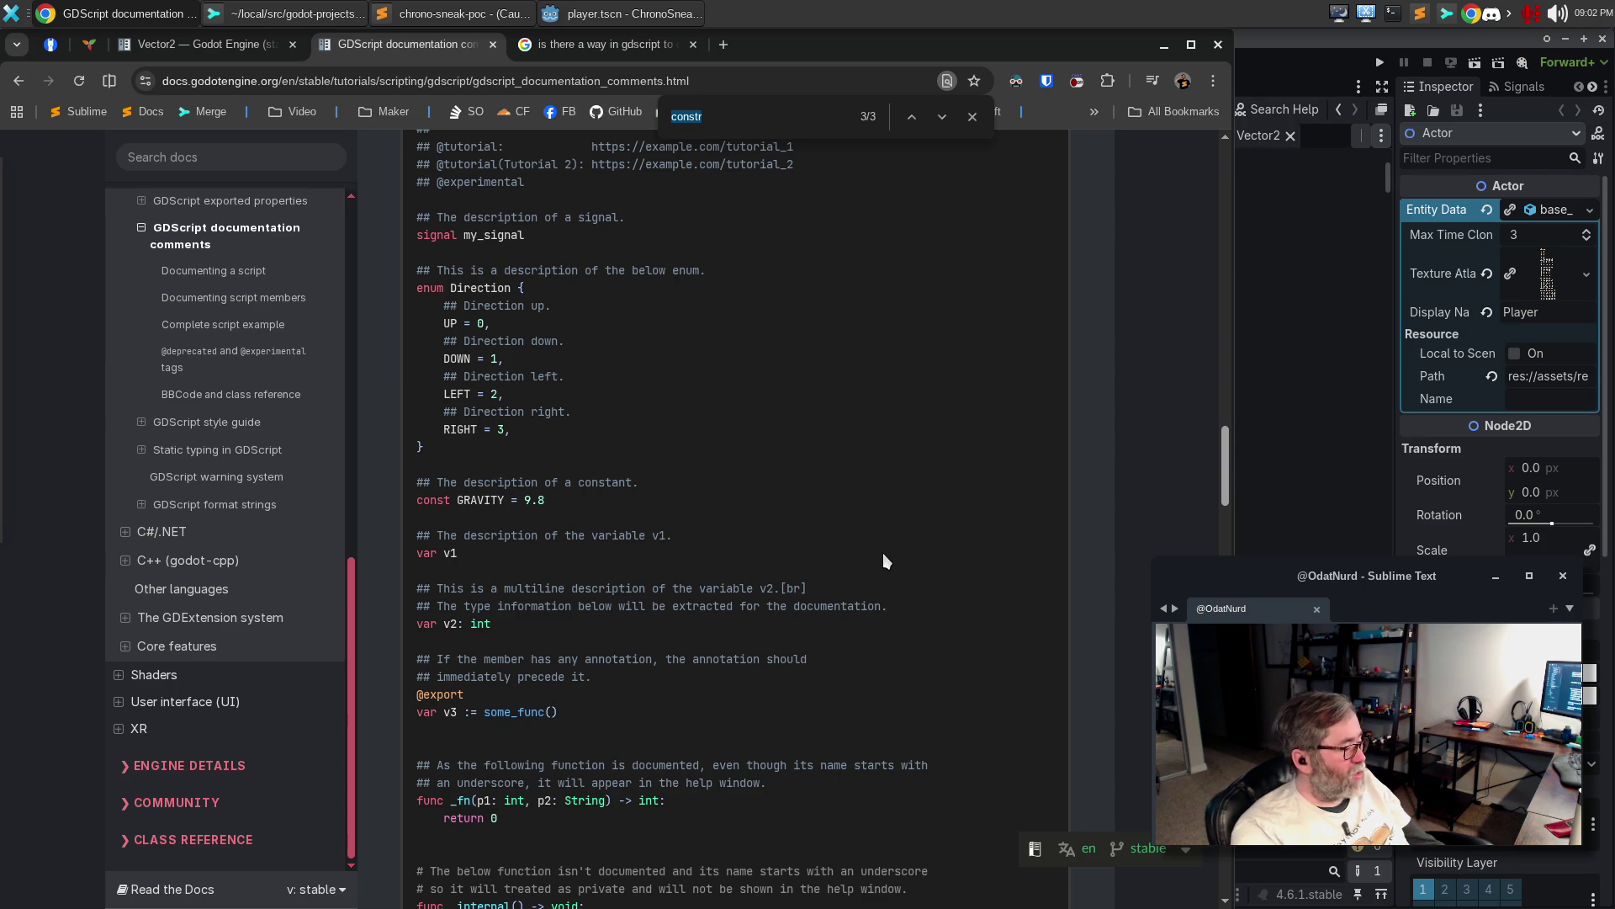
scroll(881, 548, "down", 7)
scroll(884, 538, "down", 3)
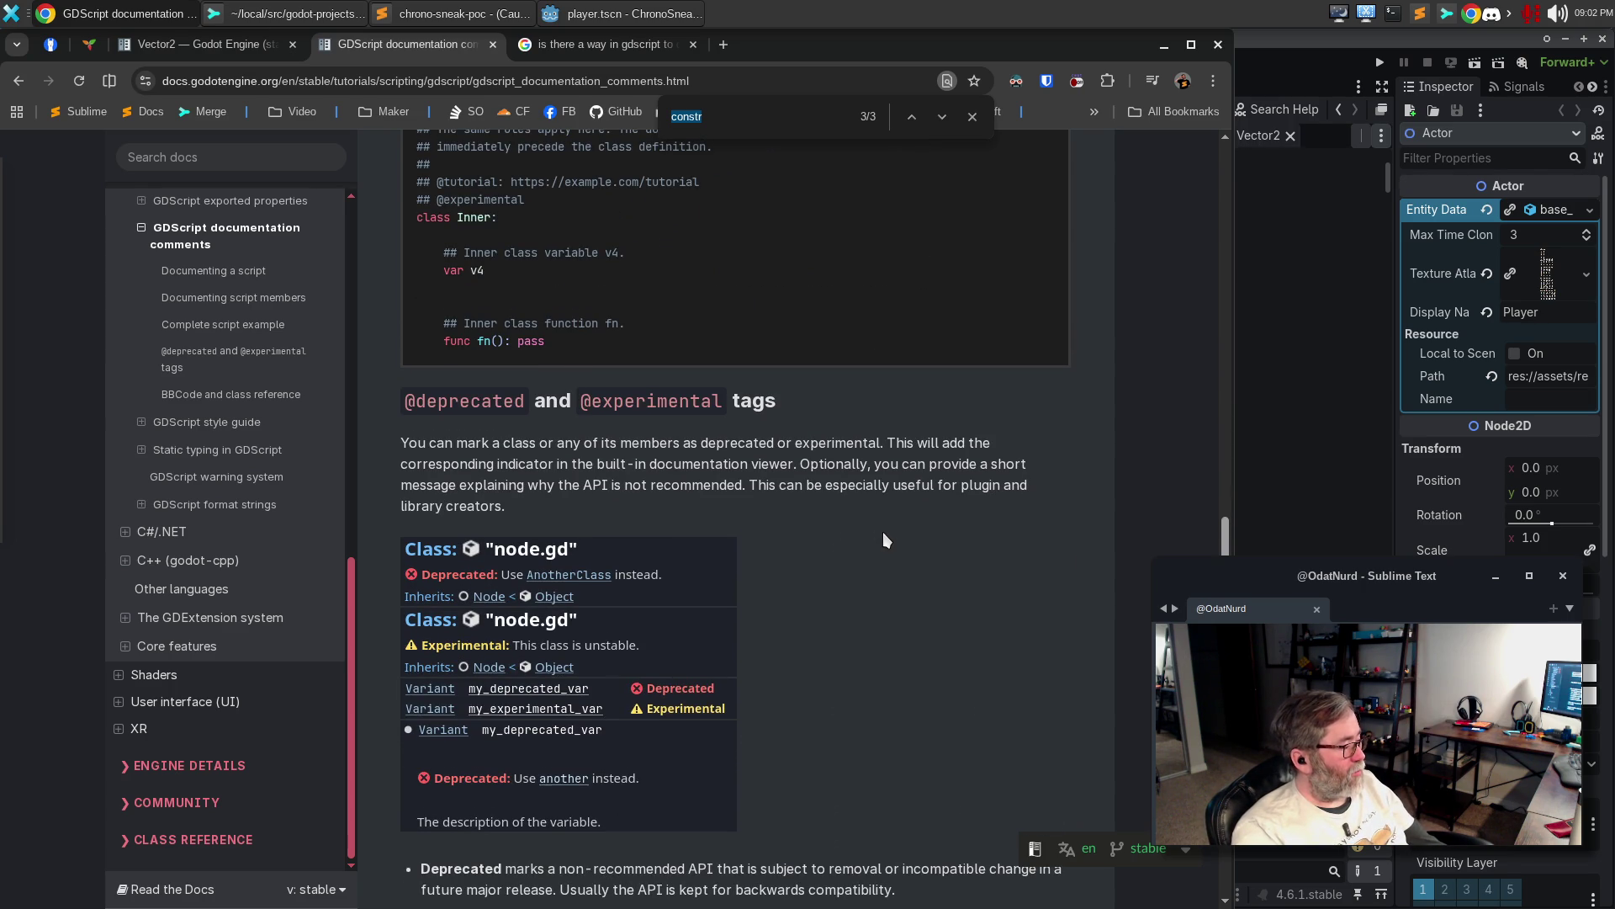
scroll(882, 531, "down", 6)
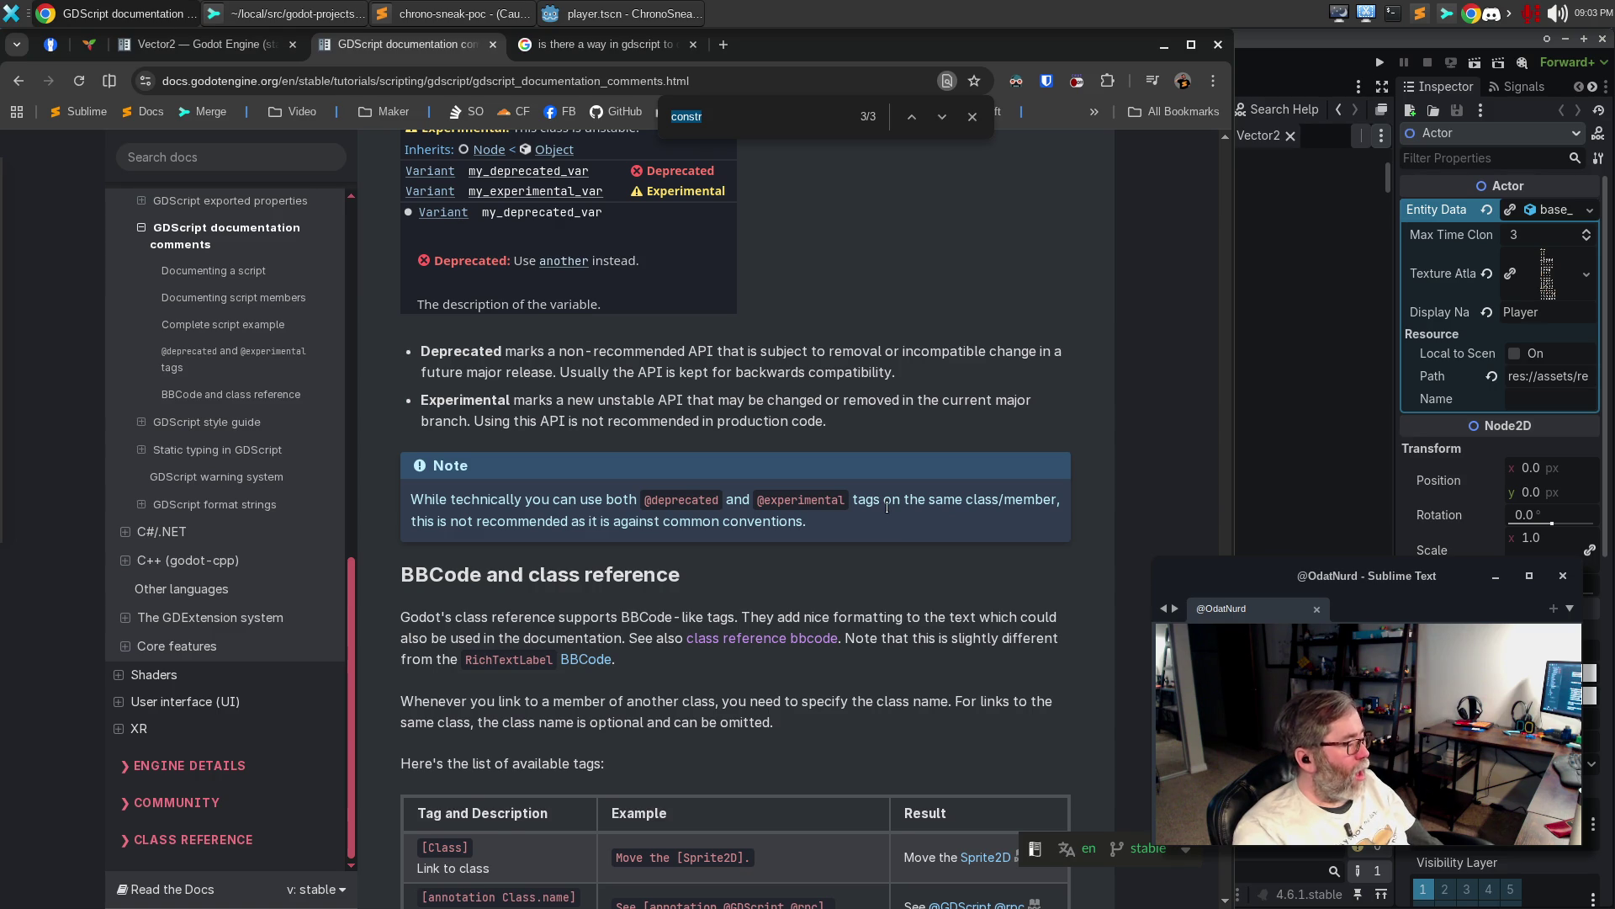
scroll(883, 505, "down", 5)
scroll(881, 502, "down", 5)
scroll(881, 501, "down", 10)
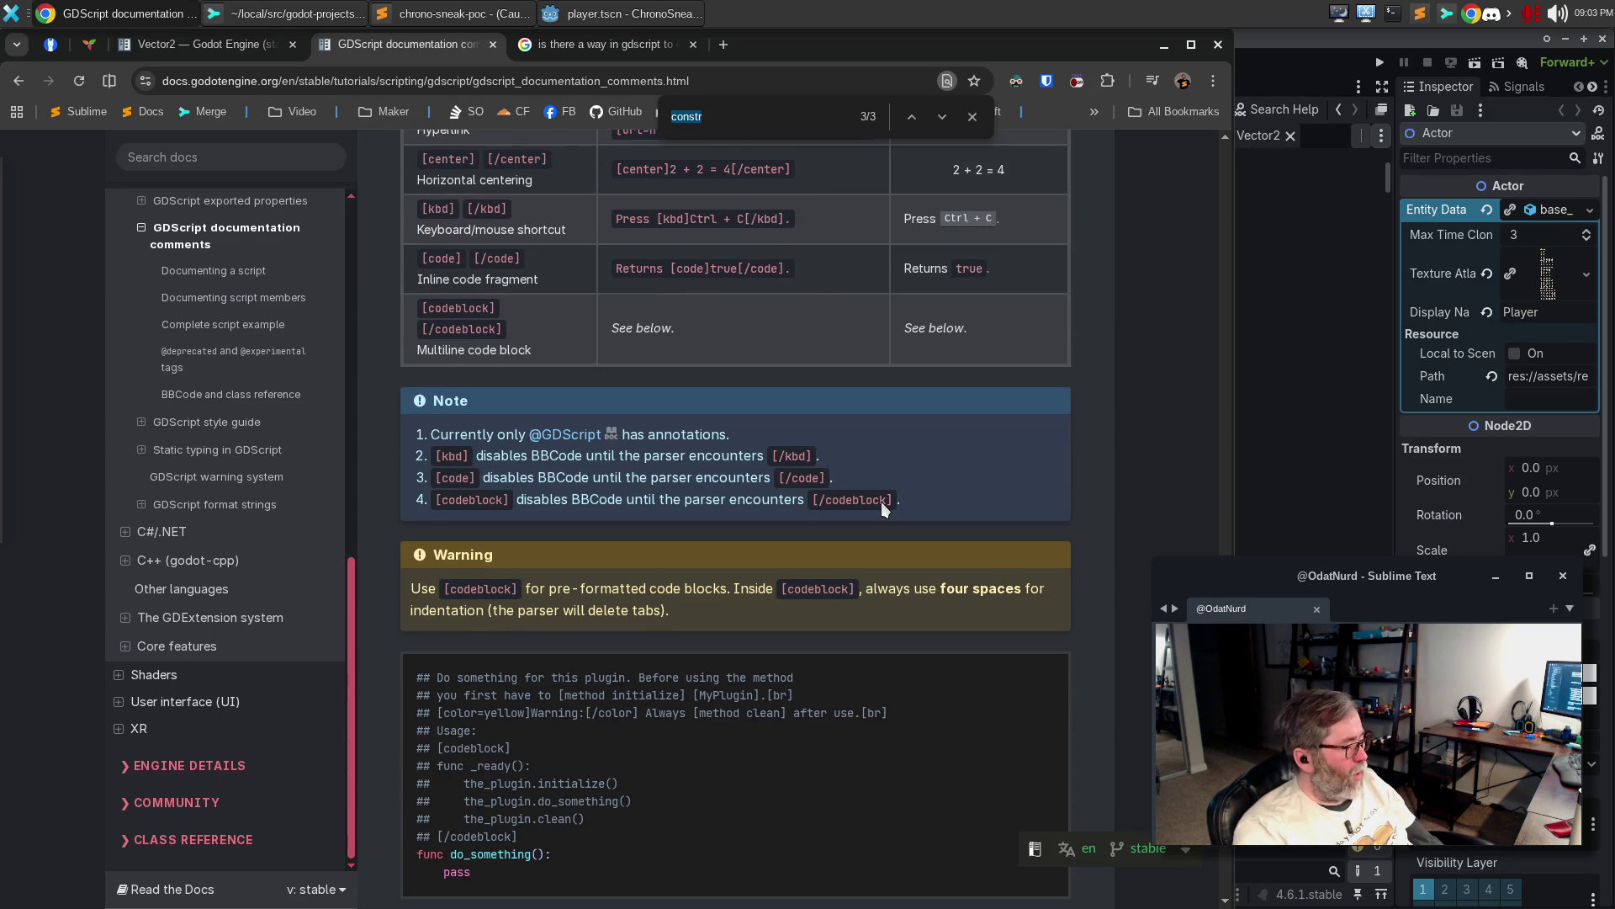
scroll(880, 500, "down", 5)
scroll(877, 503, "down", 10)
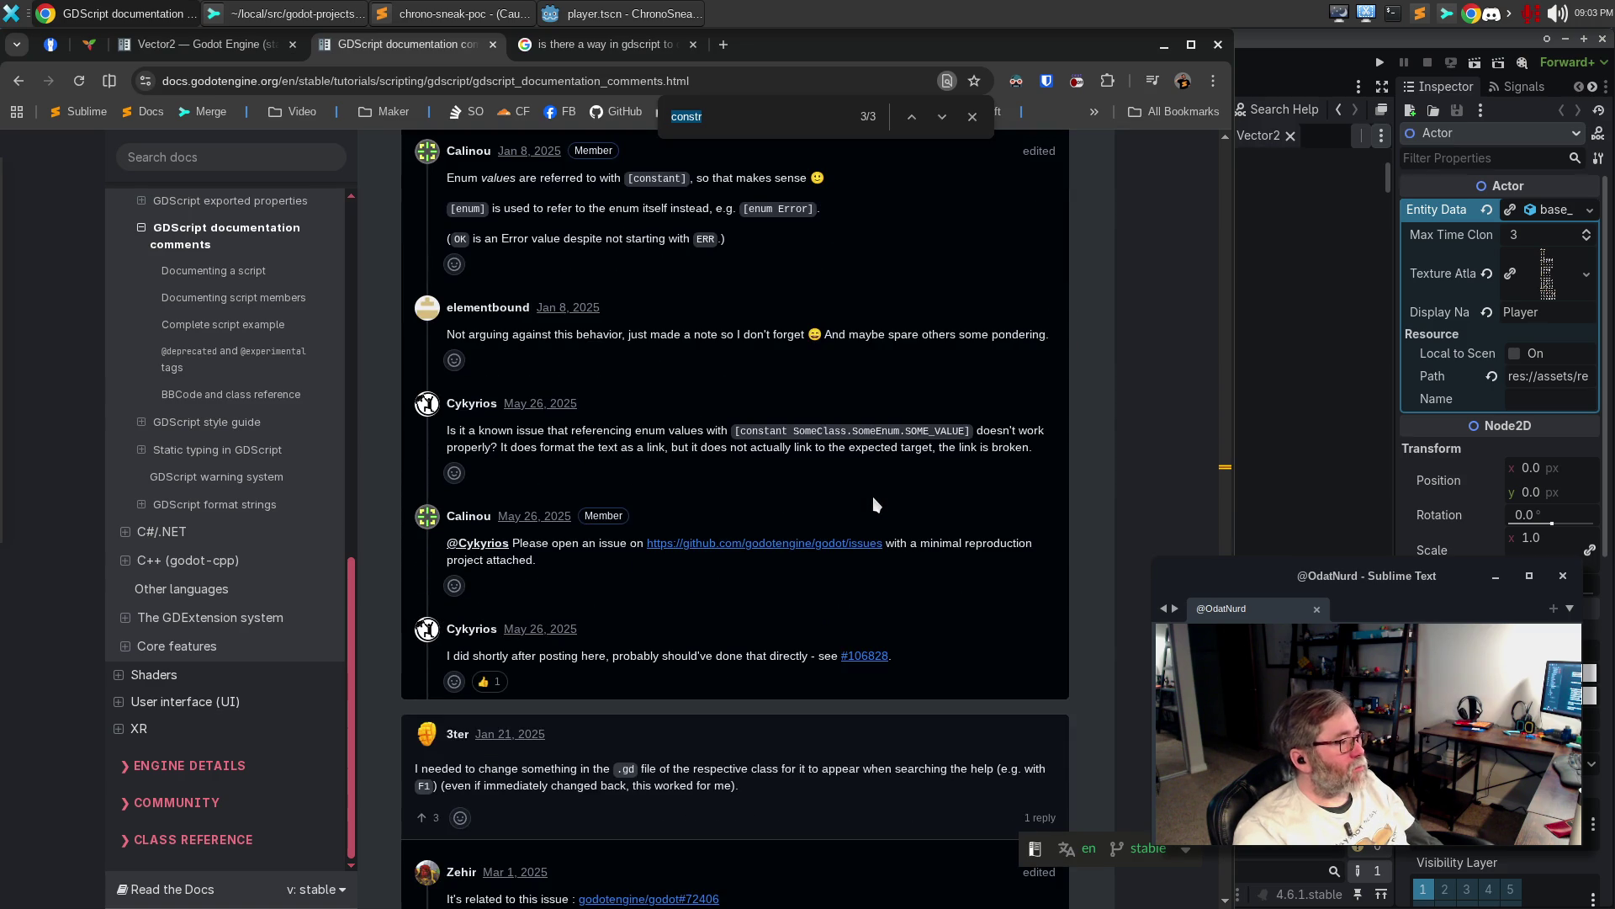
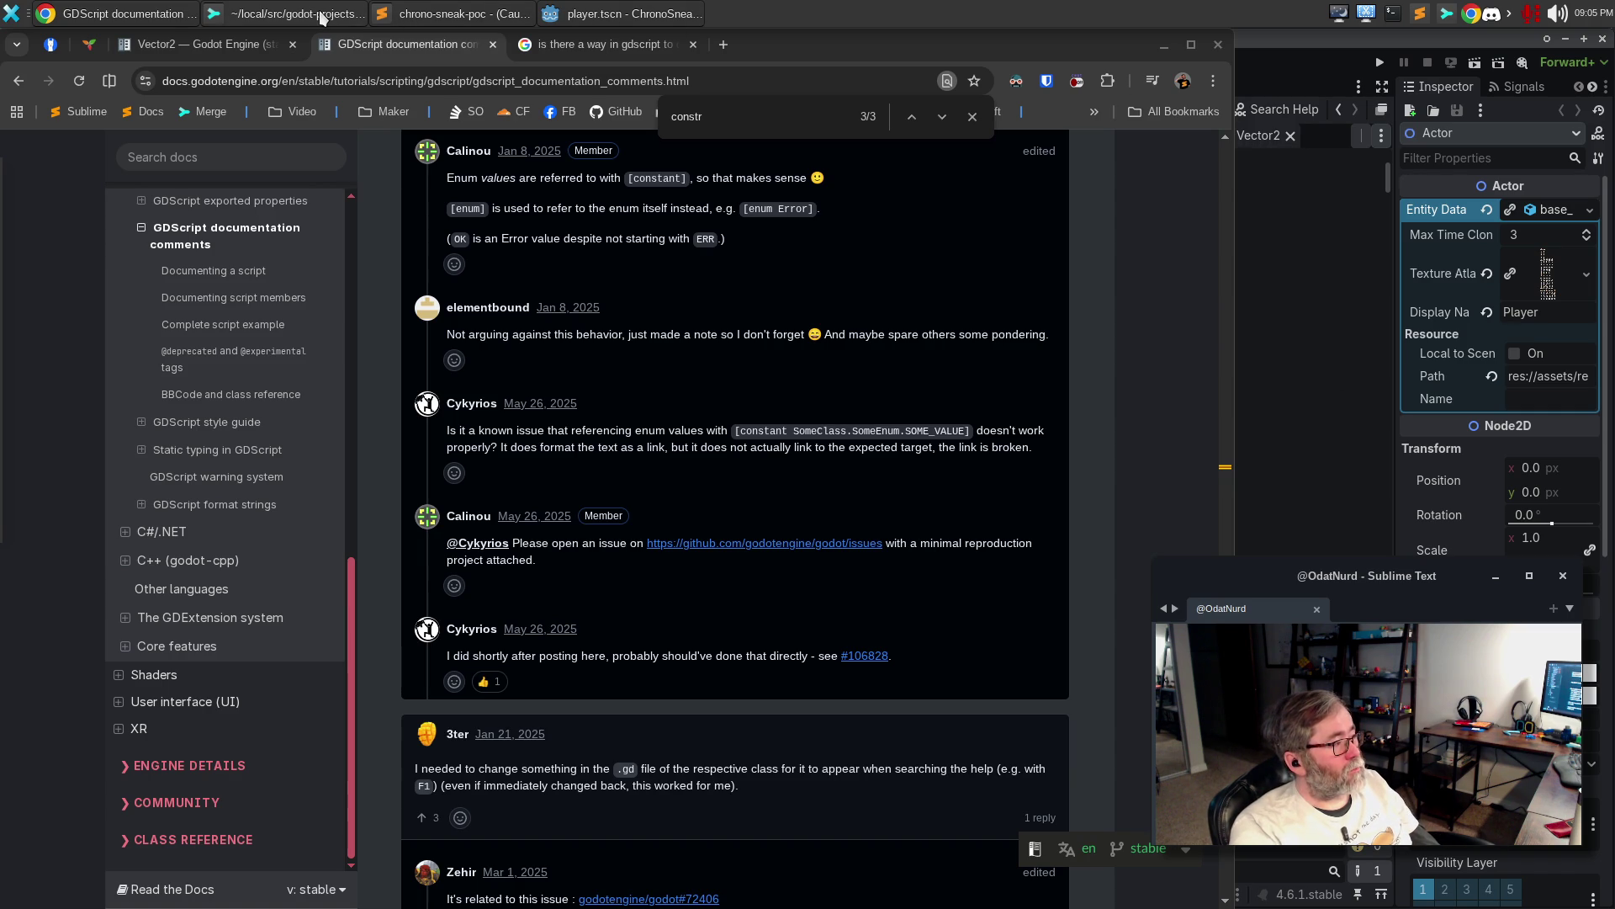
Bring the Godot editor back in front of Chrome and open resource_watcher.gd
left_click(627, 17)
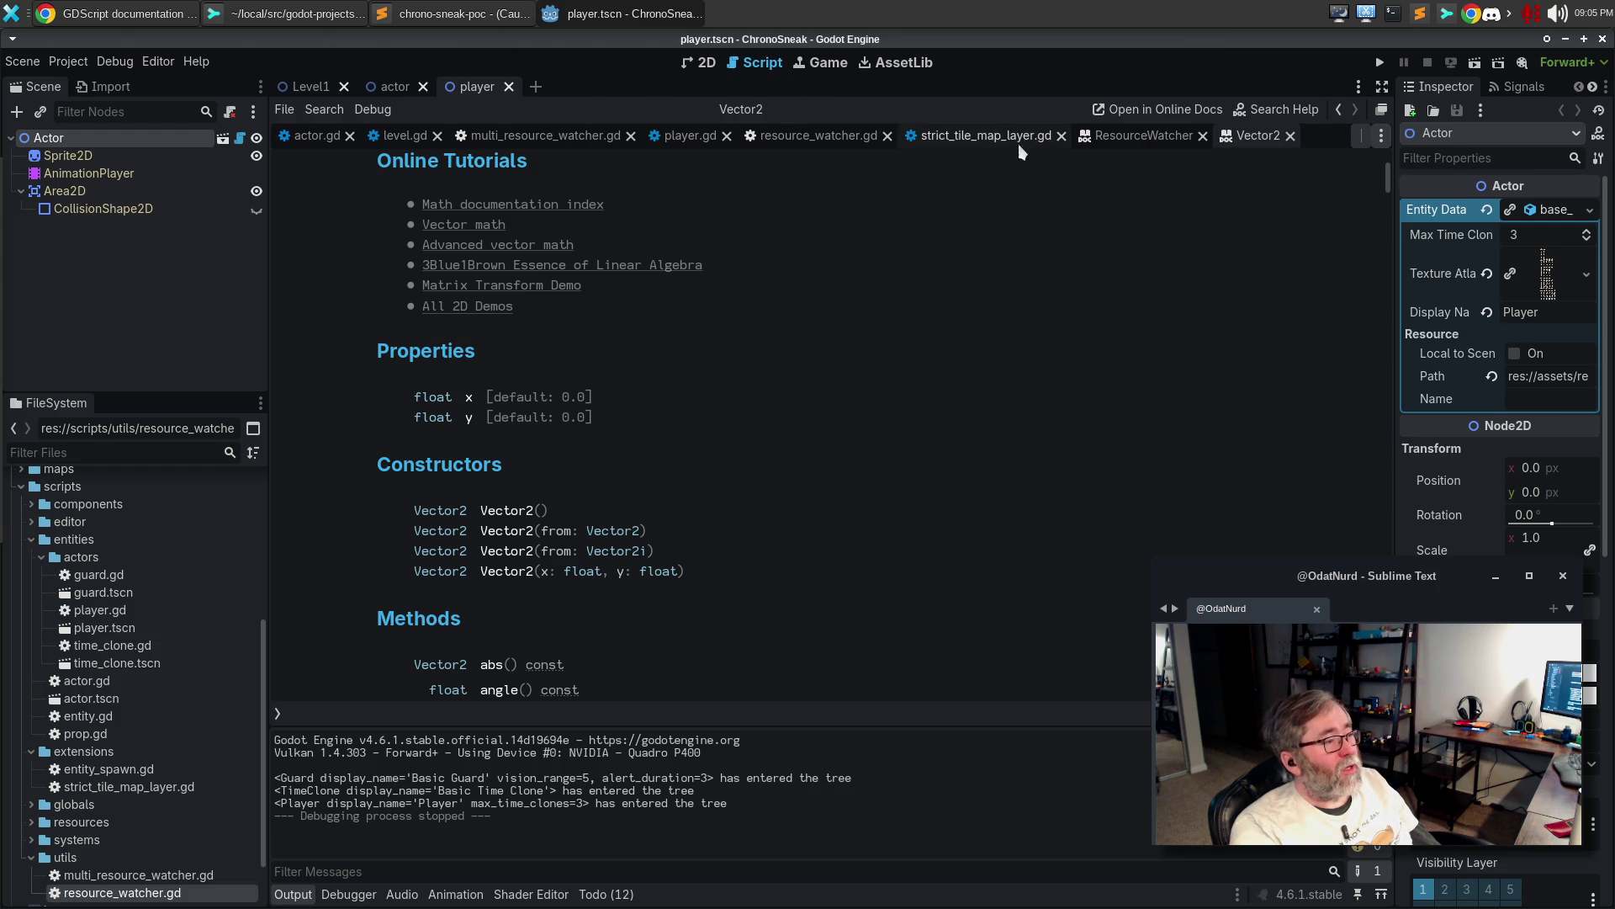
left_click(799, 136)
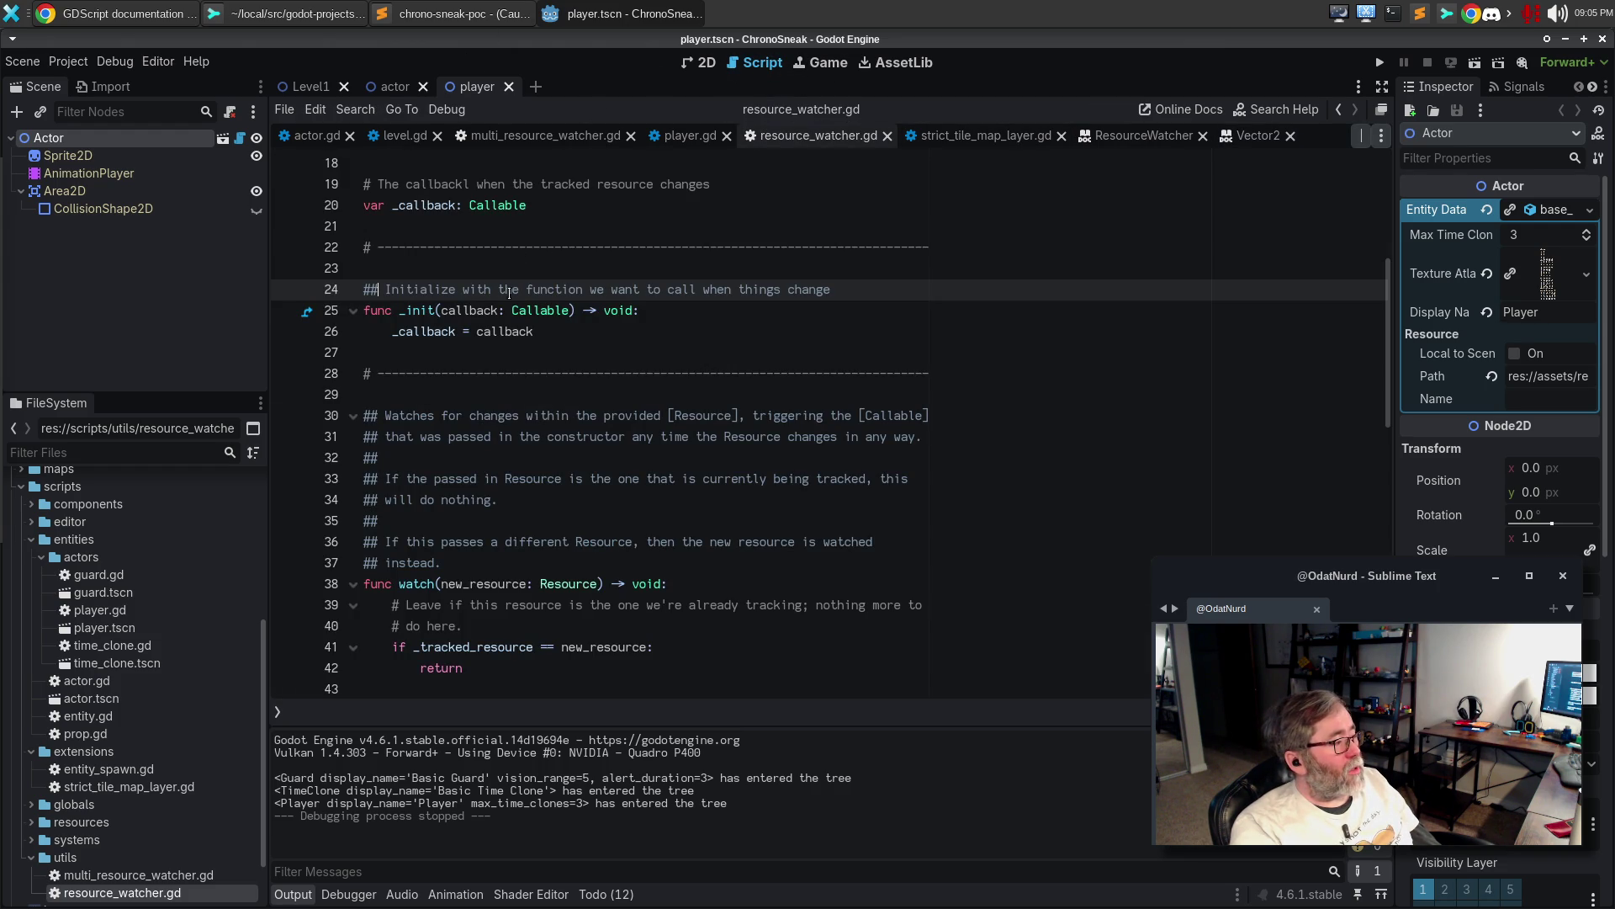
Reword the _init comment to 'This constructor initializes the watcher to invoke the [Callable] whenever the'
type("Constructor")
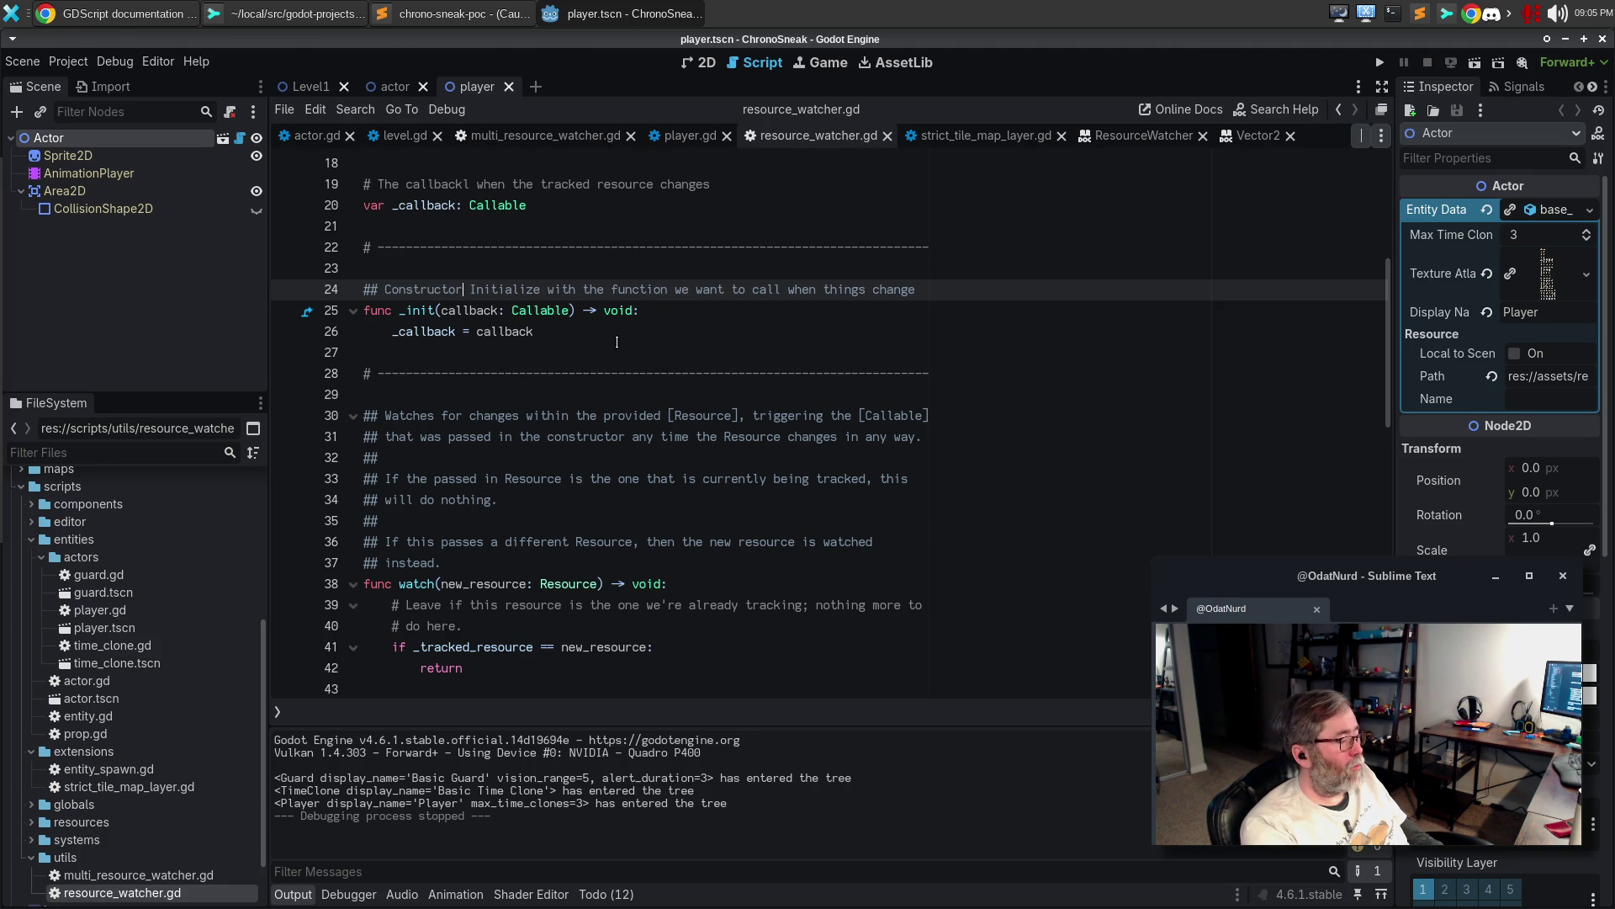
key("ctrl+BackSpace")
type("This ")
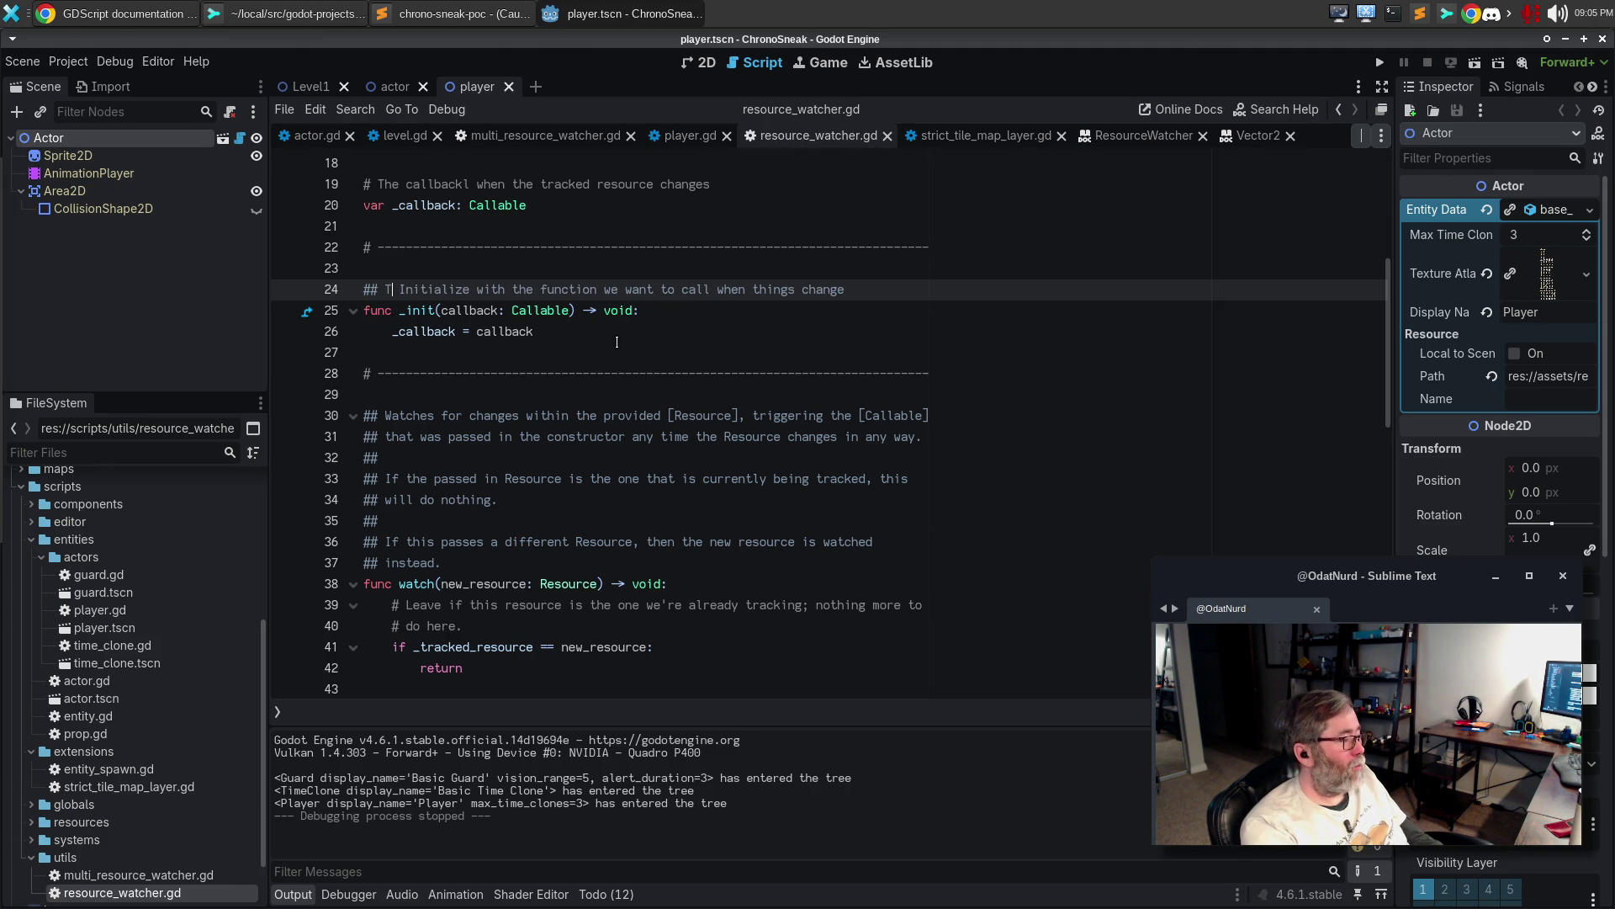
type("constructor")
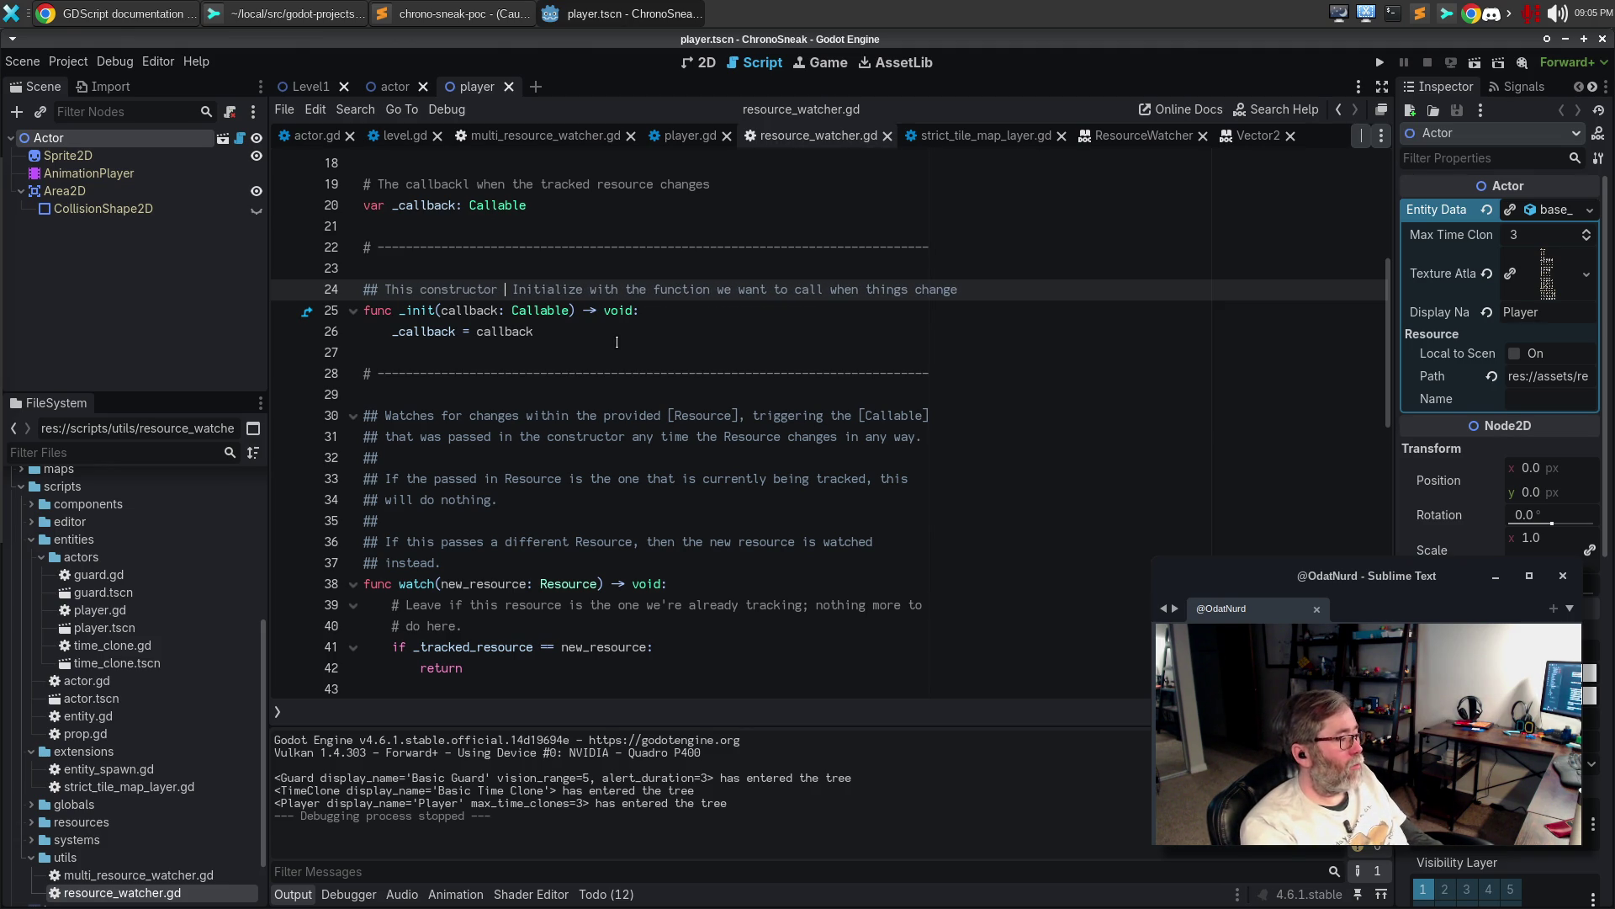
key("ctrl+shift+Right")
key("BackSpace")
type("i")
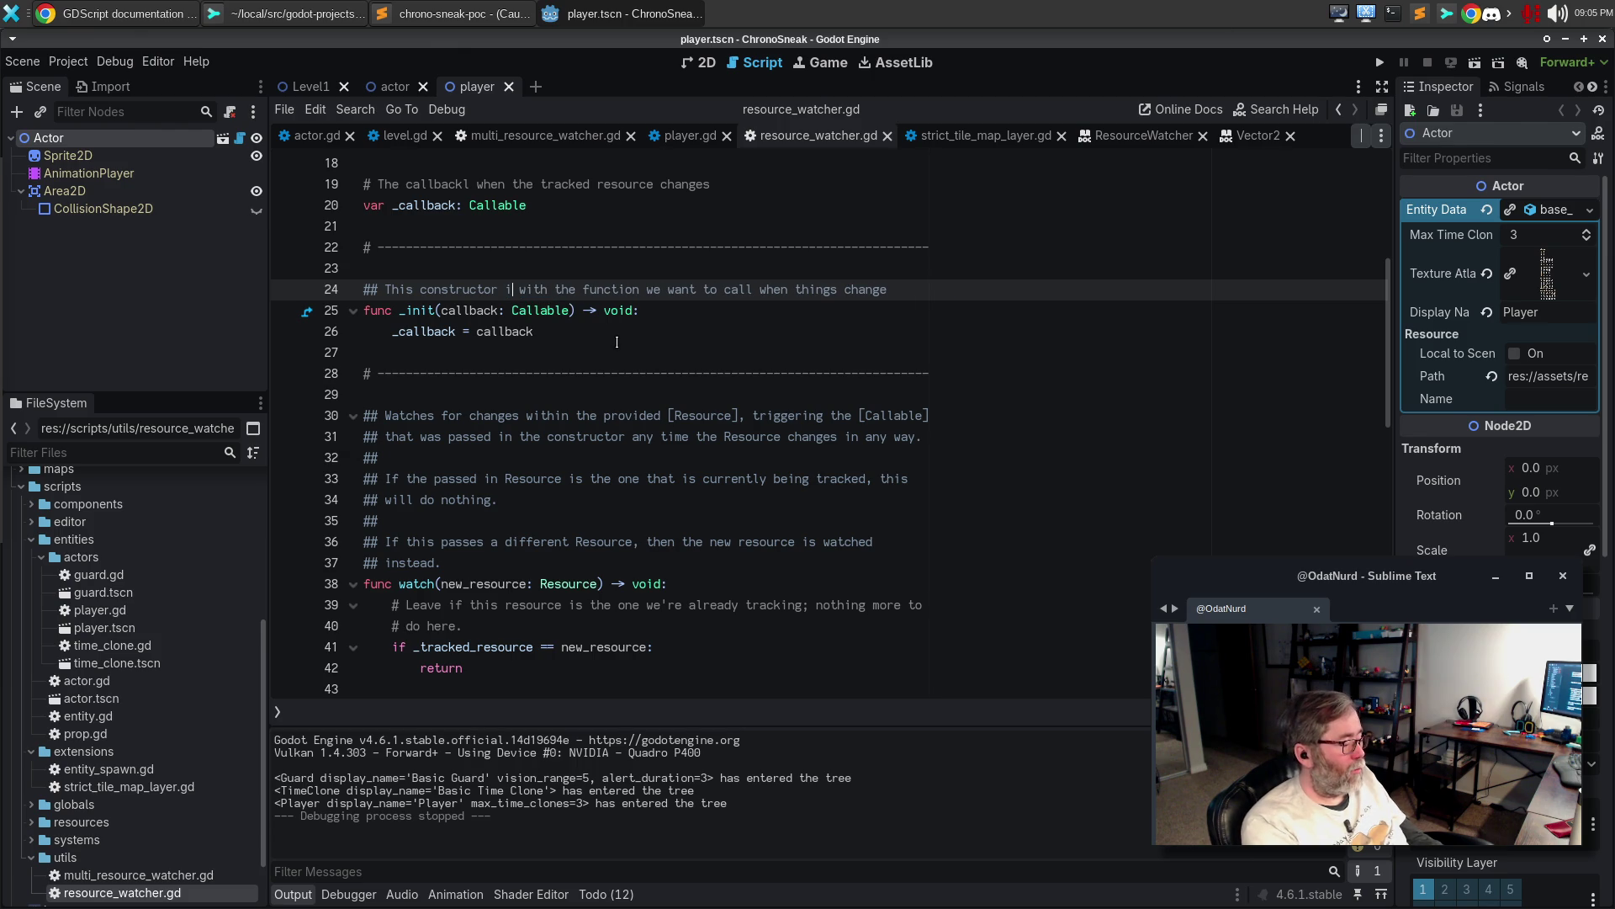
type("nitializes")
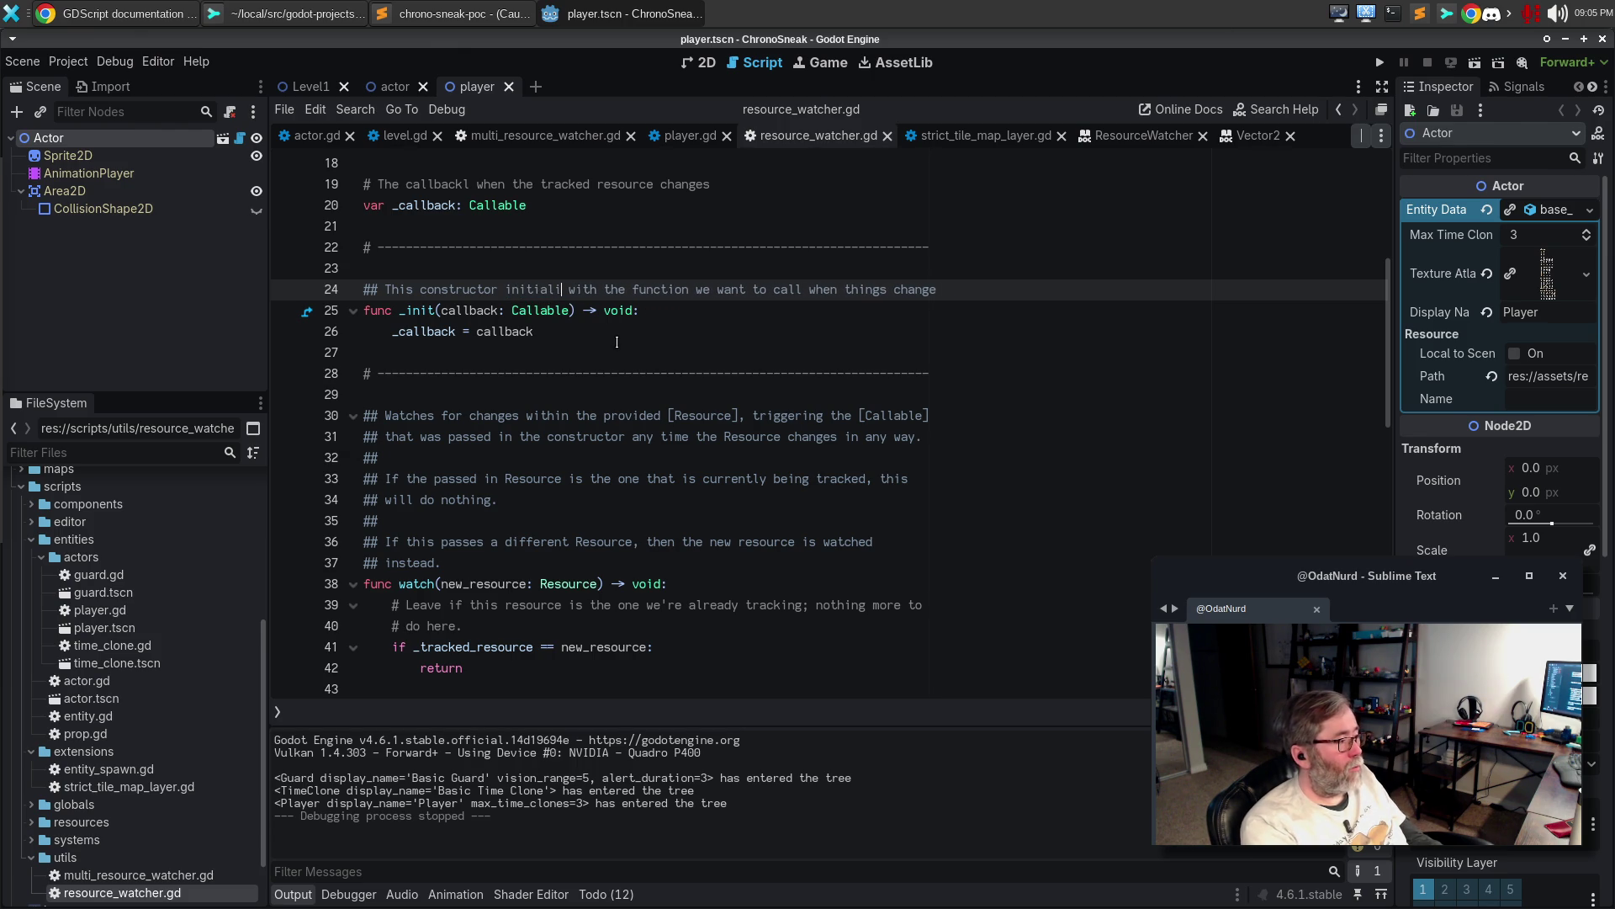
type(" the watcher")
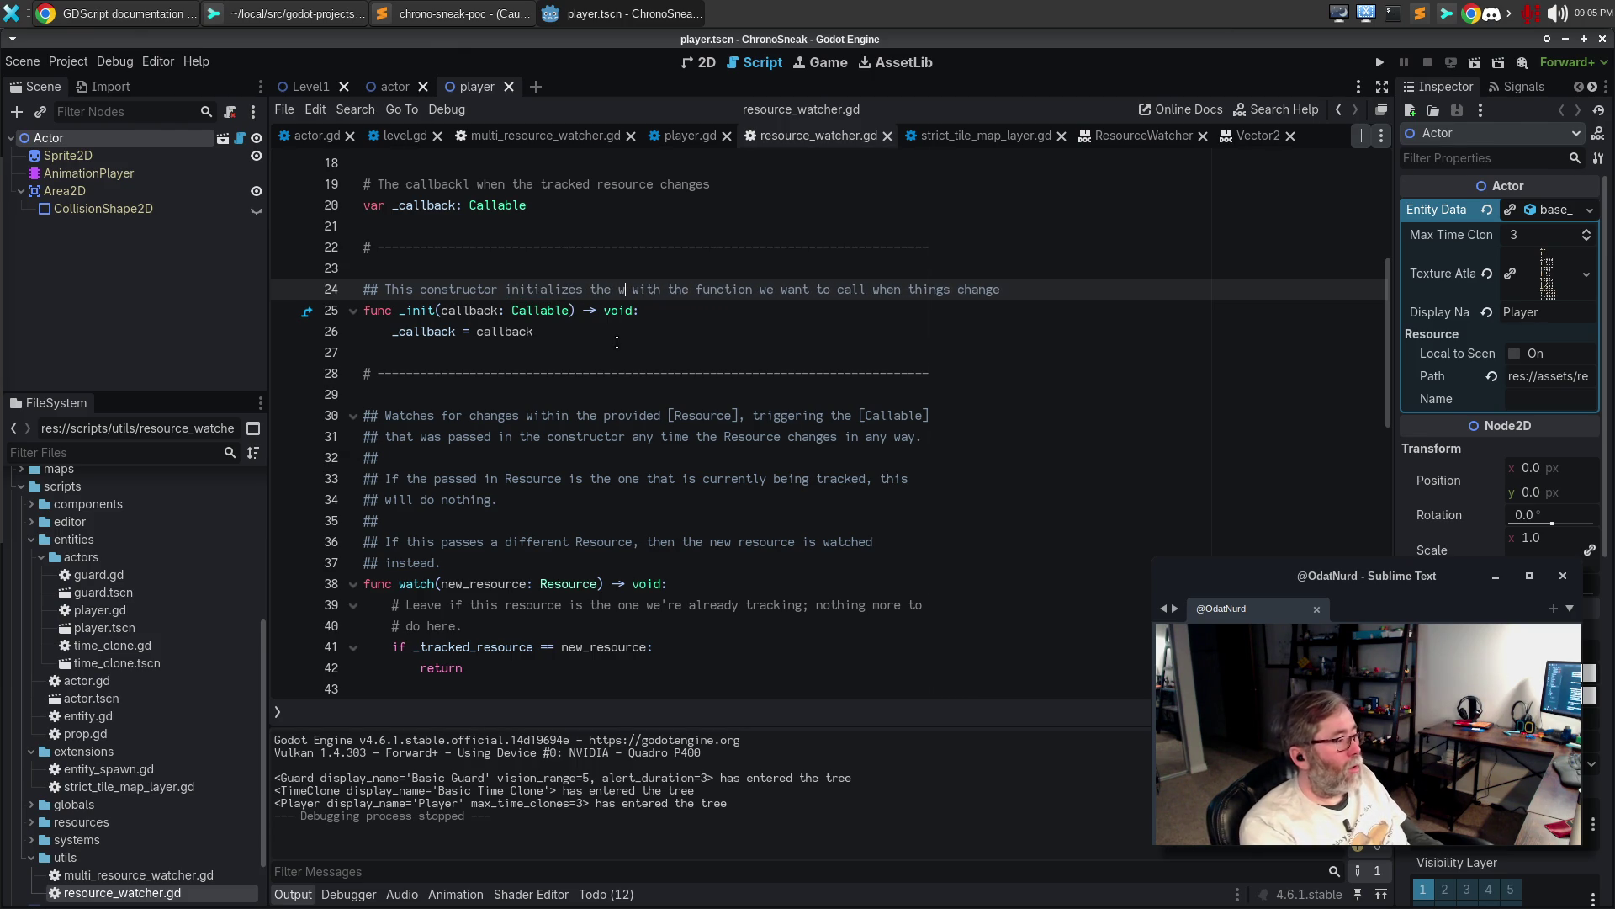
type(" to in wit")
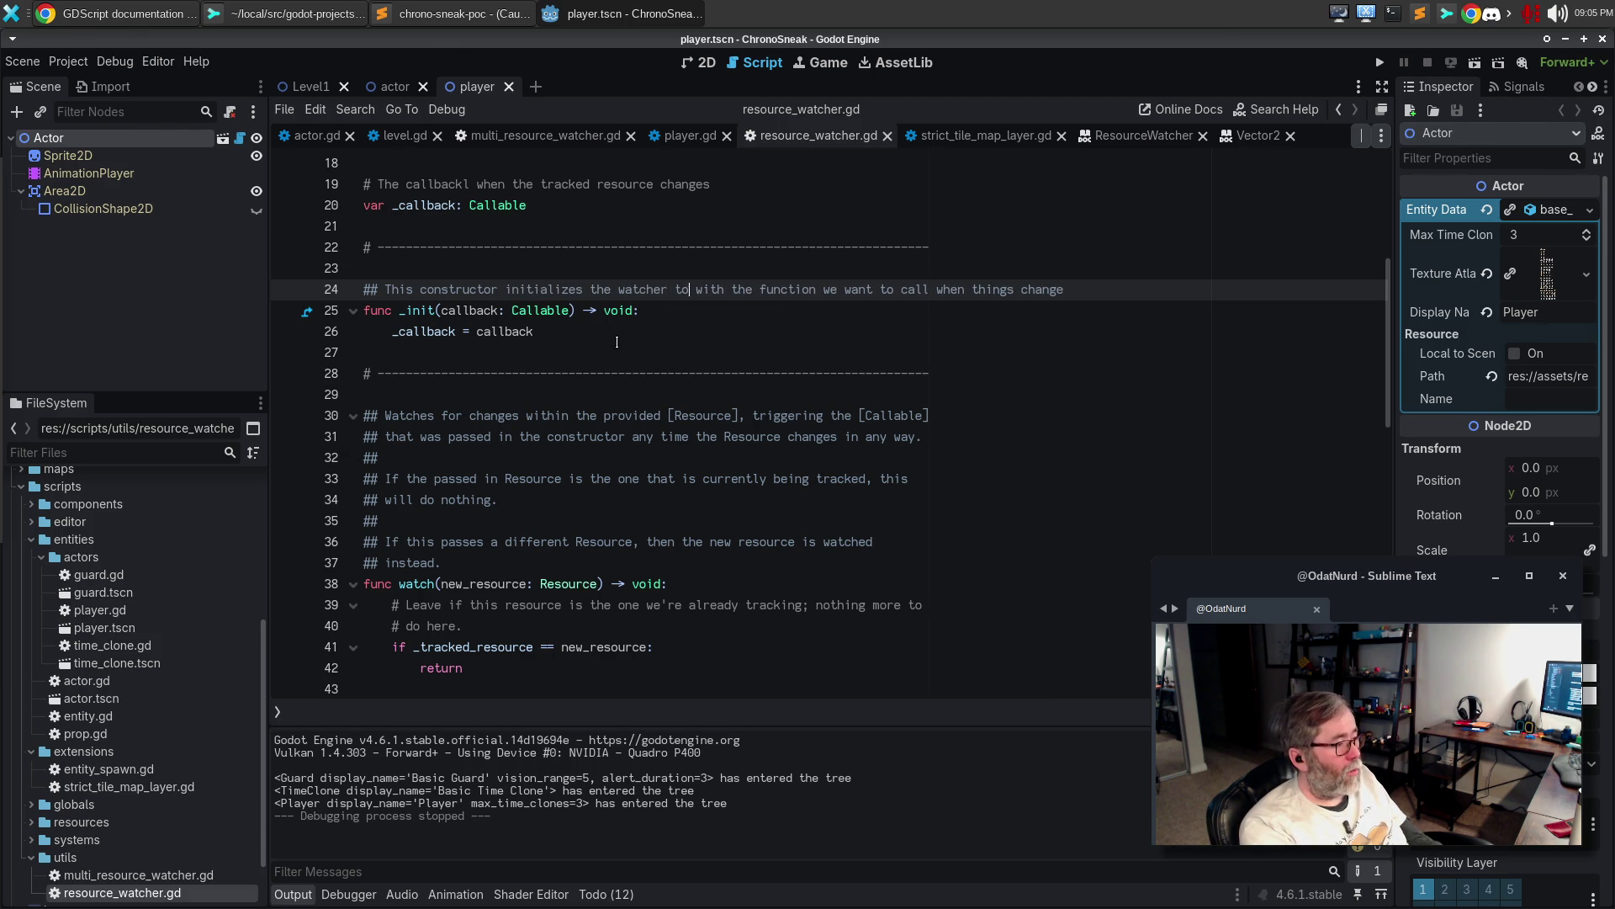
key("BackSpace")
key("BackSpace")
type("oke the [Callab")
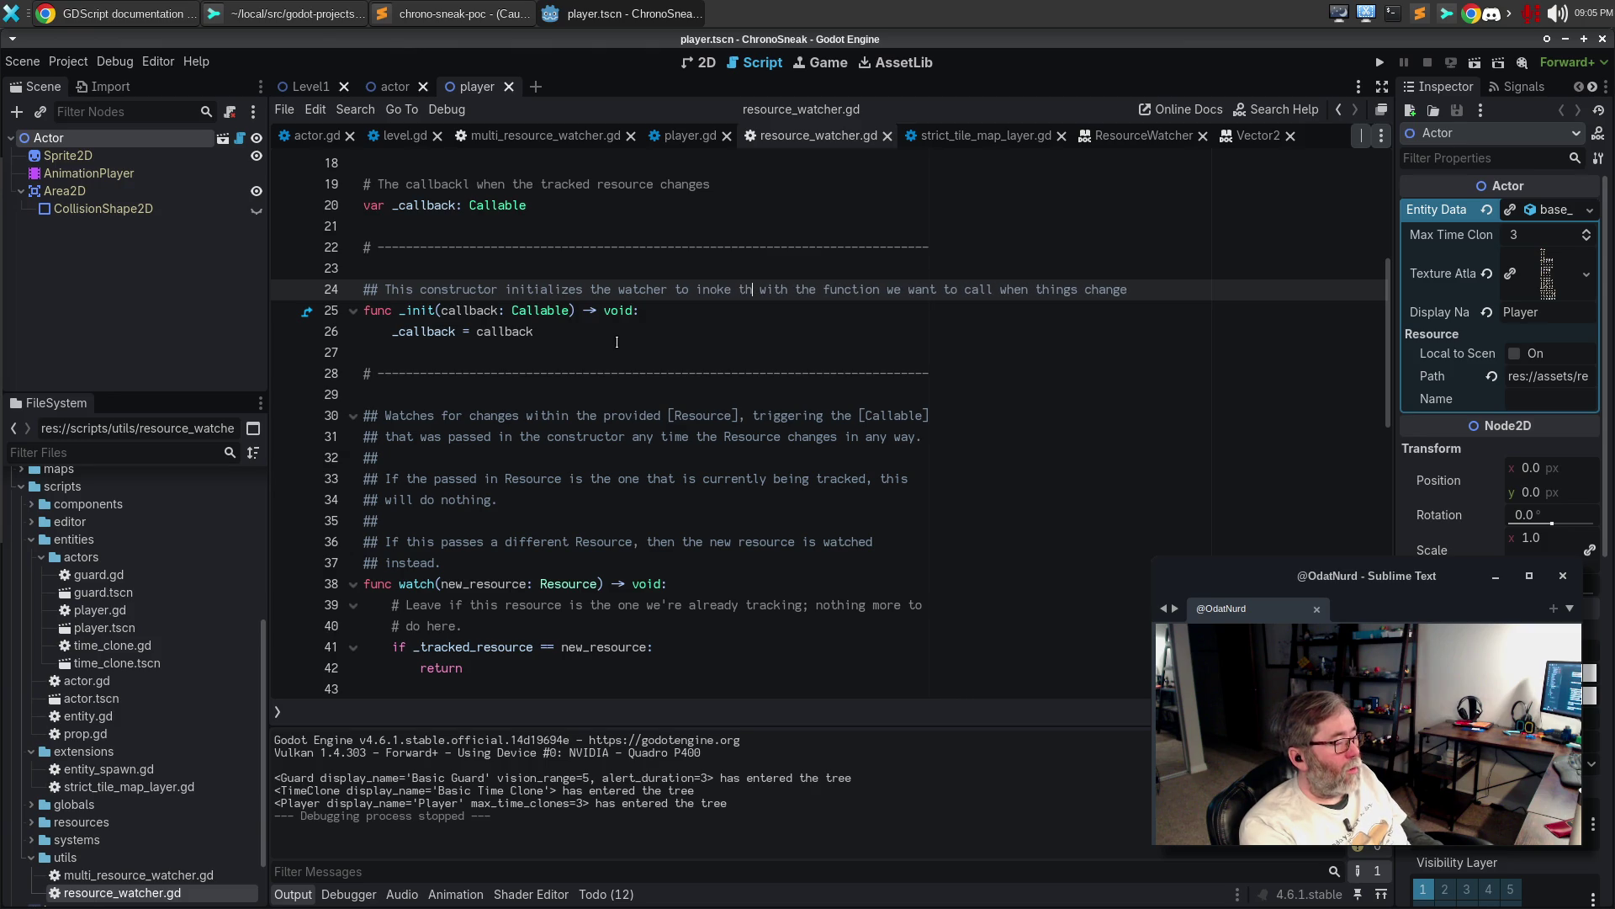
type("ke] whene")
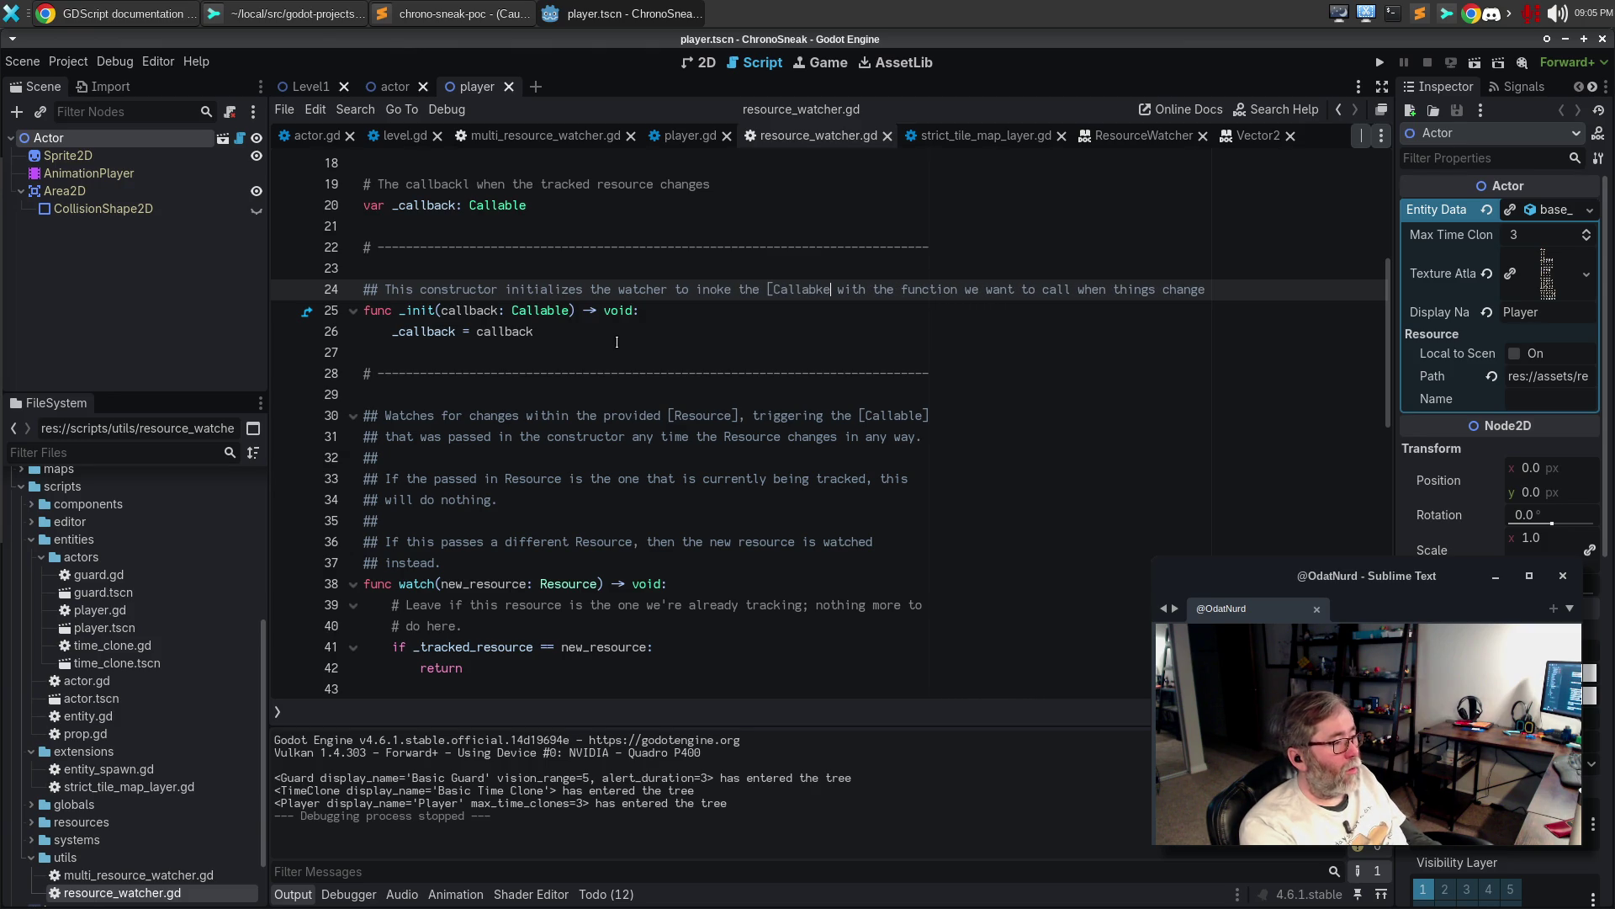
type("ver the")
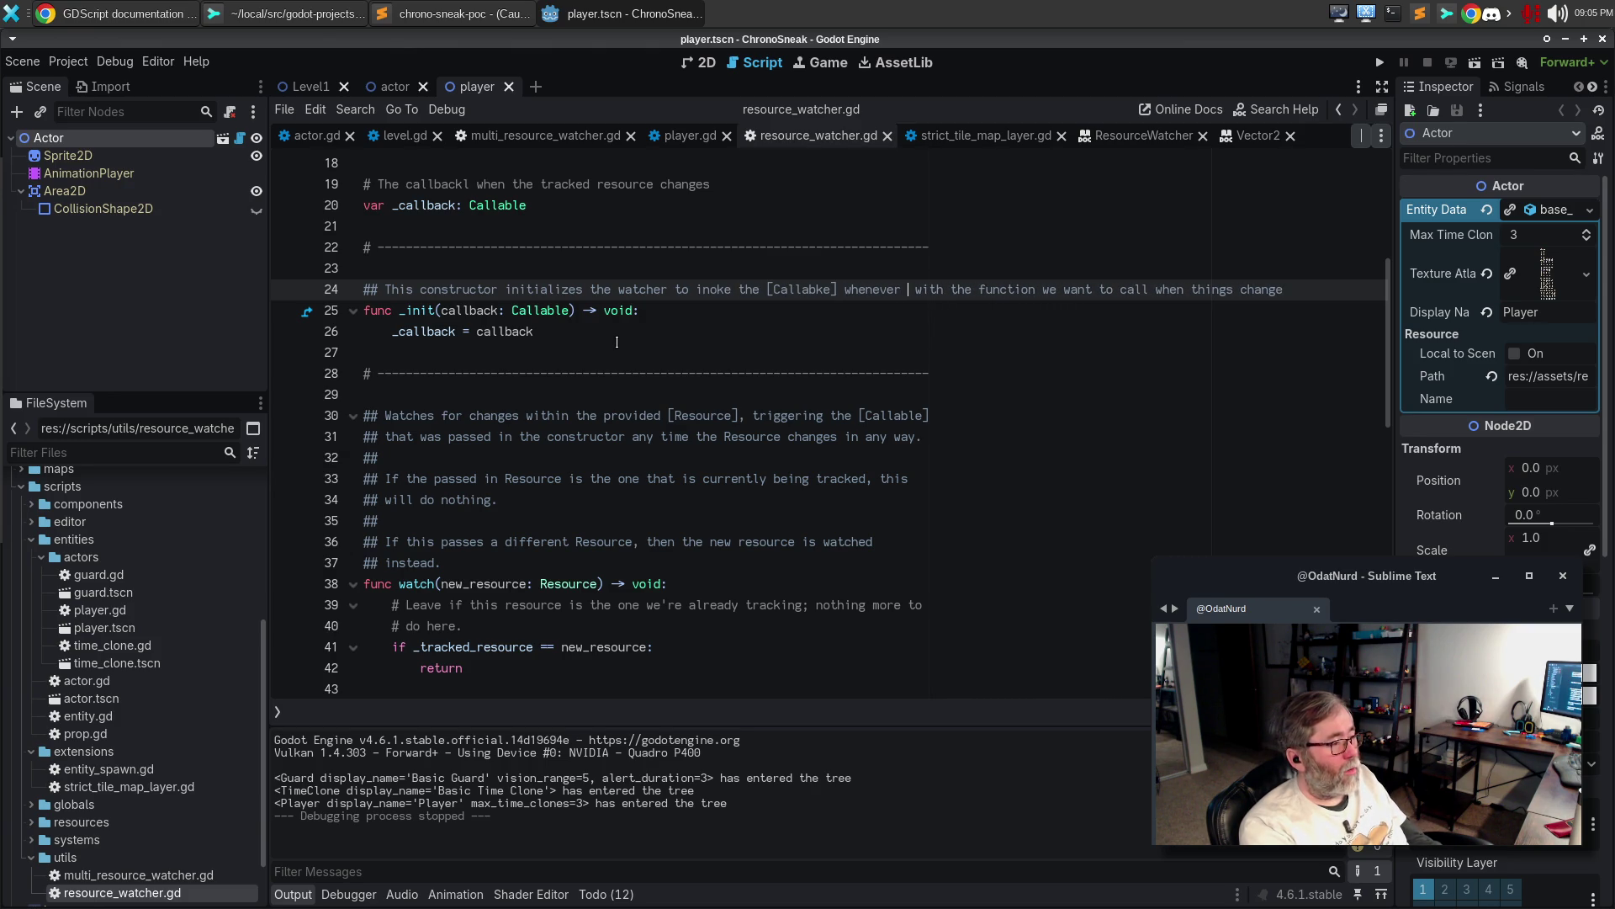
Finish it on a second line with 'watched resource signals that it is changed.', drop the old text, save, and open the ResourceWatcher docs
key("Return")
type("watched")
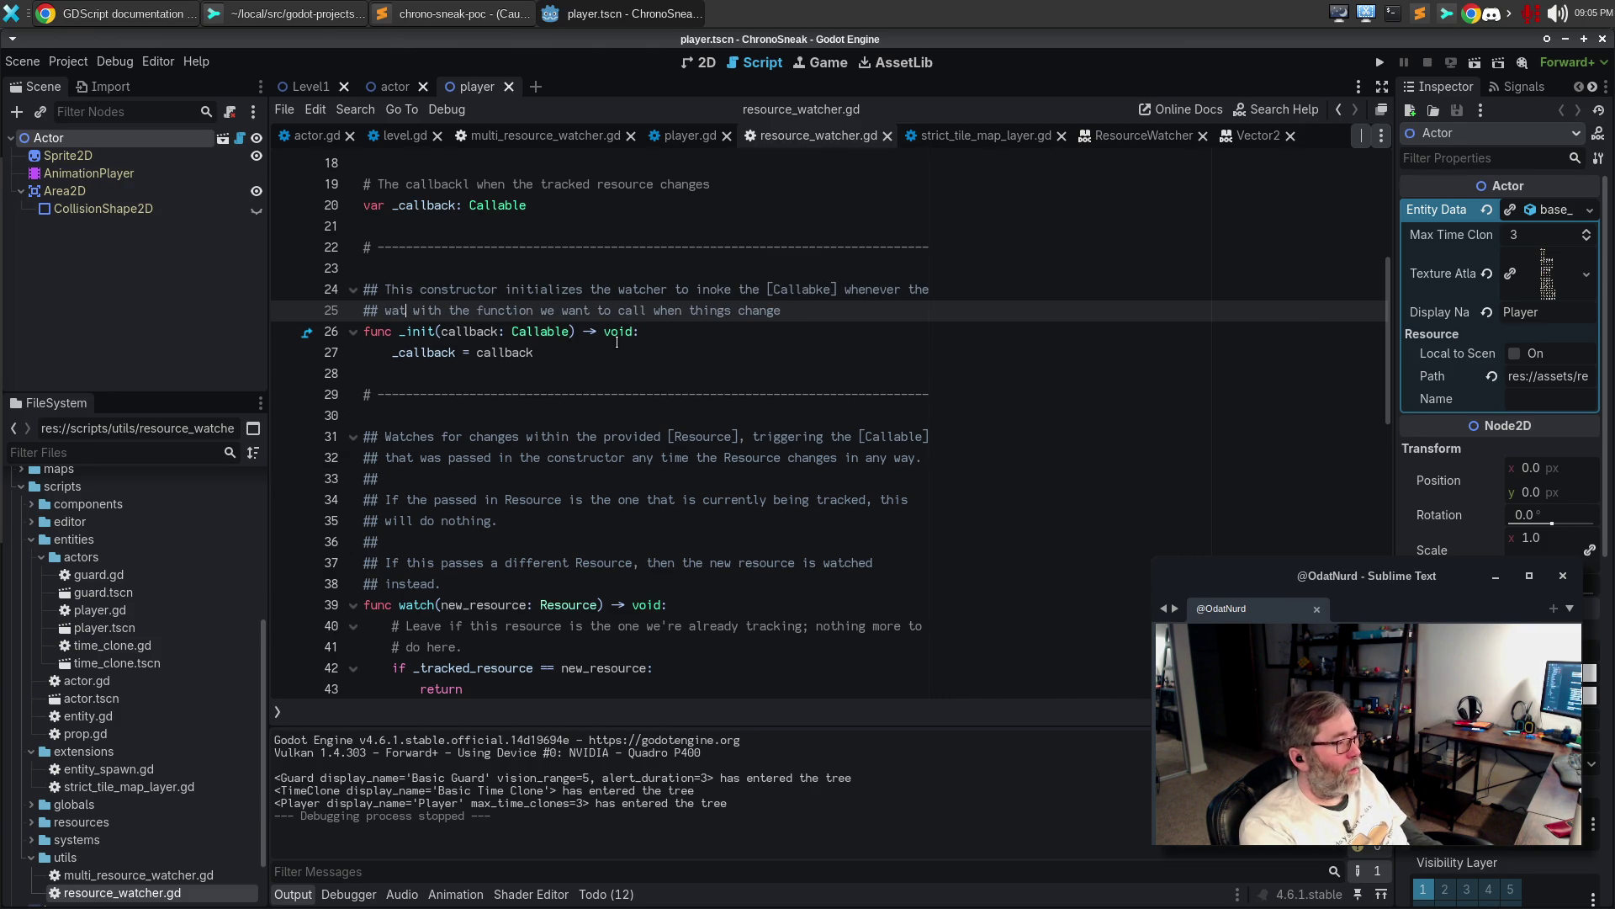
type(" resource si")
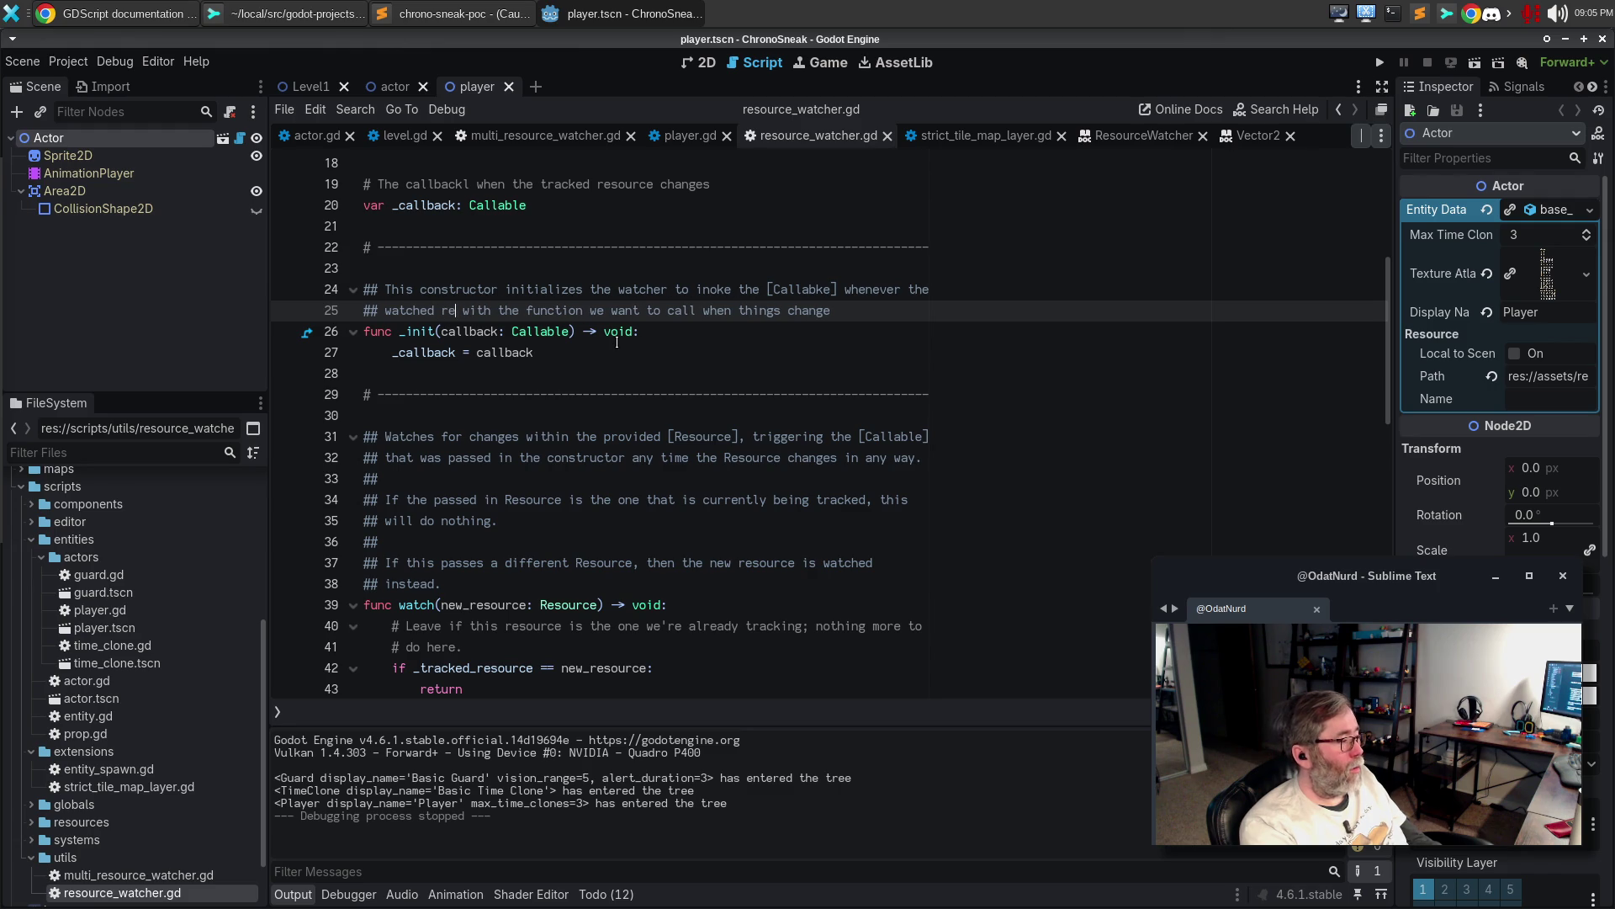
type("gnals that it is chan")
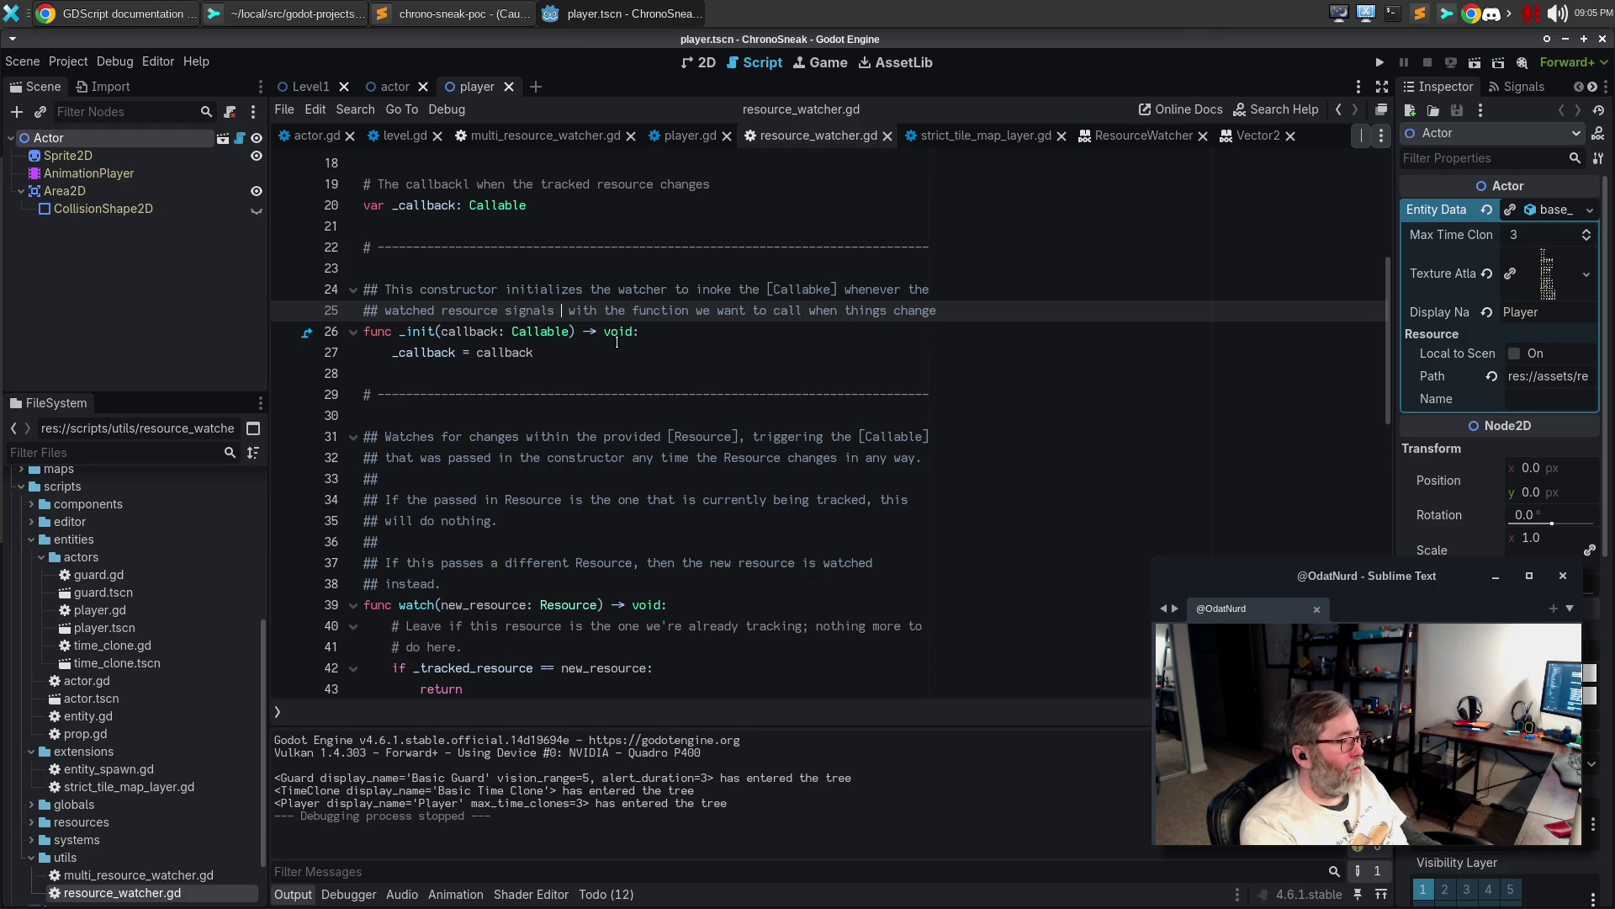
type("ged.")
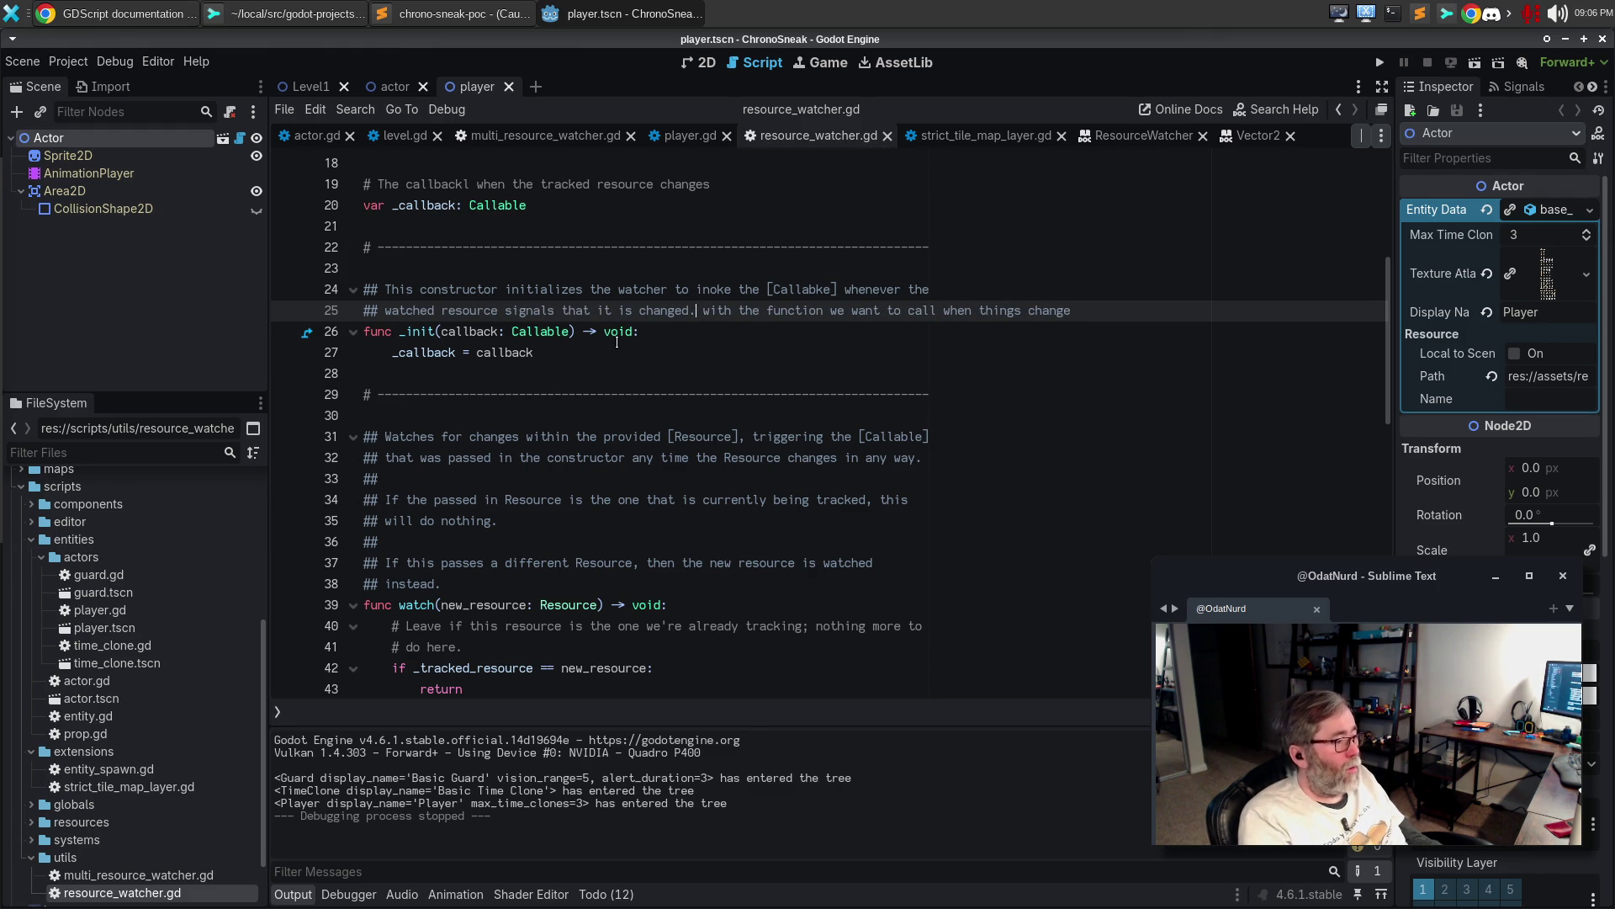
key("shift+End")
key("Delete")
key("ctrl+s")
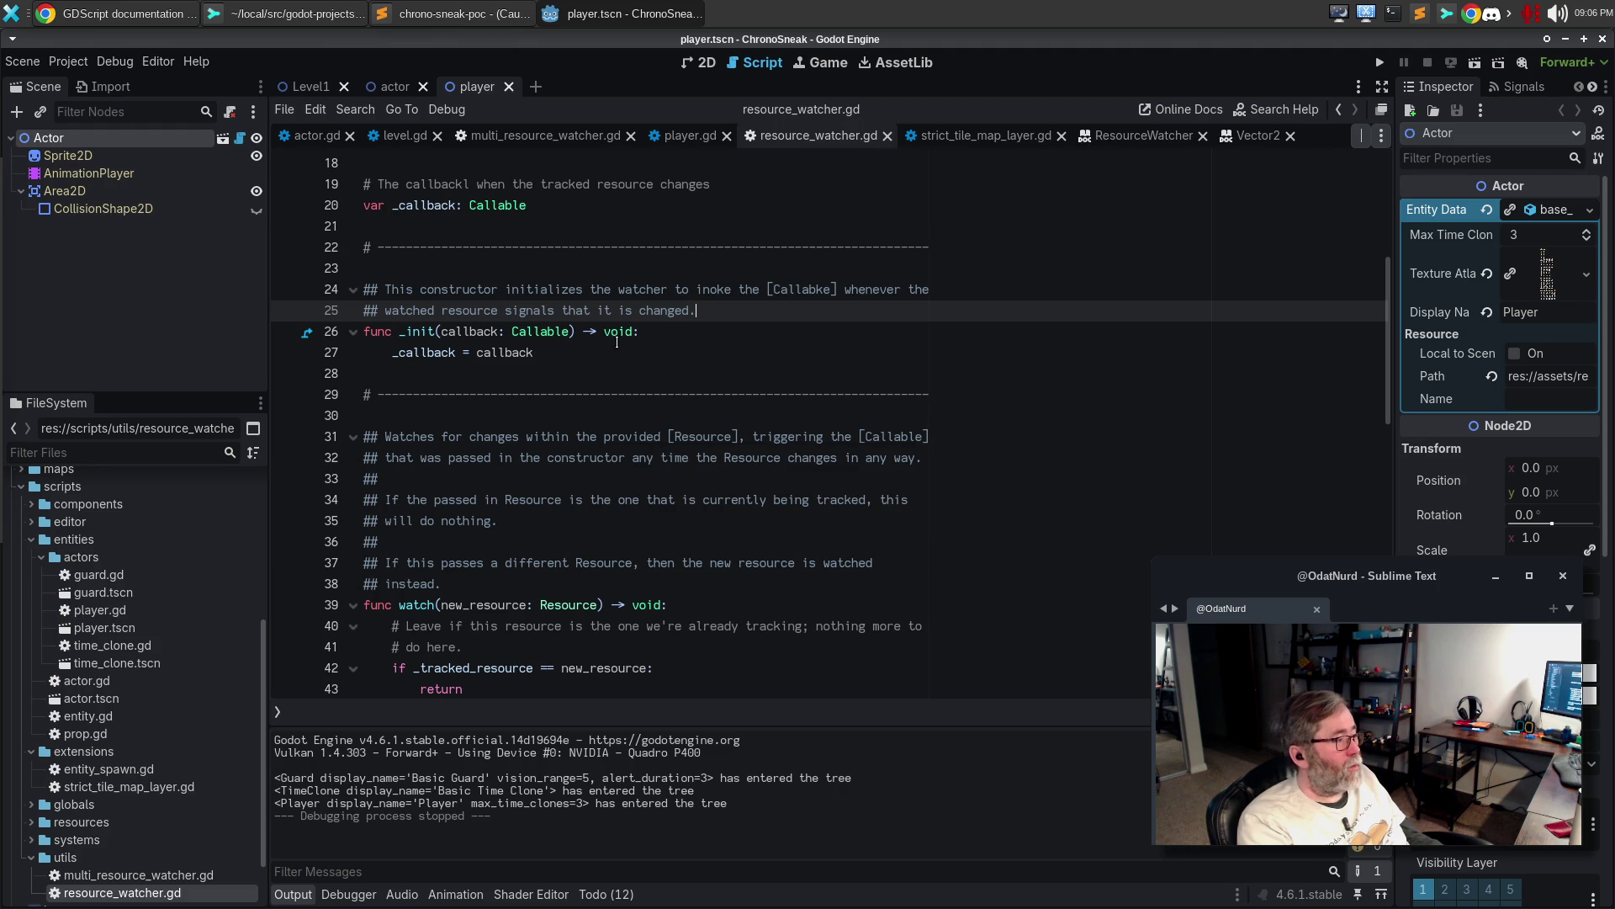
left_click(1140, 137)
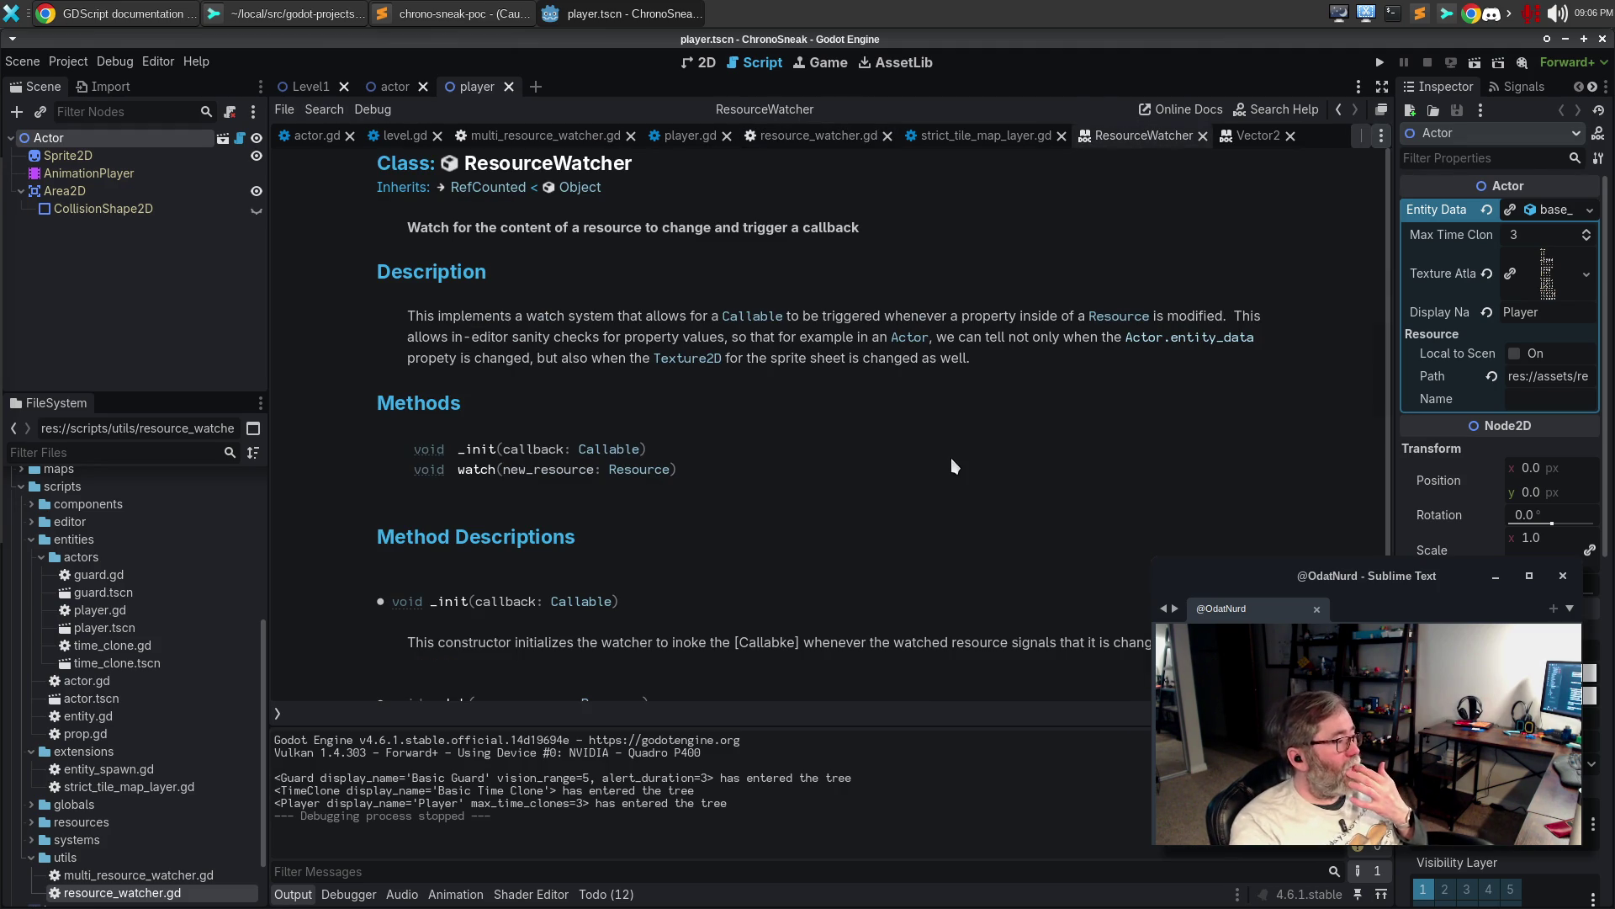
Scroll the ResourceWatcher help page to the rewritten _init description under Method Descriptions
scroll(951, 460, "down", 3)
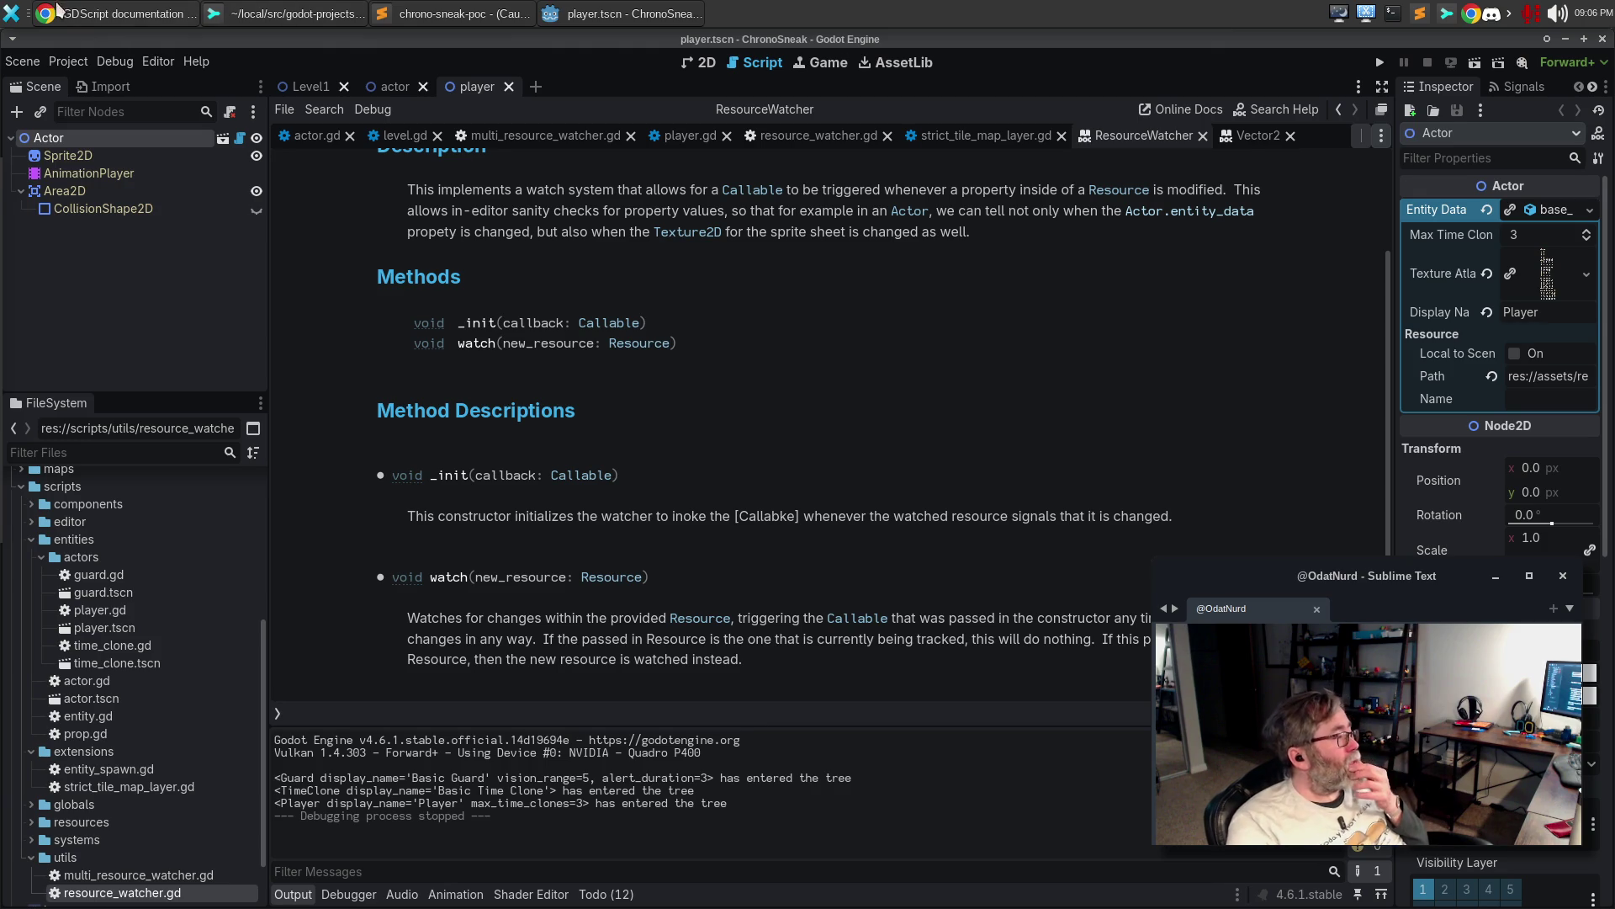
In Chrome, scroll the GDScript doc comments page and jump to the BBCode and class reference table
left_click(126, 12)
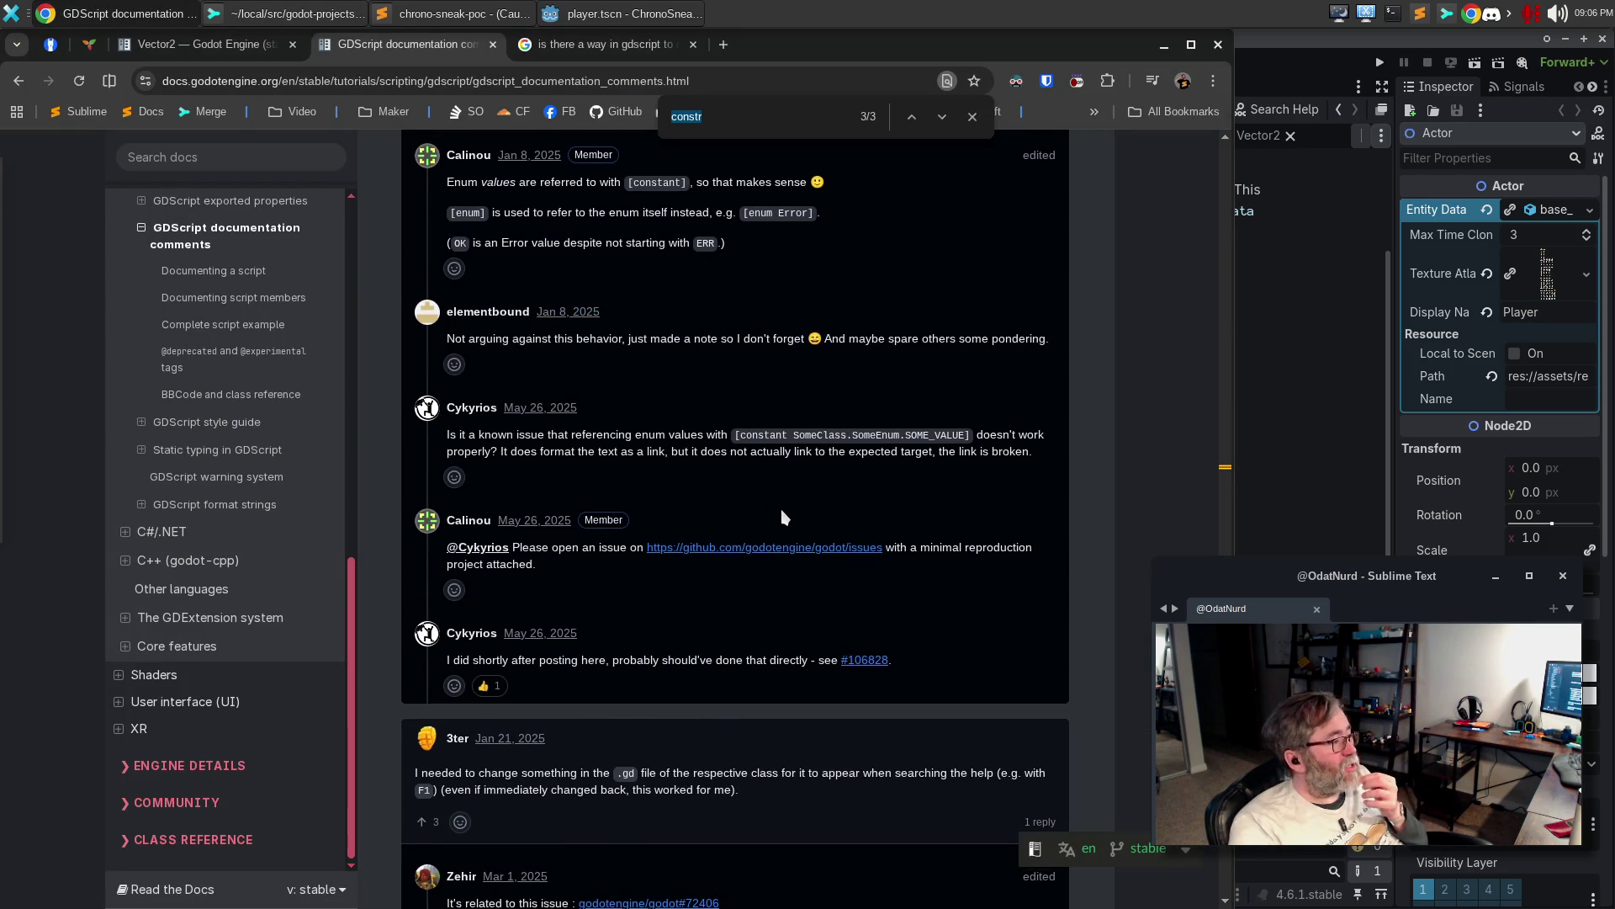
scroll(782, 516, "up", 15)
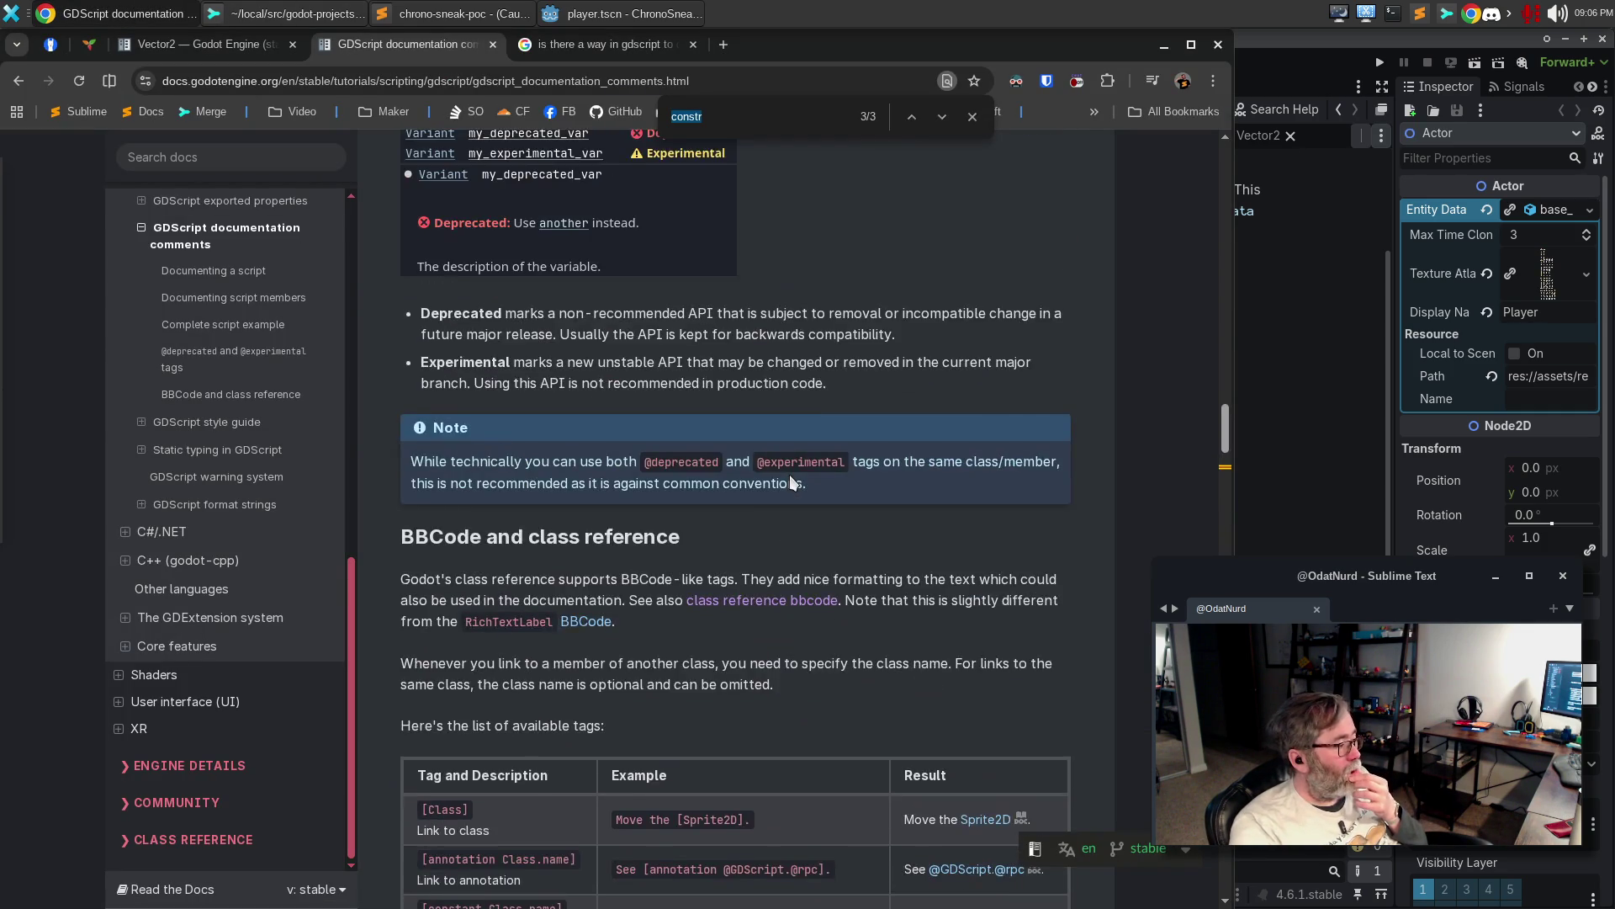
scroll(791, 481, "up", 8)
scroll(790, 481, "up", 15)
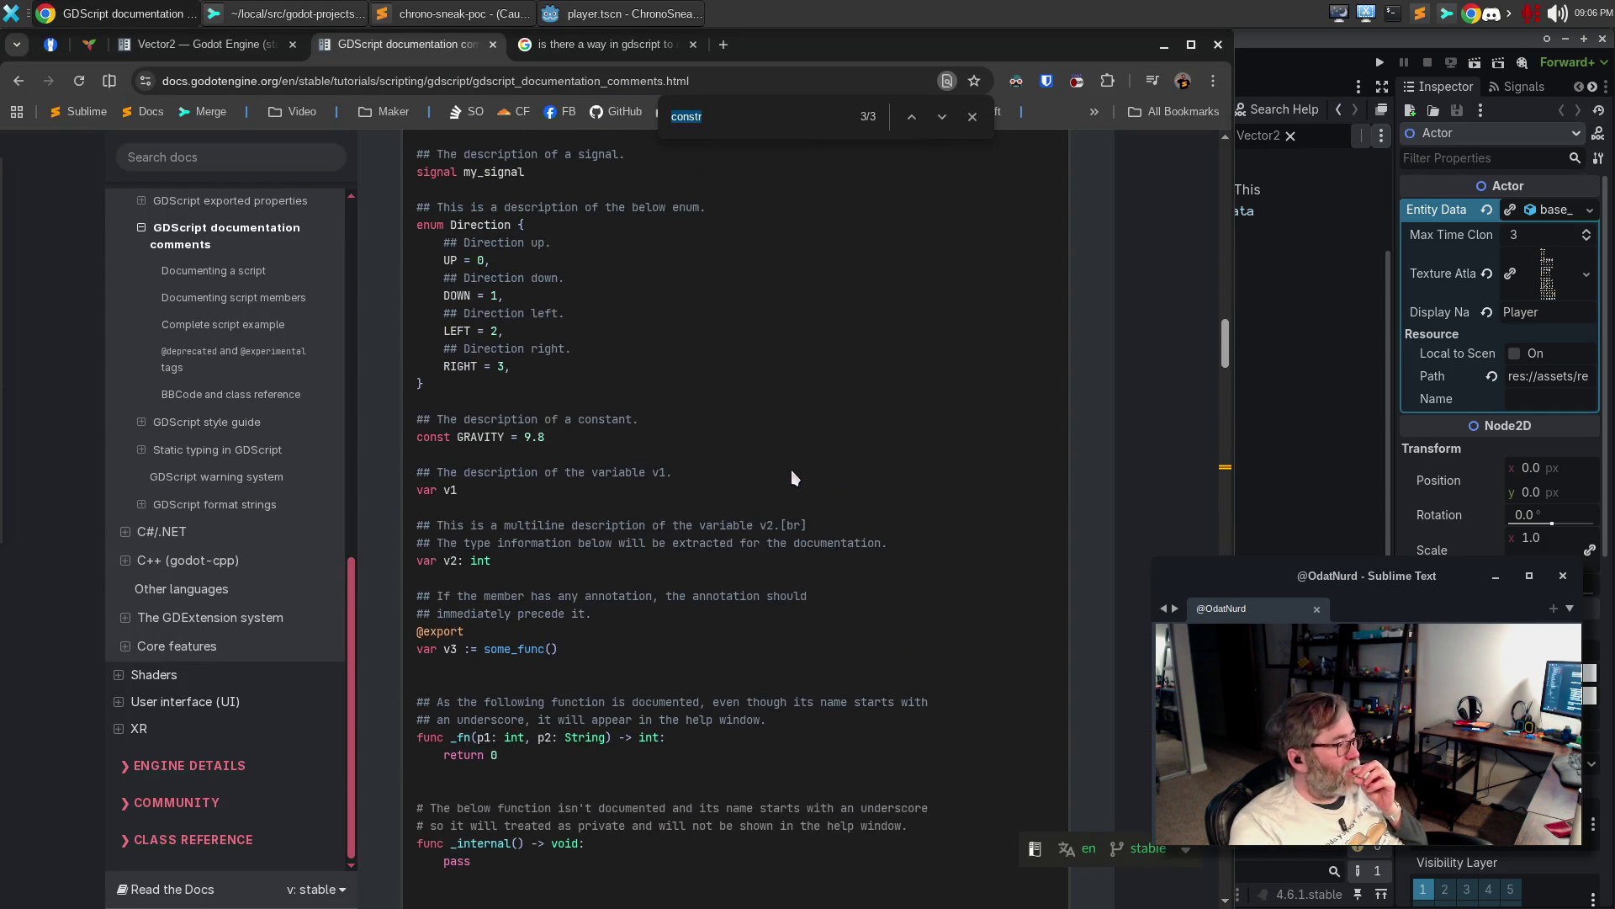
scroll(792, 477, "up", 8)
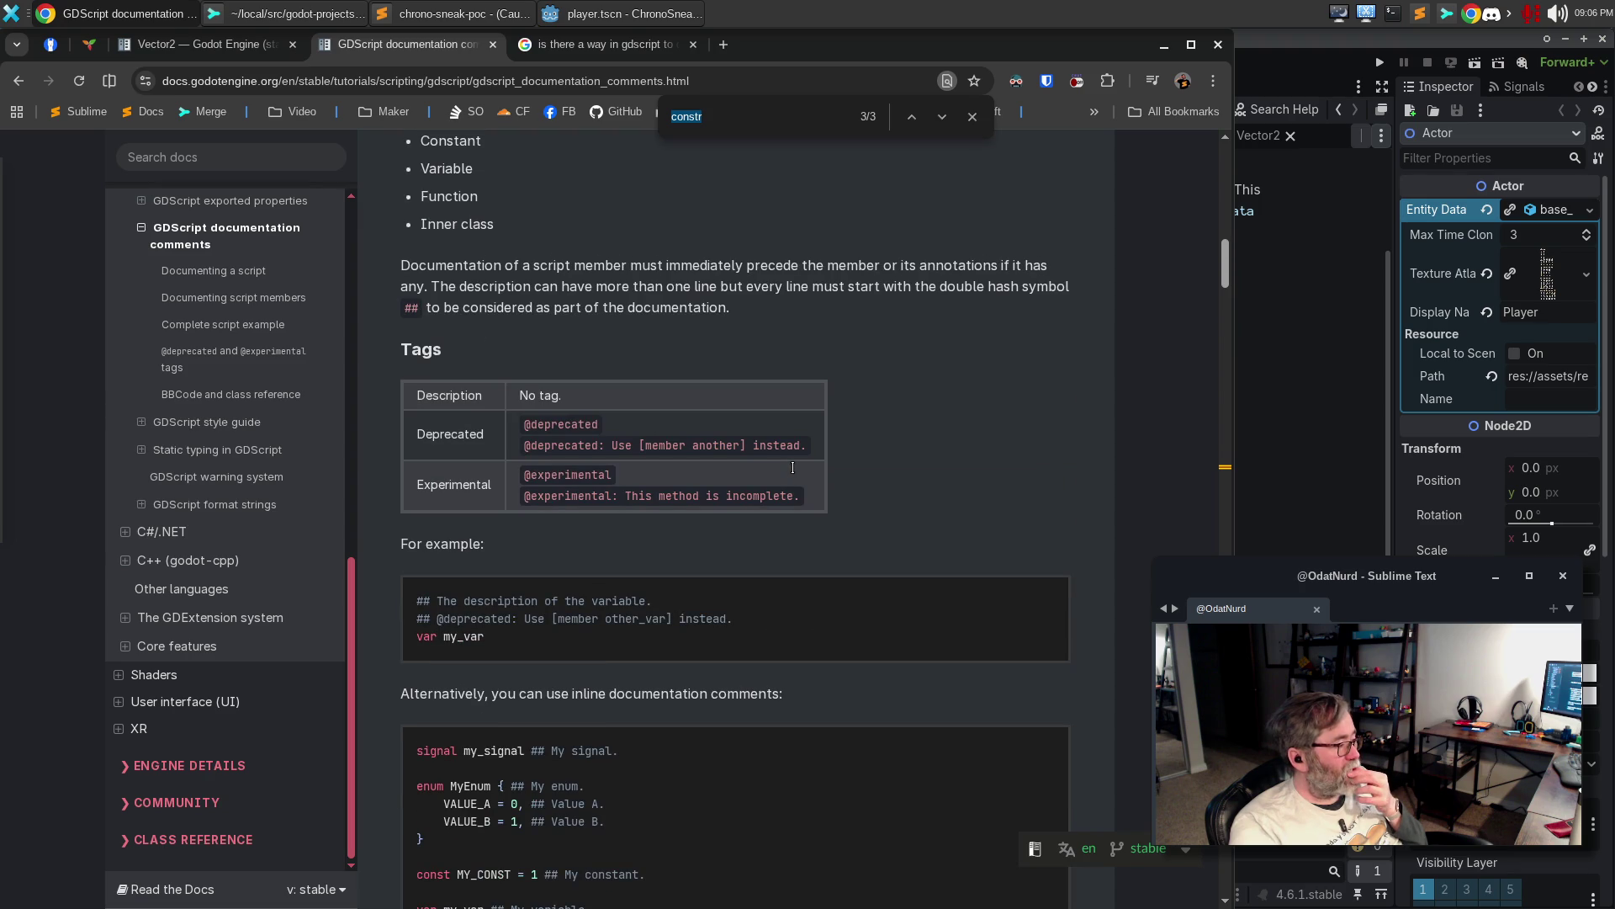
scroll(792, 468, "up", 7)
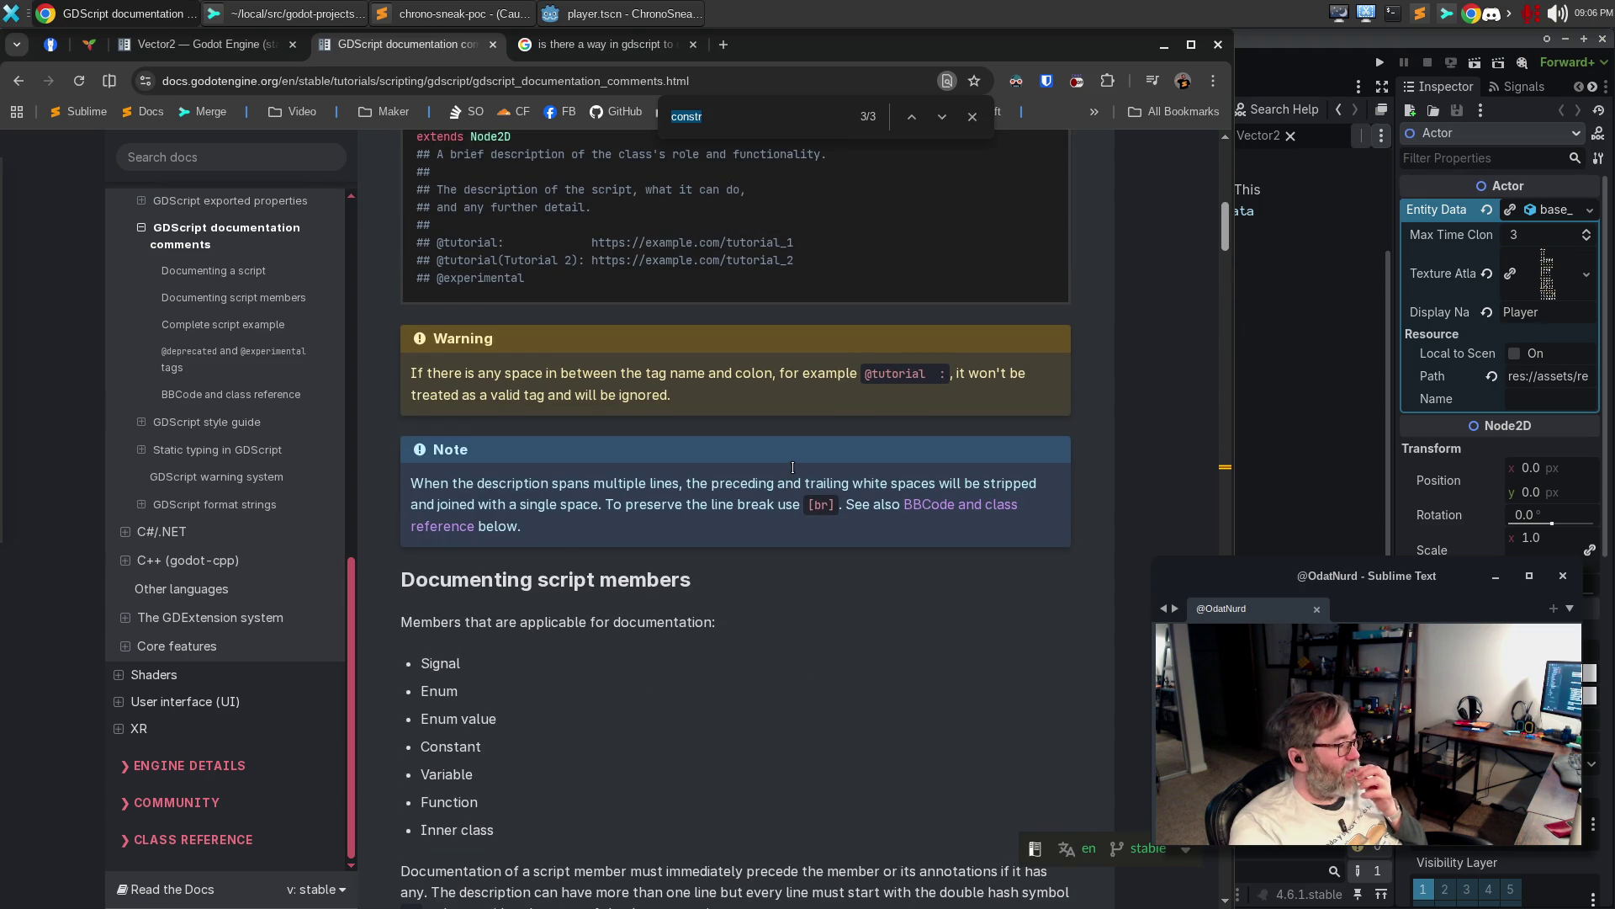
scroll(793, 466, "down", 15)
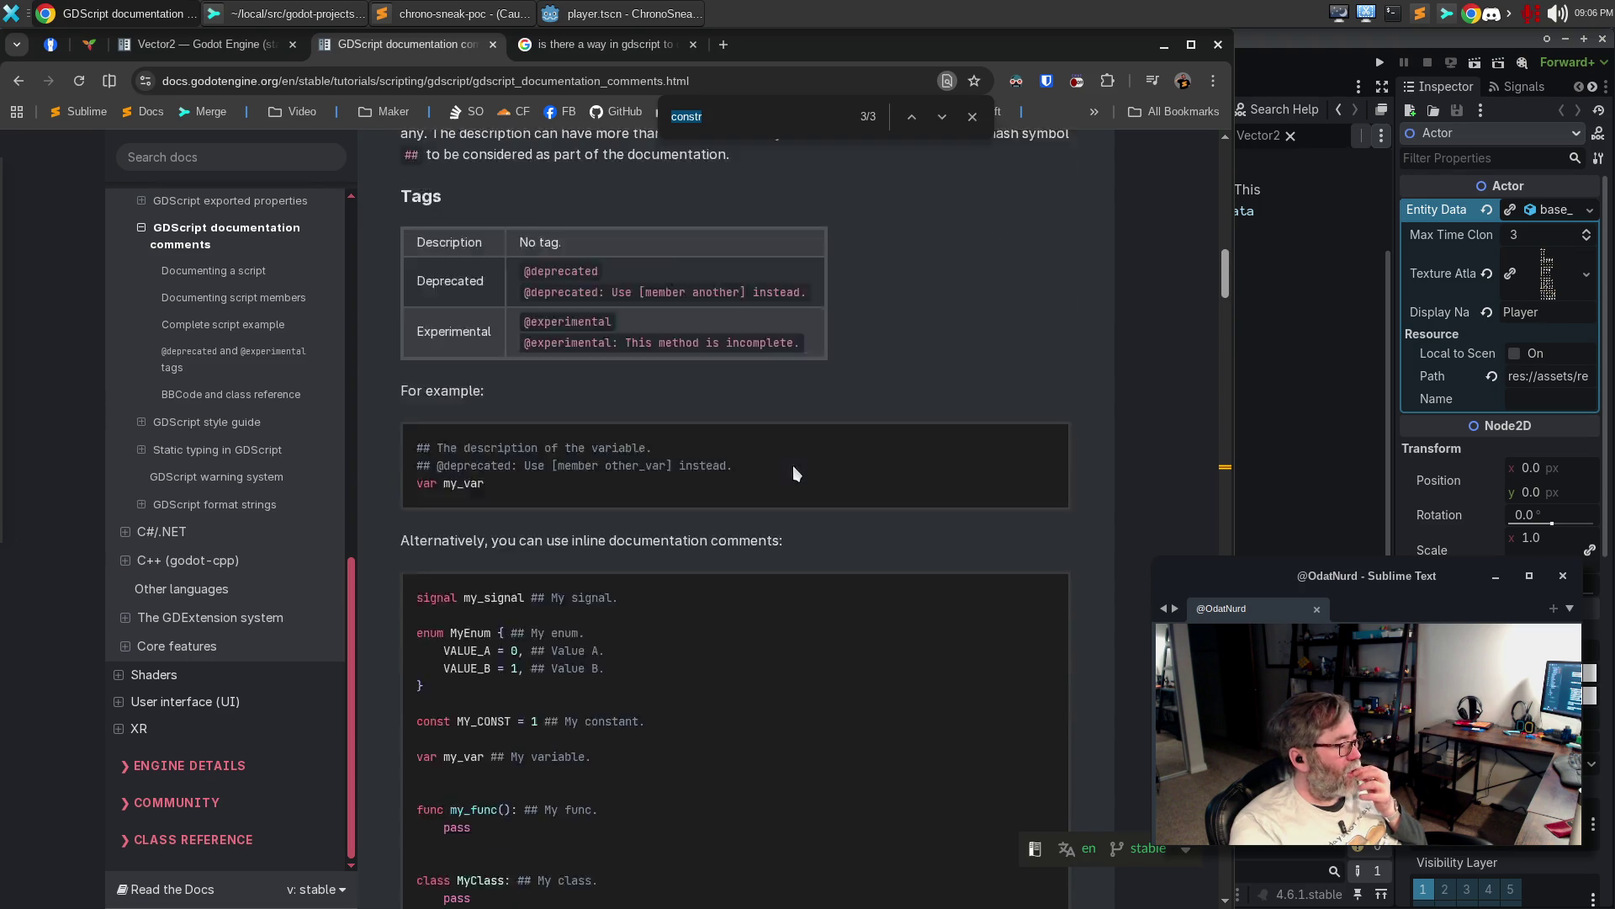
scroll(794, 462, "up", 12)
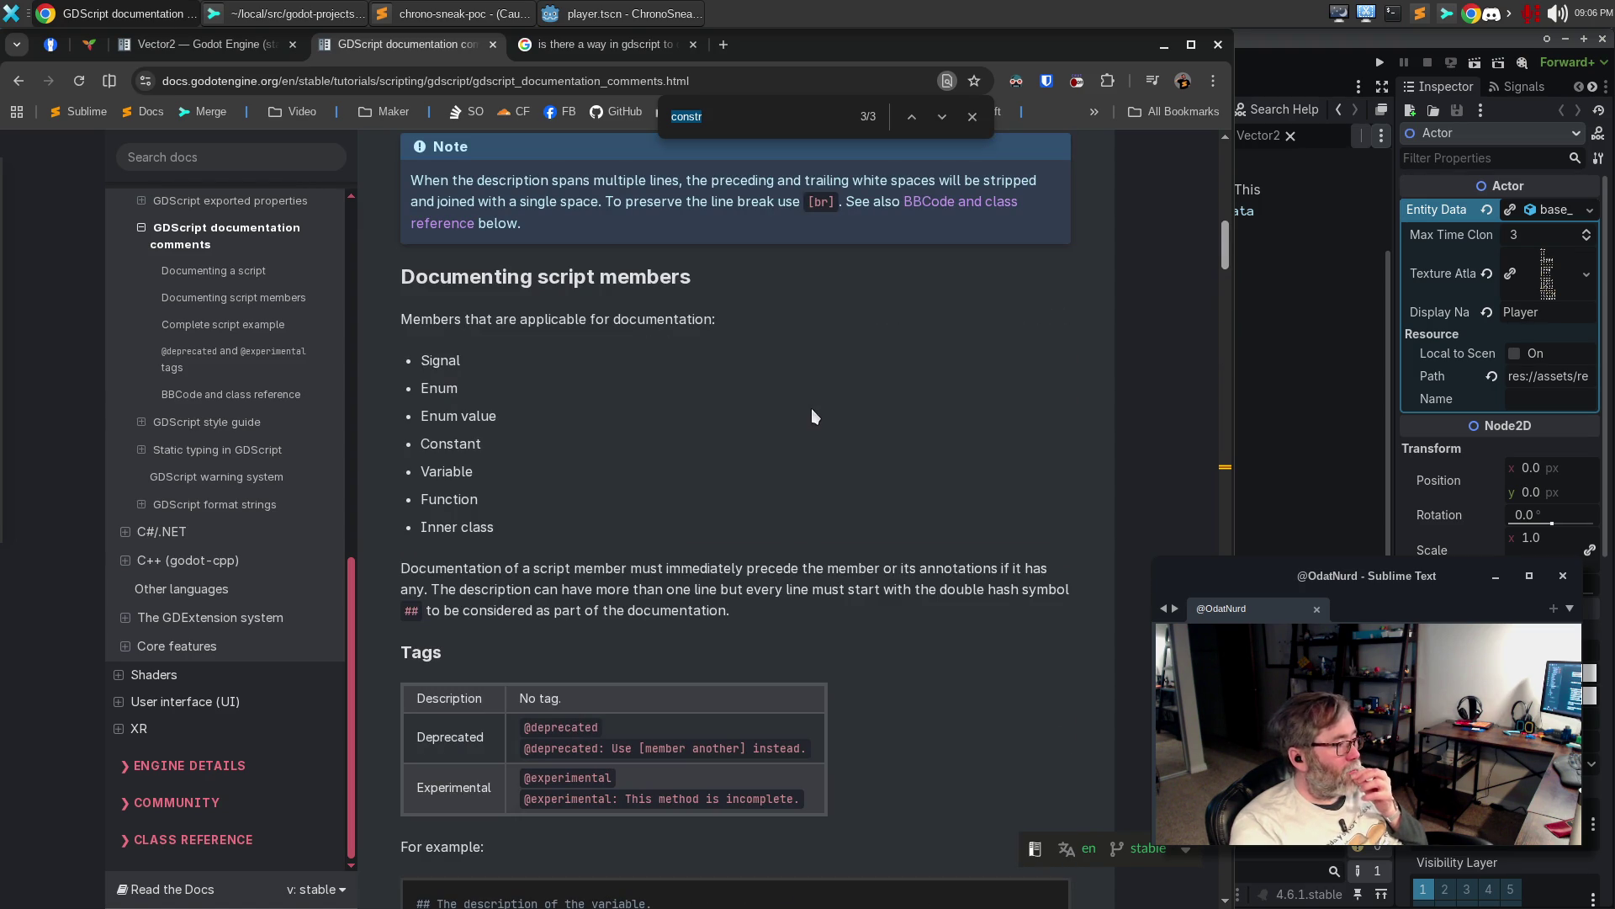
left_click(909, 202)
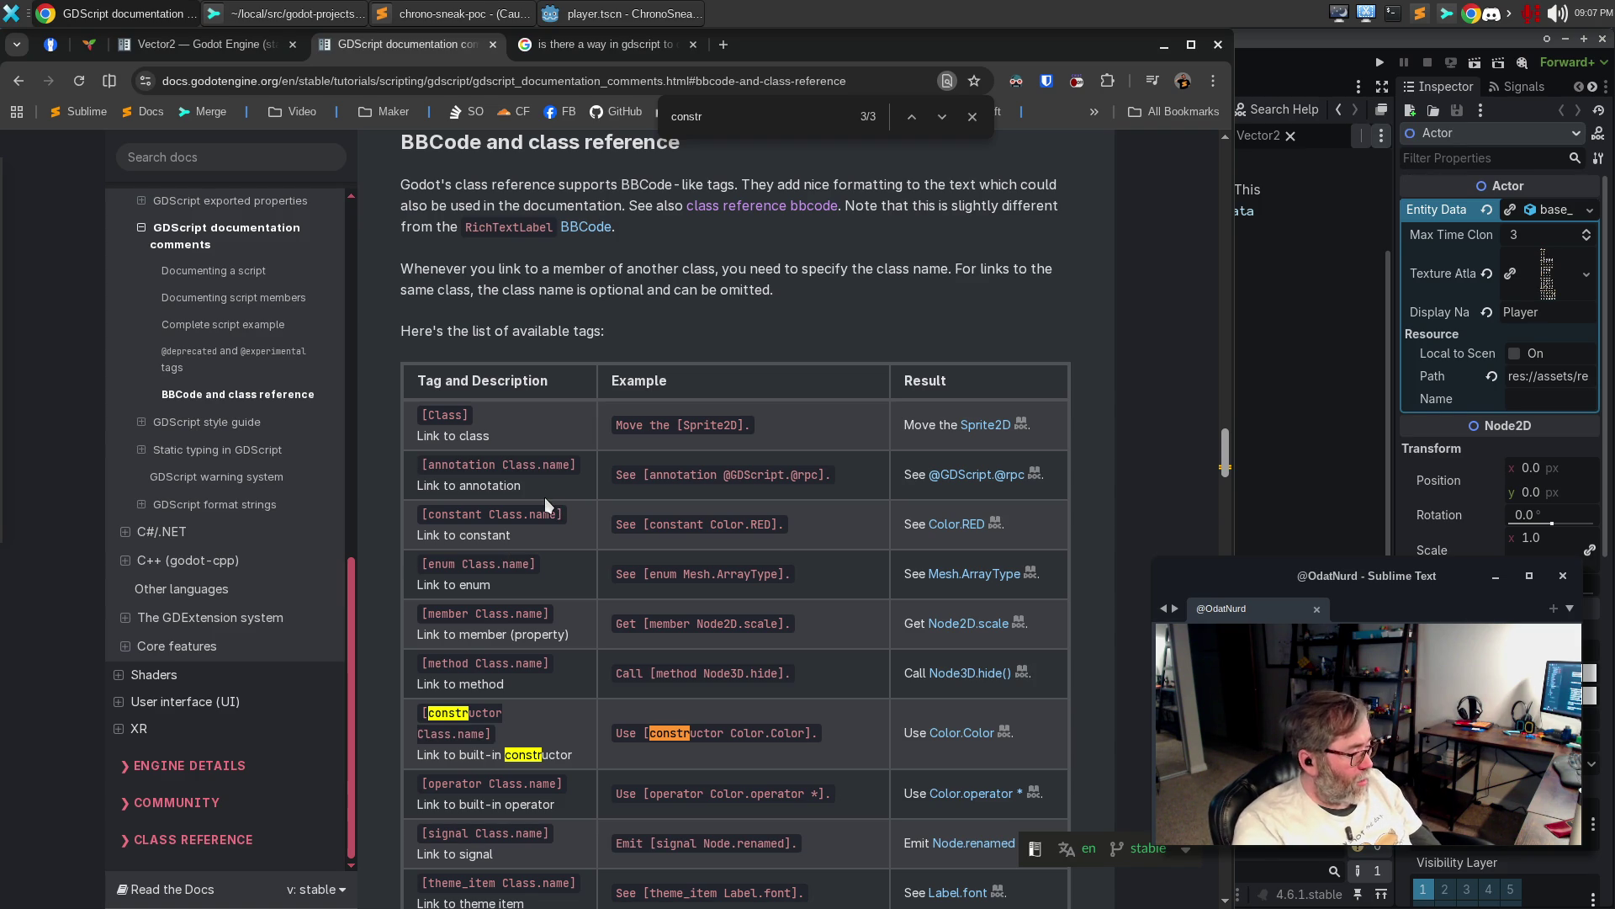
Read down the GDScript docs to the codeblock lang highlighting options, then bring Sublime Merge forward
scroll(544, 500, "down", 3)
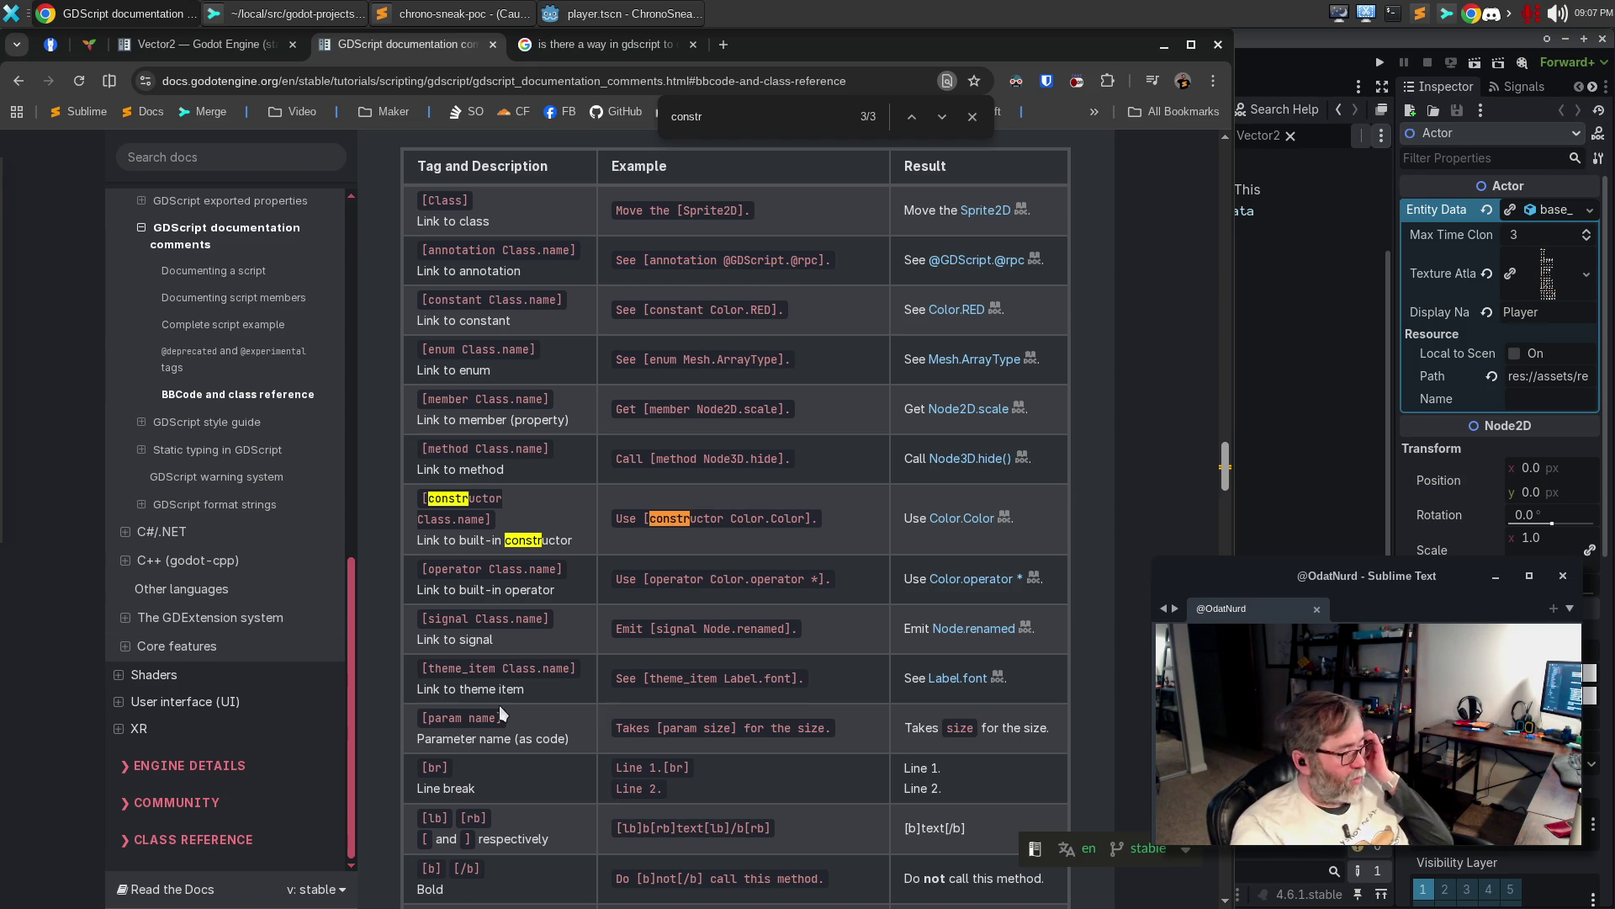
scroll(534, 683, "down", 3)
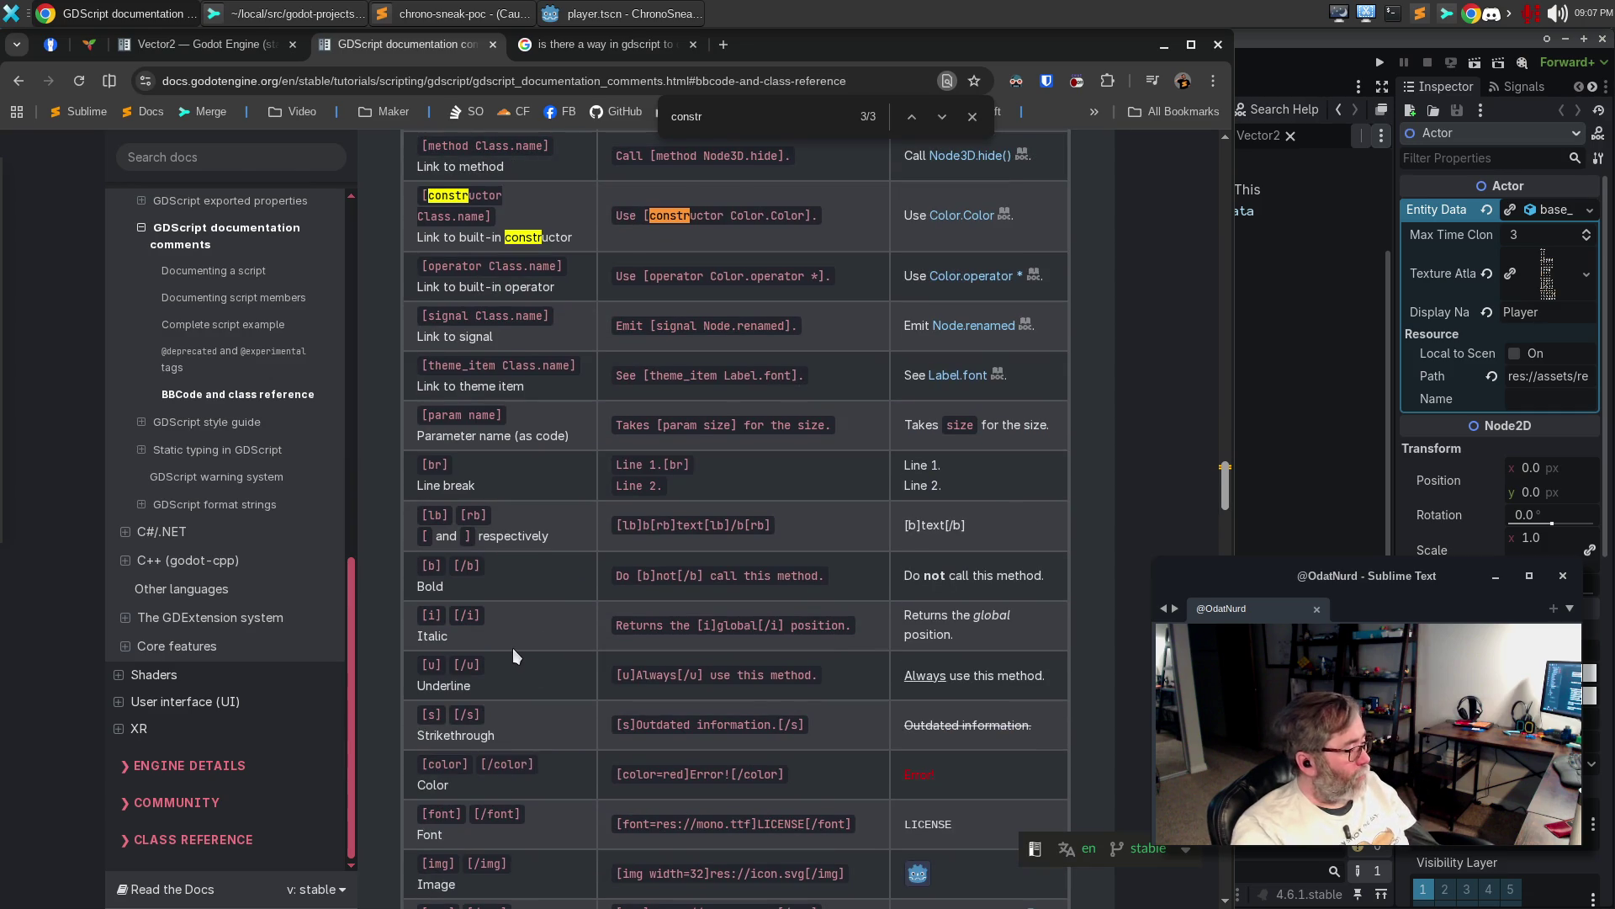
scroll(513, 648, "down", 3)
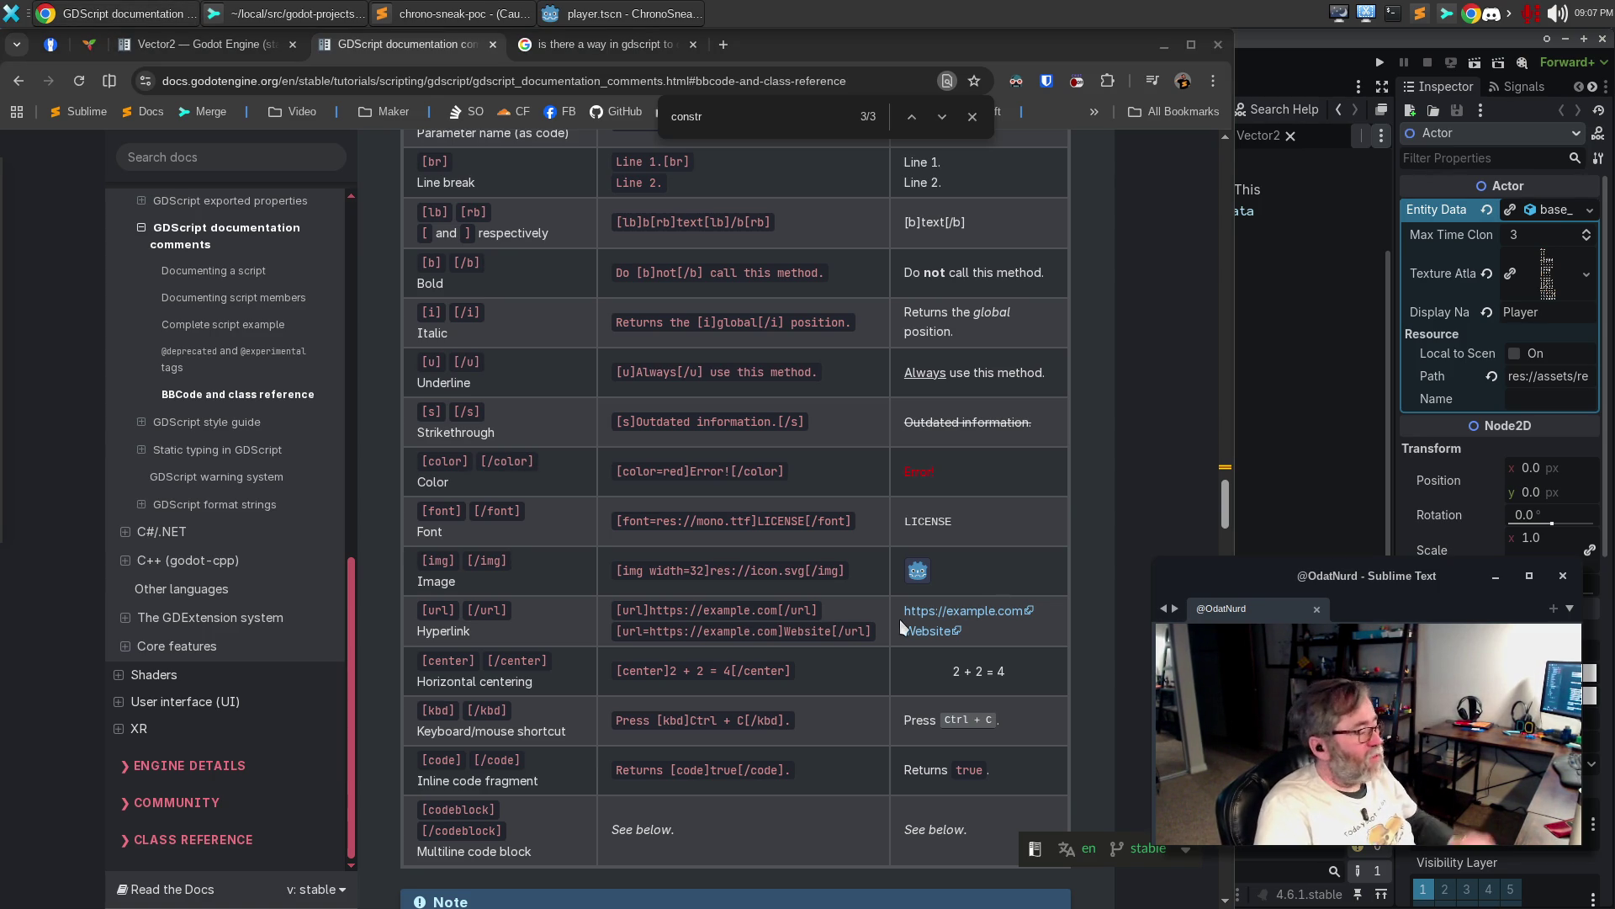
scroll(437, 665, "down", 3)
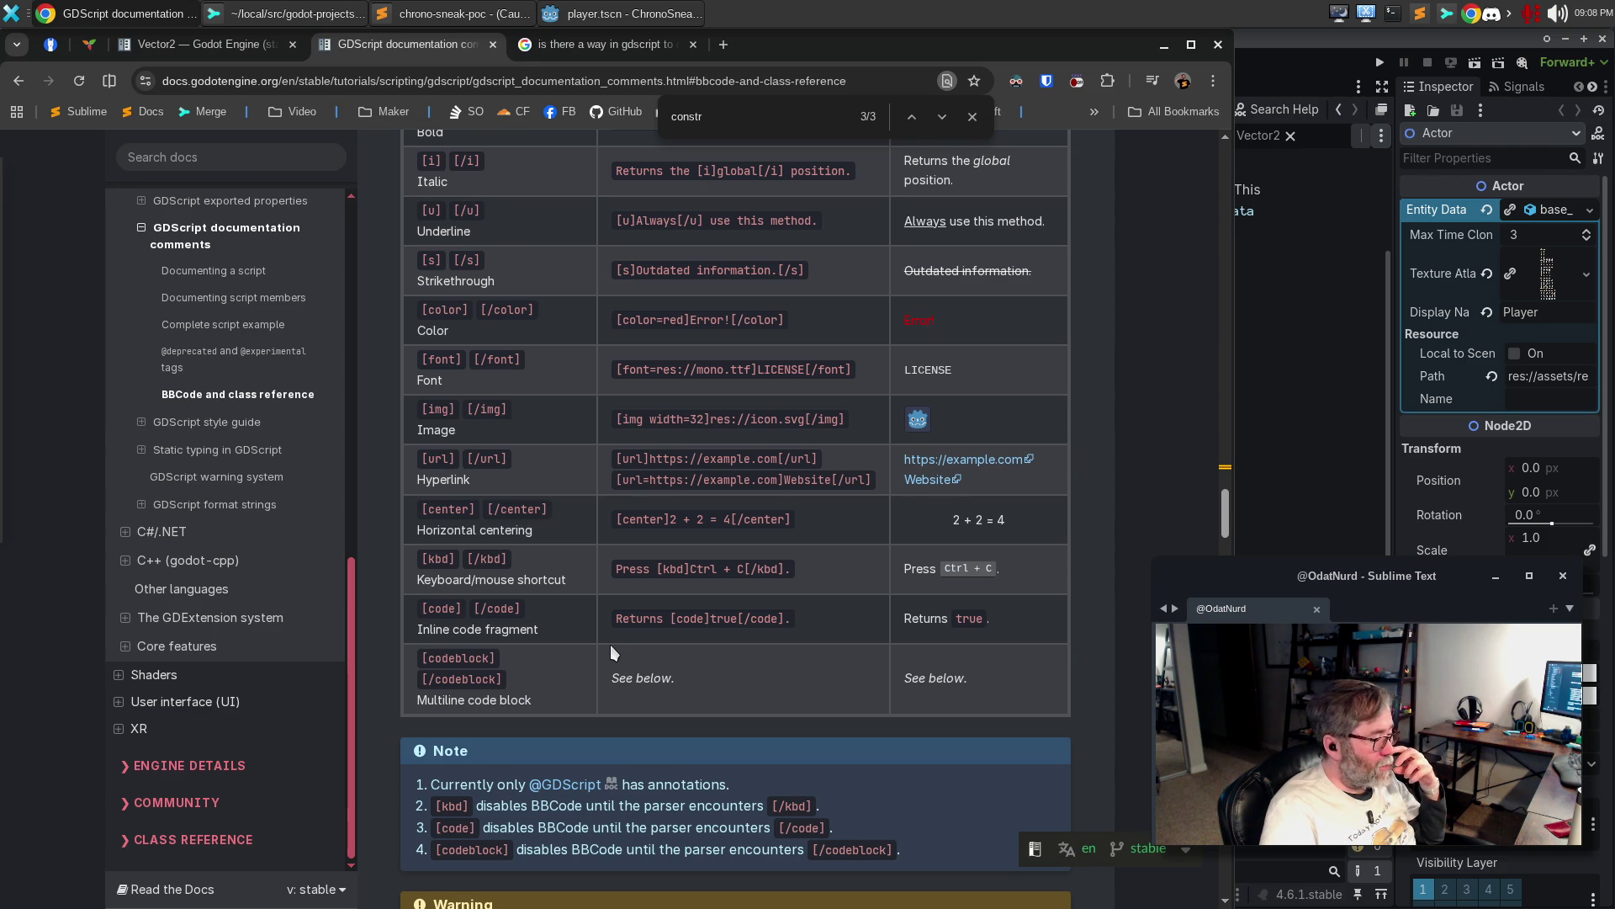
scroll(606, 628, "down", 3)
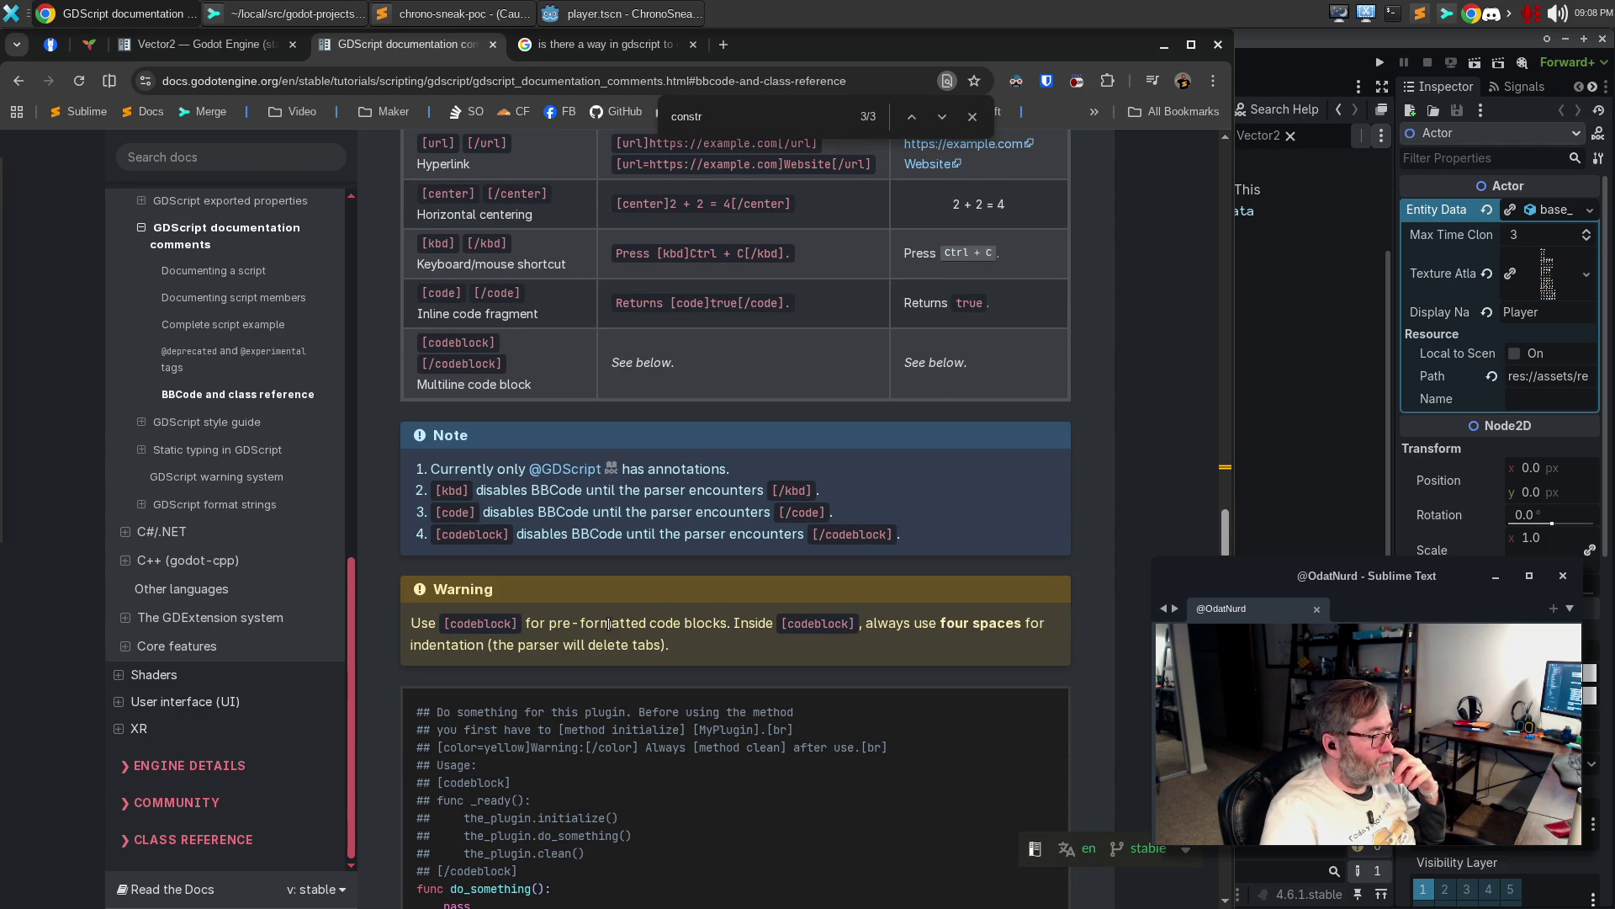
scroll(606, 619, "down", 4)
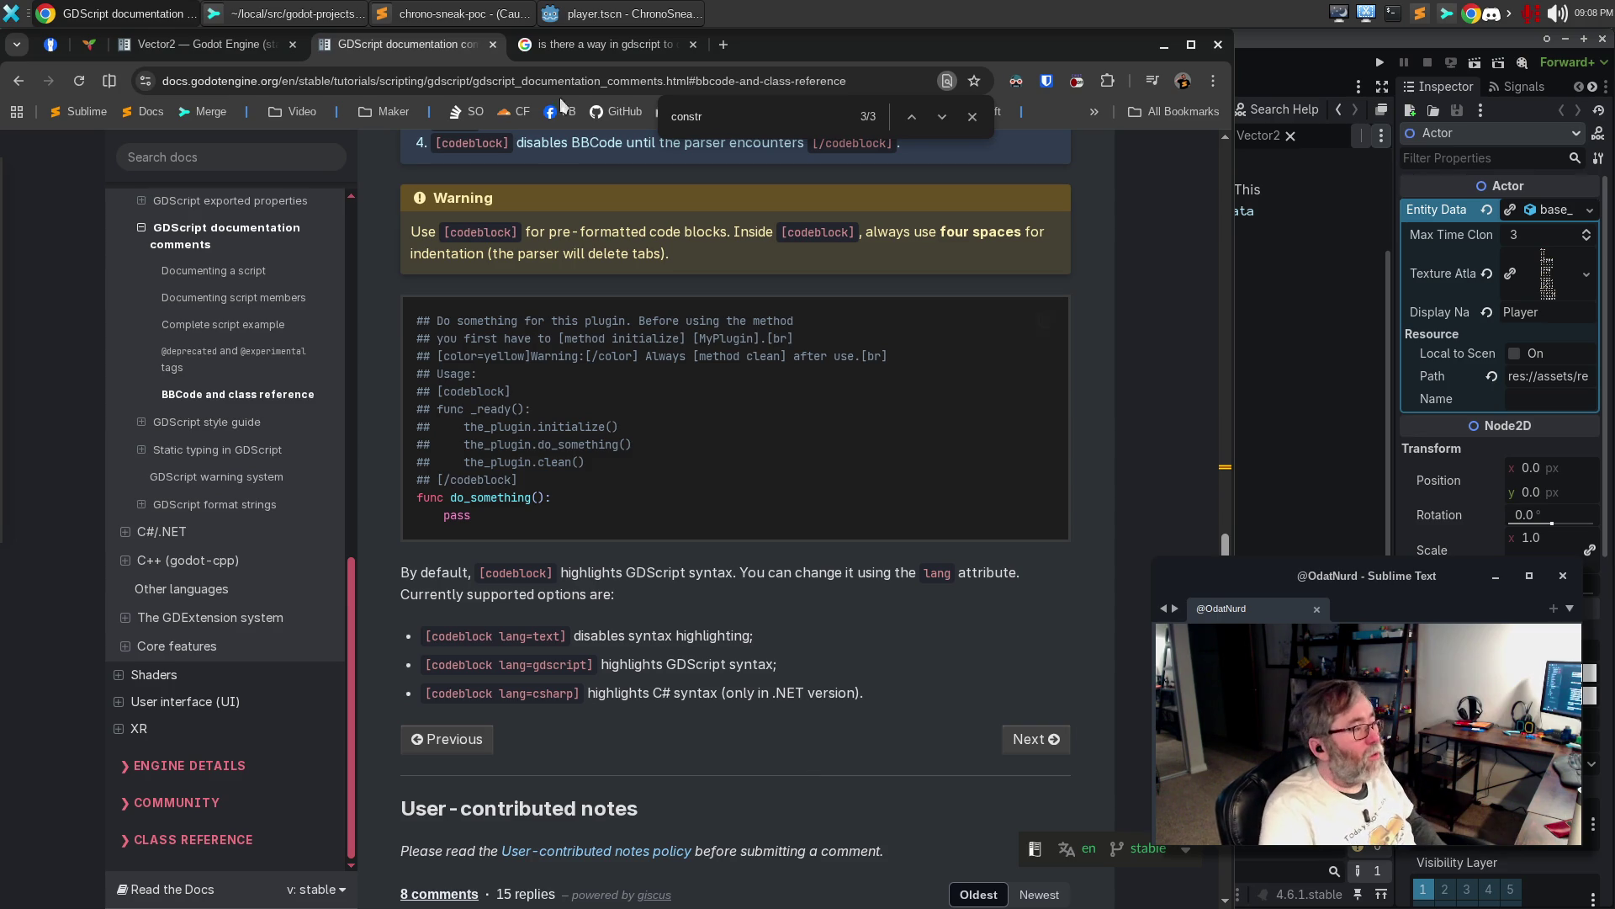
left_click(293, 14)
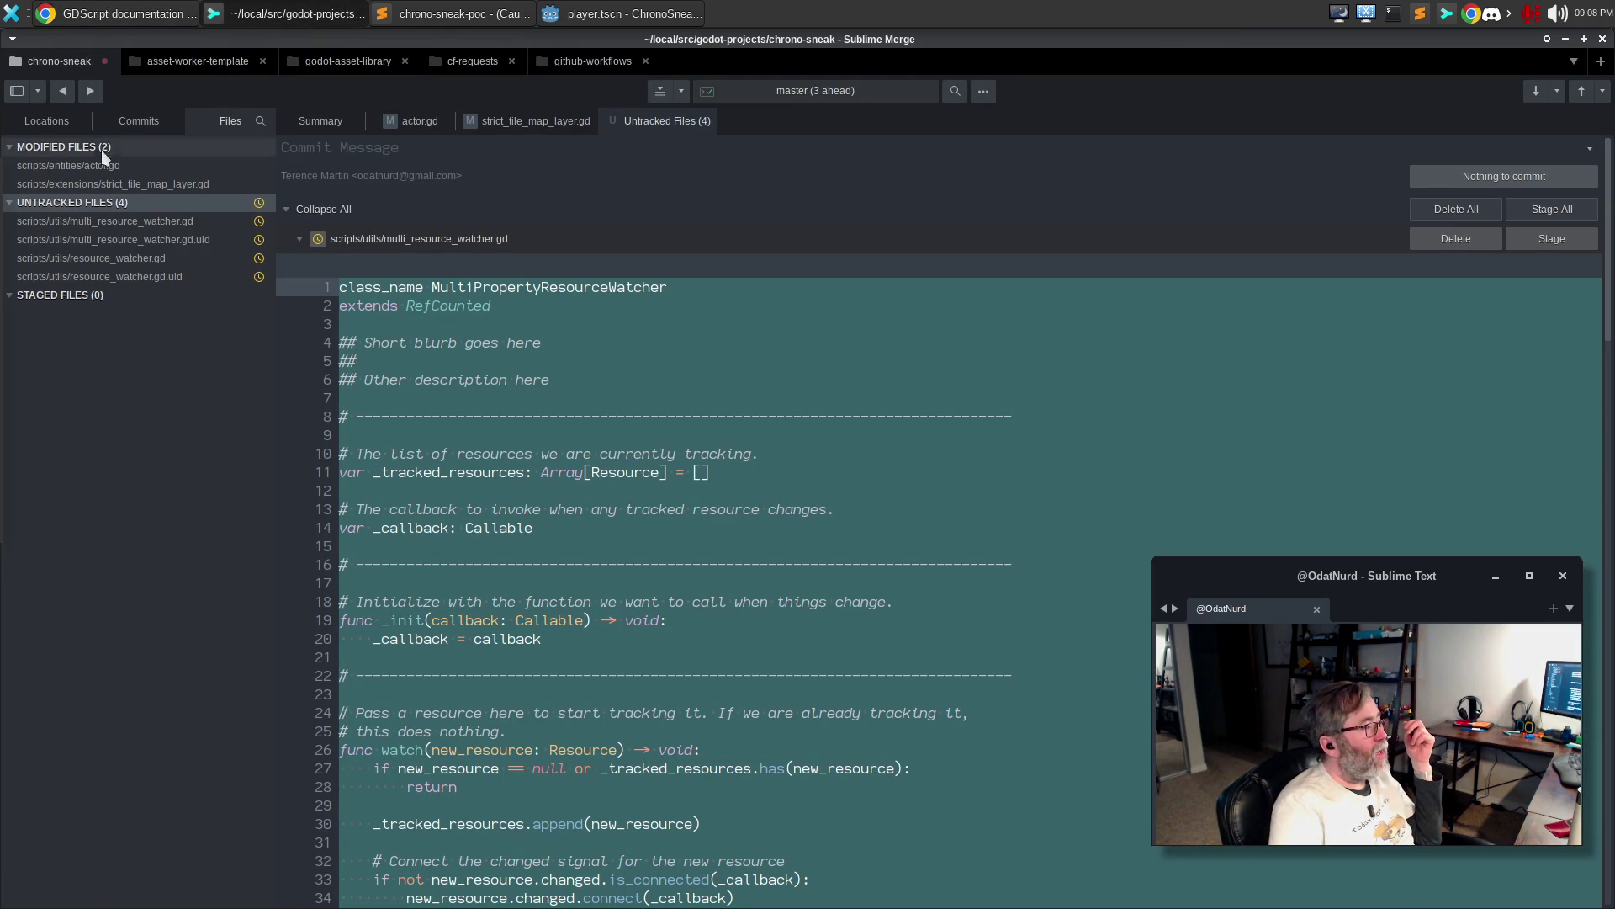
View the untracked multi_resource_watcher.gd and resource_watcher.gd contents, then return to Godot
left_click(209, 223)
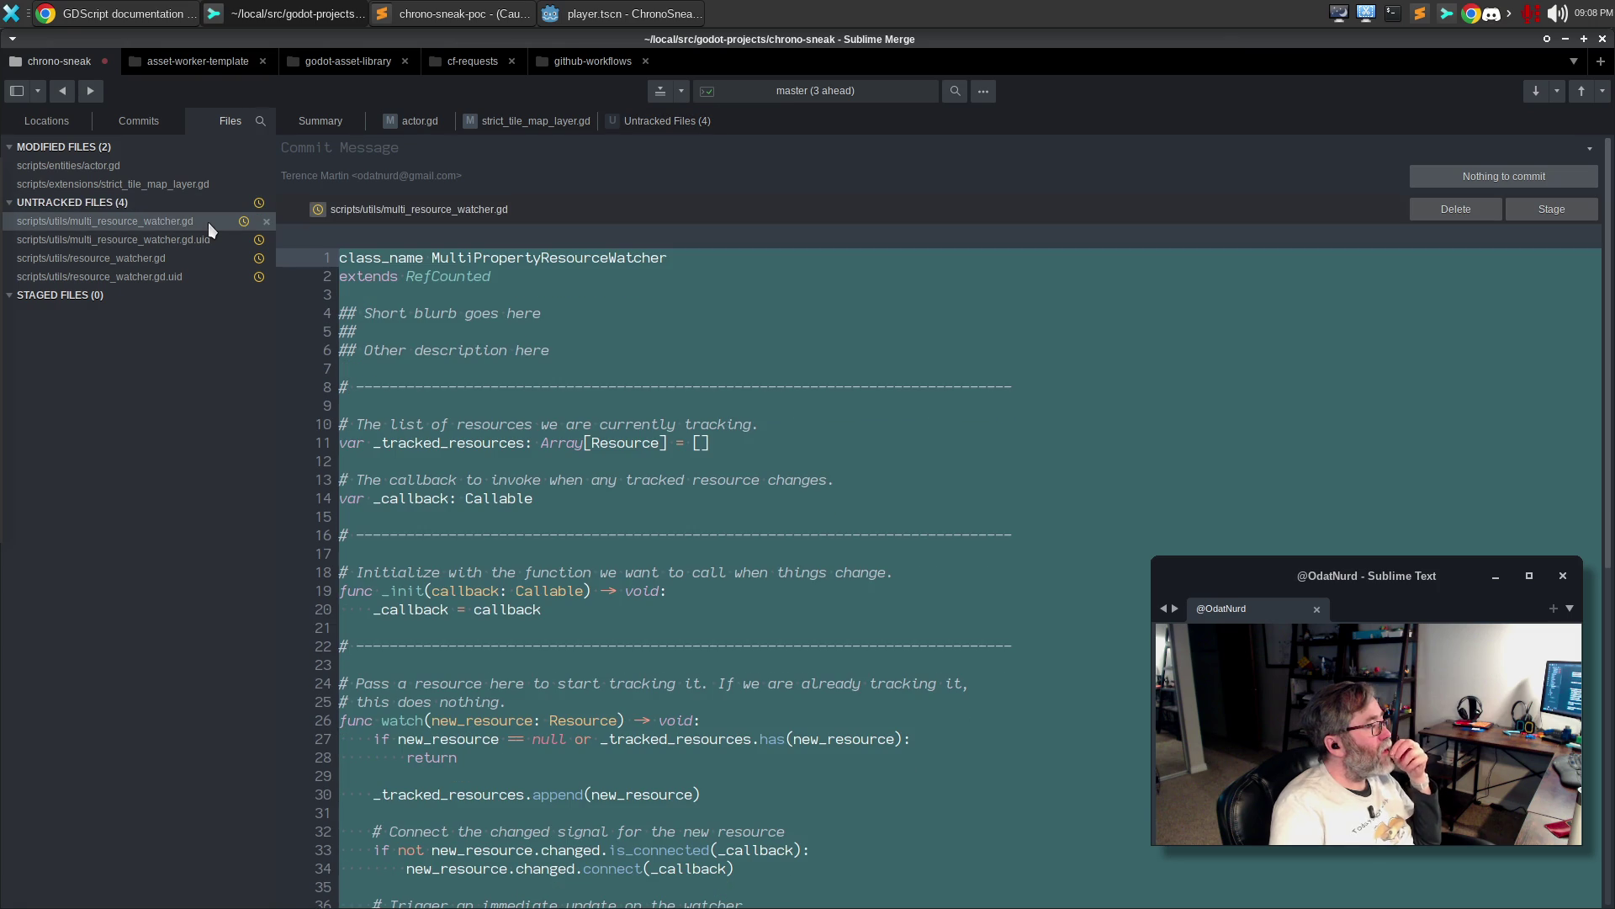
left_click(193, 255)
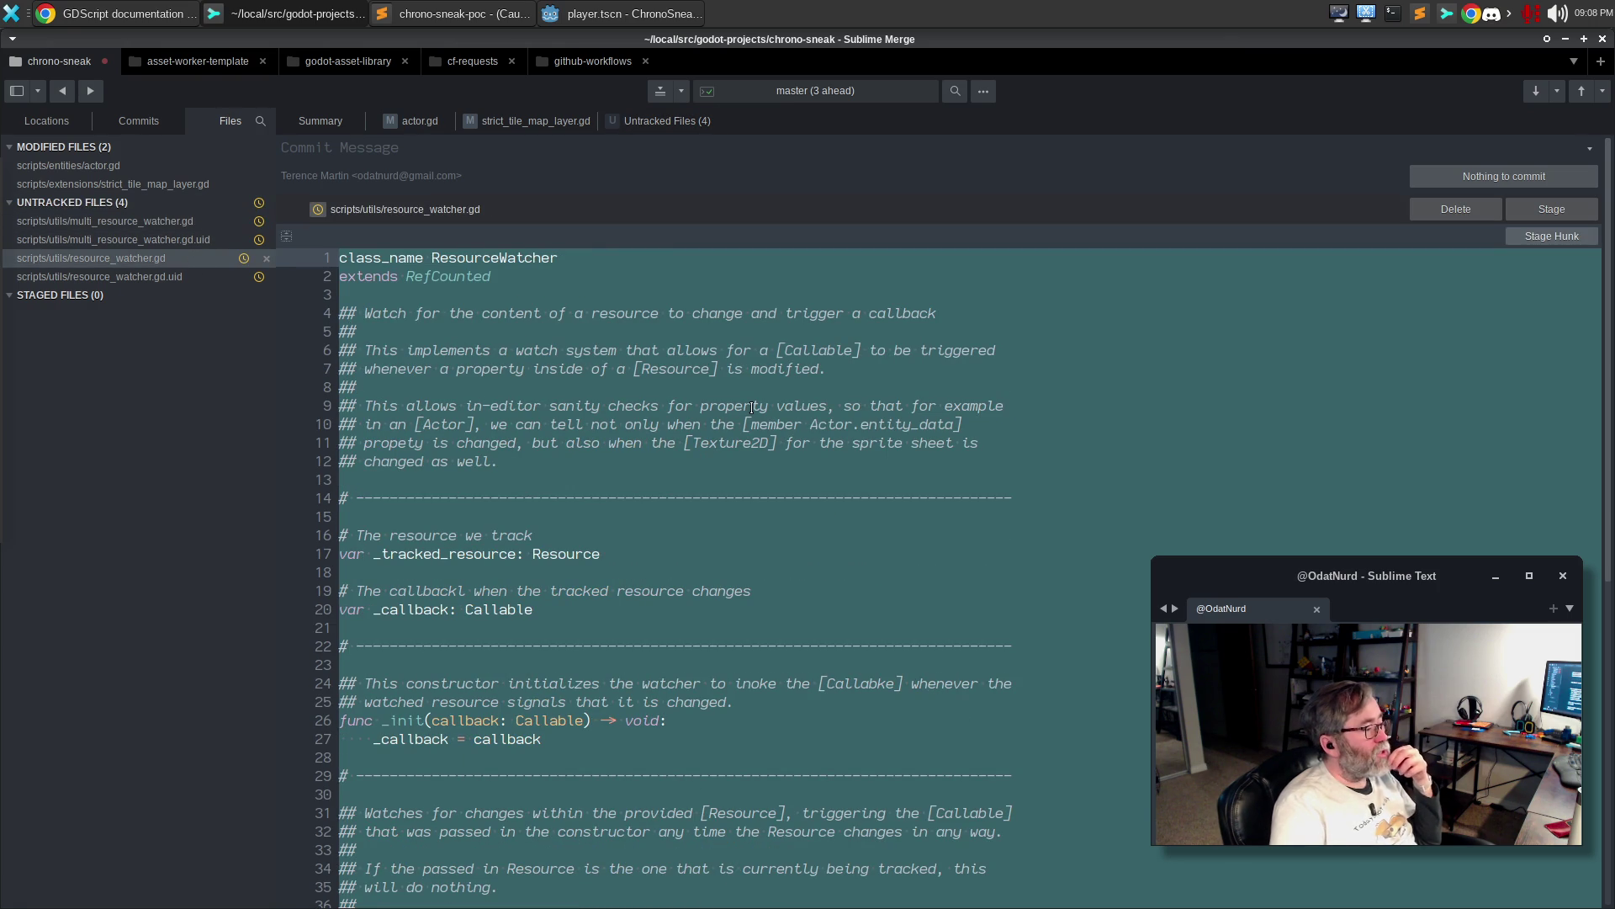
left_click(606, 14)
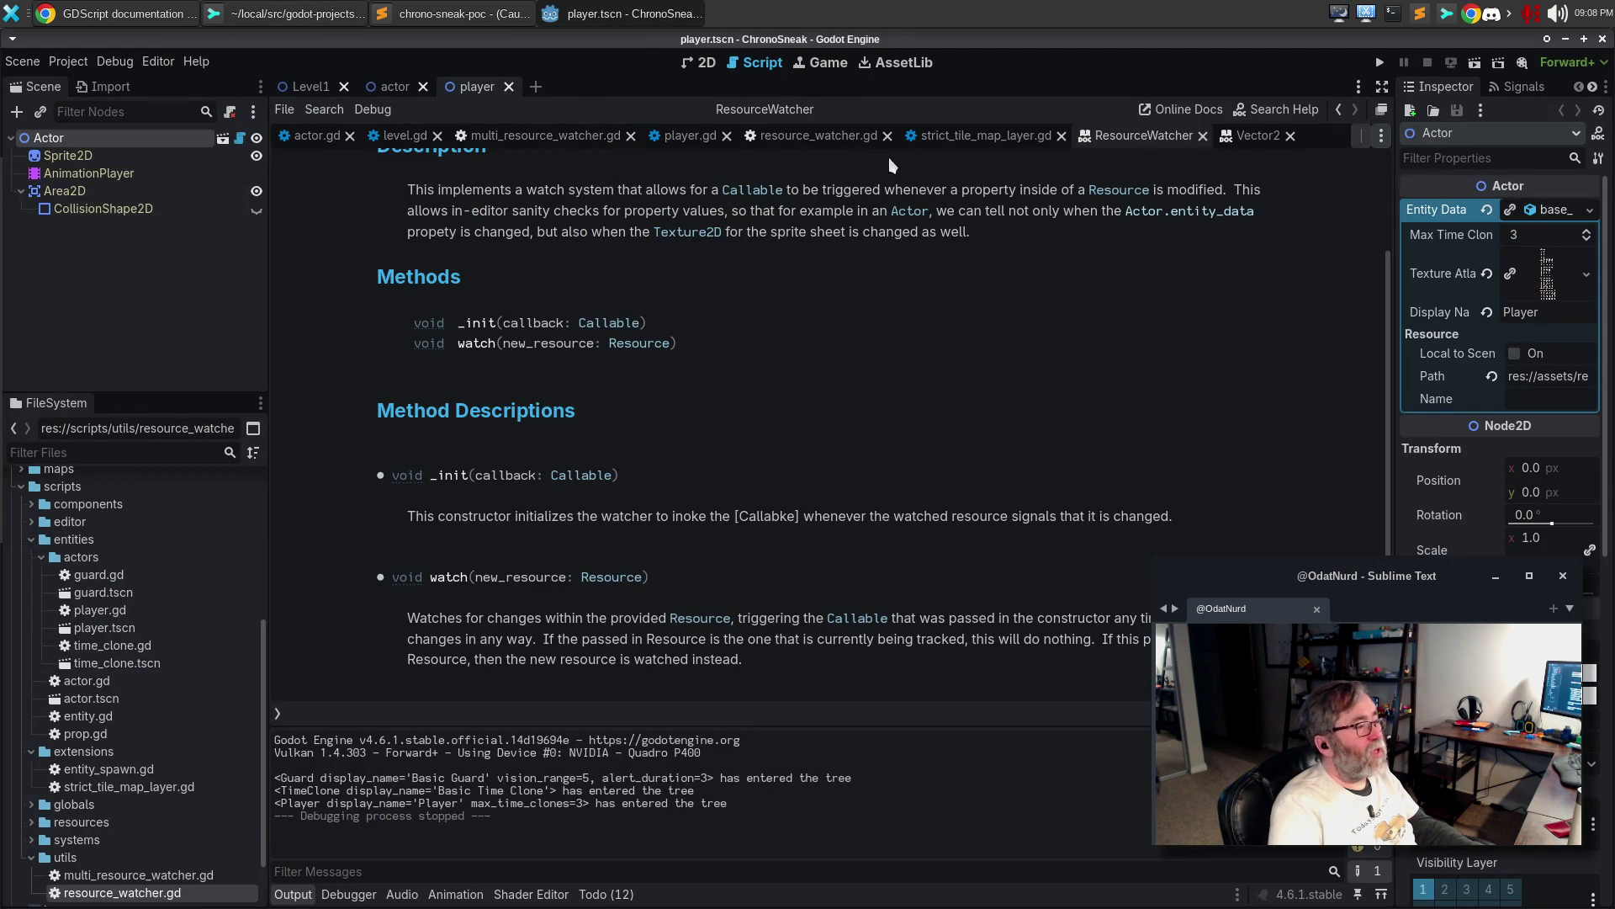
Comment _tracked_resource as the resource currently watched, null when we are not actively watching yet
left_click(804, 143)
scroll(749, 465, "up", 6)
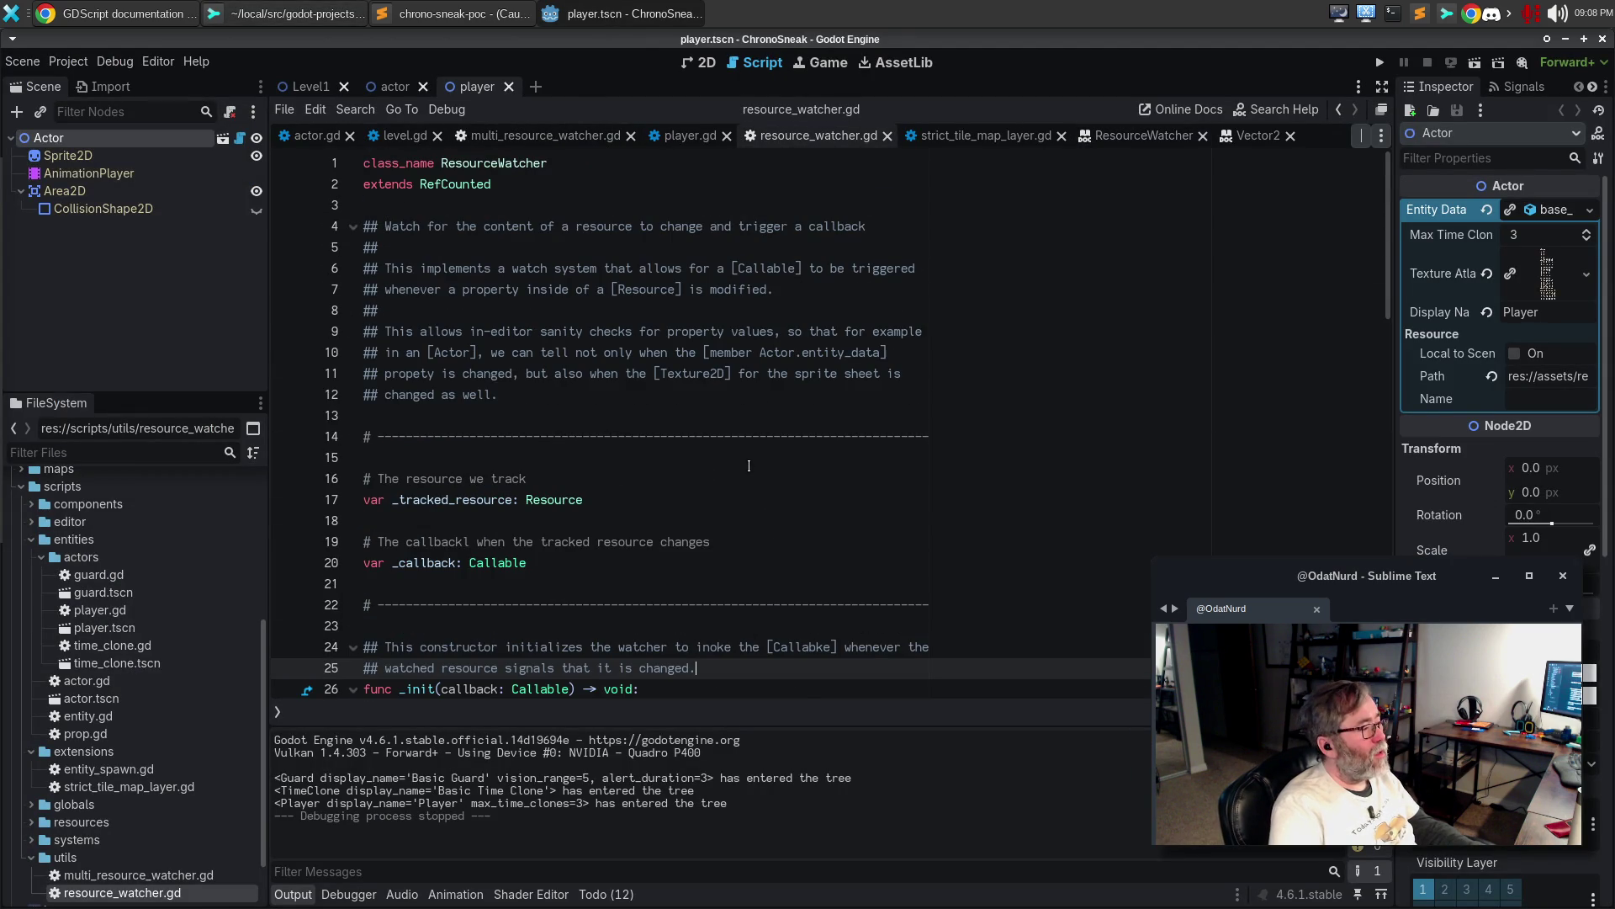
left_click(478, 454)
key("Return")
type("# ")
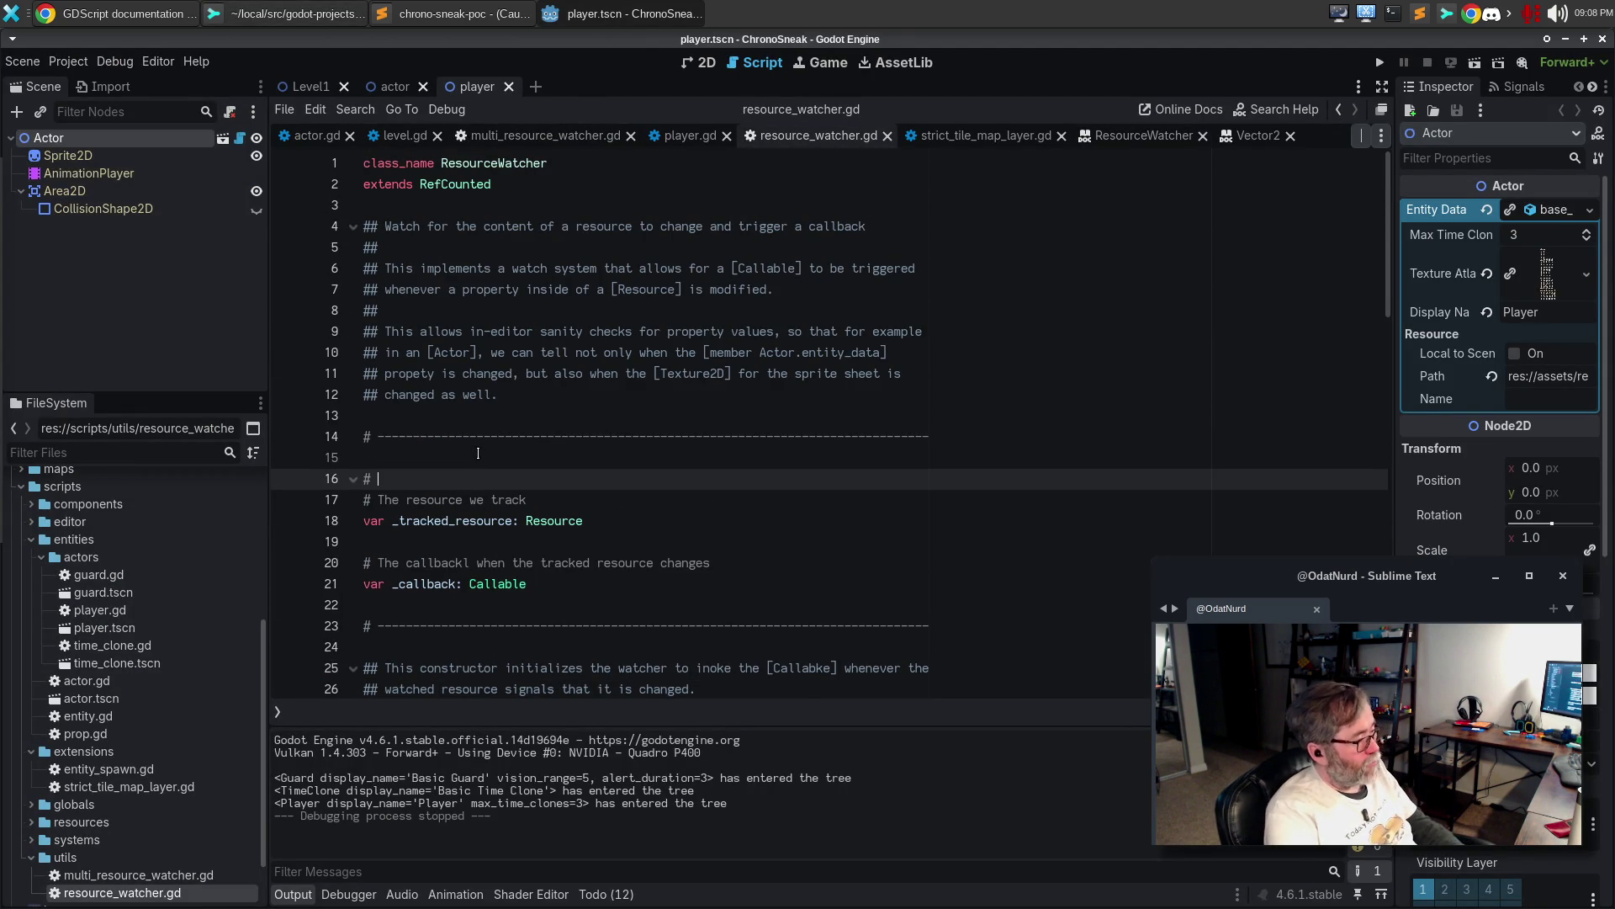
type("THis")
key("BackSpace")
key("BackSpace")
key("BackSpace")
type("The resource that this watcher is currently watching, if any; this is null when")
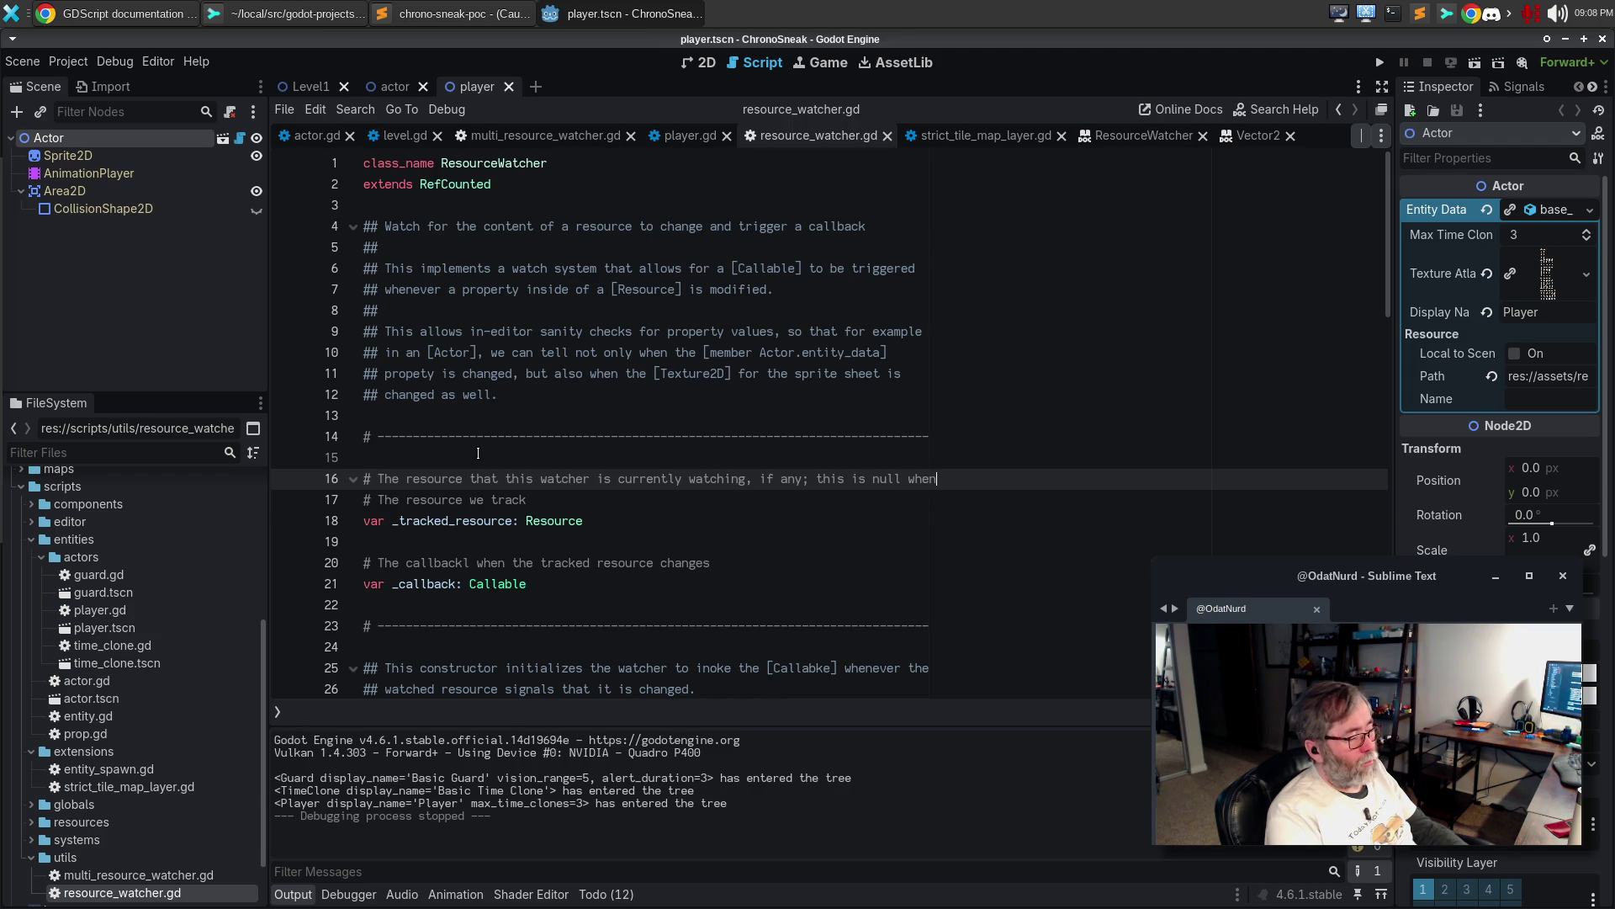
key("Return")
type("# we are not actively watching ")
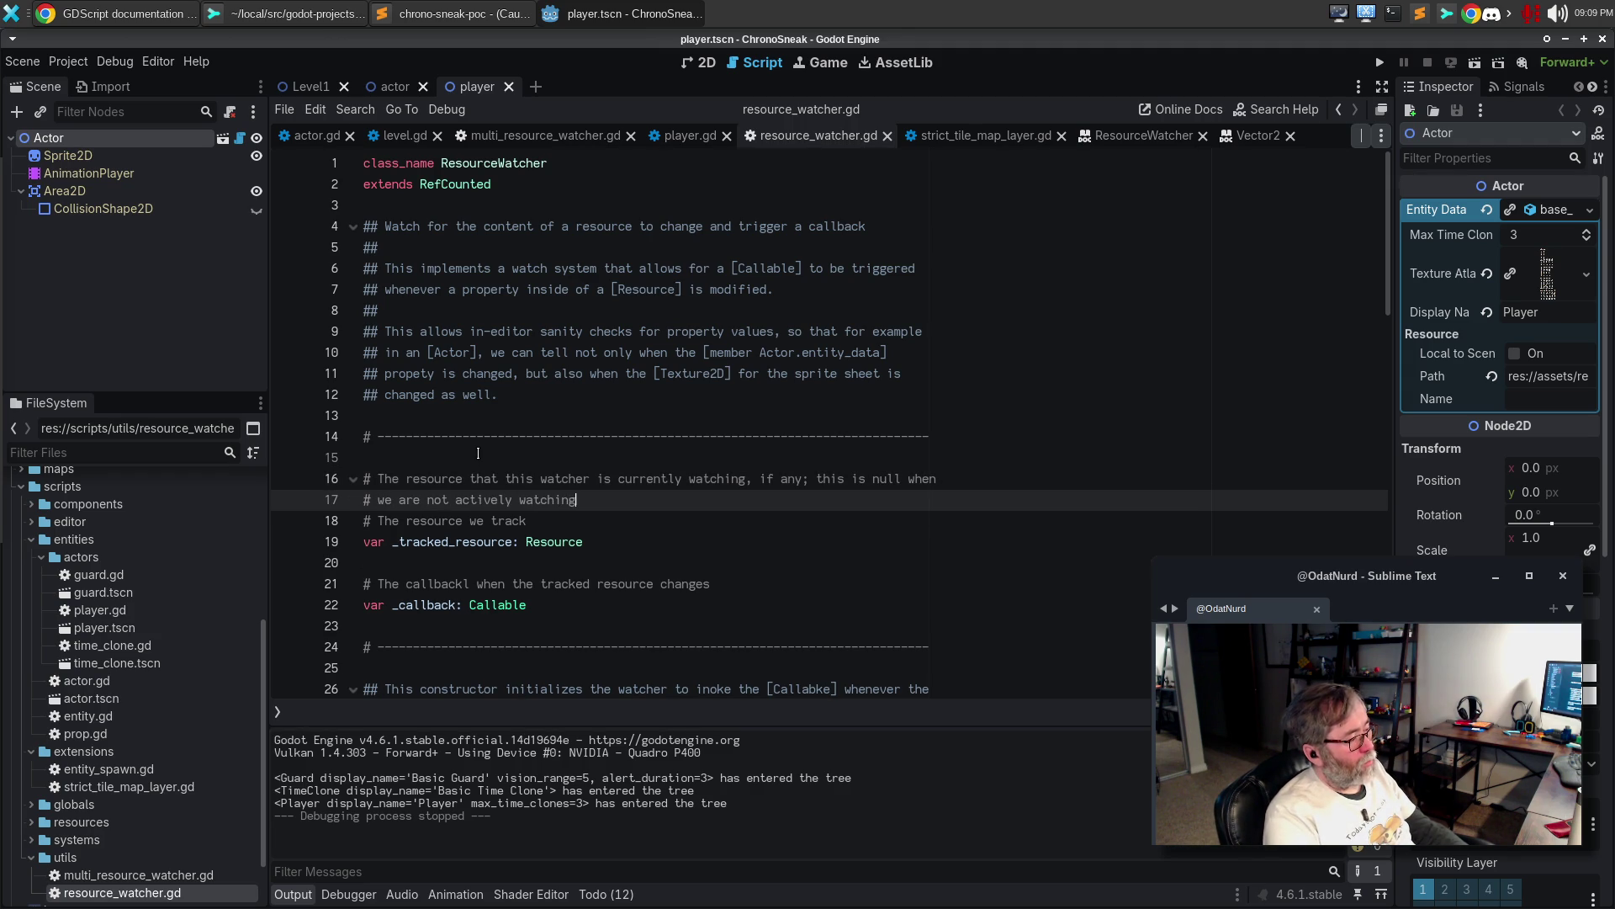
type("yet.")
Delete the old _tracked_resource comment line and move 'when' onto the second comment line
key("Down")
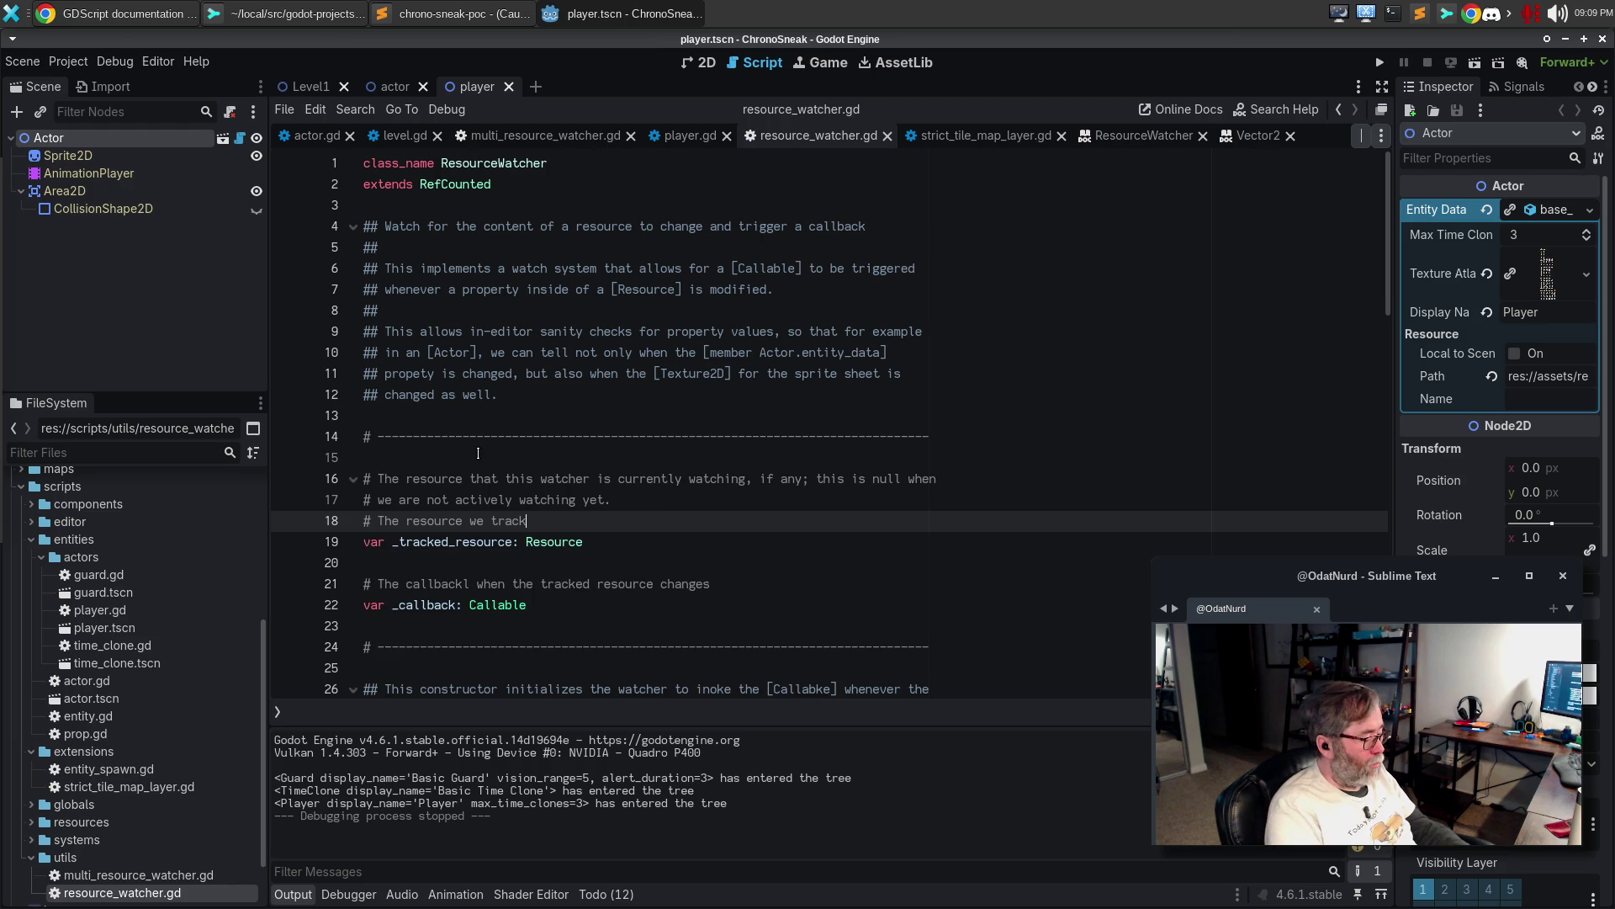
key("ctrl+shift+k")
key("Up")
key("Home")
type("when")
key("Up")
key("End")
key("ctrl+BackSpace")
key("Down")
key("Down")
key("Down")
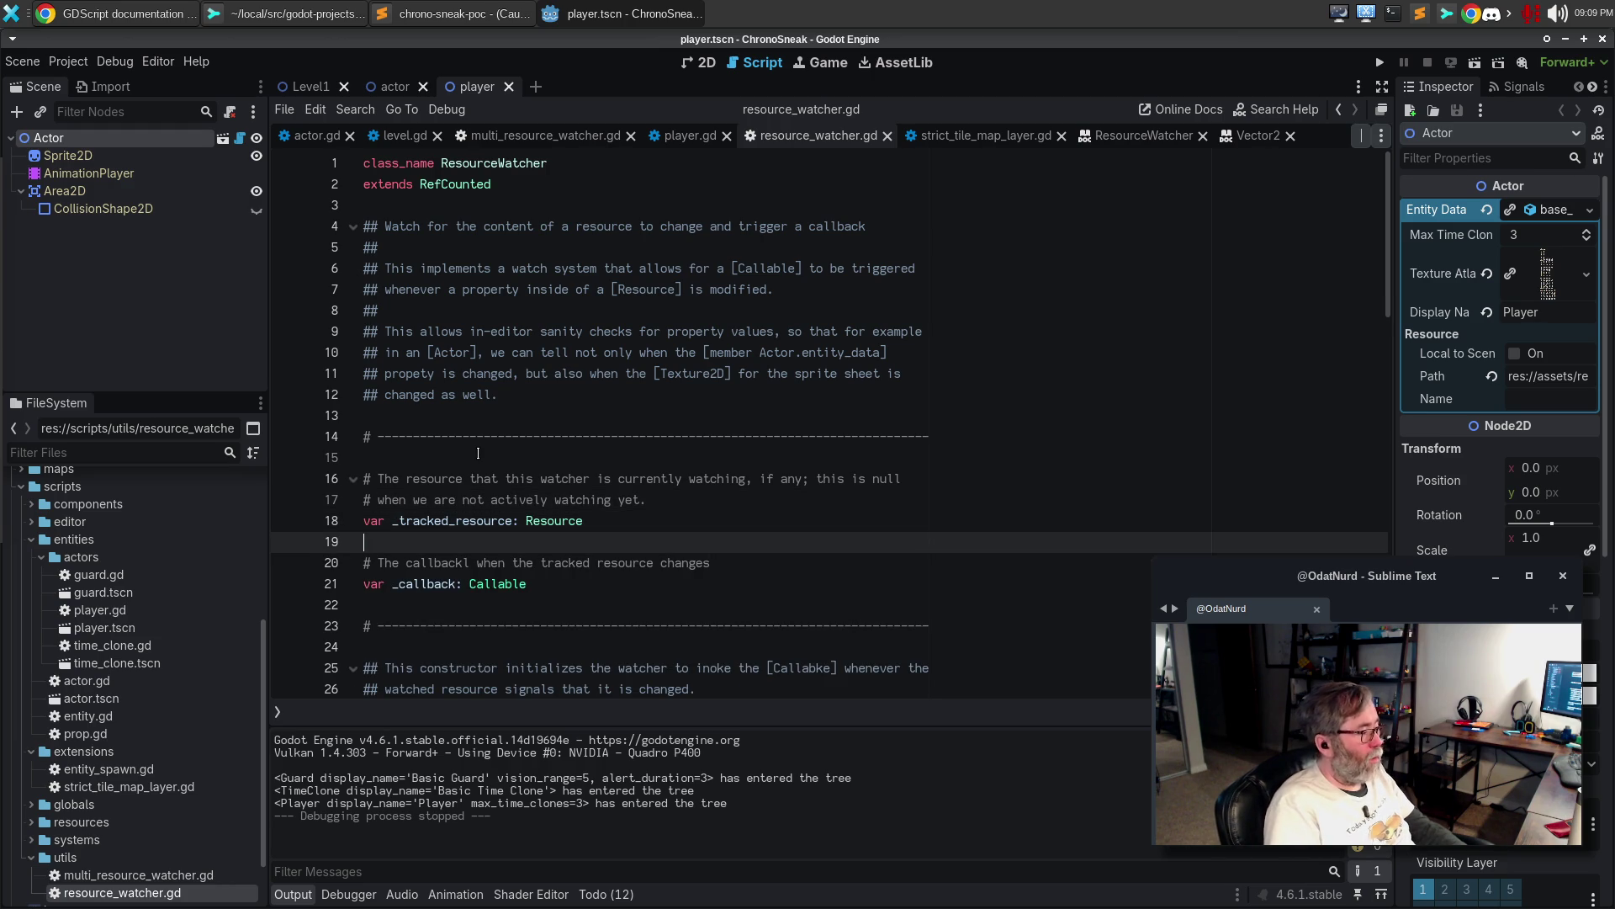
Begin the _callback comment: the callback invoked whenever the tracked resource signals that it has..
key("Return")
type("# The ")
type("c")
type("a")
key("BackSpace")
key("BackSpace")
type("ba")
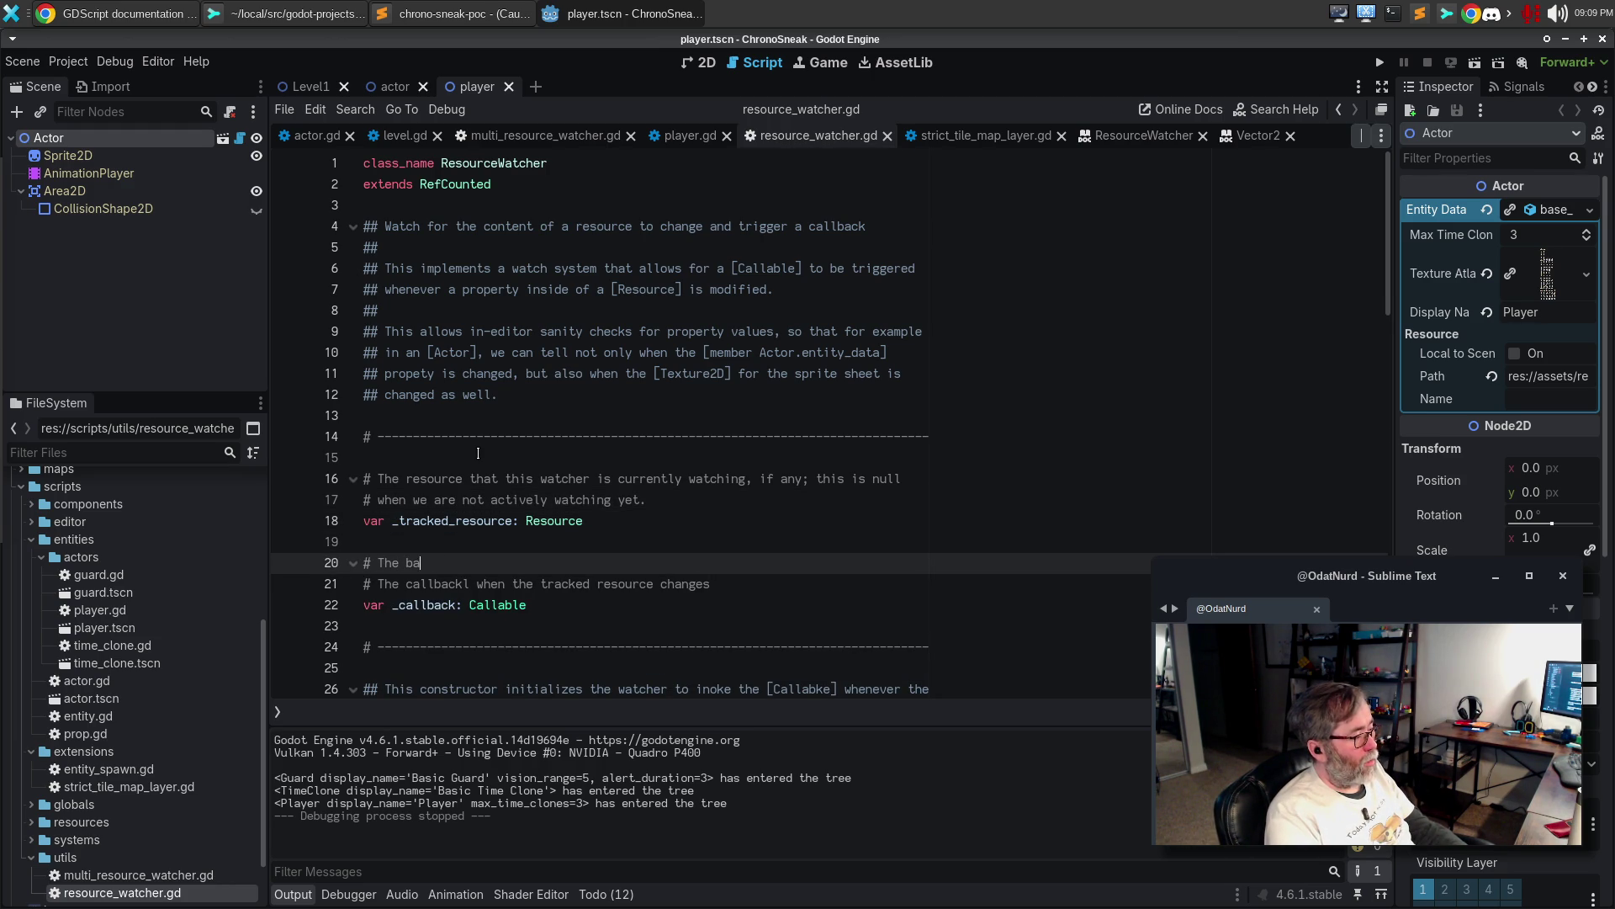
key("BackSpace")
key("BackSpace")
key("BackSpace")
type("callback t")
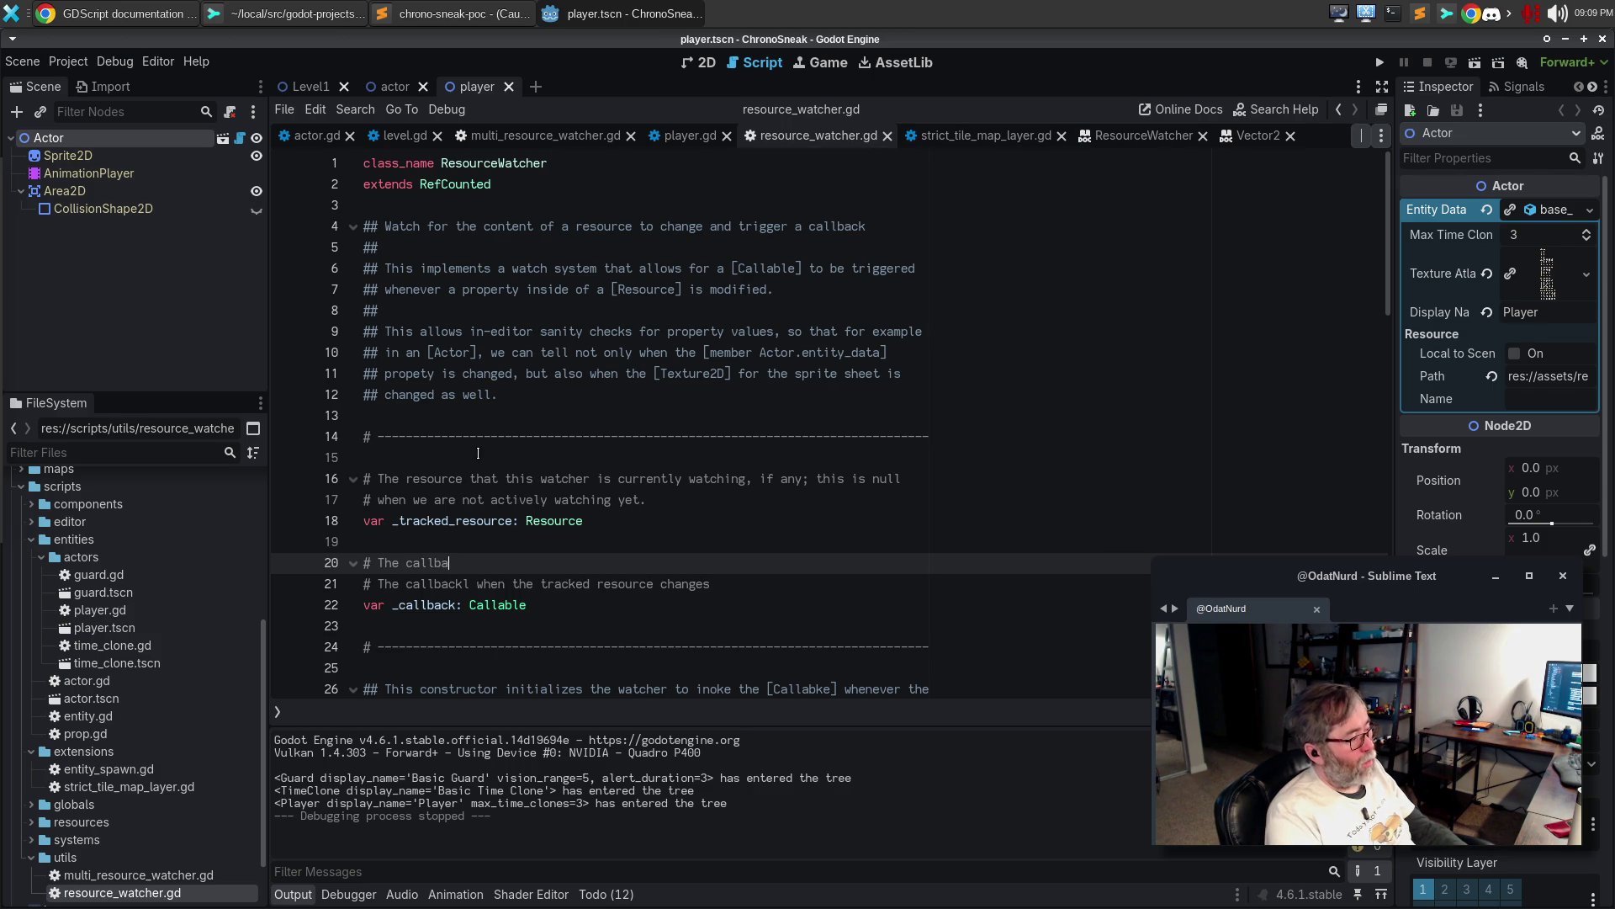
type("o n")
type("nvoked whenever the w")
type("atch")
key("ctrl+BackSpace")
key("ctrl+BackSpace")
type("the tracked resource indicizagte")
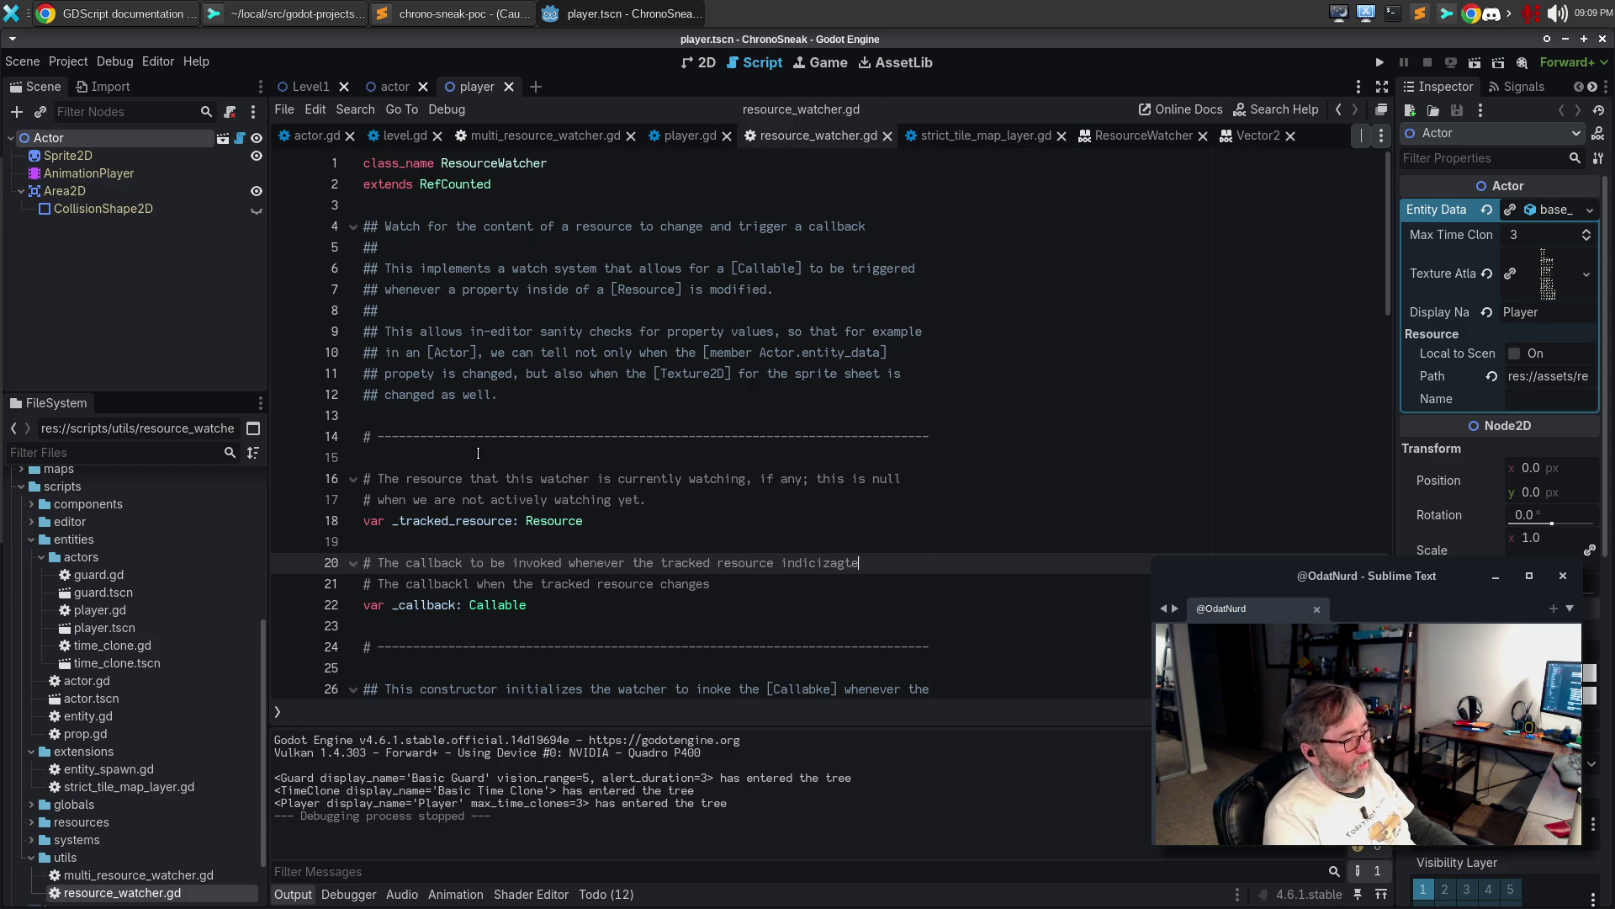
key("BackSpace")
key("BackSpace")
key("BackSpace")
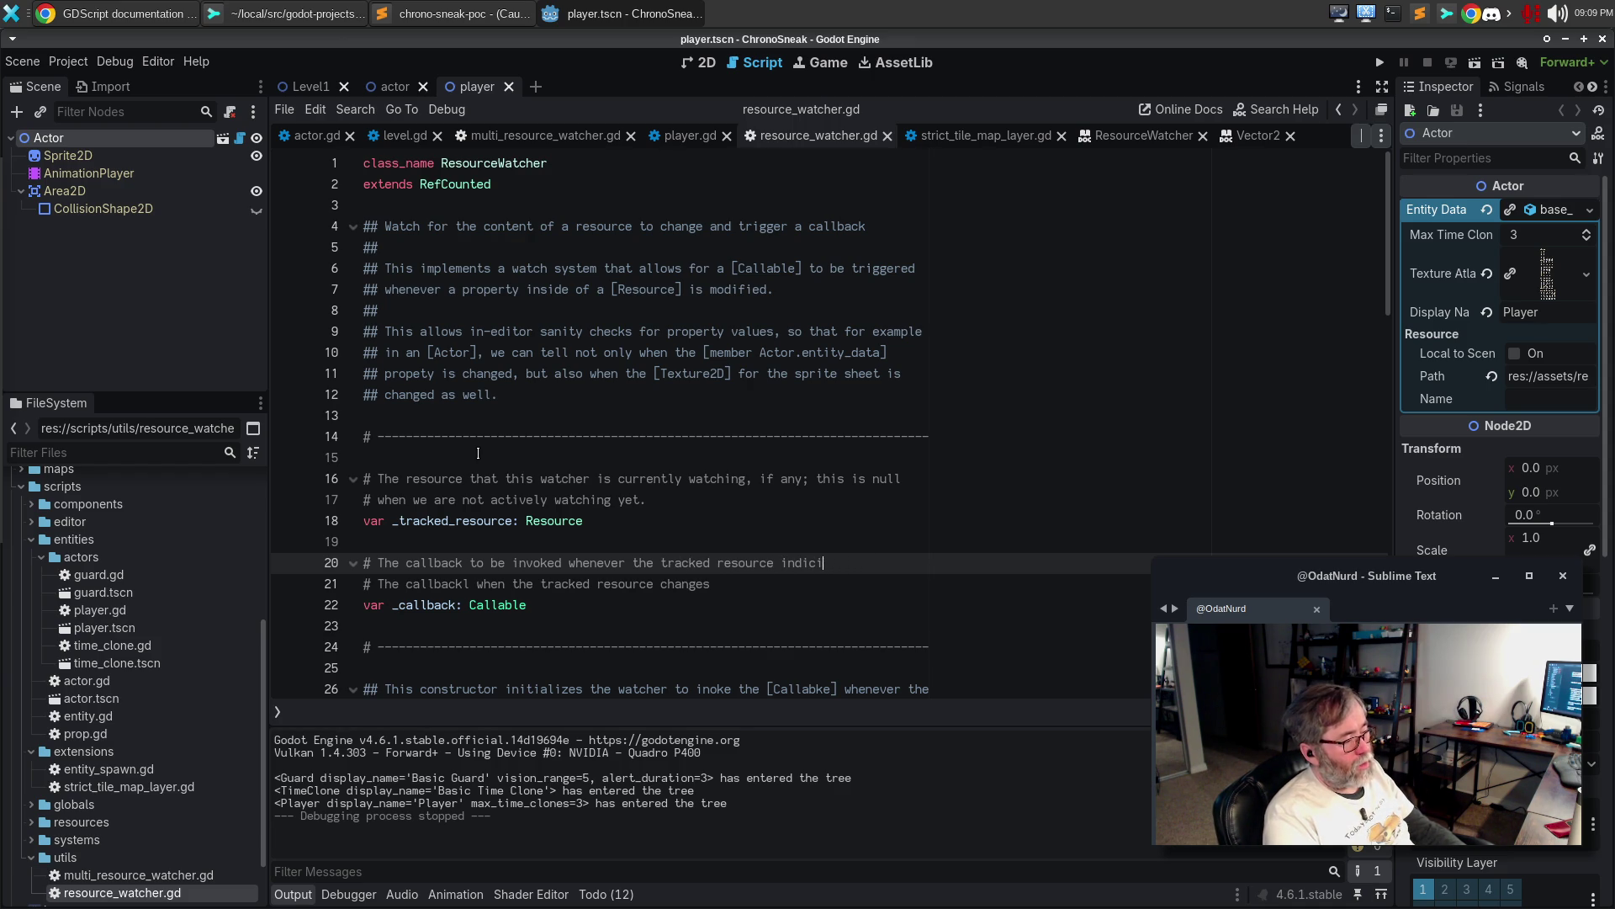
type("signals that it has")
Finish it: 'been changed', also called once when the watch is added, as a convenience; remove old line, save
key("Return")
type("# b")
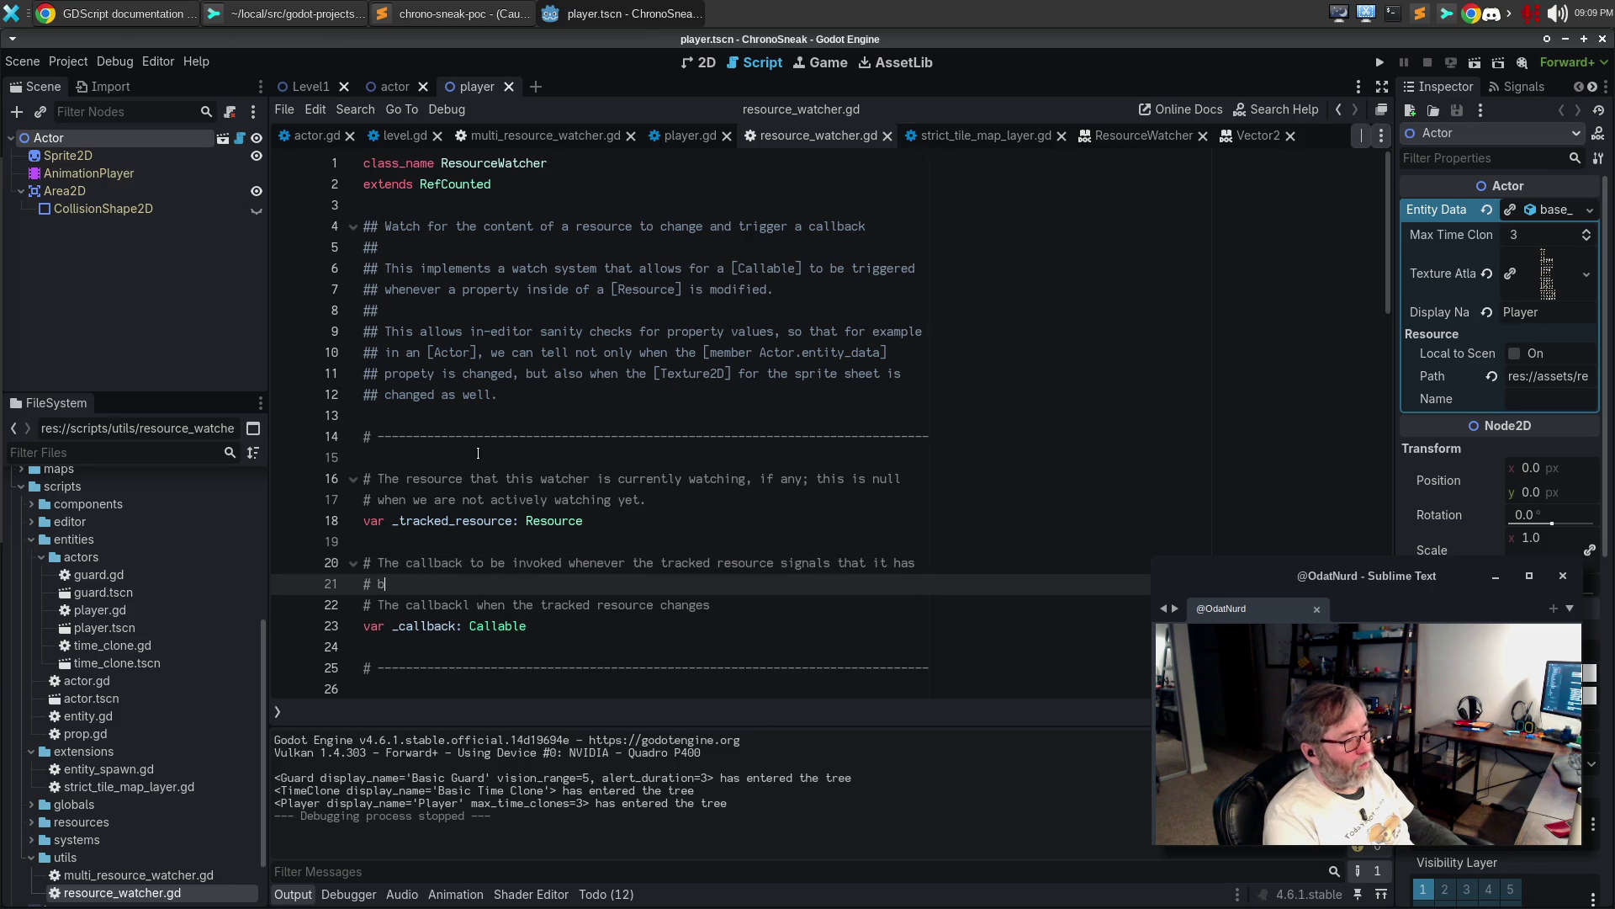
type("een changed.")
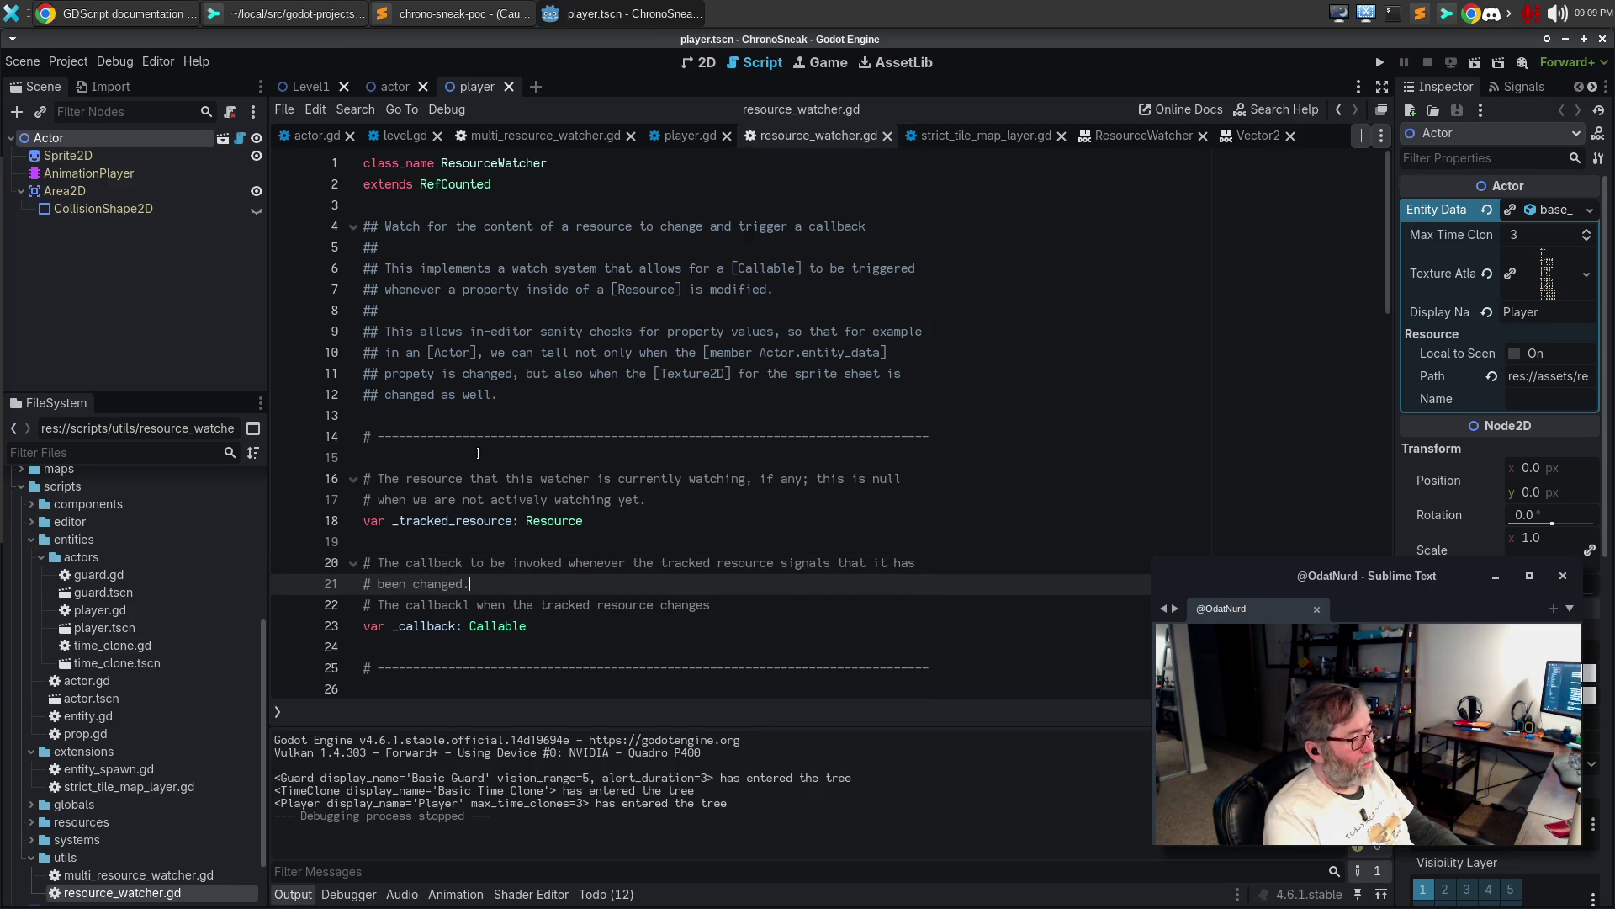
type(" This ")
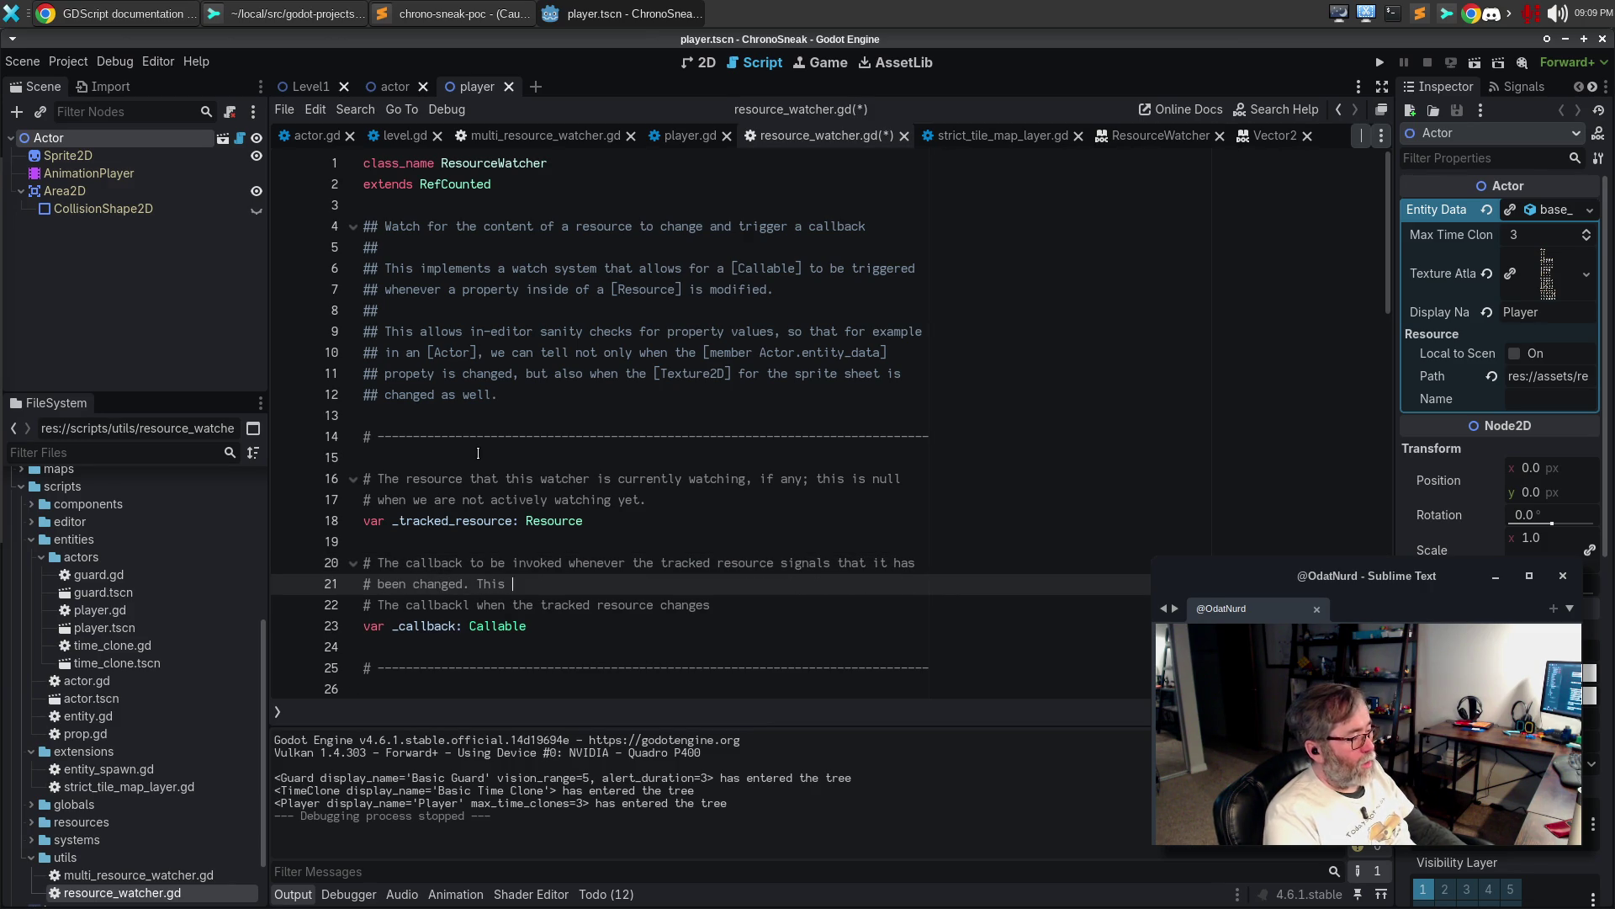
type("will also be calle")
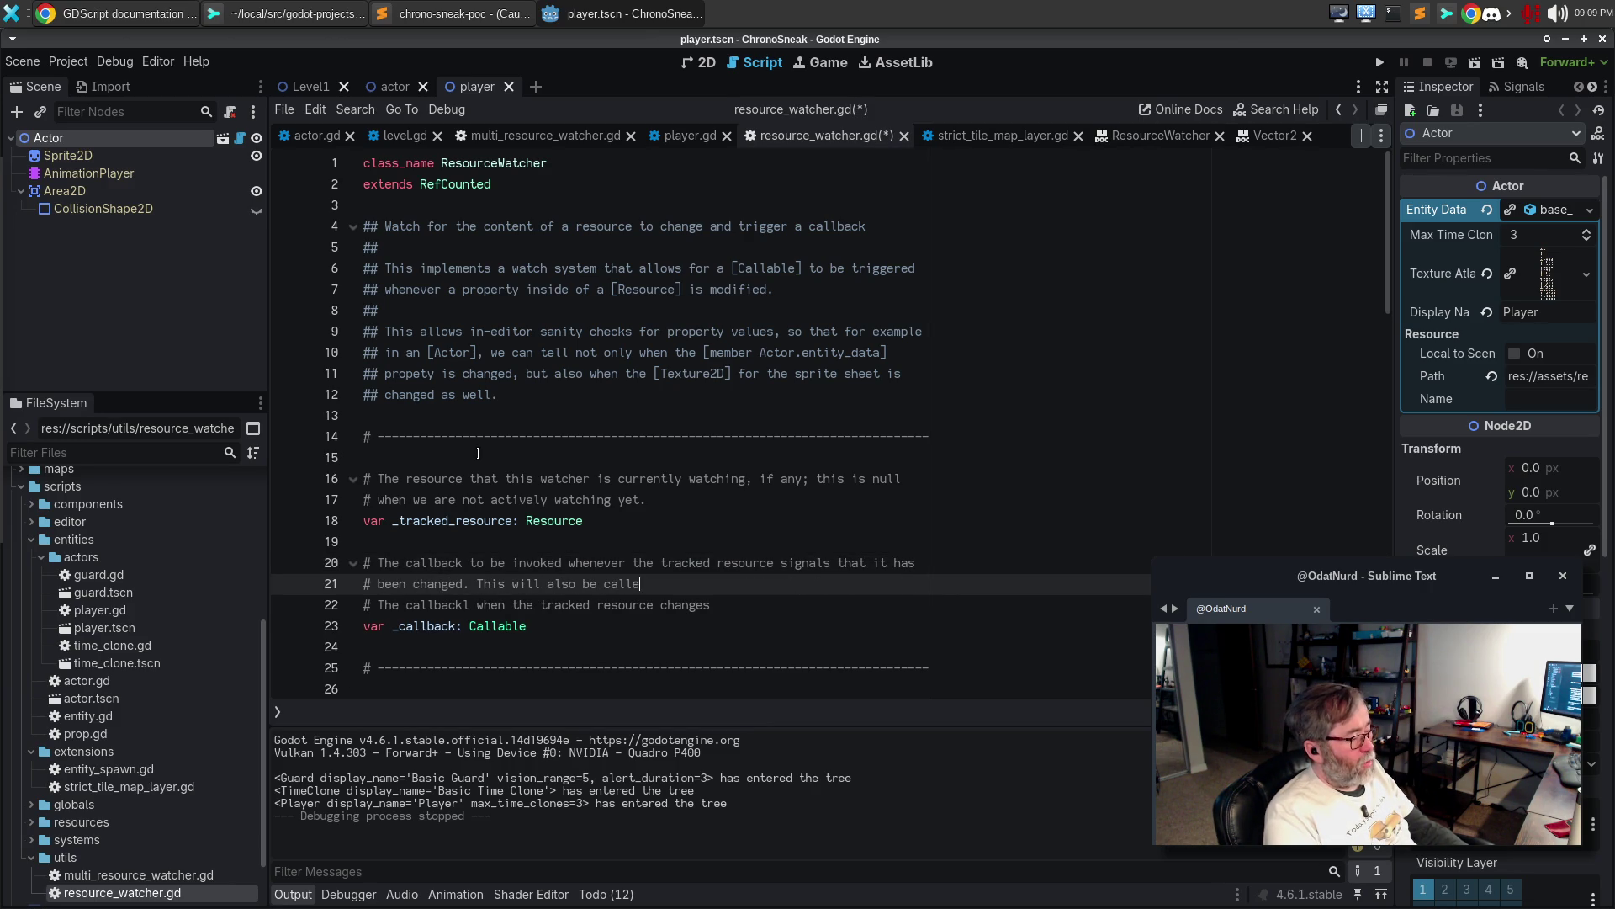
type("d once at the op")
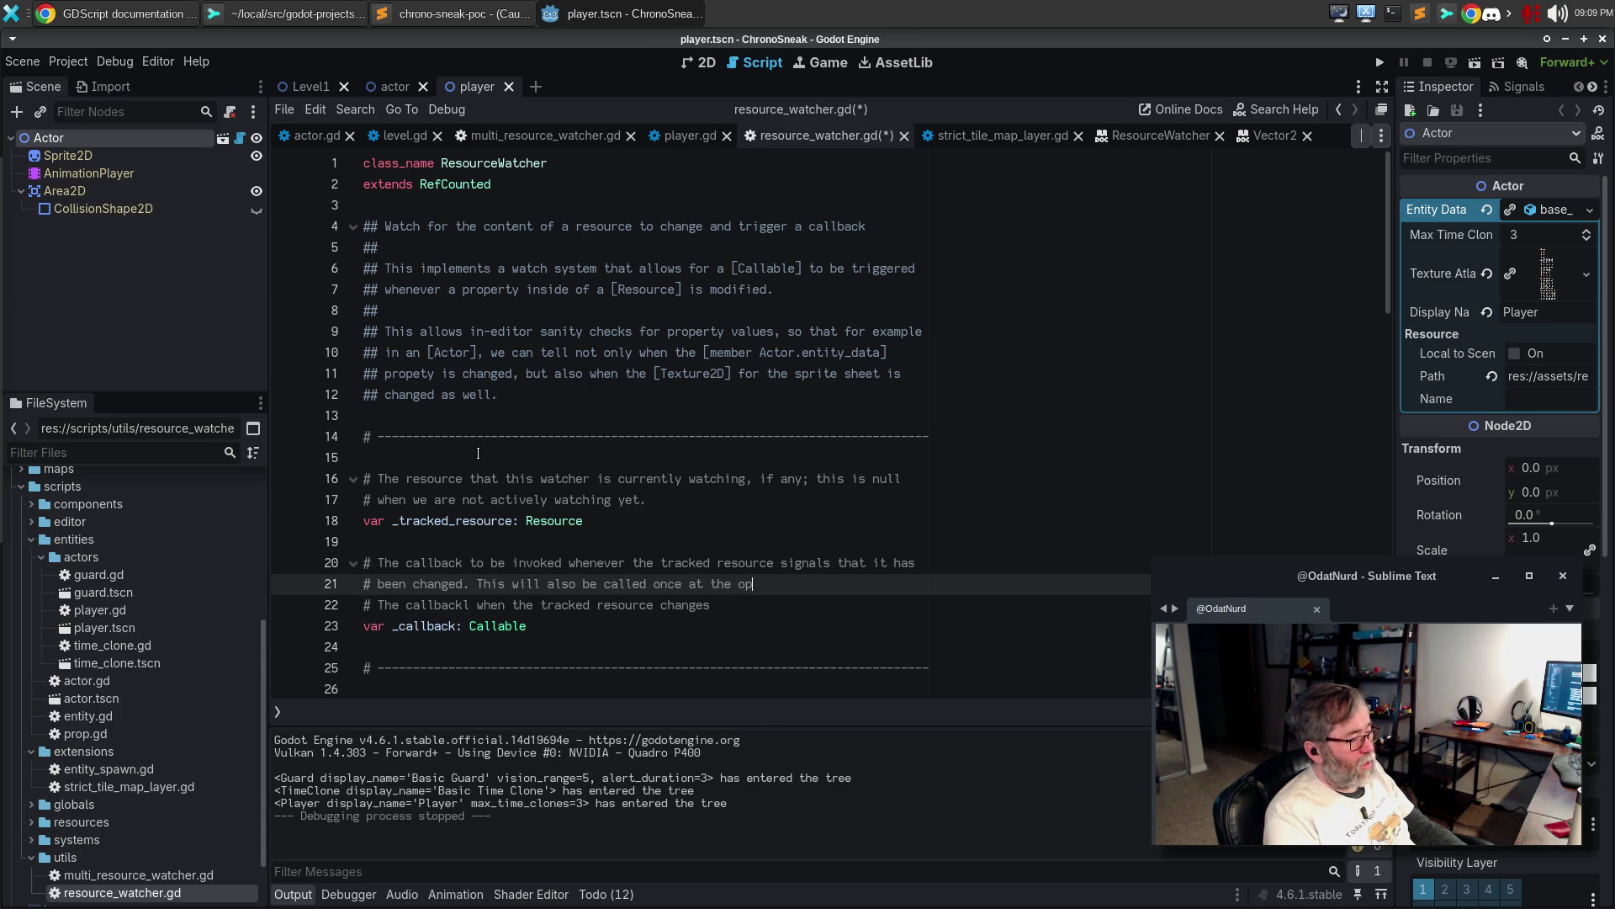
key("BackSpace")
key("BackSpace")
type("po")
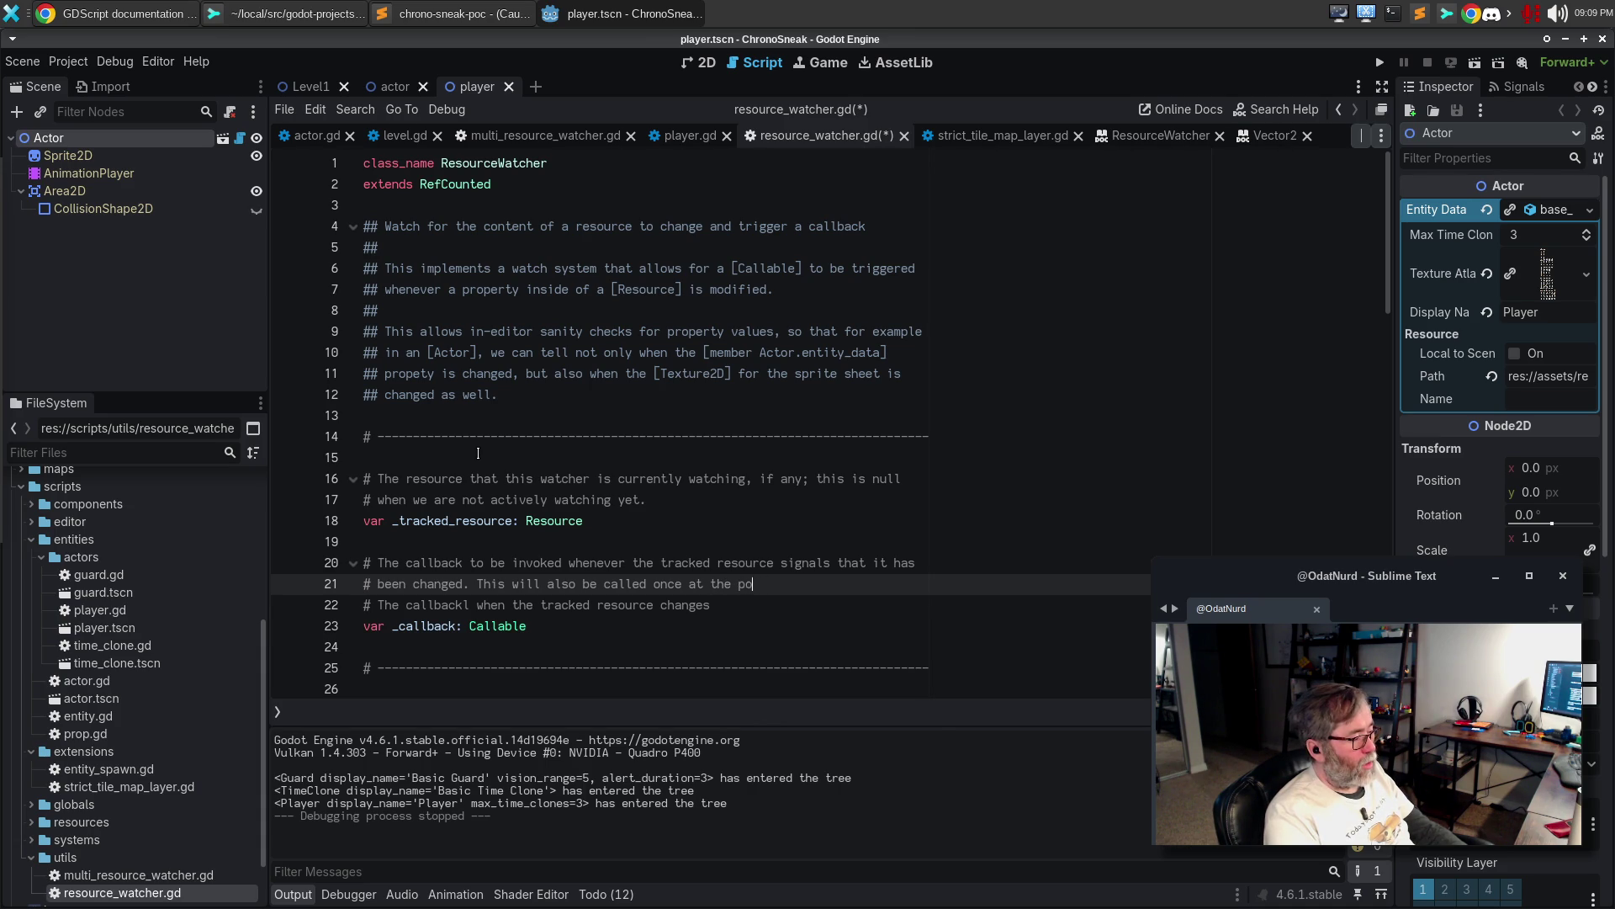
type("int where the watch is")
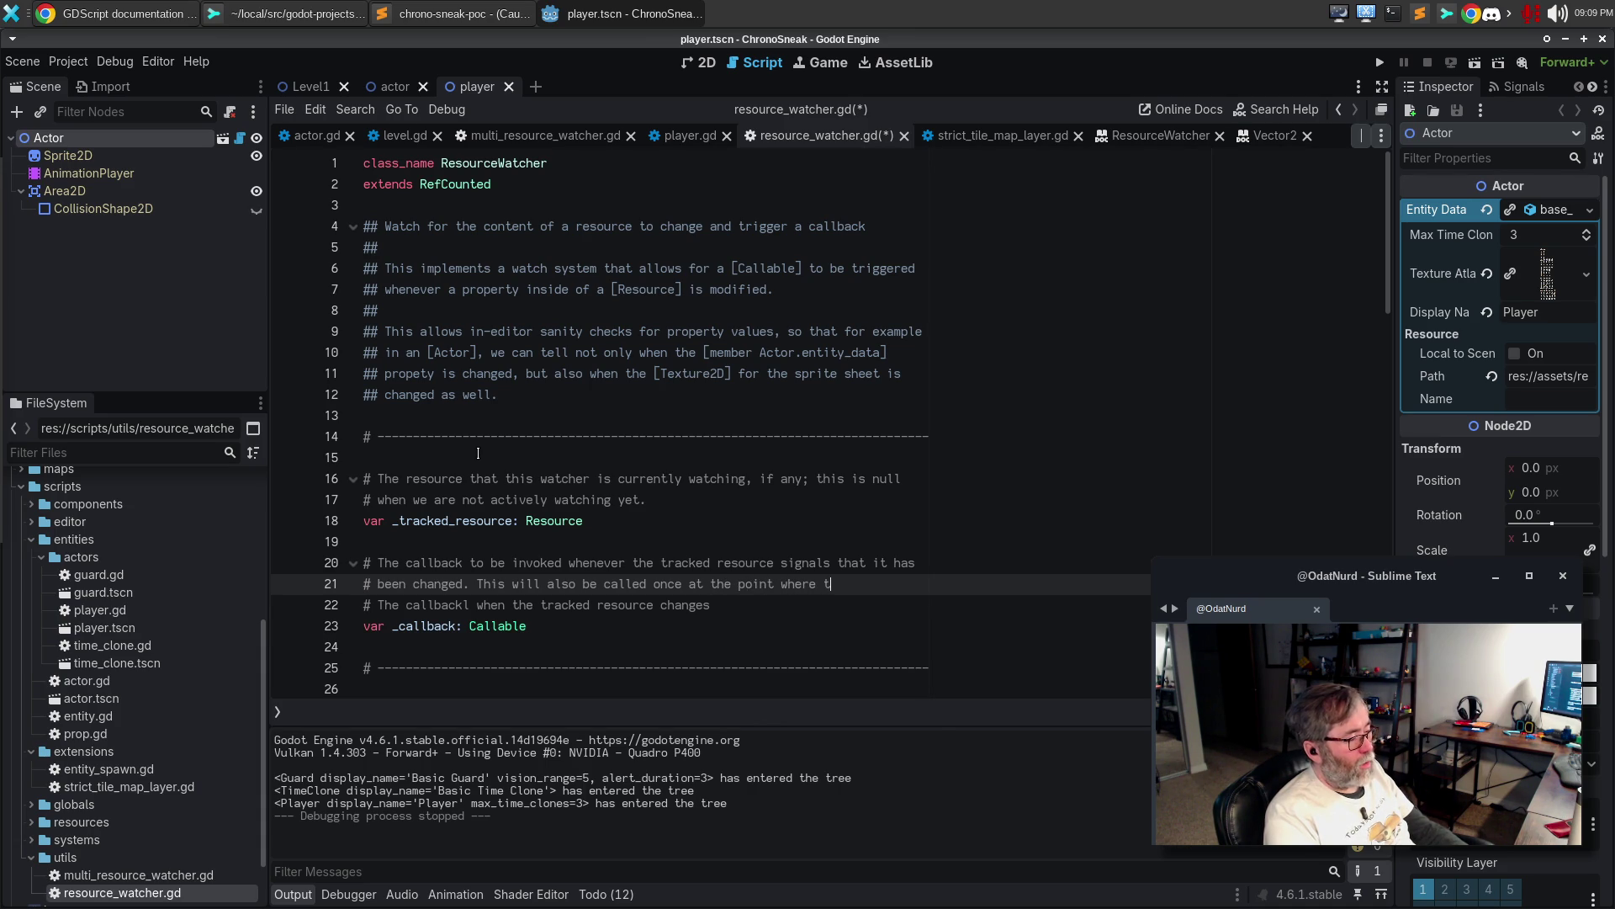
key("Return")
type("added.")
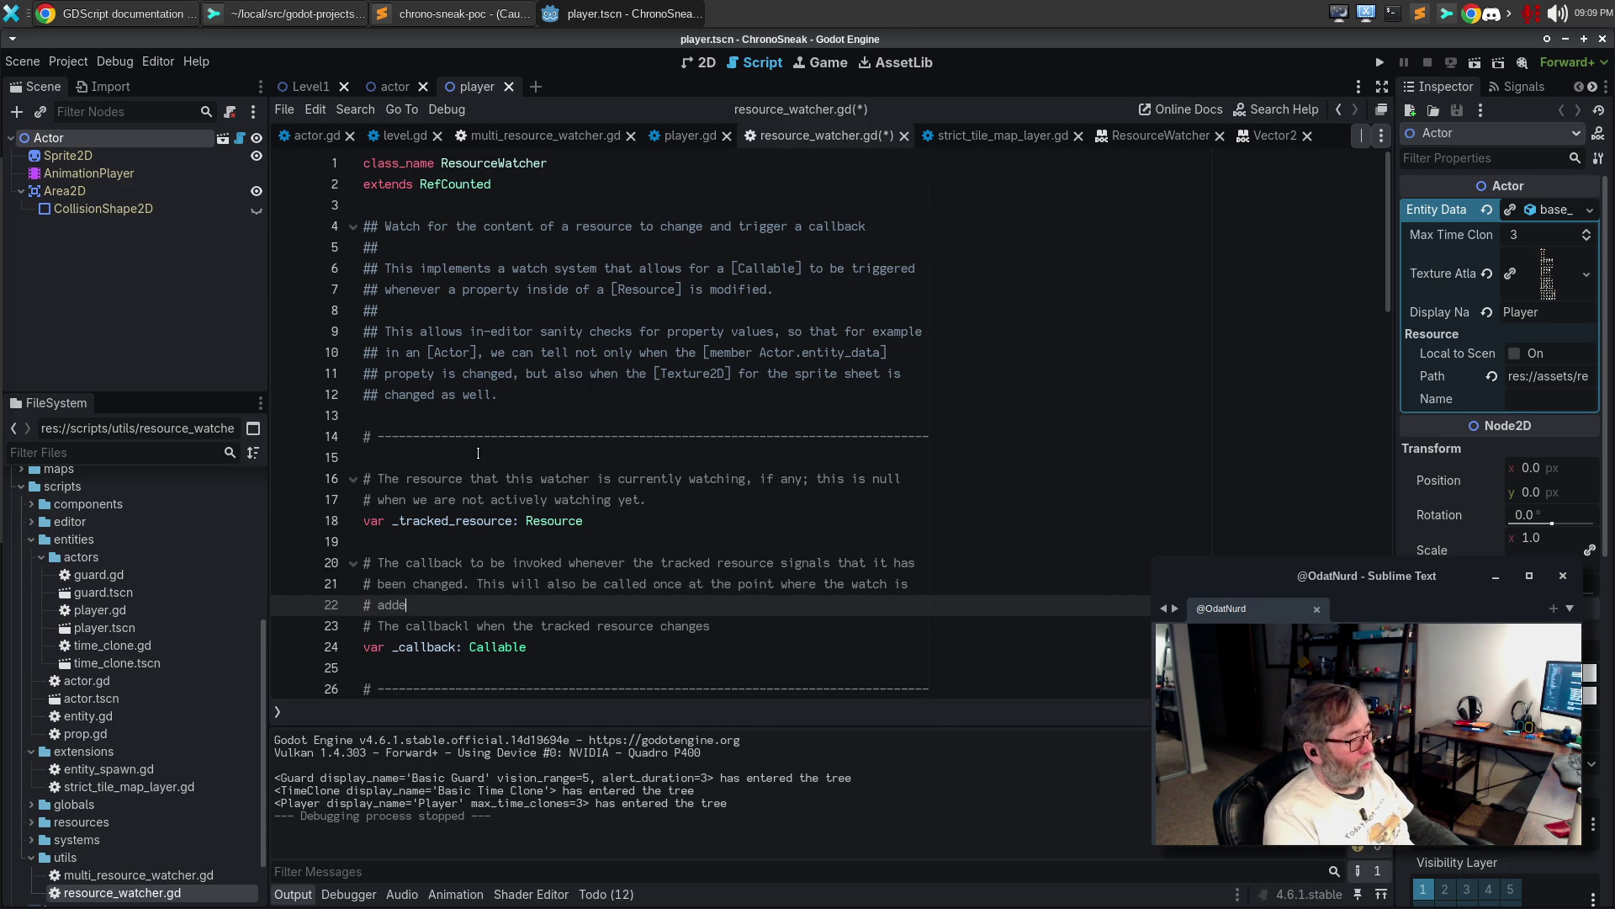
key("BackSpace")
type(", as a convenience.")
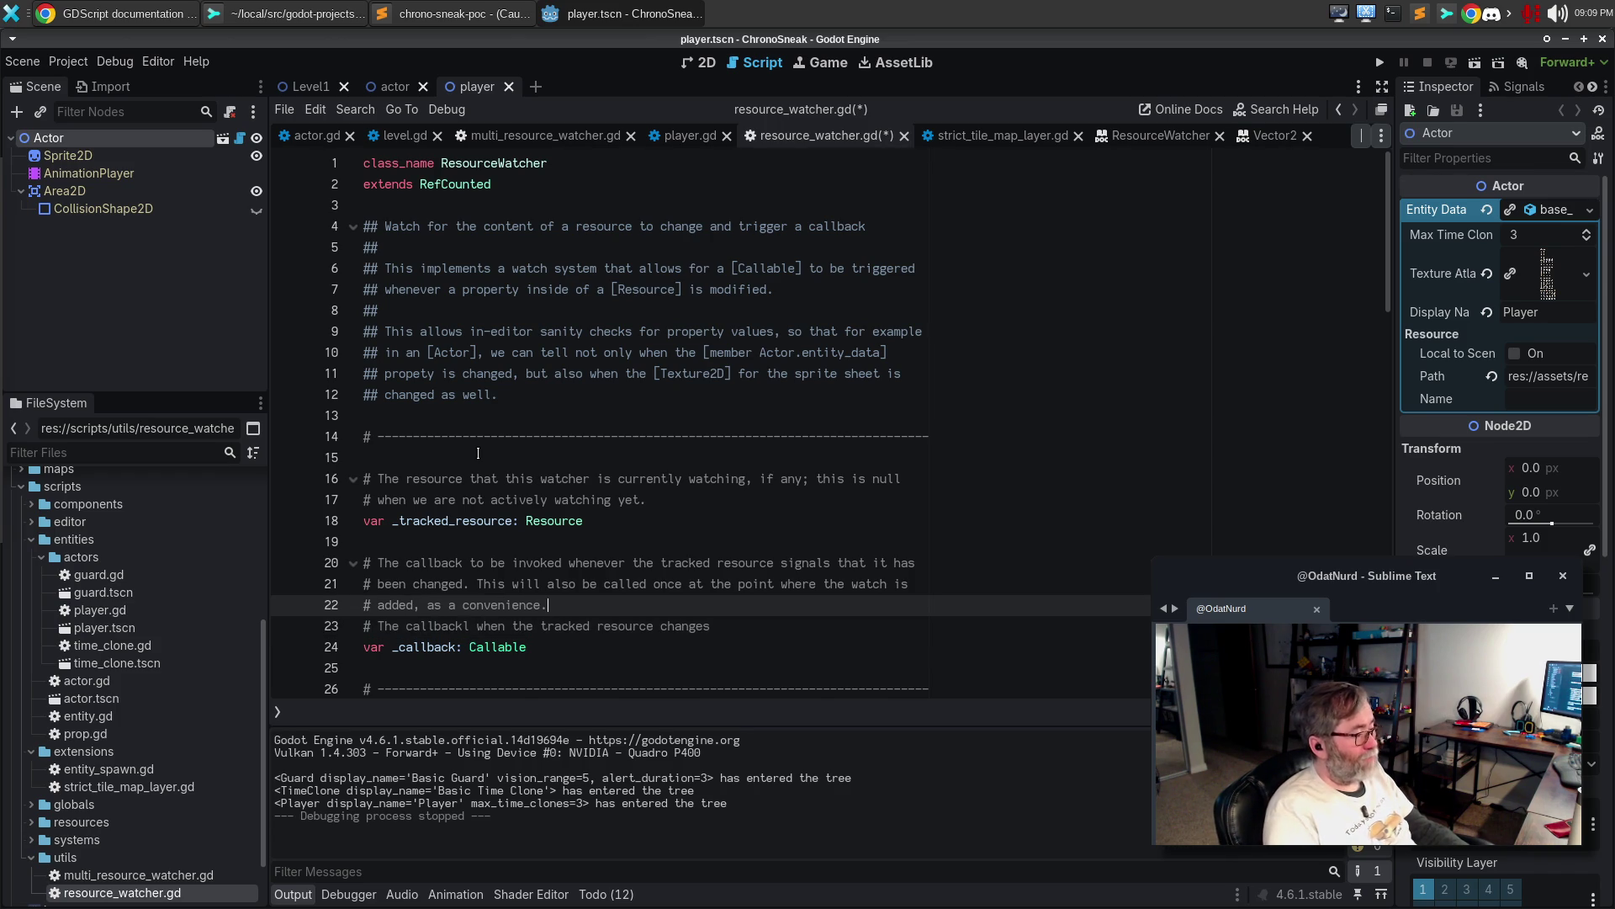
key("Down")
key("ctrl+shift+k")
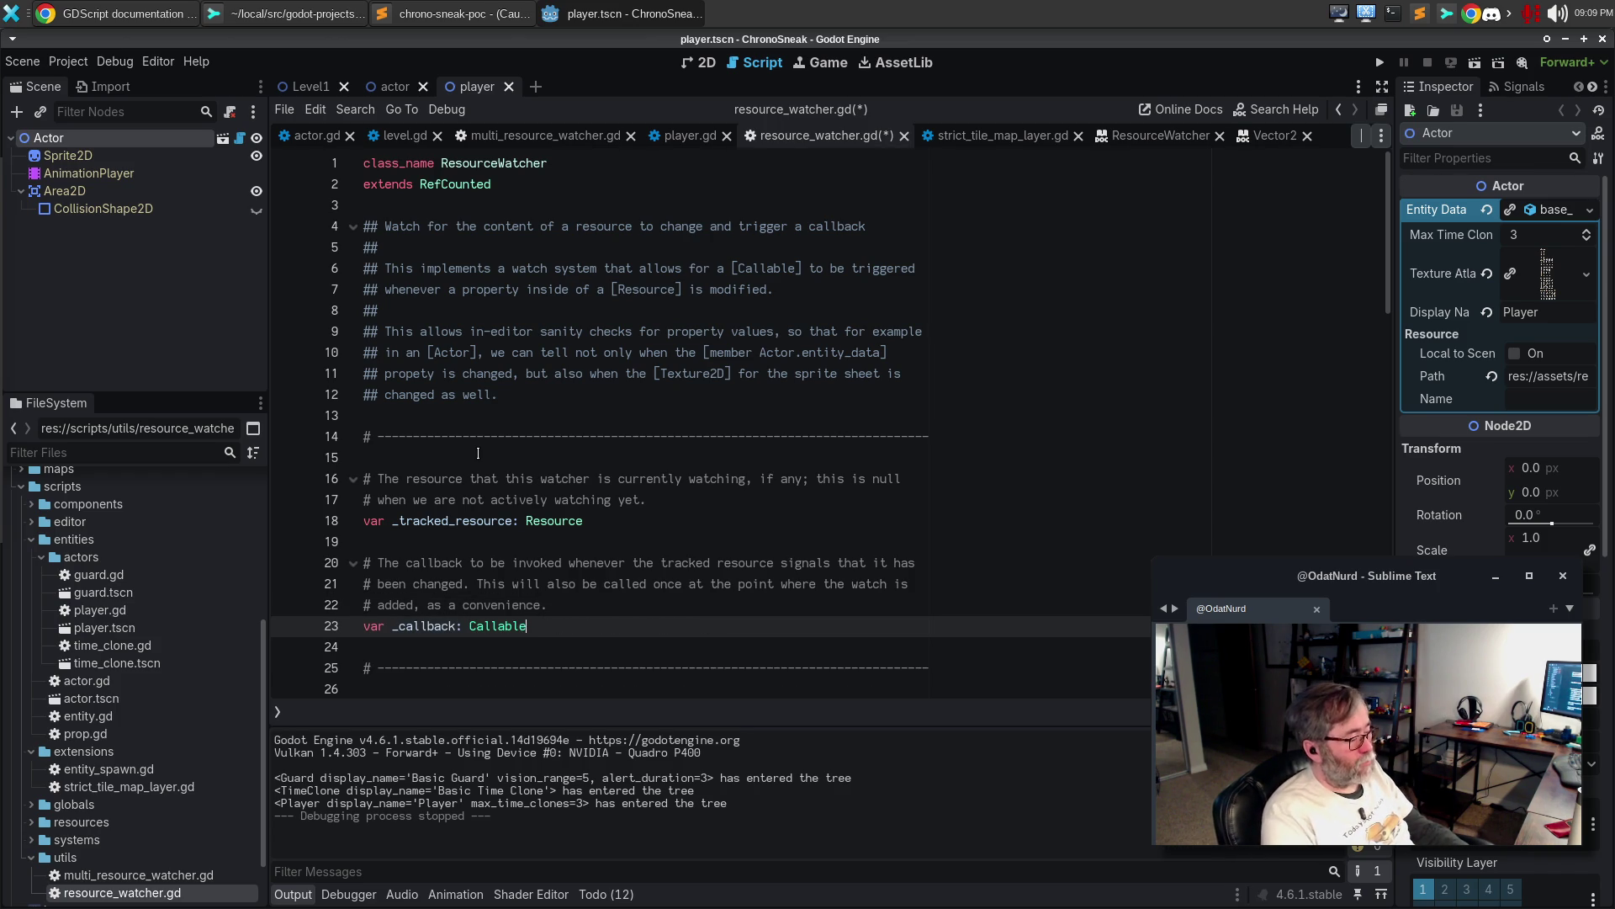
key("Up")
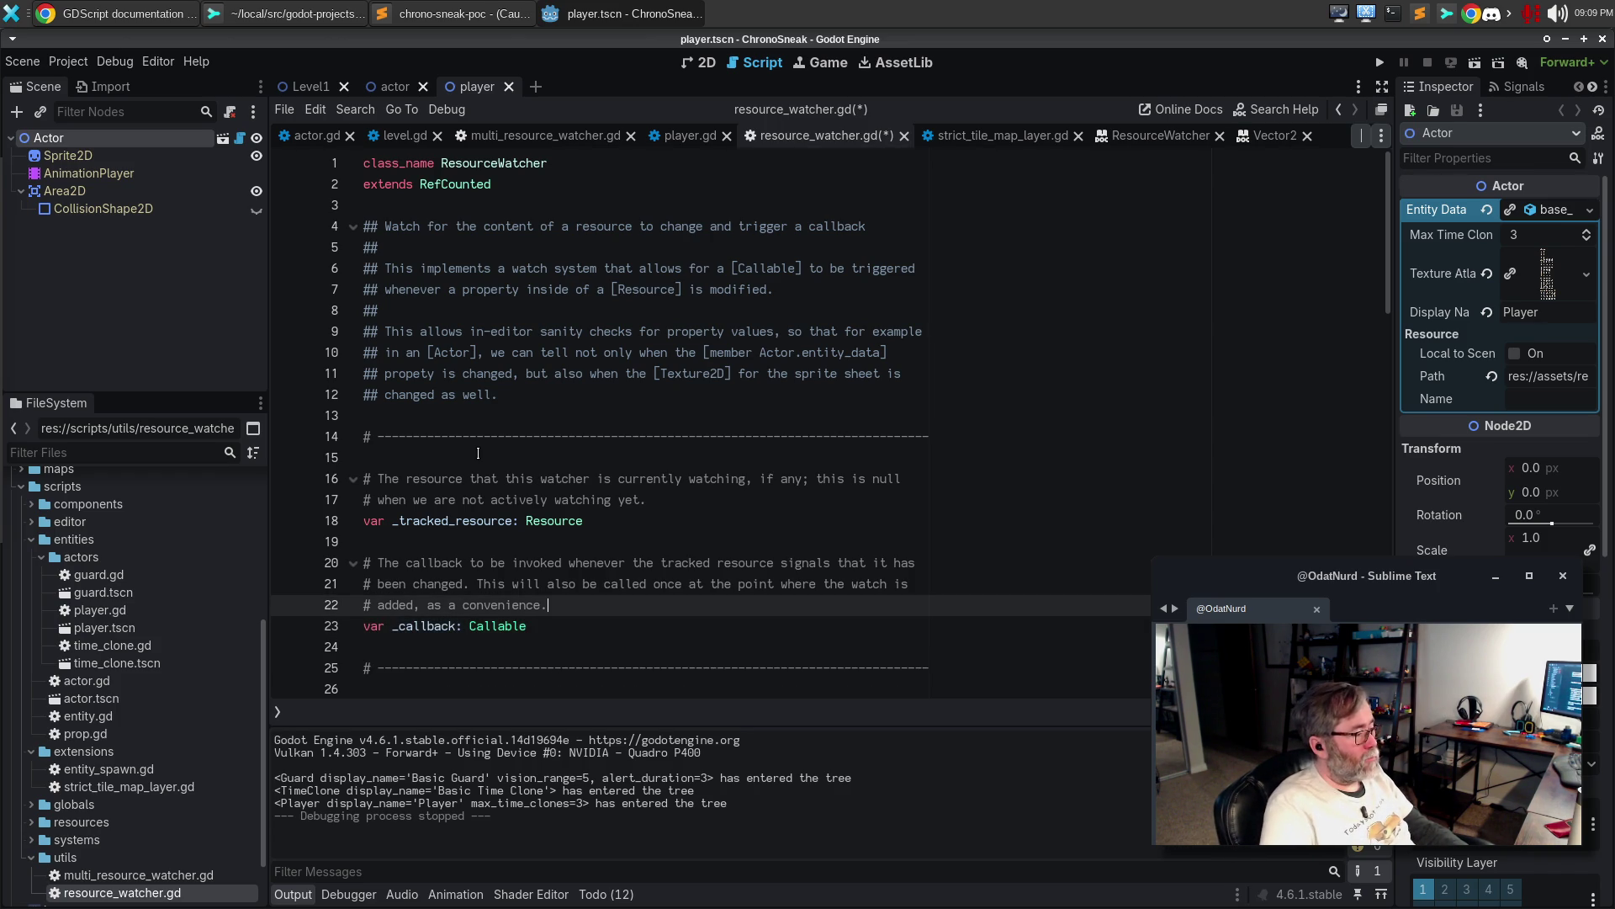
key("ctrl+s")
Rewrap the watch() doc description into one paragraph ending with 'is watched' and start a new line
scroll(703, 514, "down", 2)
scroll(703, 514, "down", 5)
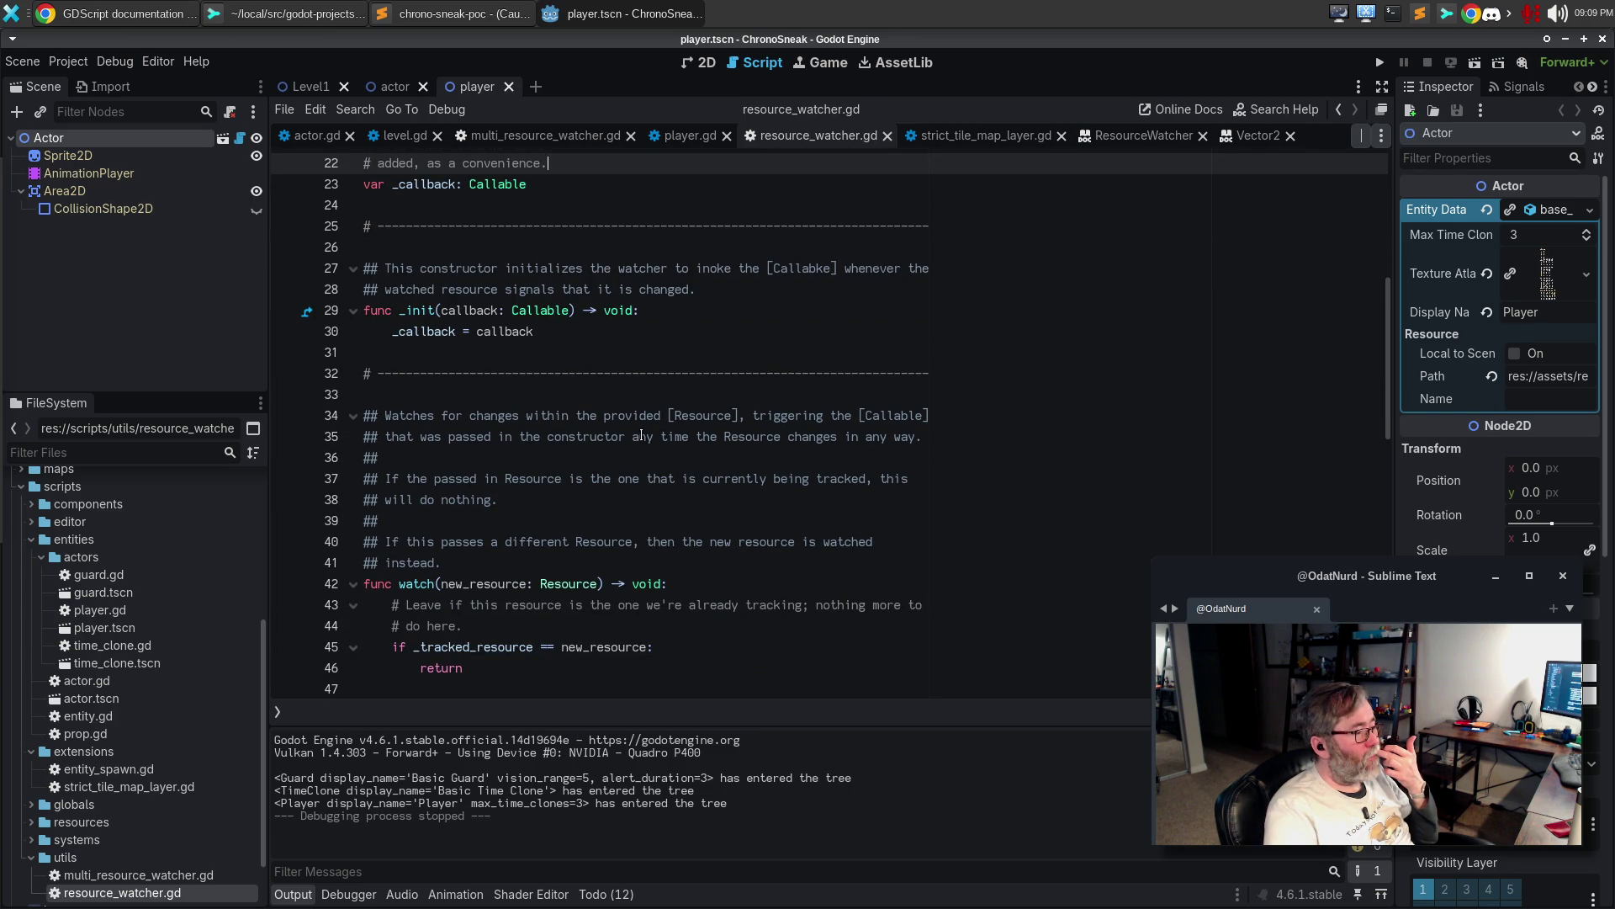
scroll(642, 435, "down", 3)
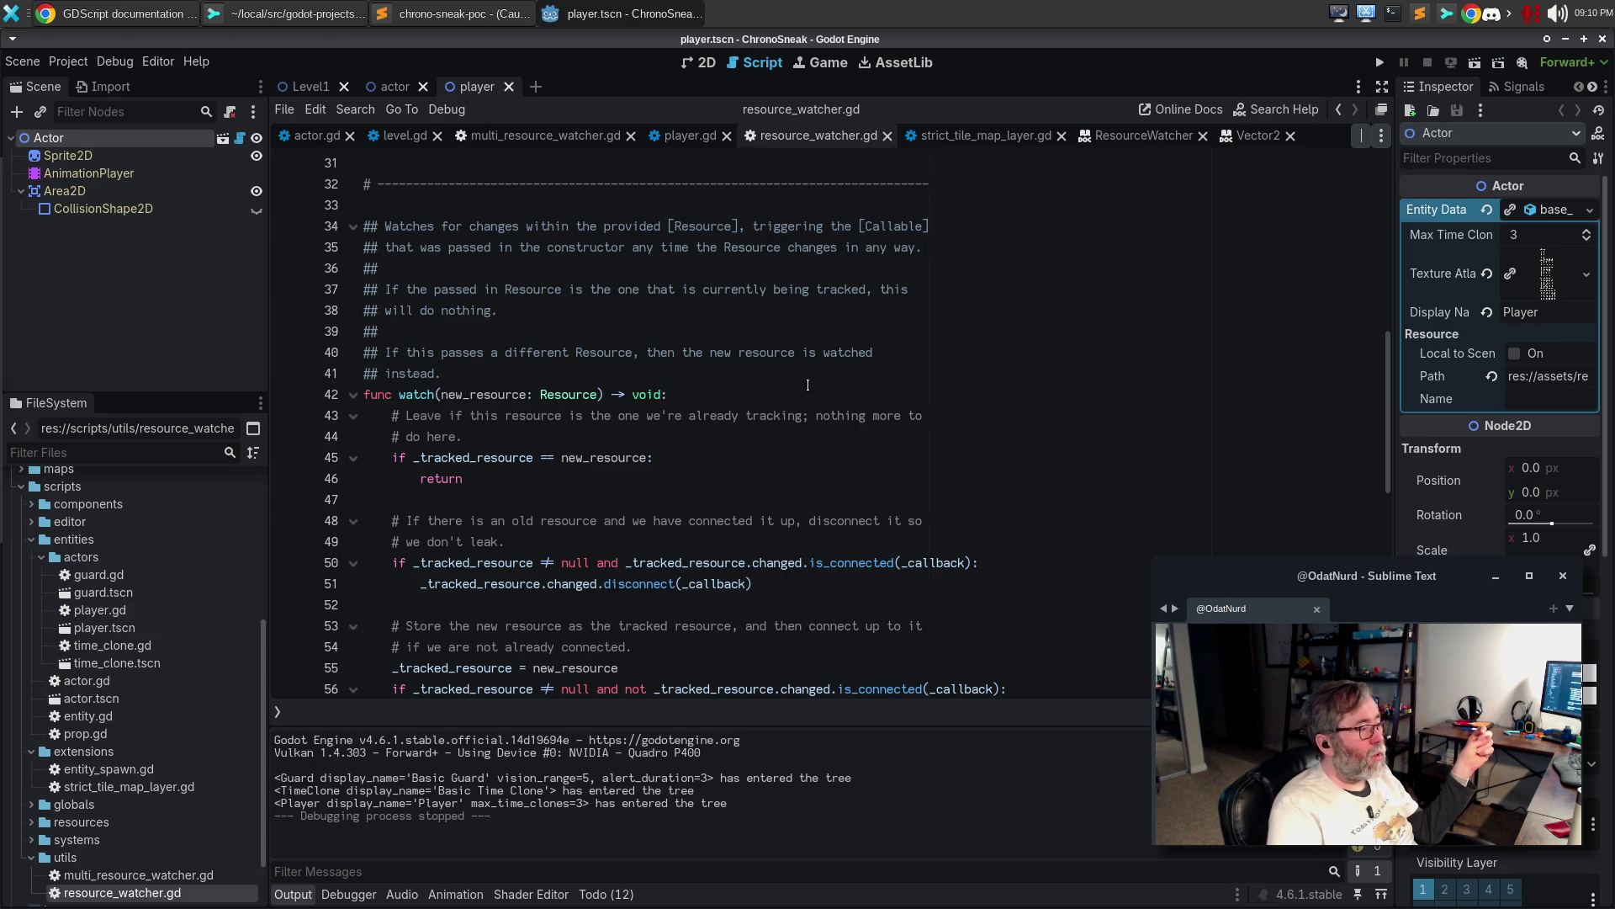
left_click(593, 353)
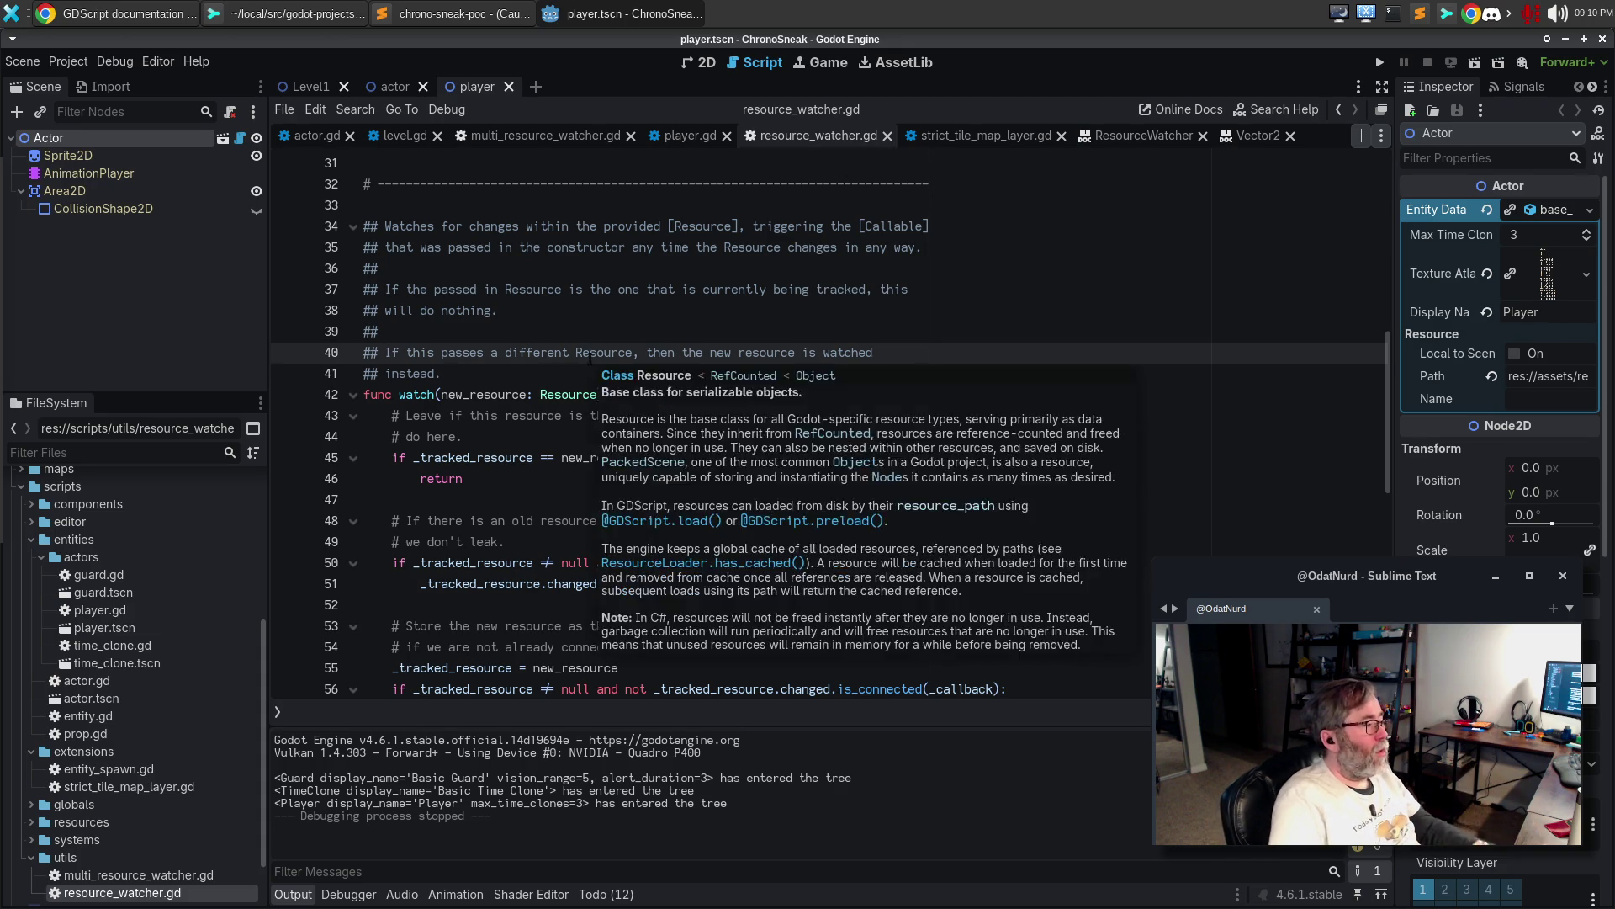
key("BackSpace")
key("BackSpace")
key("BackSpace")
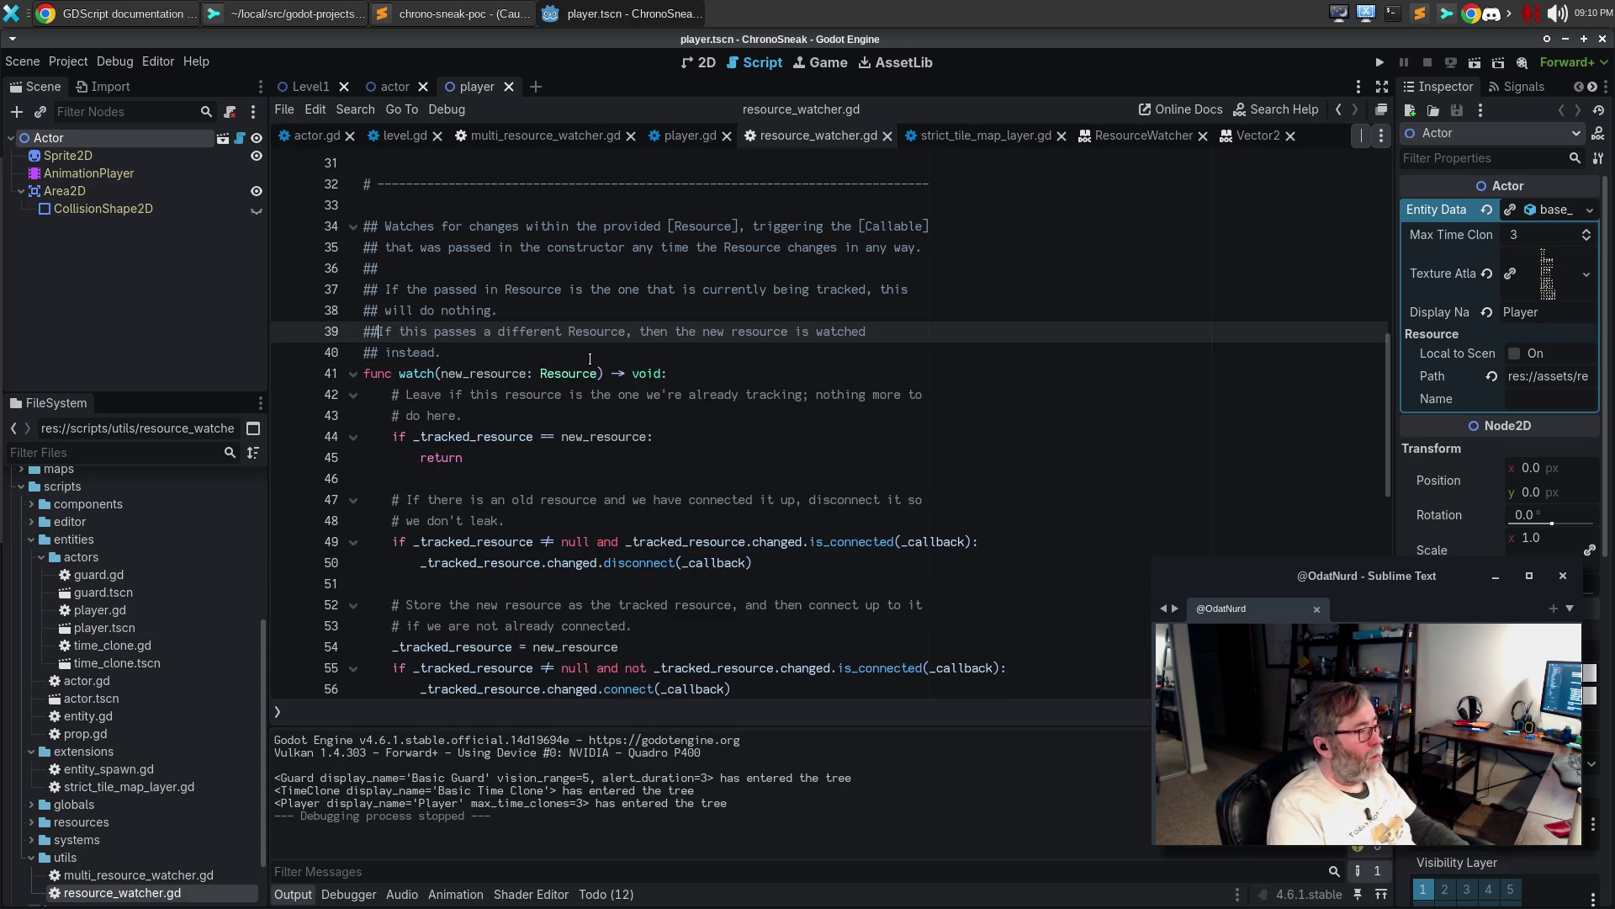
key("Down")
key("Down")
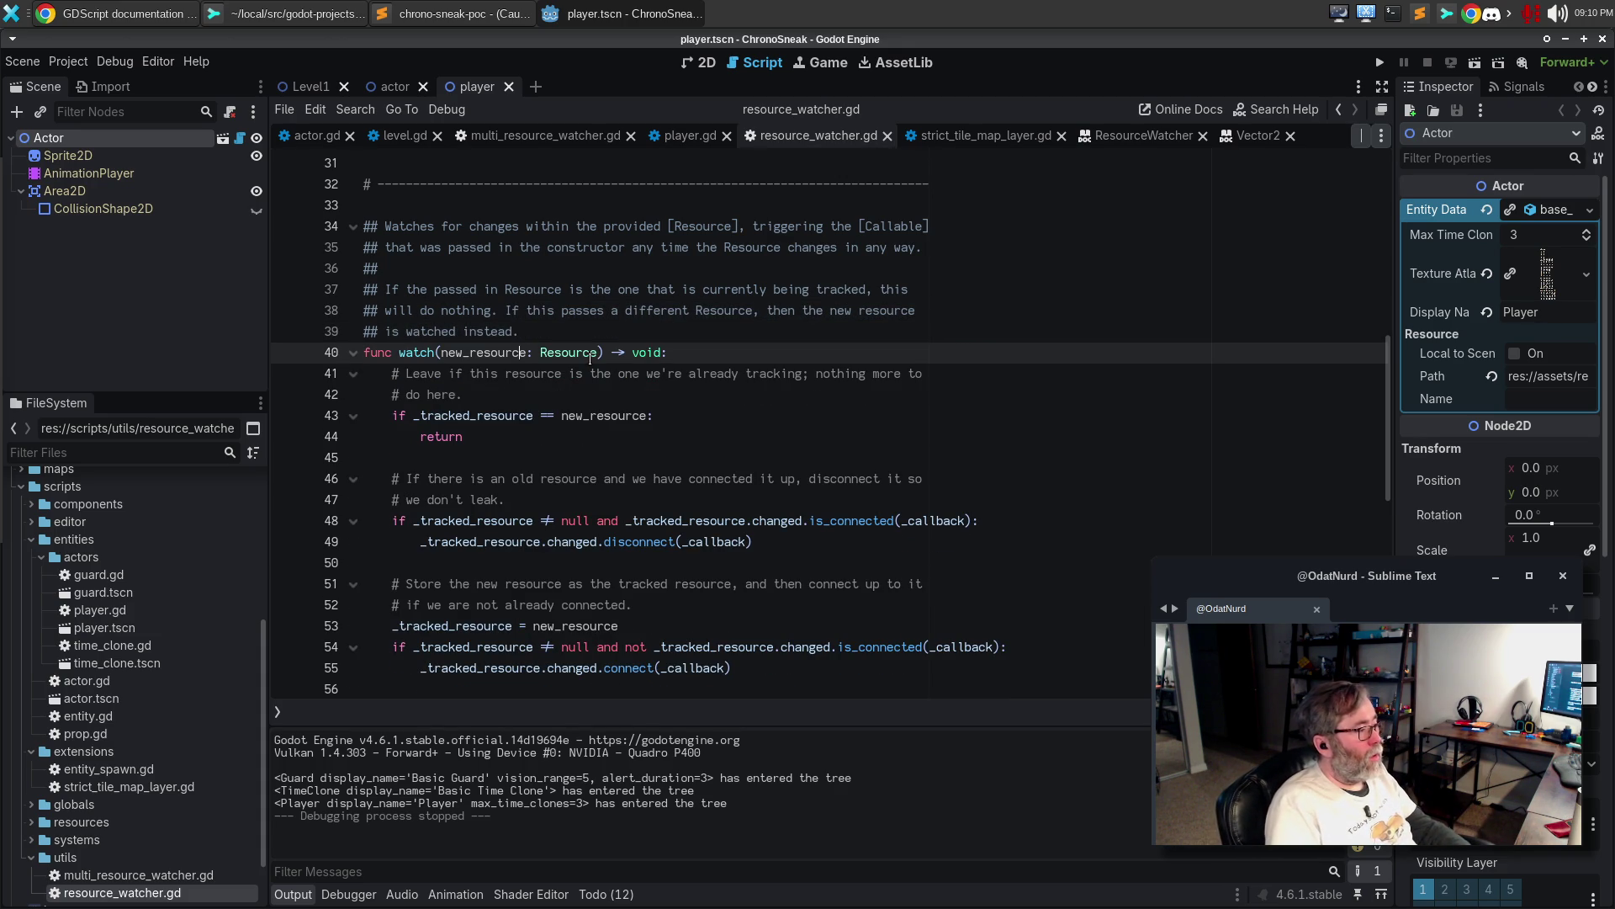
key("Up")
type("is watched")
key("End")
key("Return")
key("Return")
Add 'As a convenience, whenever a watch occurs for a new resource, the callback will be triggered immediately' and save
type("As ")
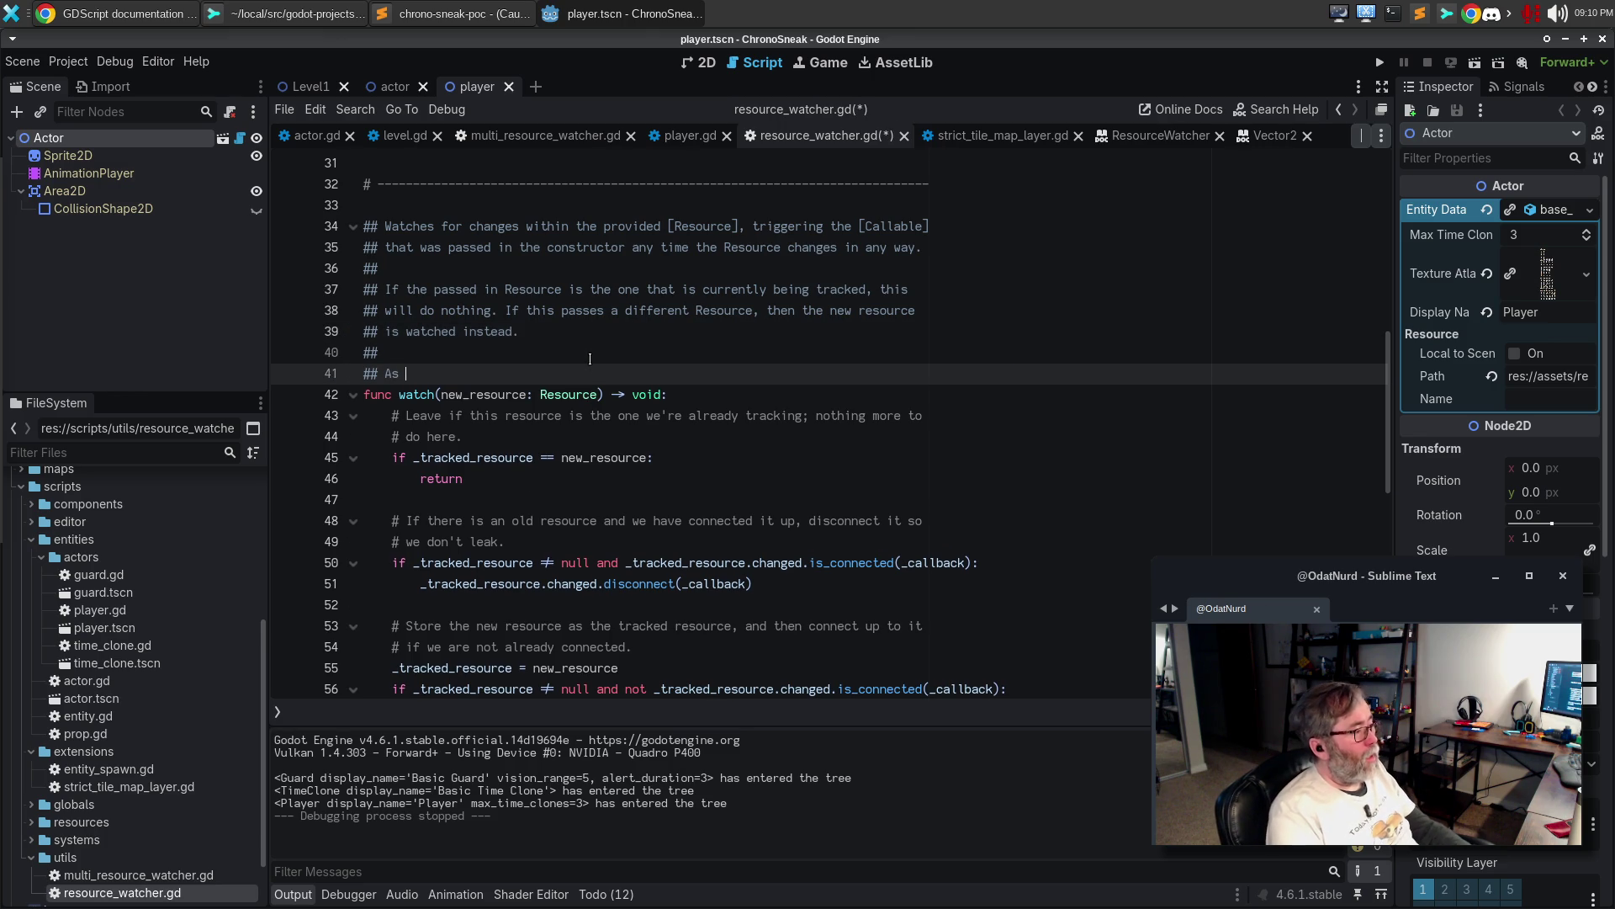
type("a convenience, when")
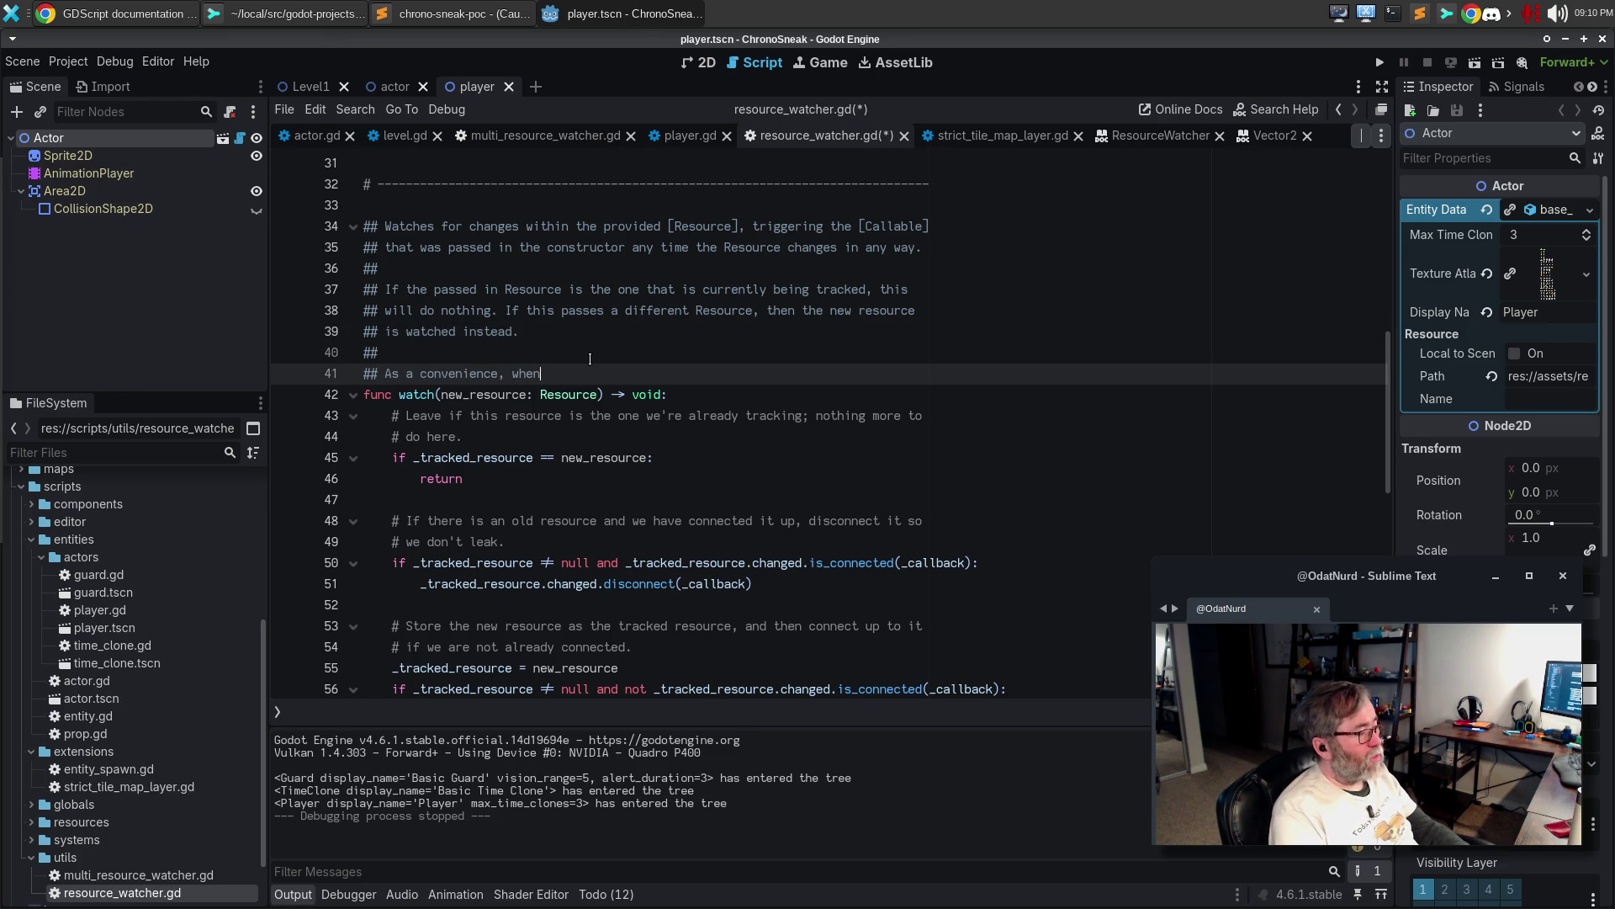
type("ever a watch oc")
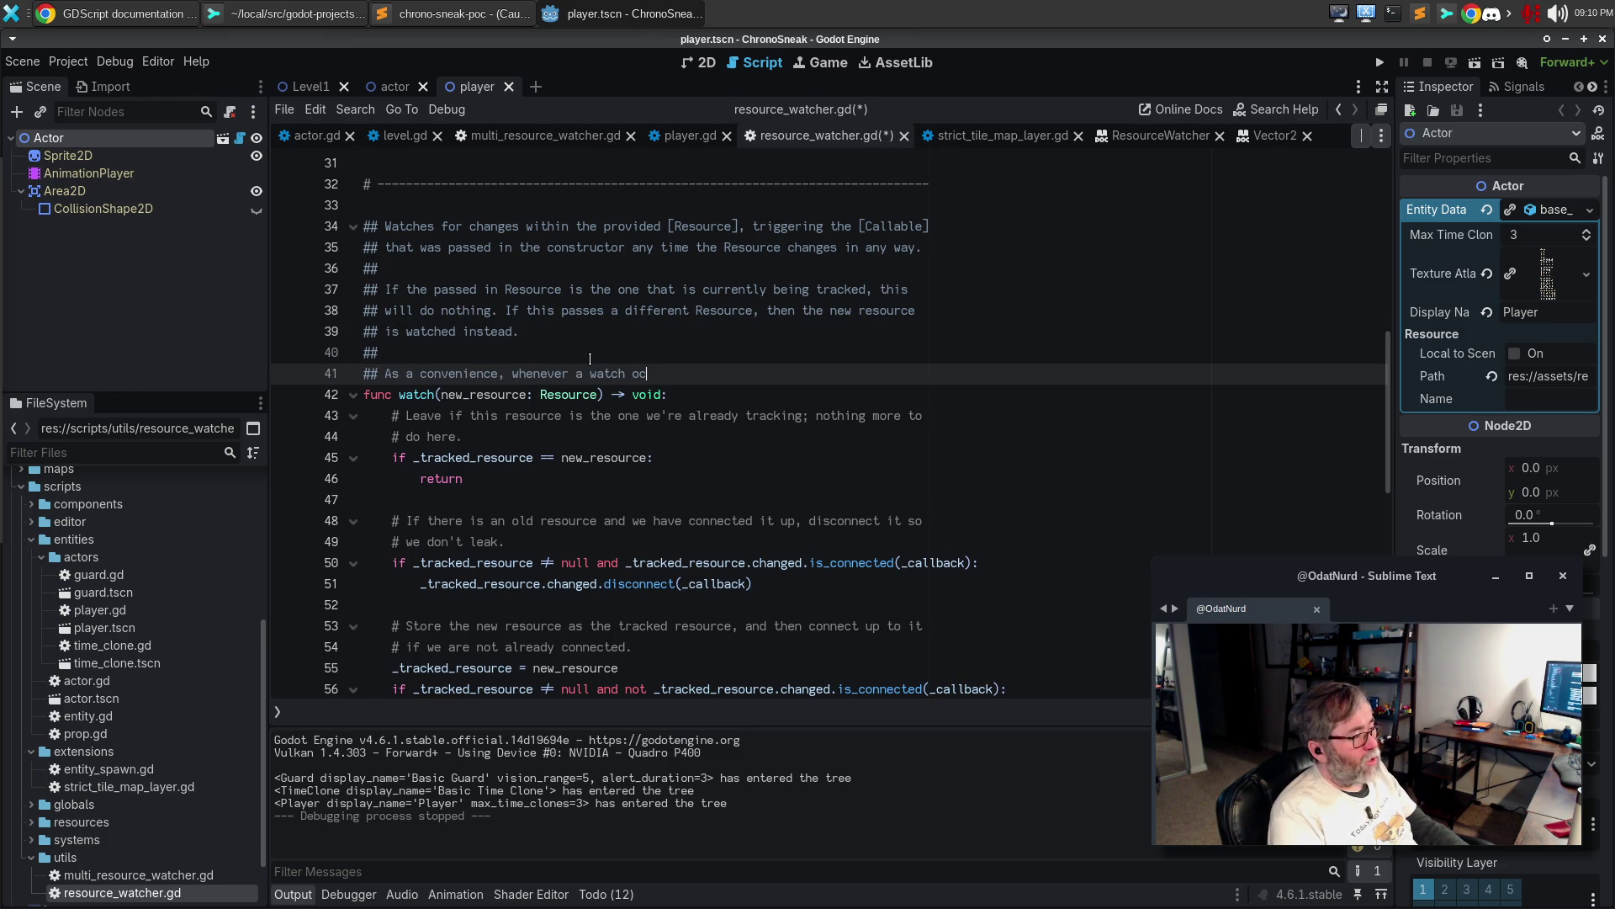
type("curs for a new ")
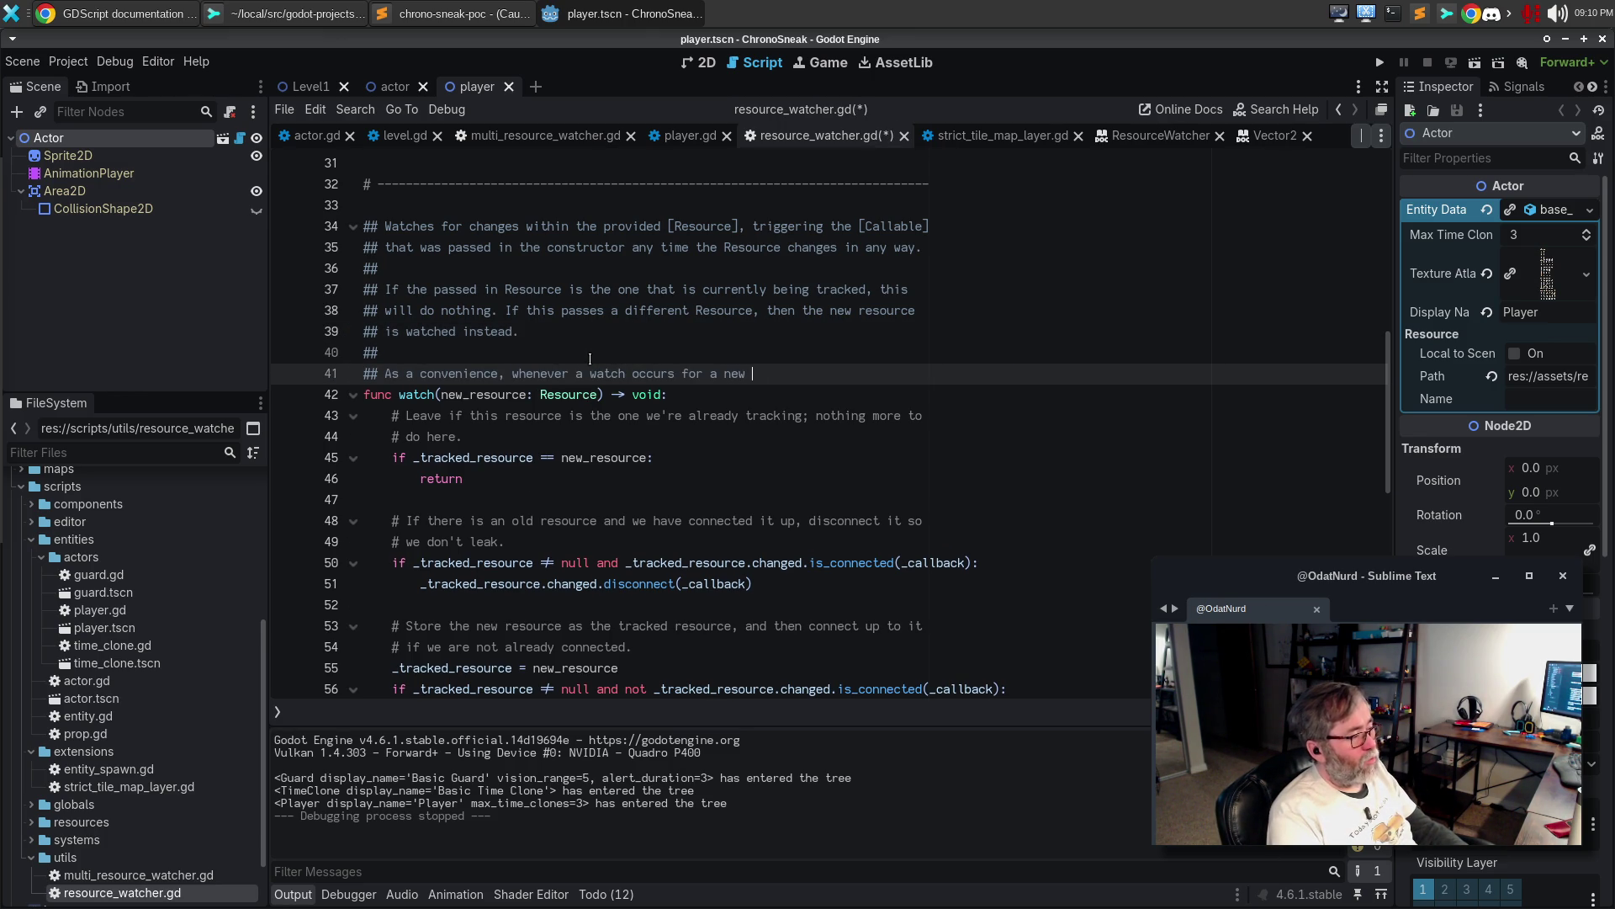
type("resource, the callbac")
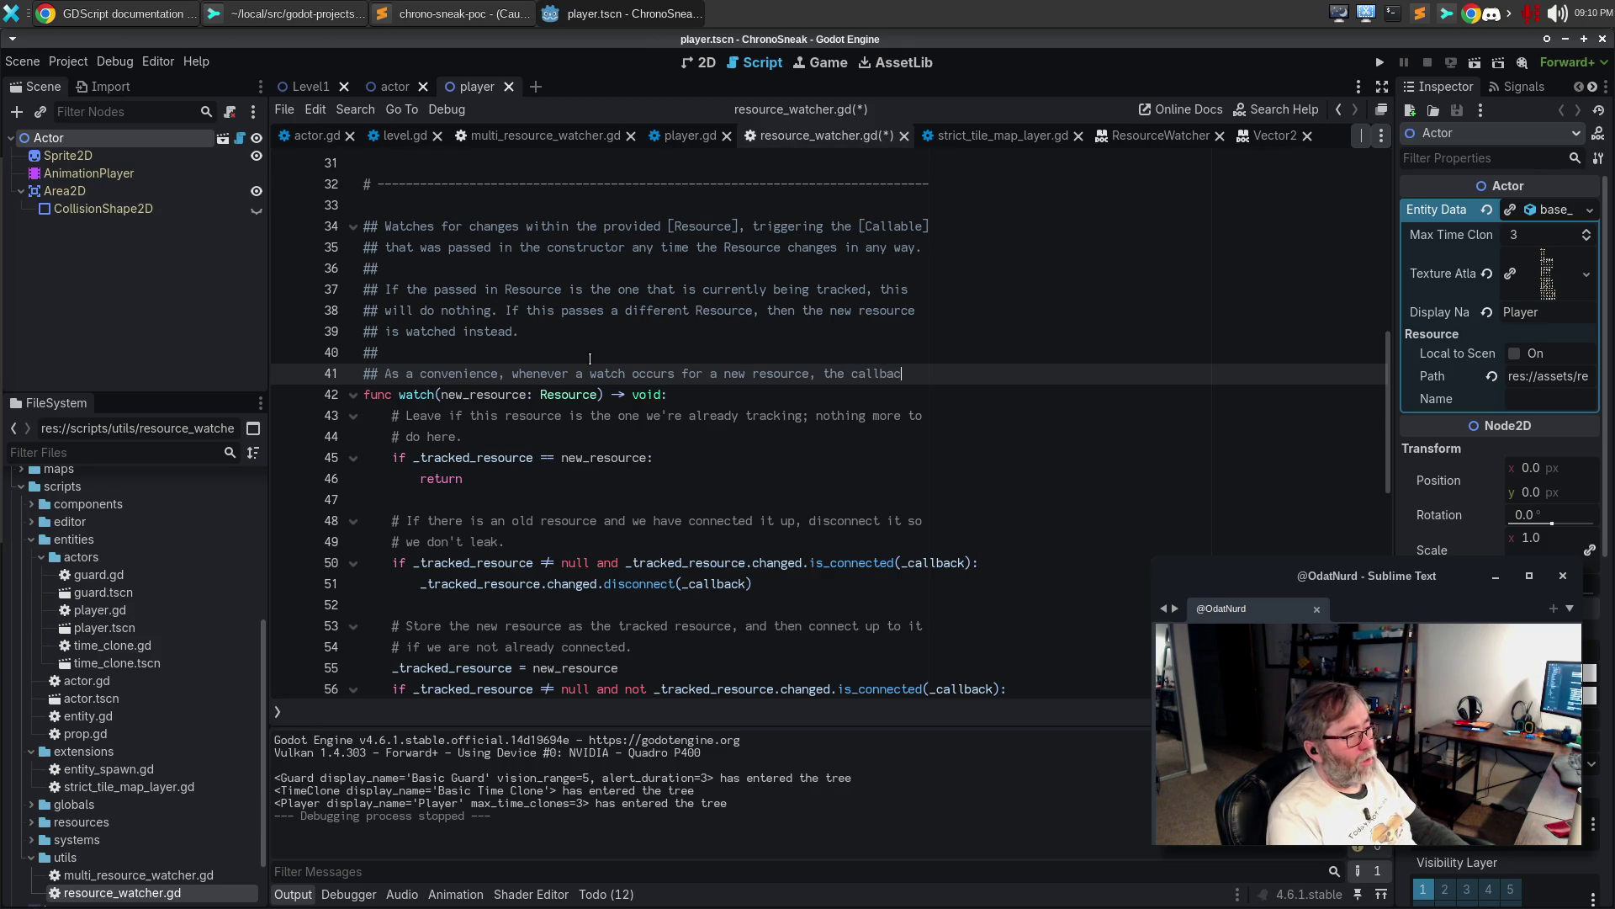
key("BackSpace")
key("BackSpace")
key("BackSpace")
type("abl")
key("ctrl+BackSpace")
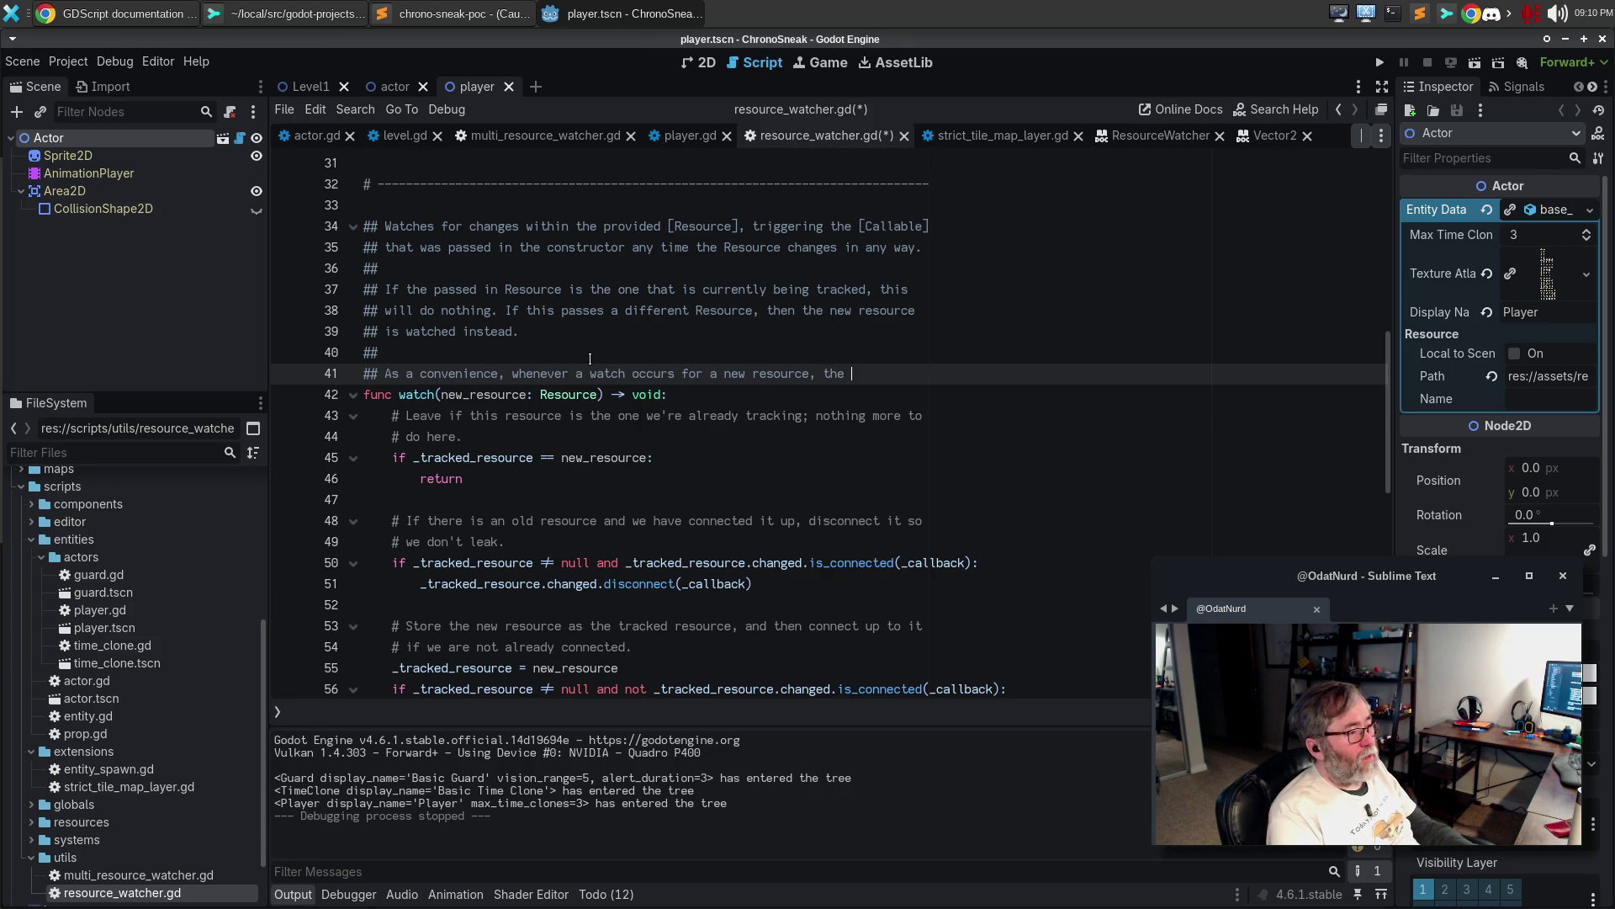
type("callback is")
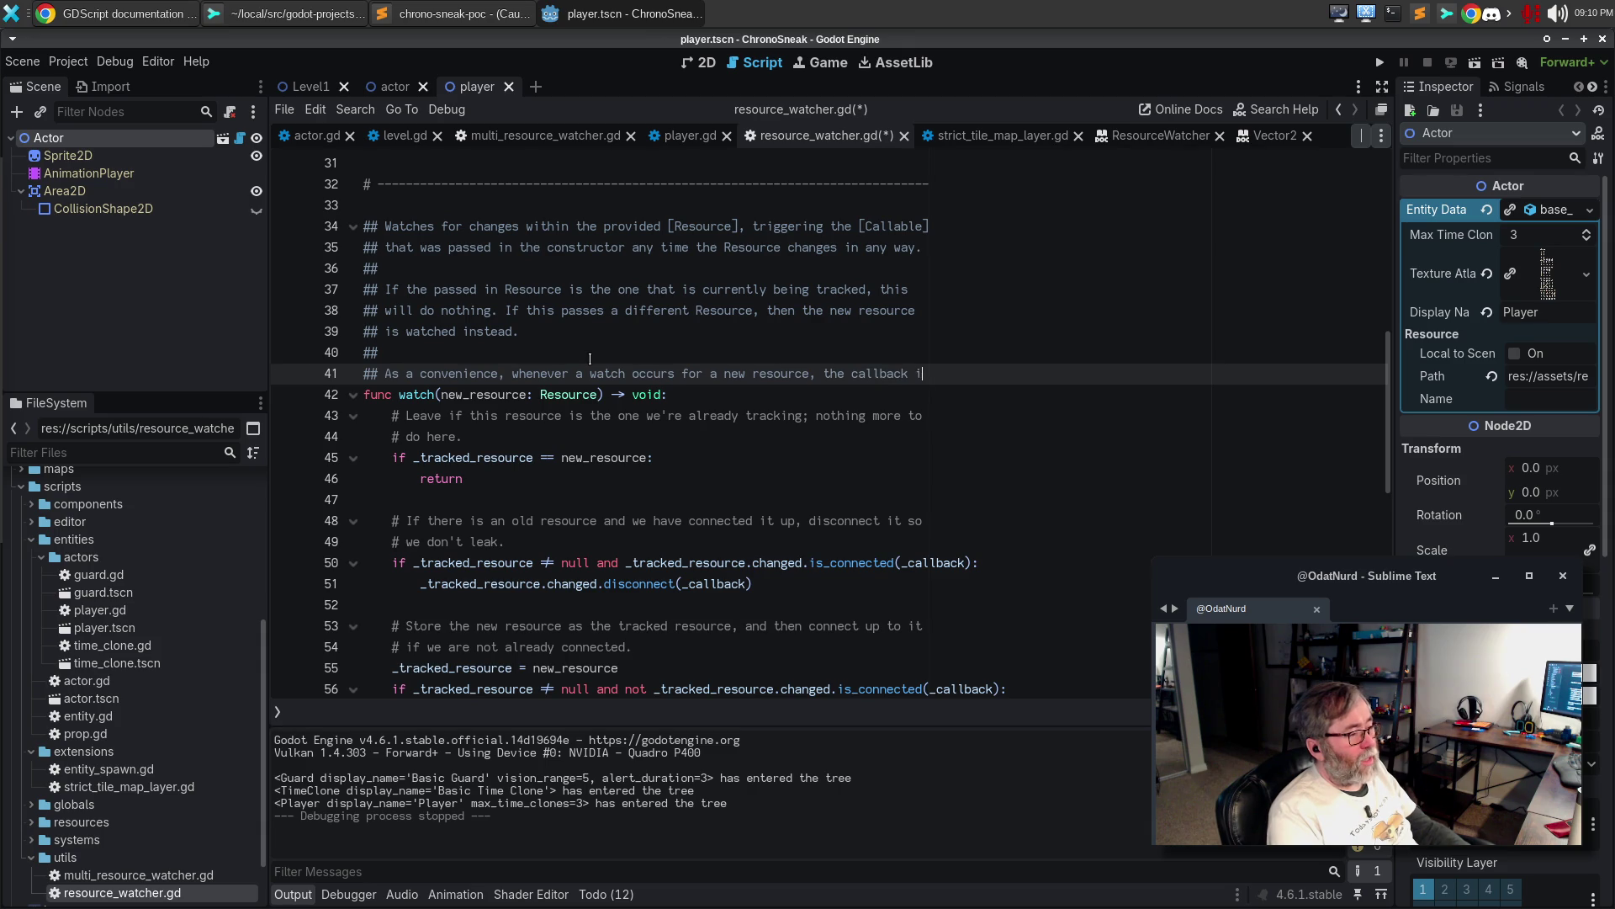
key("BackSpace")
key("BackSpace")
key("BackSpace")
key("Return")
type("regis")
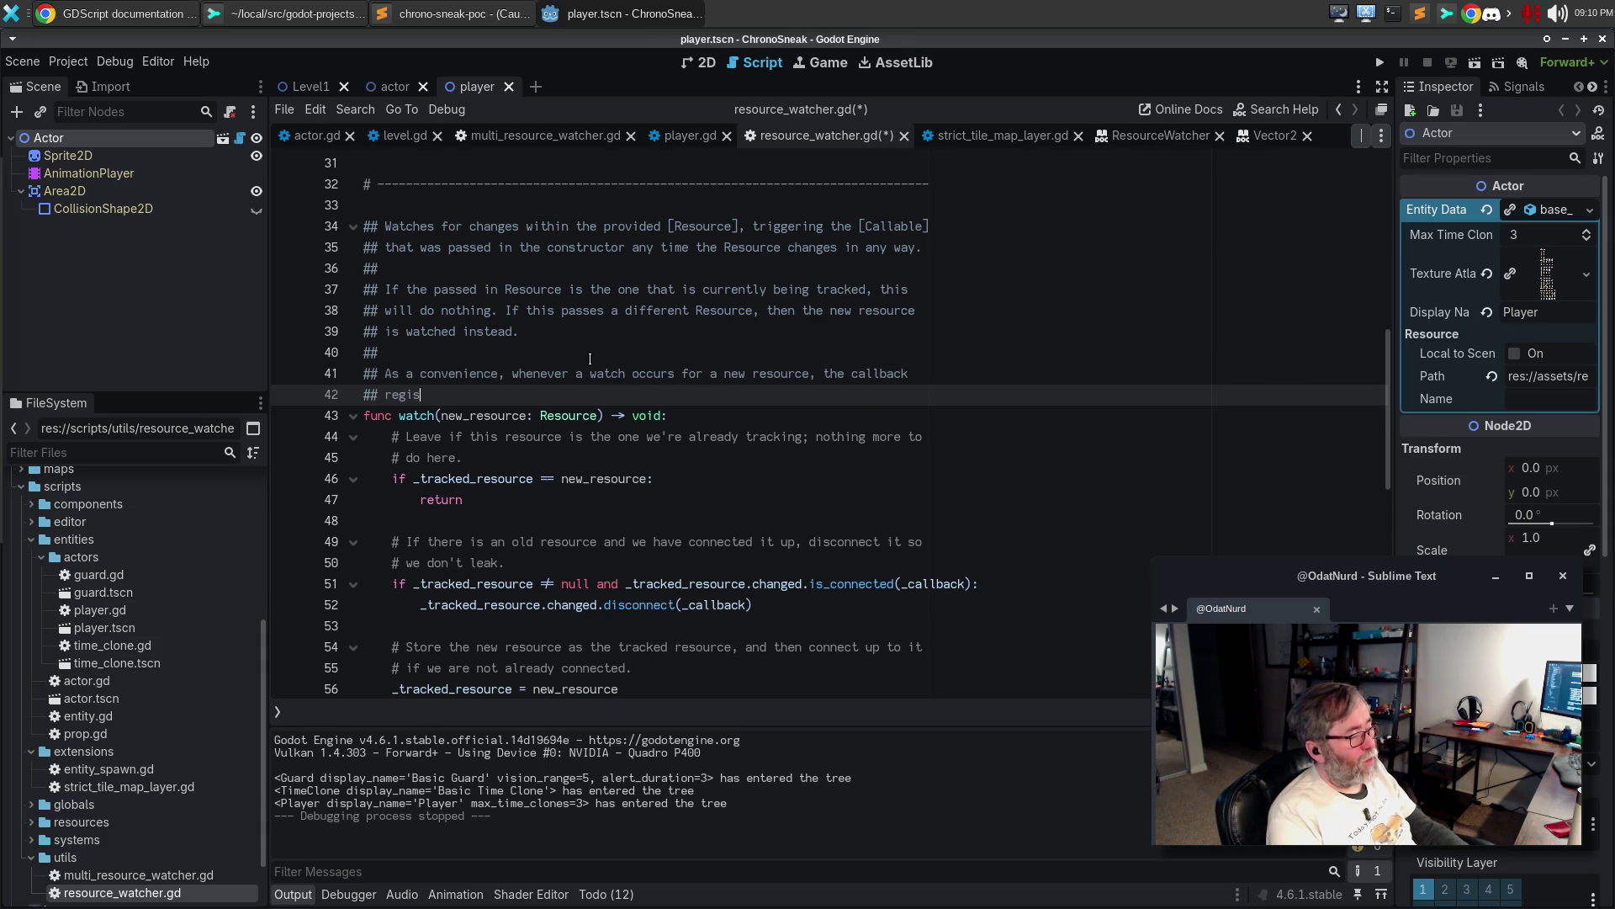
type("tered in the cons")
key("ctrl+BackSpace")
key("ctrl+BackSpace")
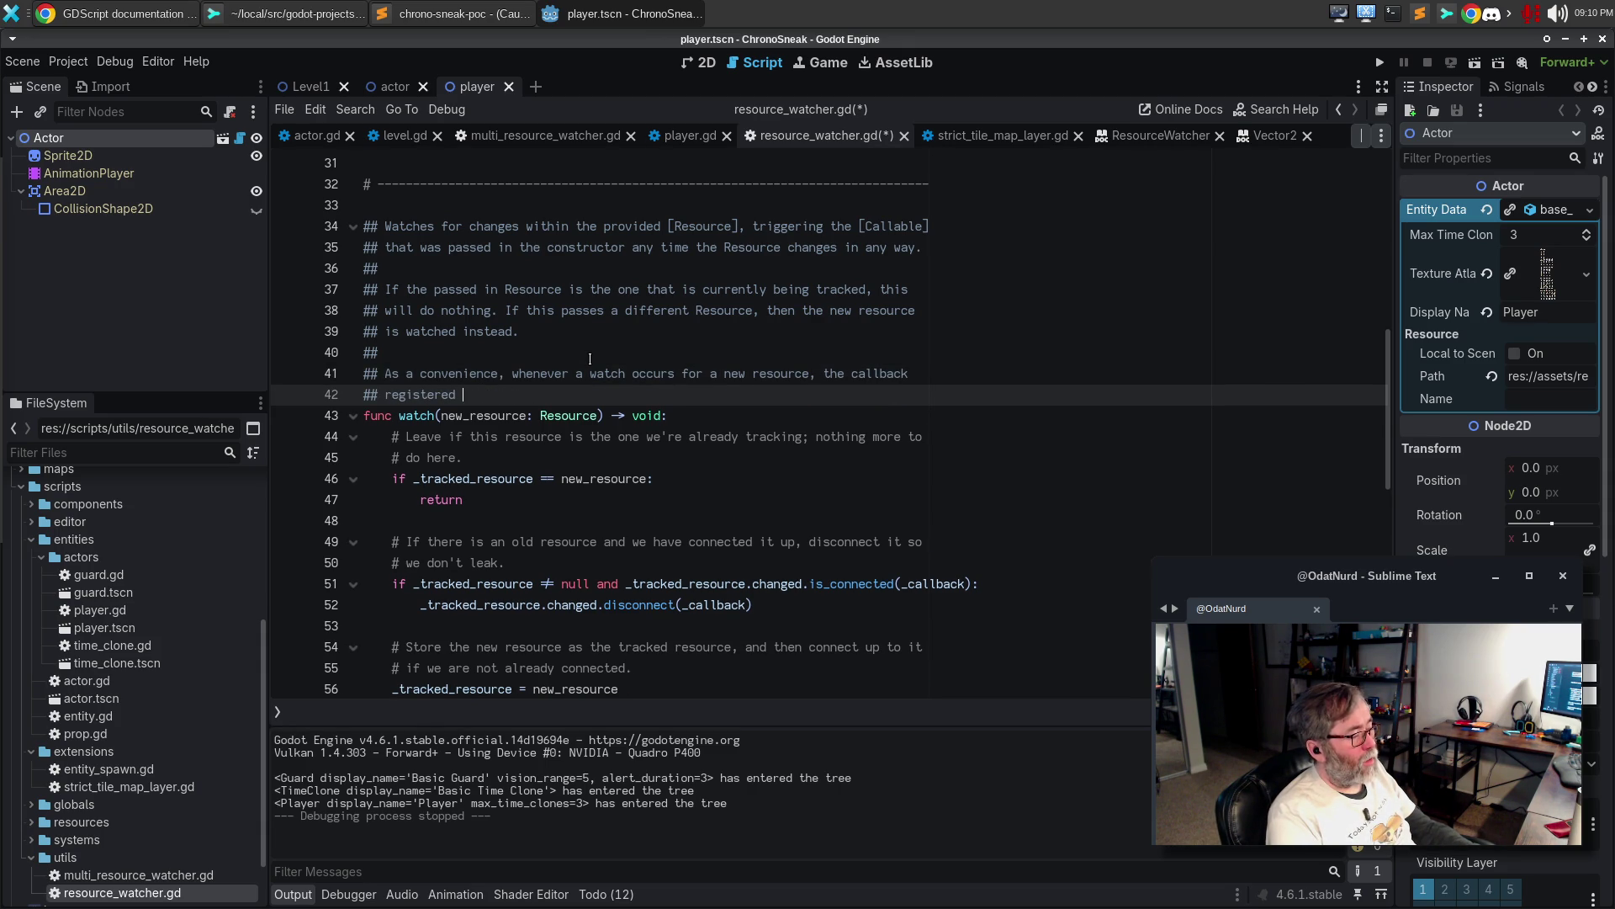
key("ctrl+BackSpace")
type("will be tr")
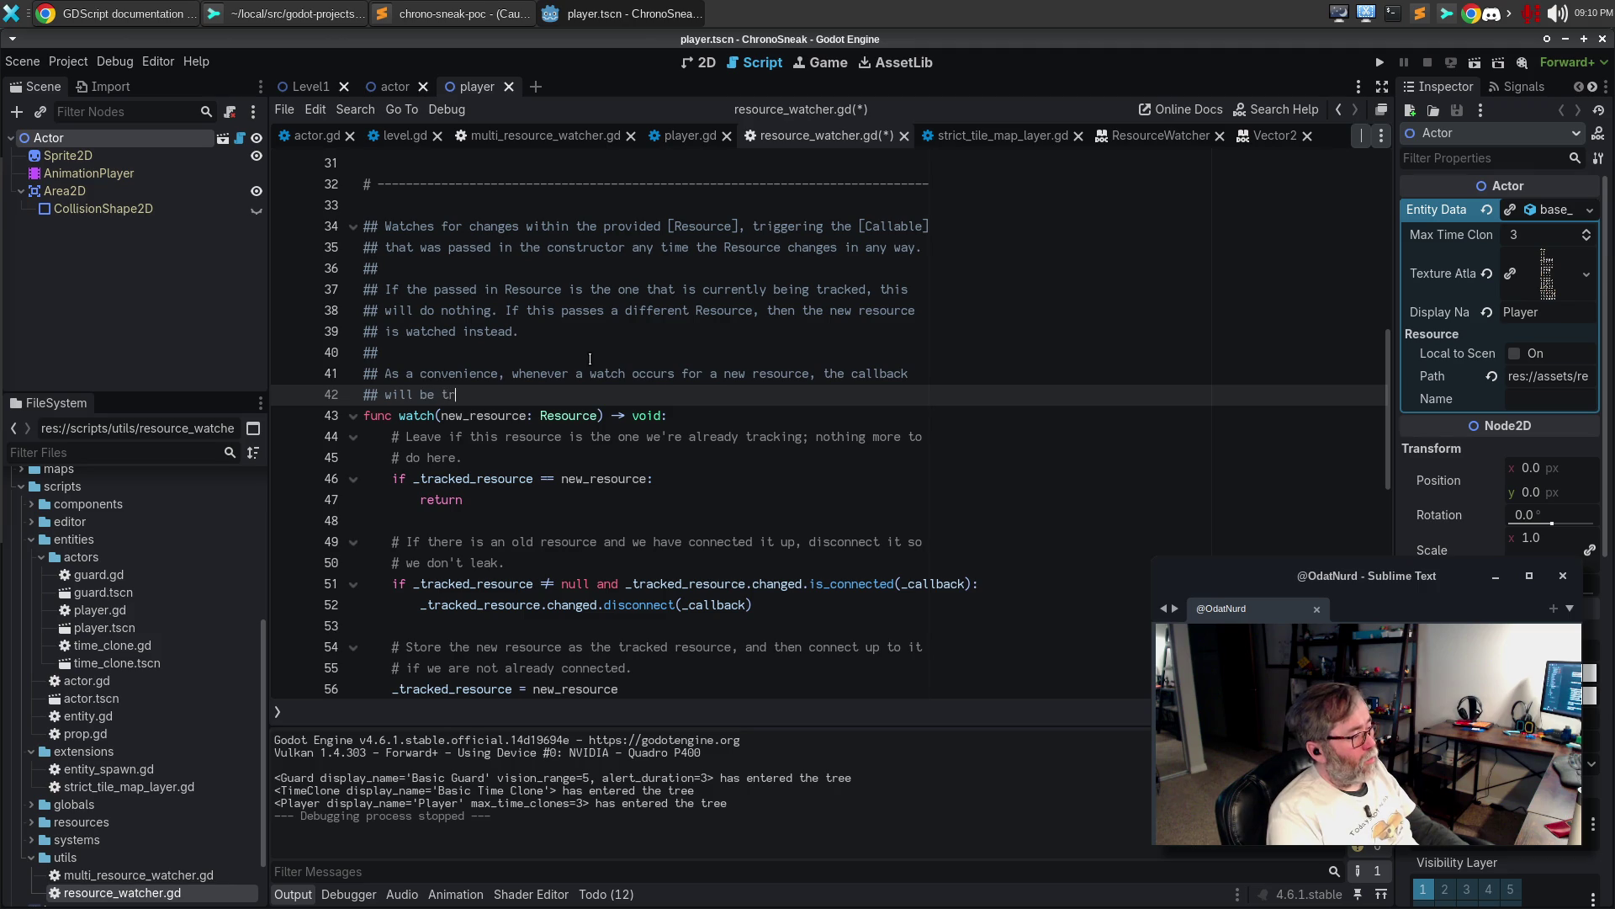
type("iggered immediately.")
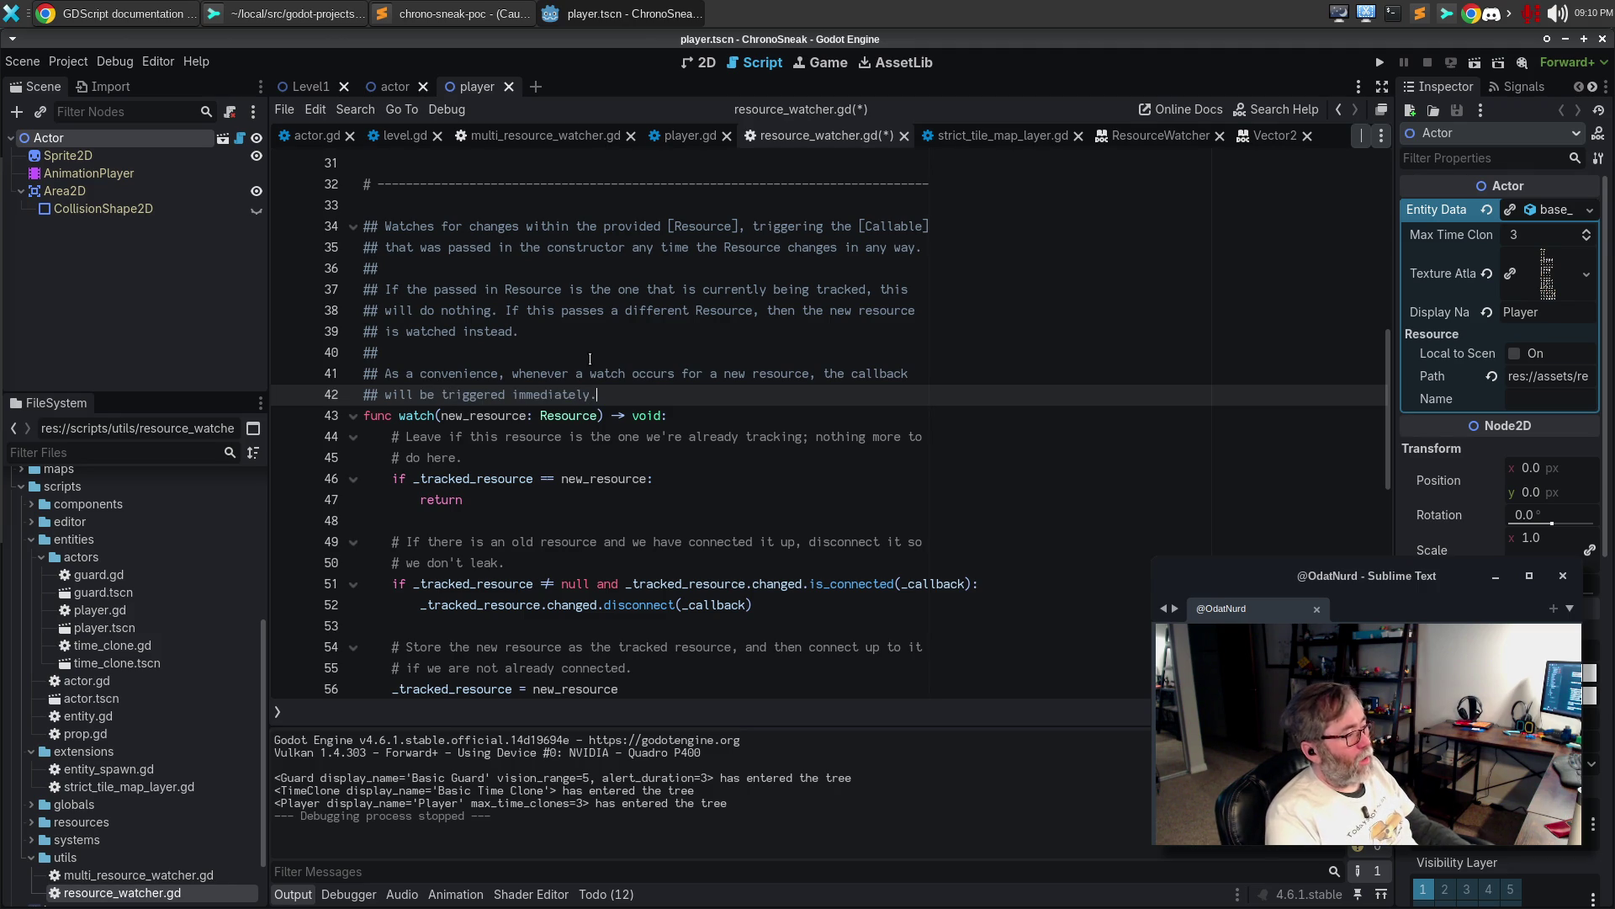
scroll(582, 372, "down", 6)
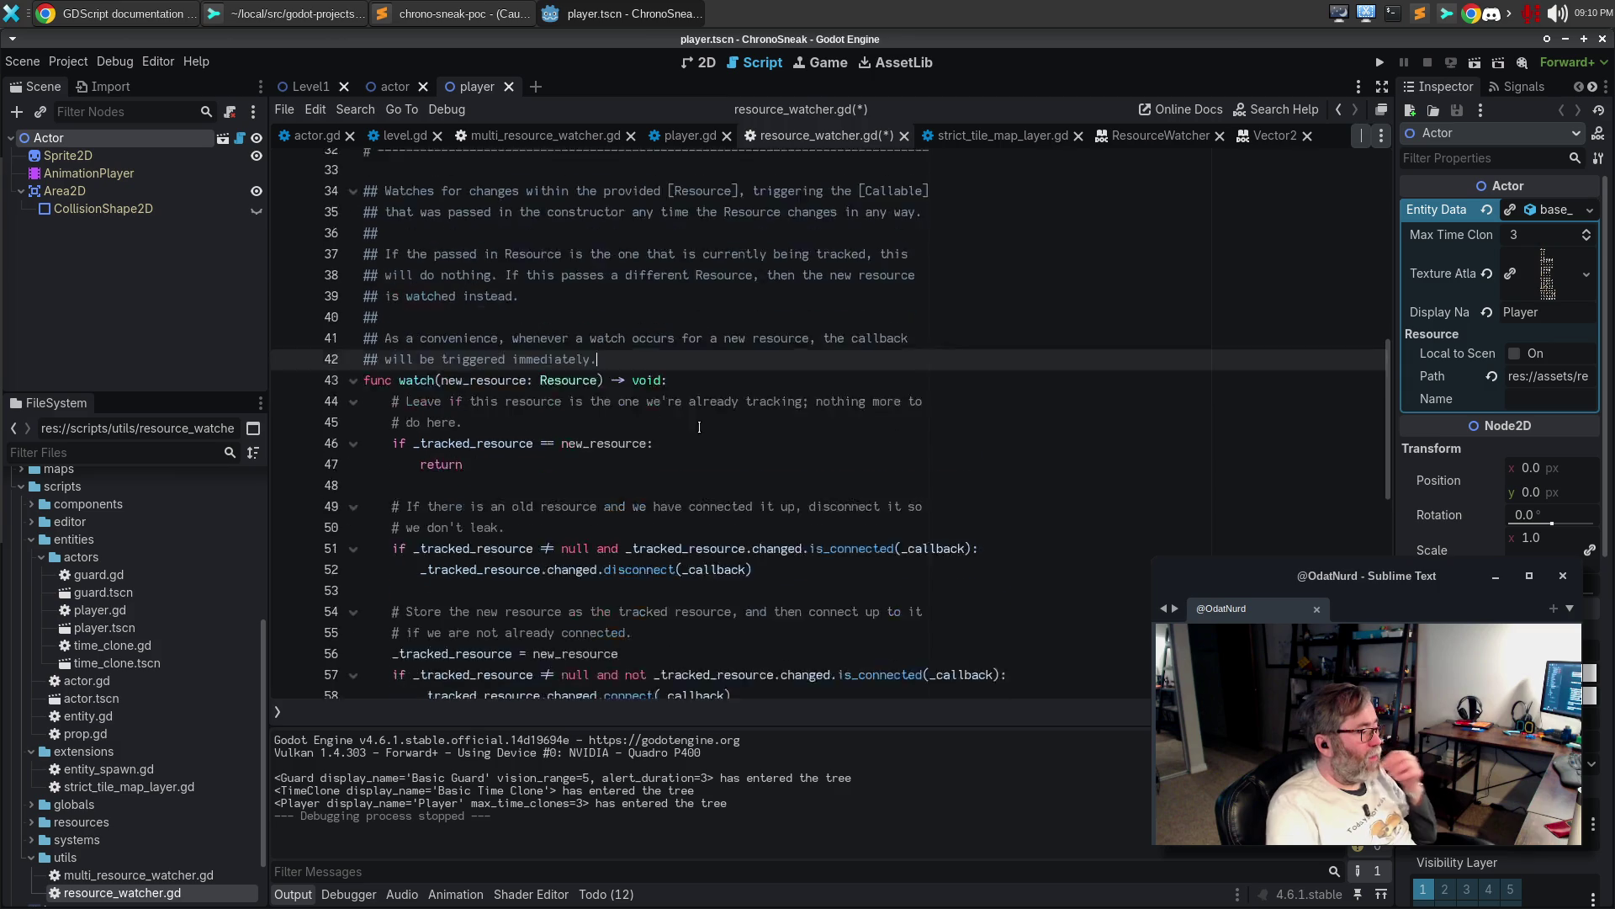
left_click(779, 385)
key("ctrl+s")
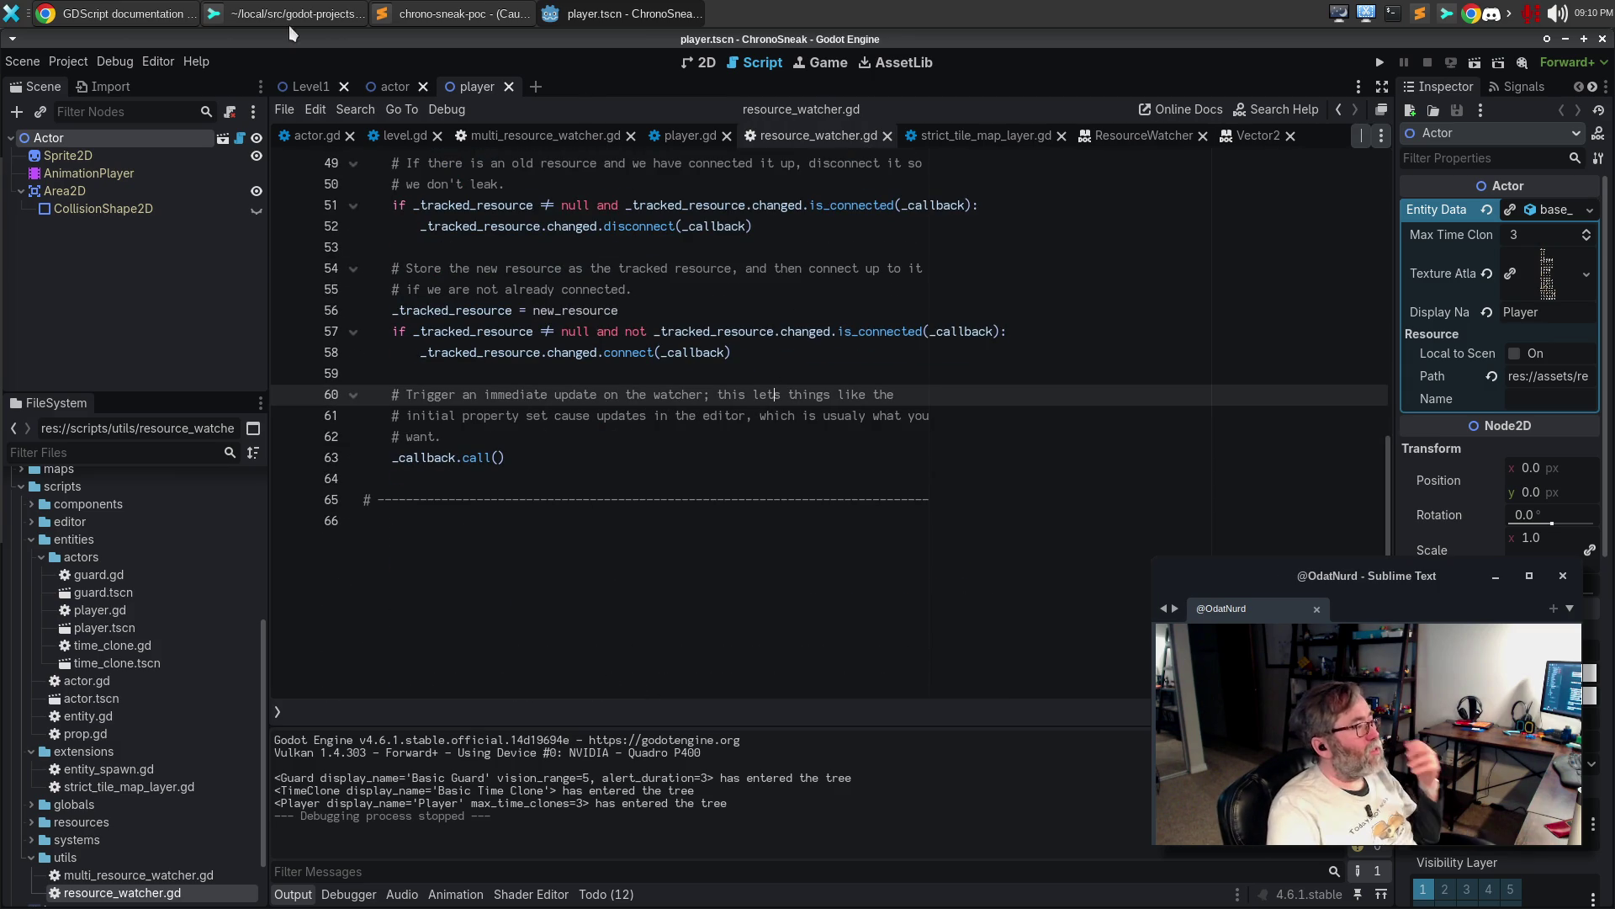
In Sublime Merge, stage resource_watcher.gd and resource_watcher.gd.uid
left_click(245, 12)
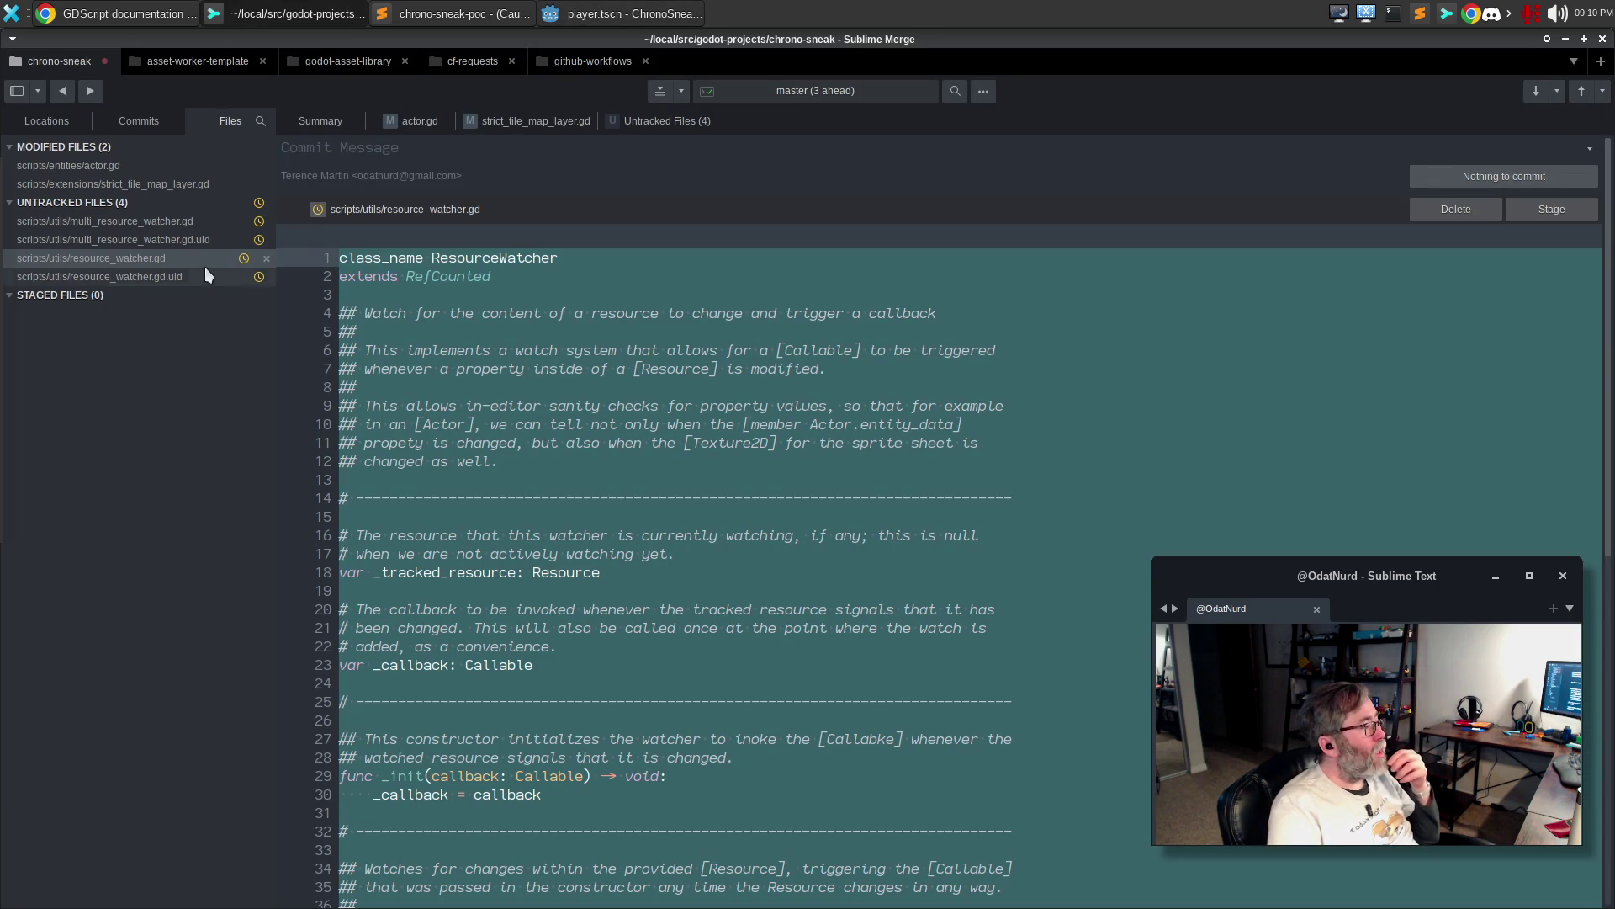
scroll(1284, 407, "down", 4)
scroll(1284, 406, "up", 4)
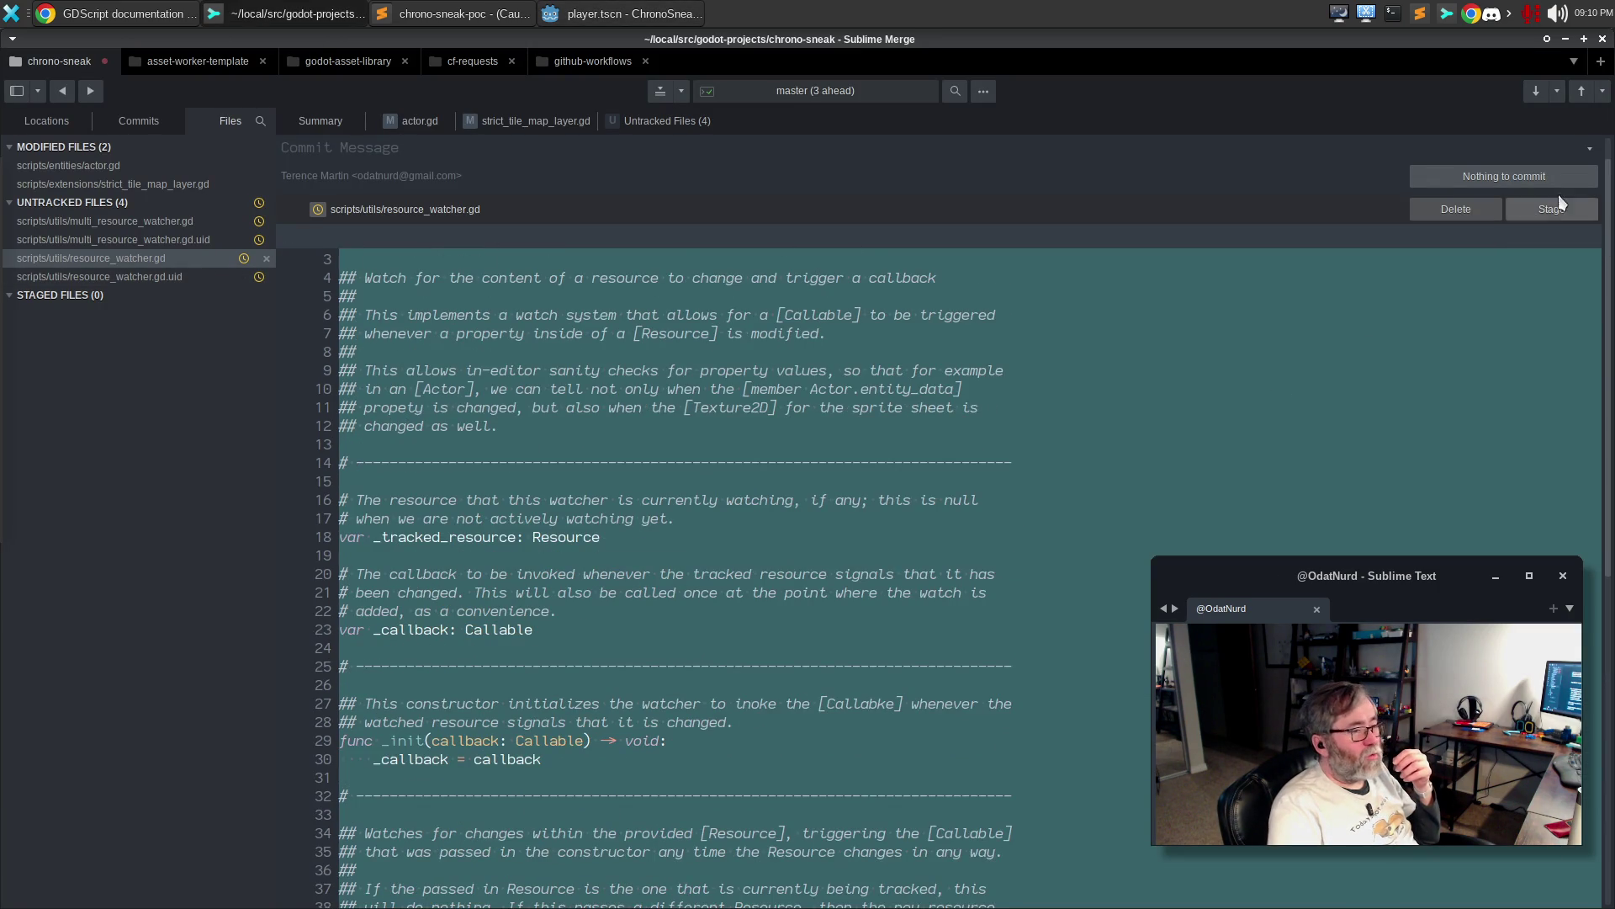
left_click(1541, 210)
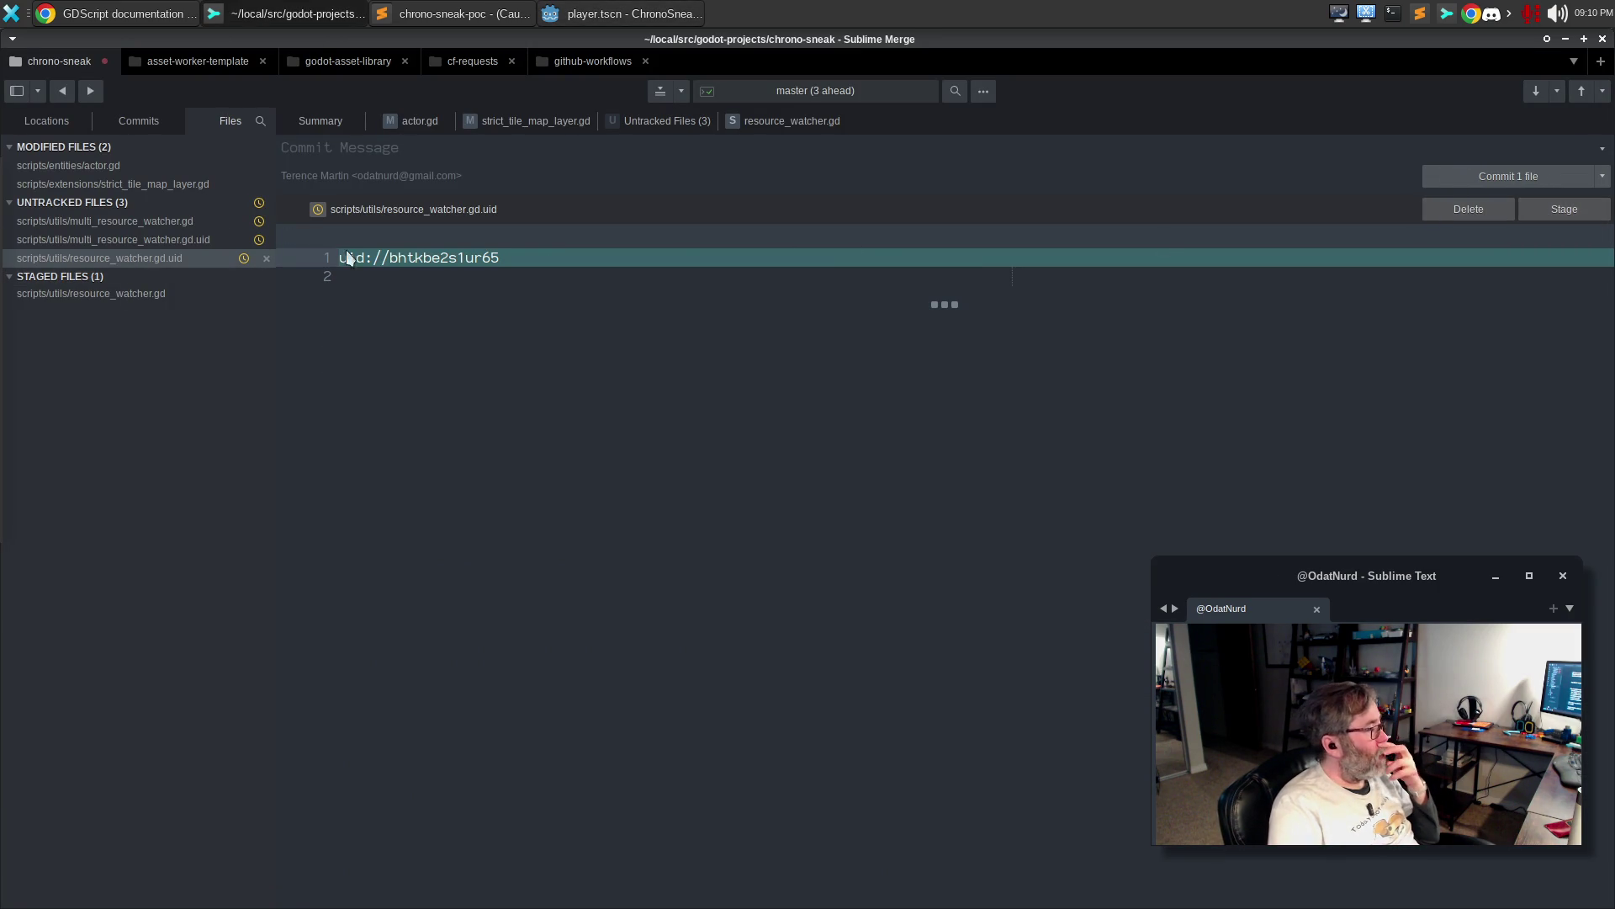
left_click(1565, 209)
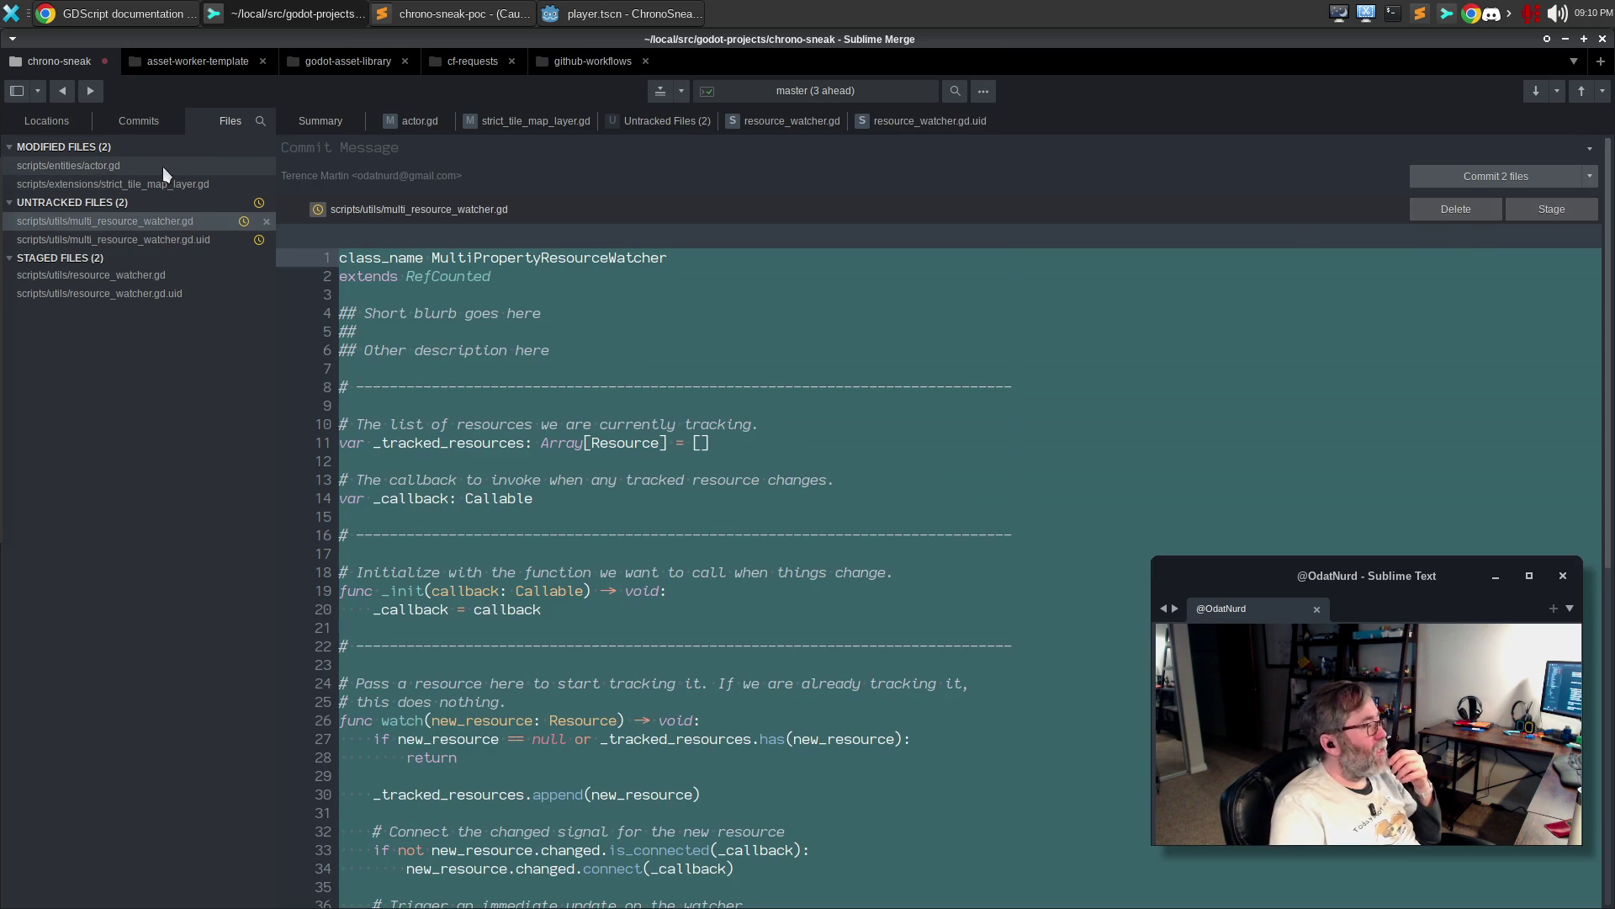
Glance at the commit history, review the actor.gd and strict_tile_map_layer.gd diffs, then return to Godot
left_click(149, 122)
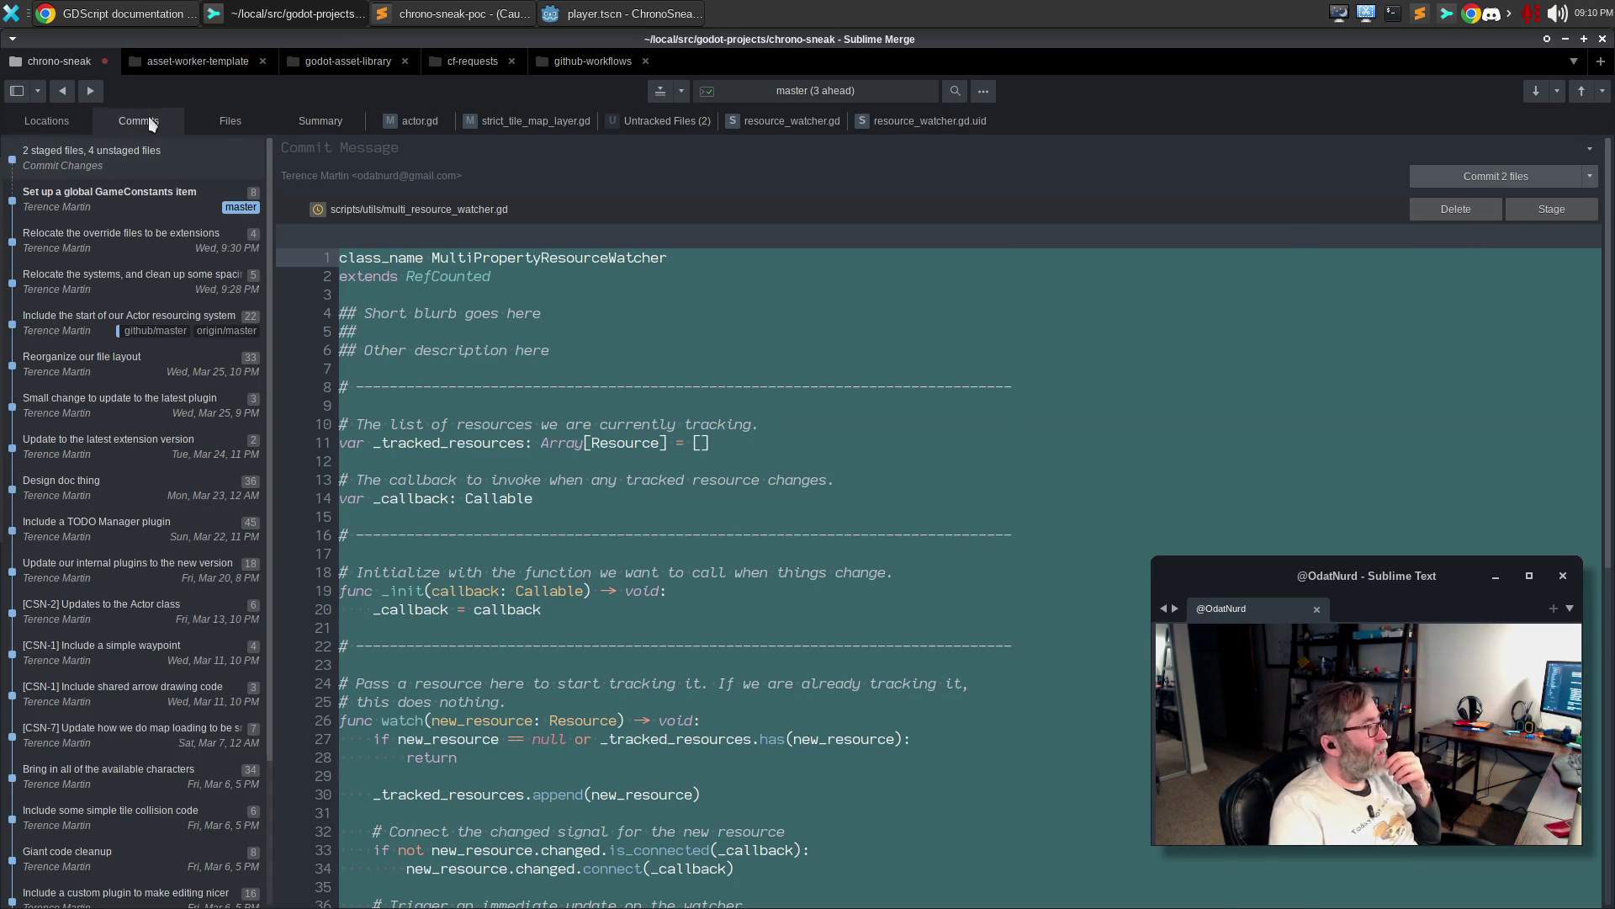
left_click(215, 120)
left_click(148, 165)
left_click(132, 185)
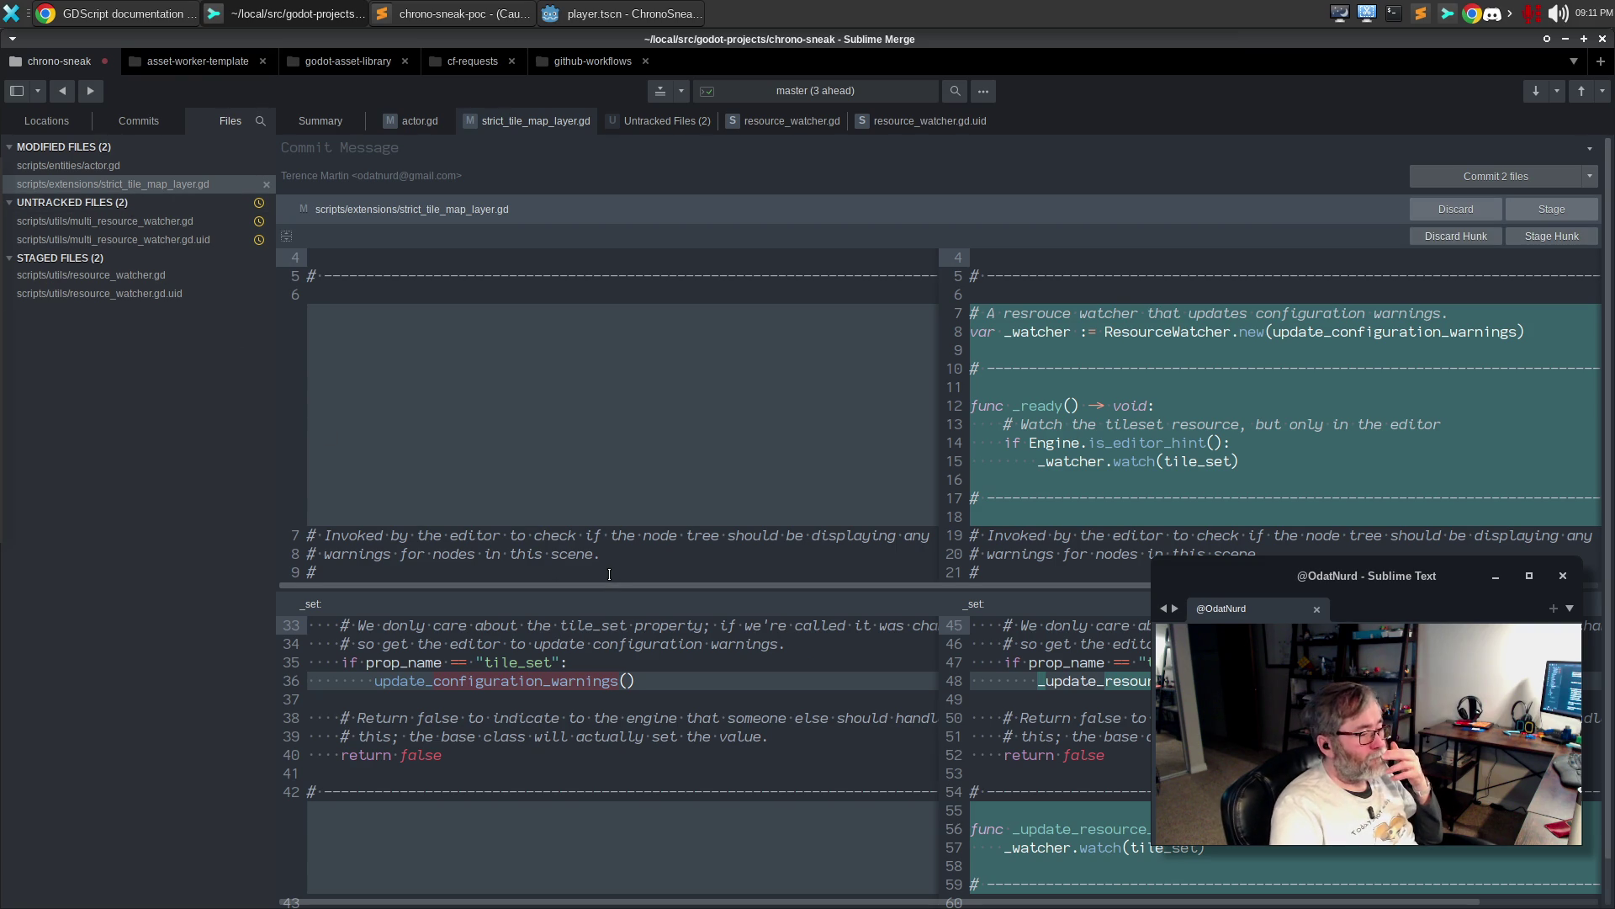
scroll(609, 574, "down", 1)
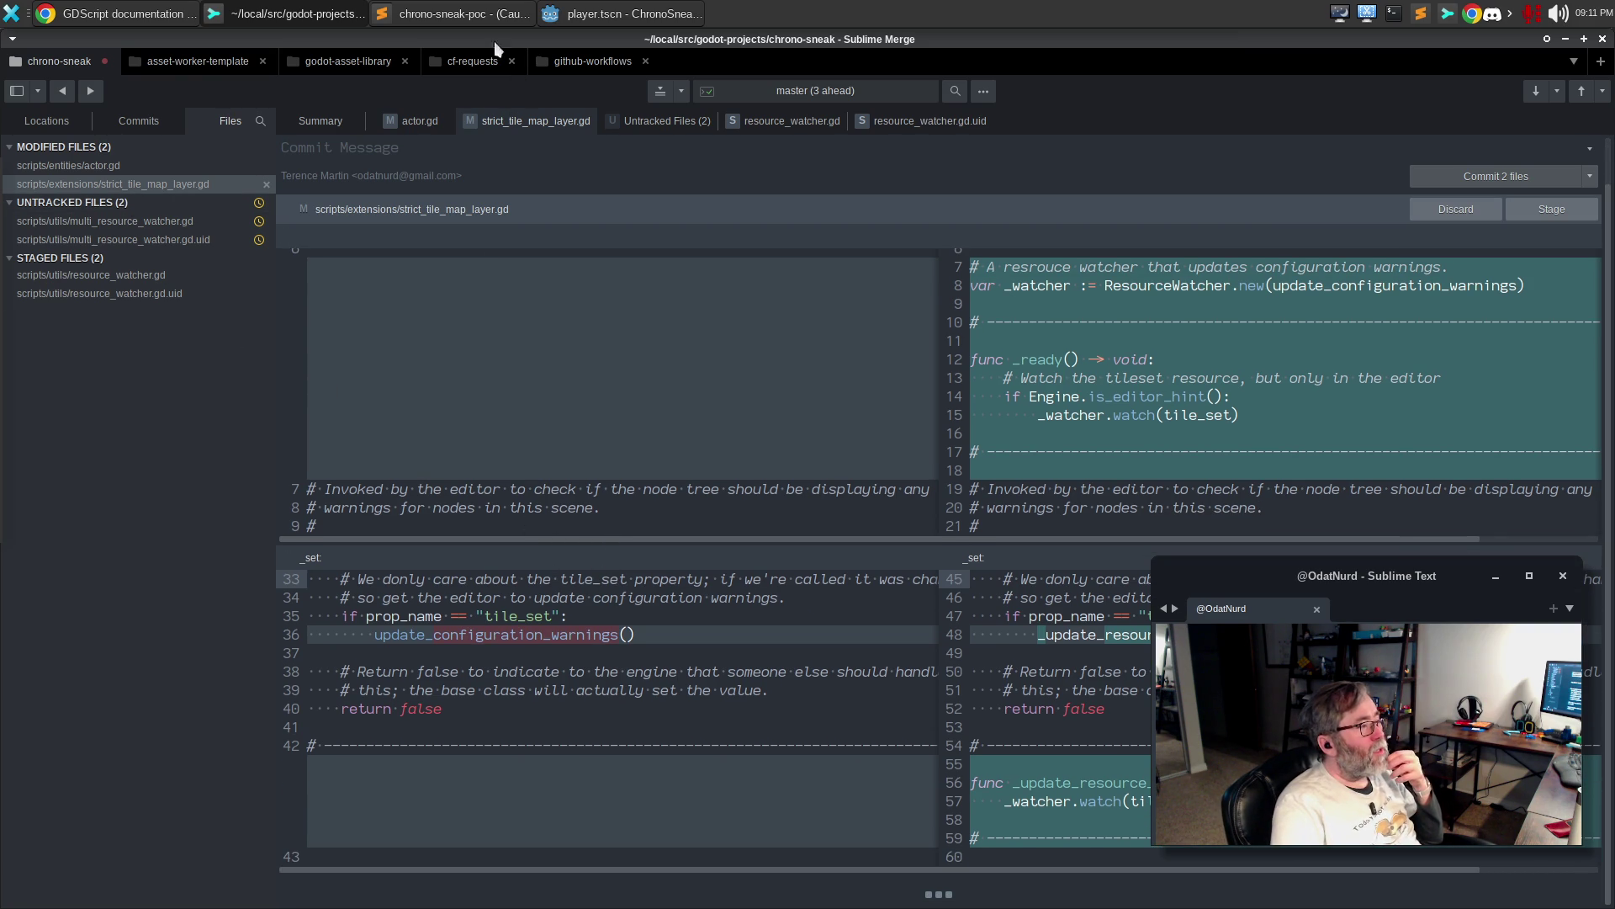
left_click(618, 12)
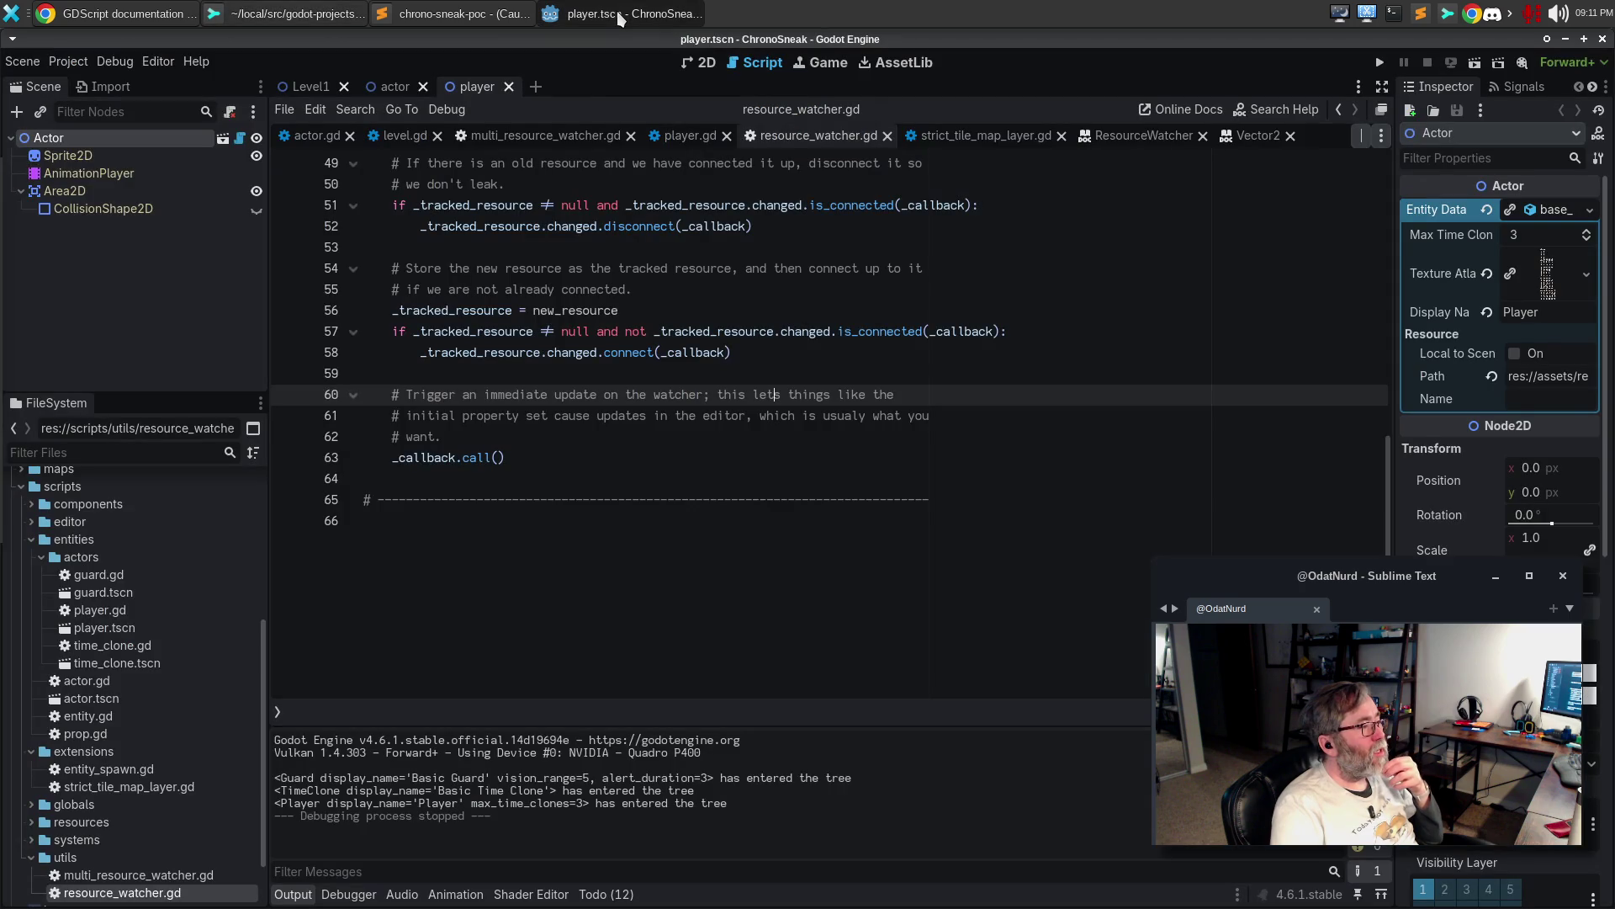
Describe _watcher in strict_tile_map_layer.gd as tracking when a property that is a resource changes internally
left_click(968, 136)
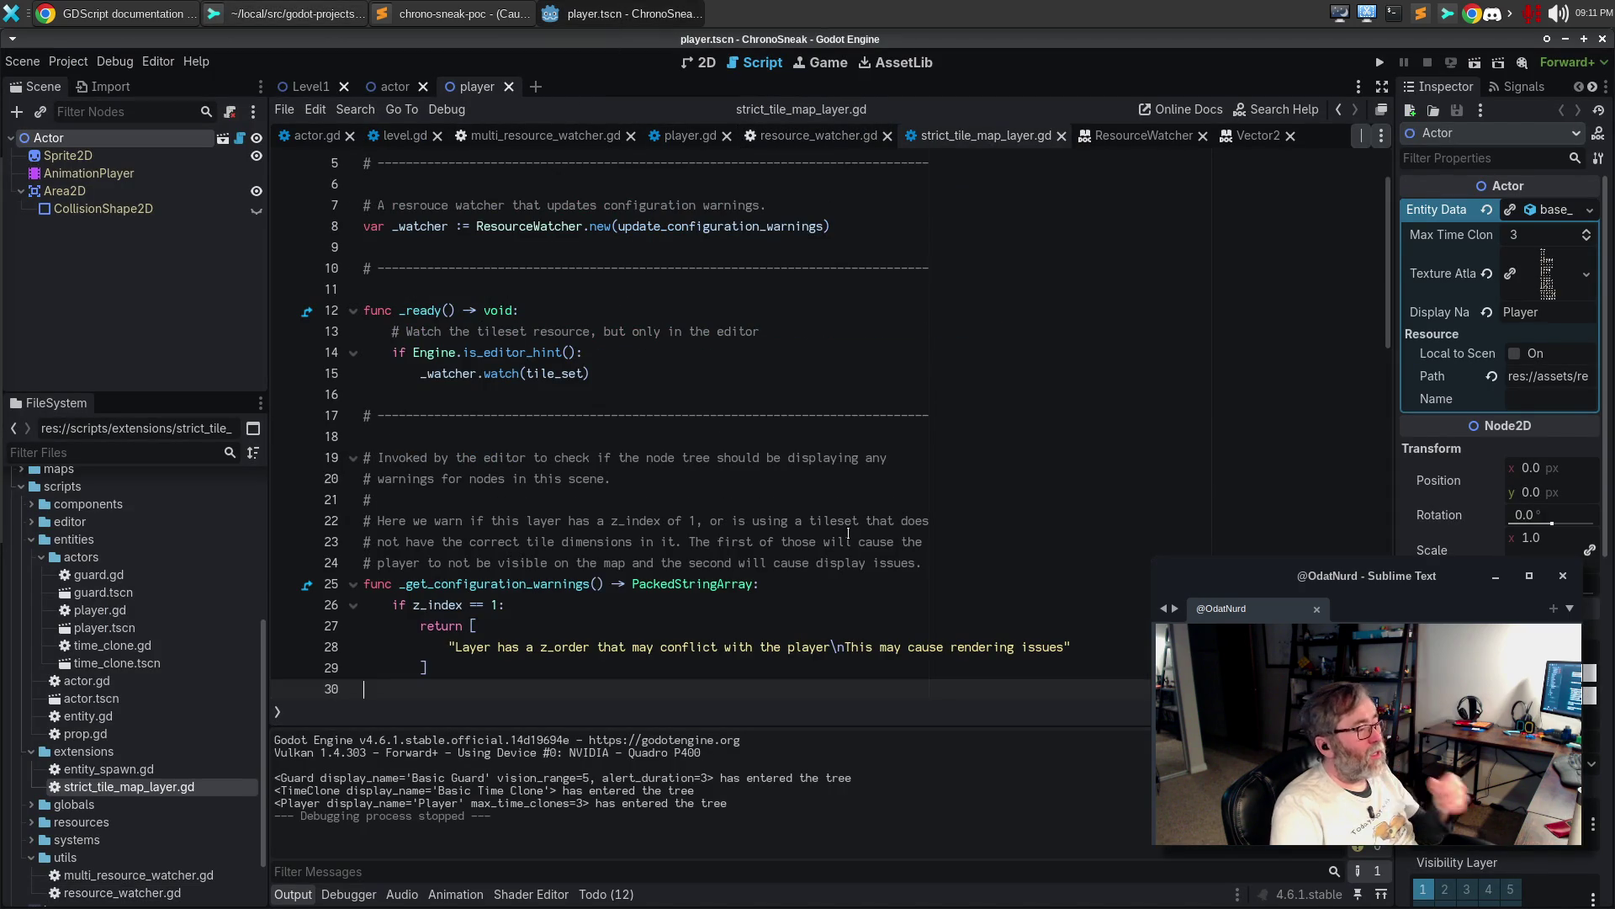
scroll(562, 624, "down", 3)
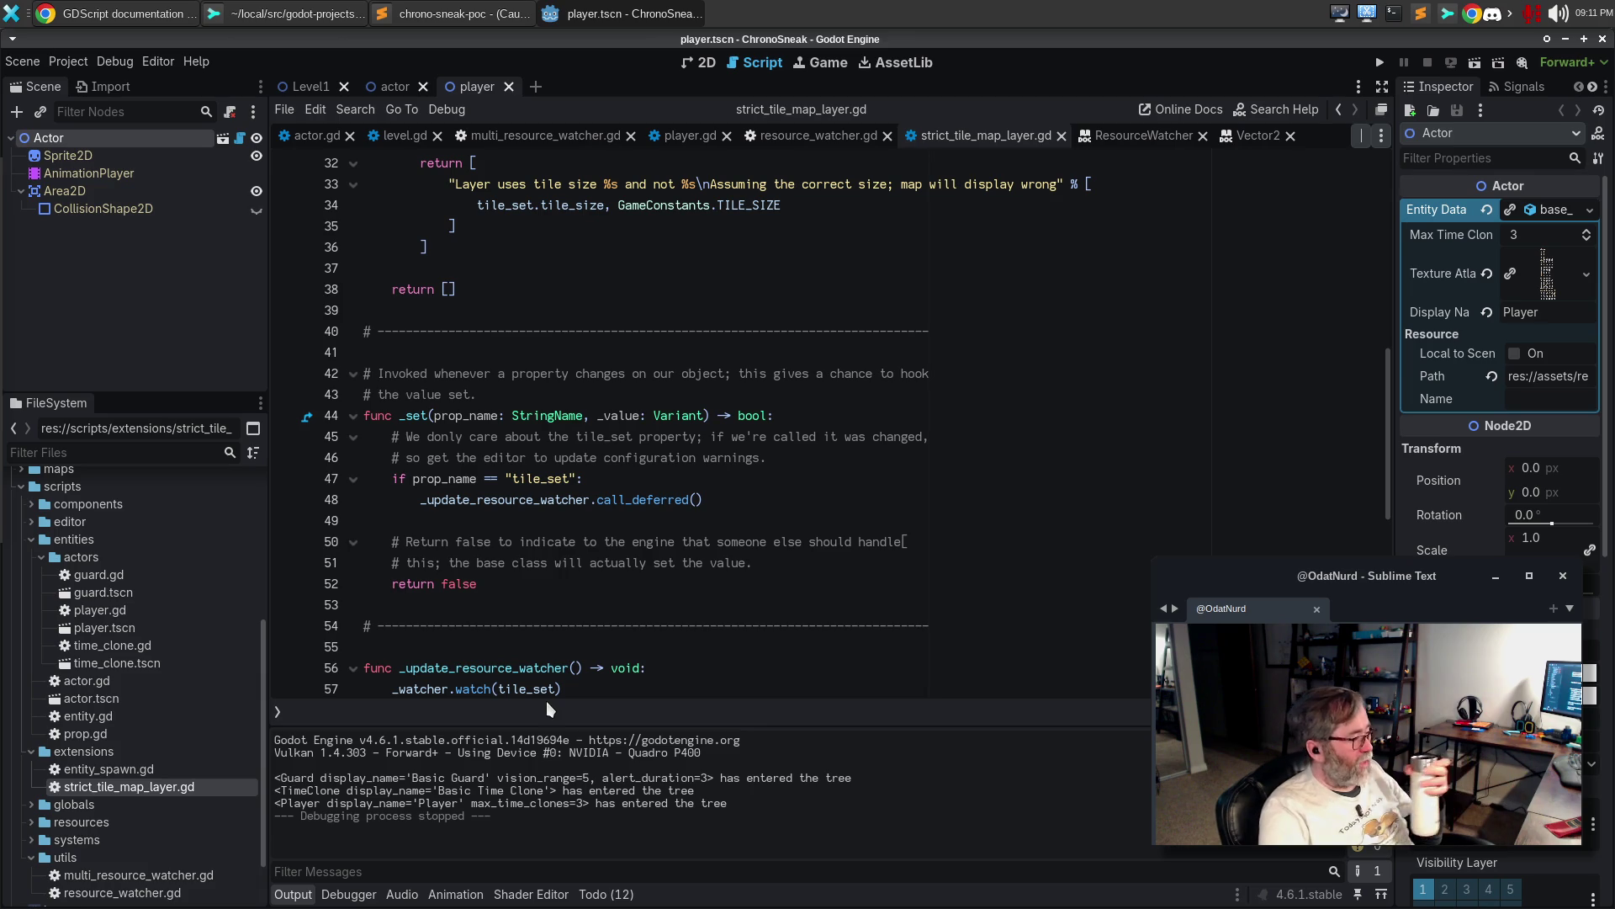
type("we use ")
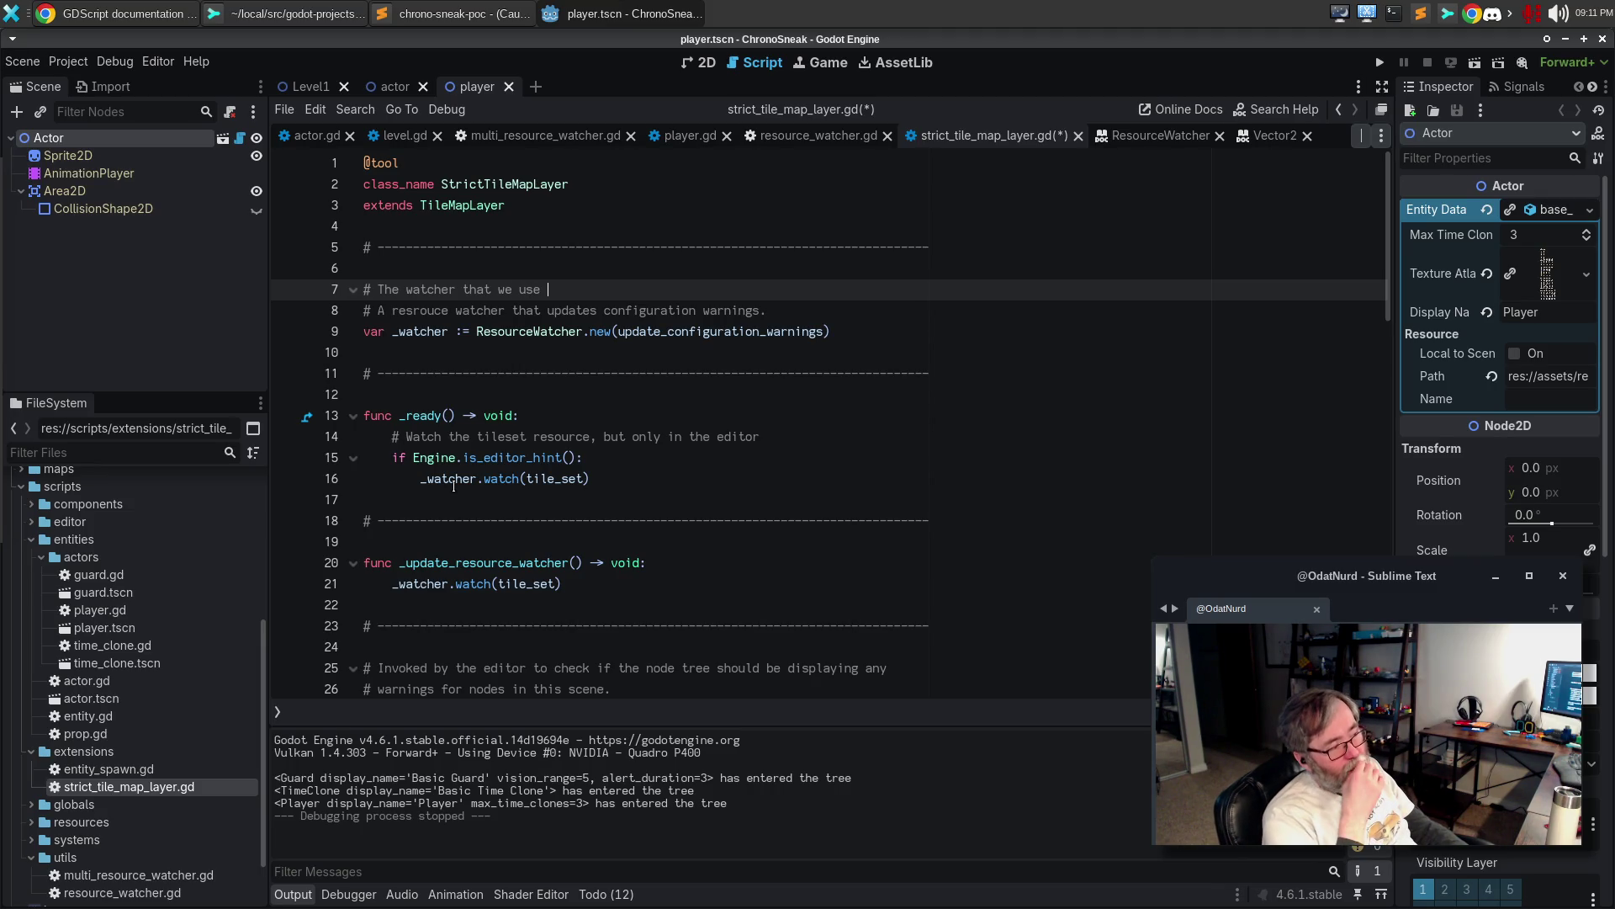
type("to track ")
type("when our underly")
type("ing resource")
key("ctrl+BackSpace")
key("ctrl+BackSpace")
key("ctrl+BackSpace")
type("a property that is a resource chan")
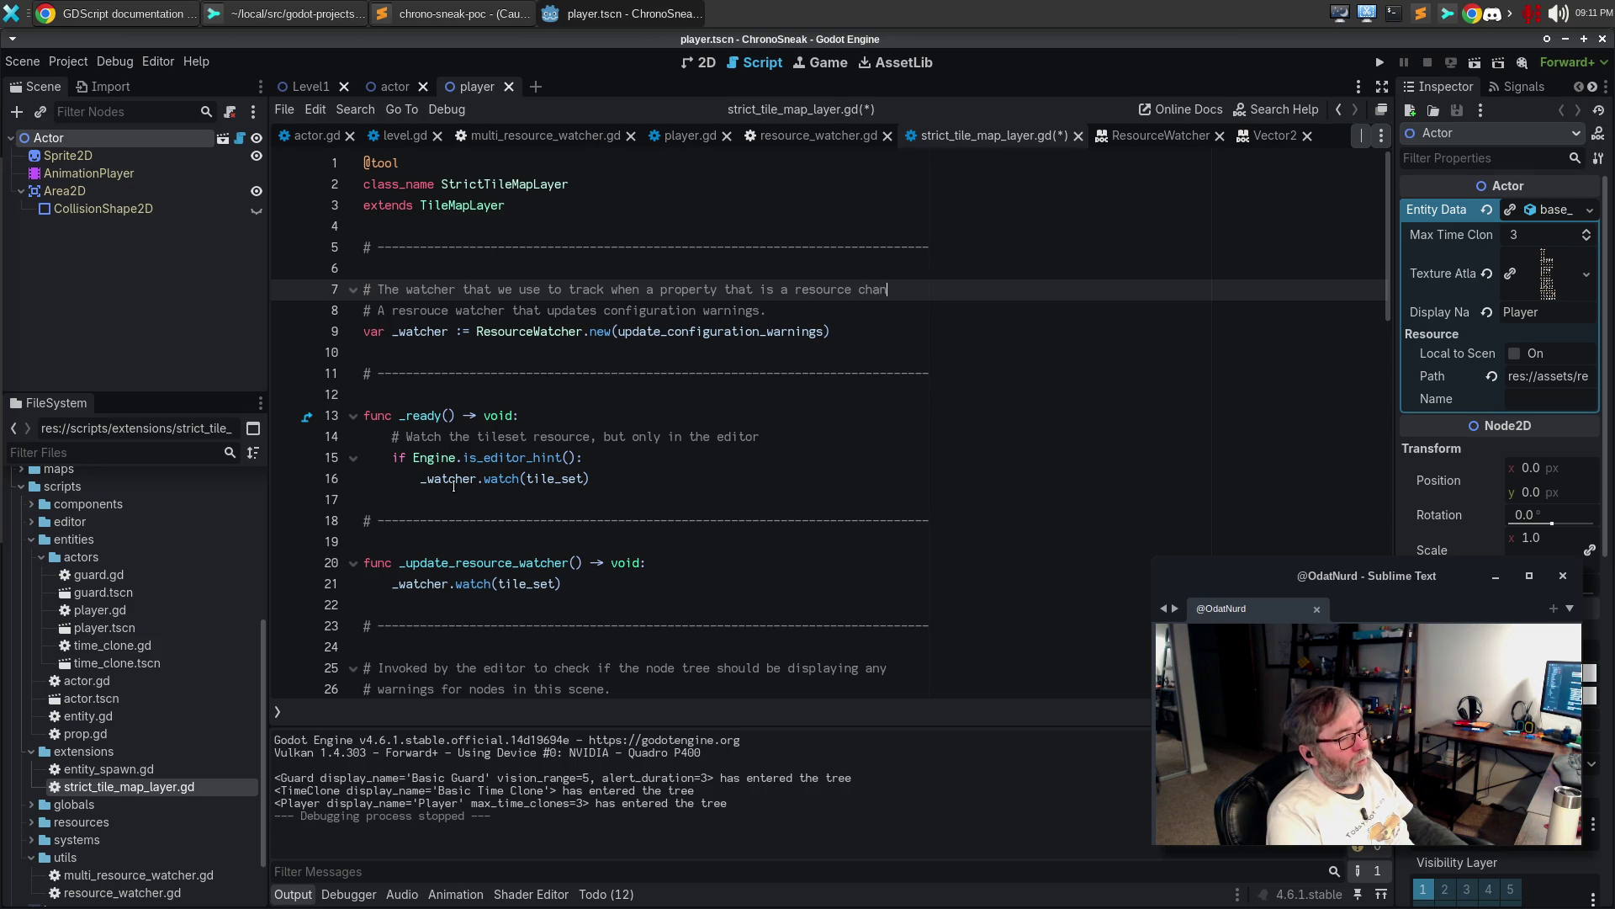
type("ges")
key("Return")
type("# internally")
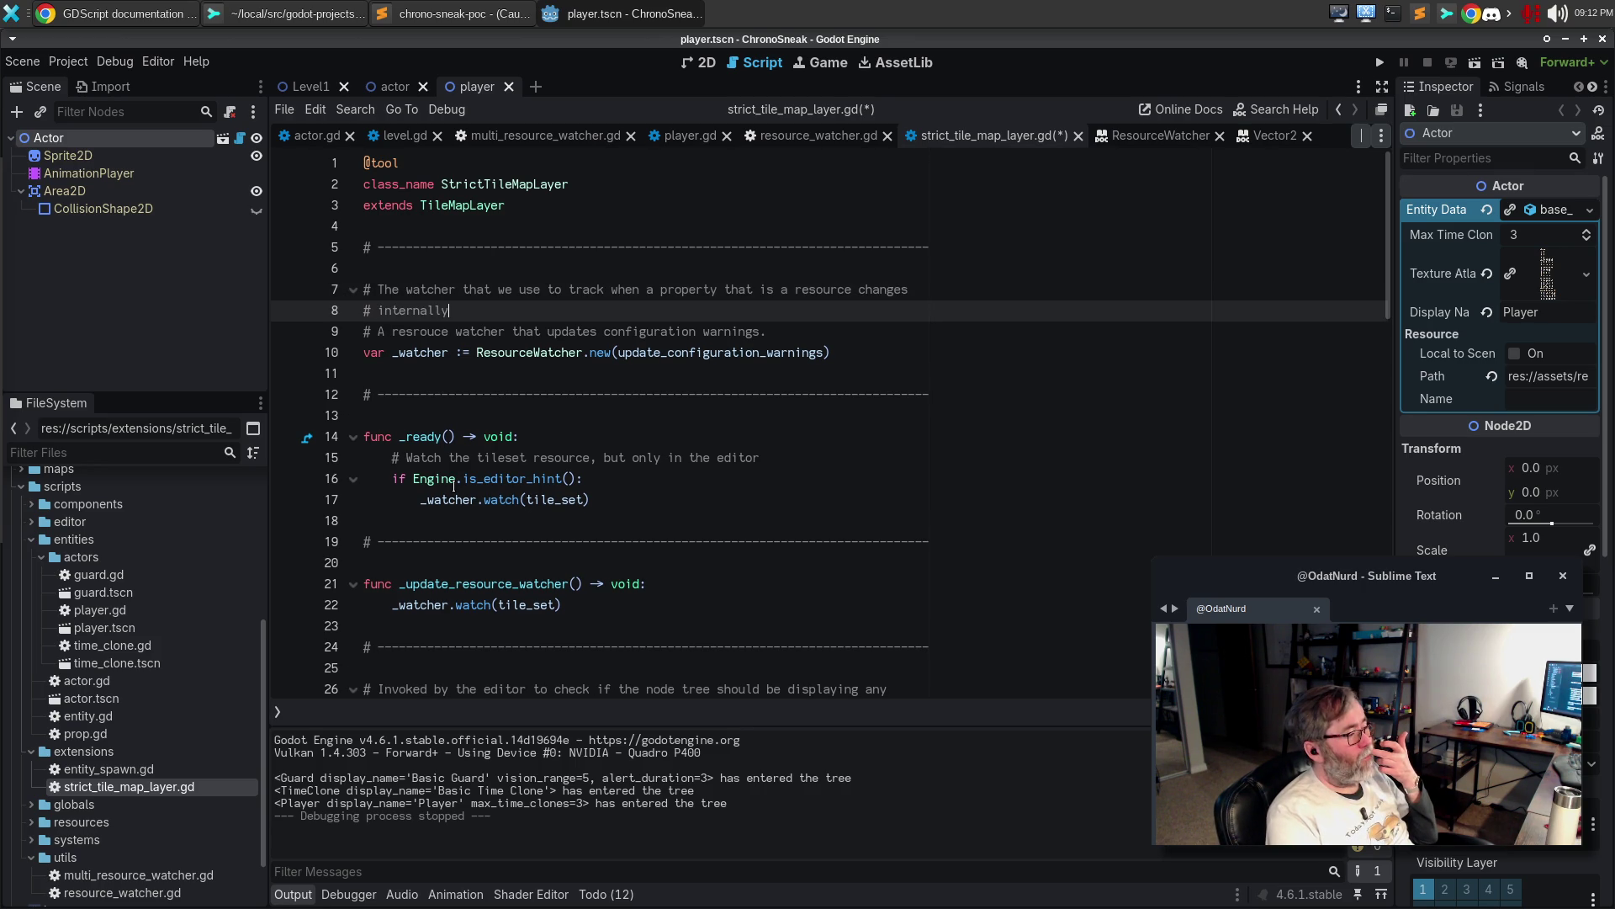
End that comment with a period, delete the old 'A resrouce watcher' line, and place the caret in _ready
scroll(420, 503, "down", 9)
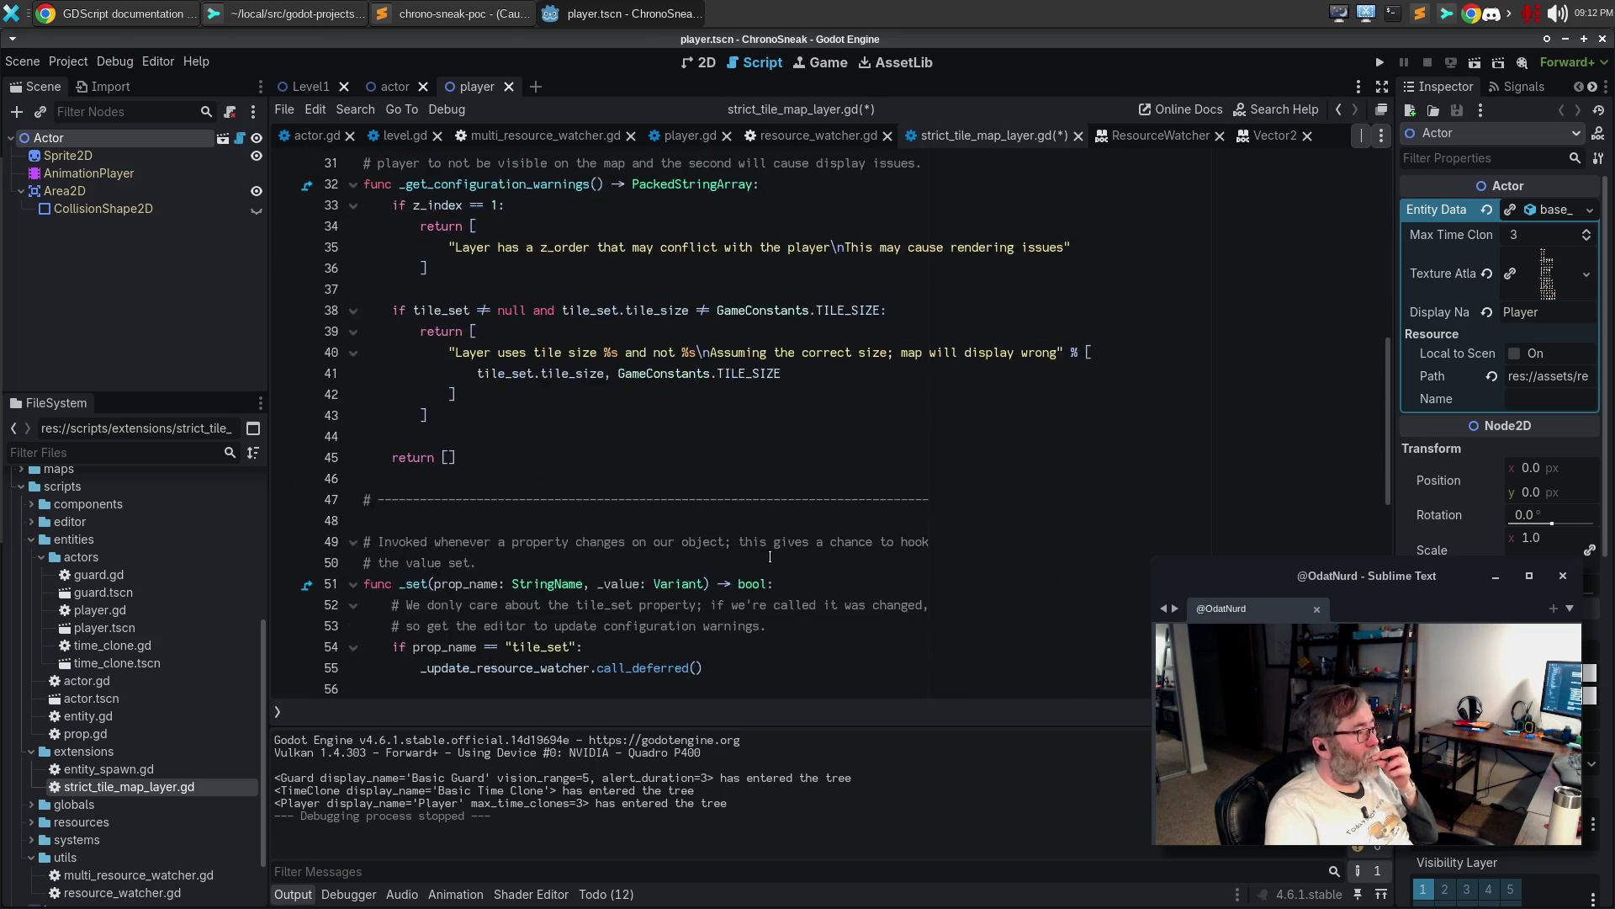
scroll(770, 554, "up", 10)
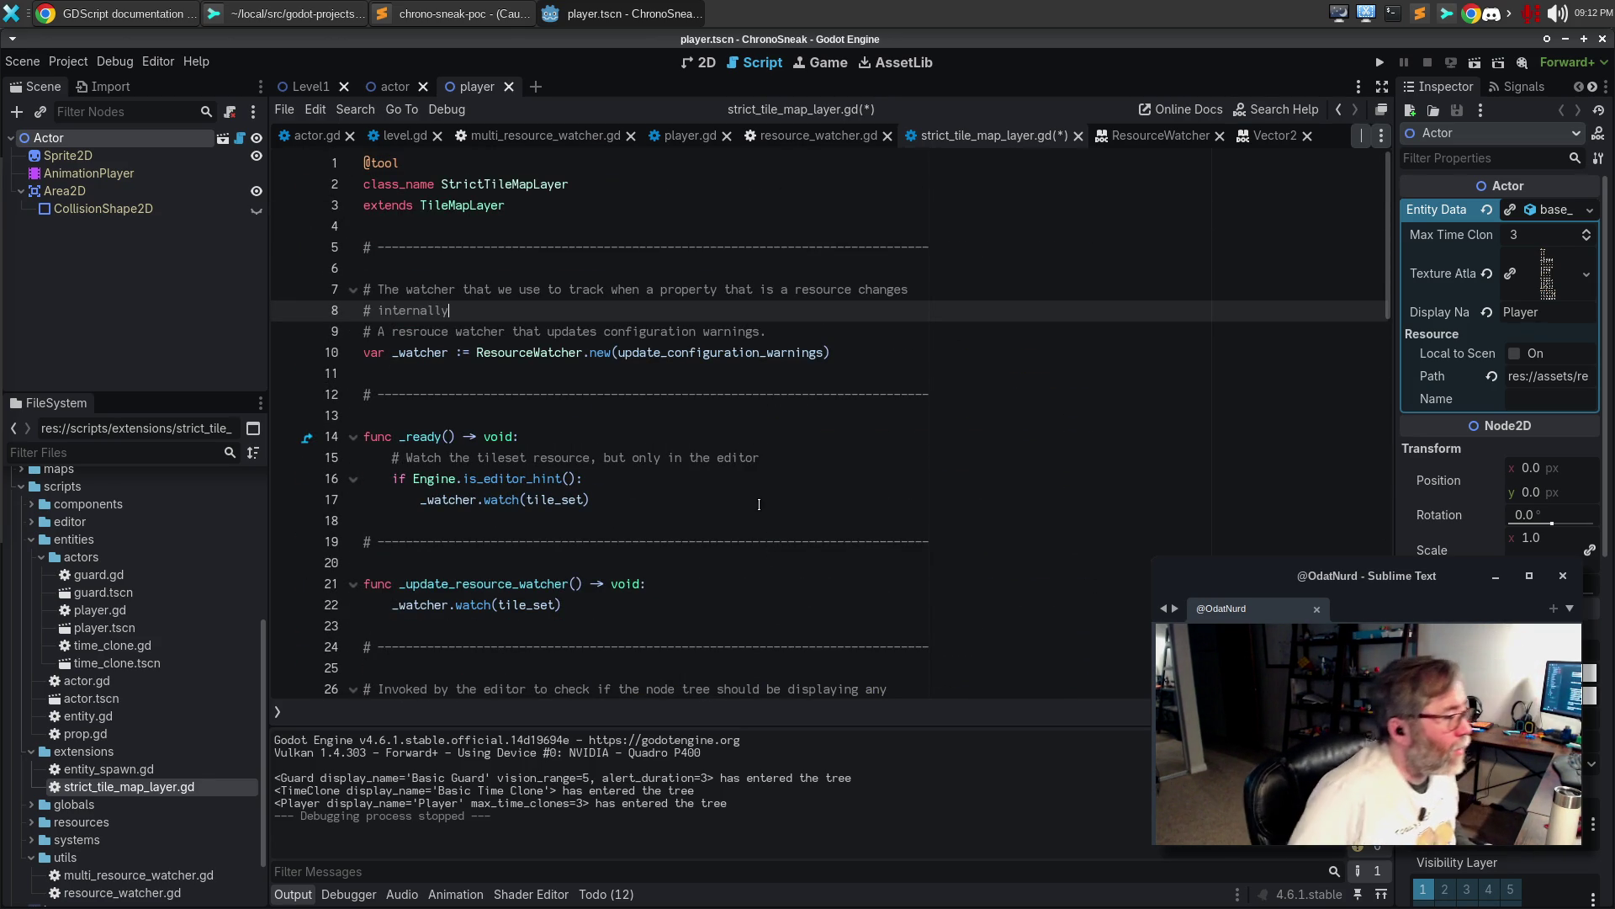
type(".")
key("Down")
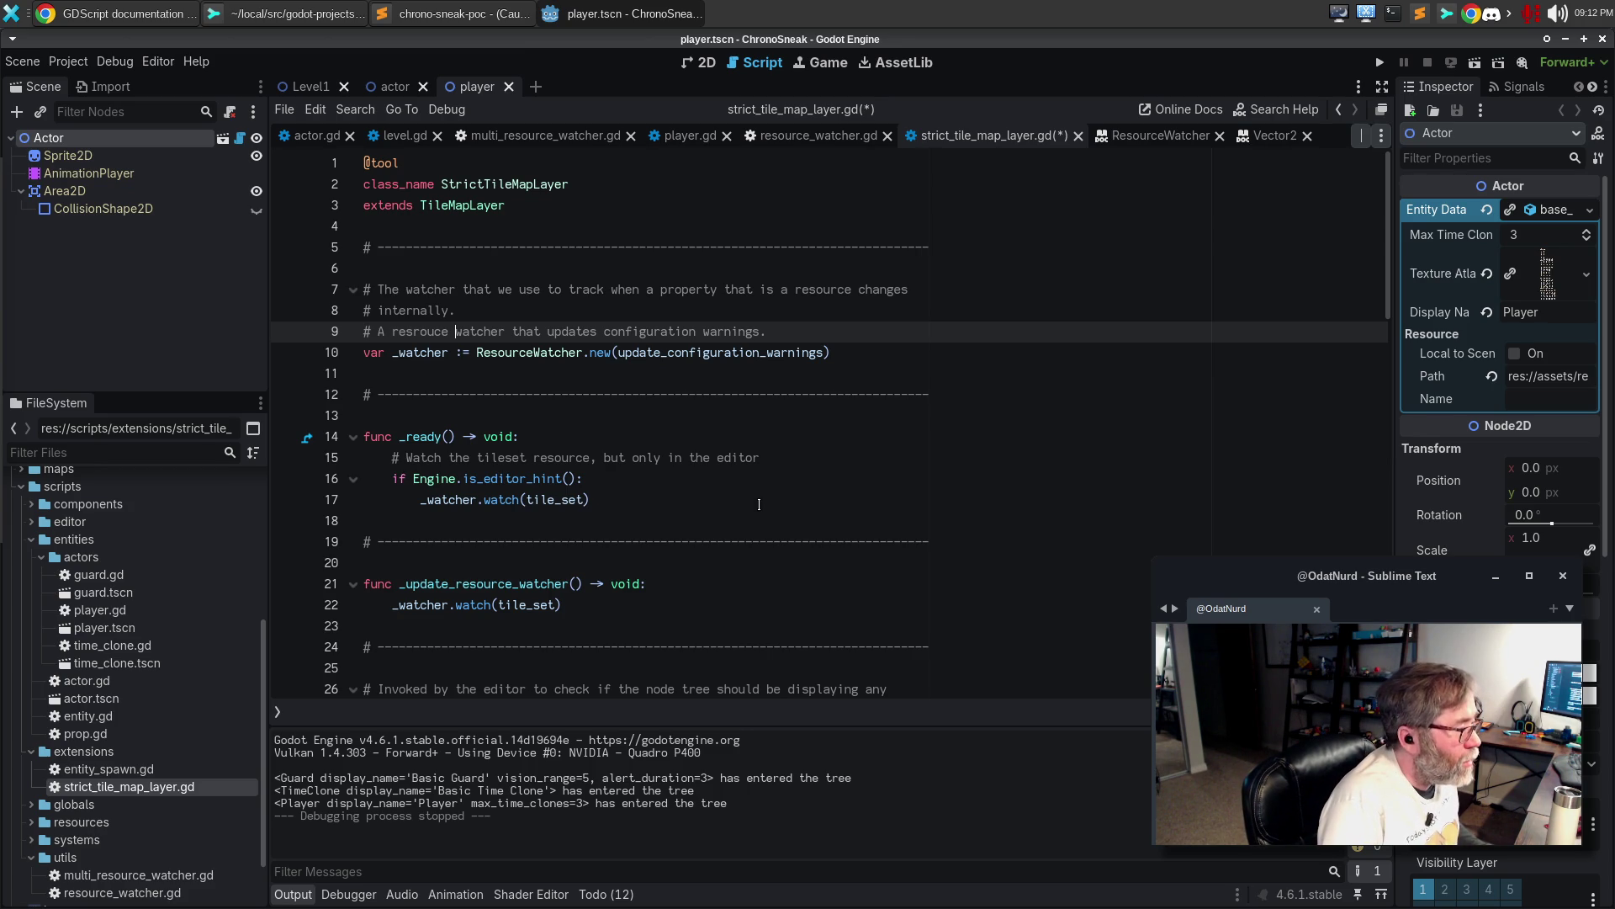
key("ctrl+shift+k")
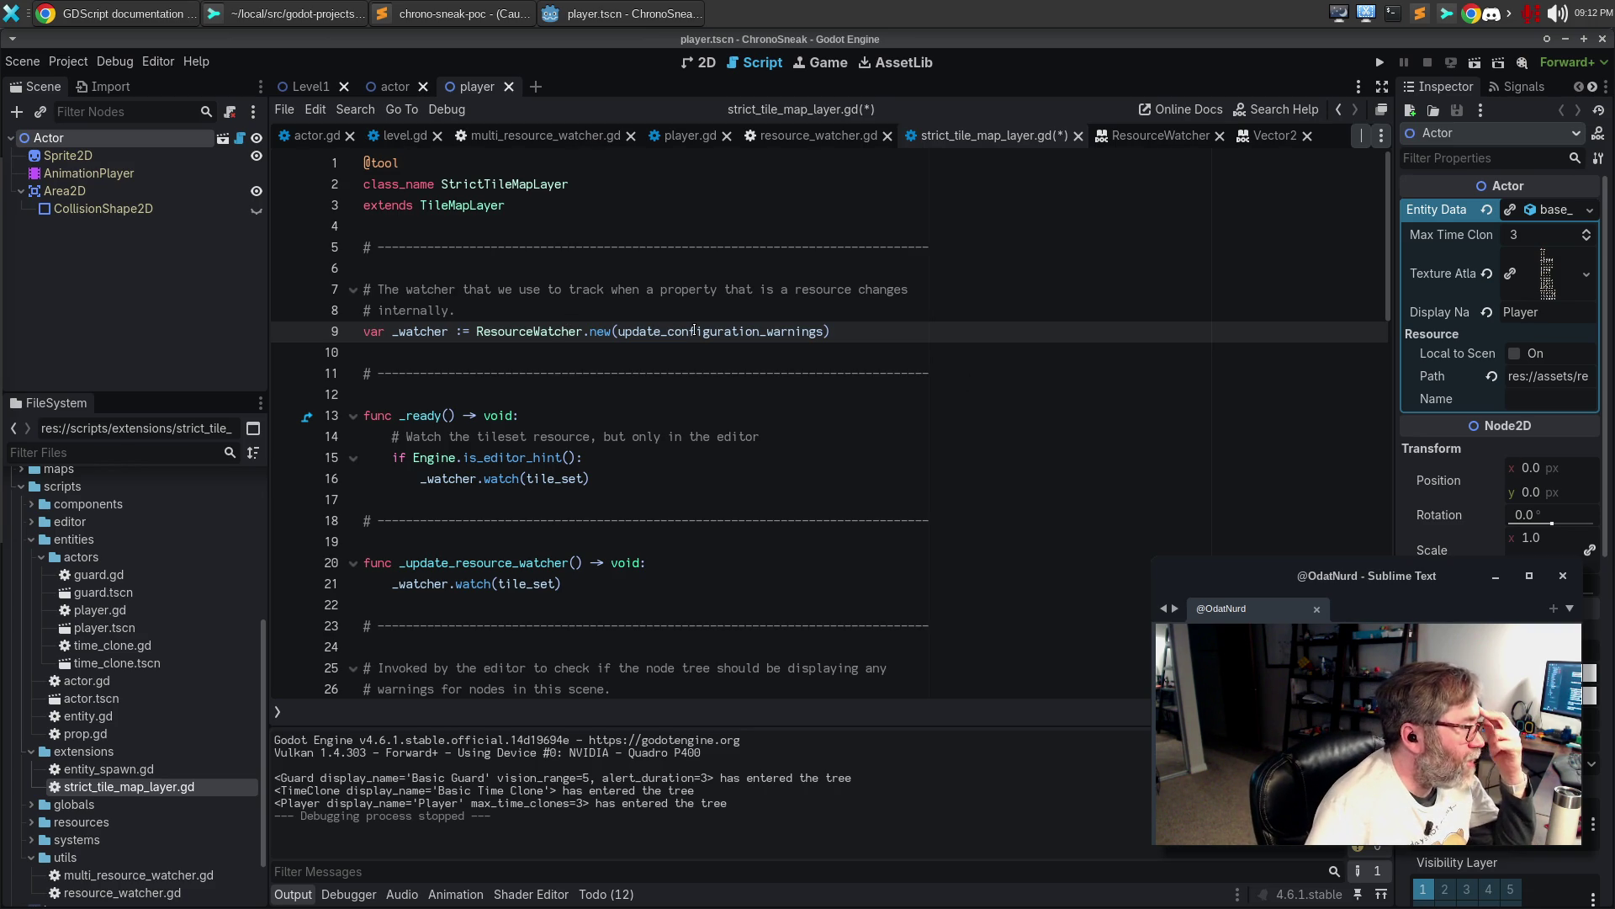
left_click(511, 480)
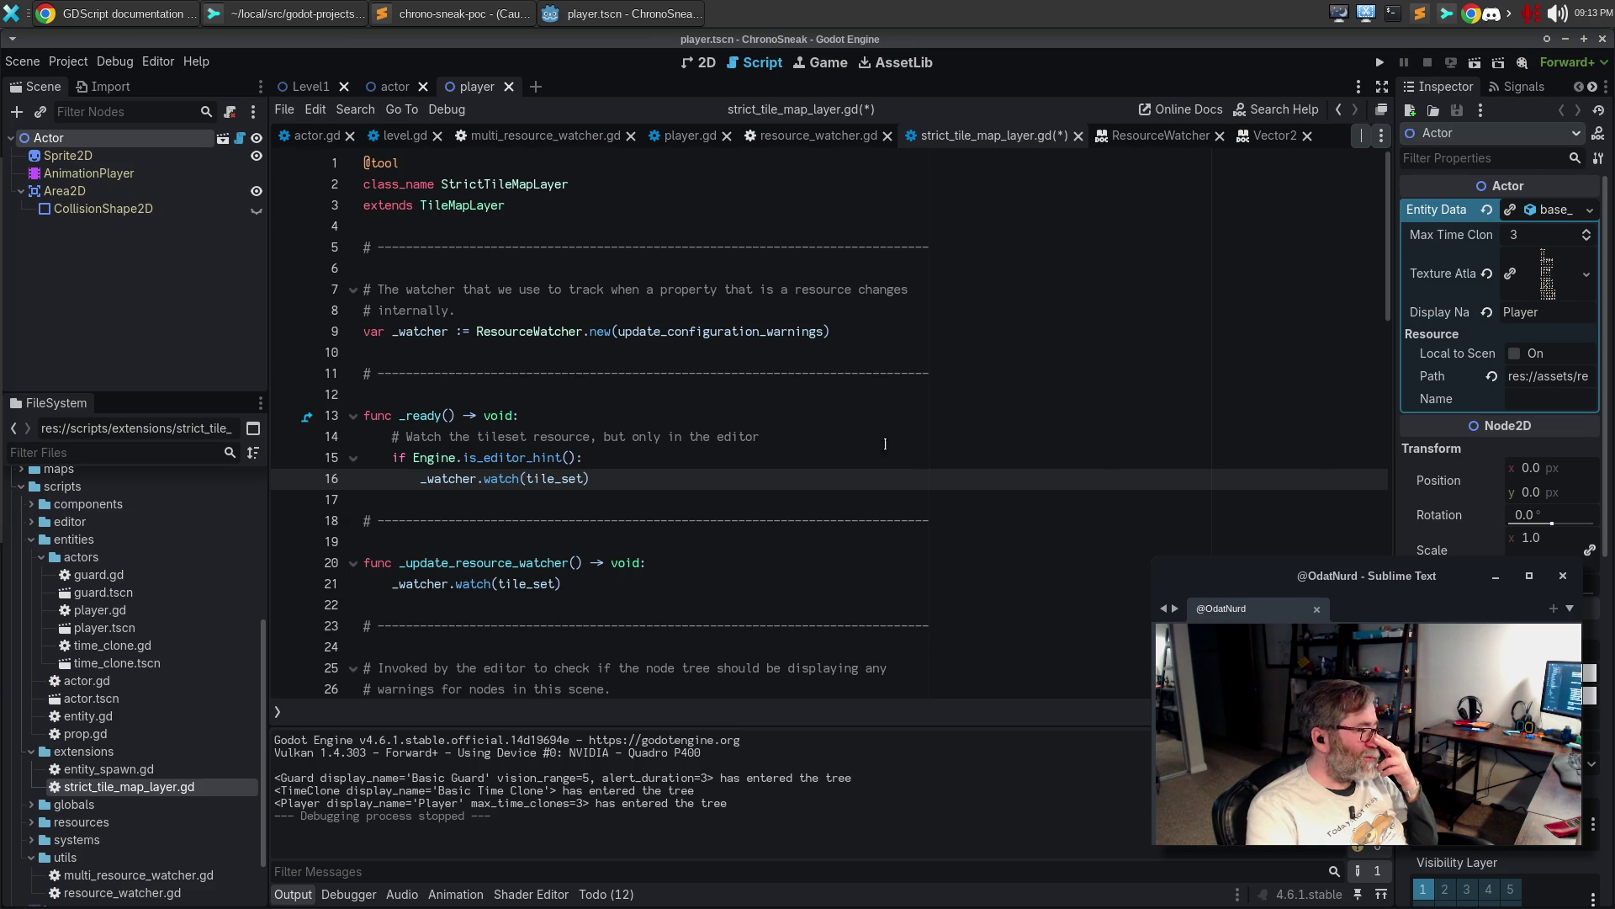
Replace the _ready() comment with 'While in the editor, make sure we are watching the resource in the tile_set variable.' wrapped over two lines, and save
left_click_drag(804, 437, 407, 437)
type("While ")
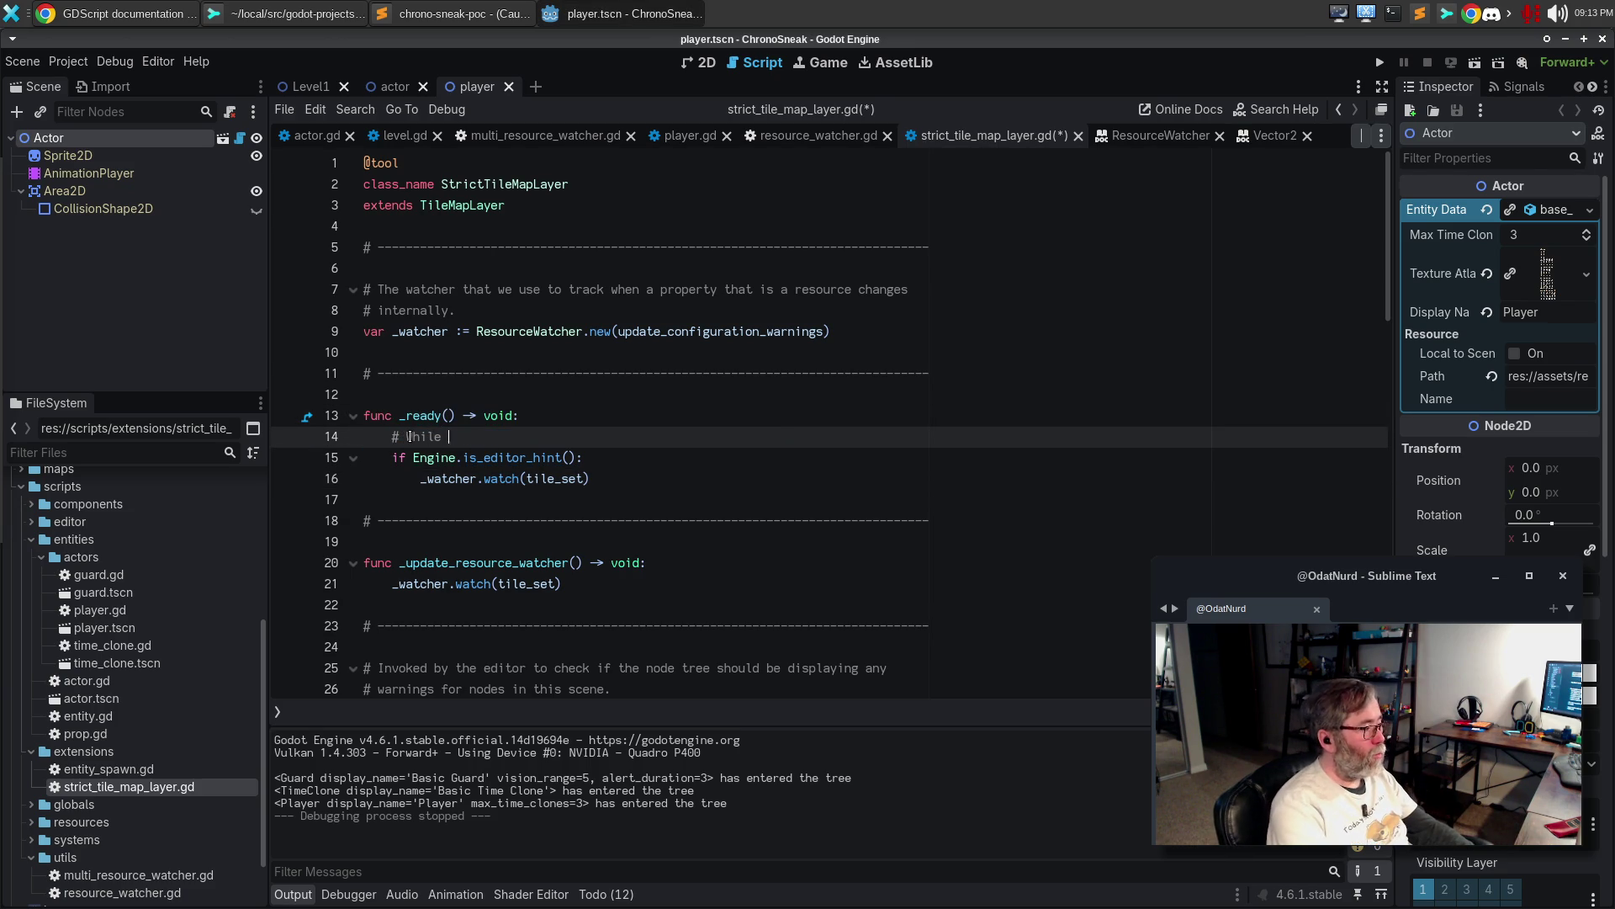
type("in the editor, make sure we w")
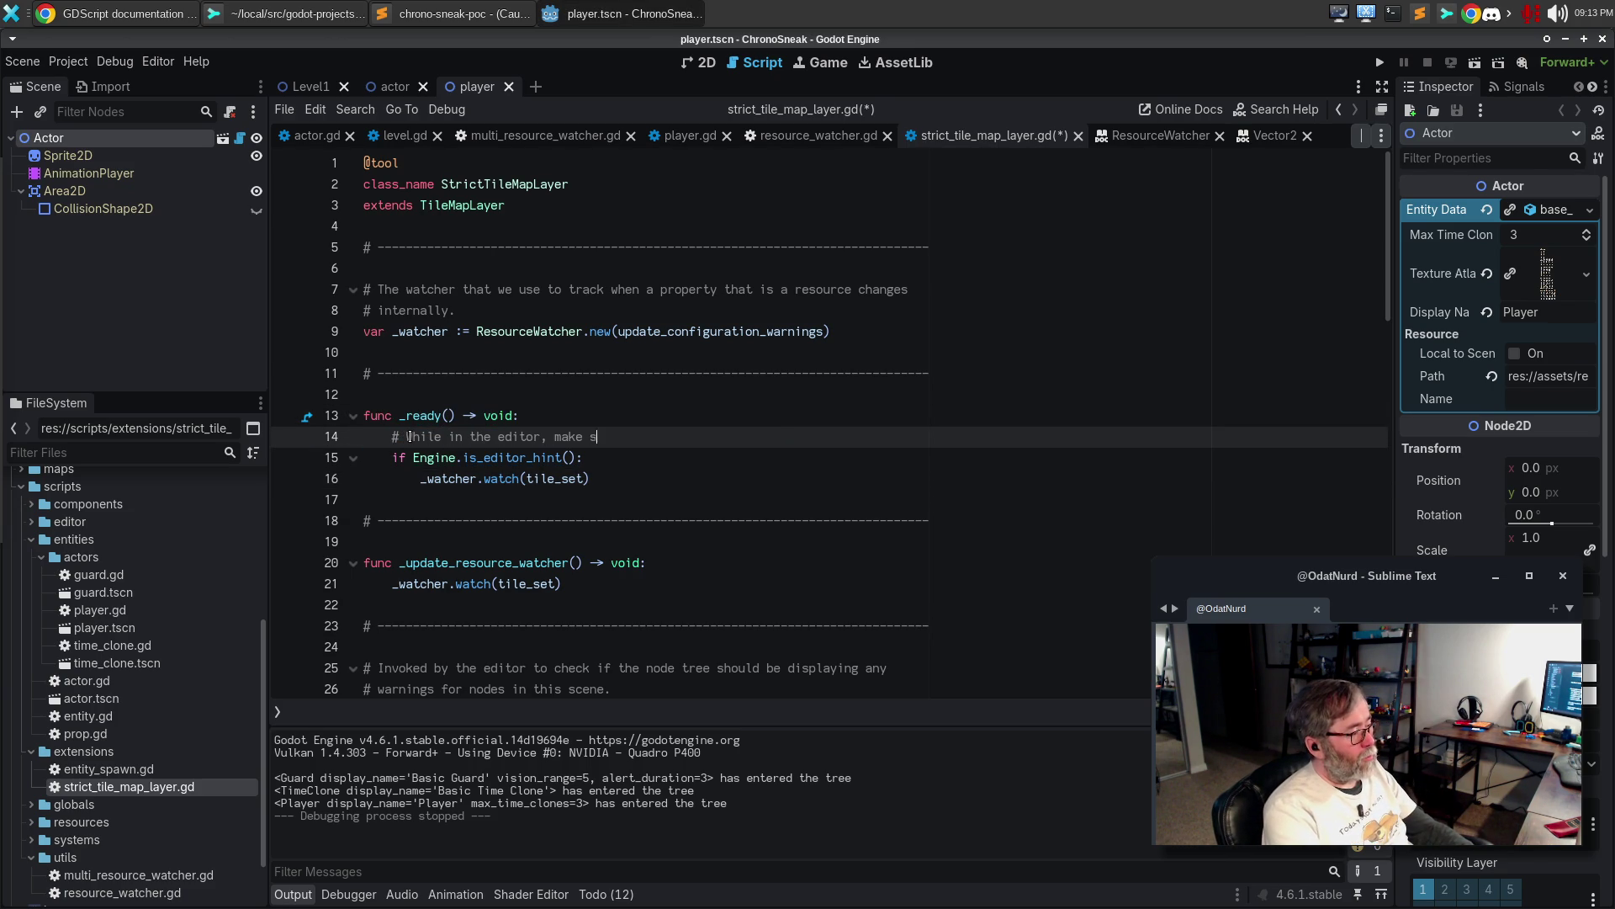
key("BackSpace")
type("are wea")
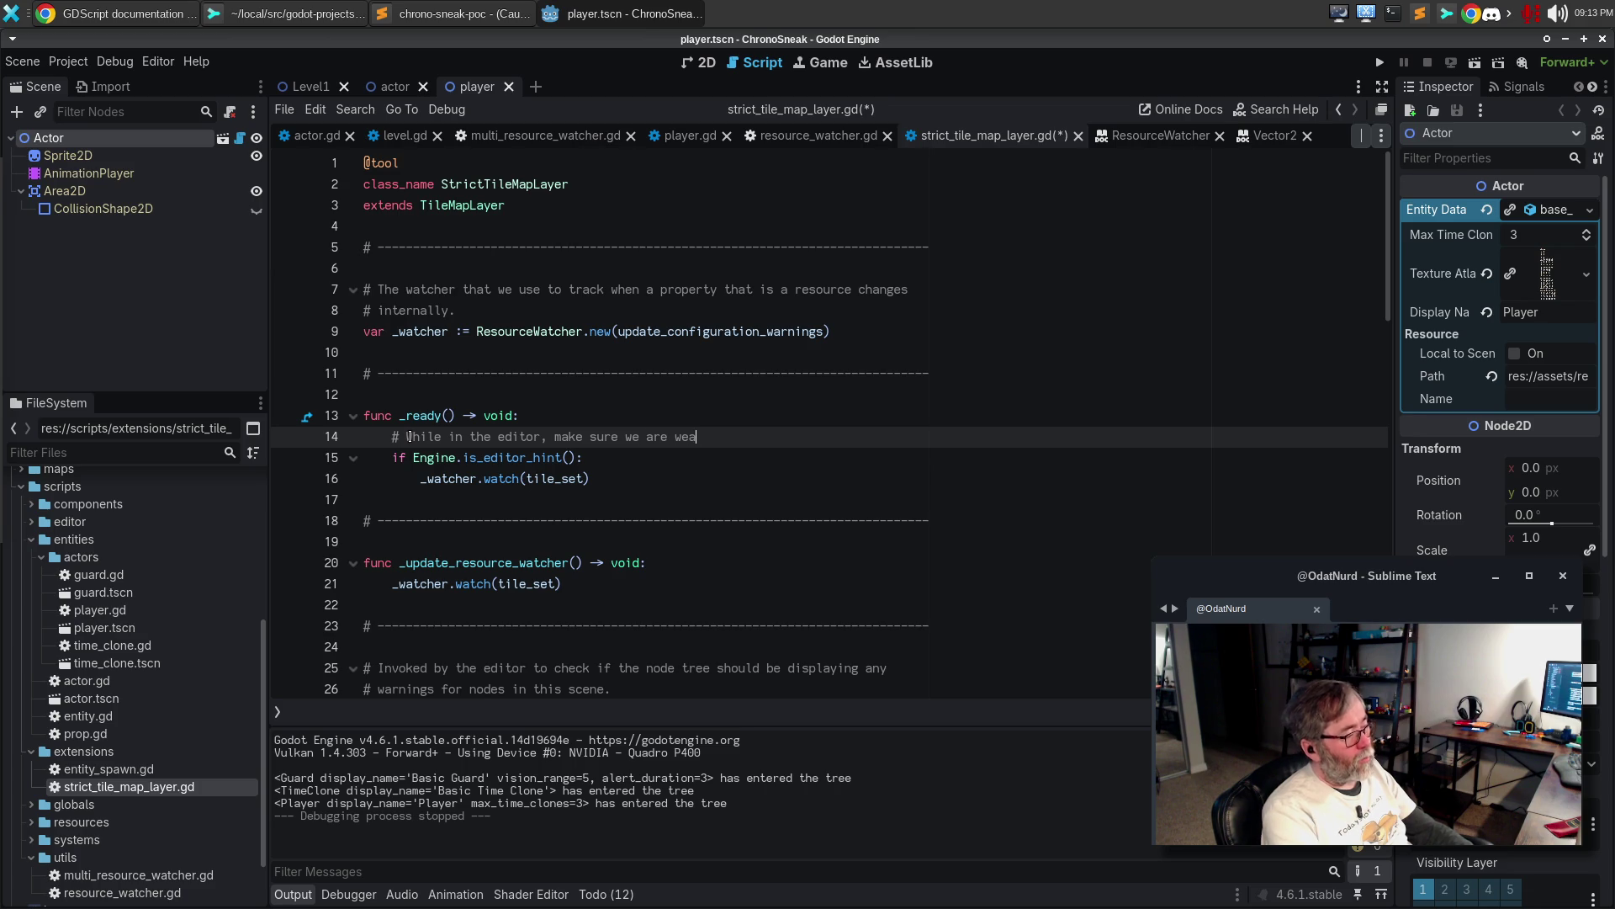
key("BackSpace")
key("BackSpace")
type("atching ")
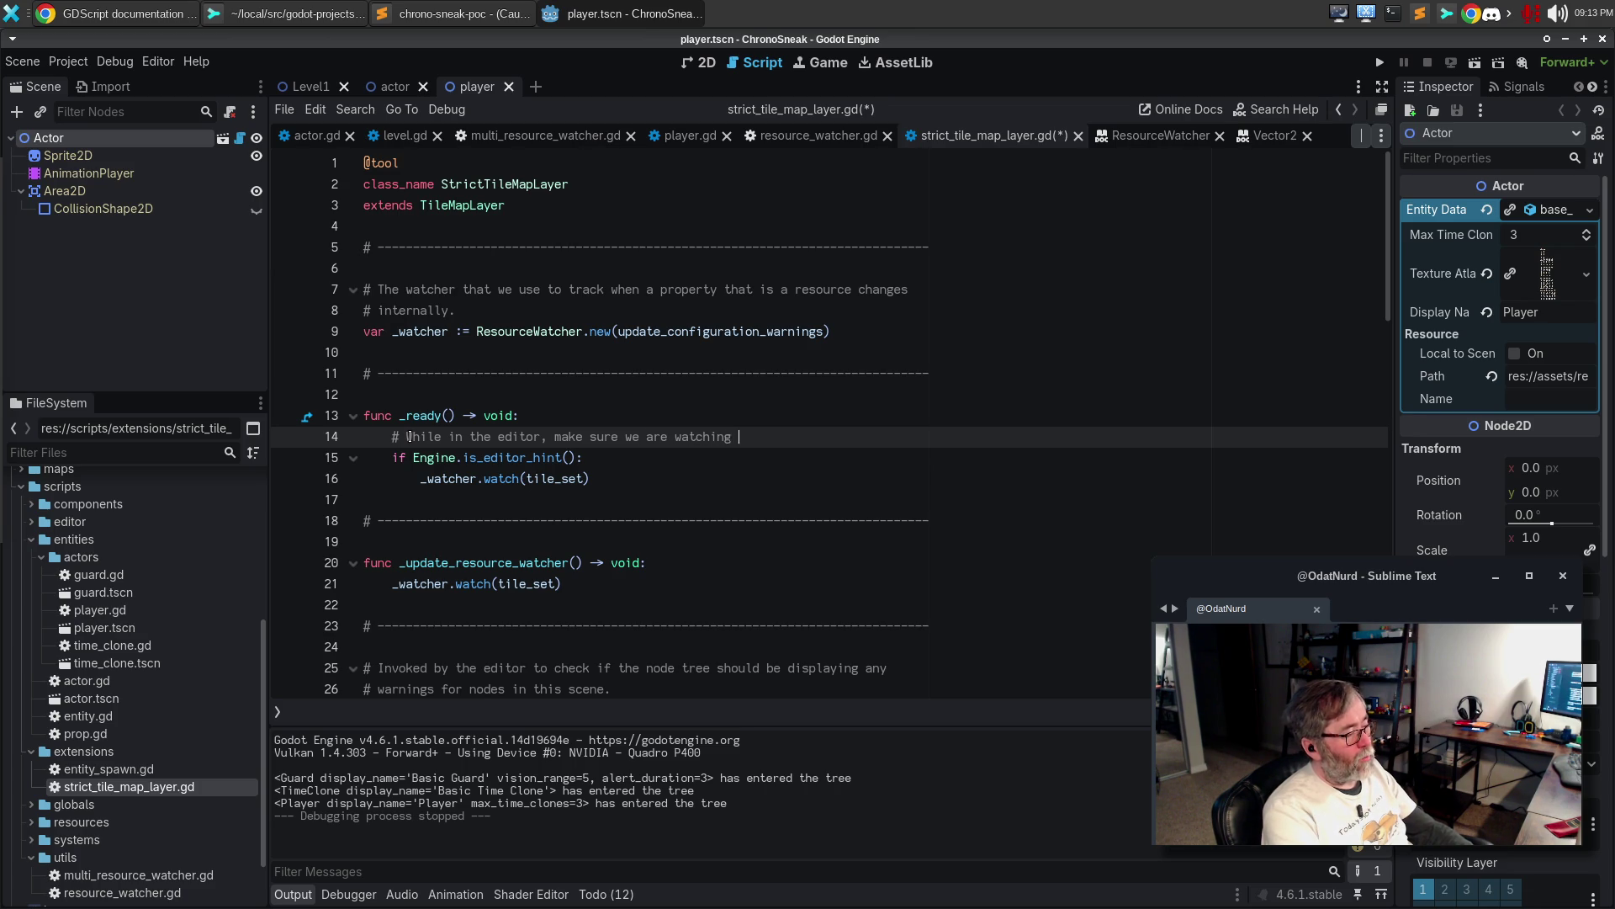
type("the resource i")
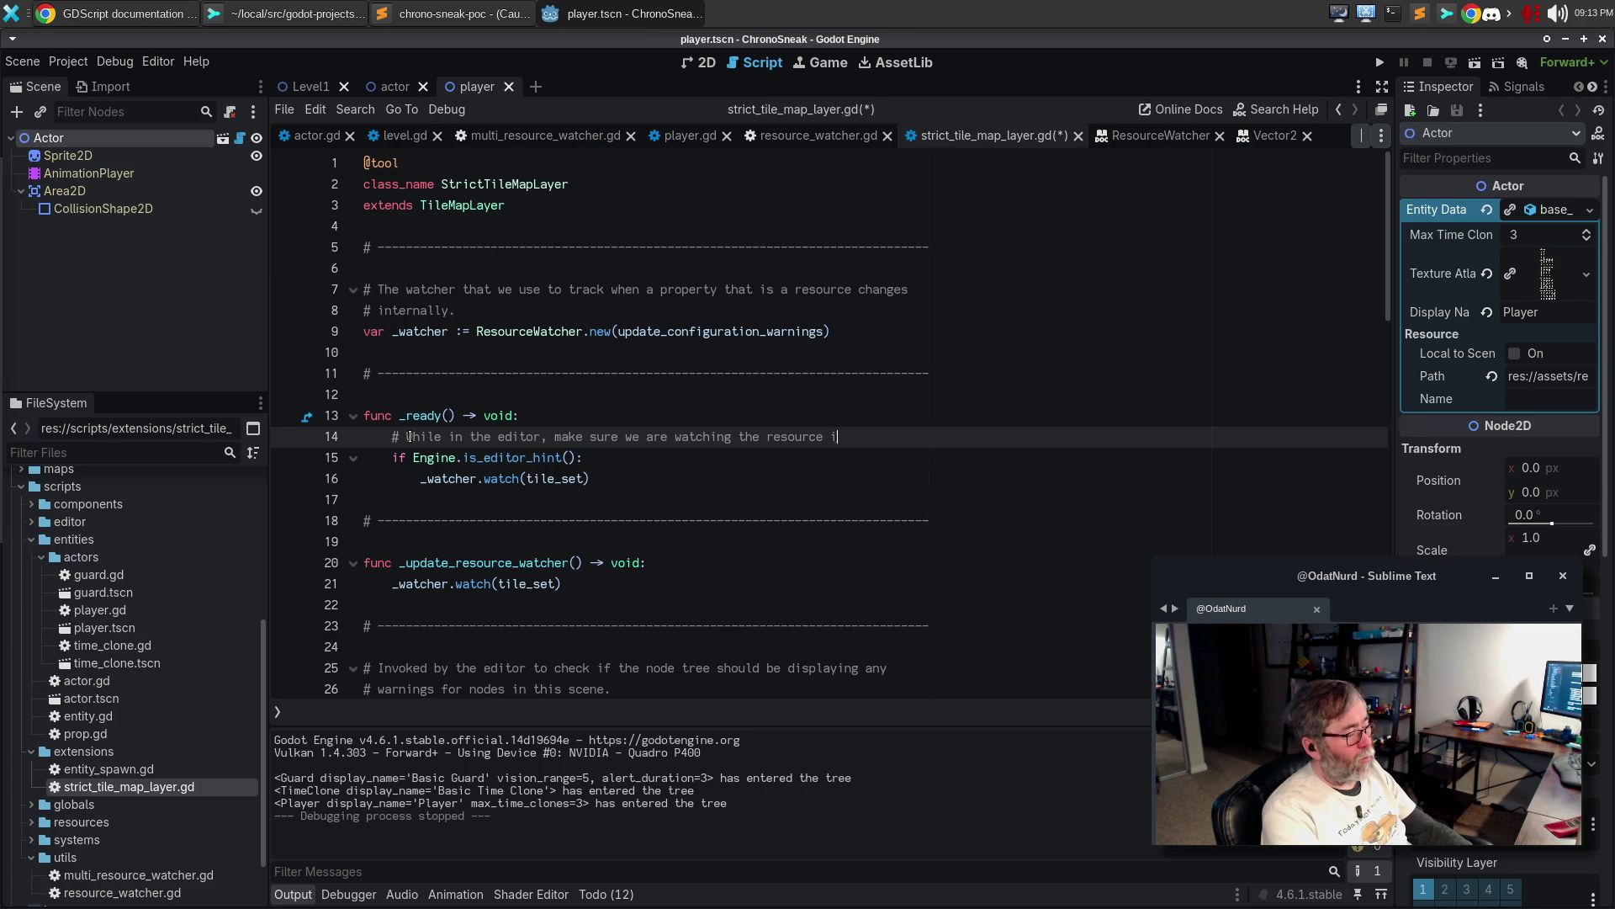
type("n the tile_set")
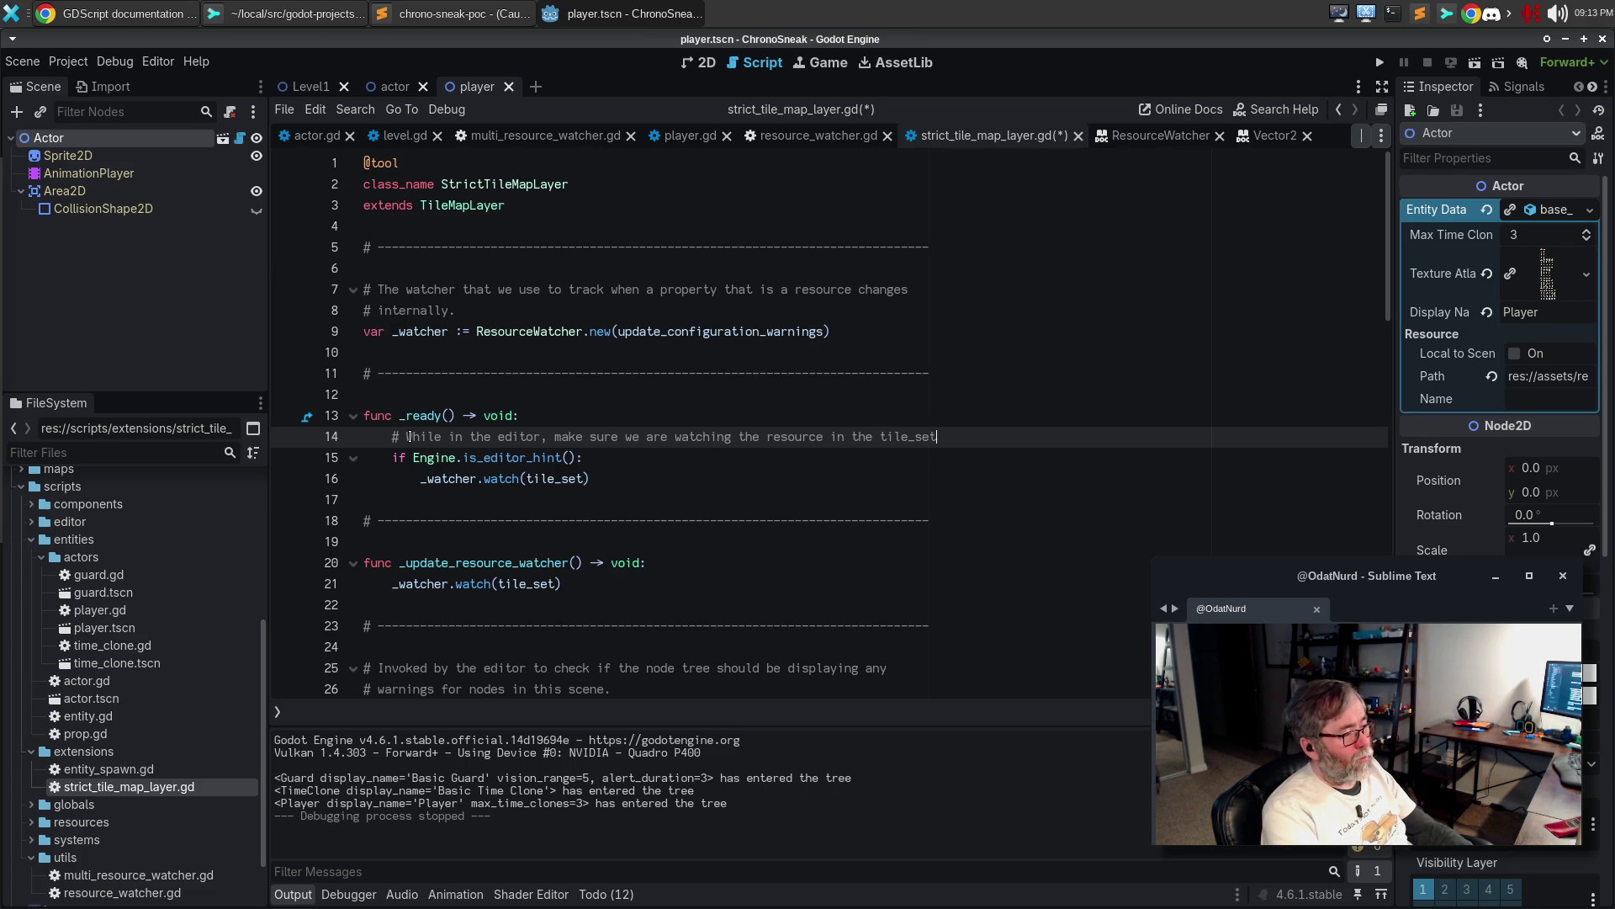
key("Return")
type("variable.")
key("ctrl+s")
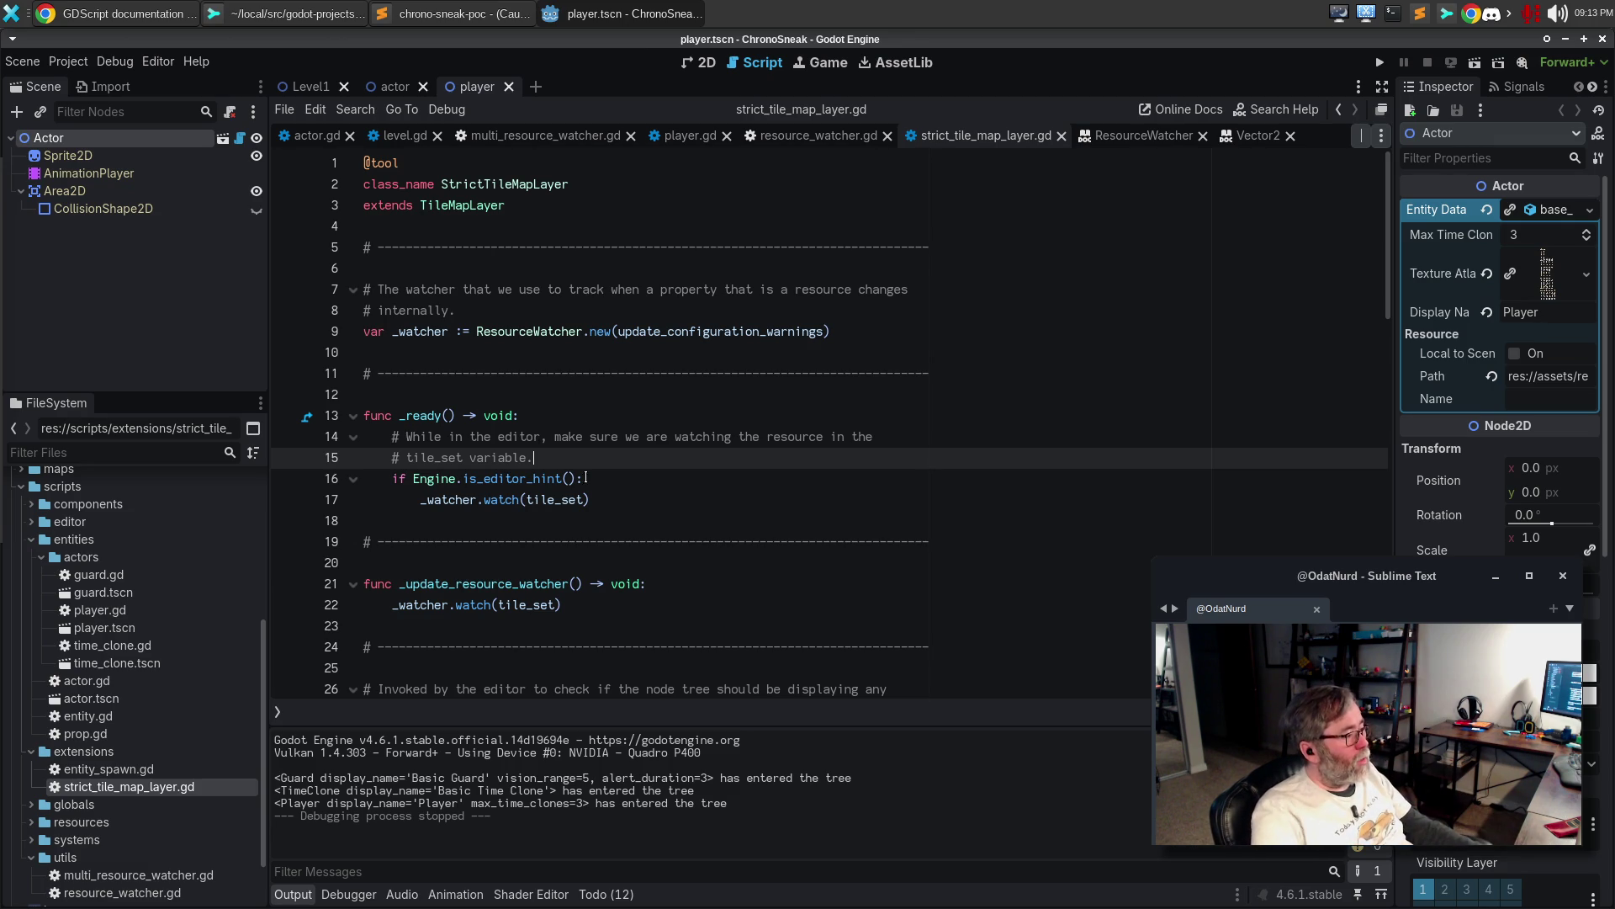
scroll(564, 497, "down", 9)
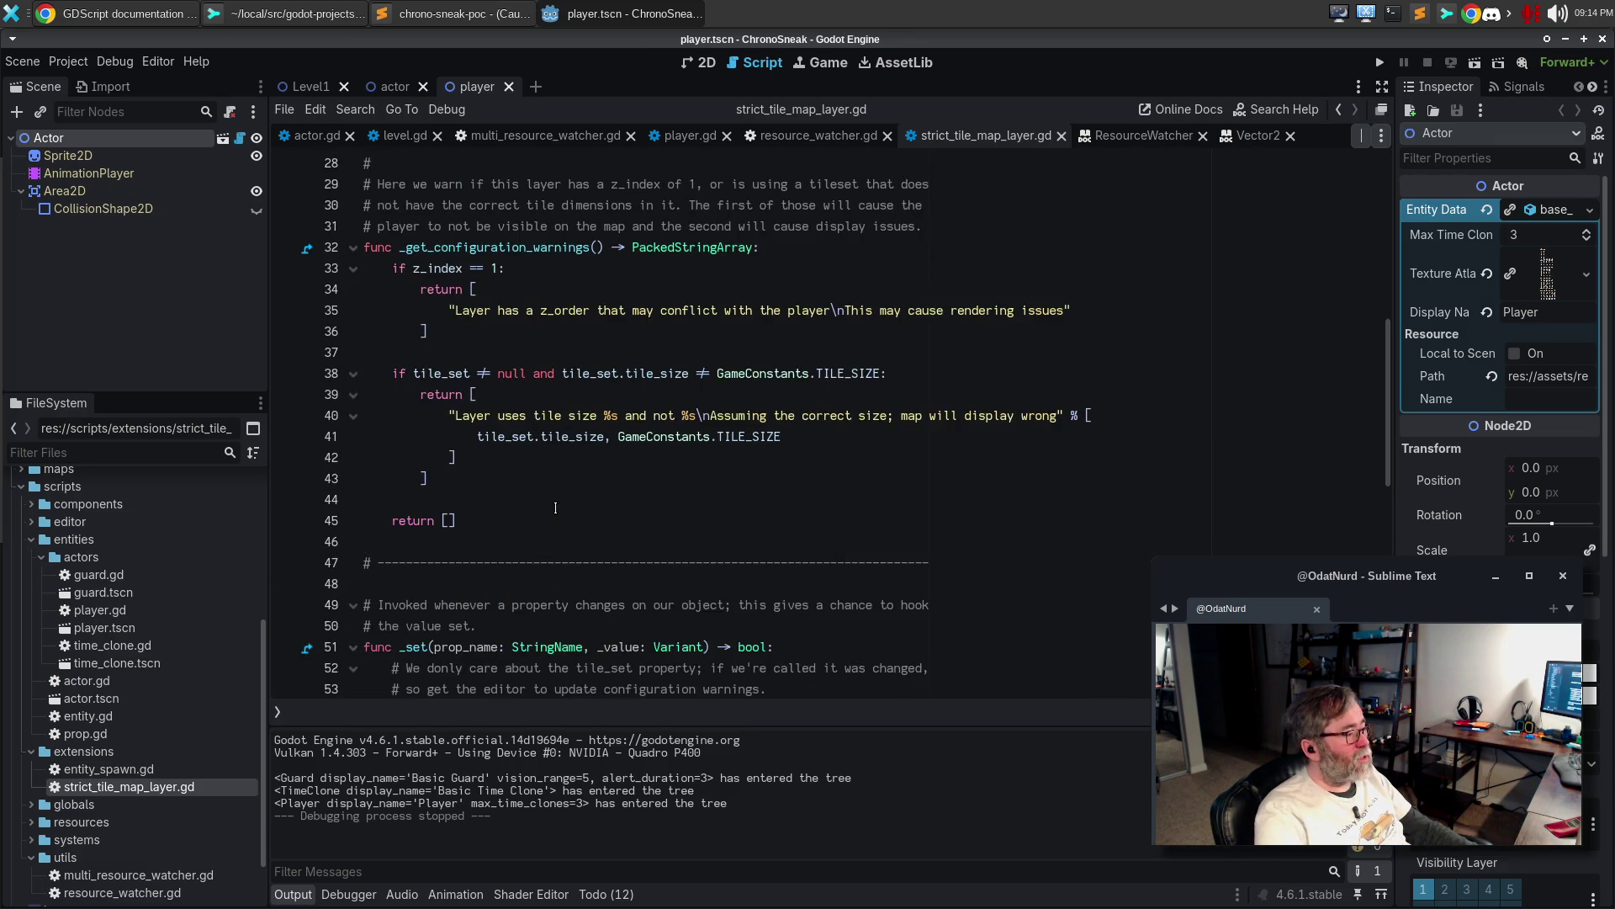
Cut the _set() function block and its separator from lower in the script
scroll(555, 508, "down", 7)
scroll(478, 399, "up", 3)
left_click_drag(433, 316, 481, 574)
key("ctrl+c")
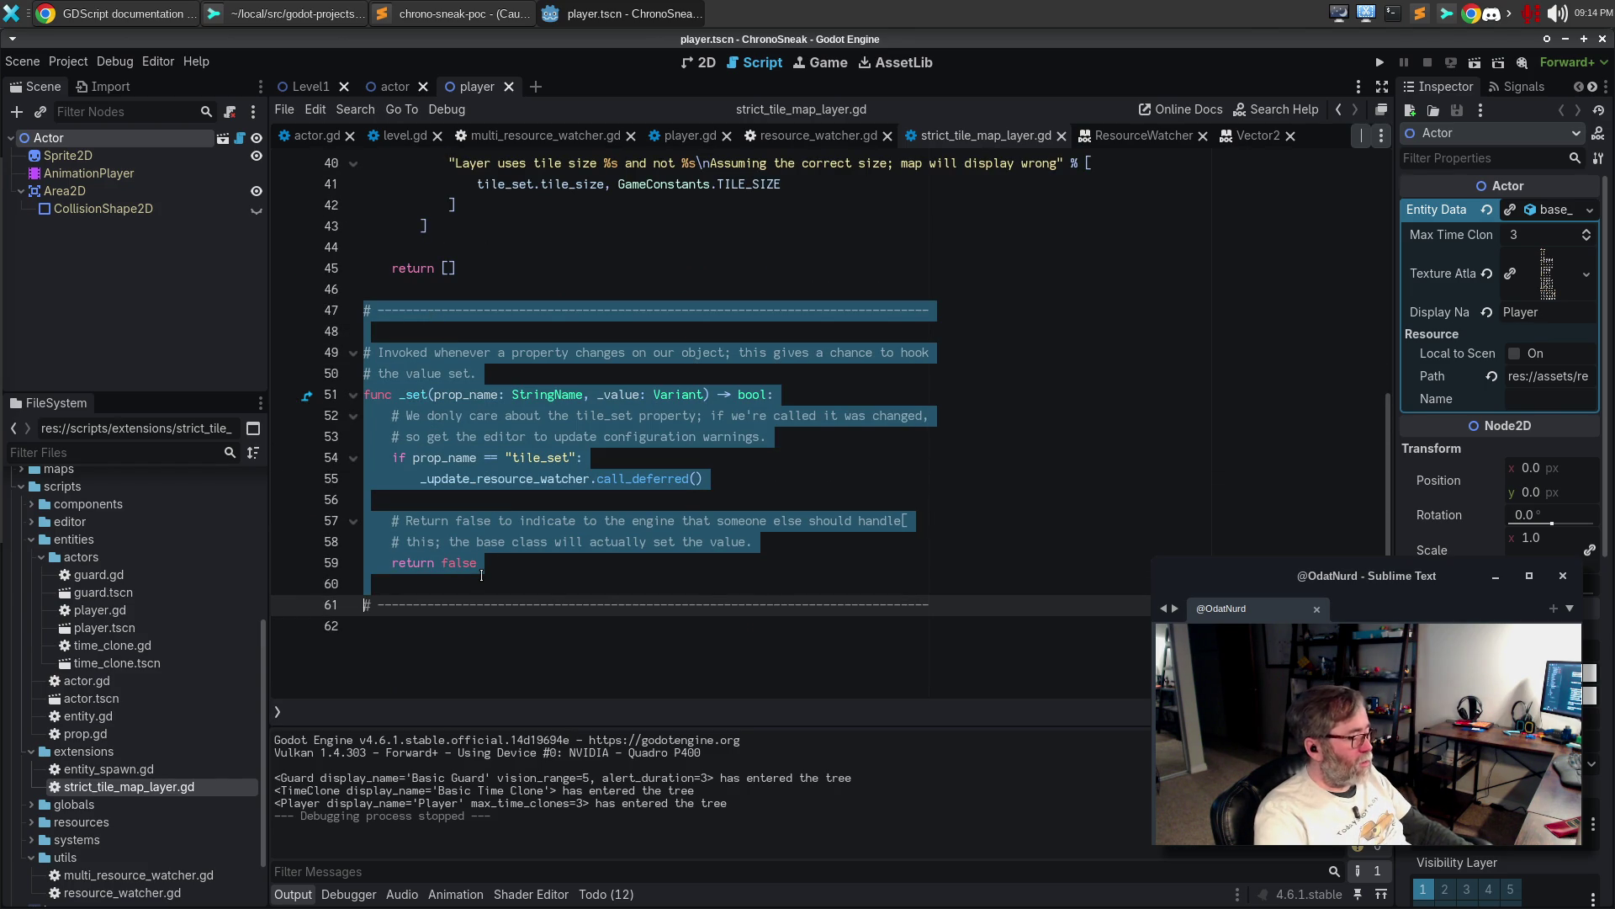
key("BackSpace")
scroll(497, 538, "up", 13)
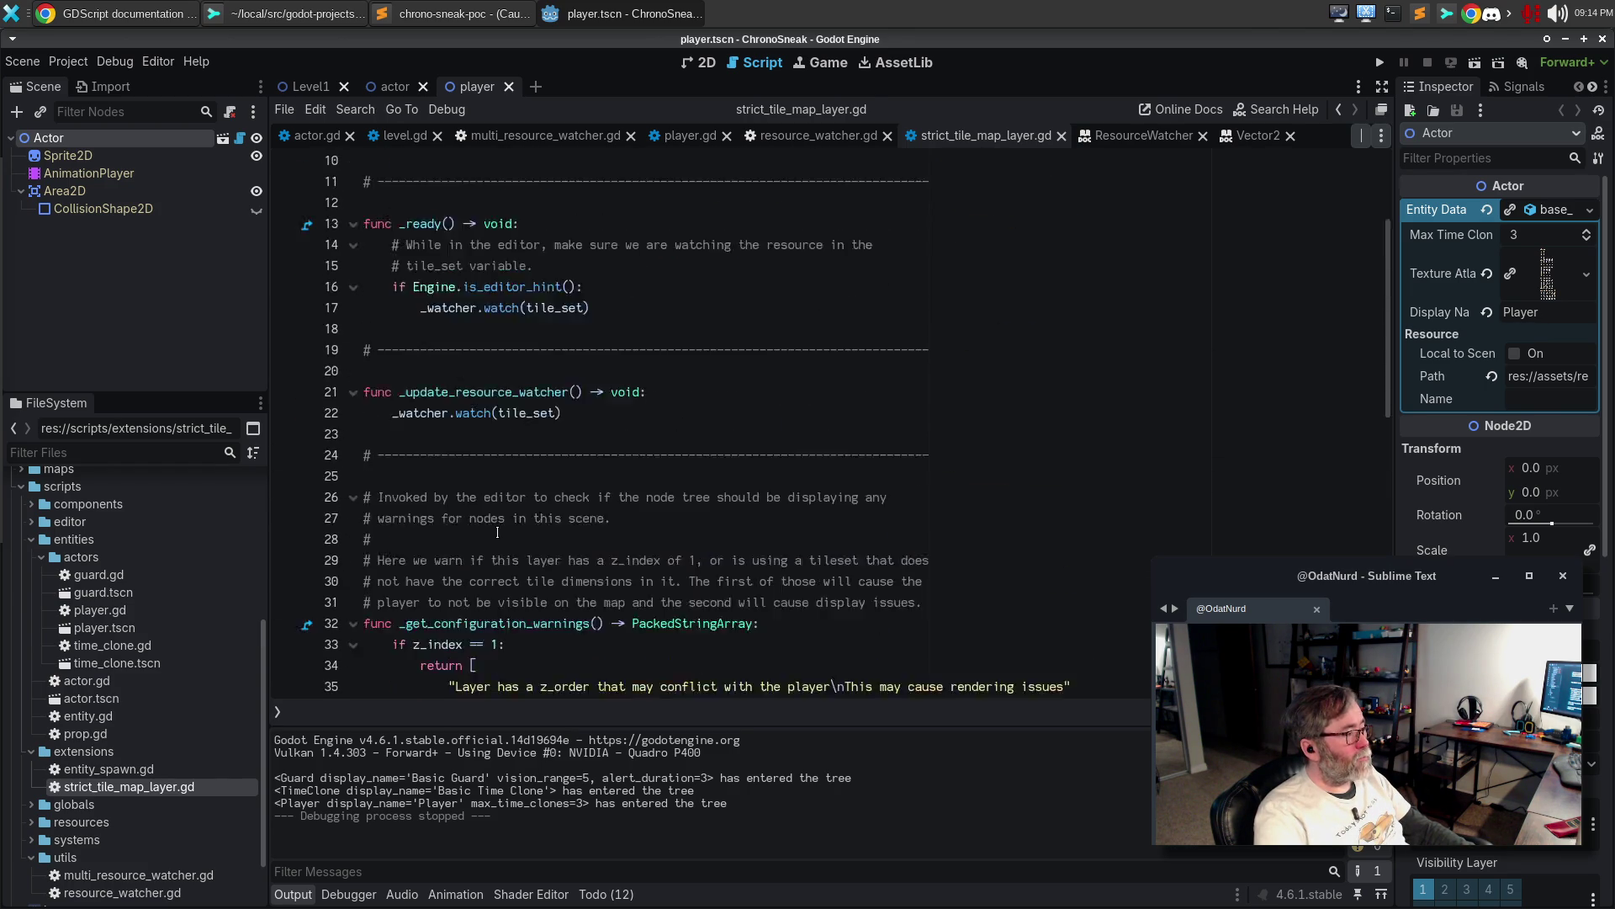
scroll(539, 488, "down", 3)
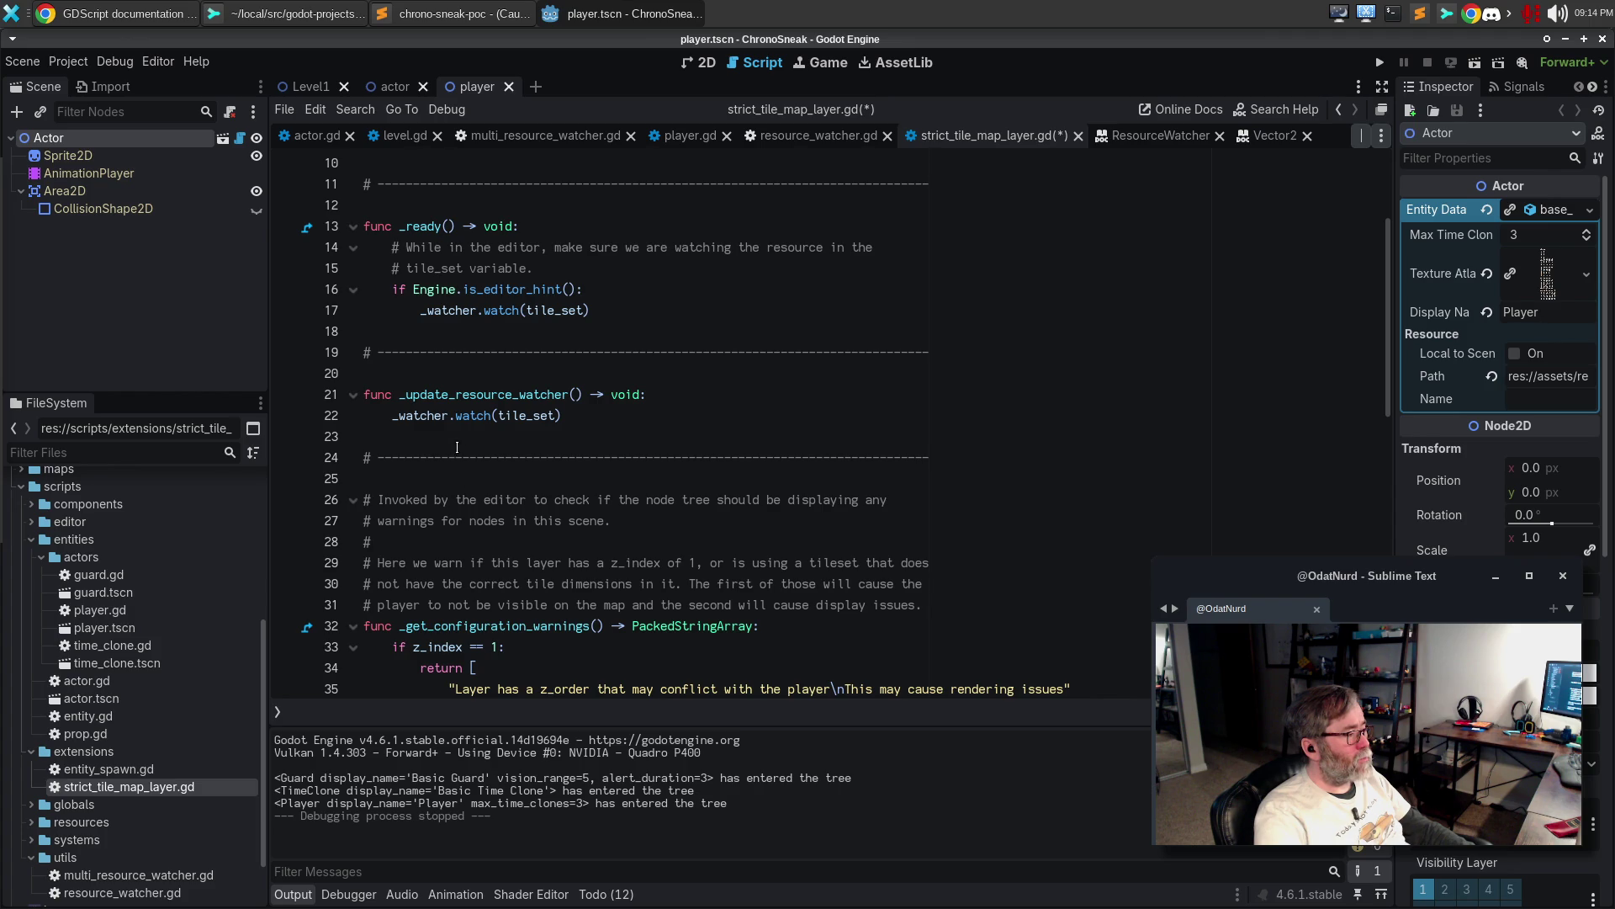
Paste the _set() block on line 23 after the watcher function, remove the extra blank line, and run the game
left_click(456, 436)
key("Return")
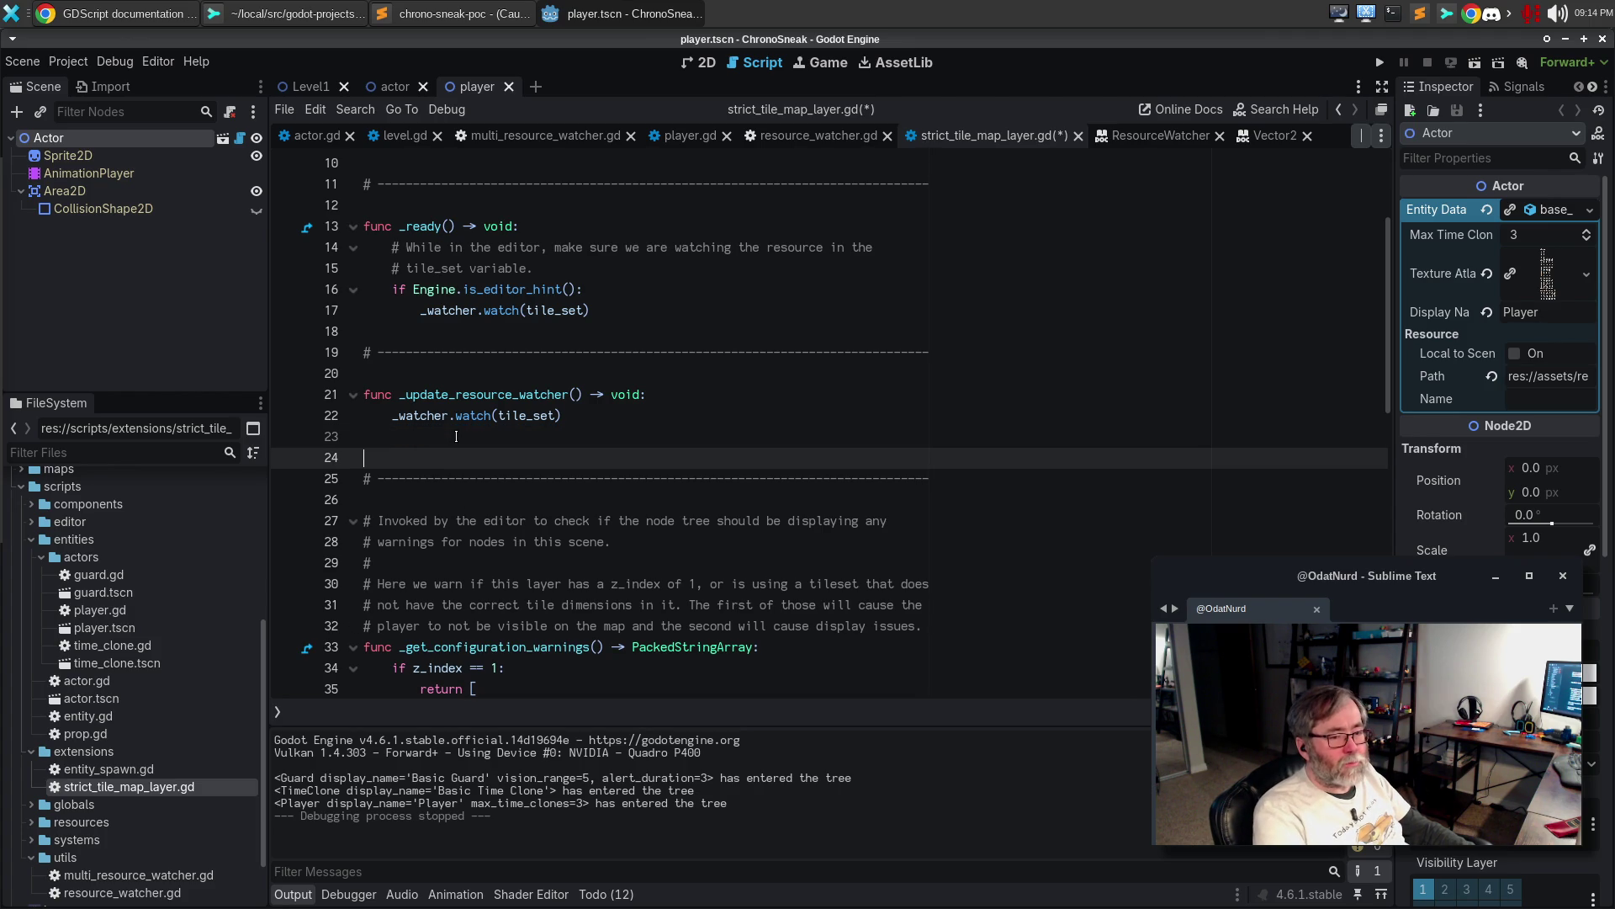
key("ctrl+v")
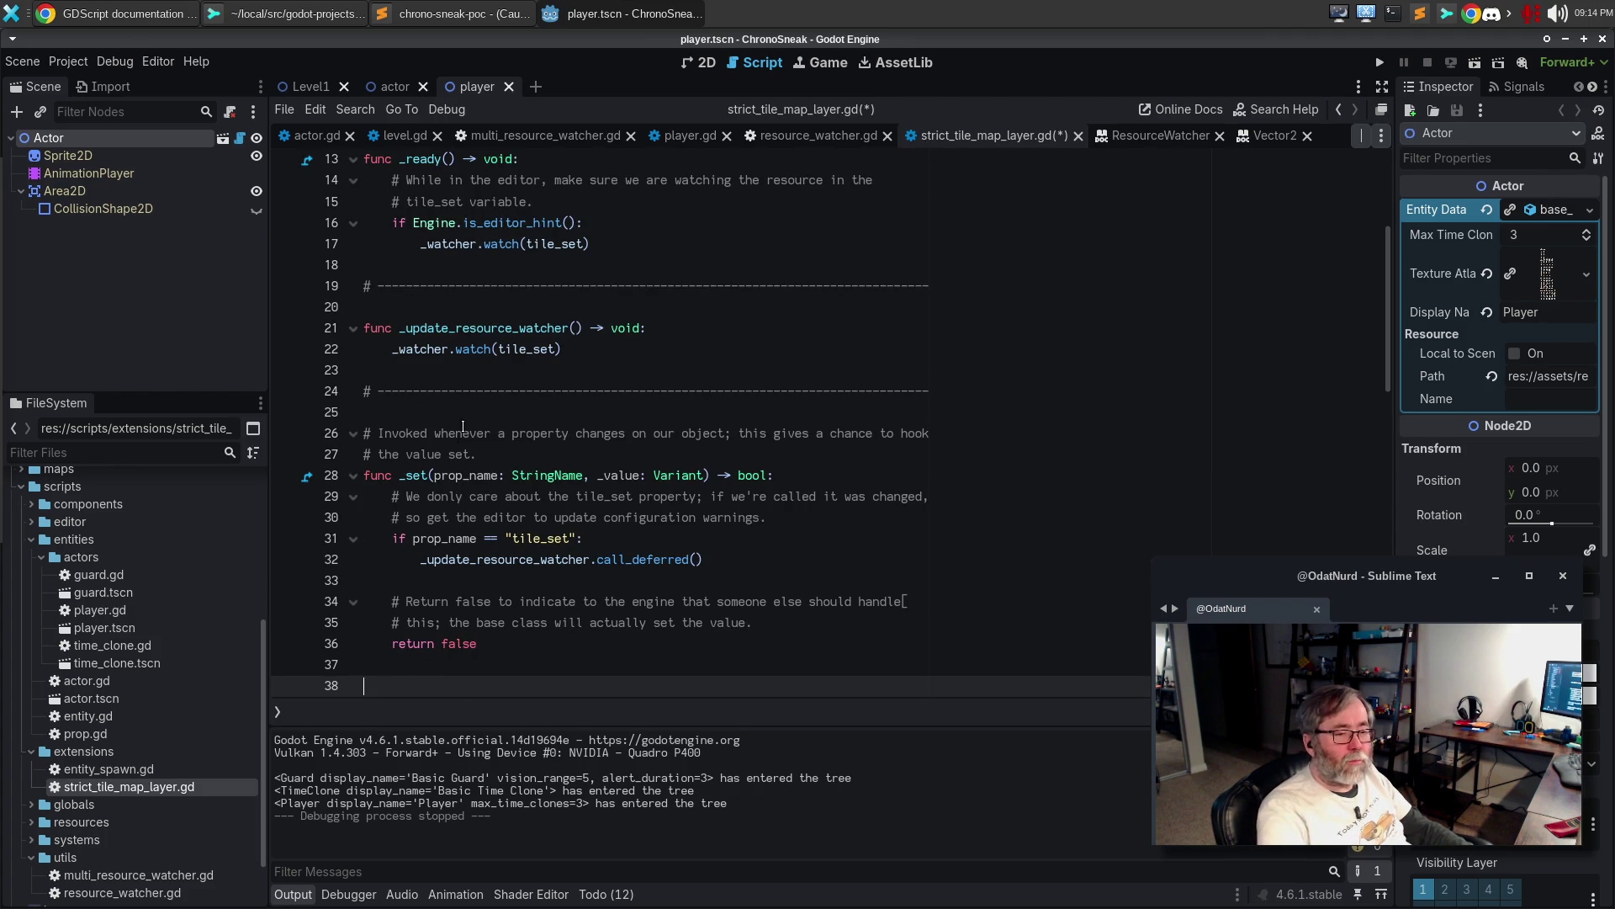
scroll(463, 421, "down", 2)
key("BackSpace")
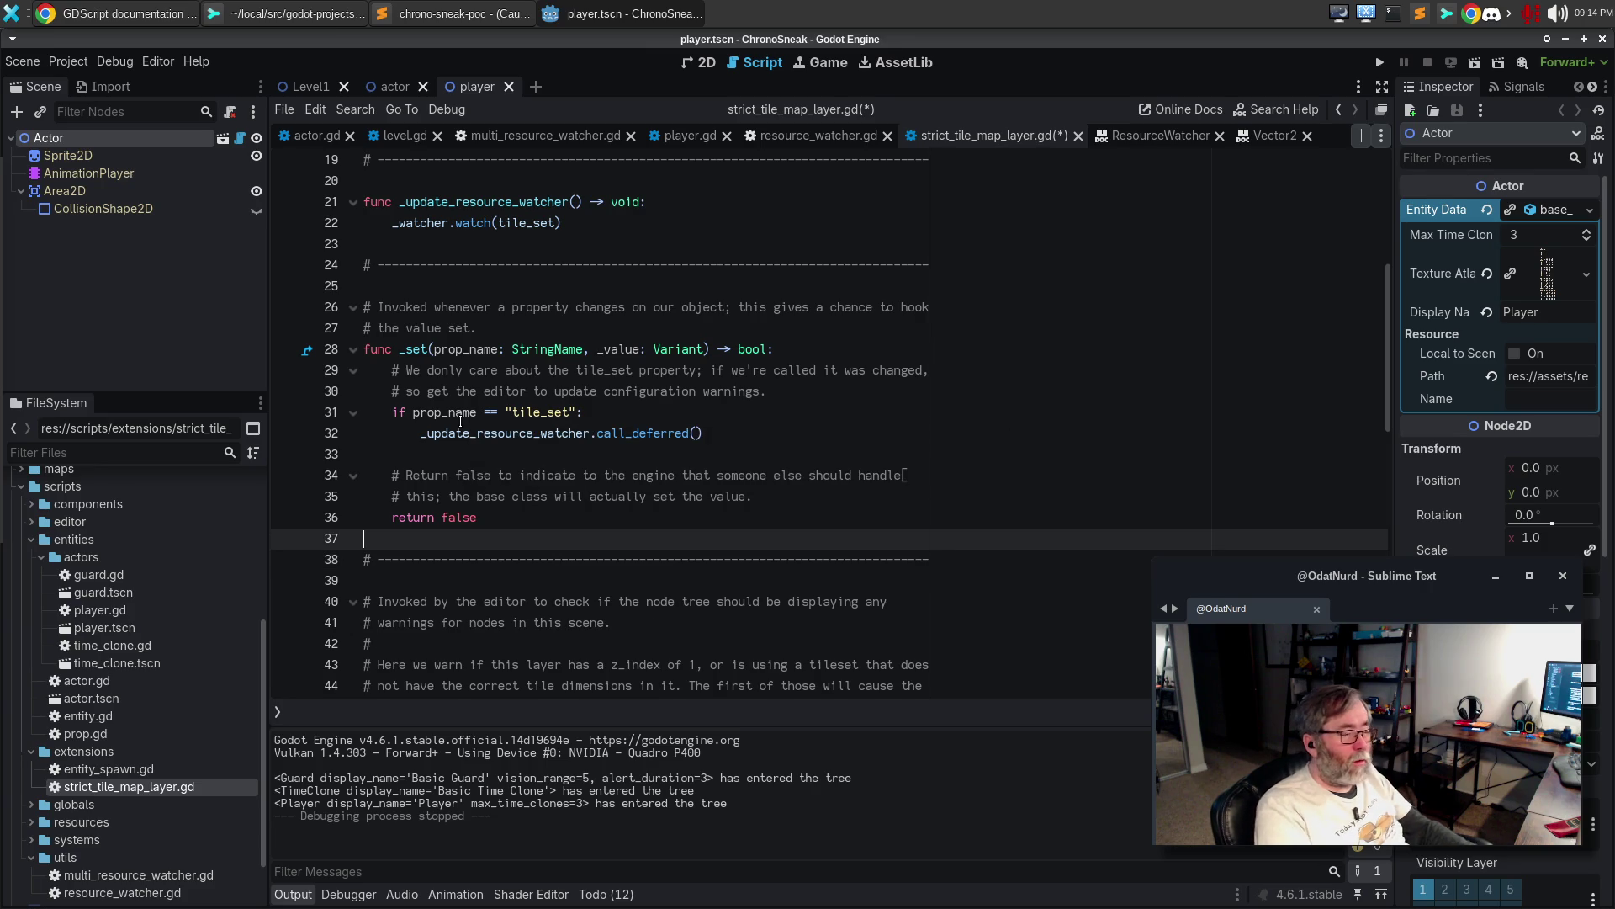
key("Up")
key("Up")
key("Up")
key("Up")
key("Up")
key("Up")
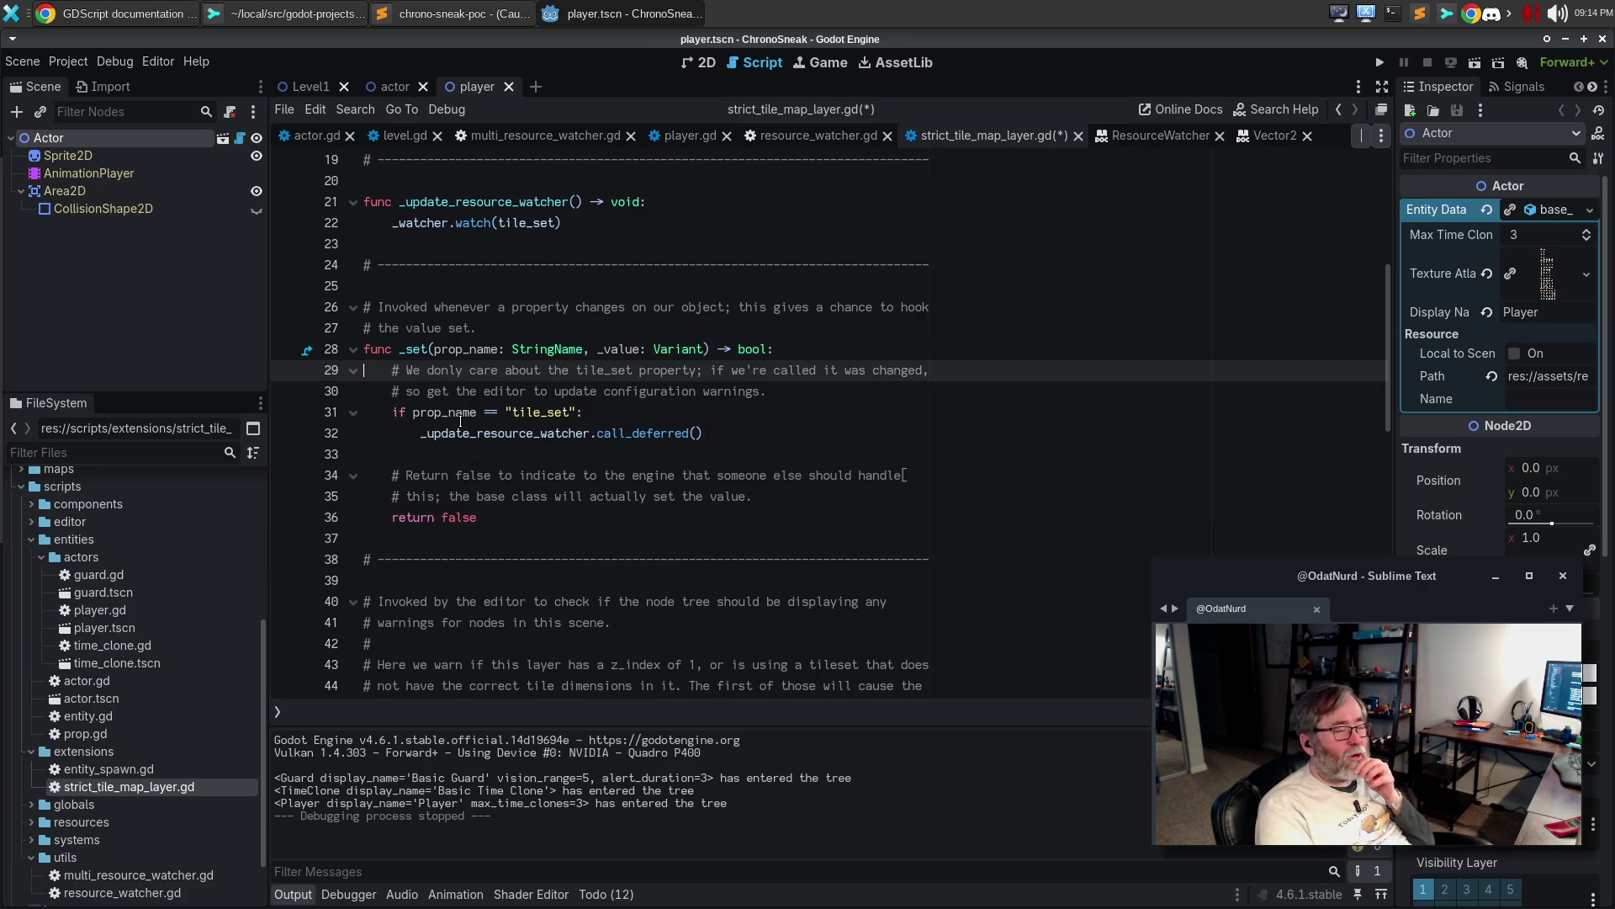
key("F5")
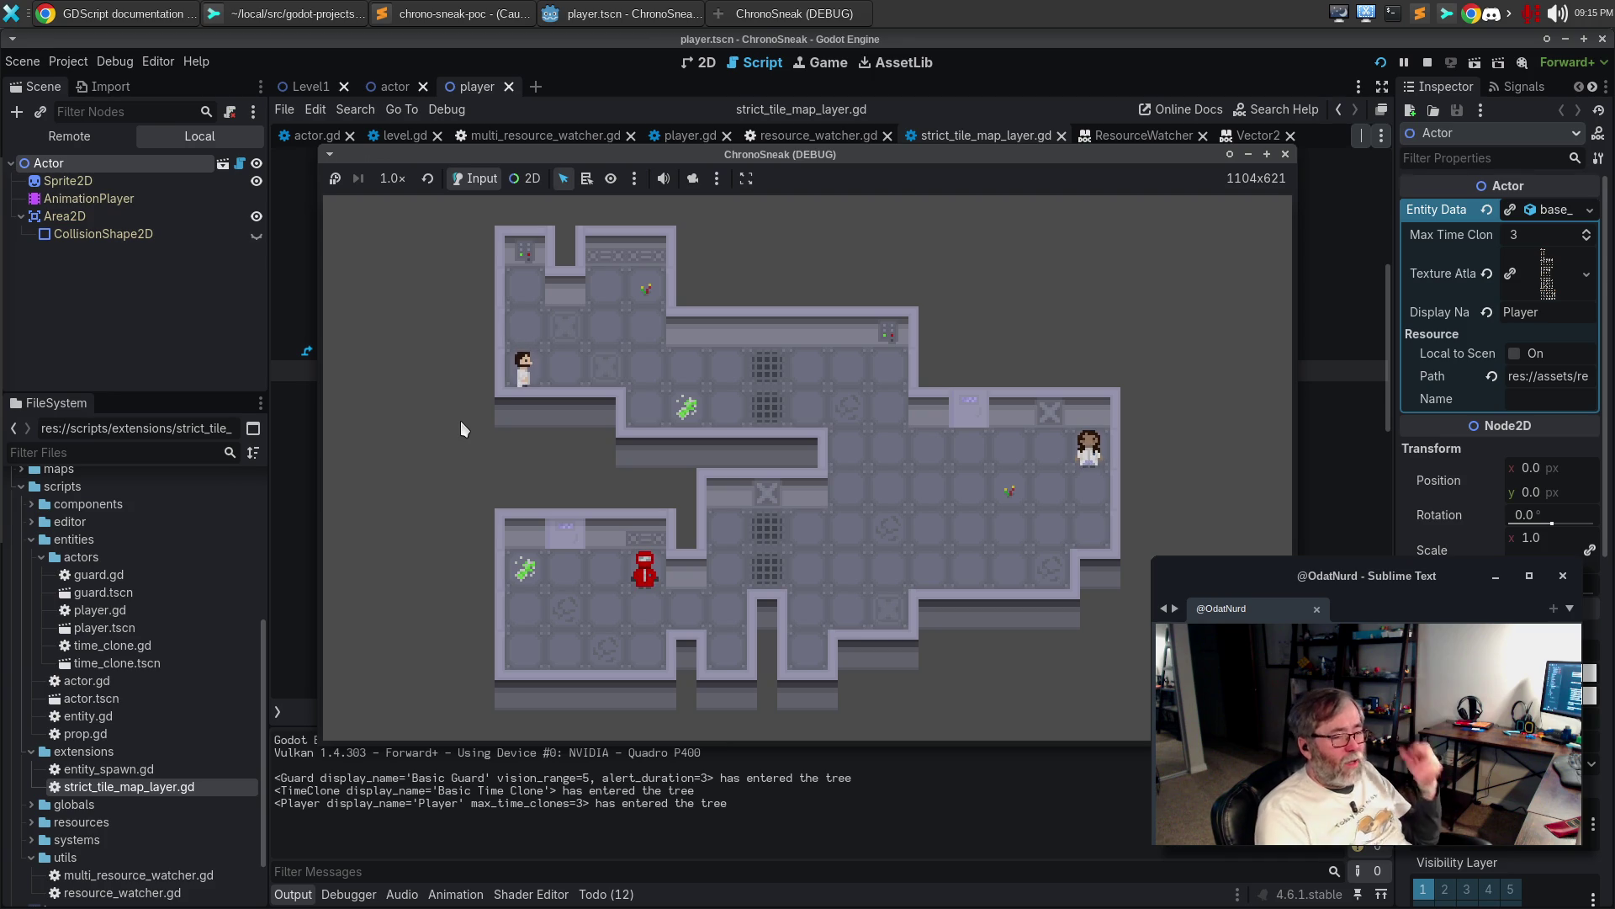
Walk the player up, down and right a few tiles, testing a wall and turning in each direction
key("Up")
key("Up")
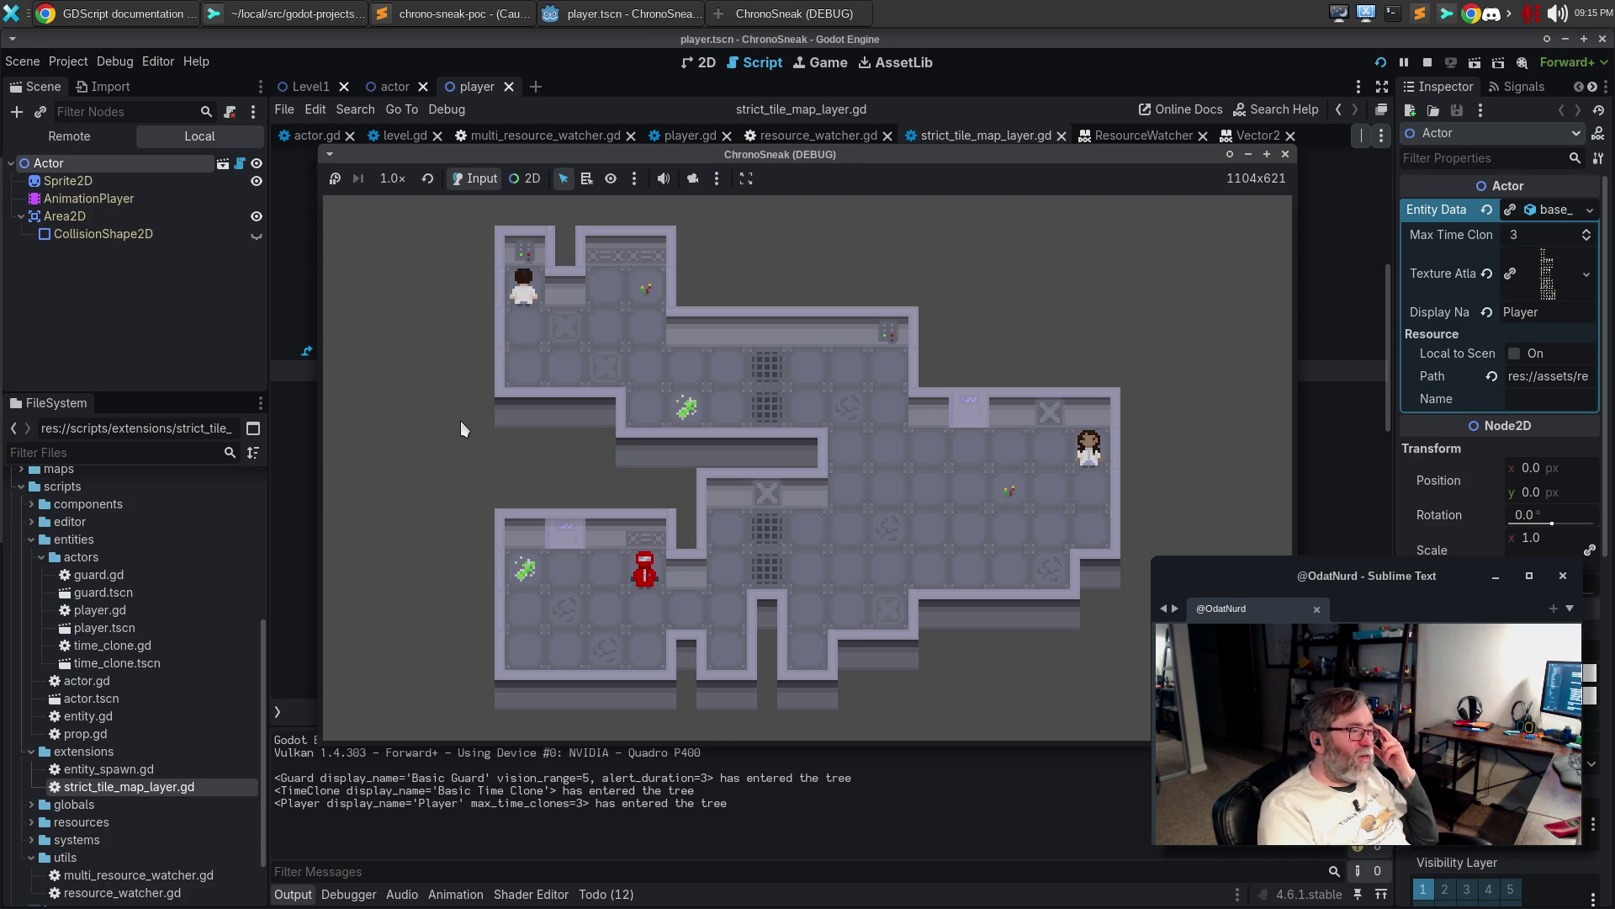
key("Down")
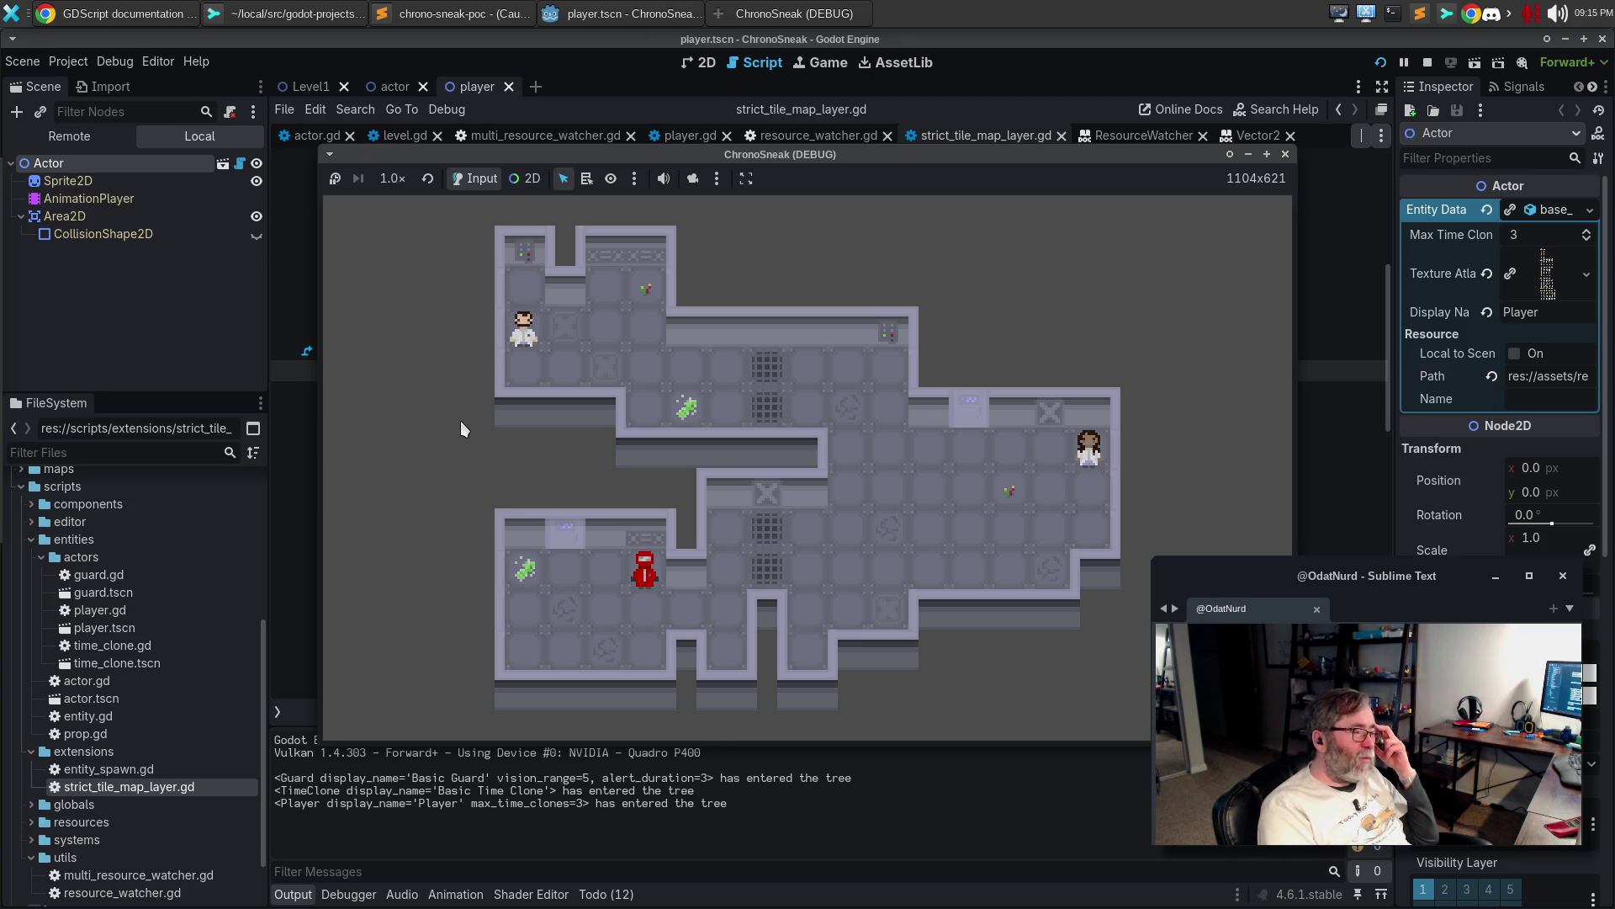
key("Right")
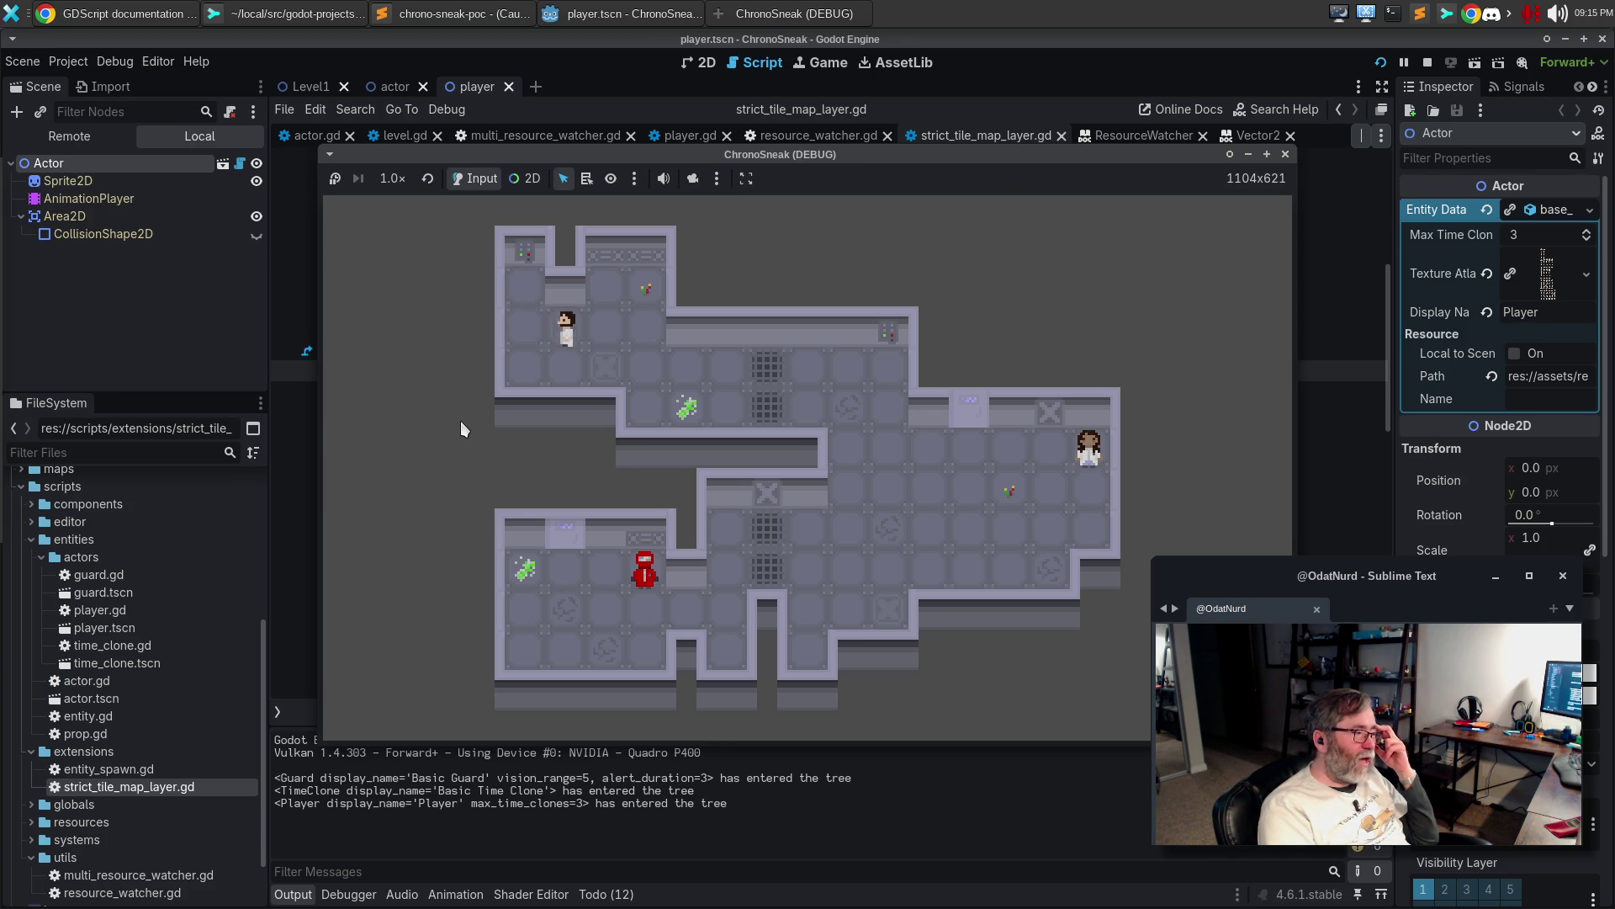
key("Up")
key("Down")
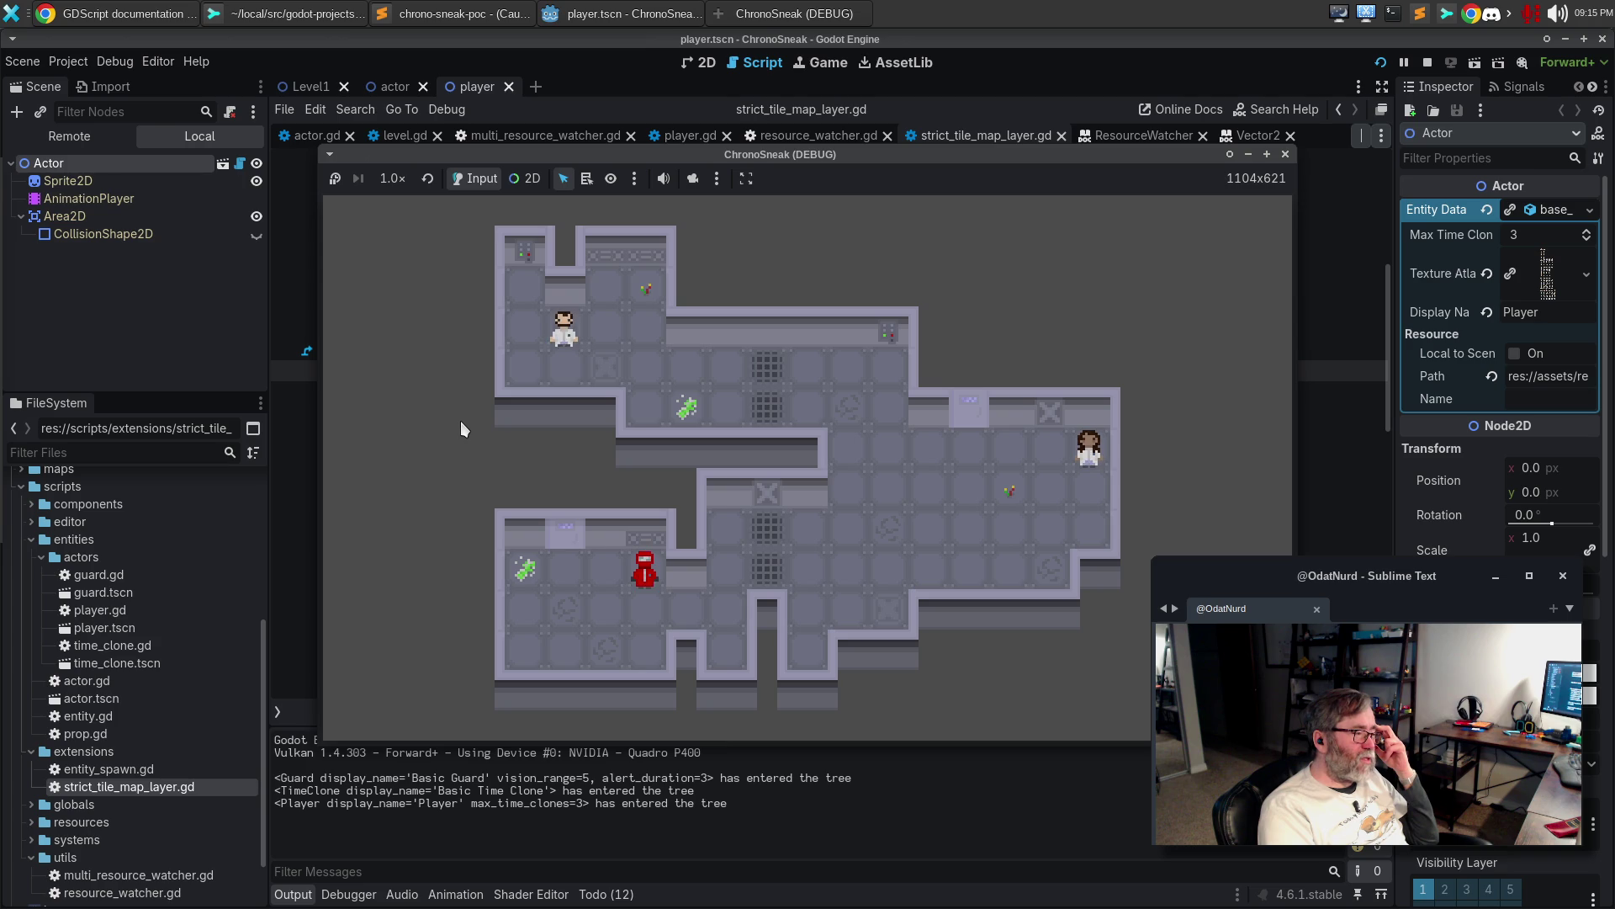
key("Up")
key("Right")
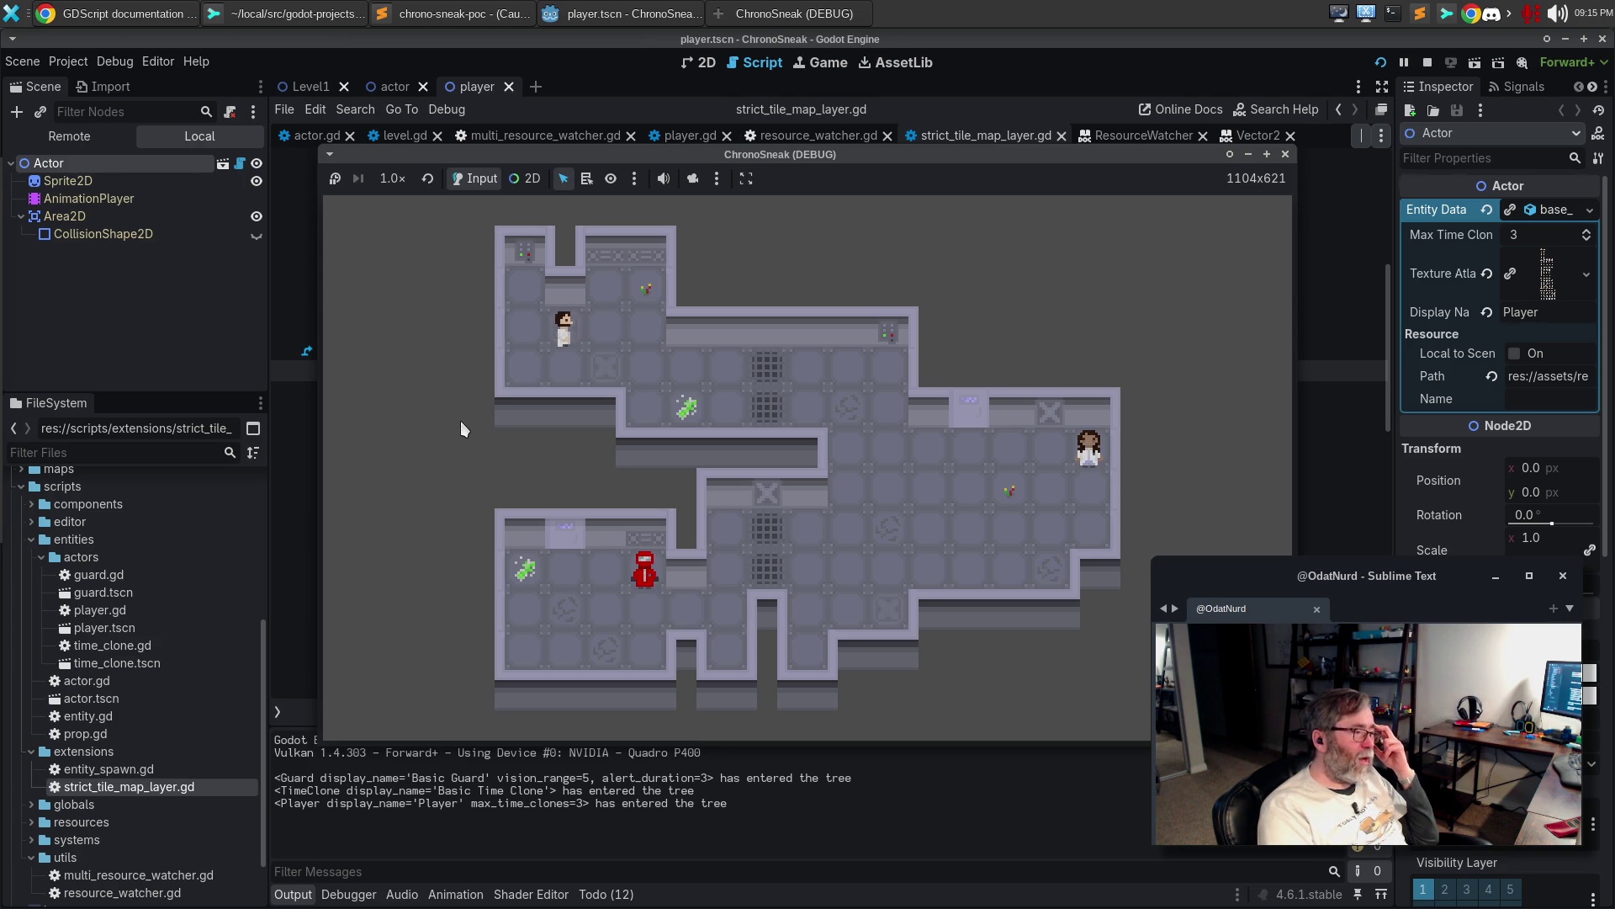
key("Right")
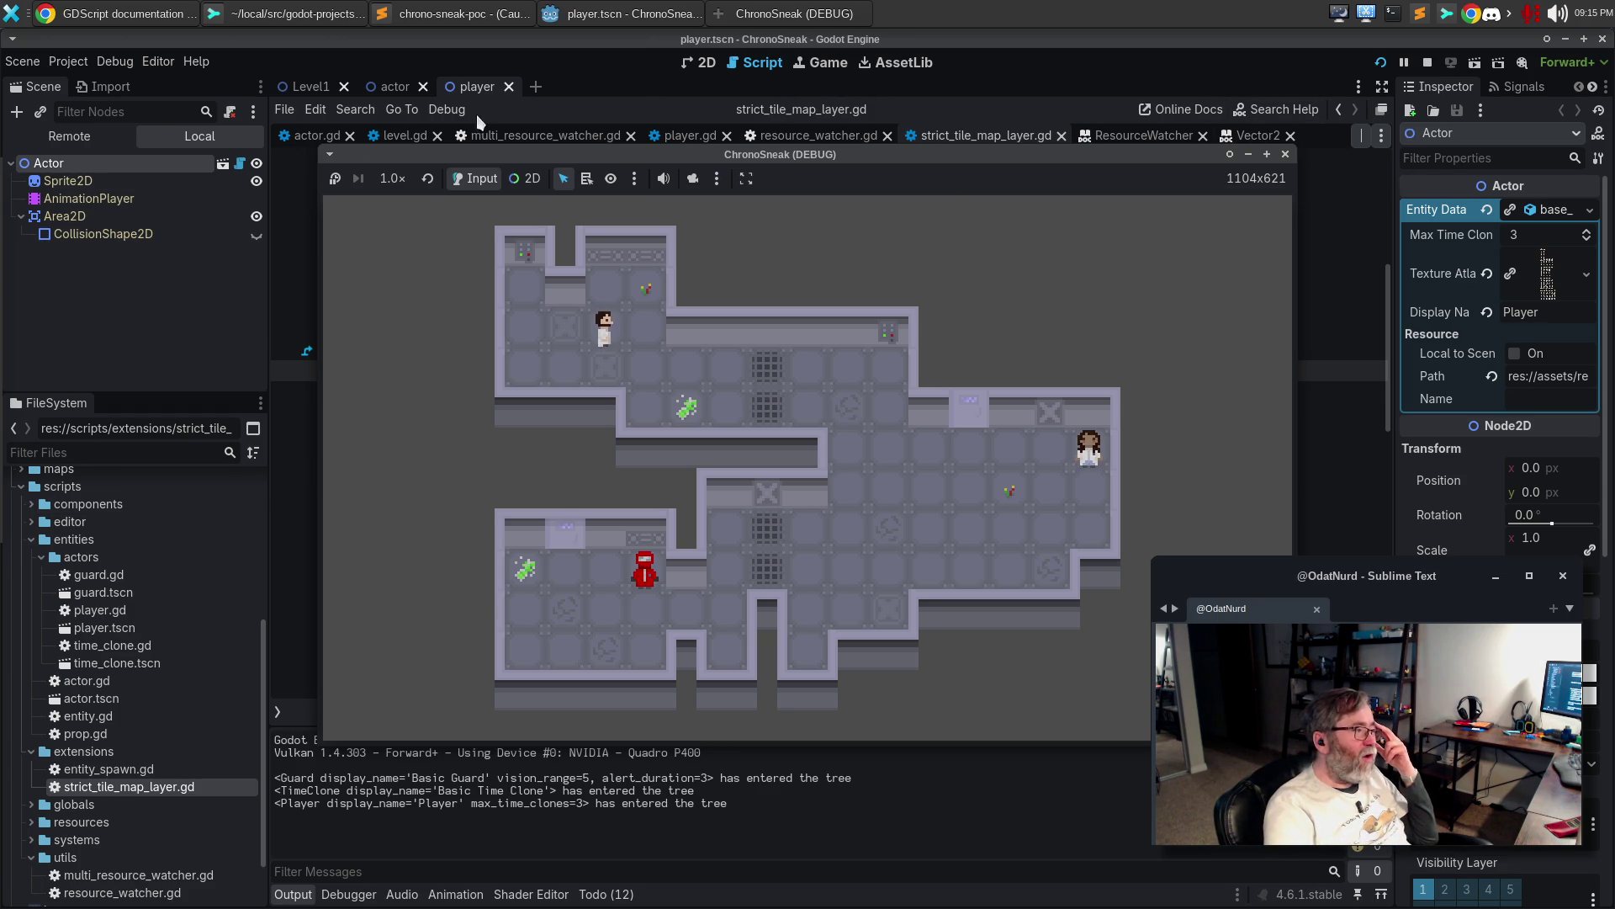
left_click(305, 86)
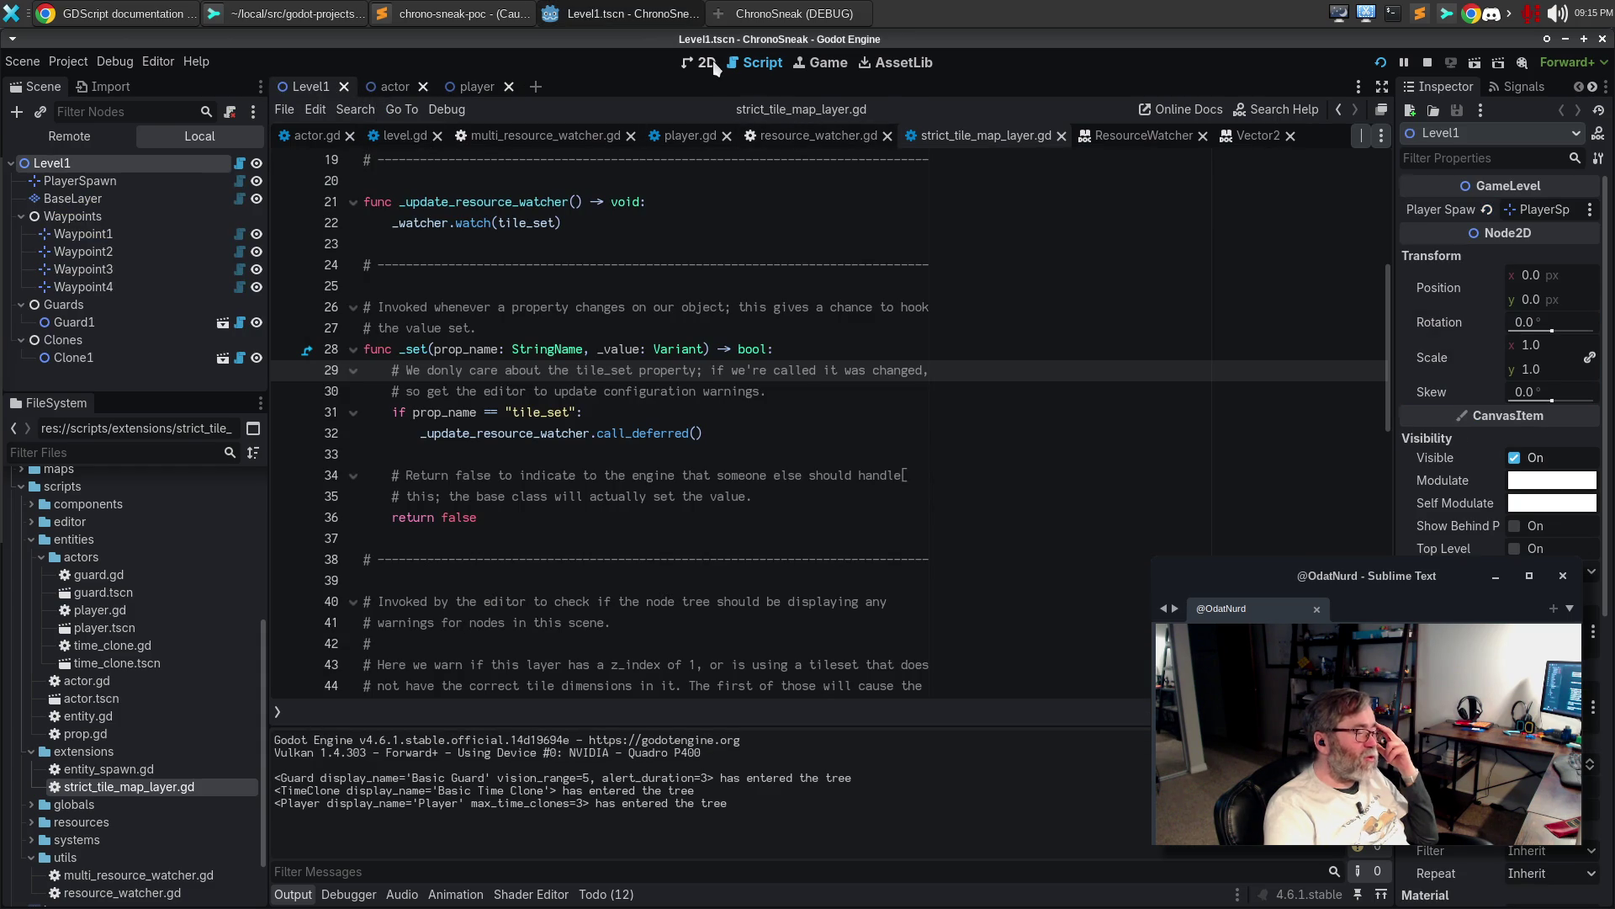
Show the Level1 map in the 2D view, then bring the running ChronoSneak window back to the front
left_click(707, 64)
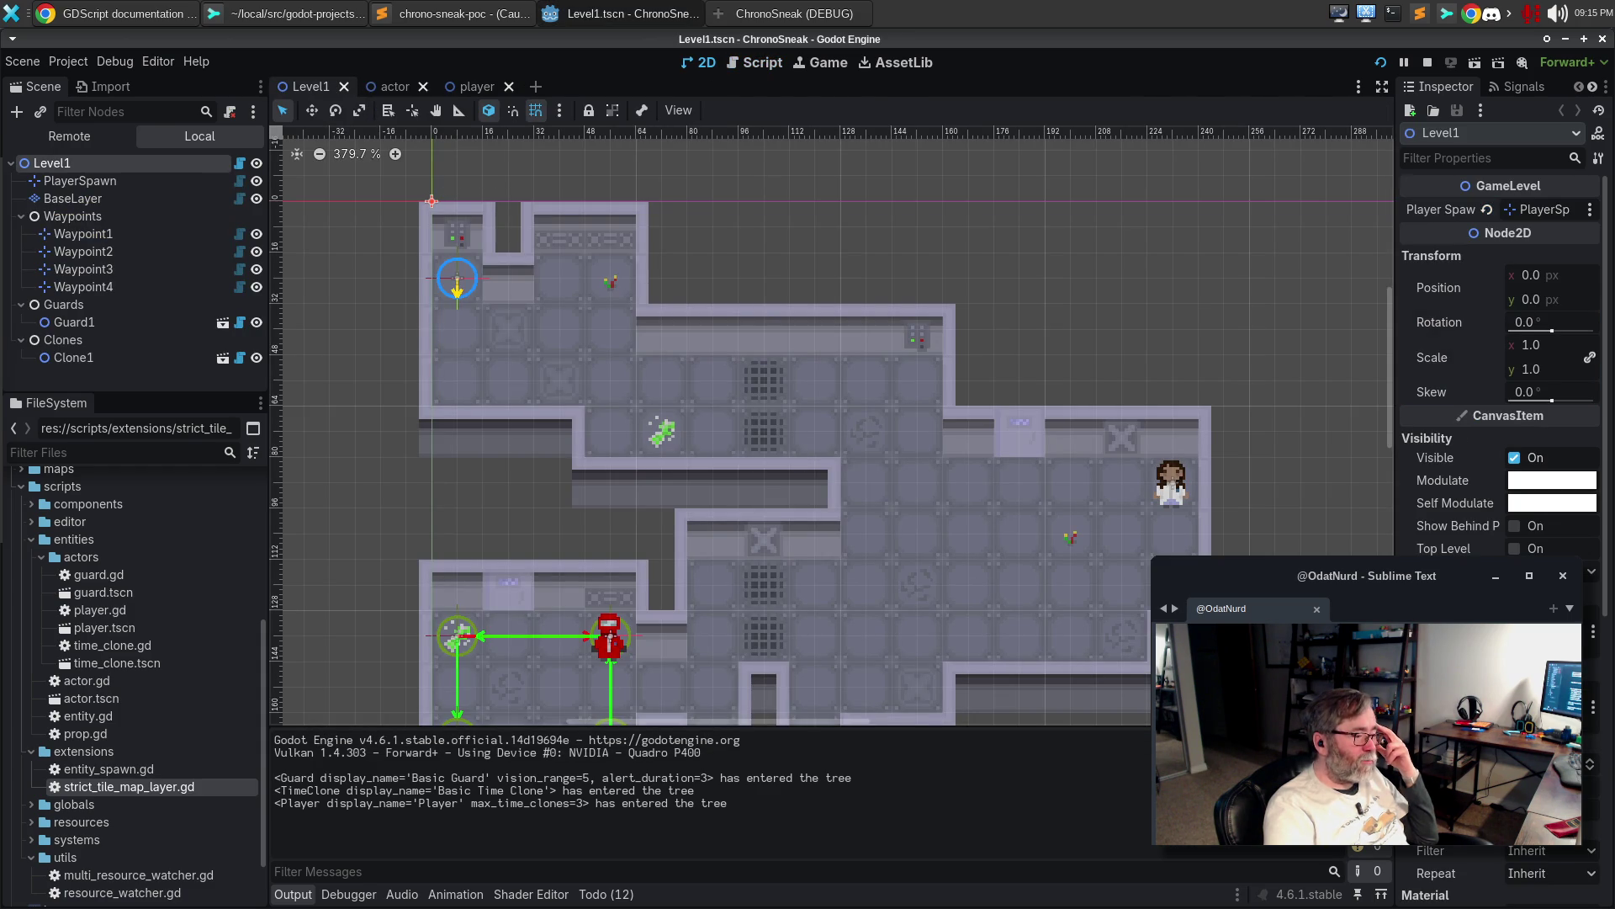
scroll(627, 517, "down", 3)
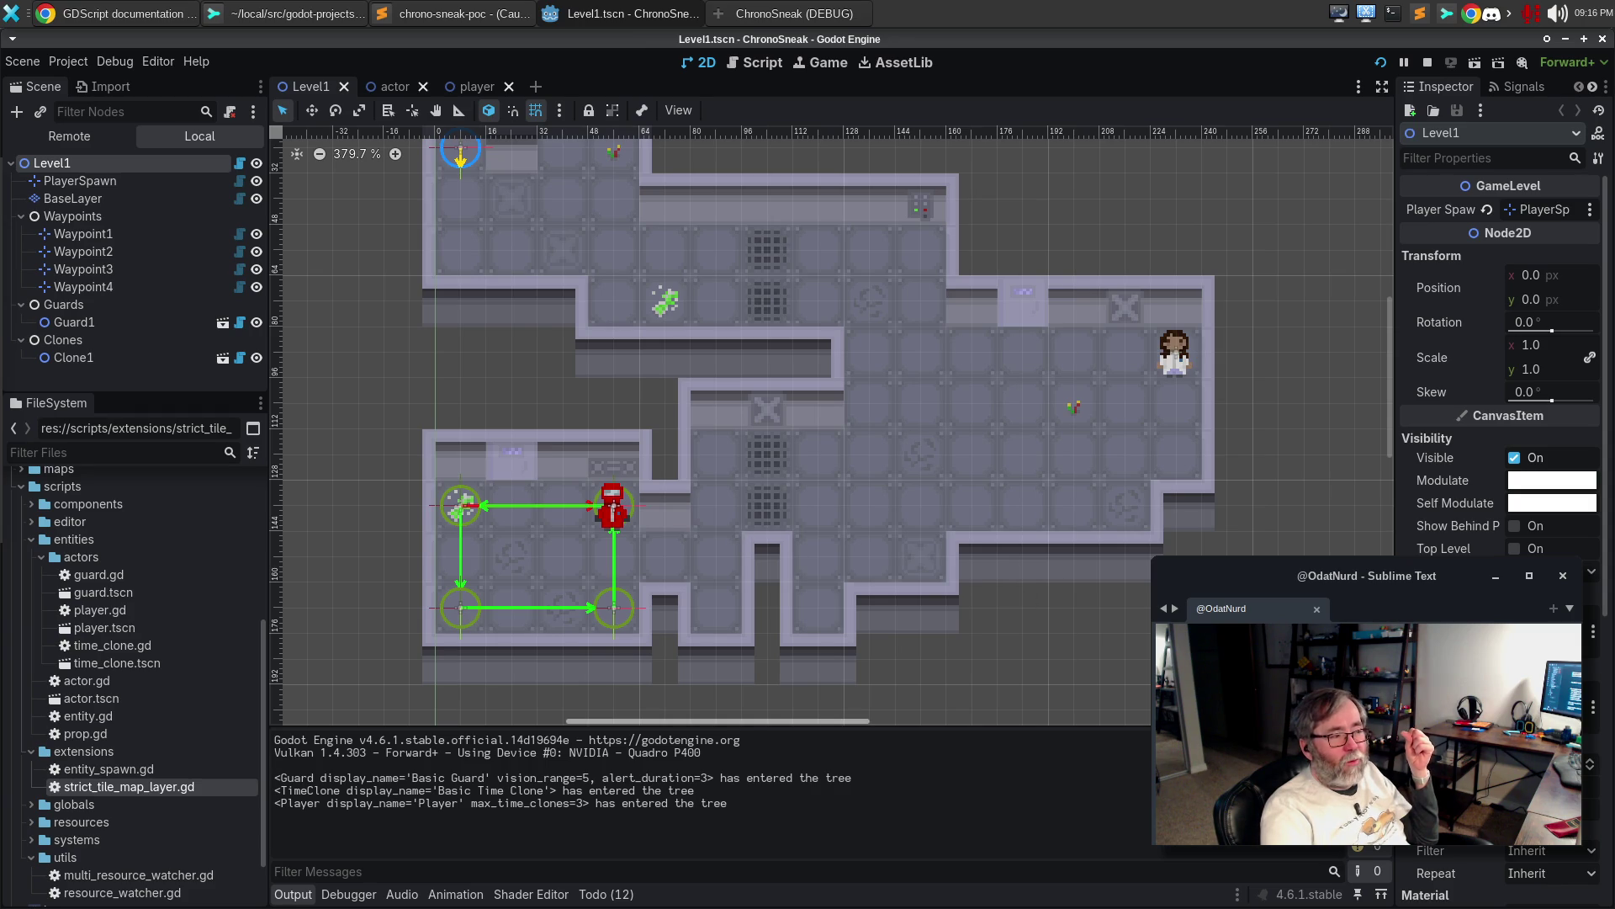
right_click(1310, 468)
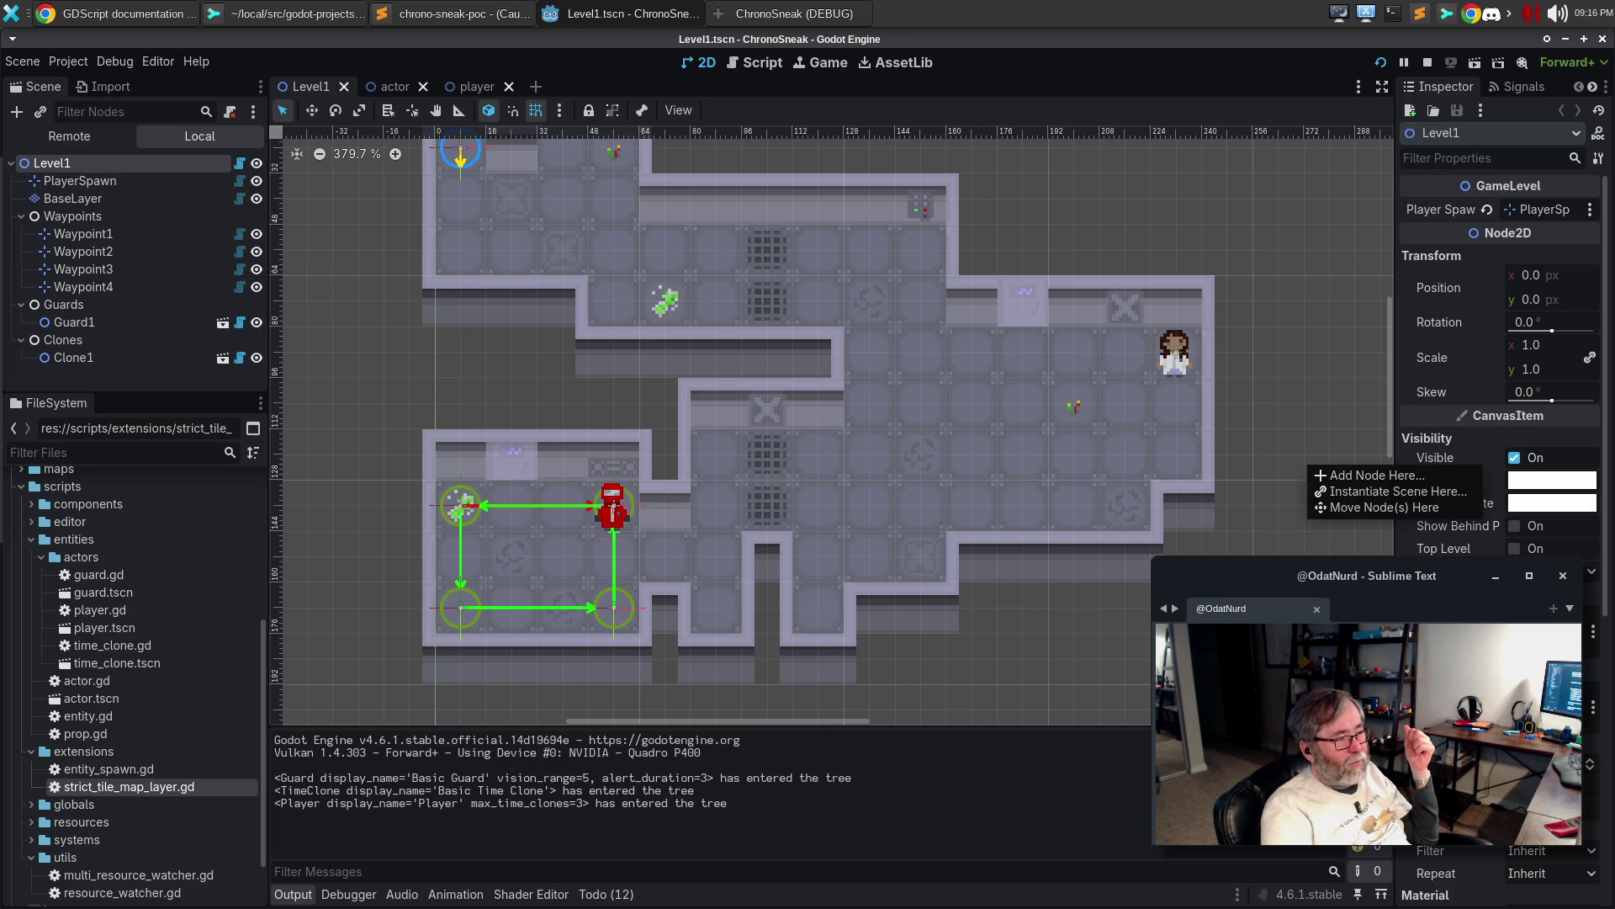
key("Escape")
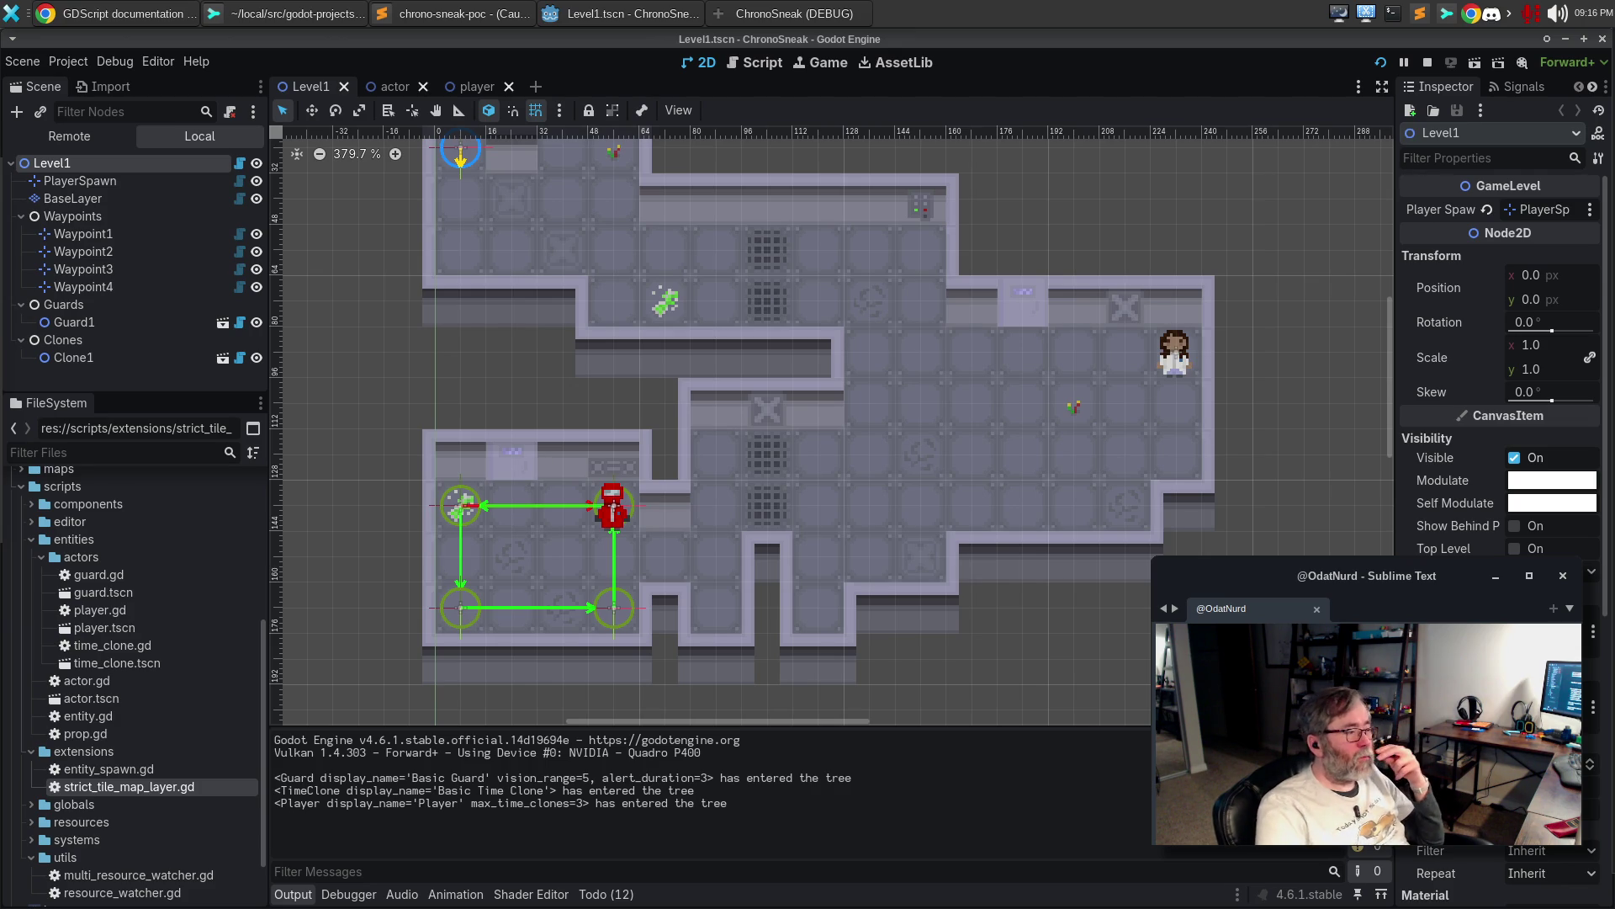
left_click(841, 11)
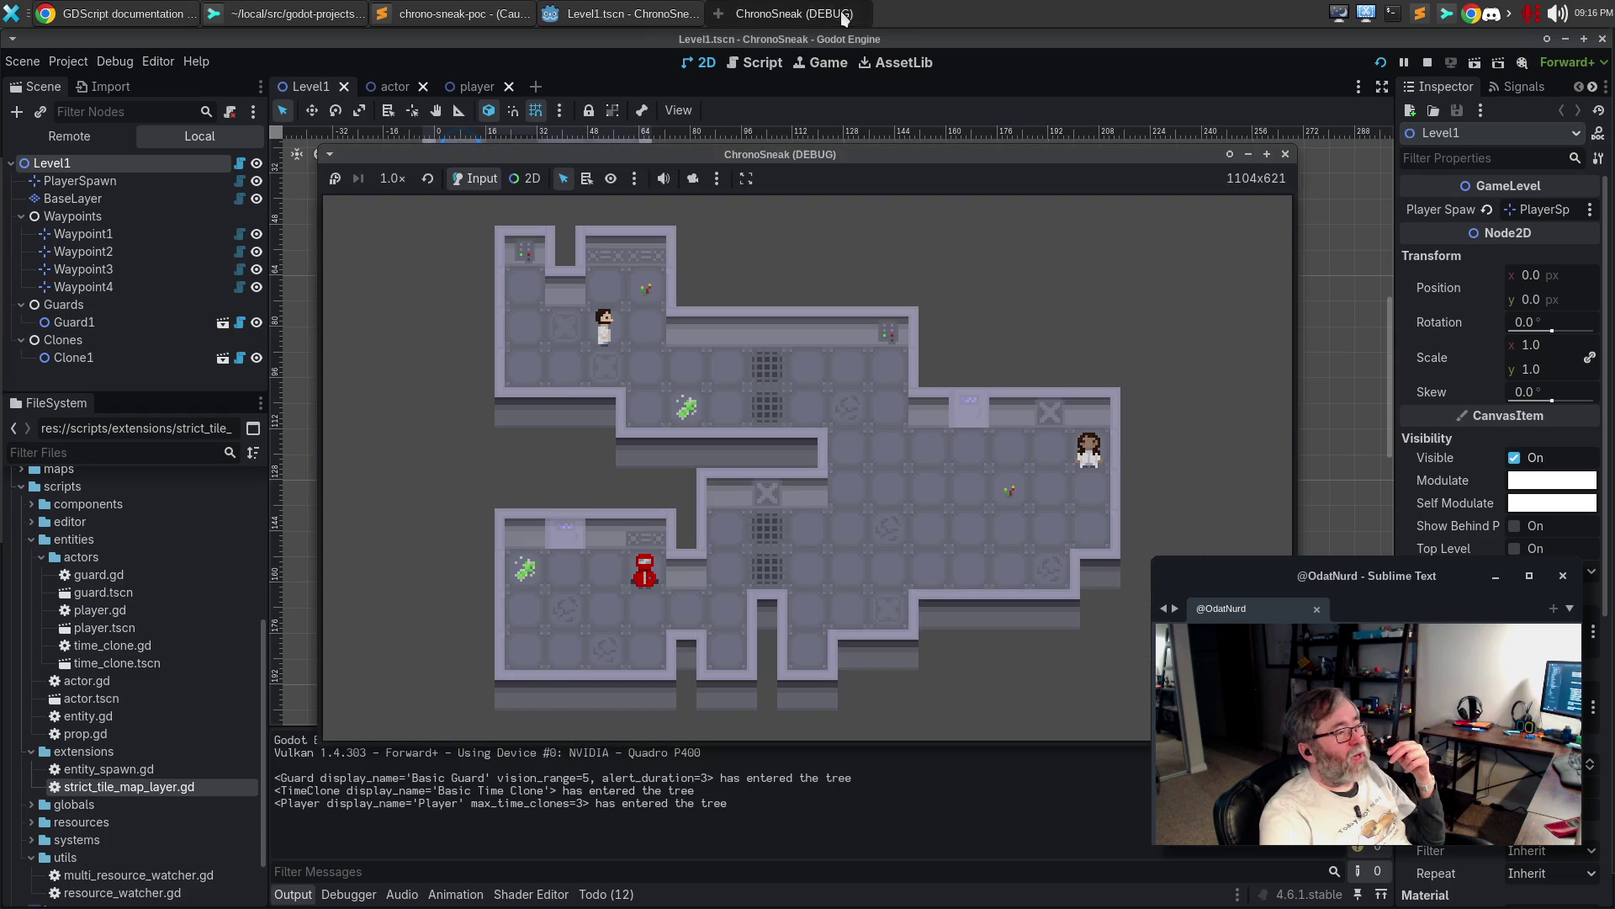
left_click(1285, 155)
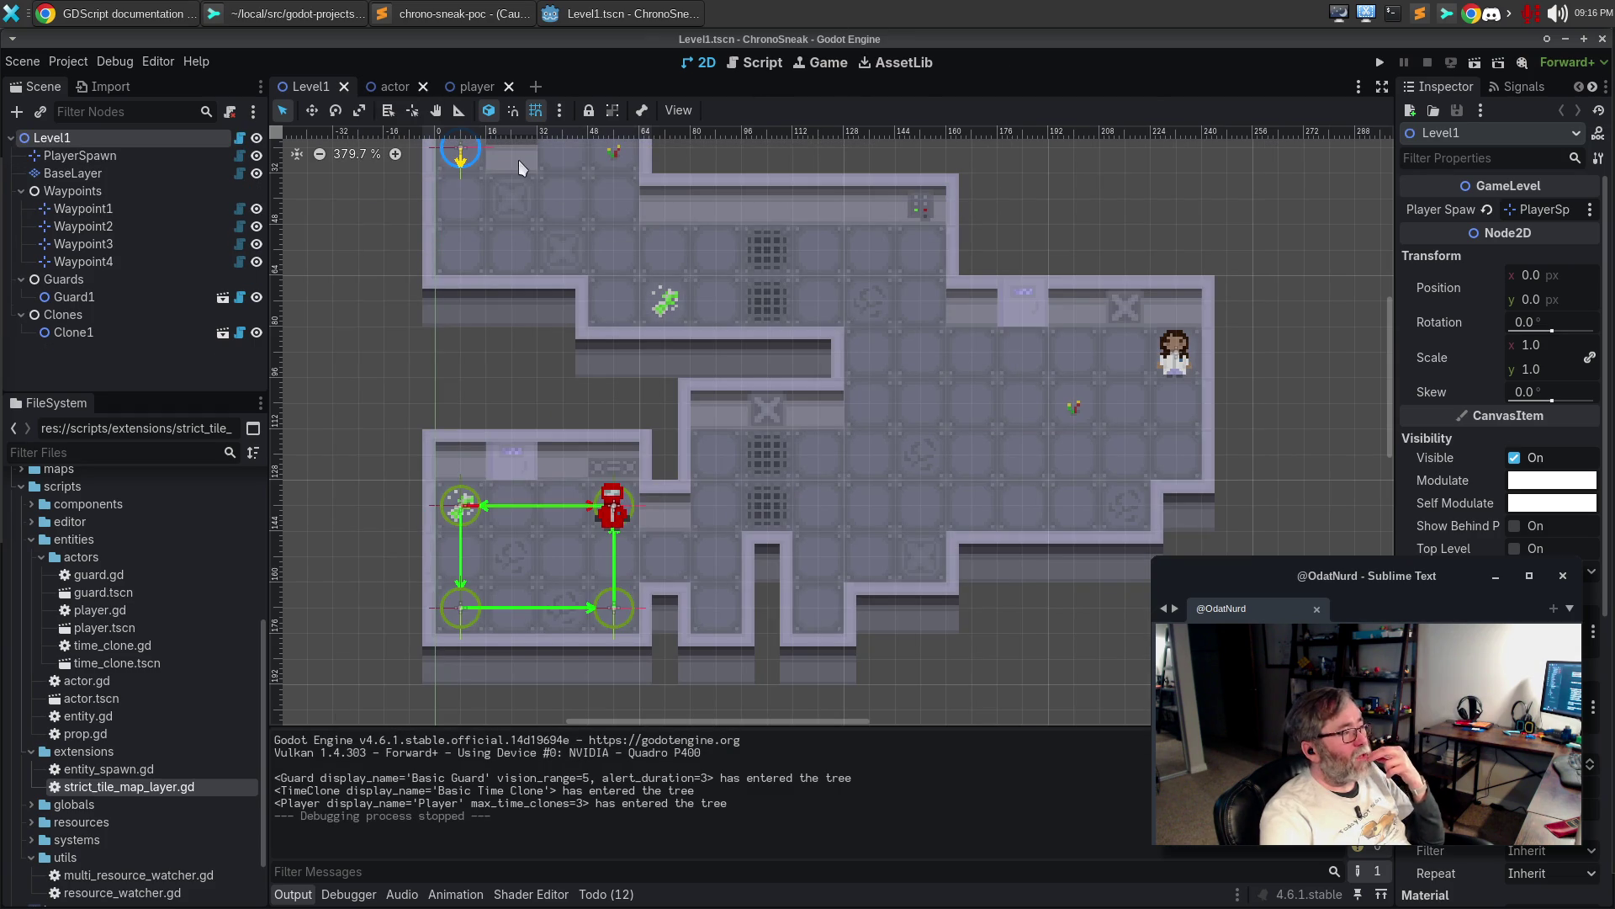
mouse_move(492, 95)
left_click(756, 62)
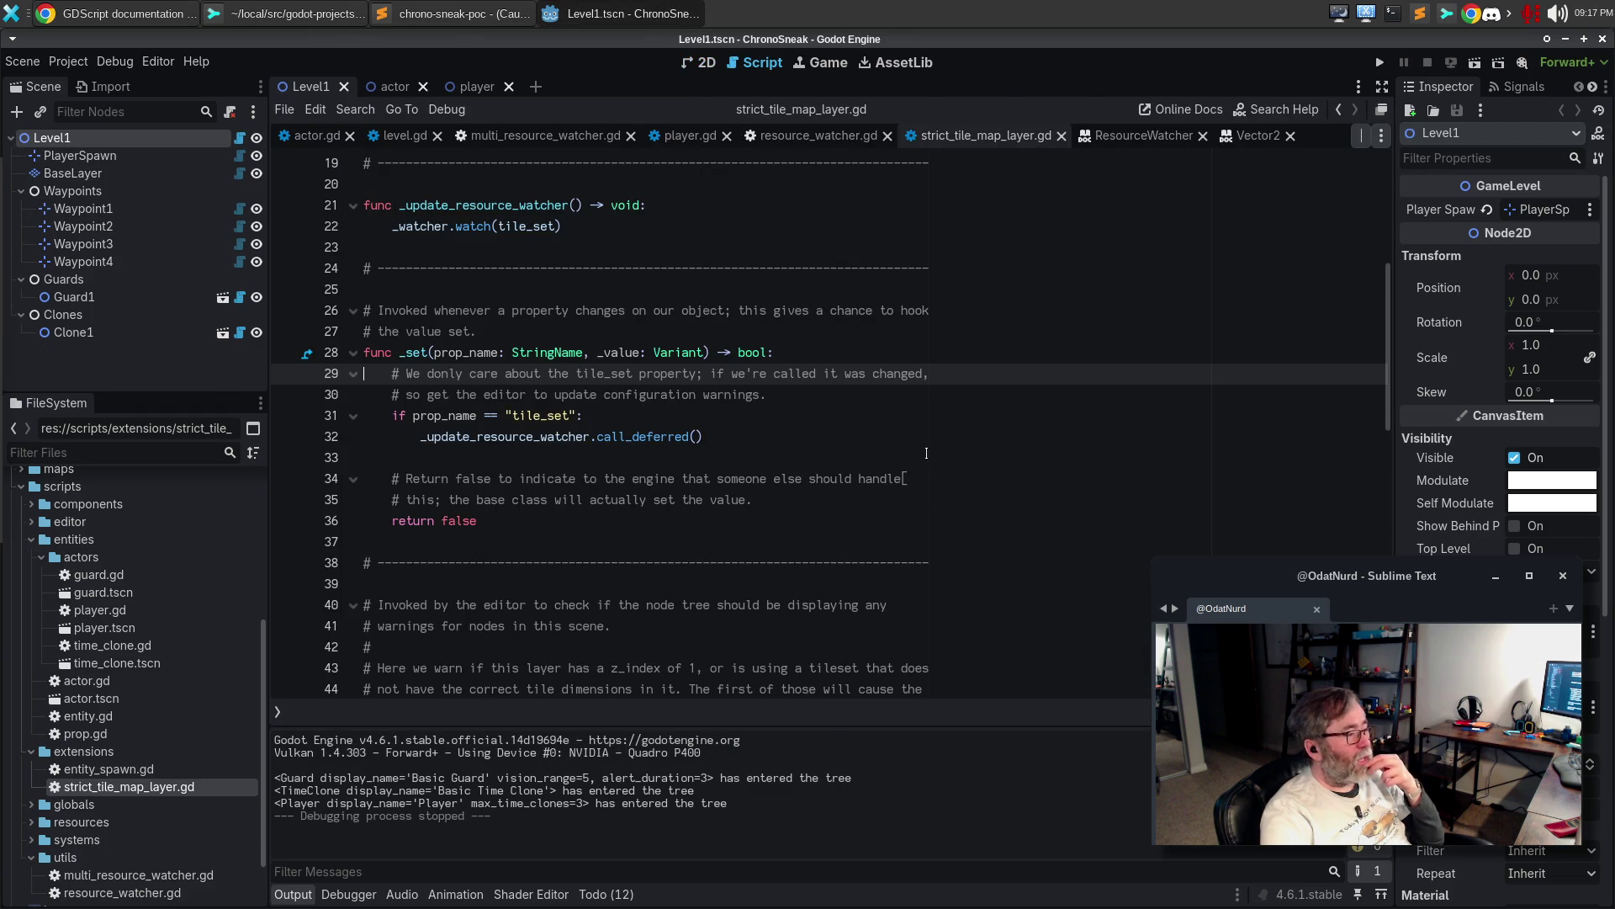
scroll(850, 410, "up", 5)
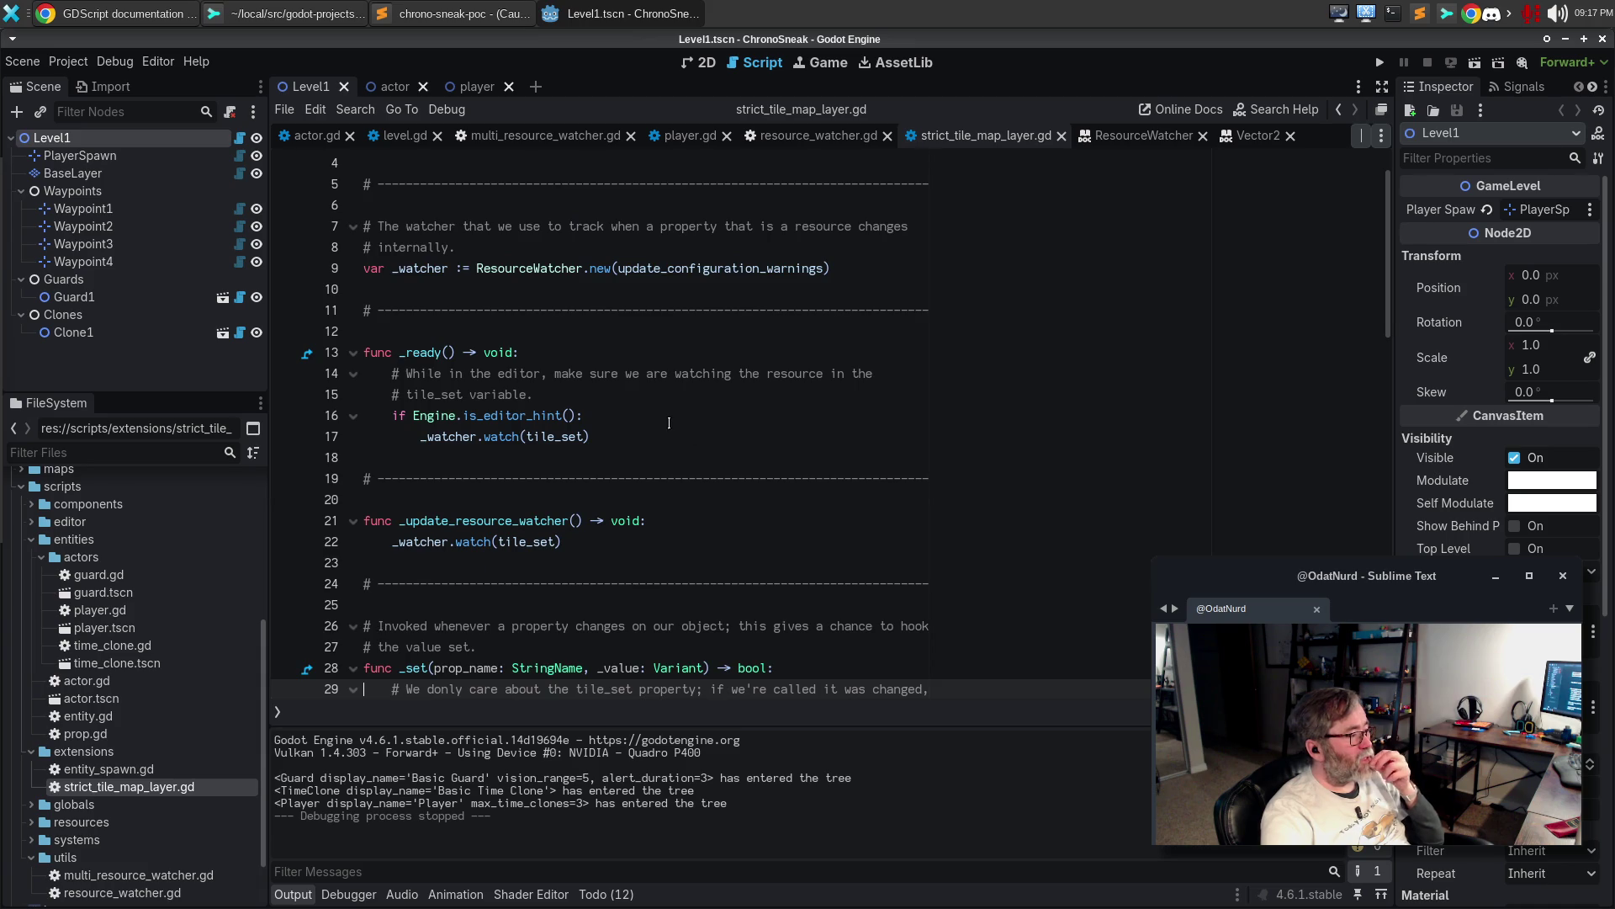
scroll(669, 423, "up", 1)
left_click(620, 582)
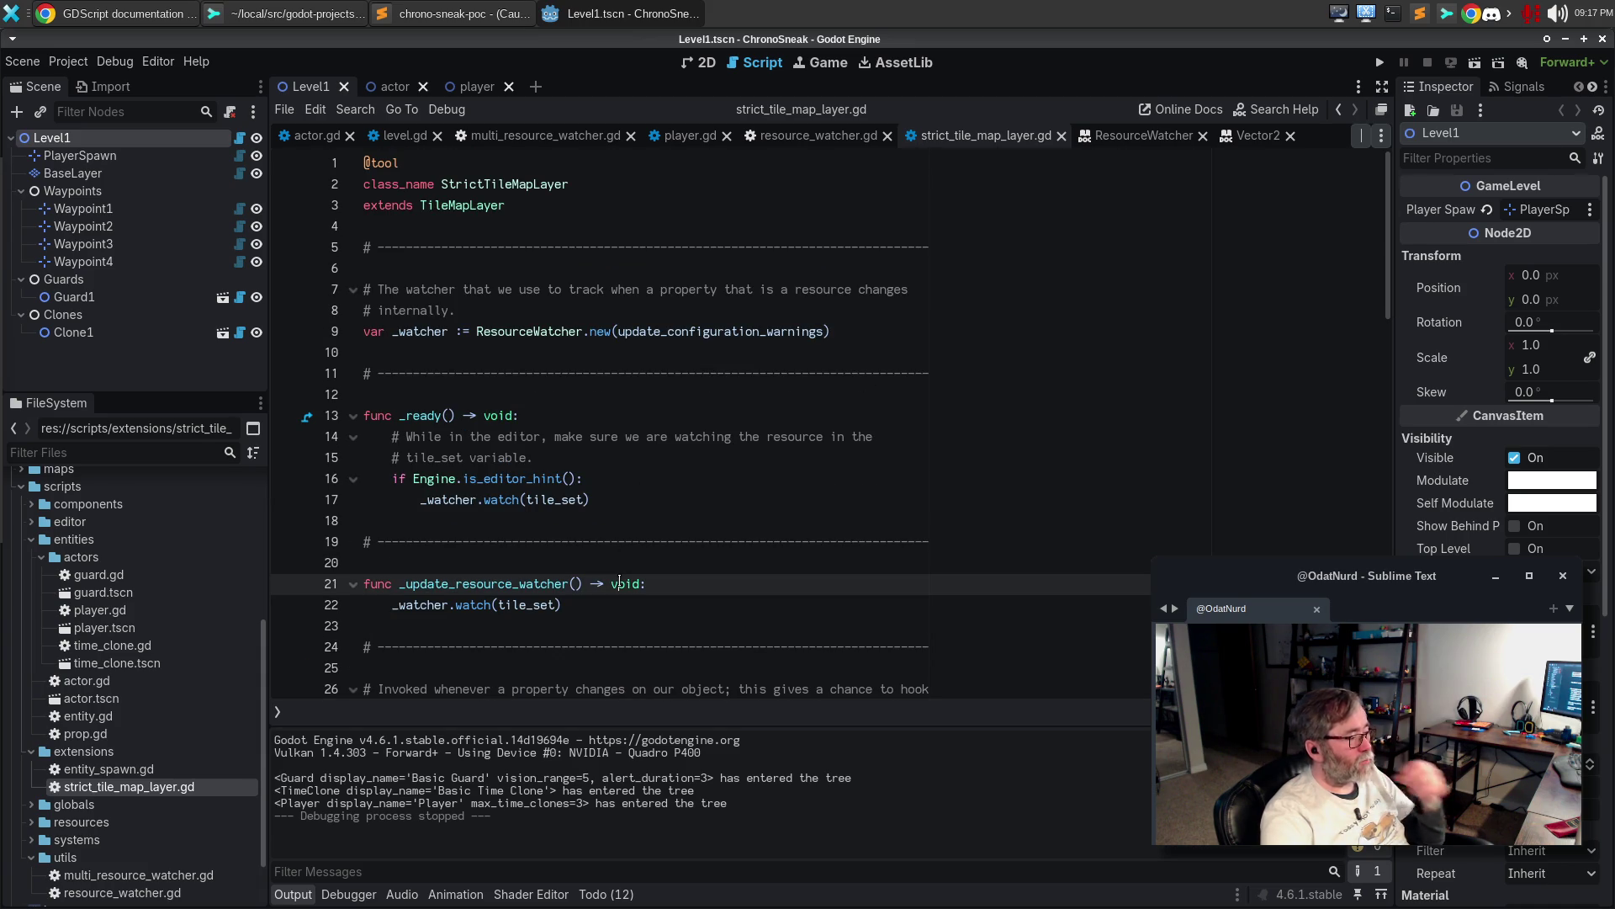
key("ctrl+shift+Return")
type("# Any time")
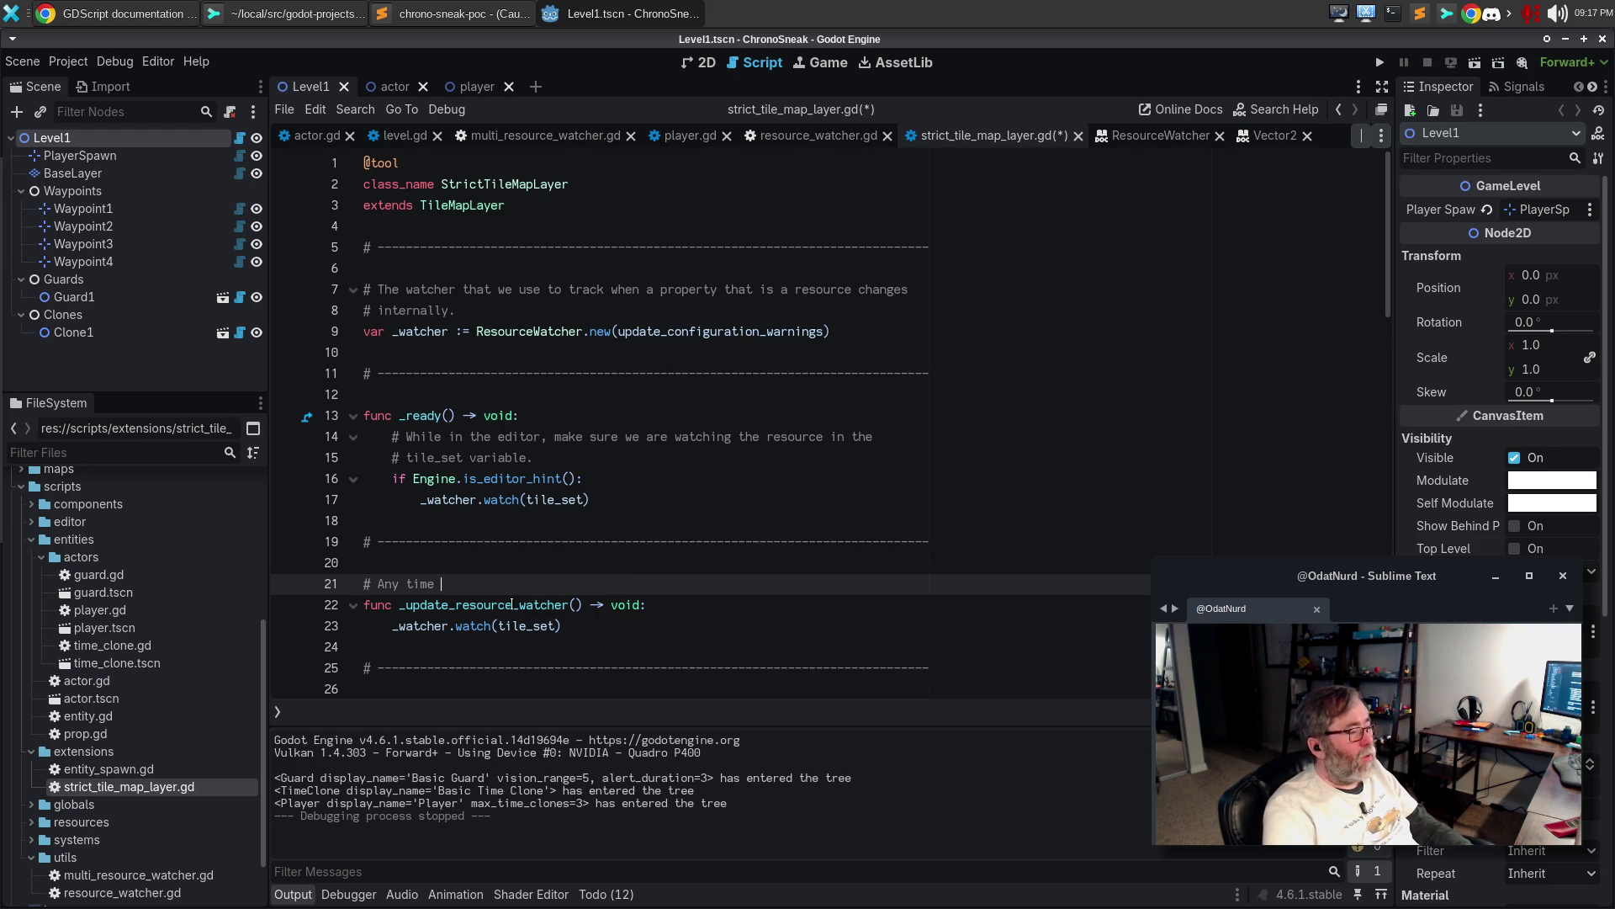
double_click(511, 605)
scroll(715, 604, "down", 3)
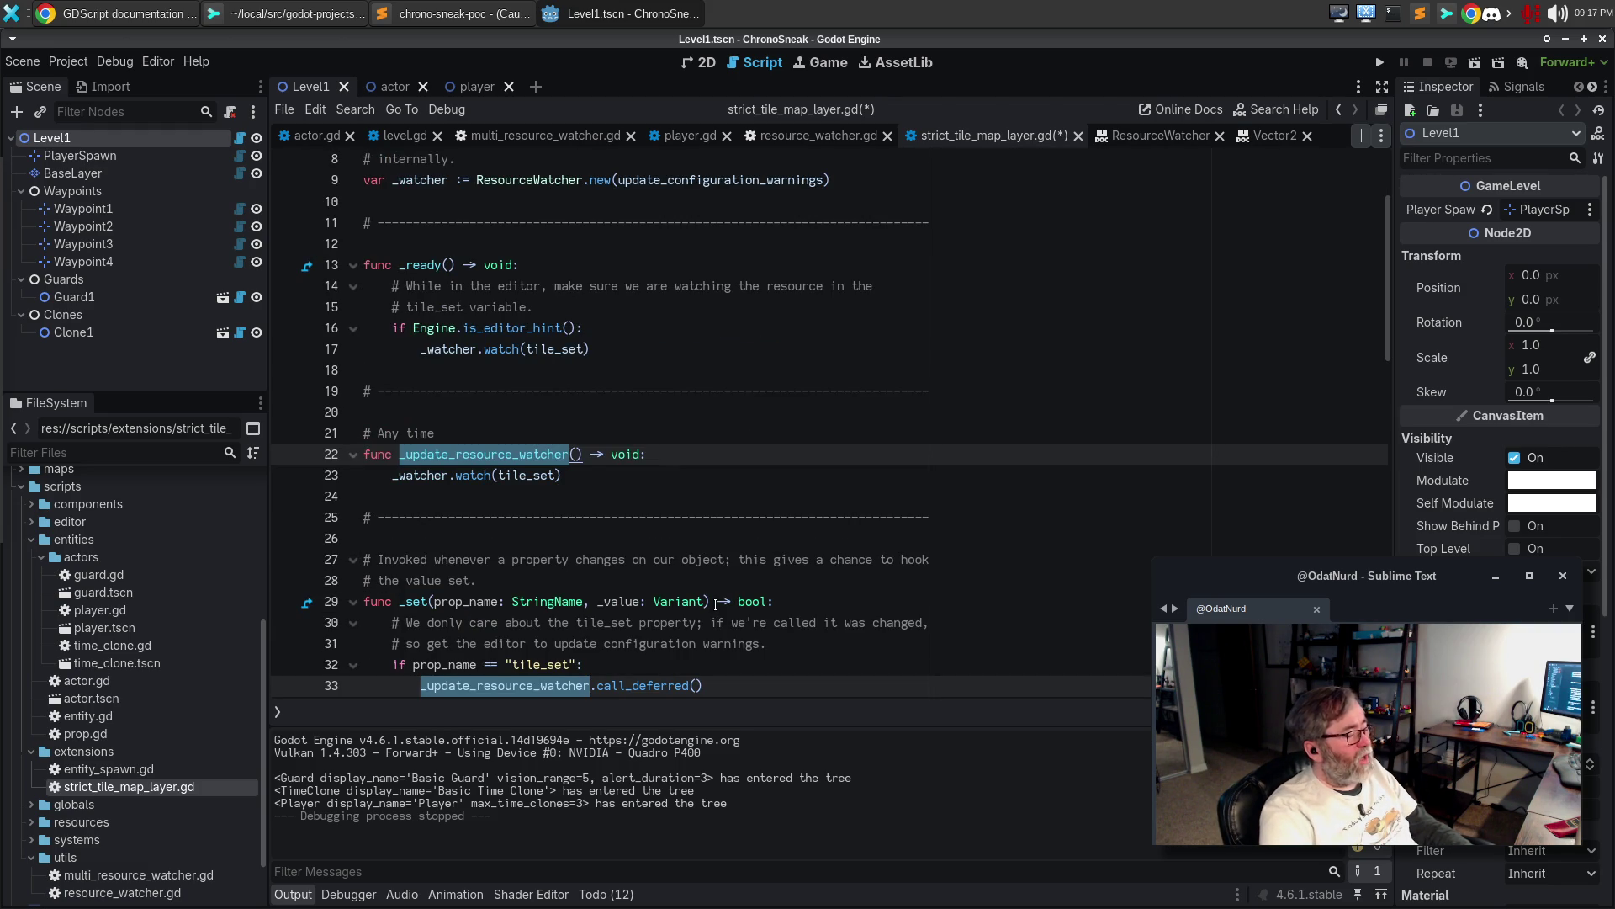
scroll(713, 546, "down", 1)
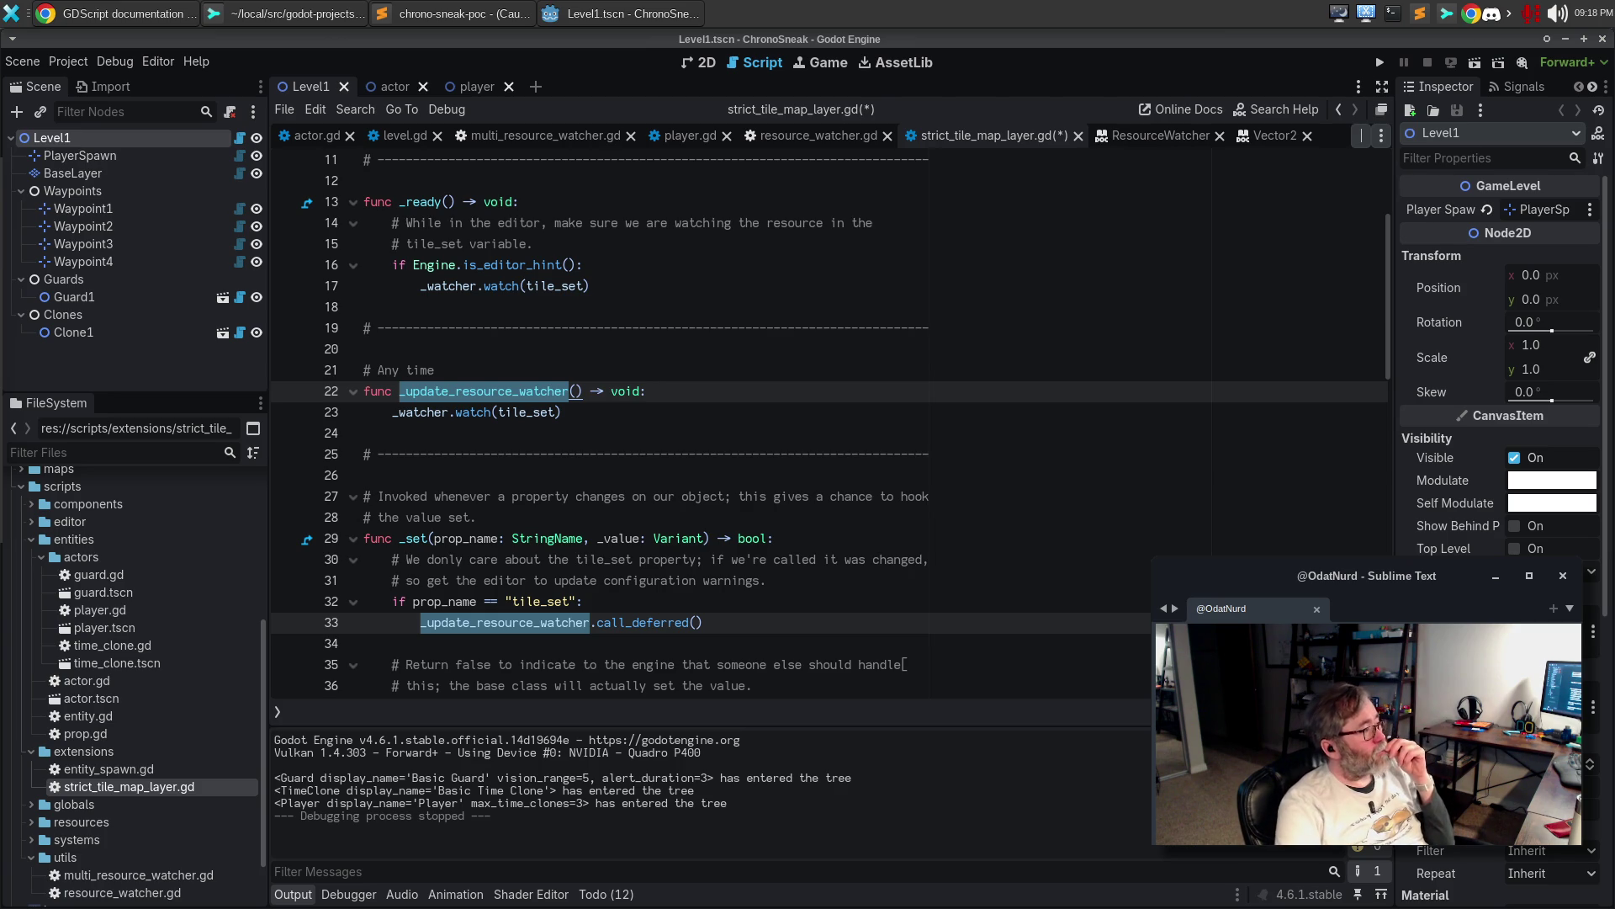
left_click(192, 12)
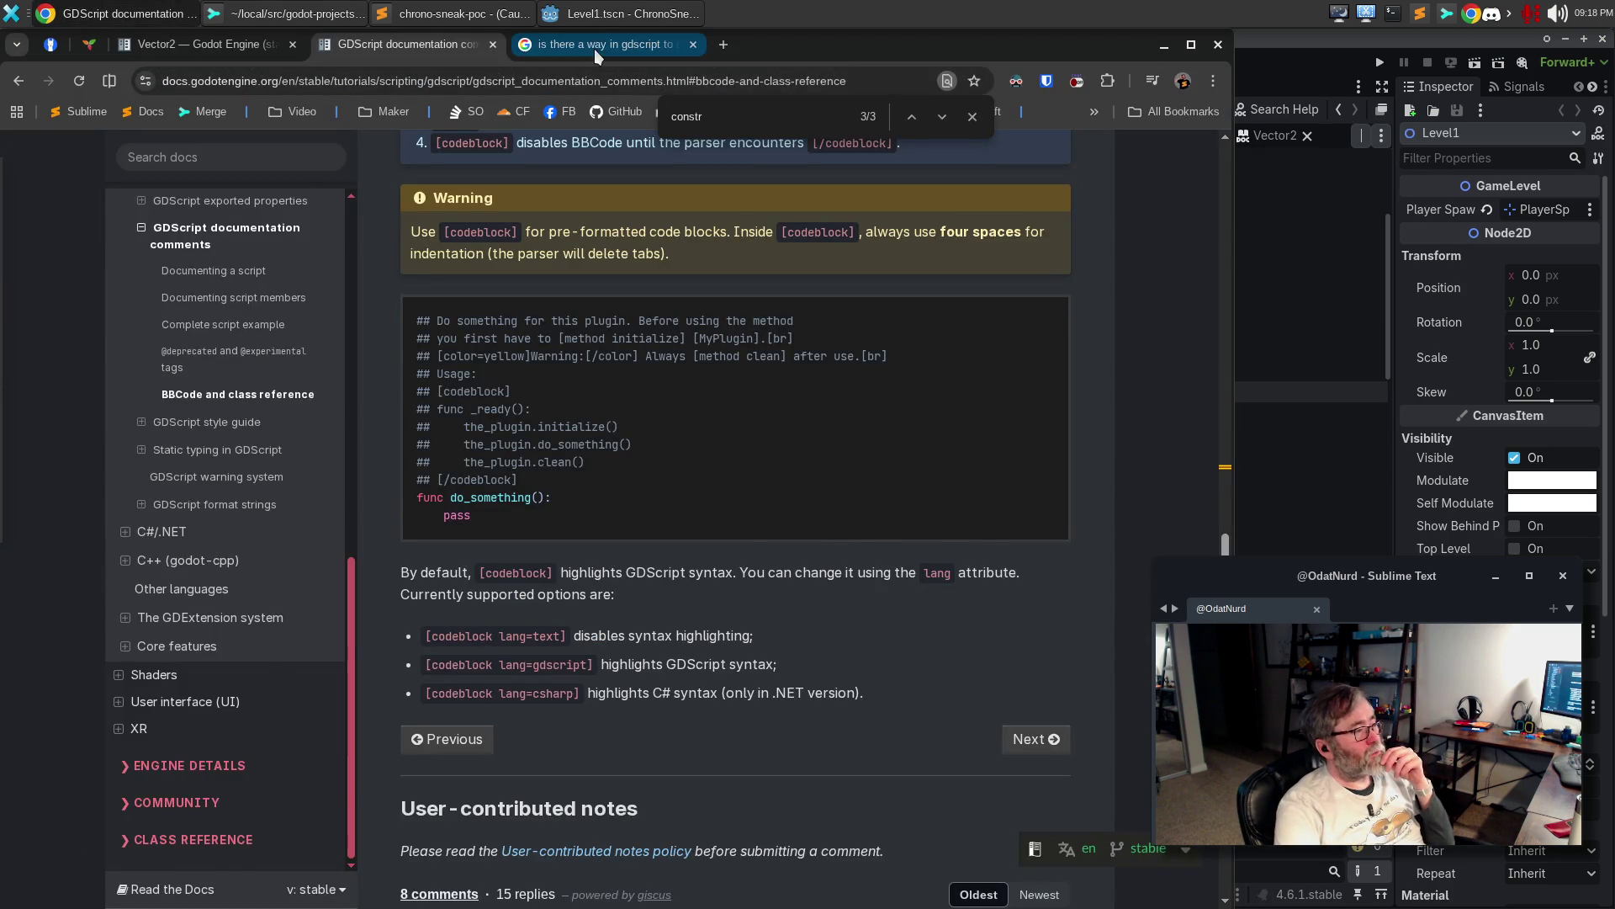
Search Google for 'gdscript anonymous function' and read through the expanded AI overview
left_click(594, 46)
left_click(565, 82)
type("g")
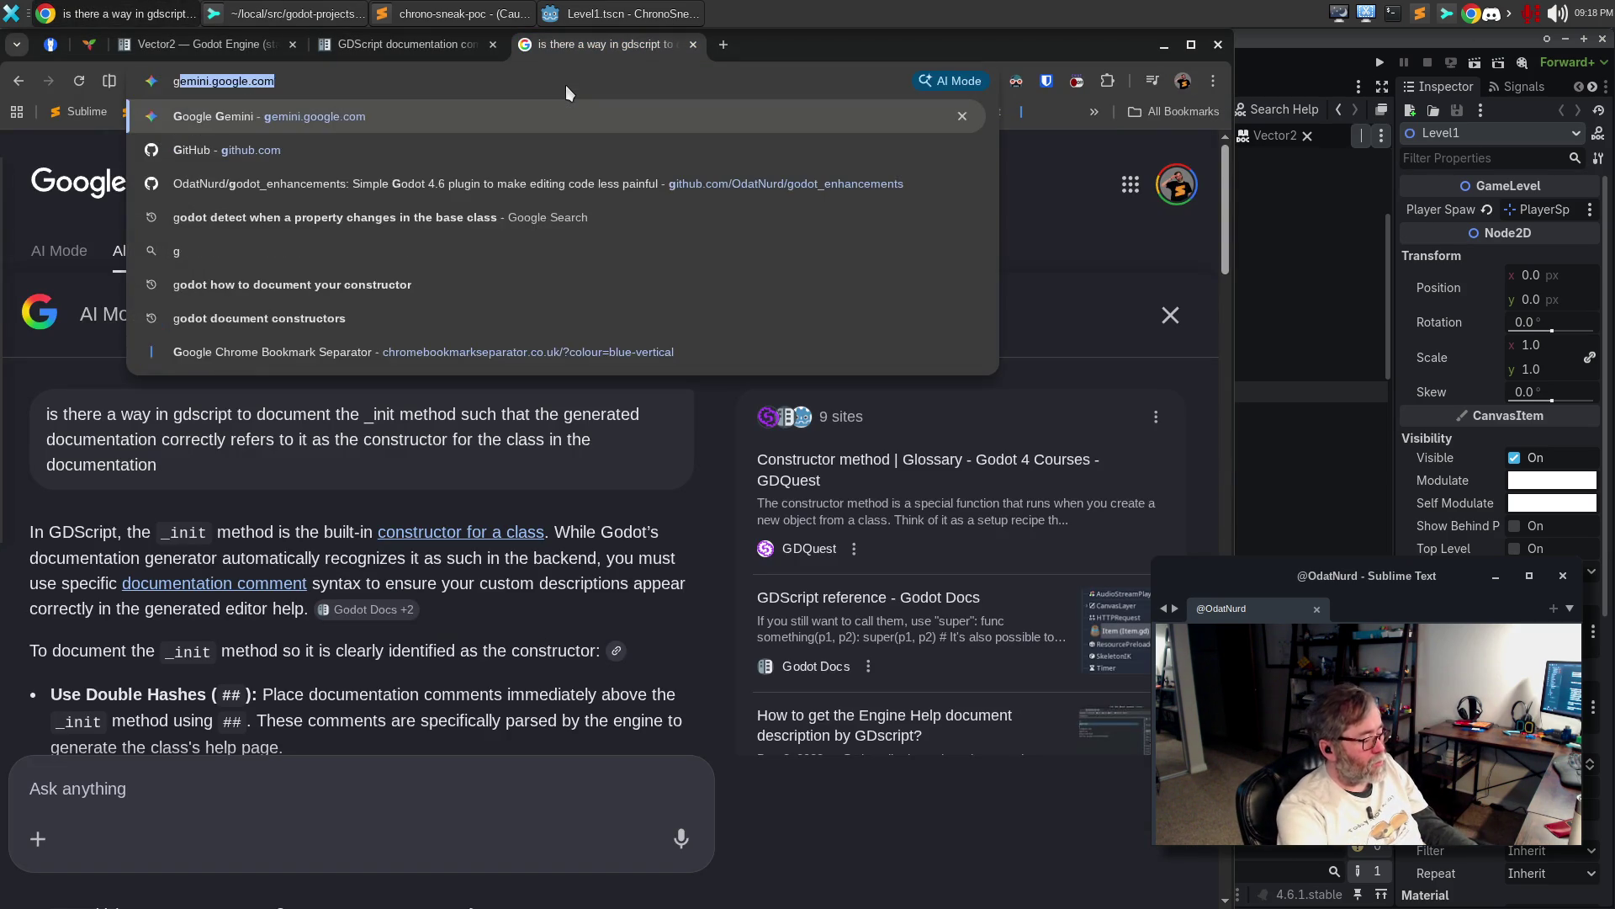
type("dscript an")
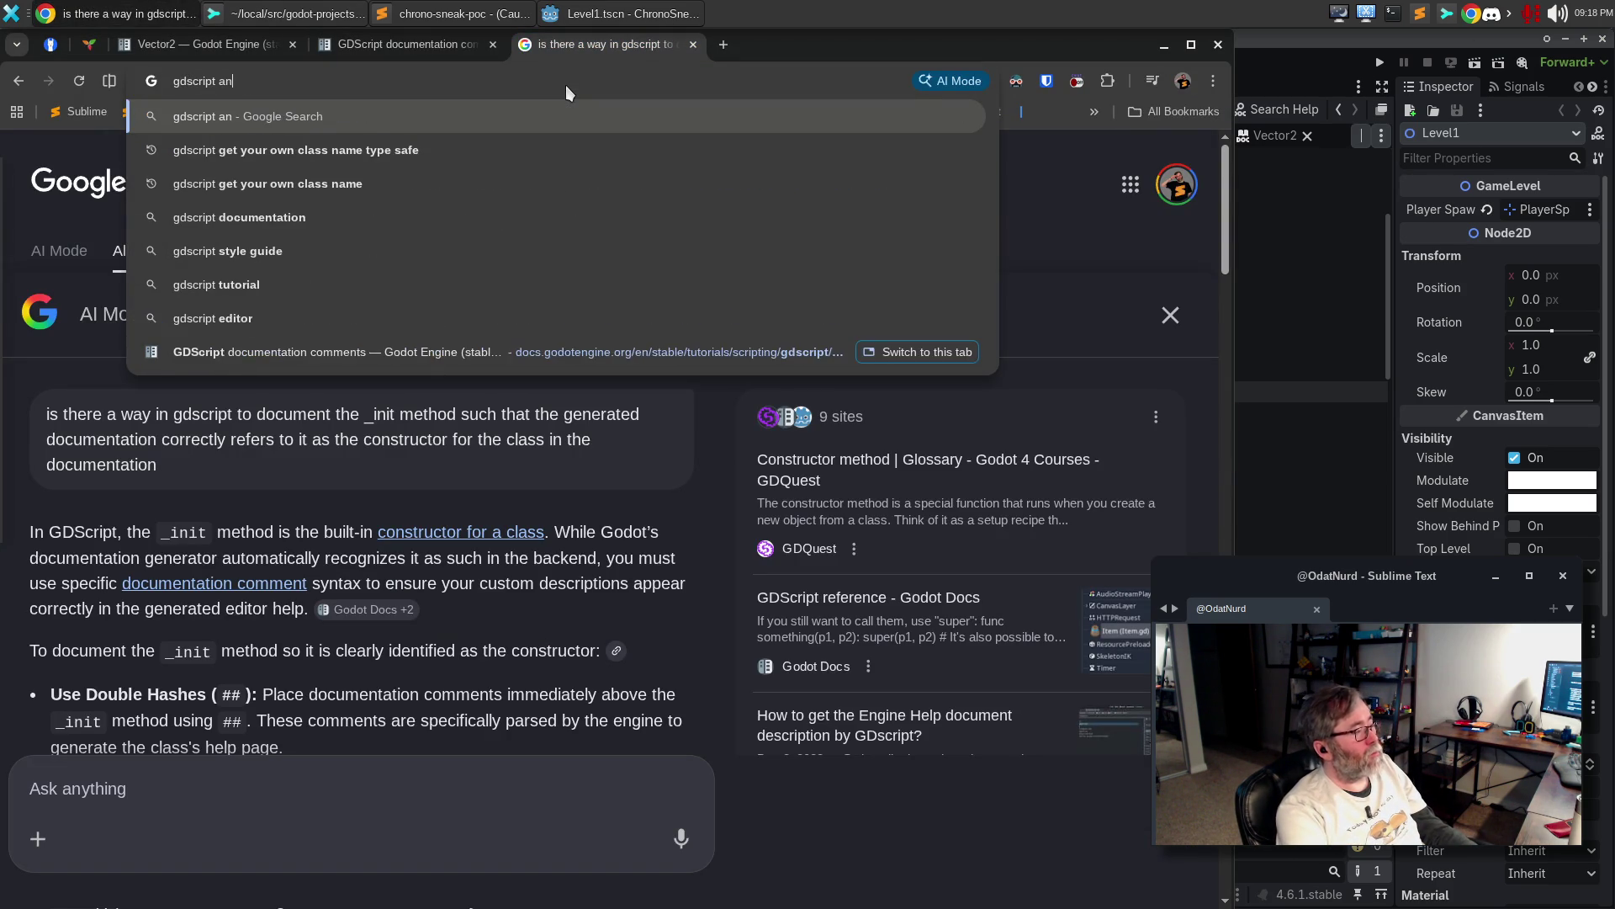
type("onymous function")
key("Return")
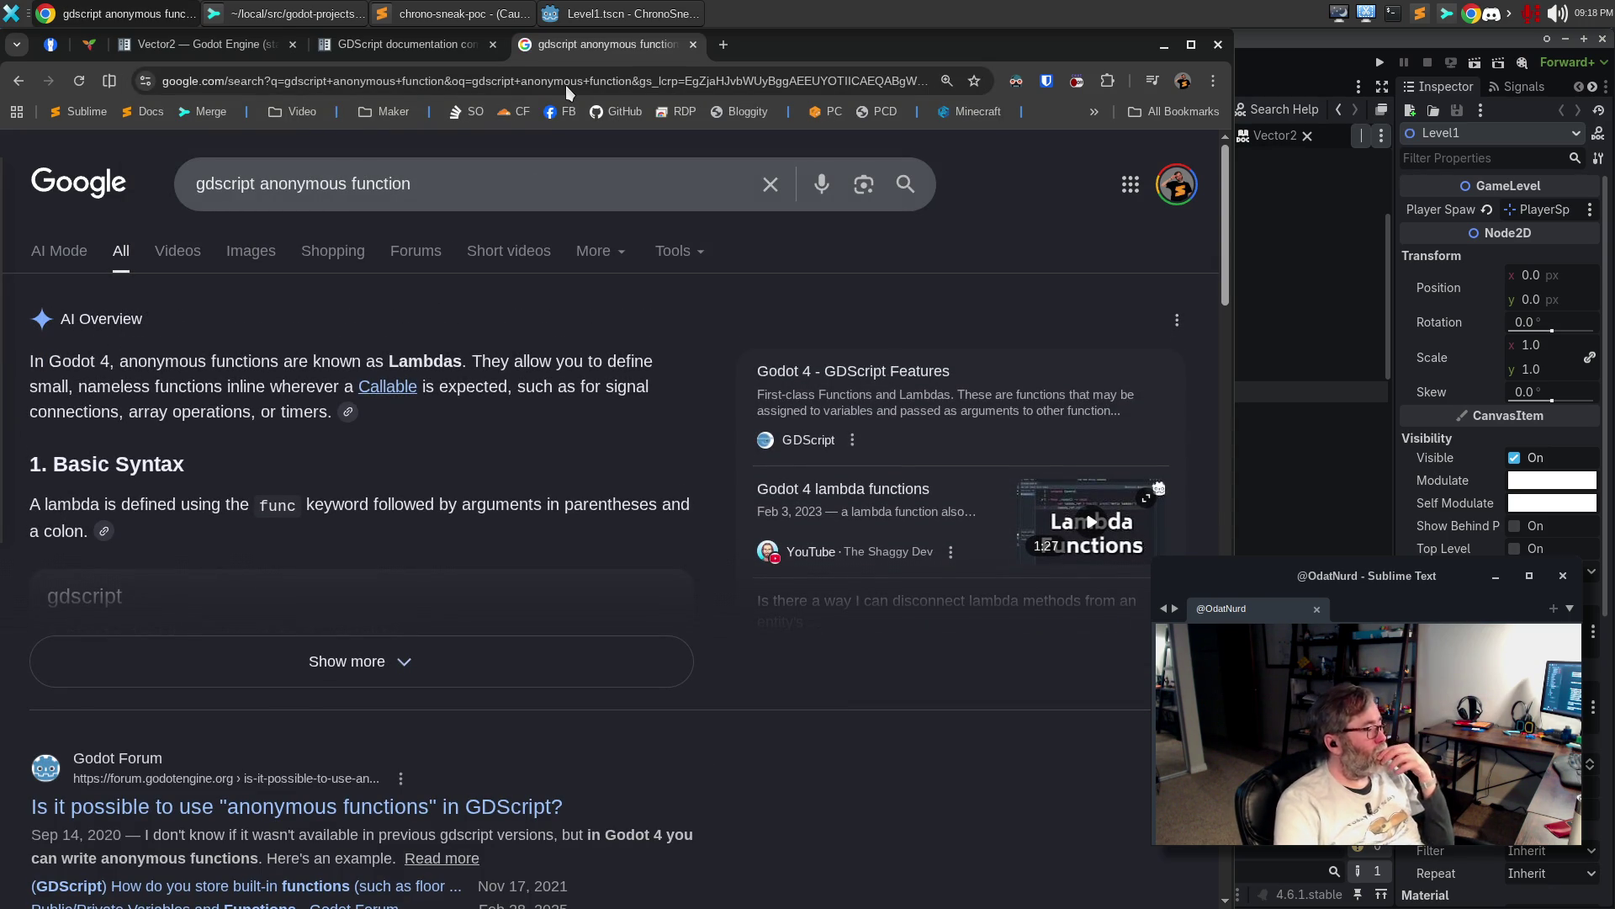
left_click(402, 662)
scroll(500, 531, "down", 2)
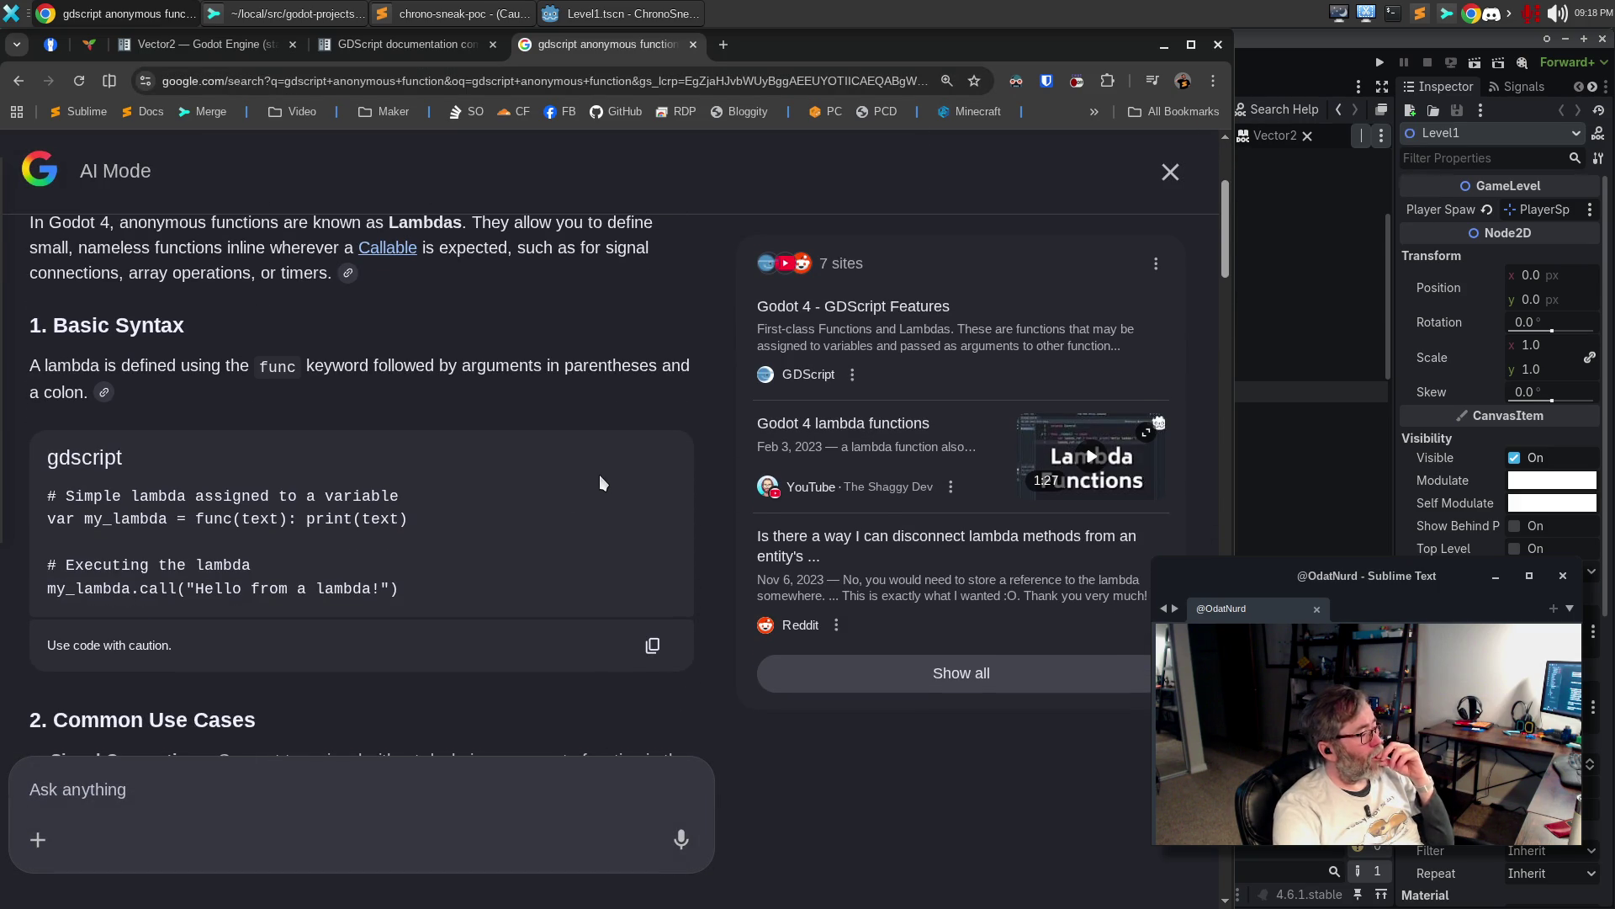
scroll(599, 474, "down", 3)
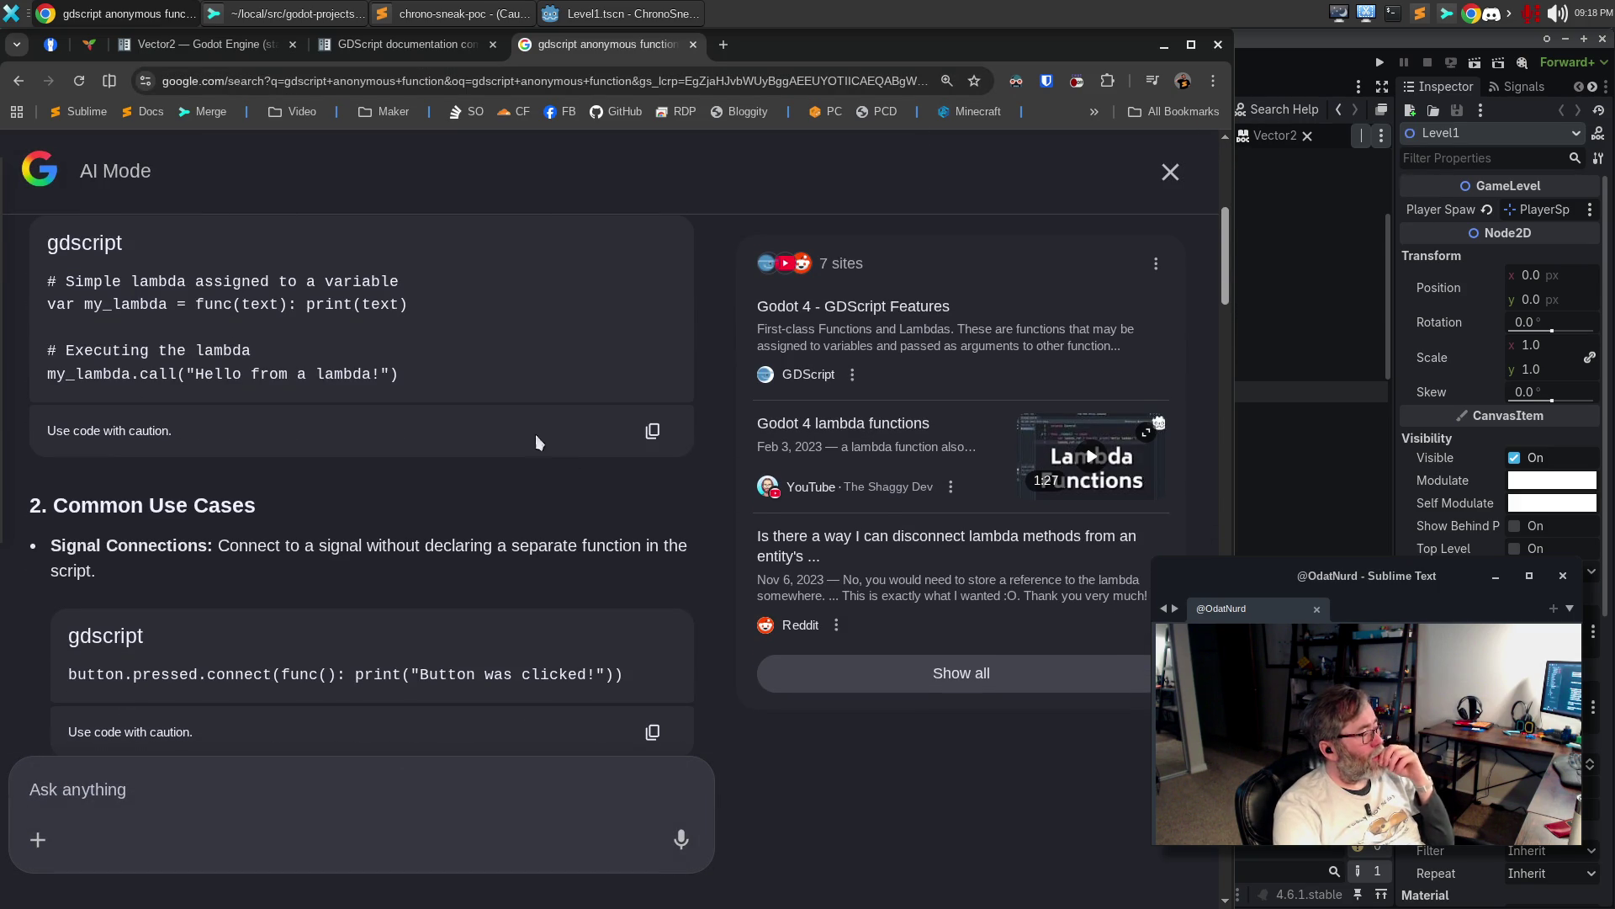
Start a new search query 'goodot call_defered o', correcting a typo
left_click(559, 84)
type("goodot call_defered op")
key("BackSpace")
Search 'goodot call_defered on a lambda', expand the AI answer, and open the Callable docs from the Godot Docs citation
type("n a lambd")
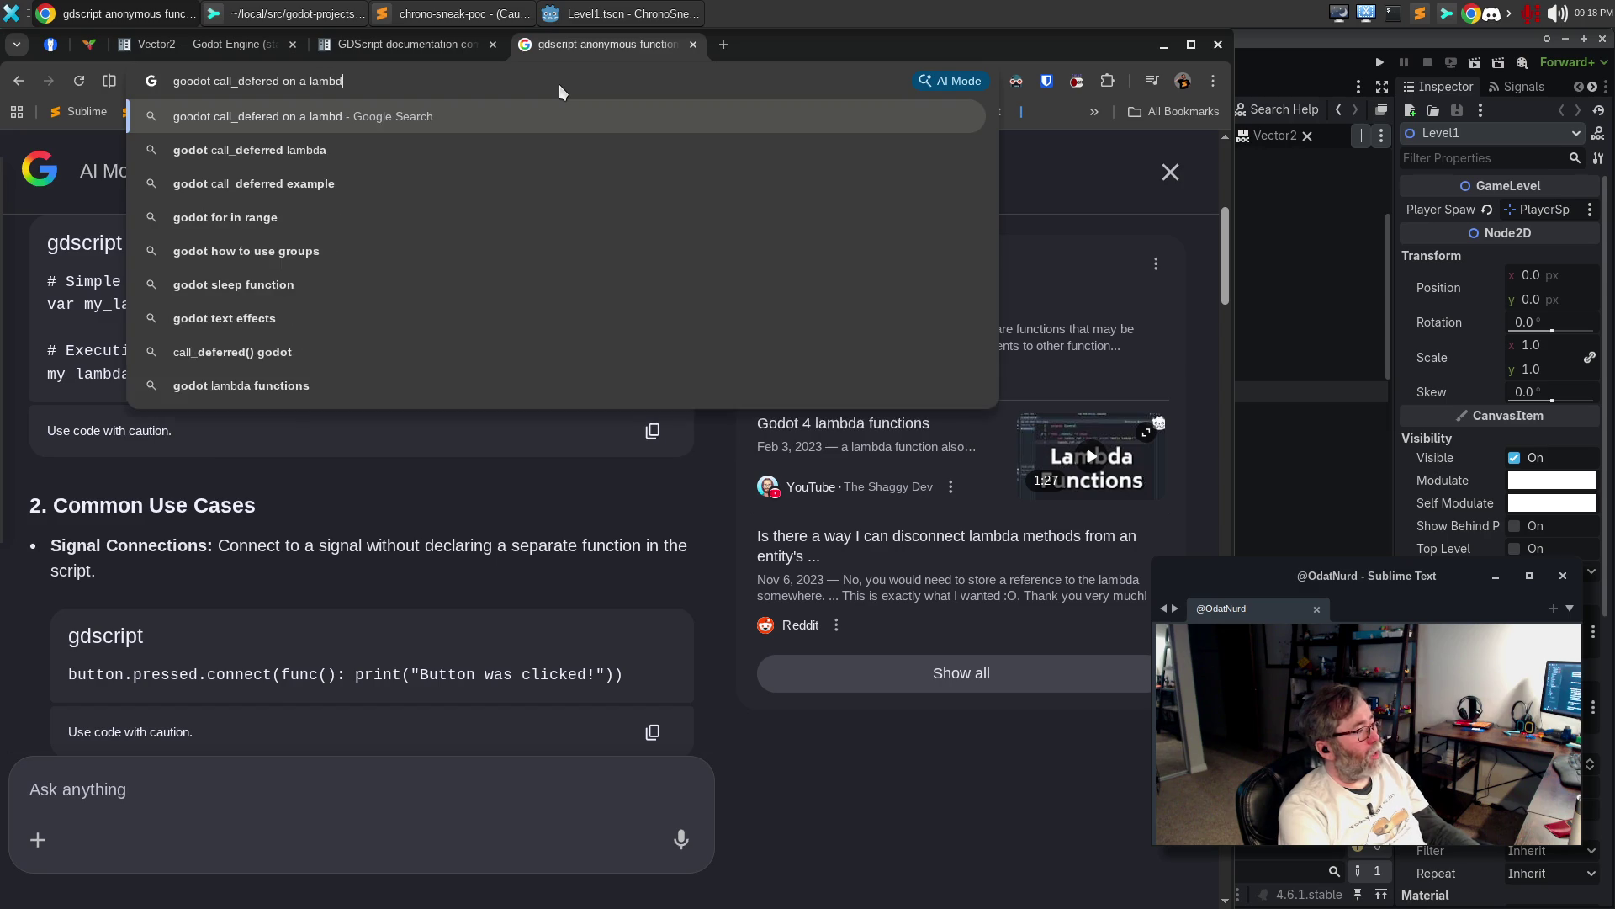
type("a")
key("Return")
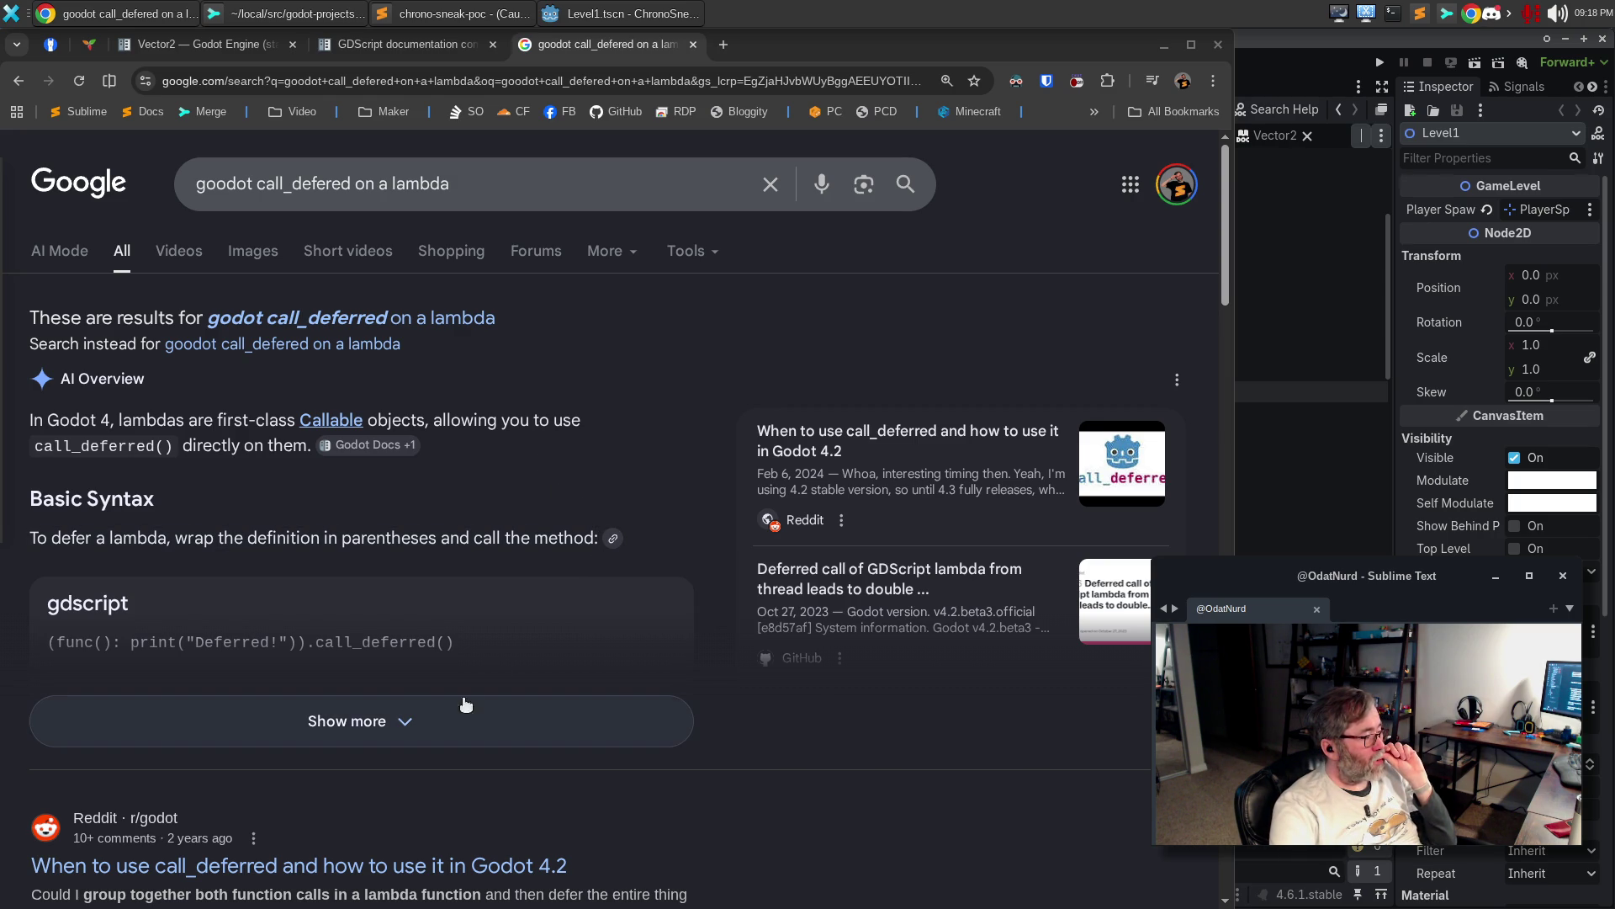
left_click(431, 721)
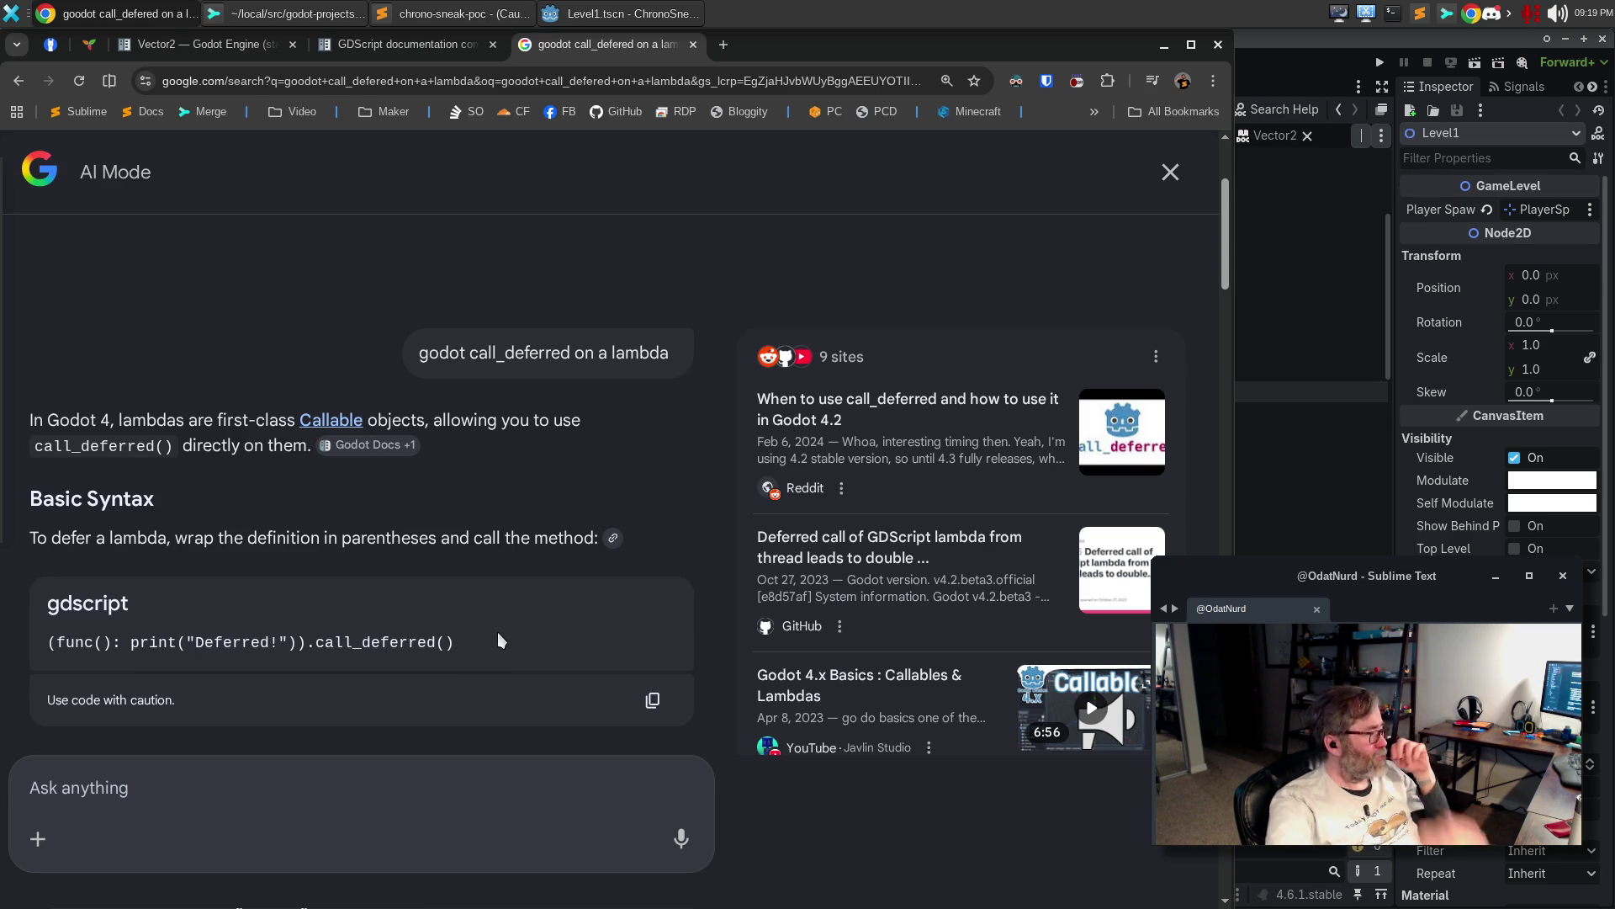
left_click(375, 446)
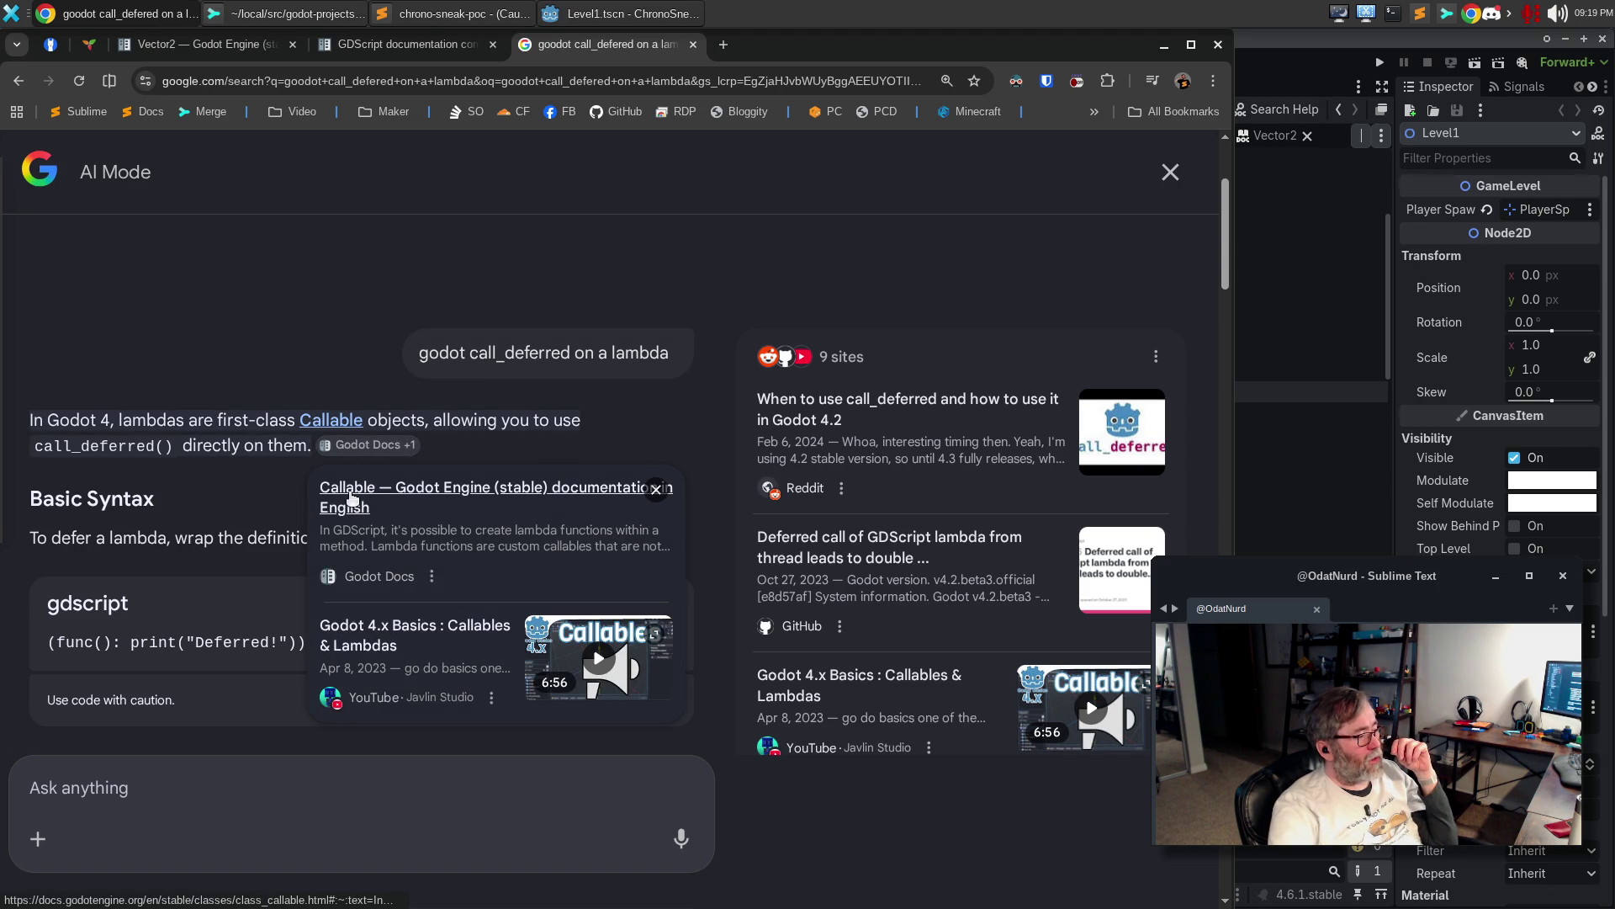
left_click(352, 498)
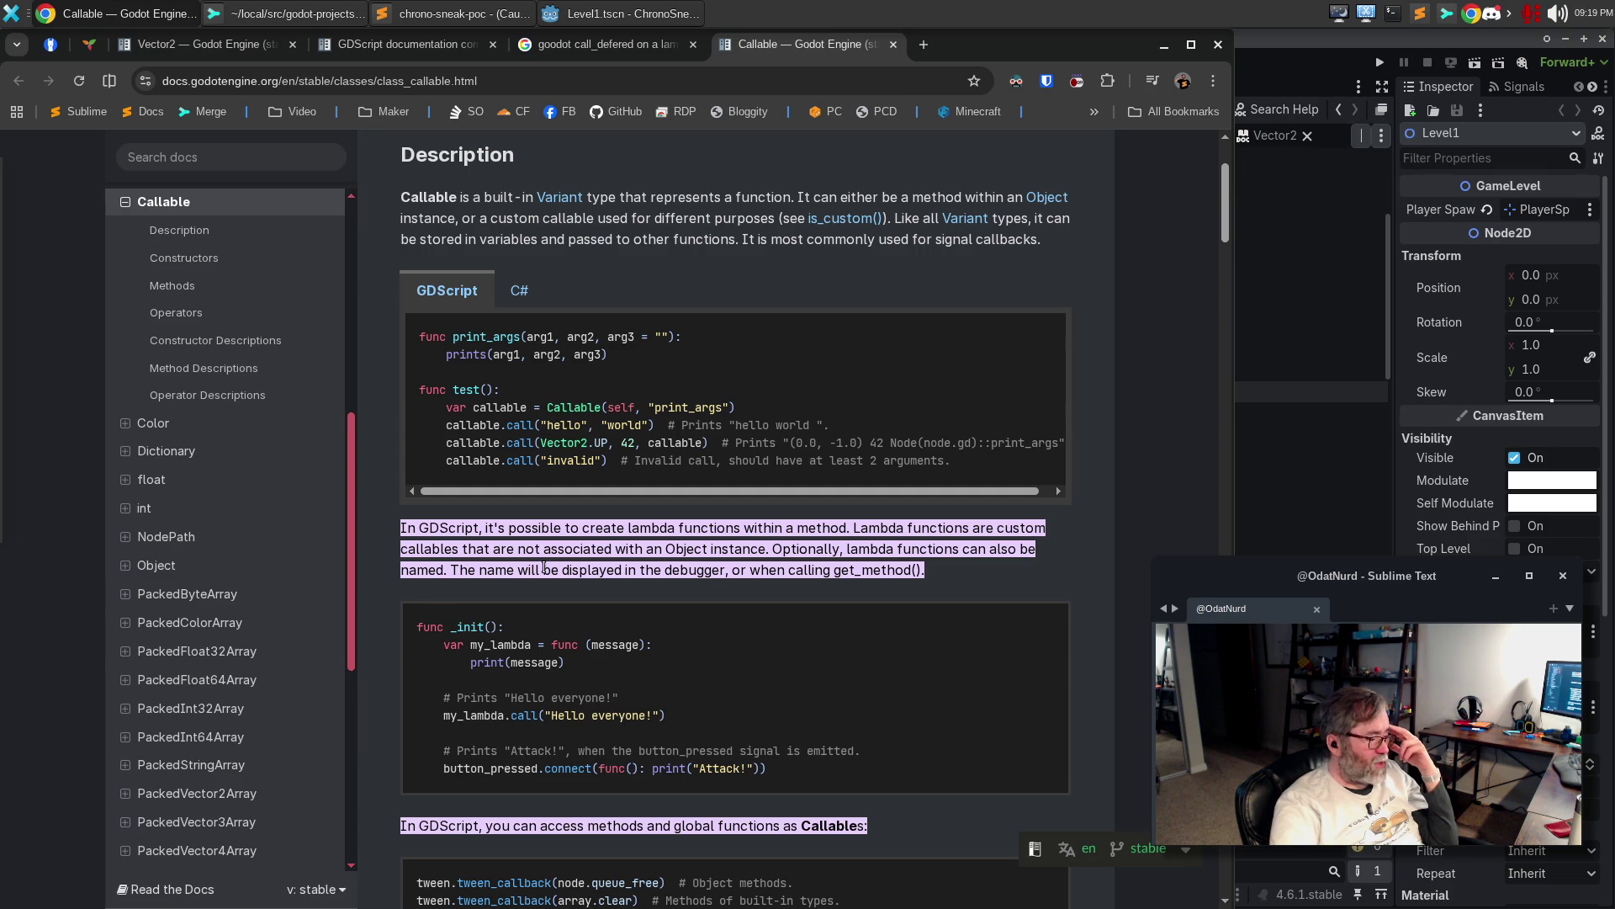
Under the tile_set condition, write (func(): _watcher.watch(tile_set)).call_deferred()
left_click(1270, 54)
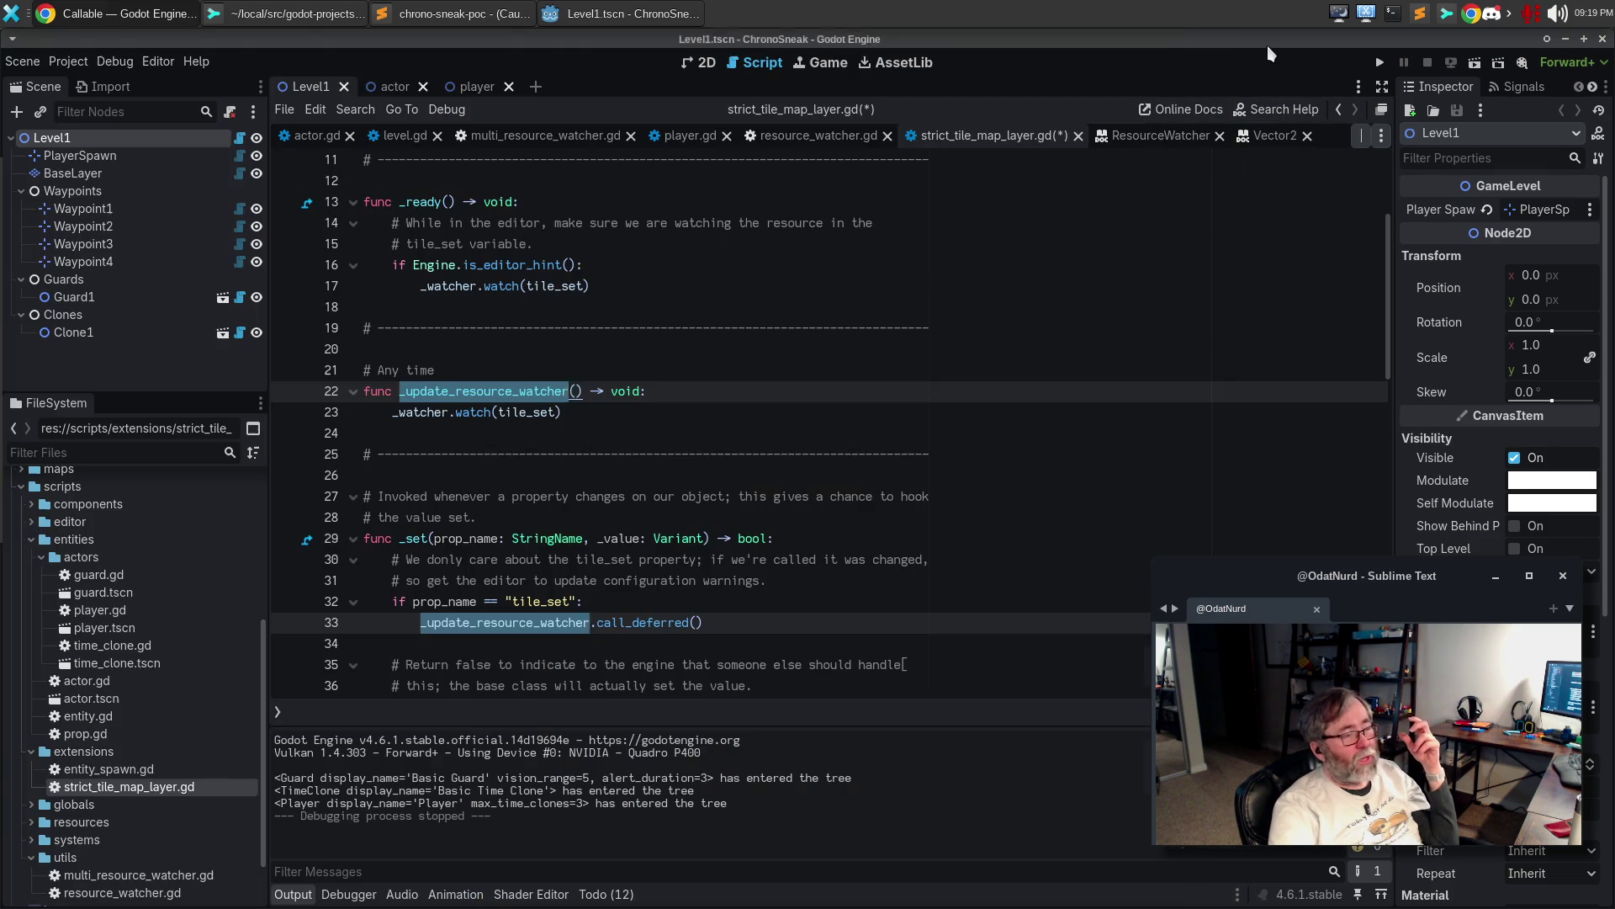
left_click(640, 599)
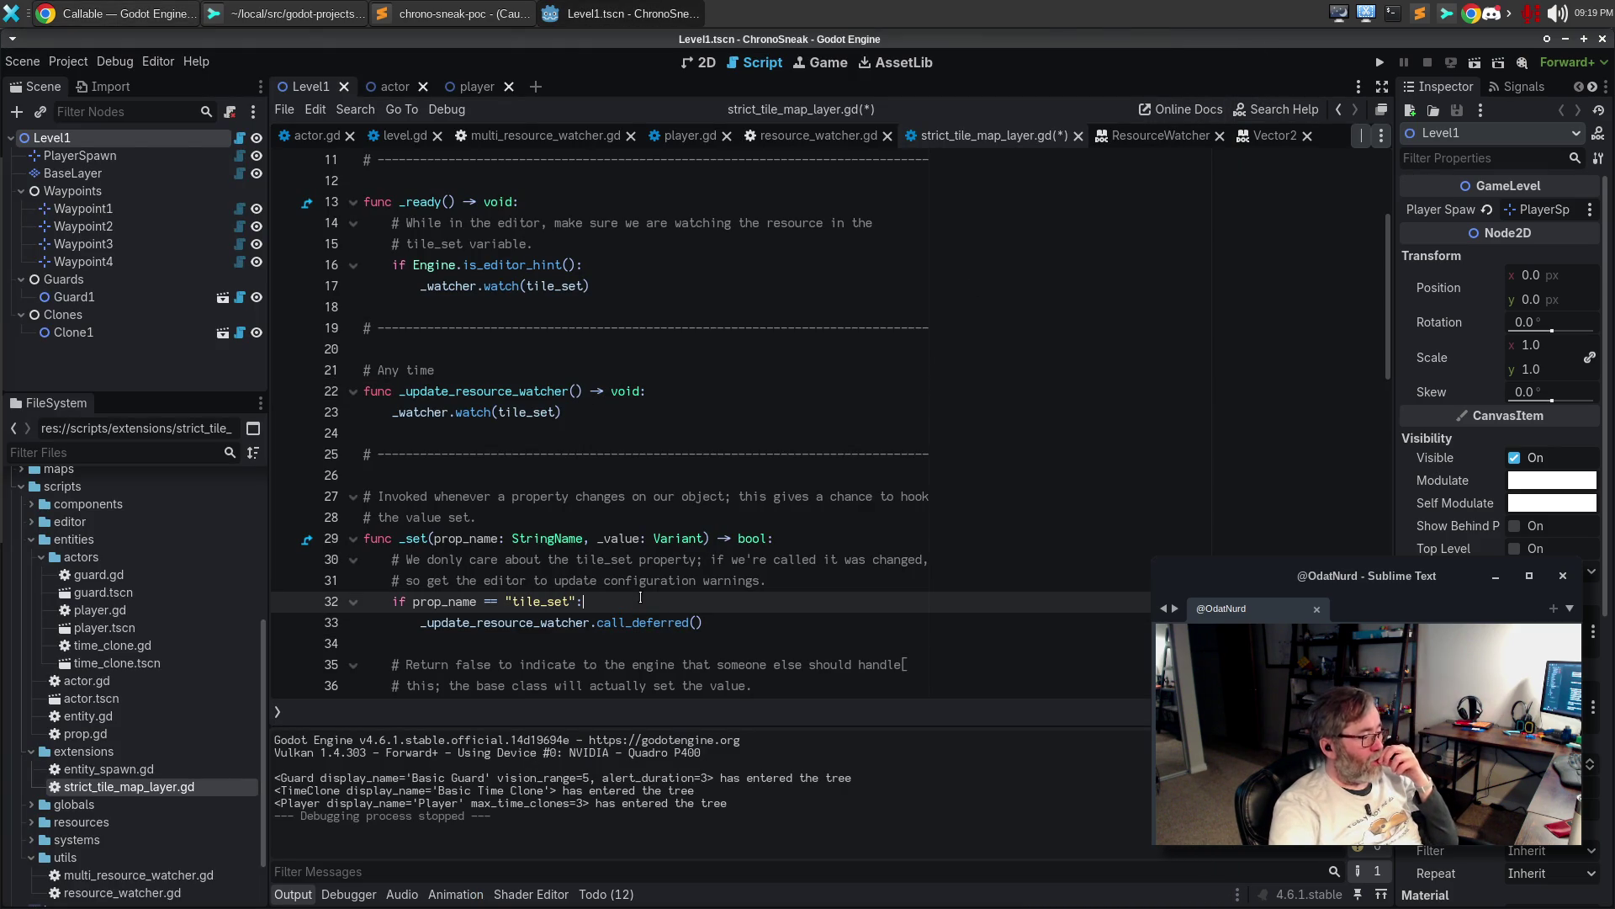
key("Return")
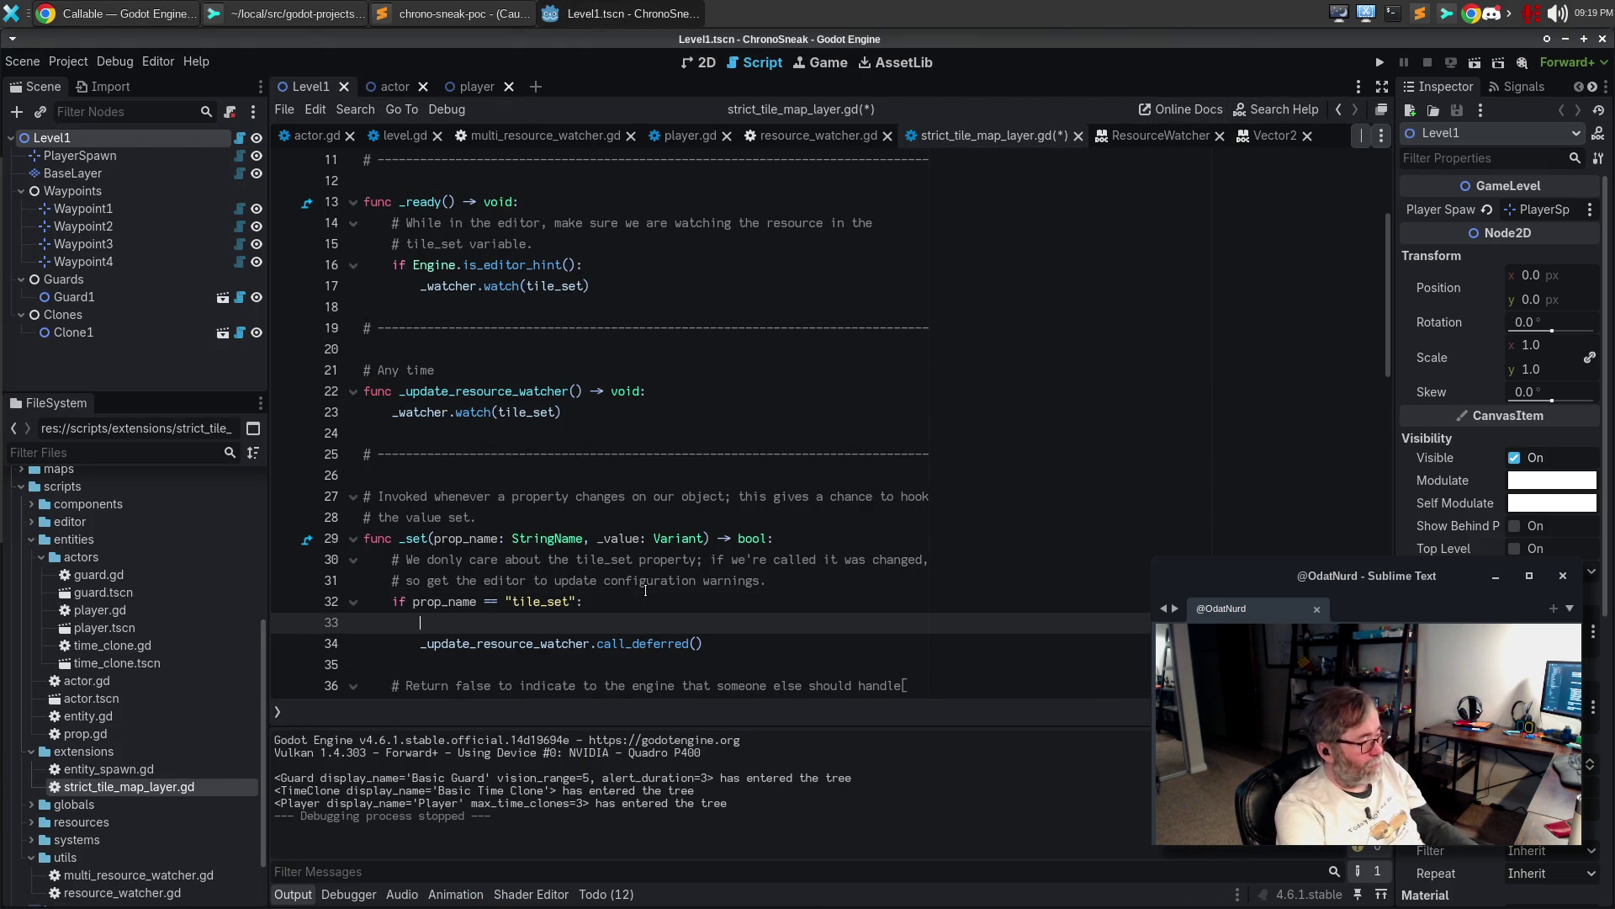
type("func")
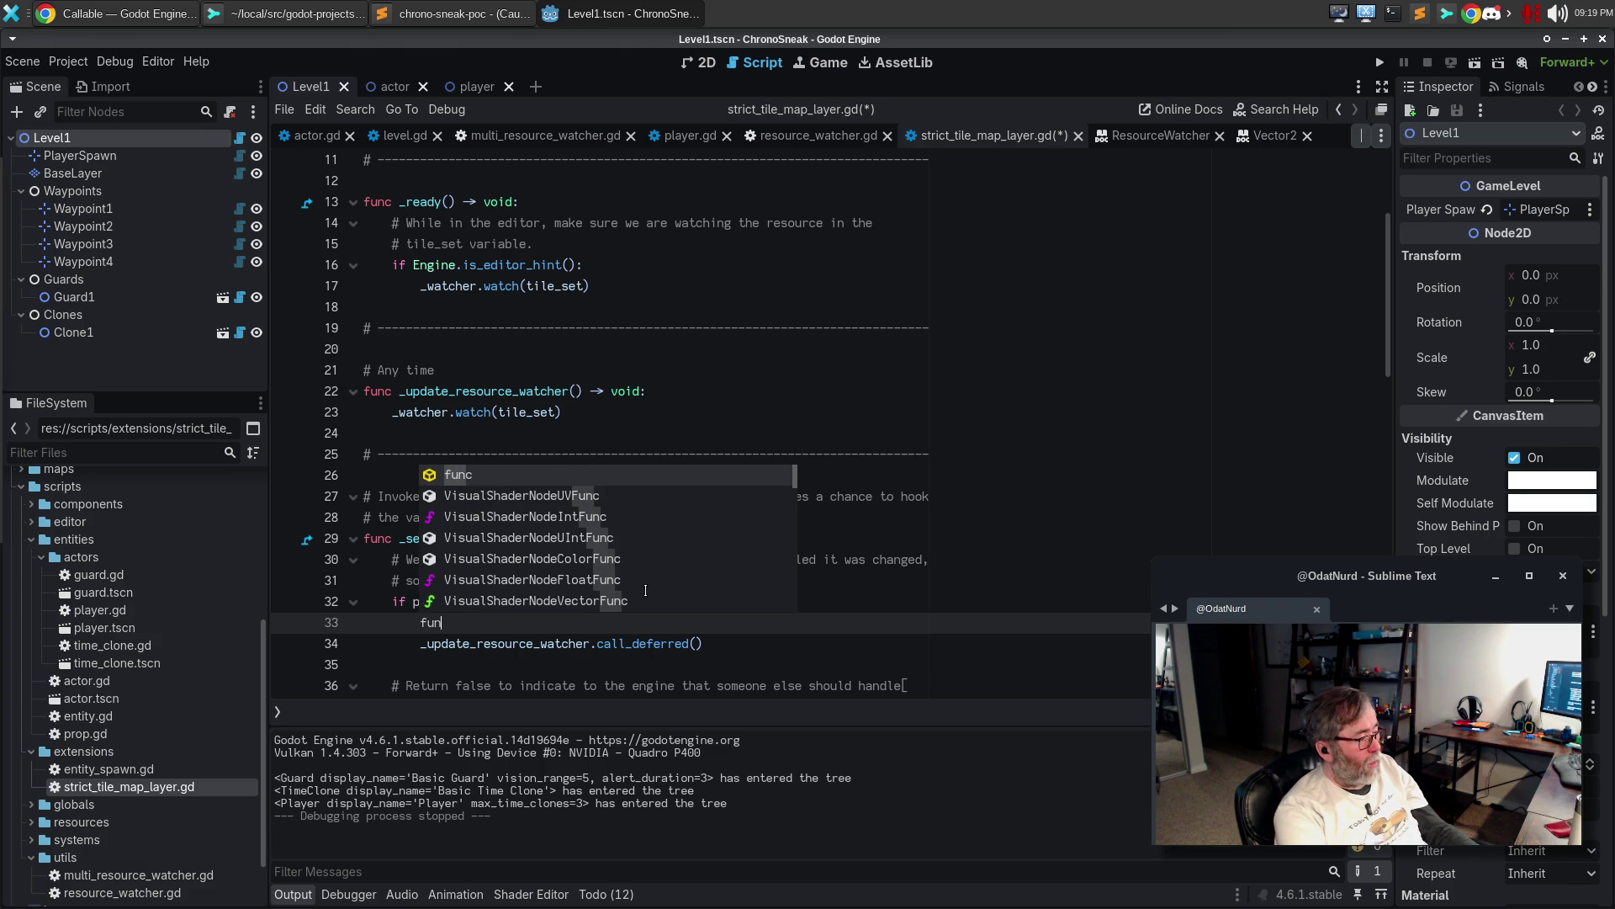
key("Return")
type(":")
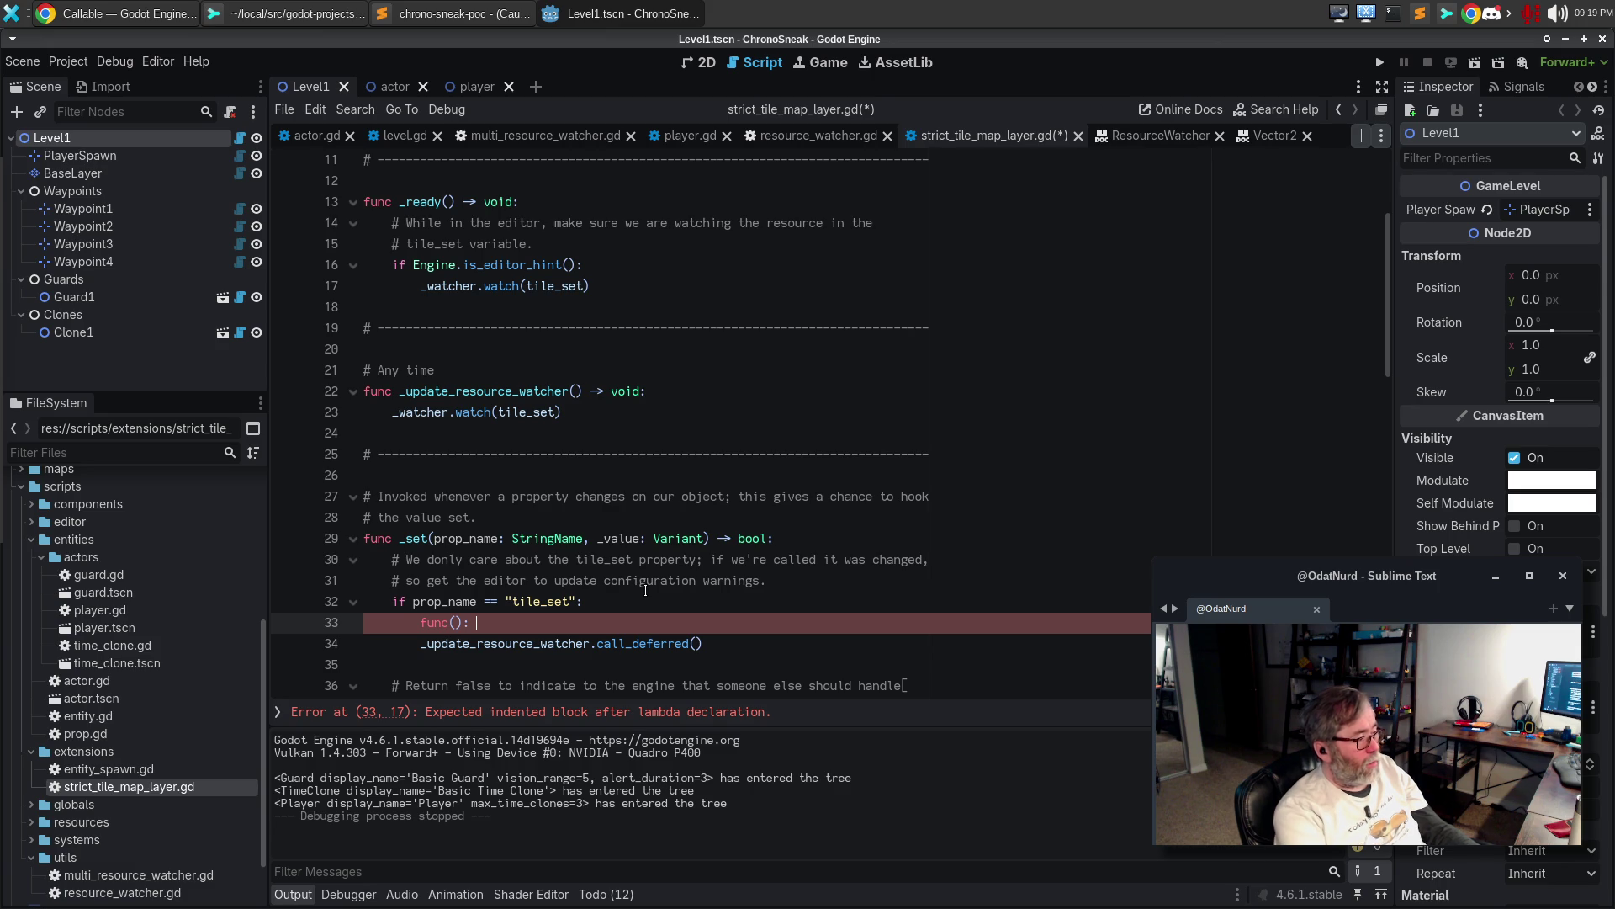
type("_watcher.w")
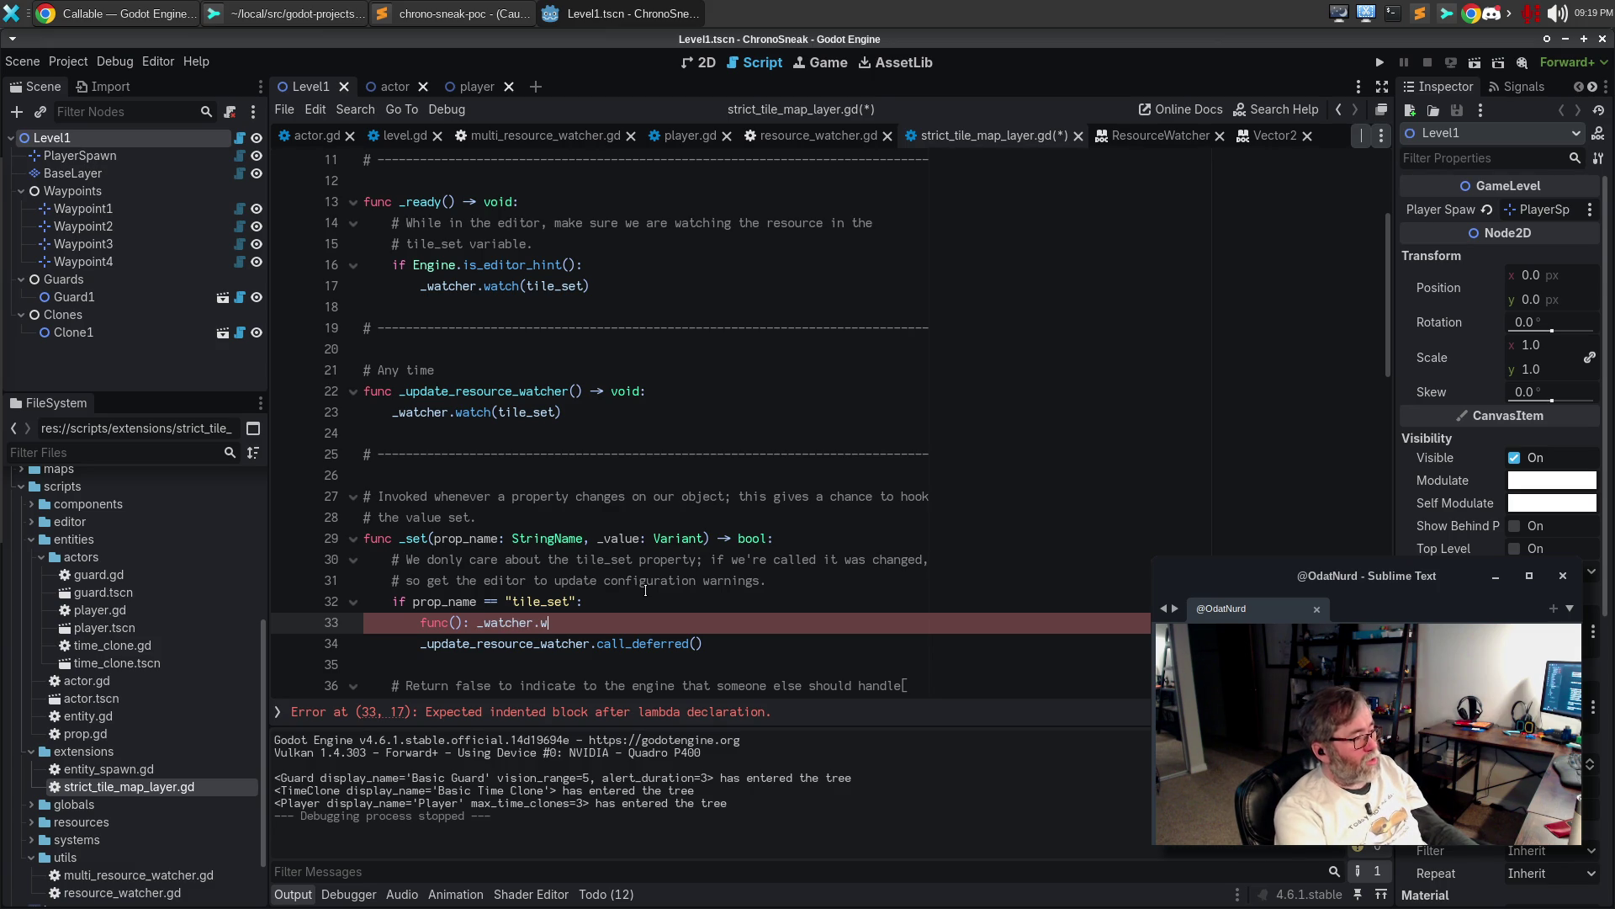
type("atch(tile_se")
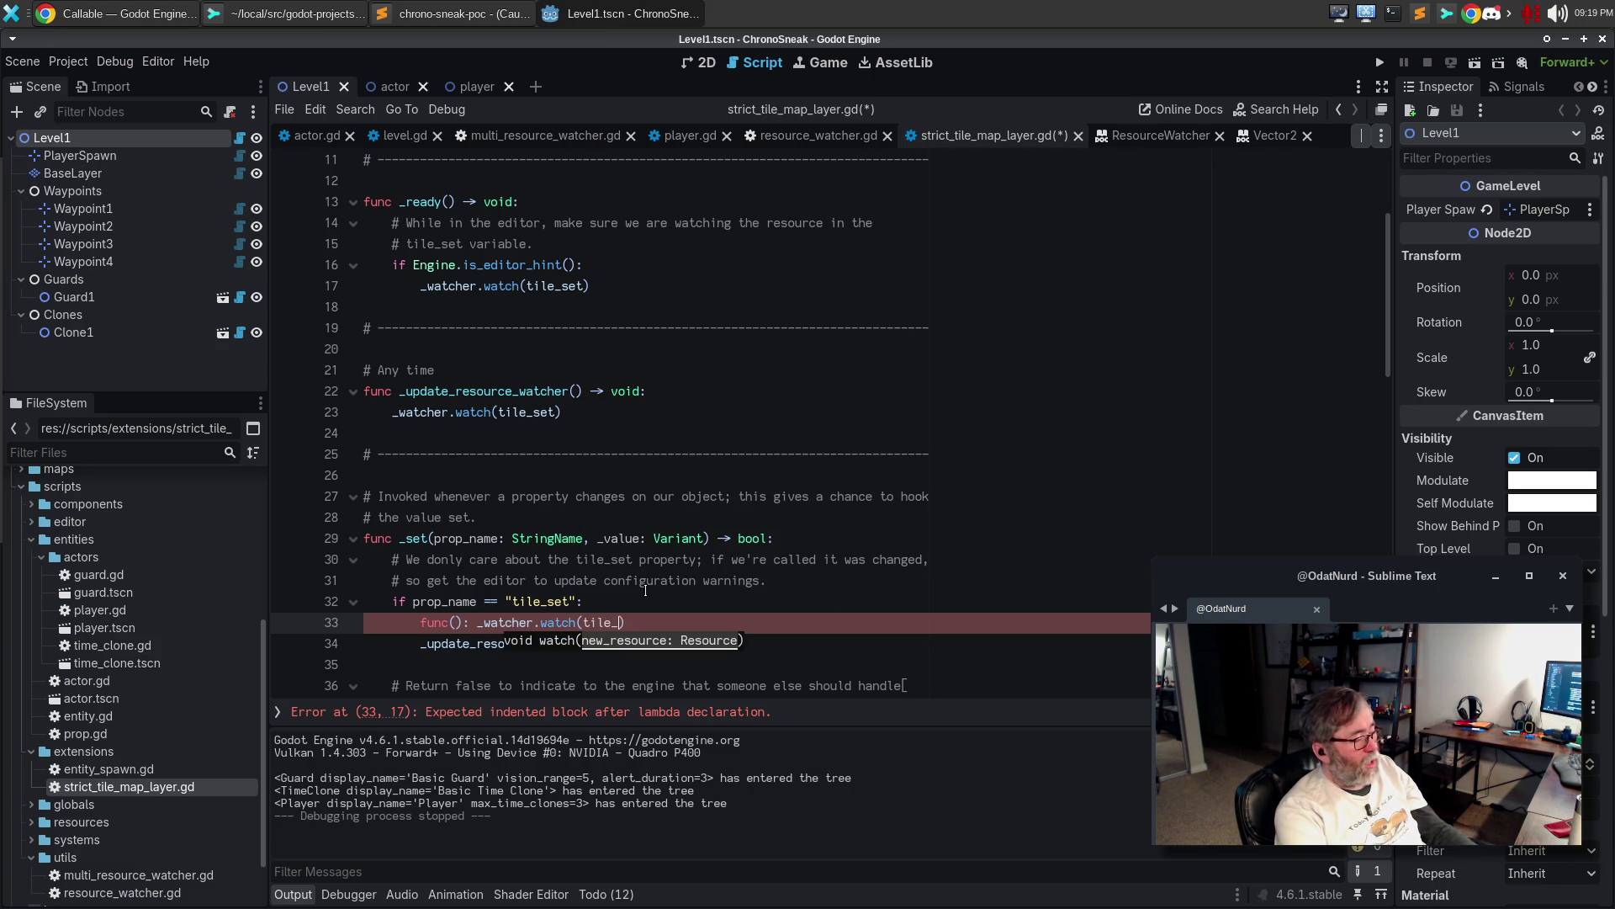
type("t")
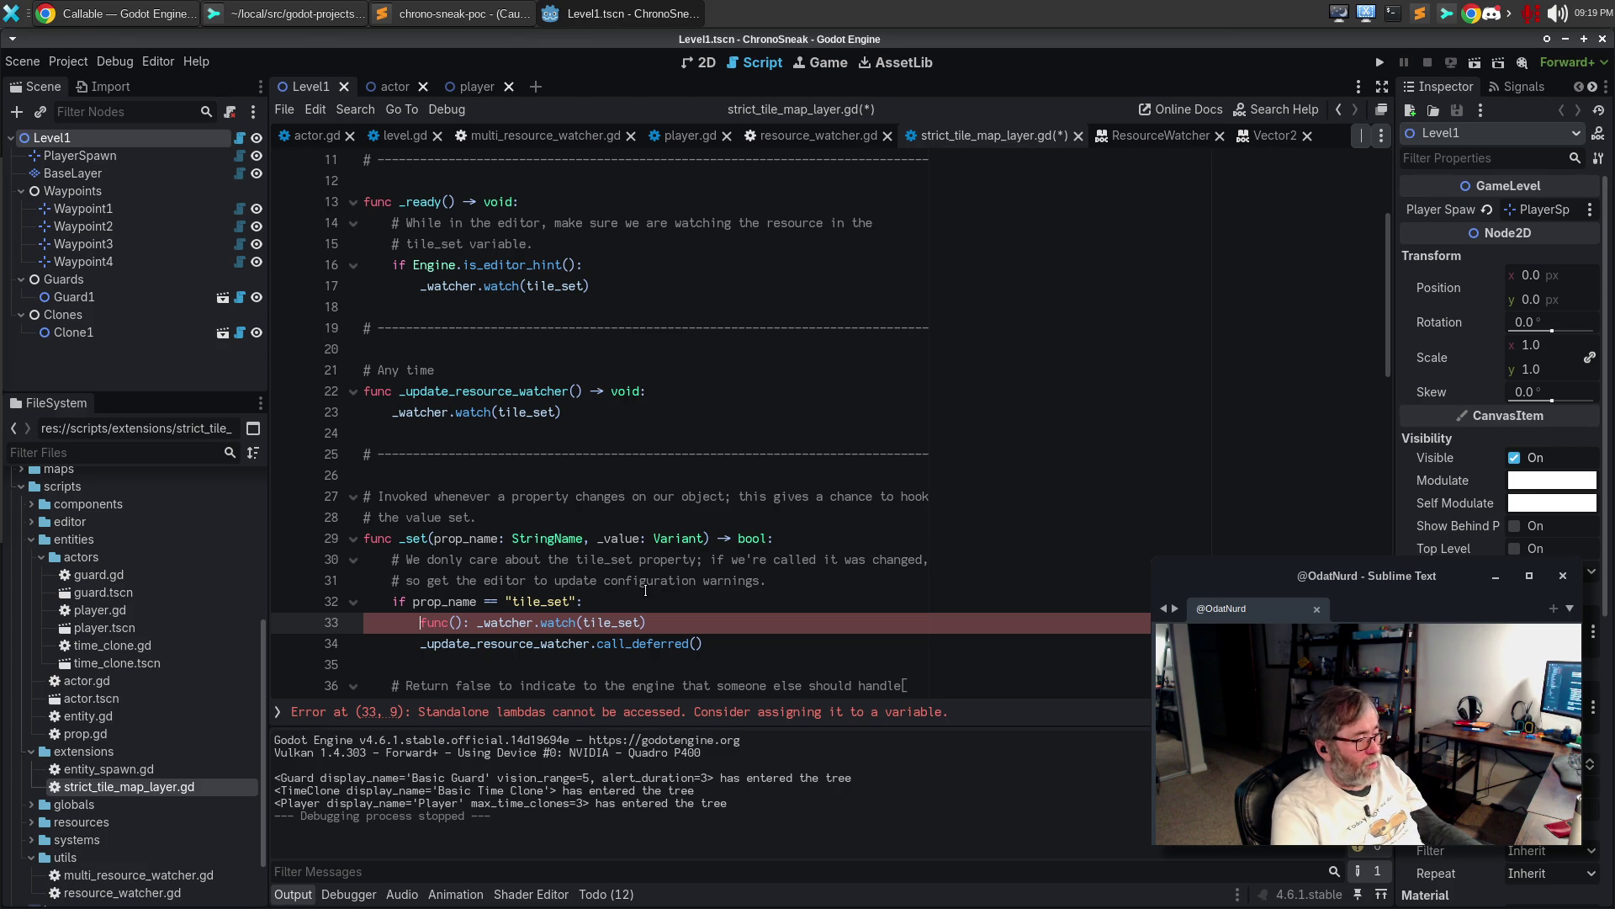
key("ctrl+shift+Right")
key("ctrl+shift+Right")
key("ctrl+shift+Right")
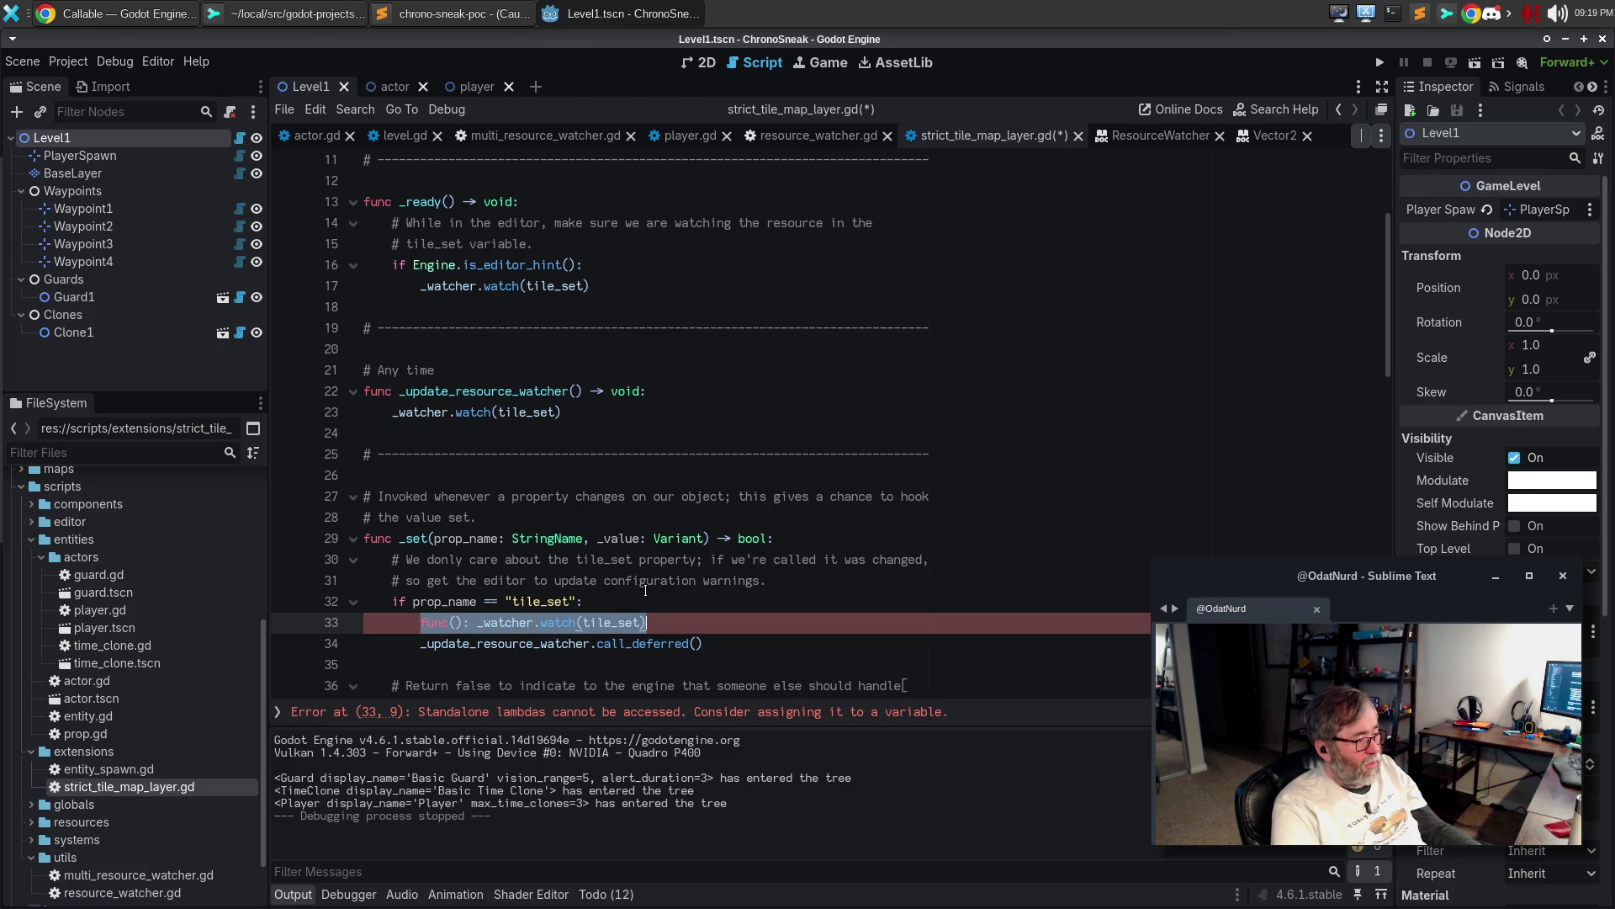
type("(tile_set))")
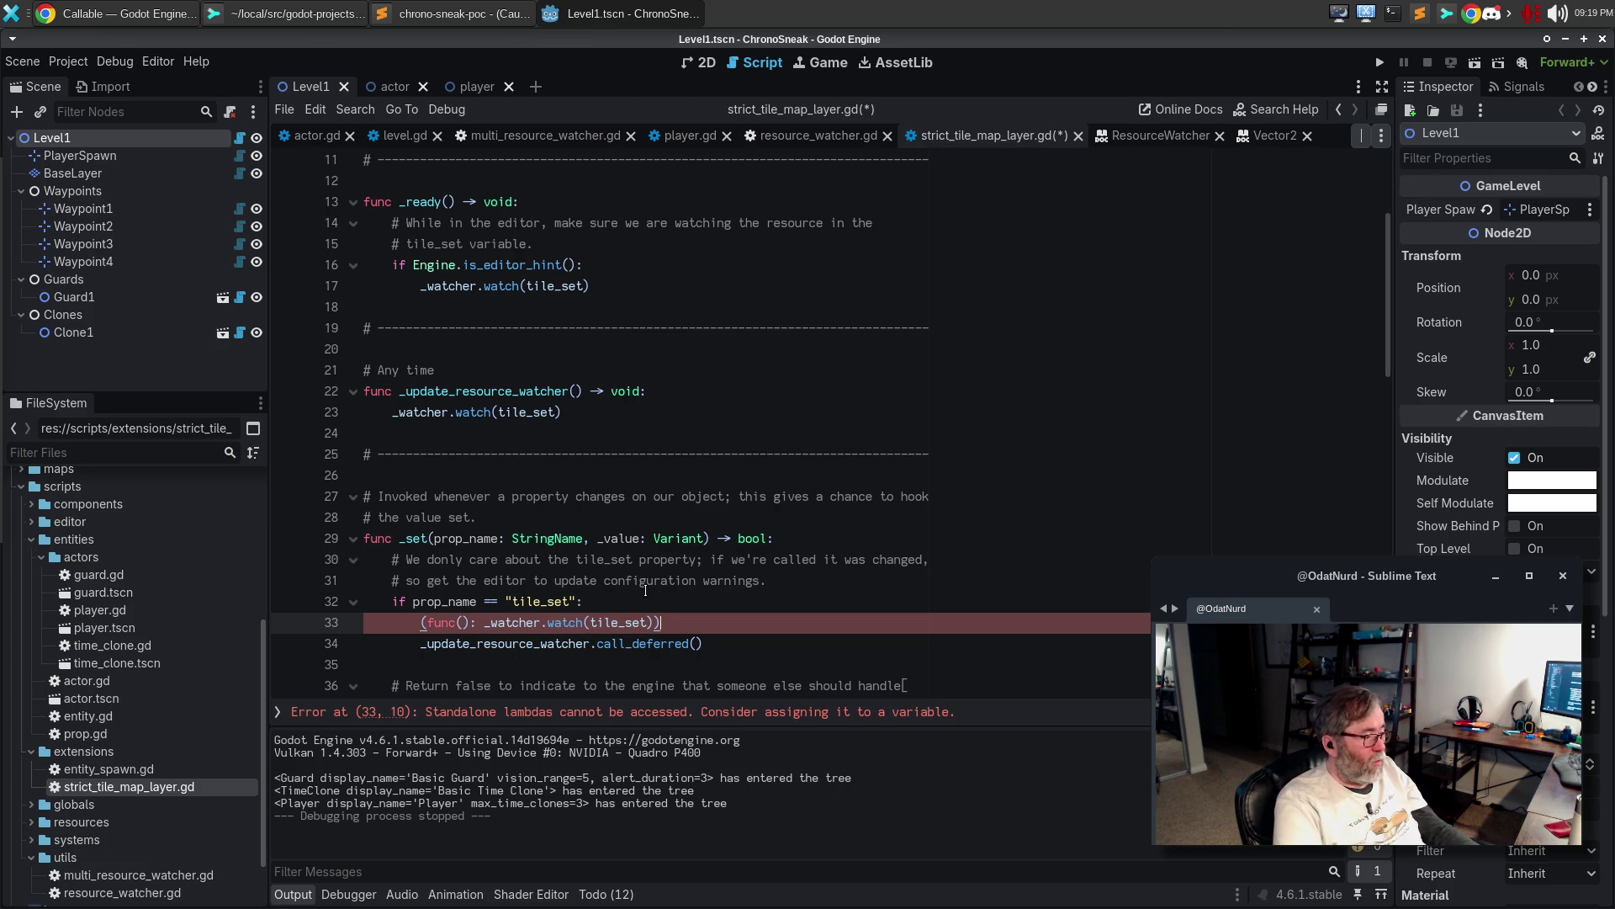
type(".call_def")
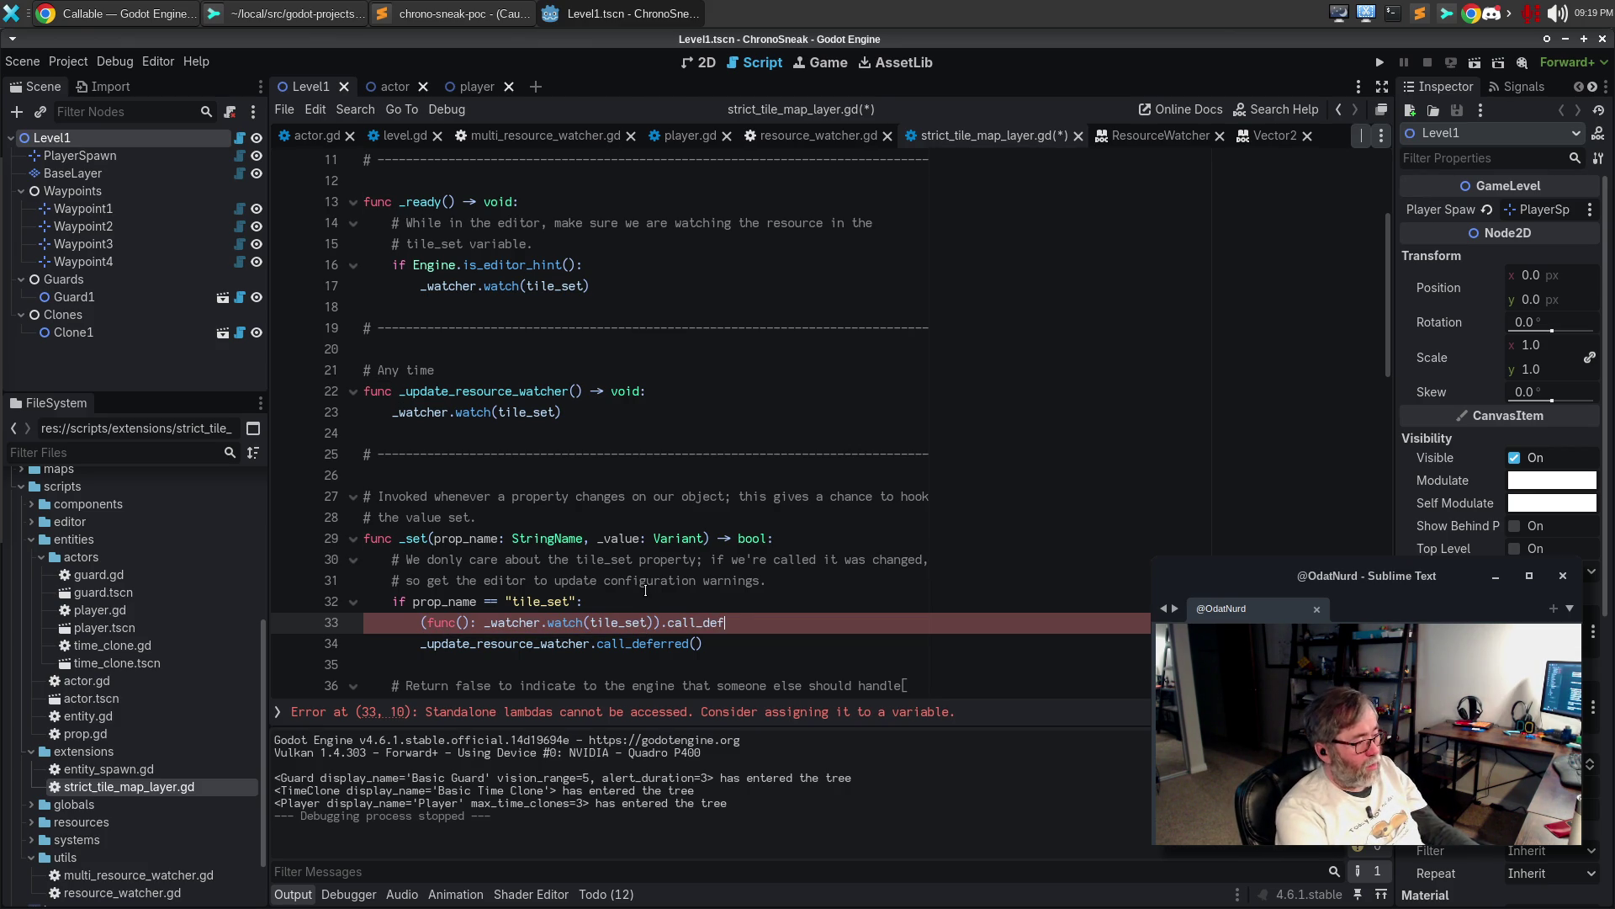
type("erred()")
Delete the old deferred _update_resource_watcher call and that function, then save strict_tile_map_layer.gd
key("Down")
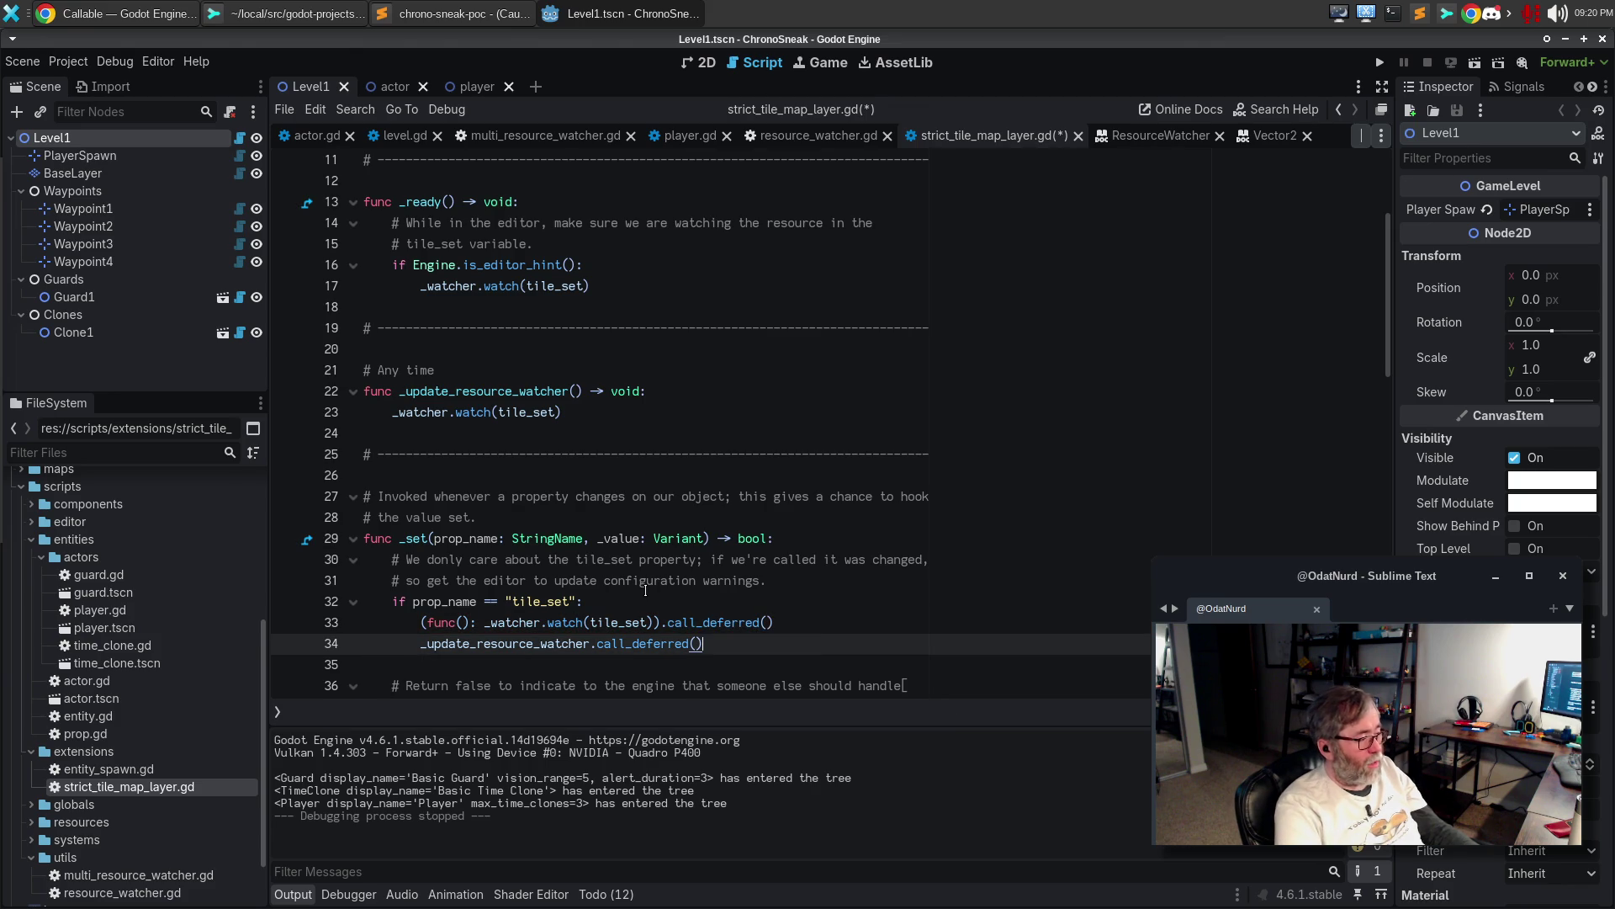
key("ctrl+shift+k")
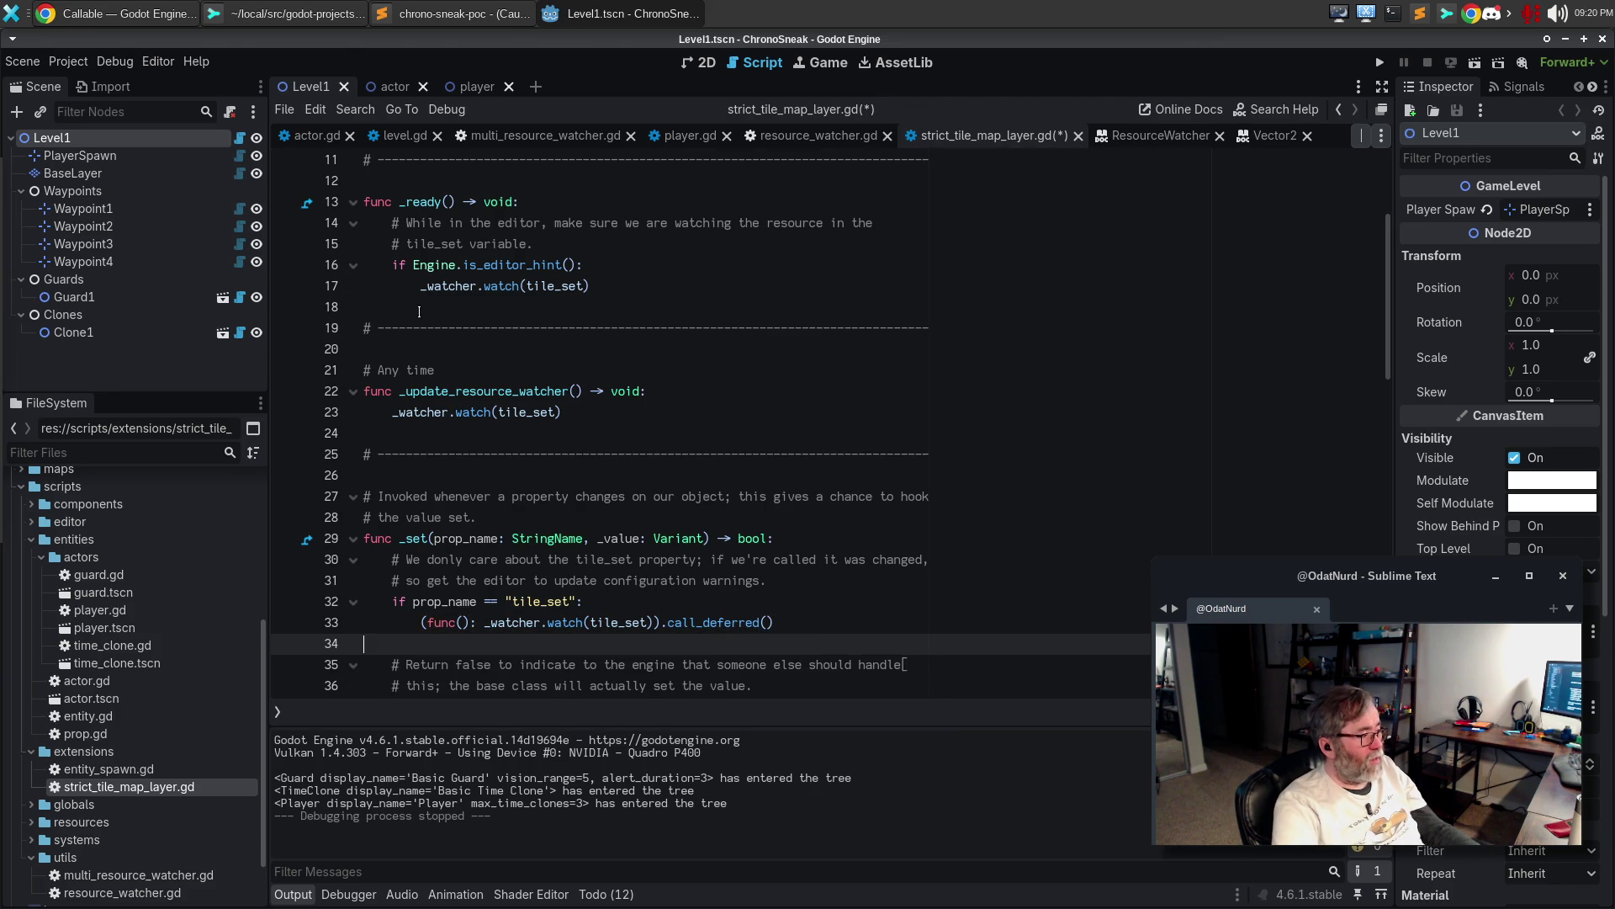
left_click(416, 328)
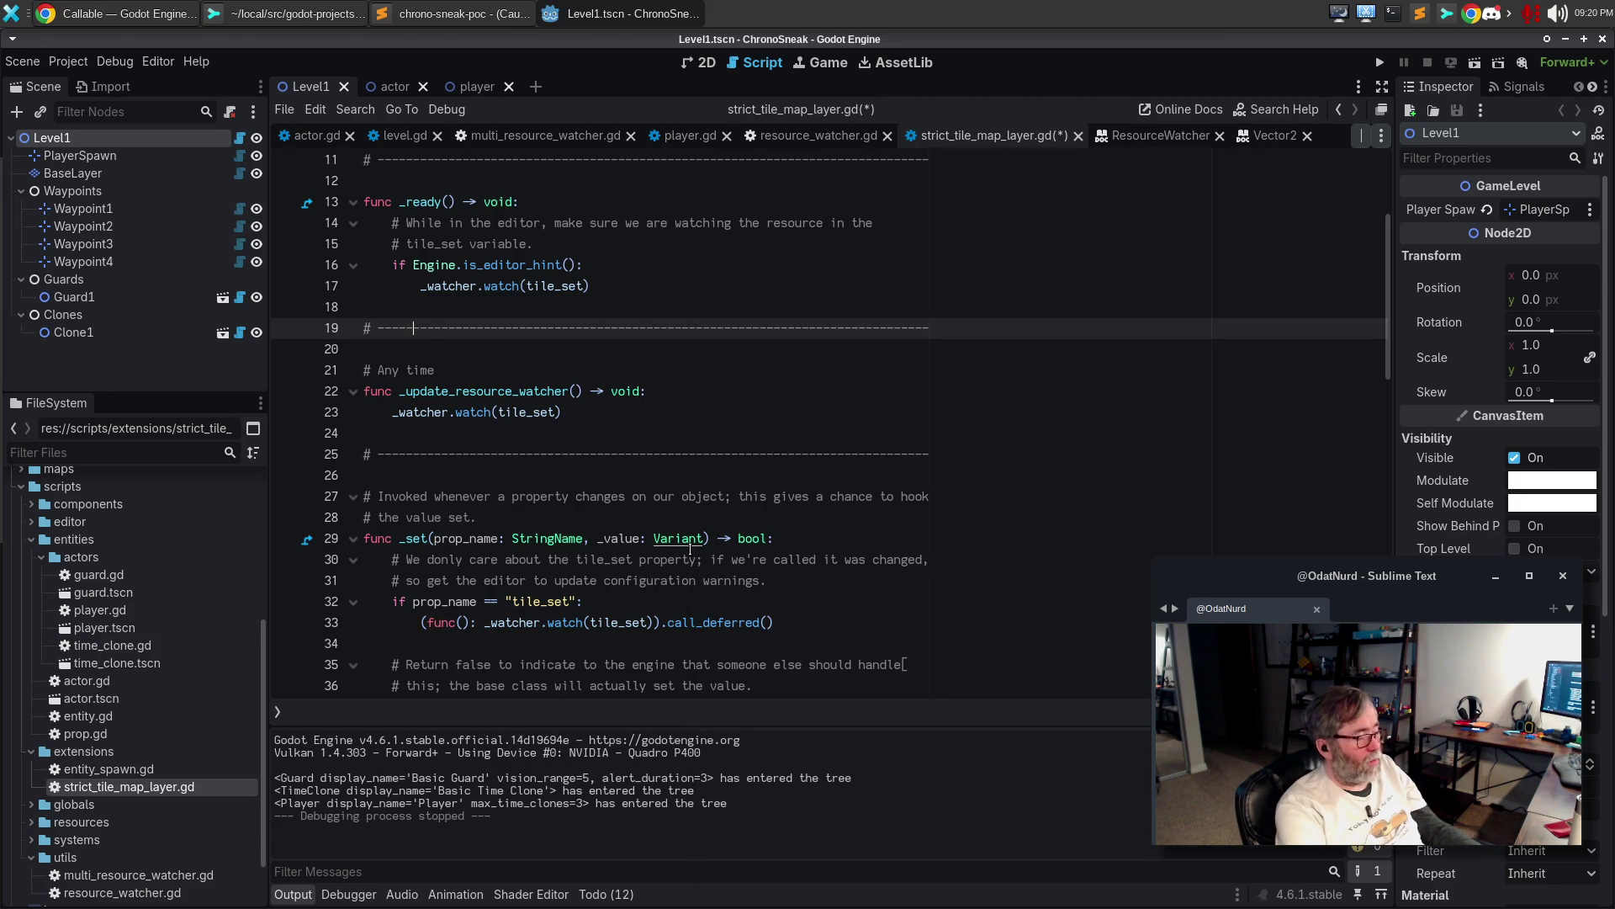
key("ctrl+shift+k")
key("ctrl+shift+k")
key("ctrl+shift+k")
key("ctrl+shift+k")
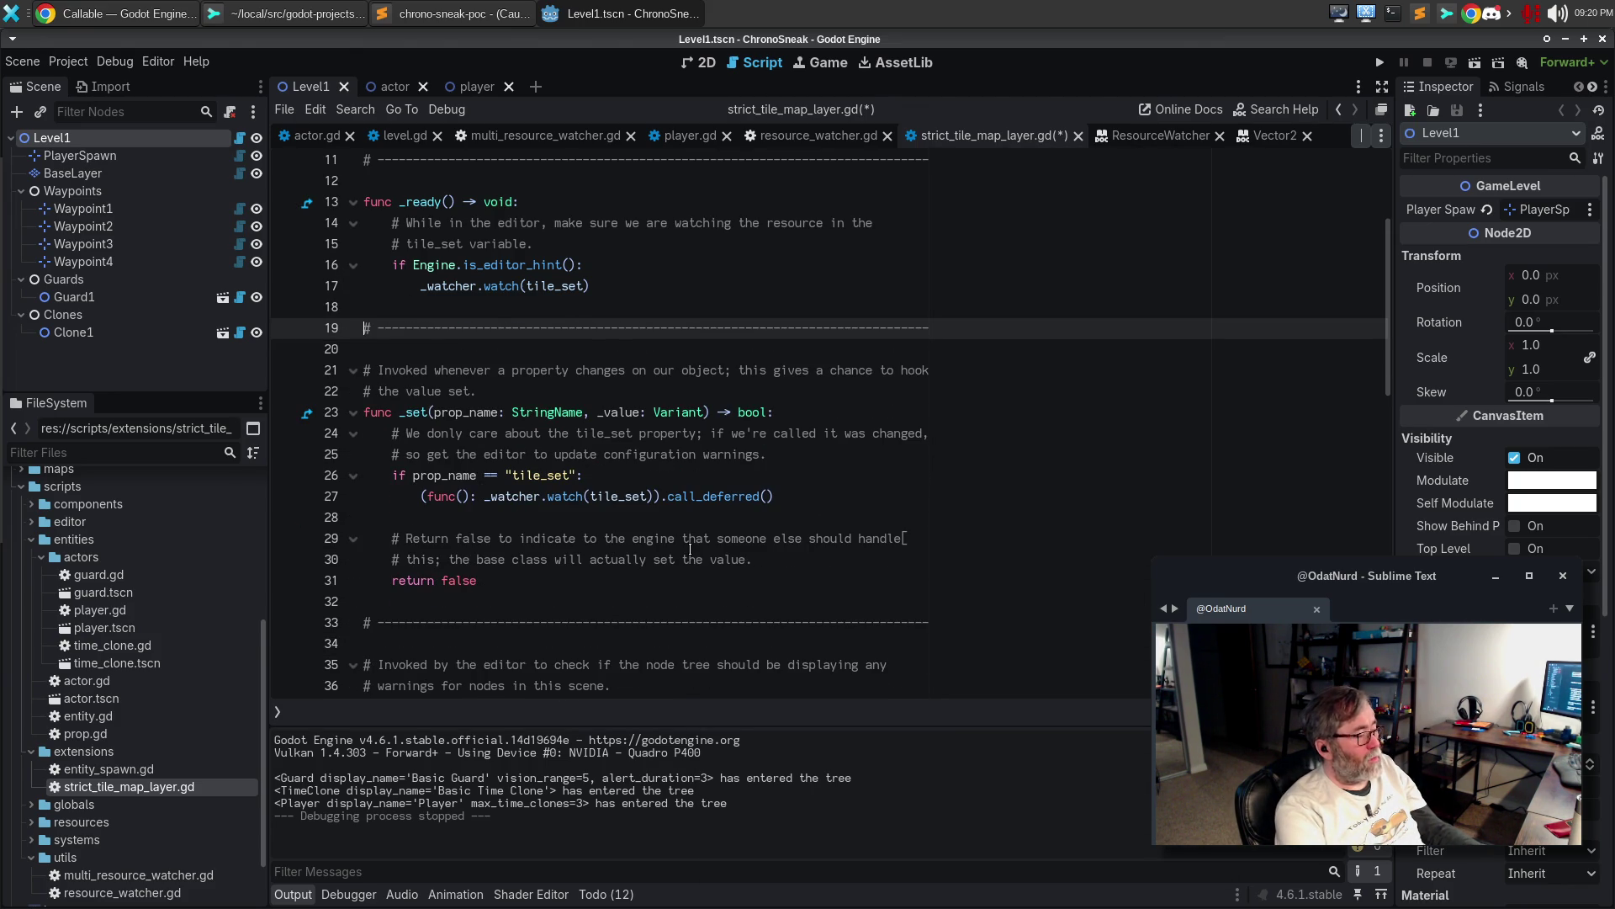
key("ctrl+s")
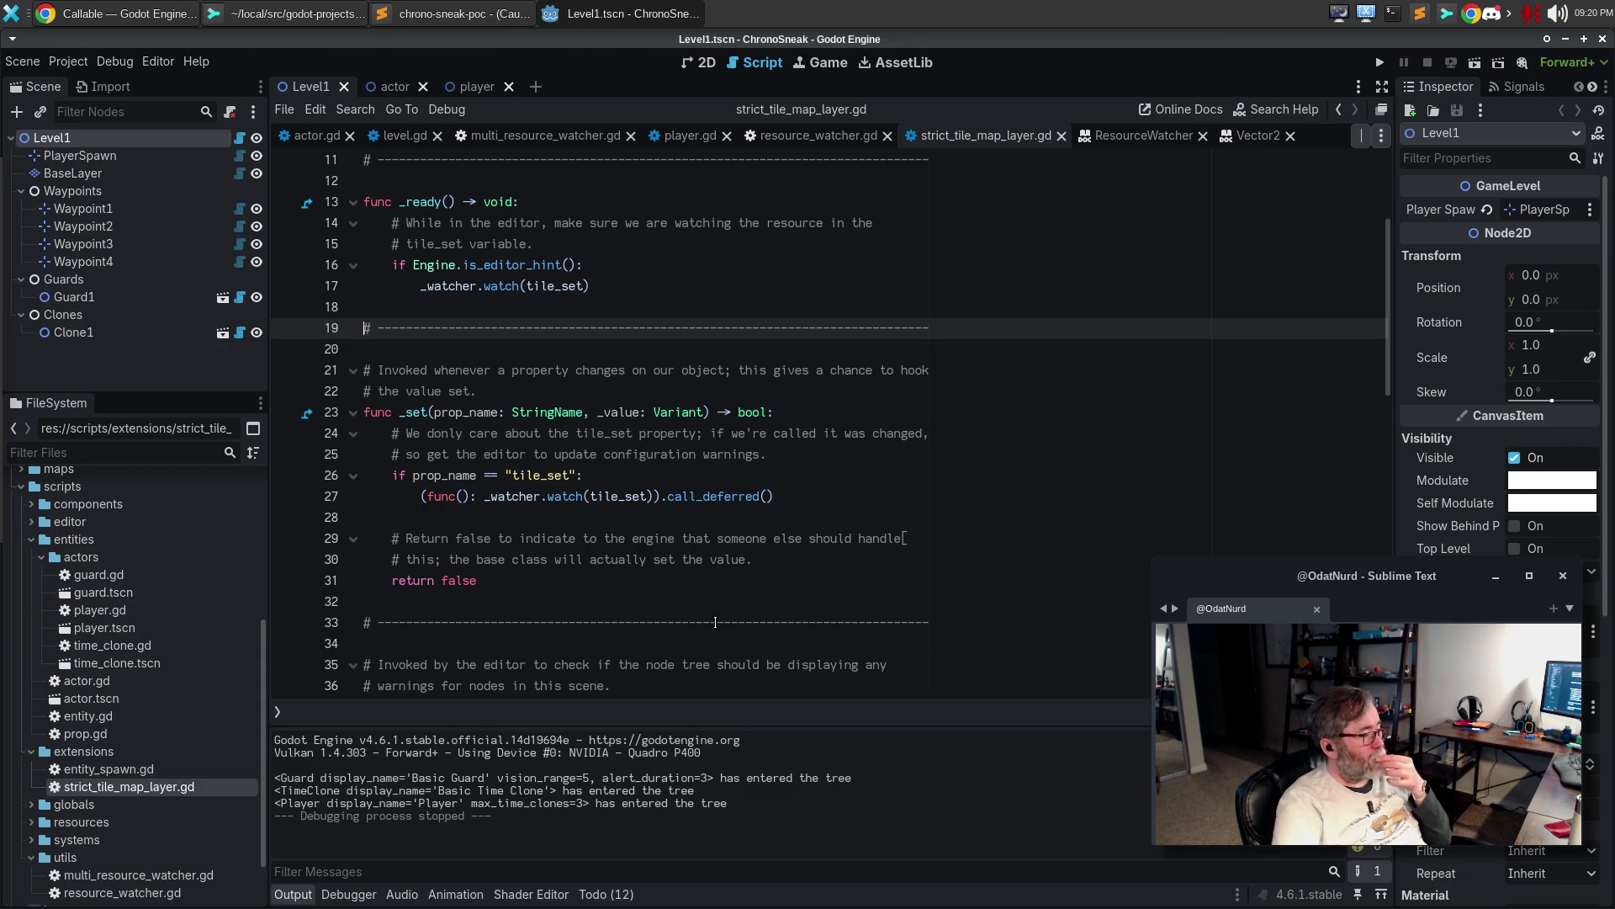
Give the lambda a -> void return type and move its _watcher.watch body onto its own line
scroll(672, 501, "up", 3)
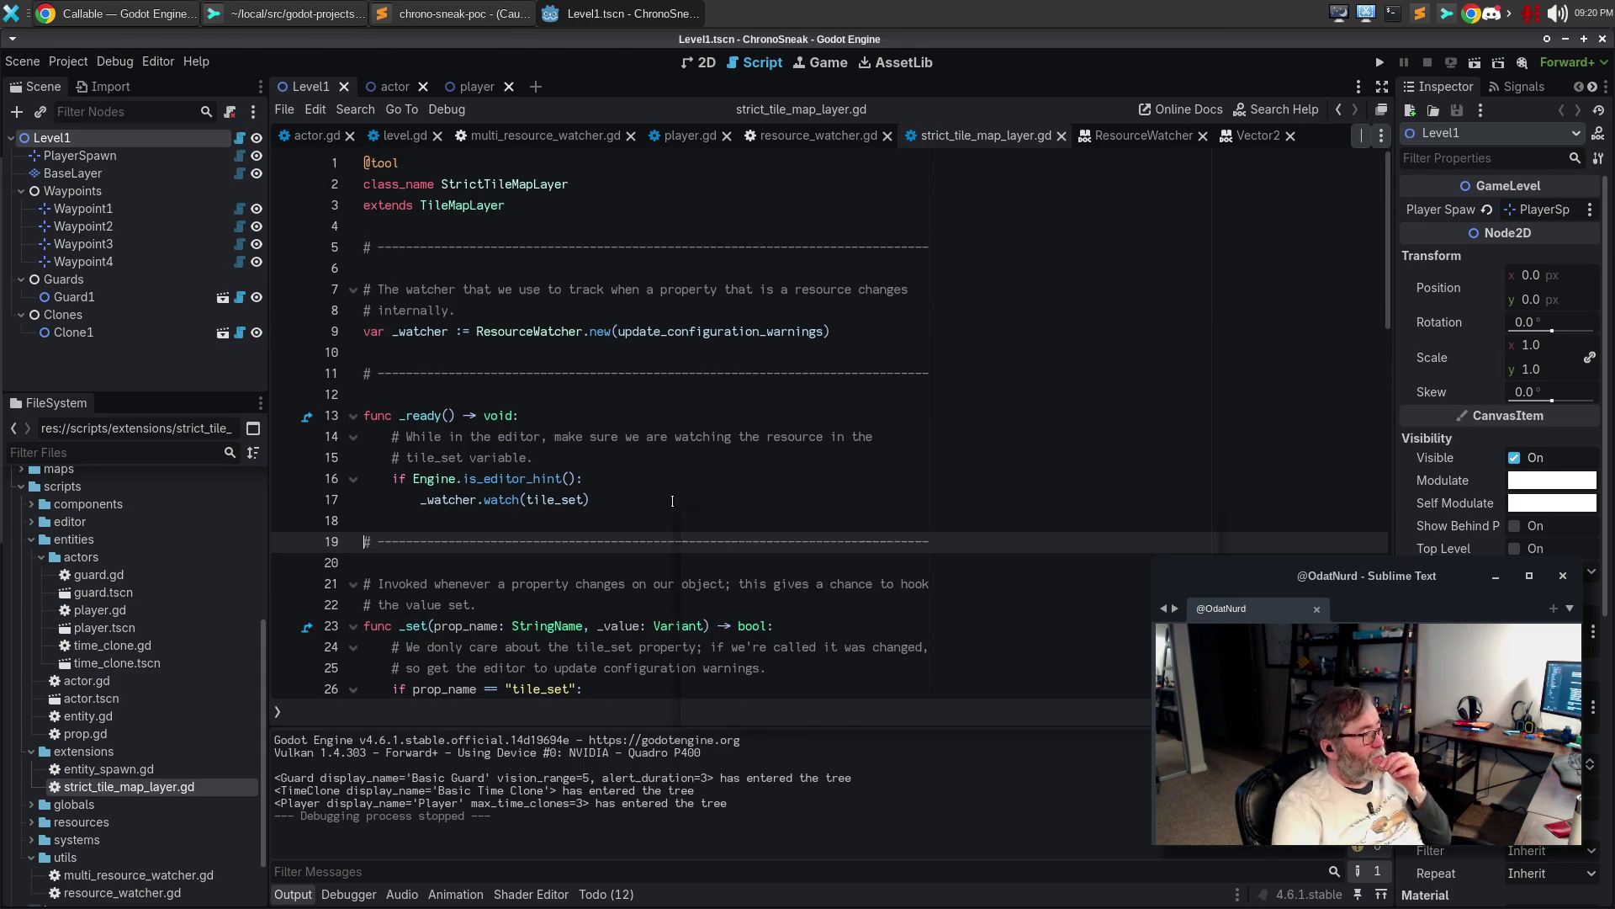
scroll(672, 501, "down", 5)
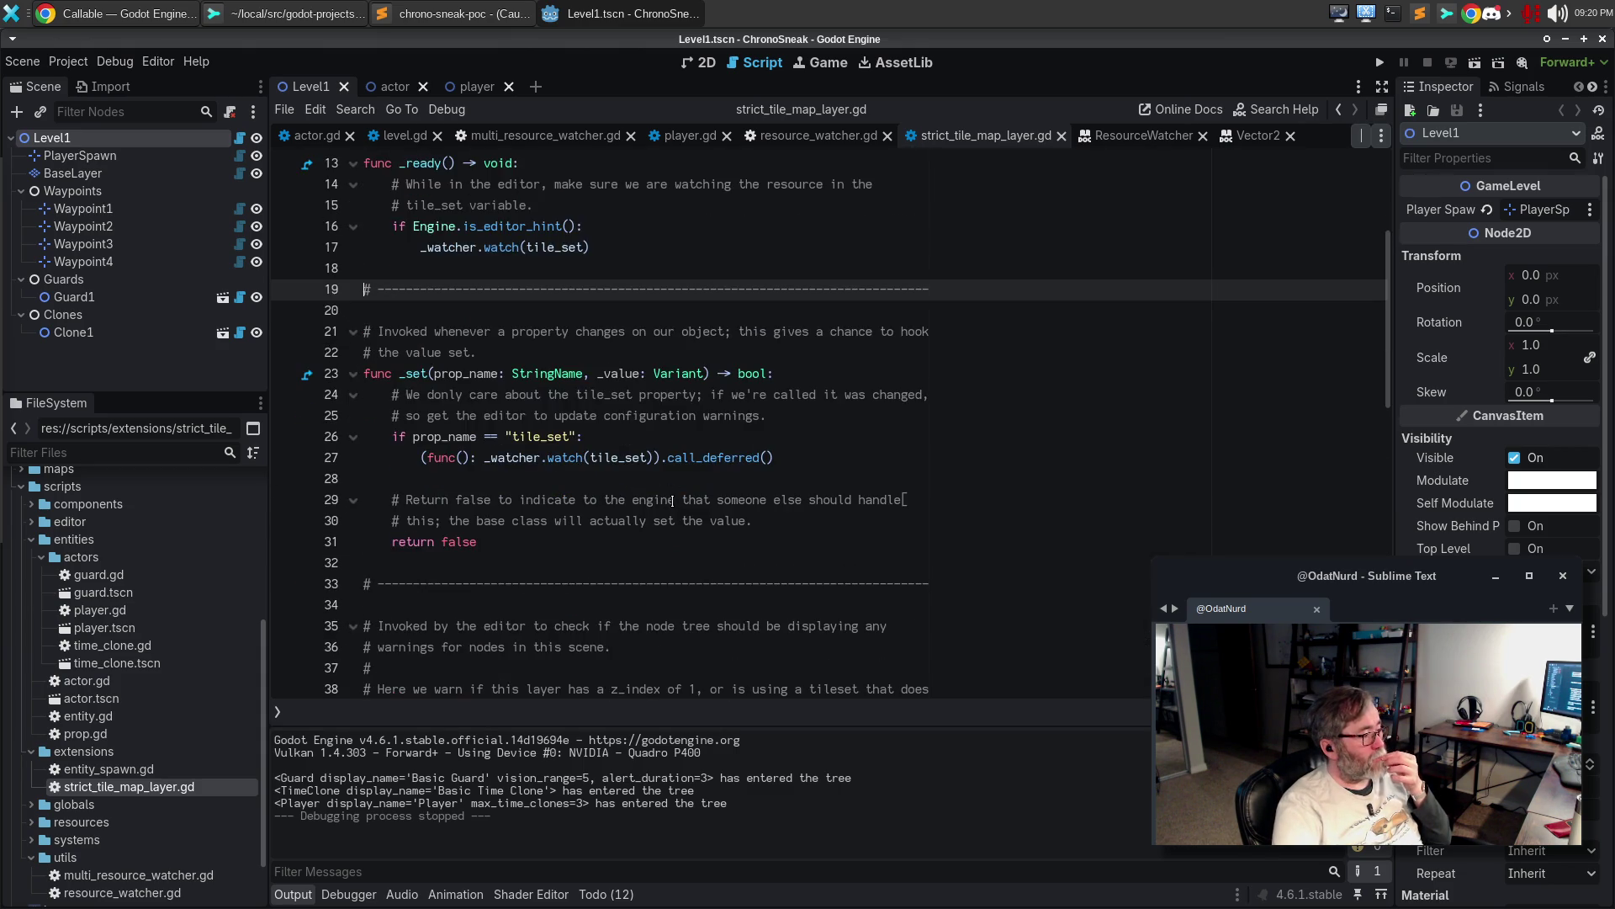
scroll(672, 502, "up", 5)
scroll(672, 502, "down", 4)
mouse_move(496, 459)
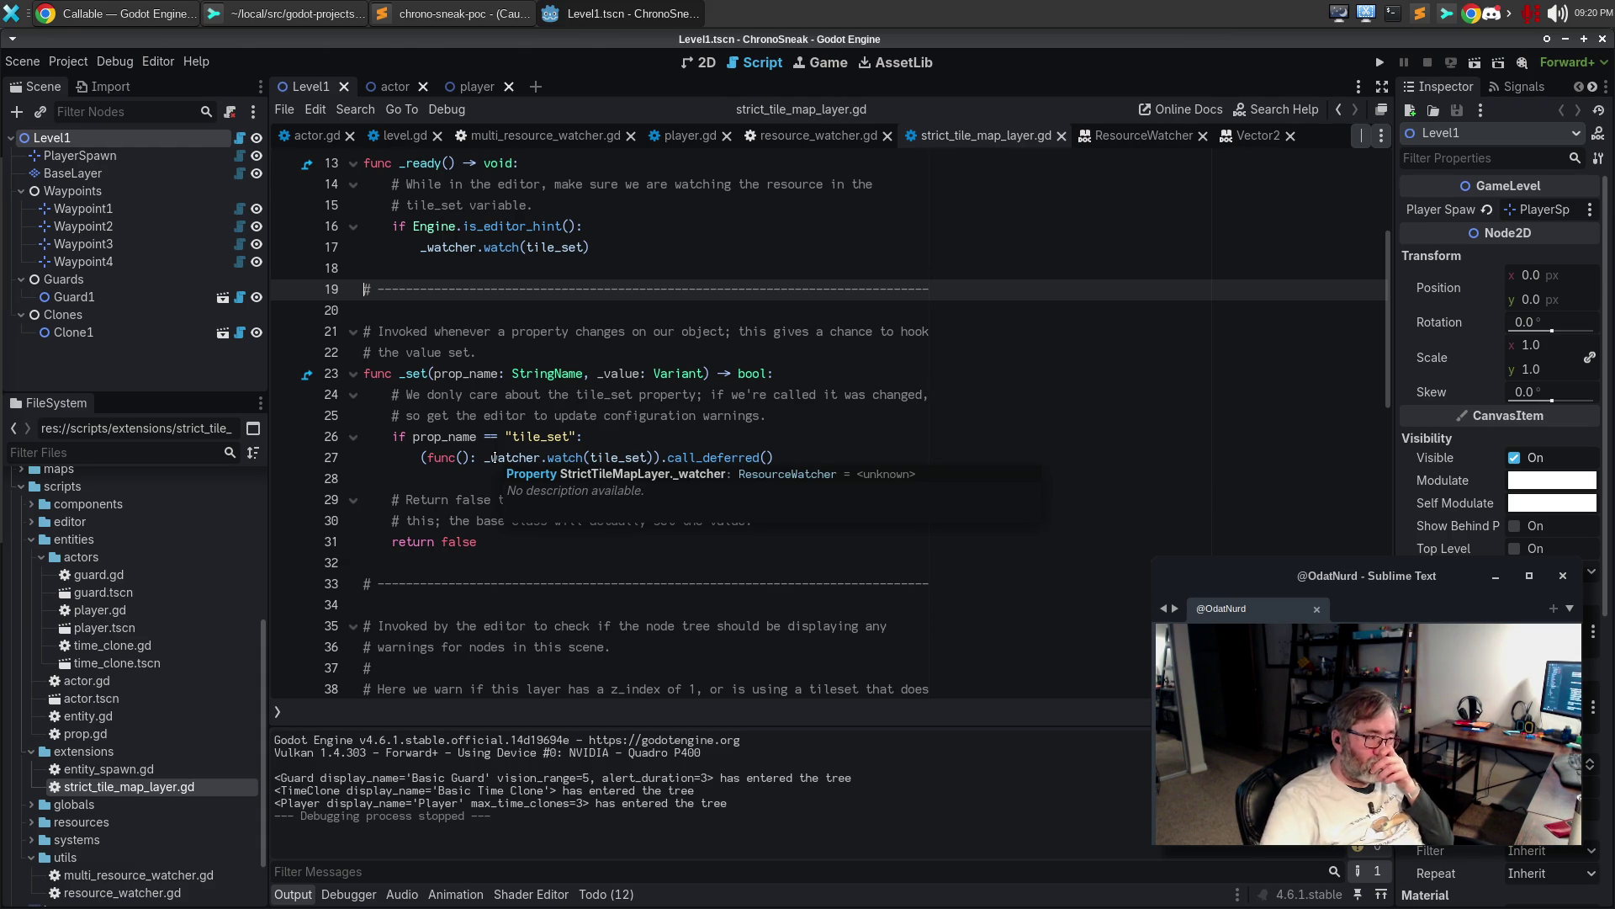
left_click(487, 458)
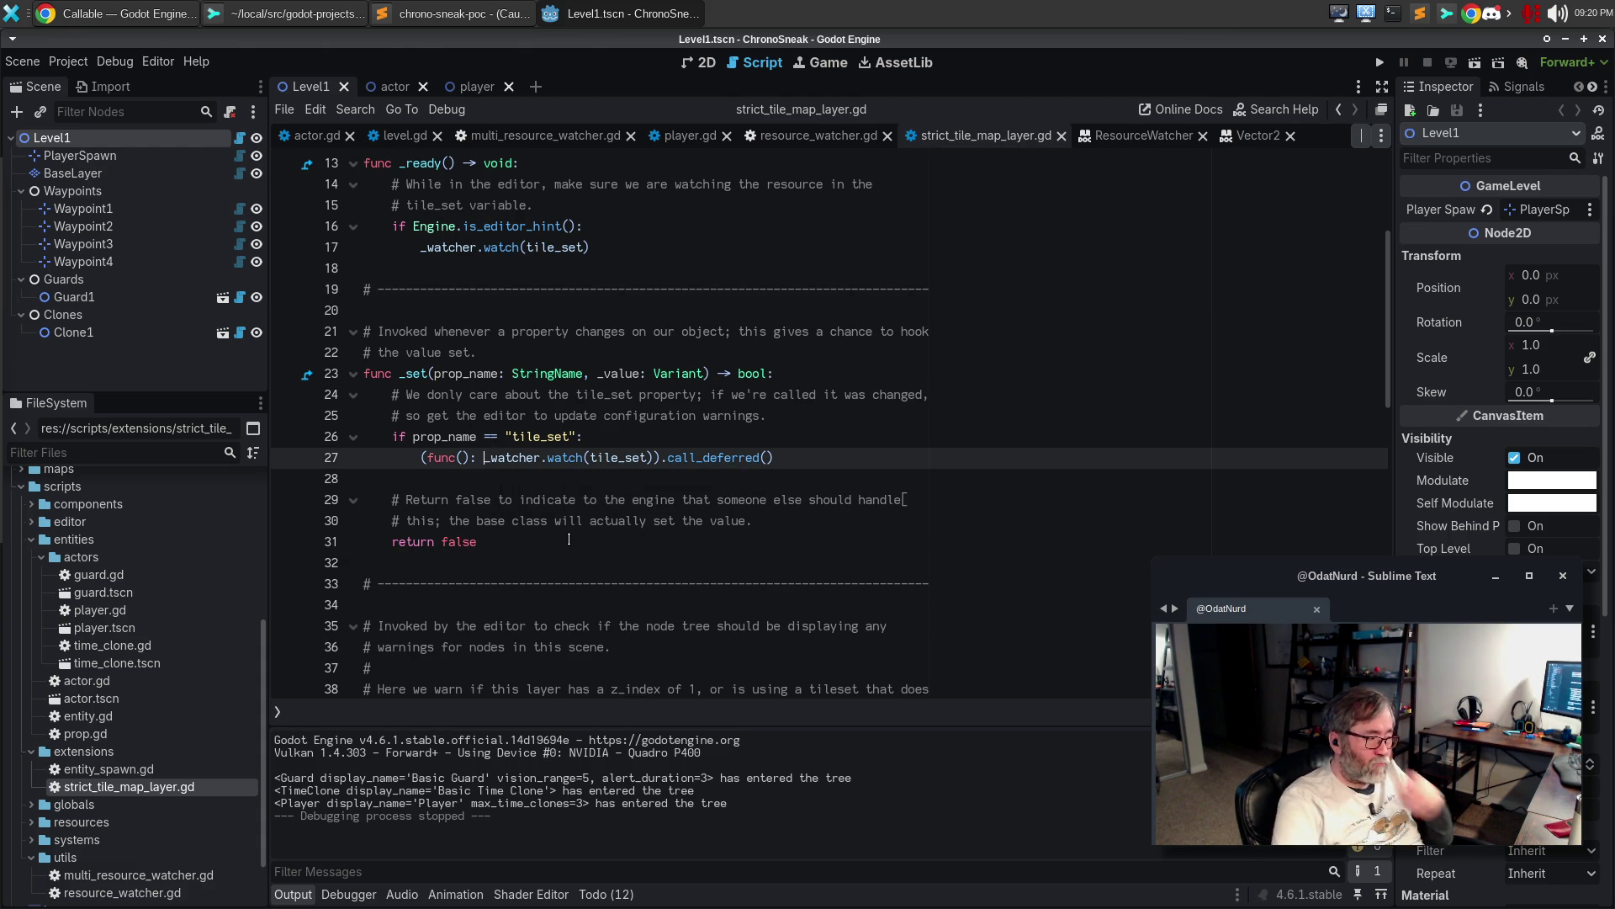
type("-<")
key("BackSpace")
type("> void")
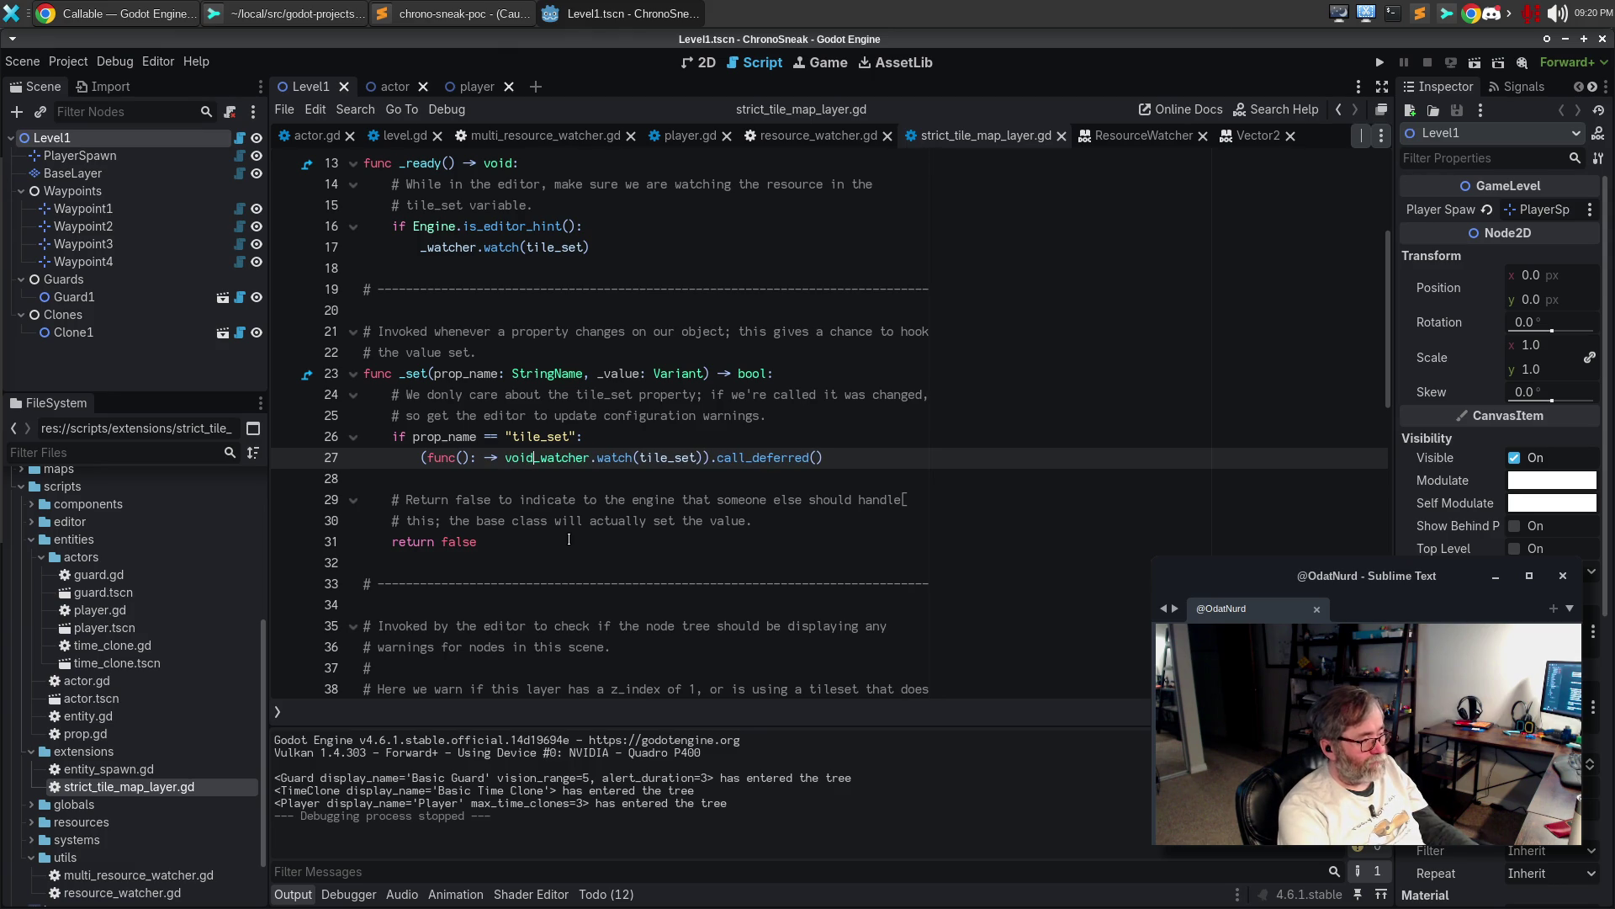
key("Return")
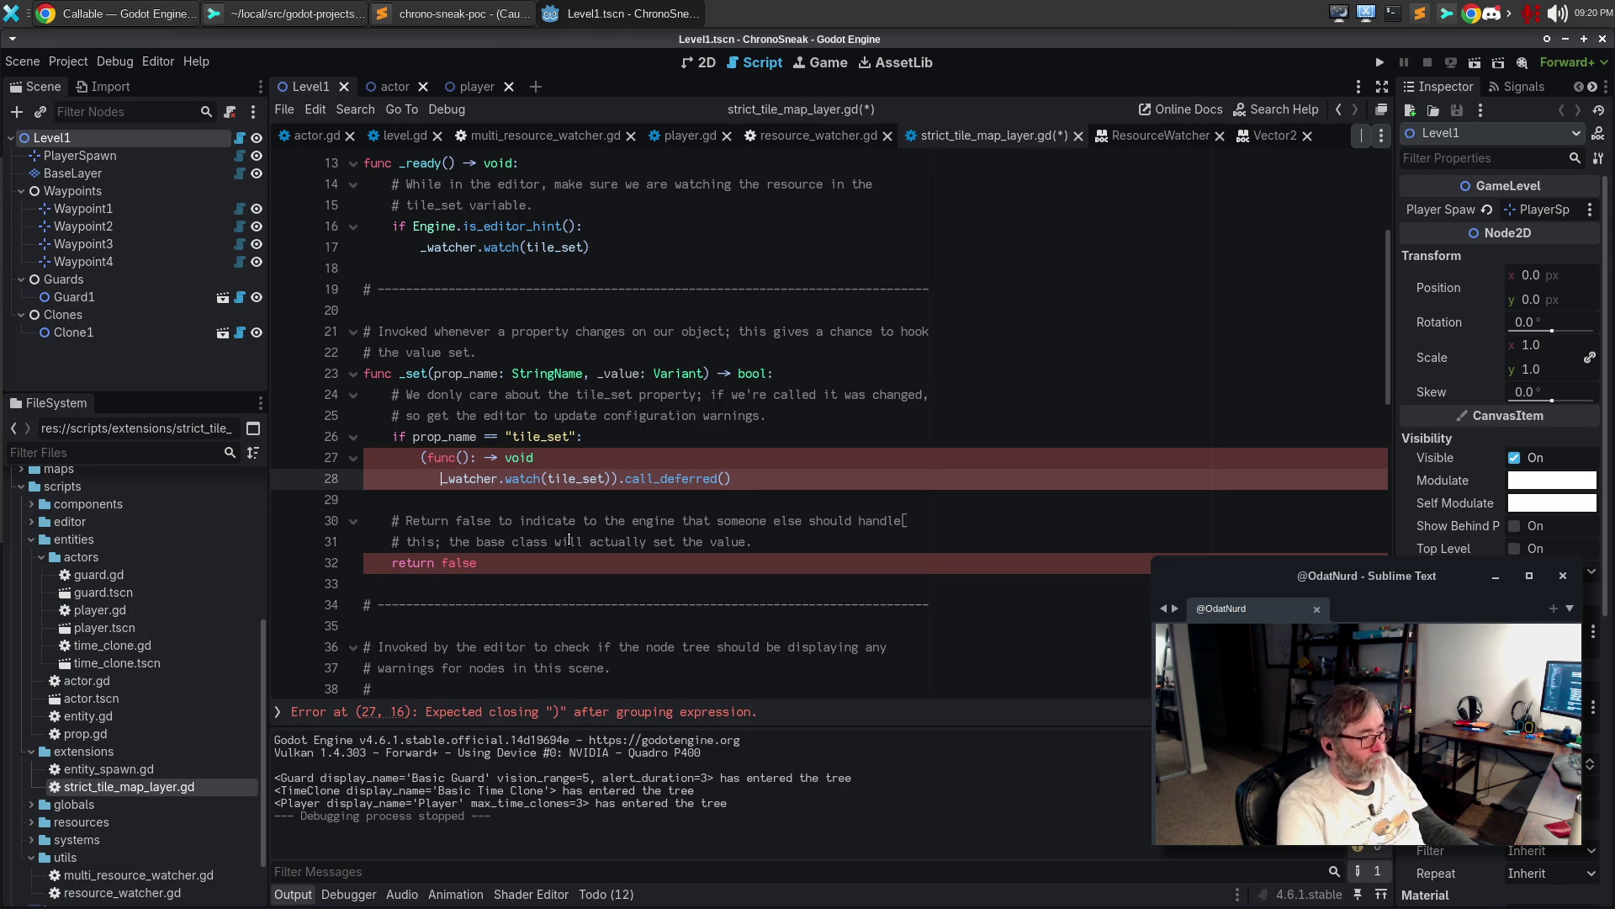
key("Up")
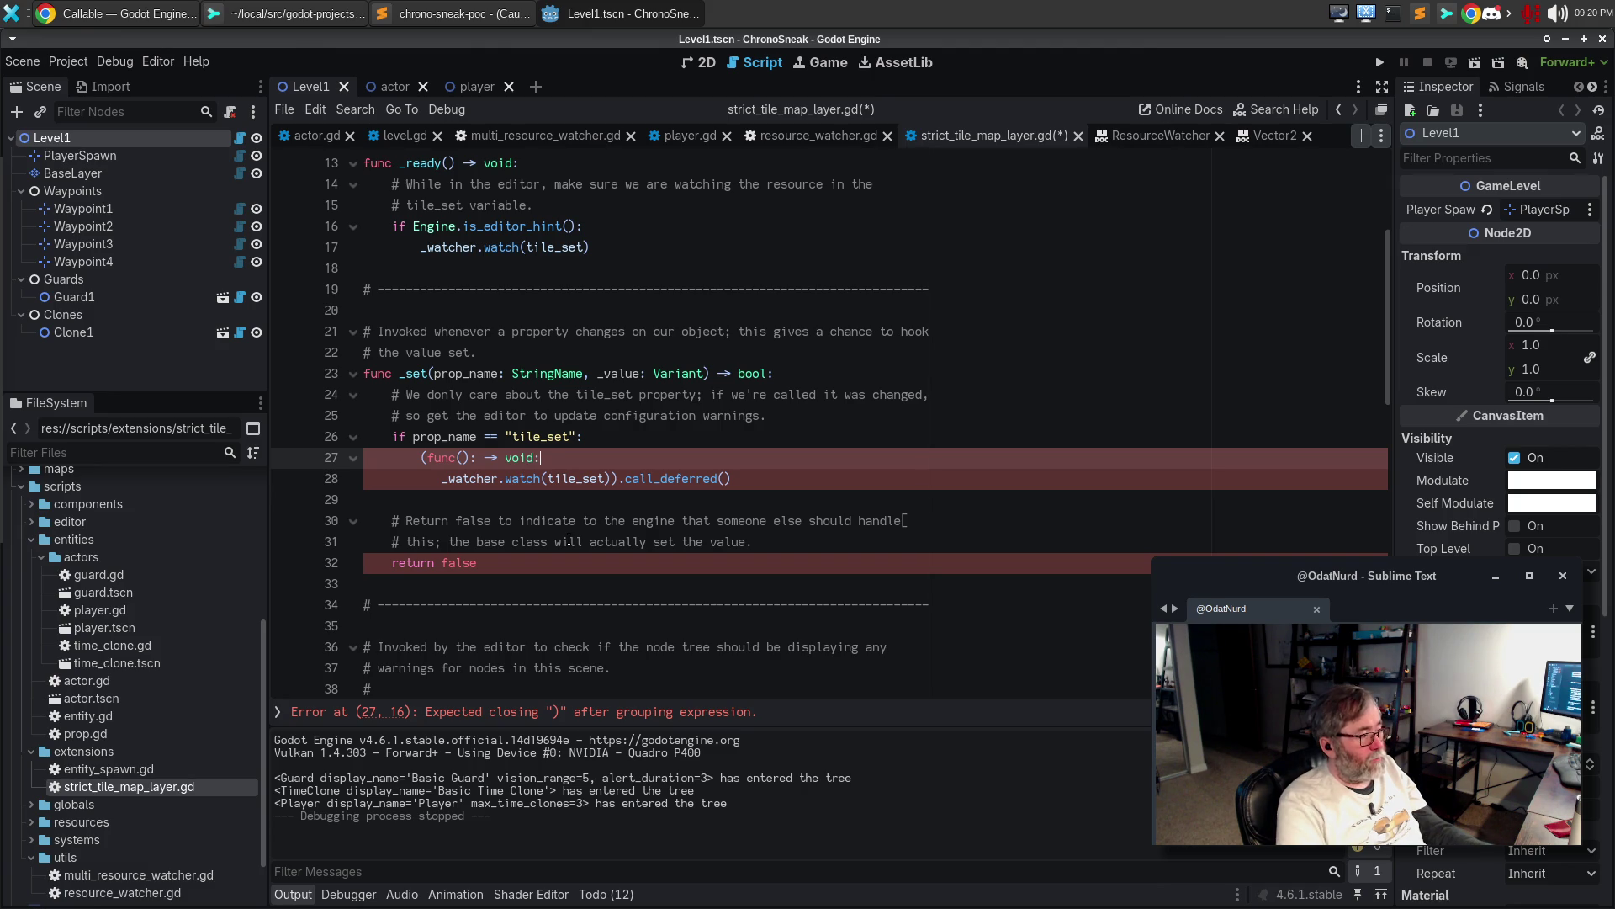
key("BackSpace")
Put the closing ).call_deferred() of the lambda on its own line
key("Down")
key("End")
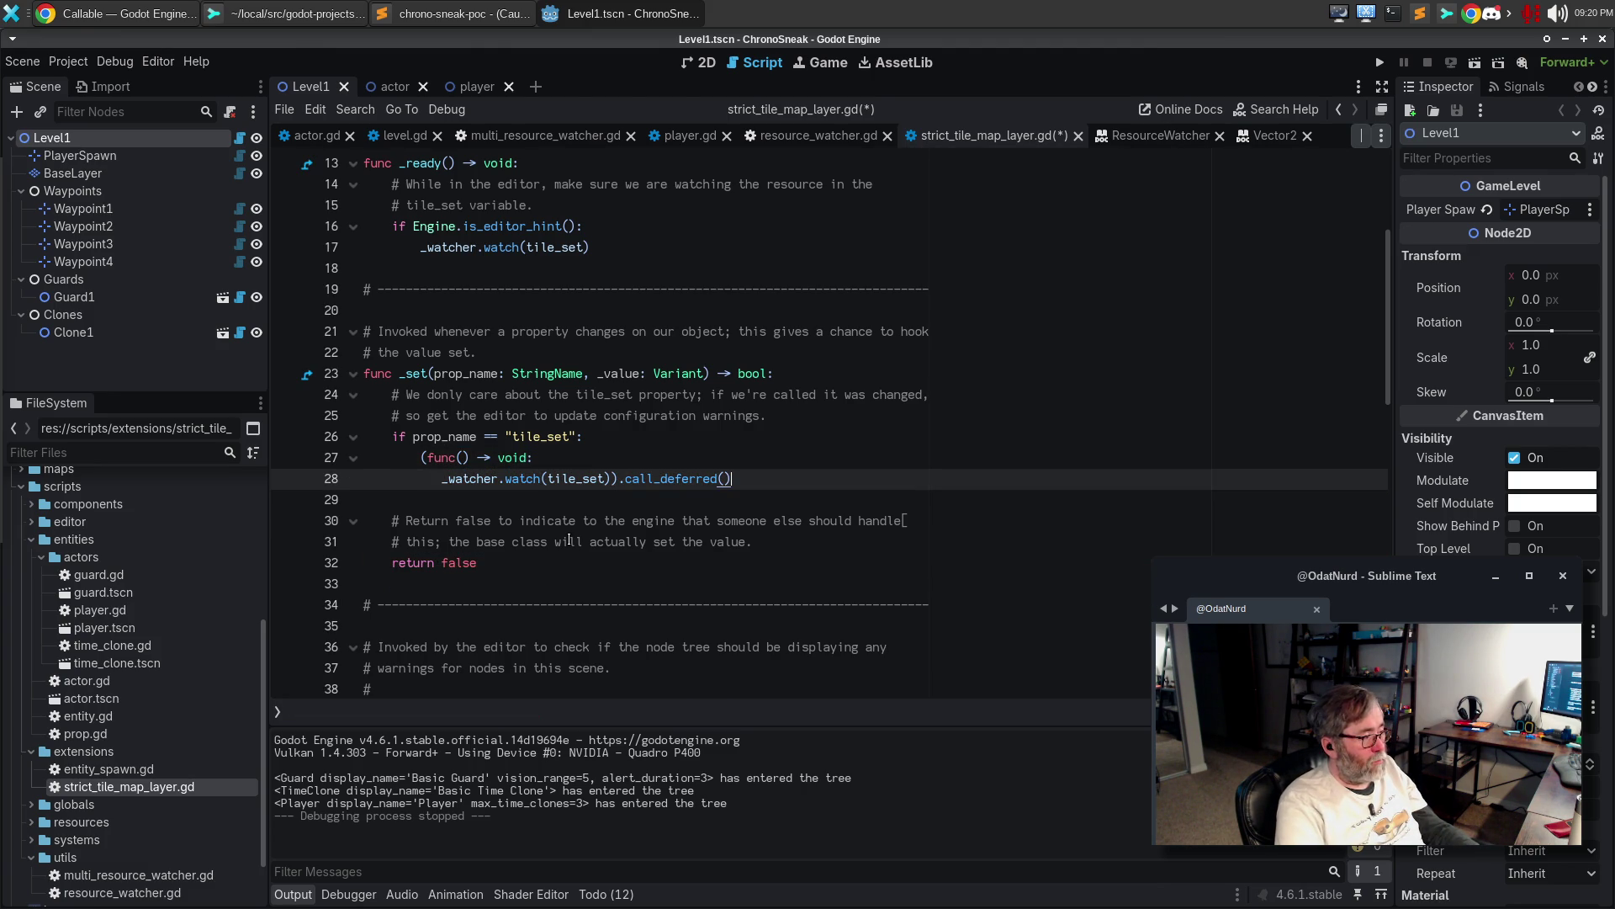
key("Return")
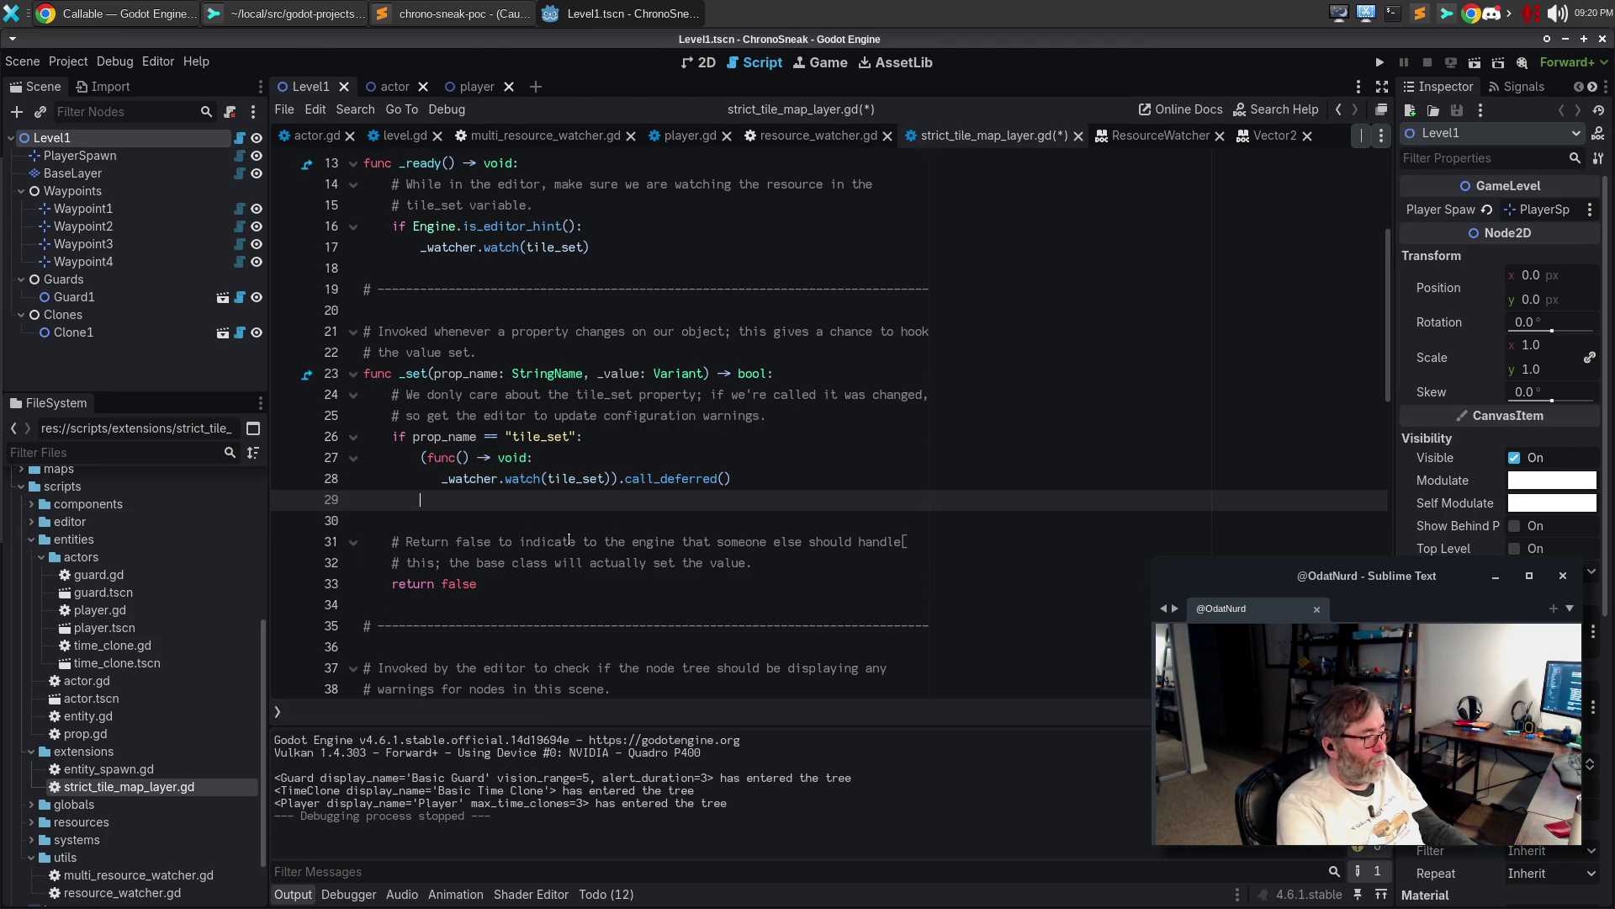
key("Tab")
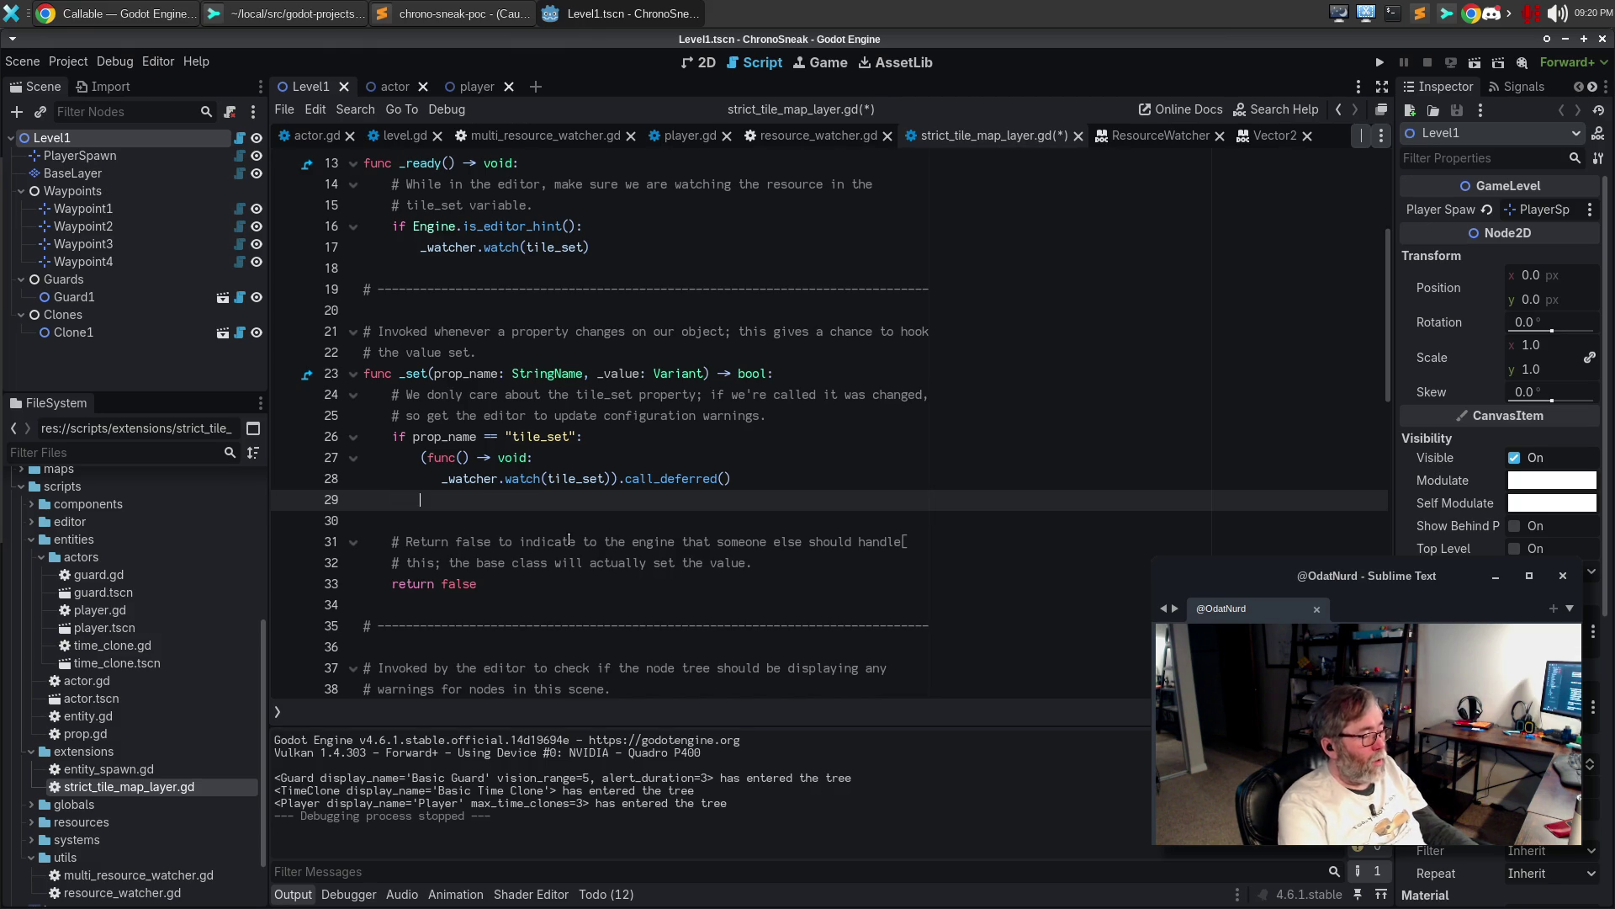
key("Up")
key("Right")
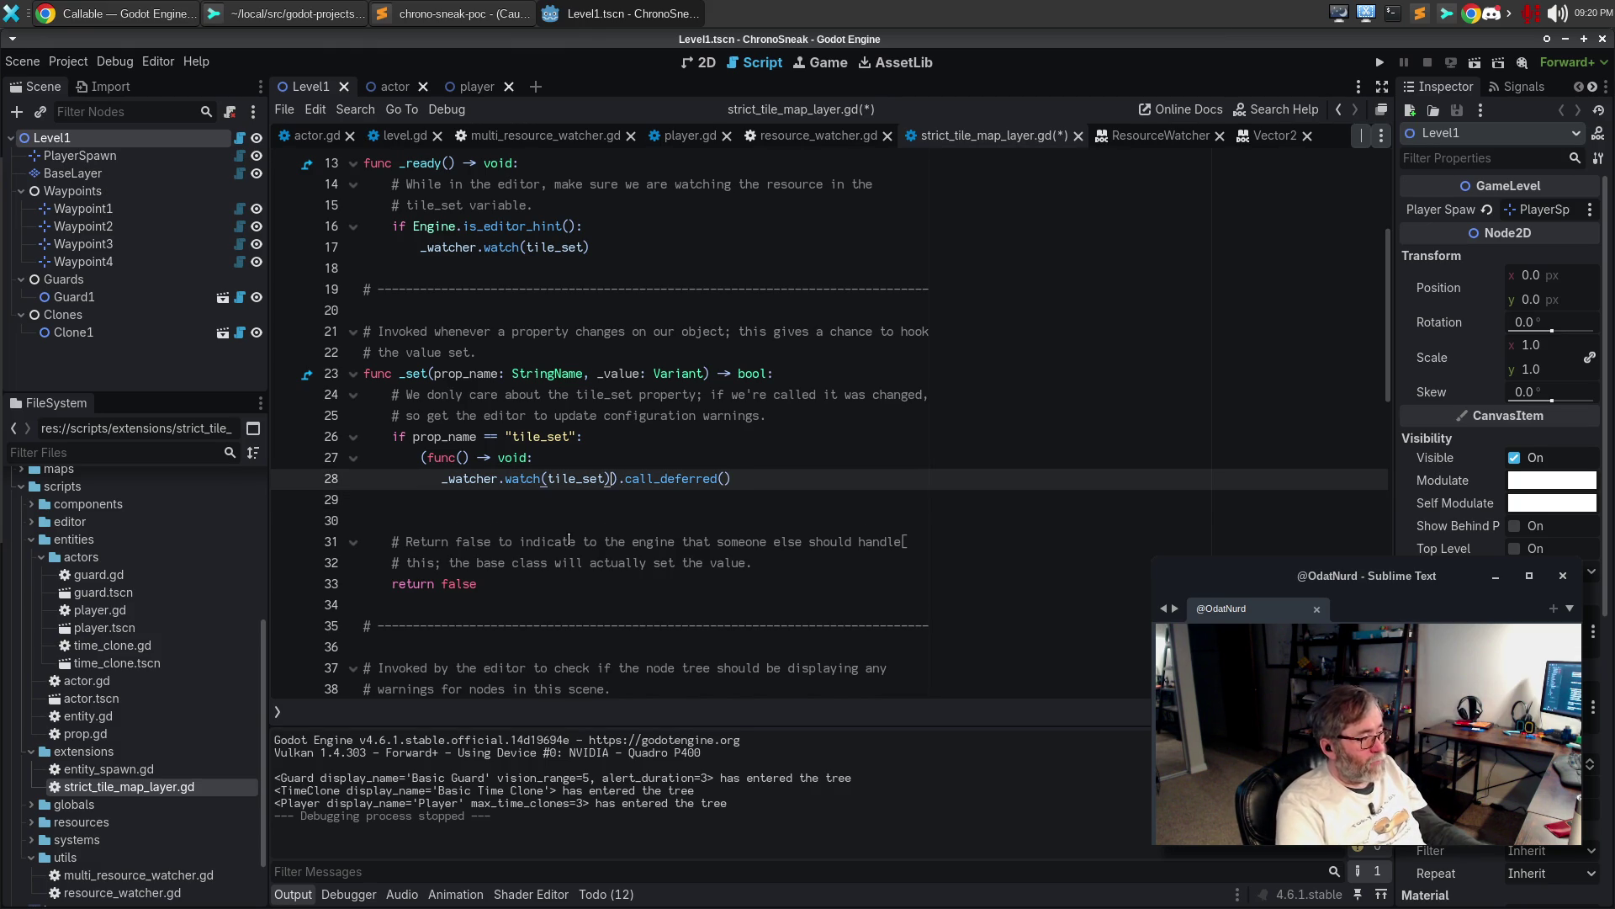
key("Return")
key("Up")
key("Up")
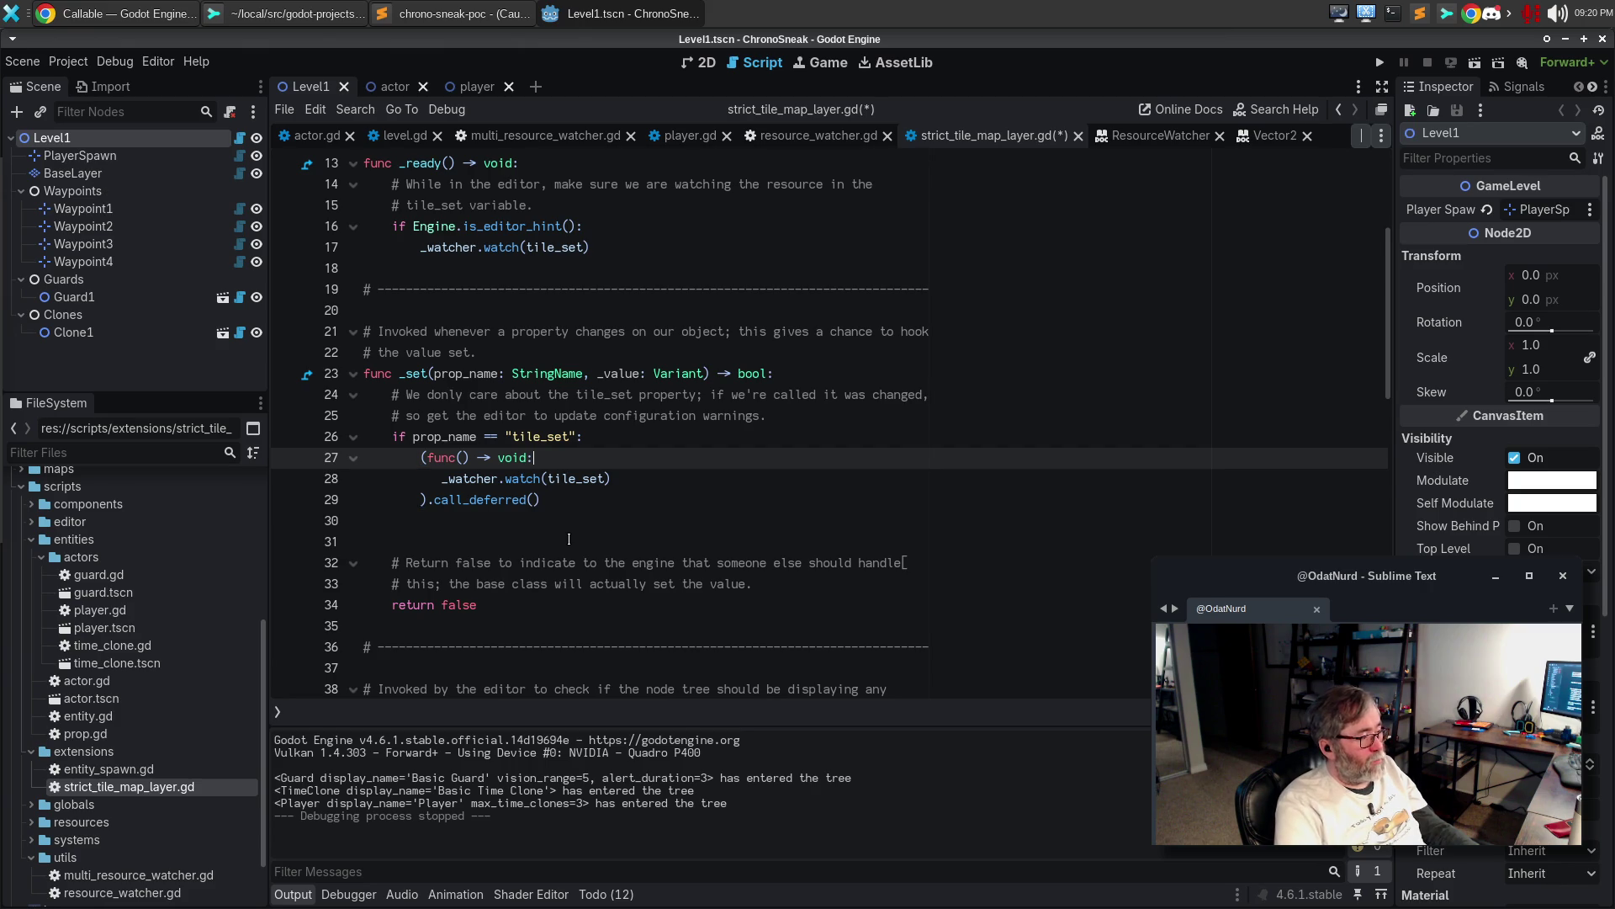
Add an 'if _watcher != null:' guard and indent the watch call beneath it
key("Return")
type("if _watcher !=")
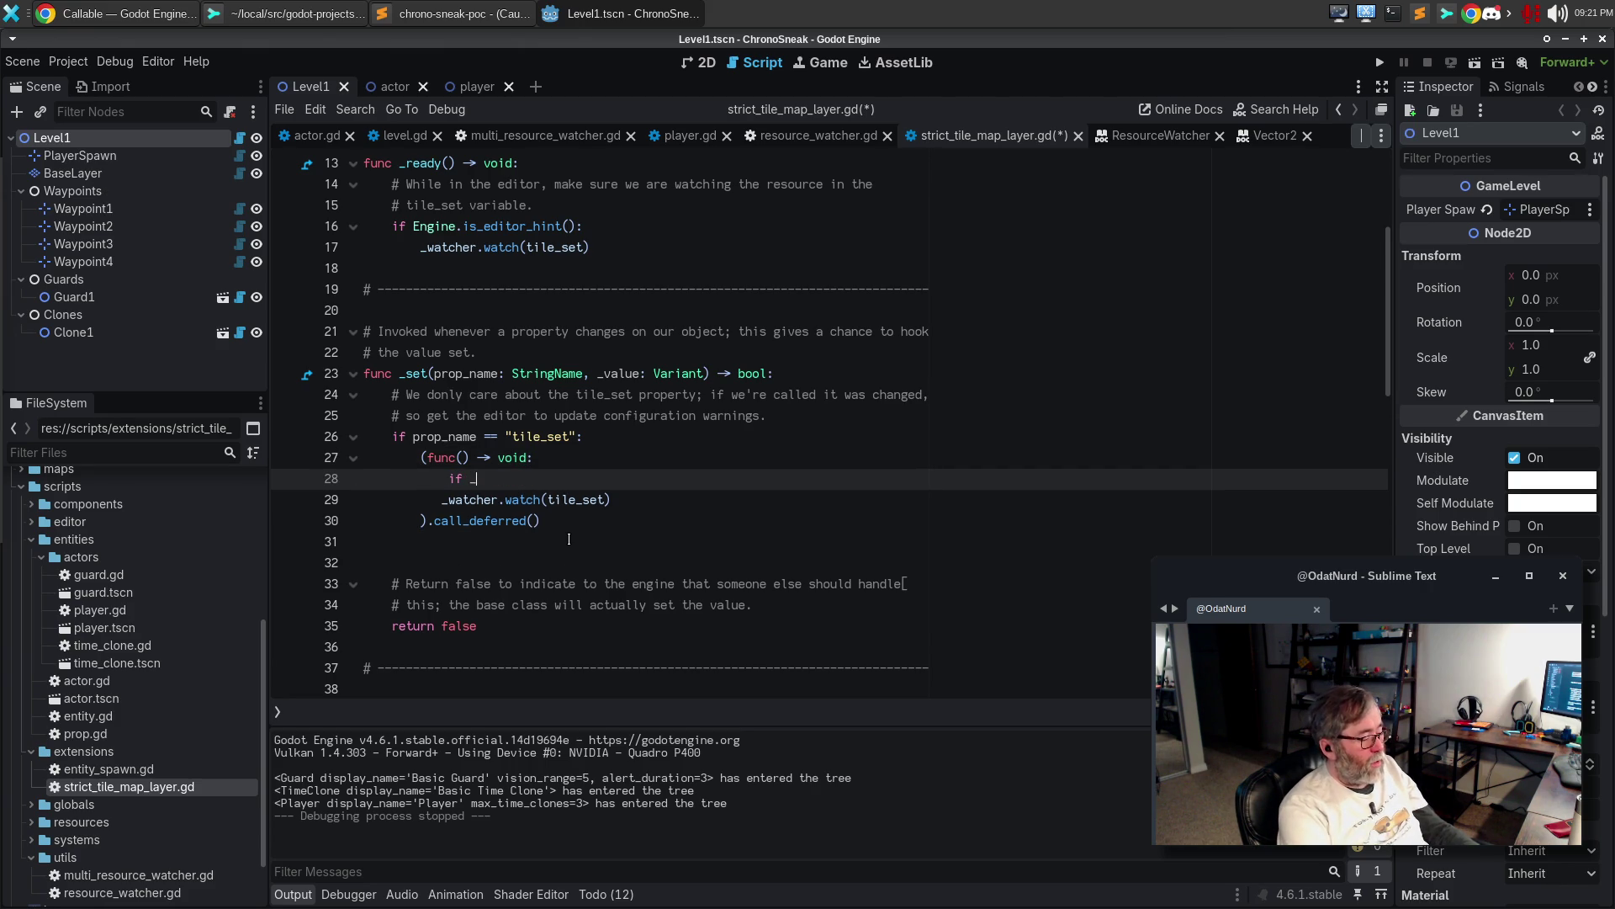
type(" null:")
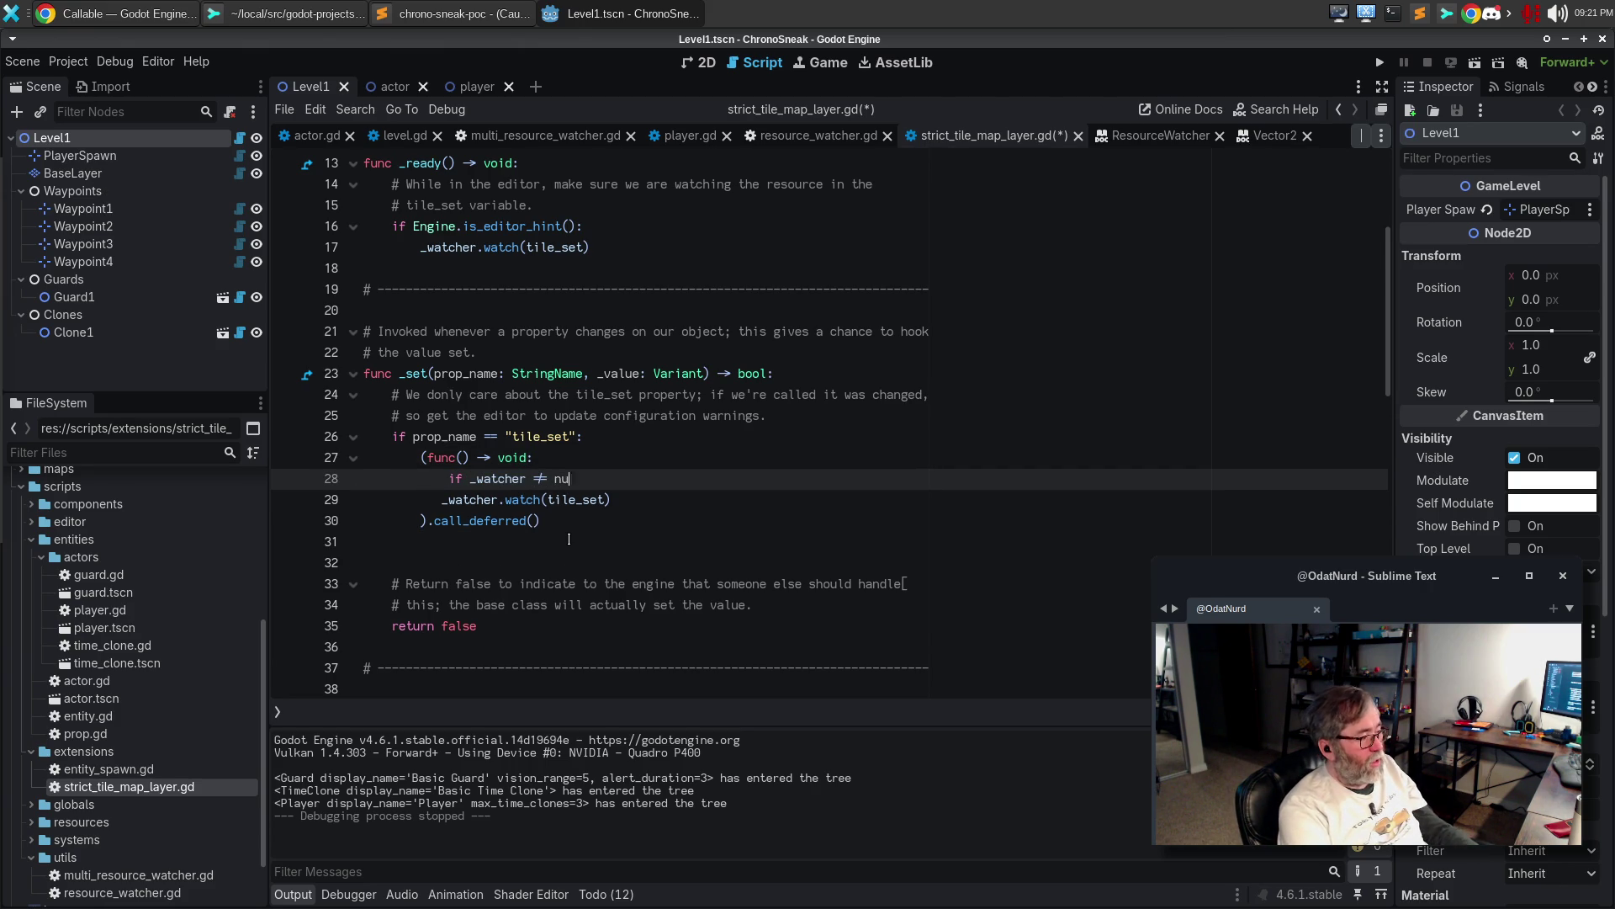
key("Down")
key("Home")
key("Tab")
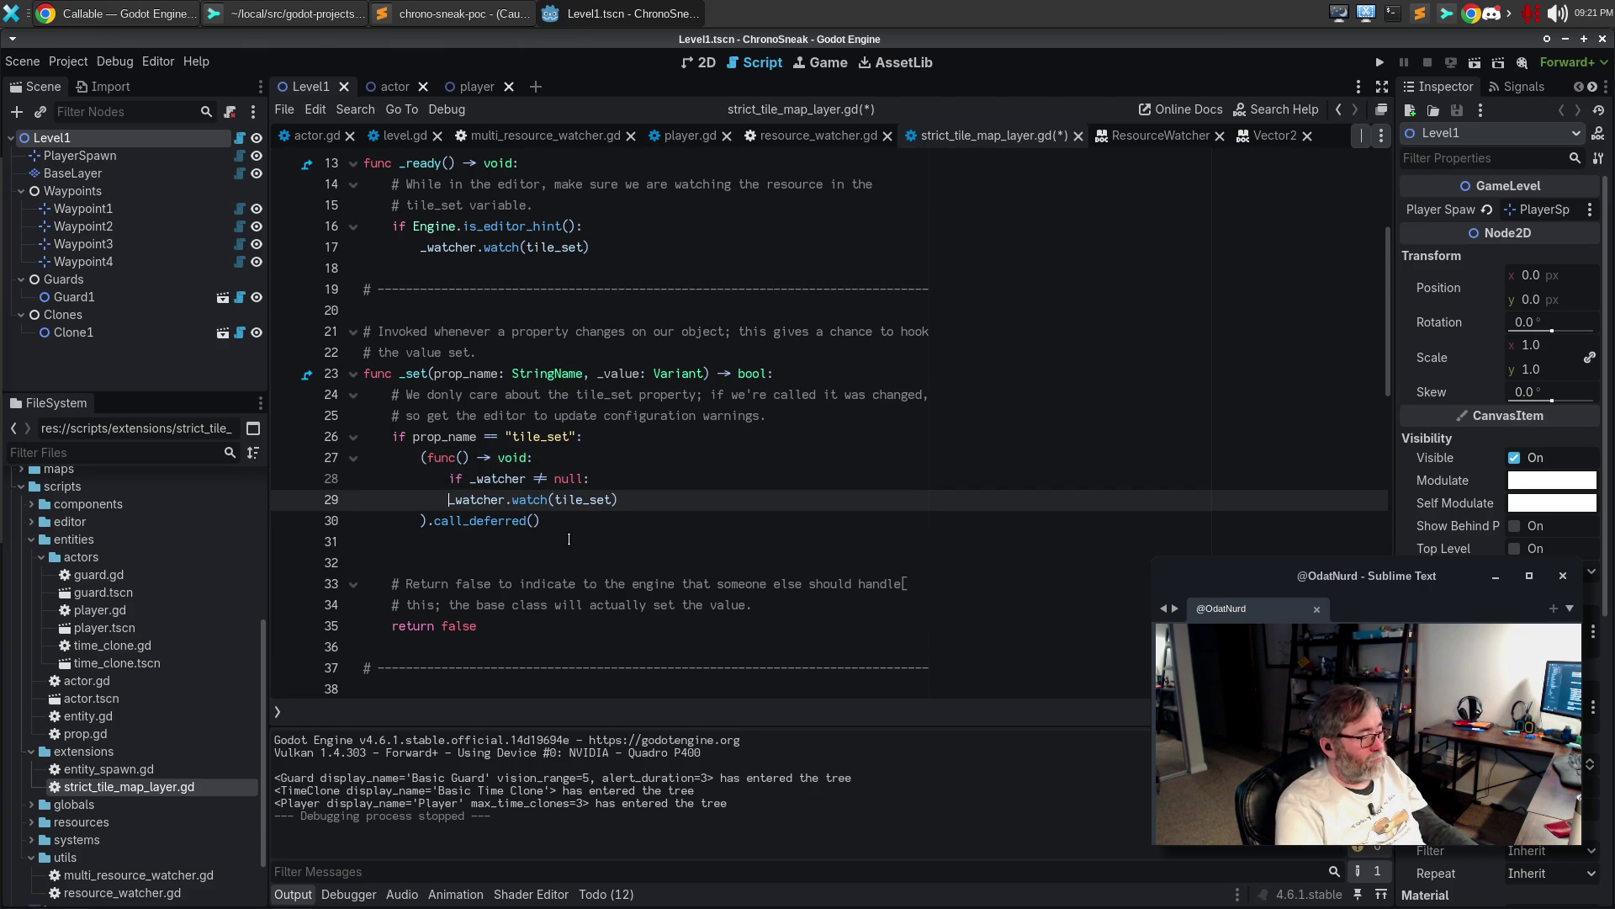
key("Tab")
key("Up")
key("shift+Tab")
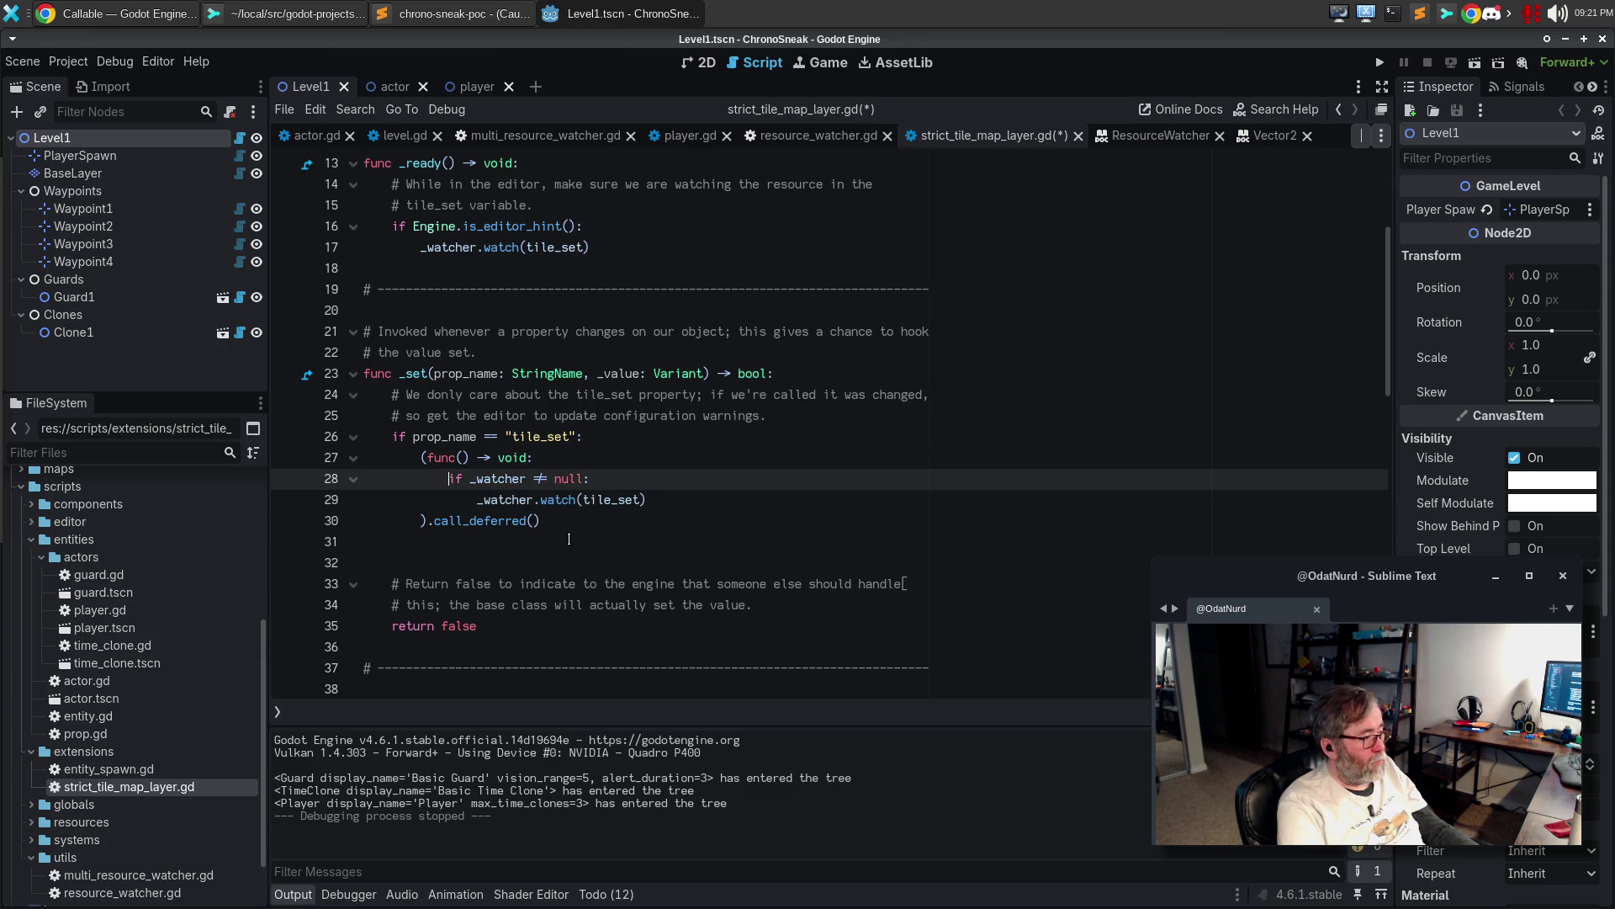
key("Tab")
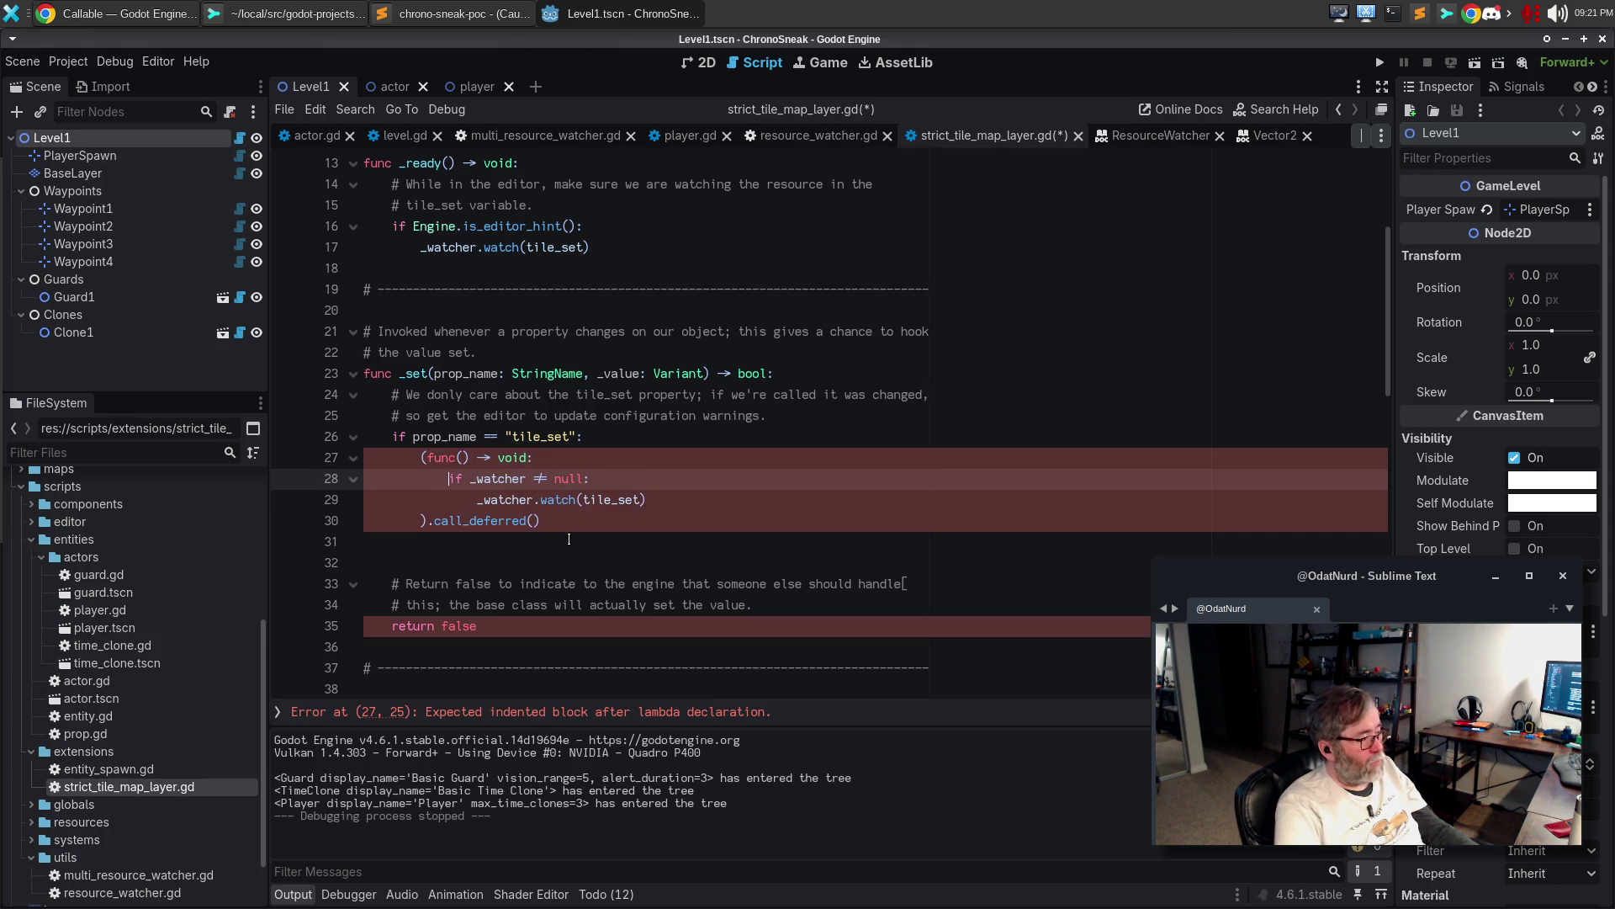
key("Down")
key("Home")
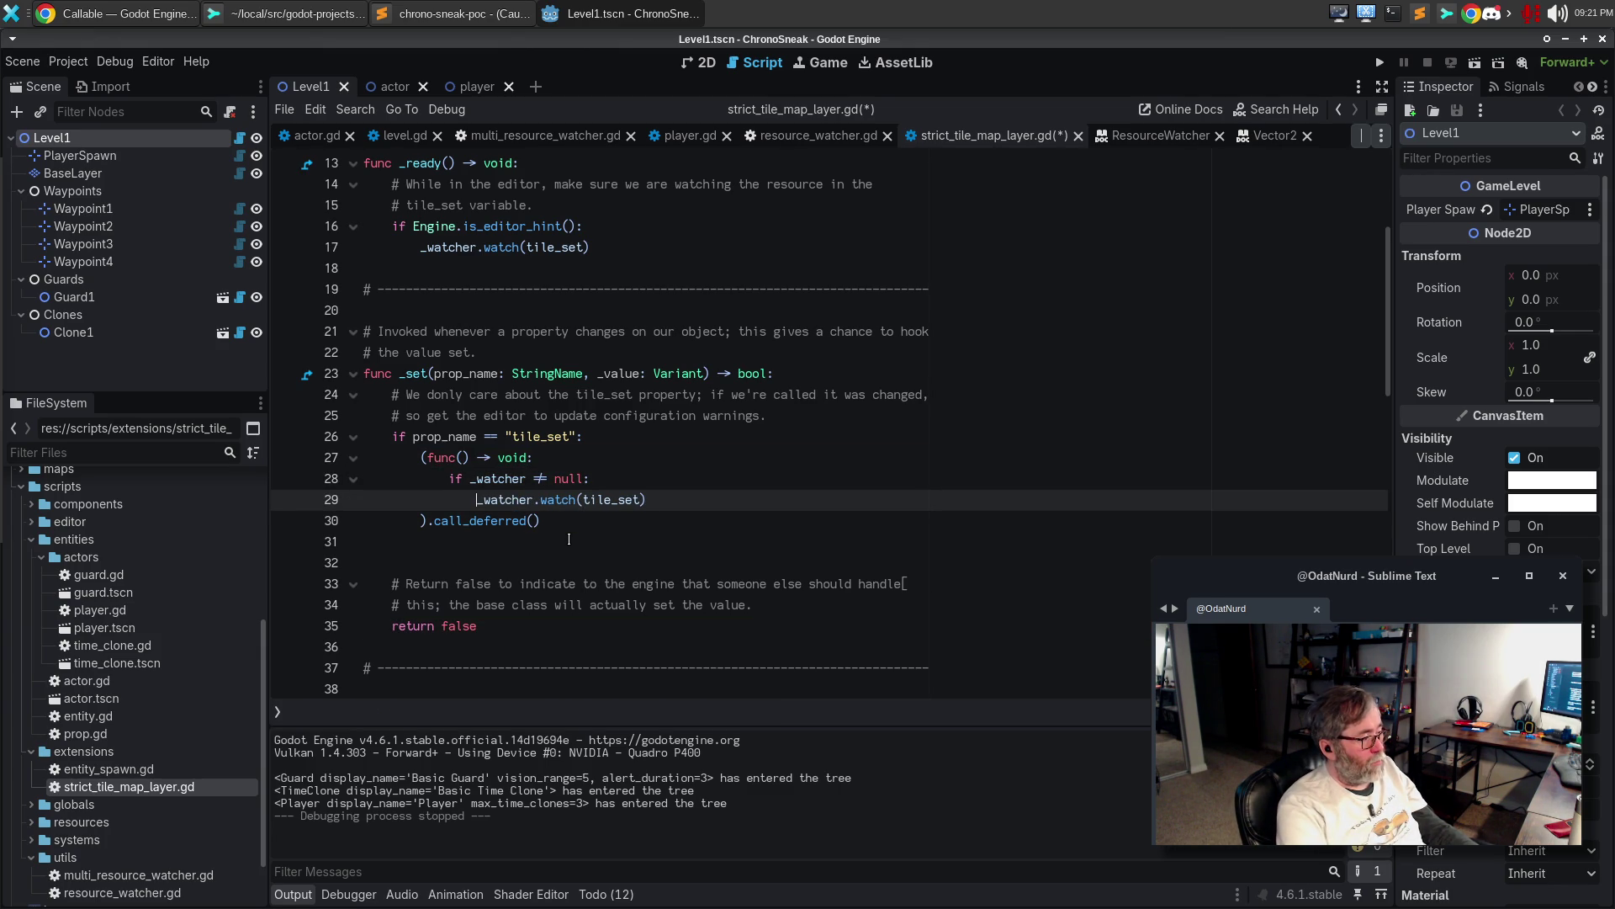
Remove the extra empty line after call_deferred(), save, and review the whole _set function
key("Down")
key("Down")
key("BackSpace")
key("BackSpace")
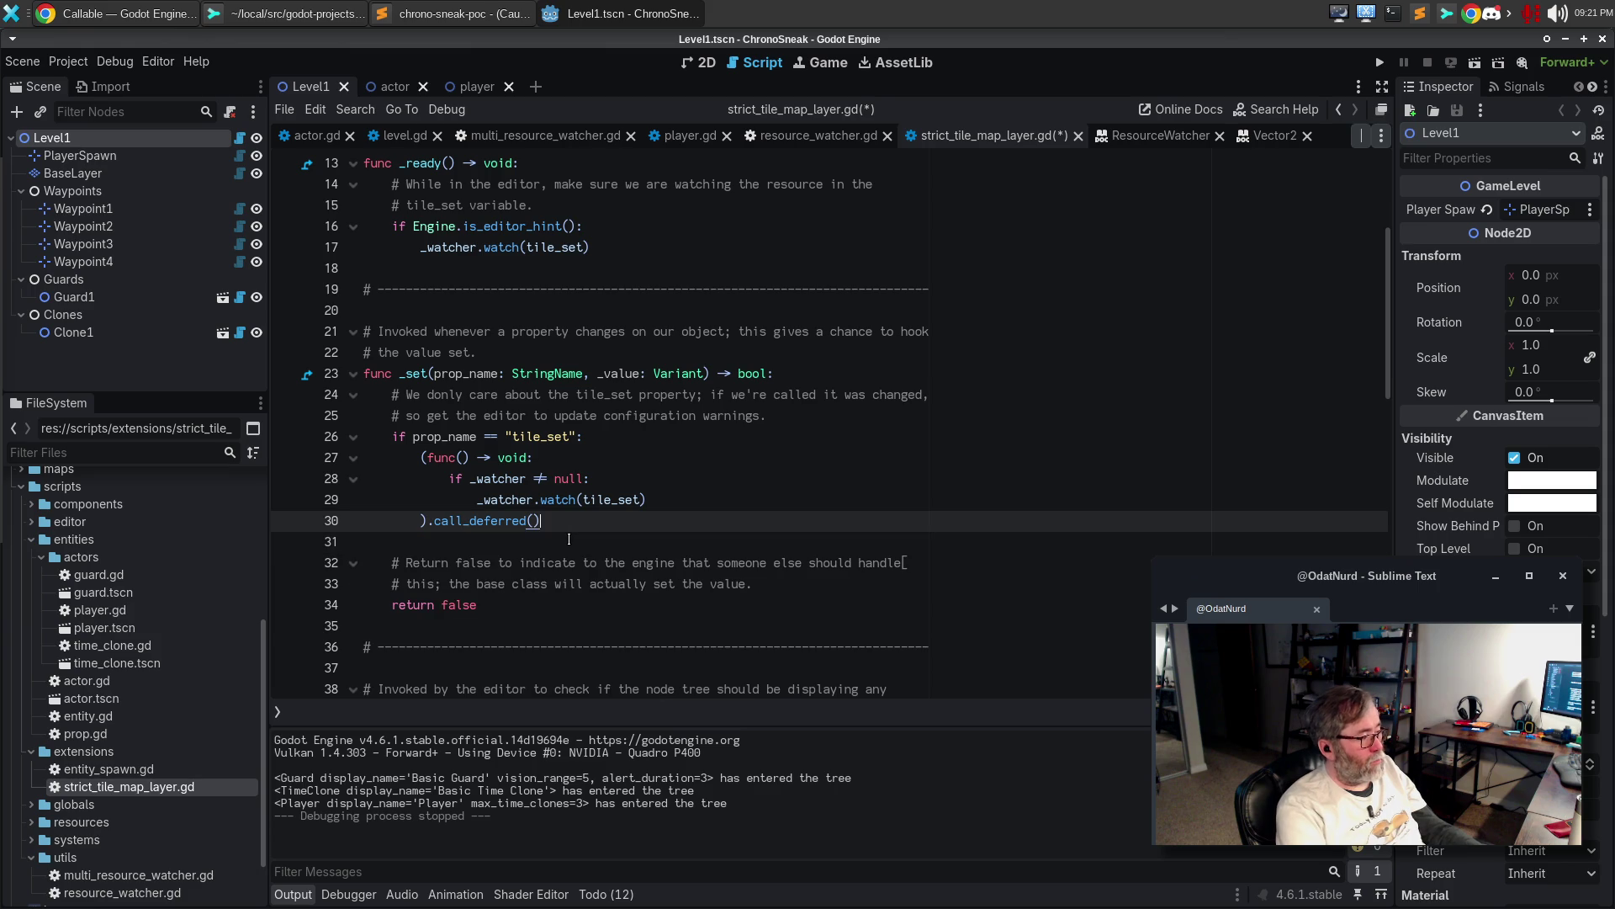
key("ctrl+s")
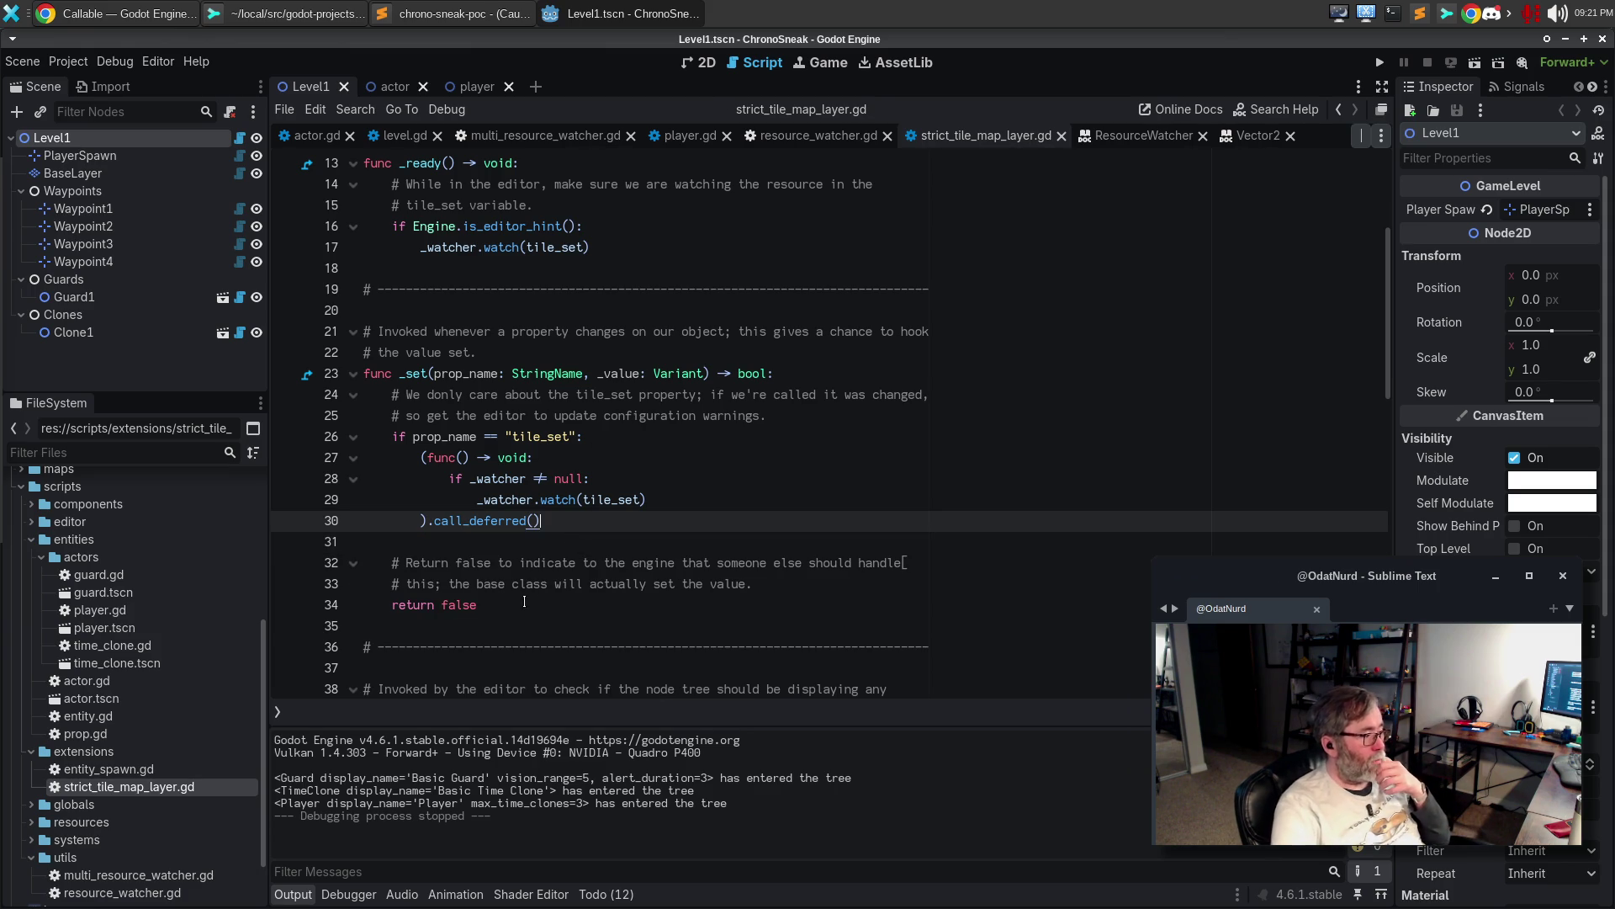
mouse_move(508, 601)
left_mouse_down()
mouse_move(370, 562)
mouse_move(293, 385)
left_mouse_up()
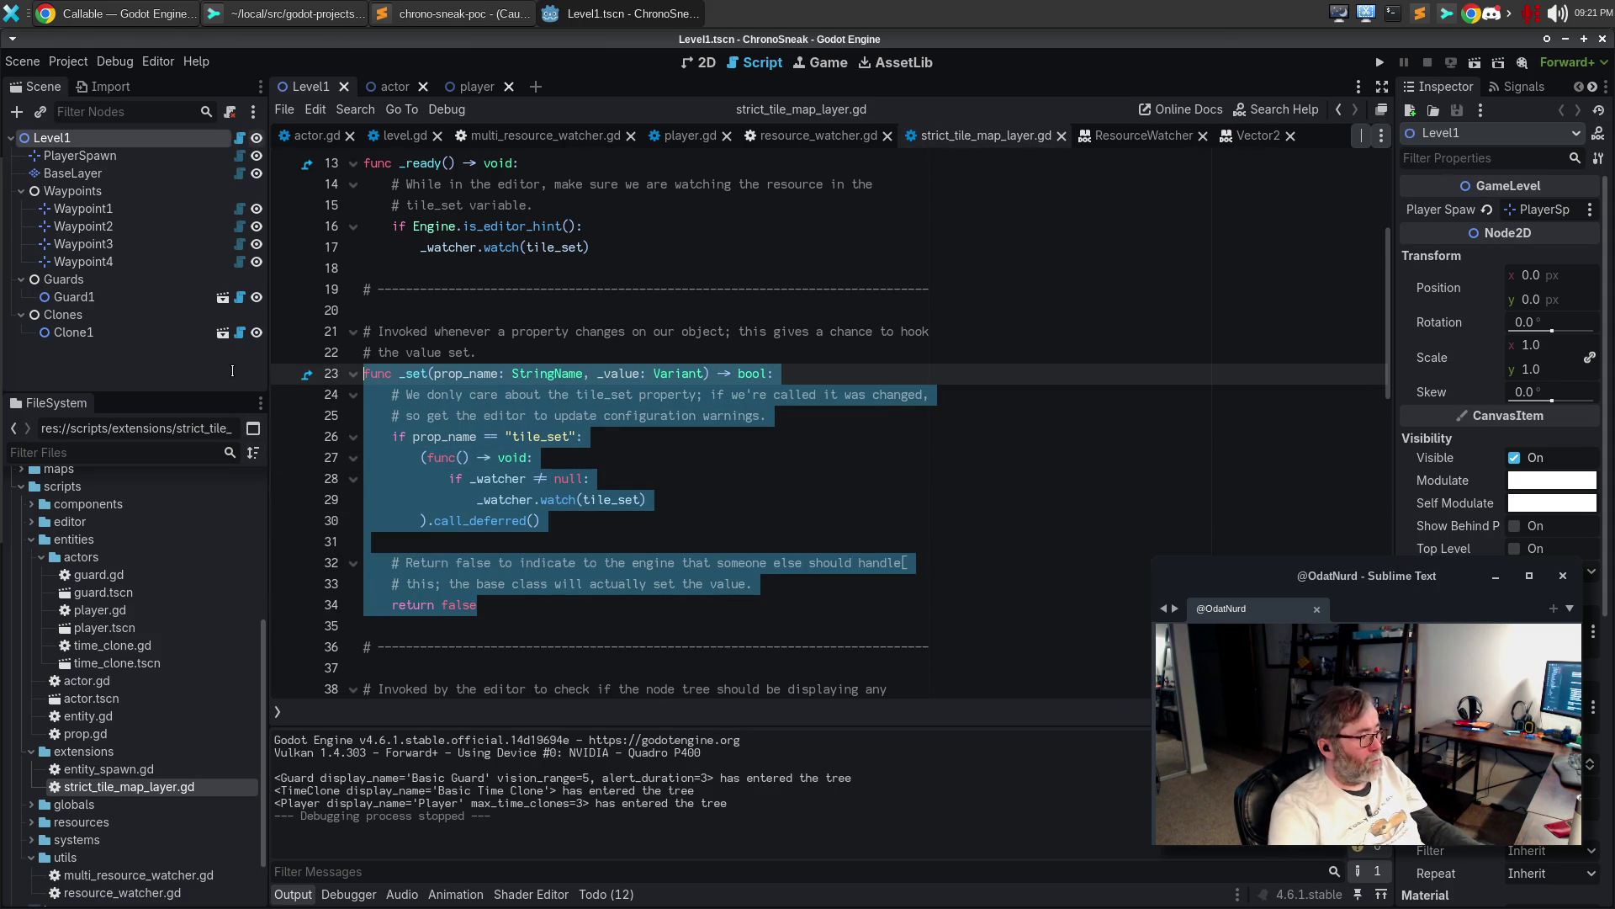
left_click(681, 539)
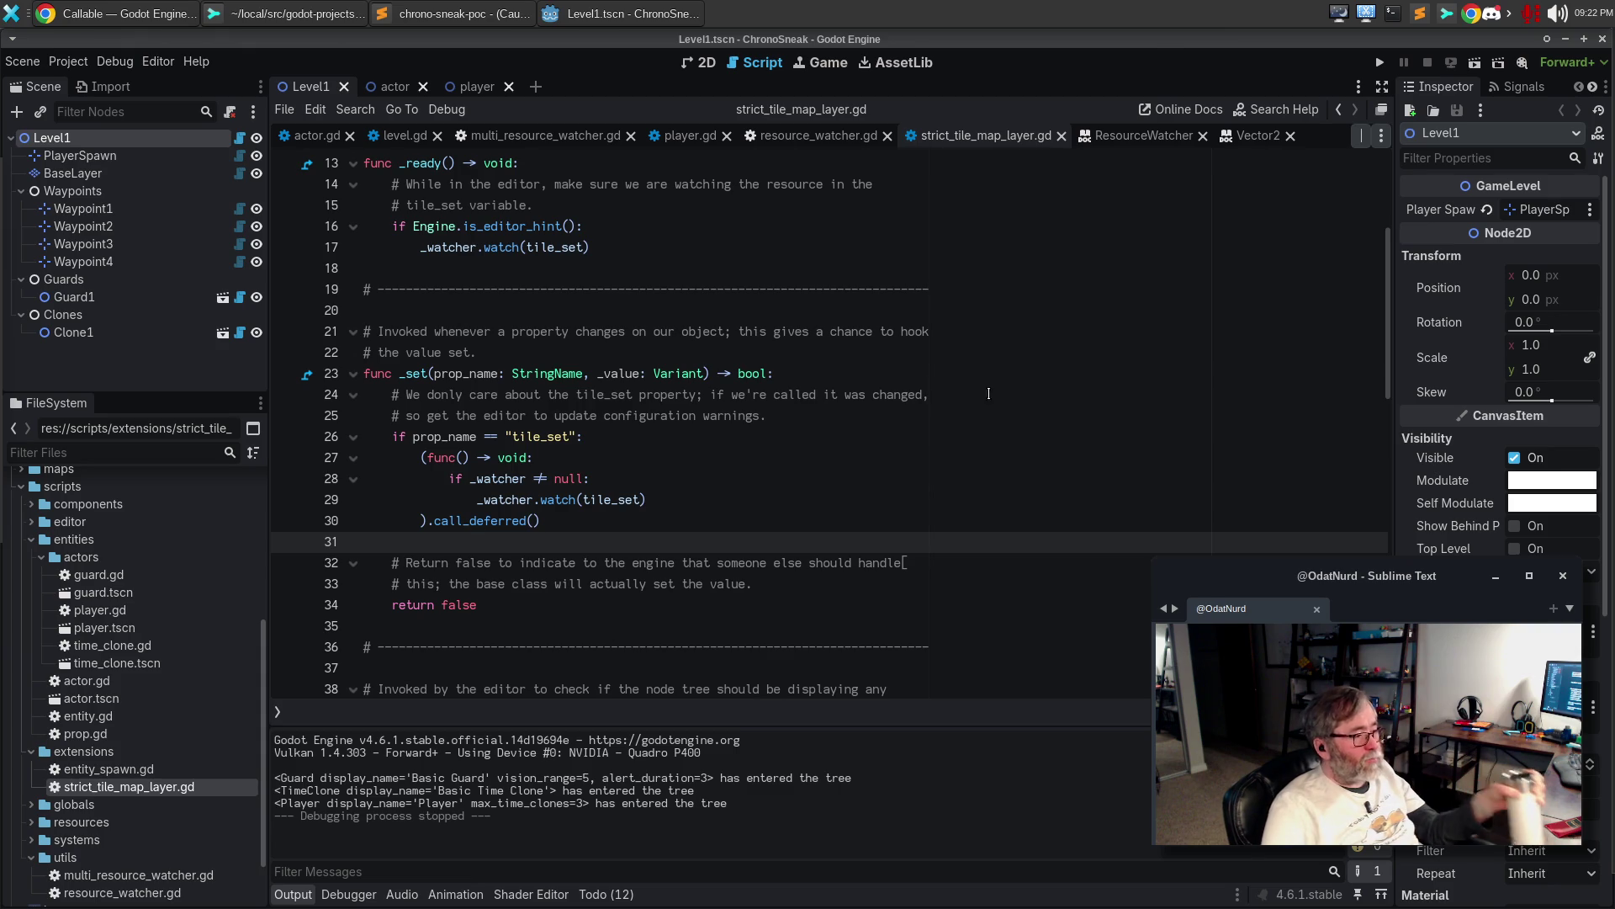
left_click(712, 349)
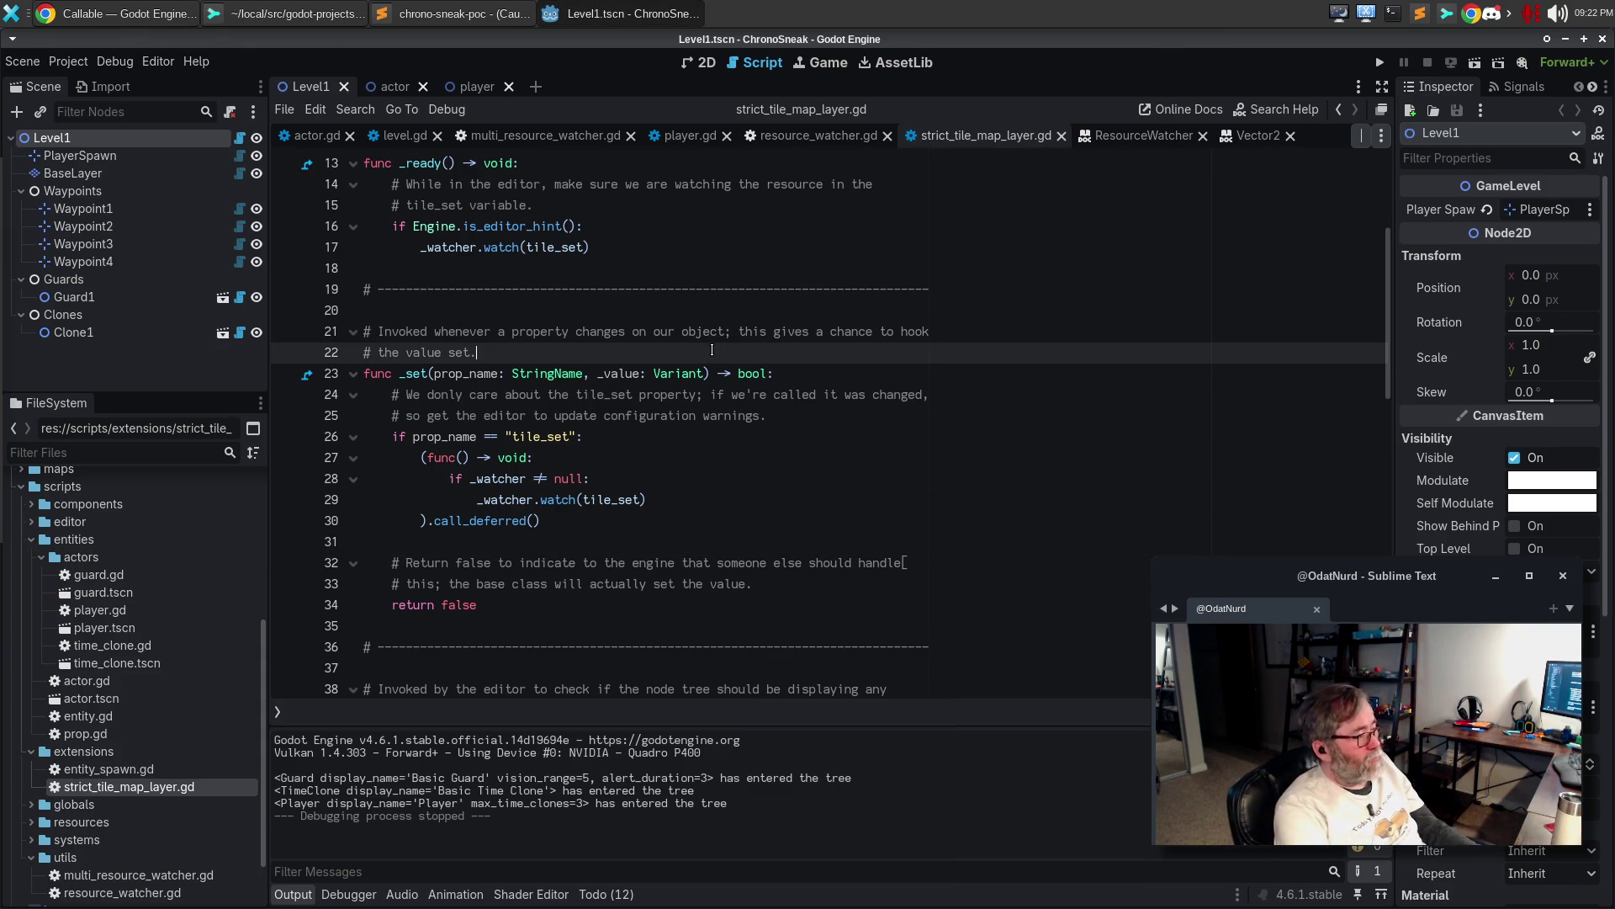
Replace the _set() comment's final period with 'so we can watch when the values within it change'
key("BackSpace")
type("so ")
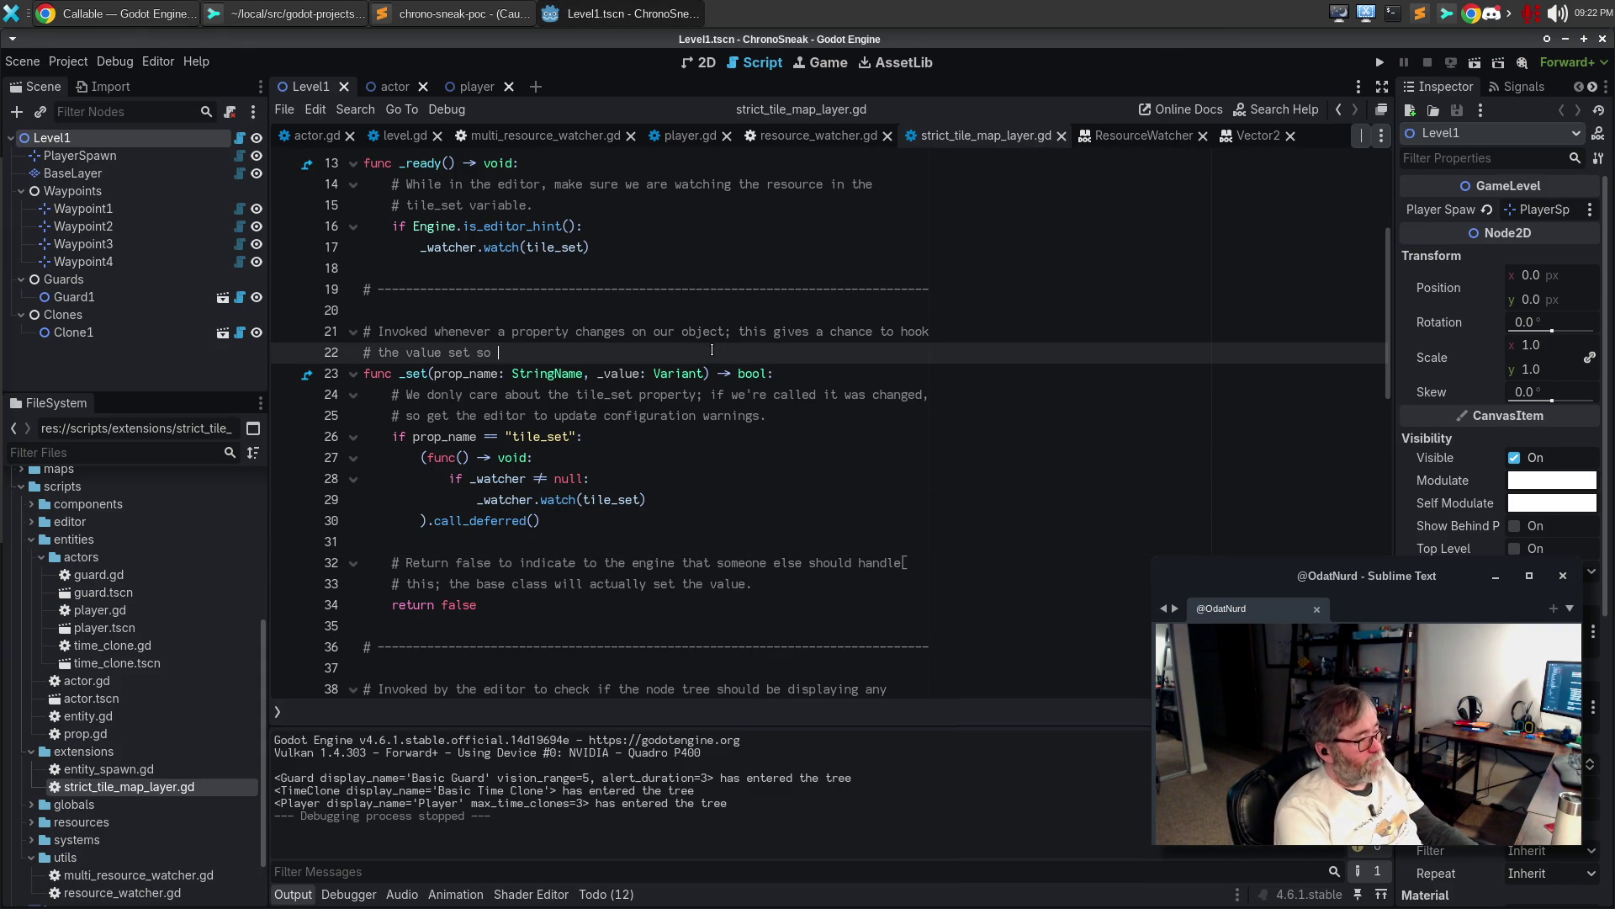
type("we can watch when")
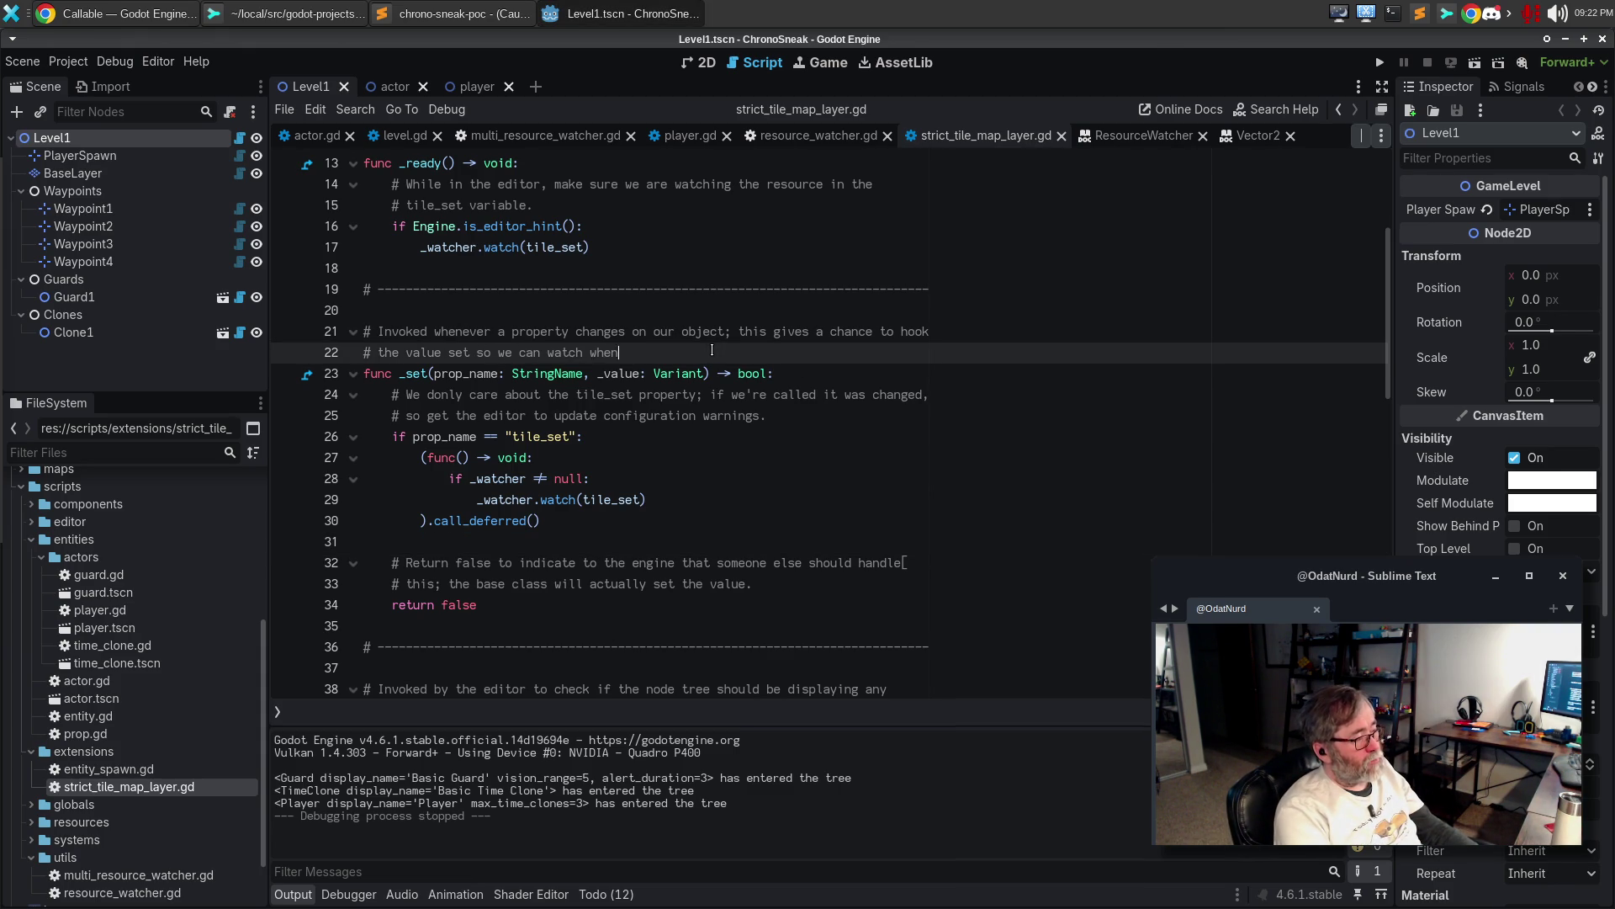
type(" the values within it change.")
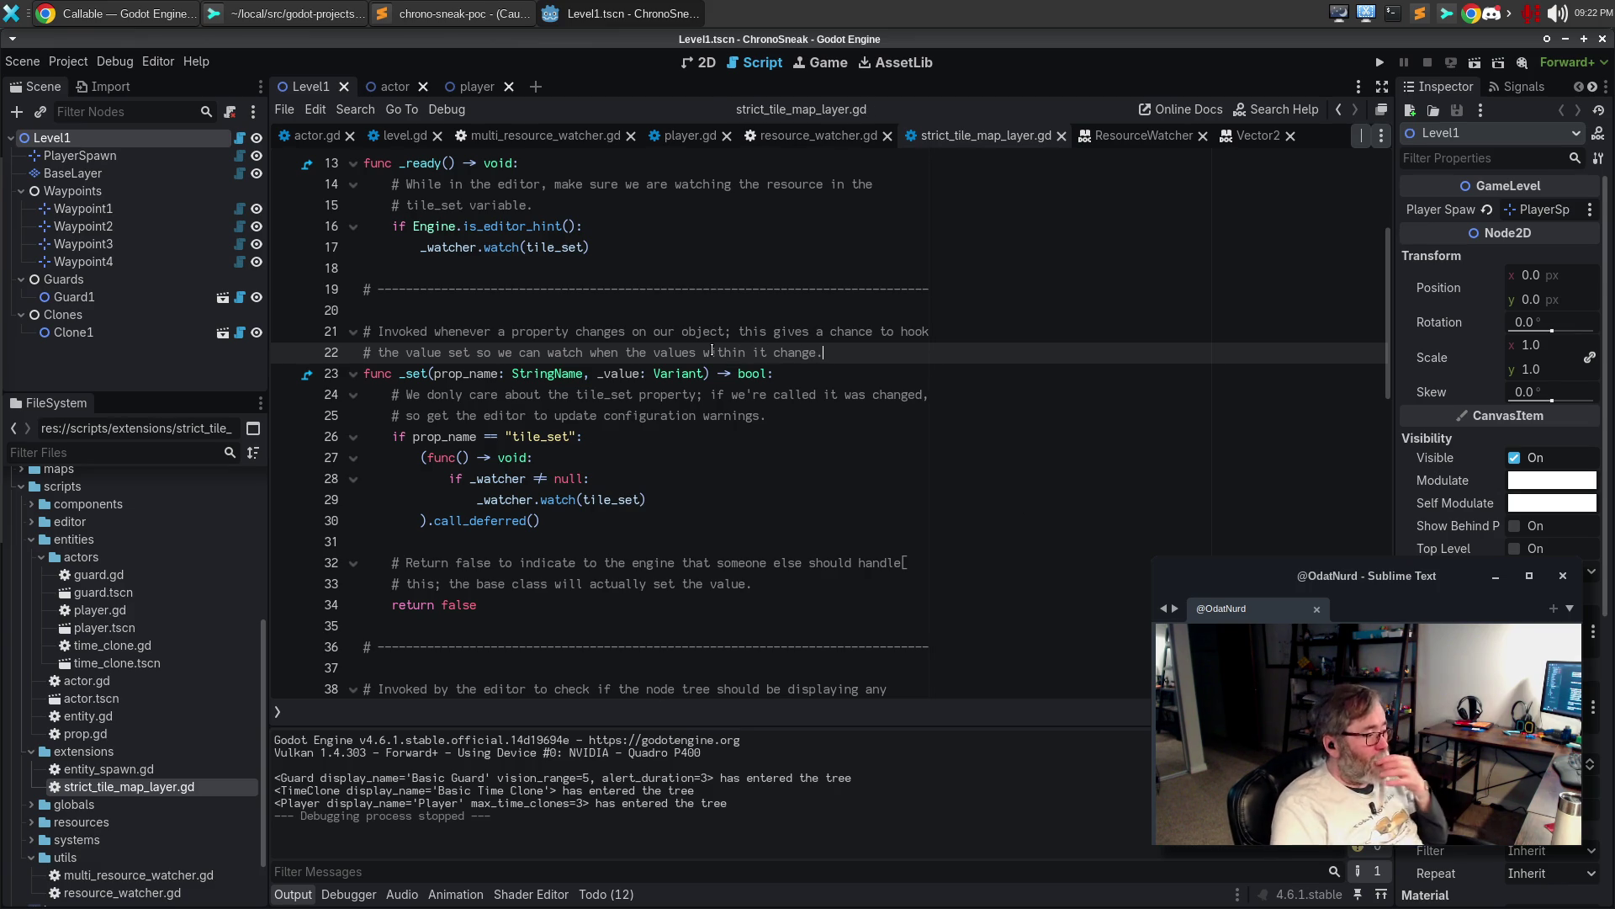
key("Down")
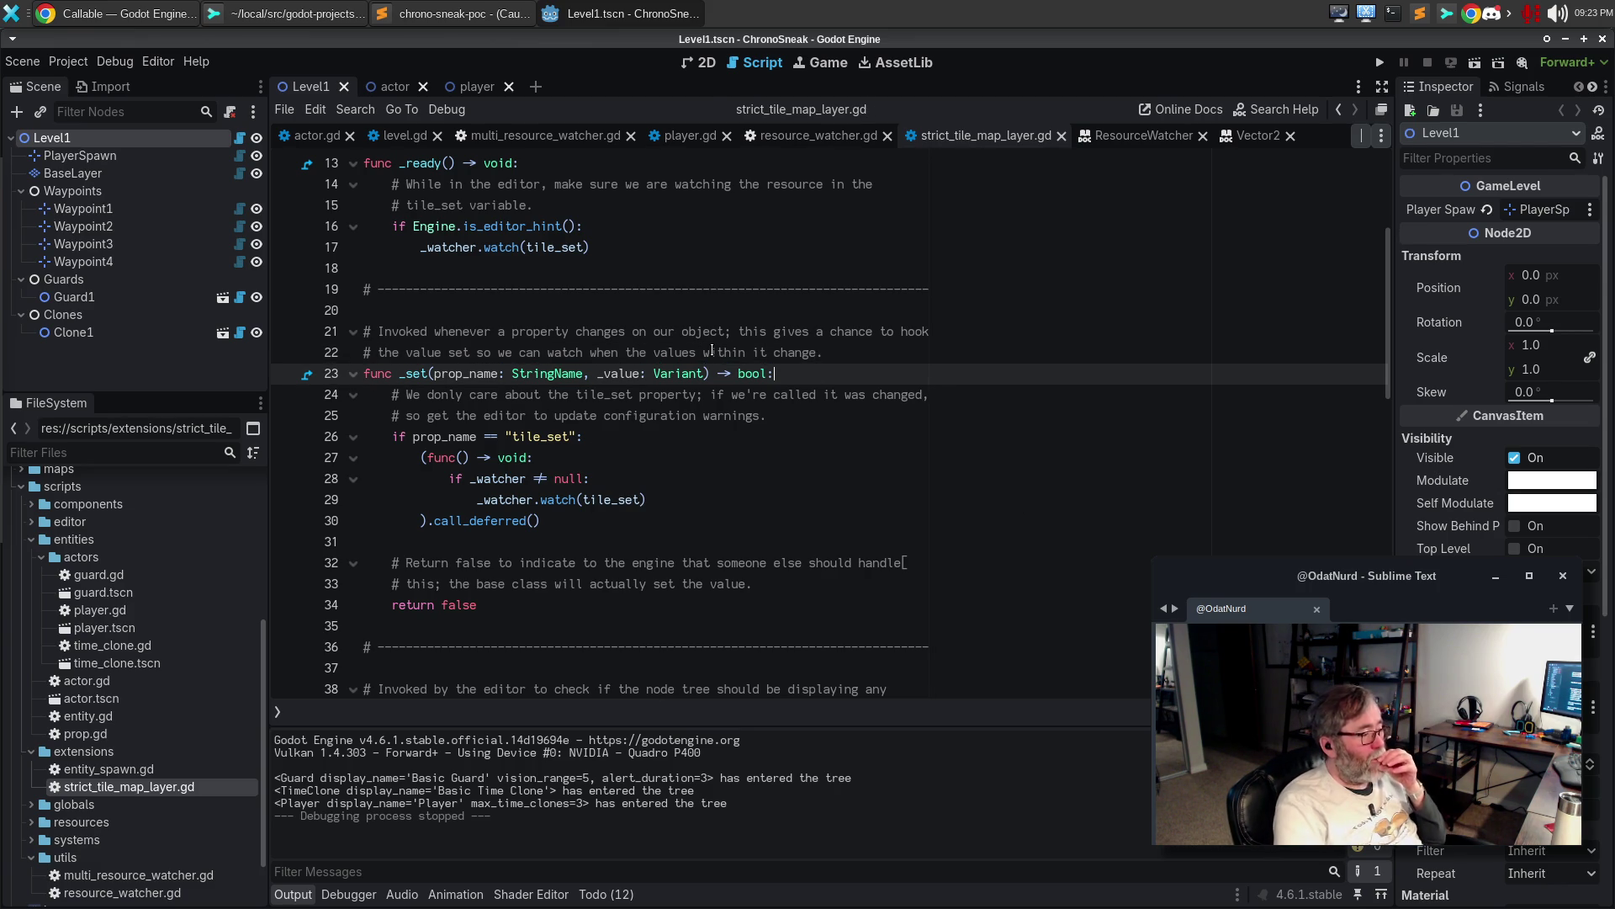
scroll(769, 419, "down", 10)
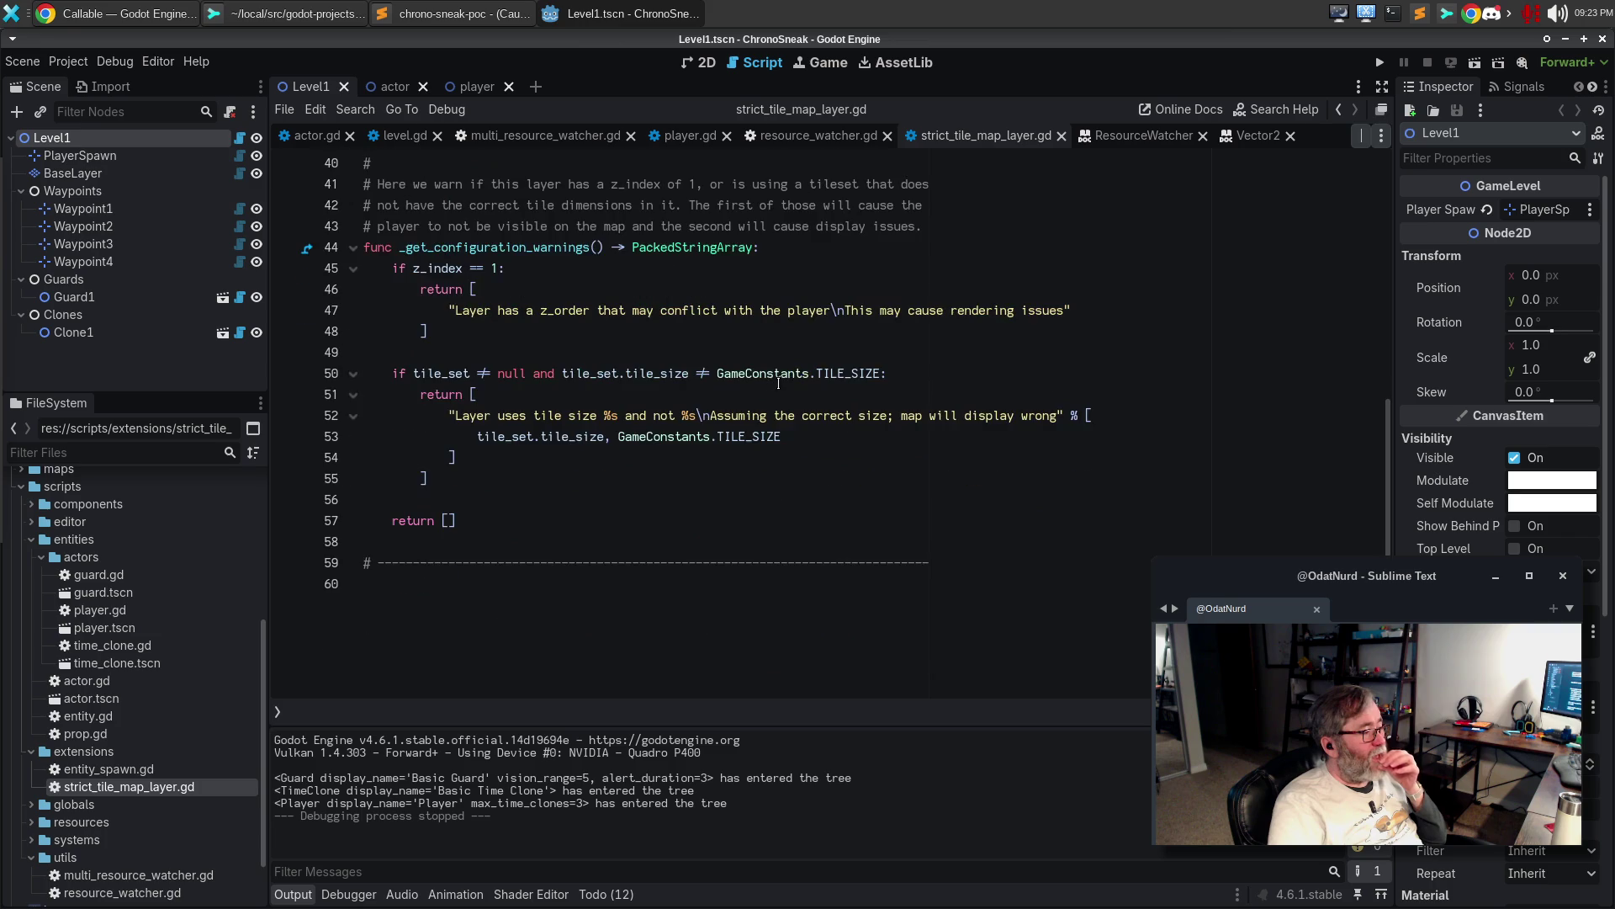
scroll(783, 371, "up", 7)
scroll(783, 372, "up", 7)
left_click(786, 353)
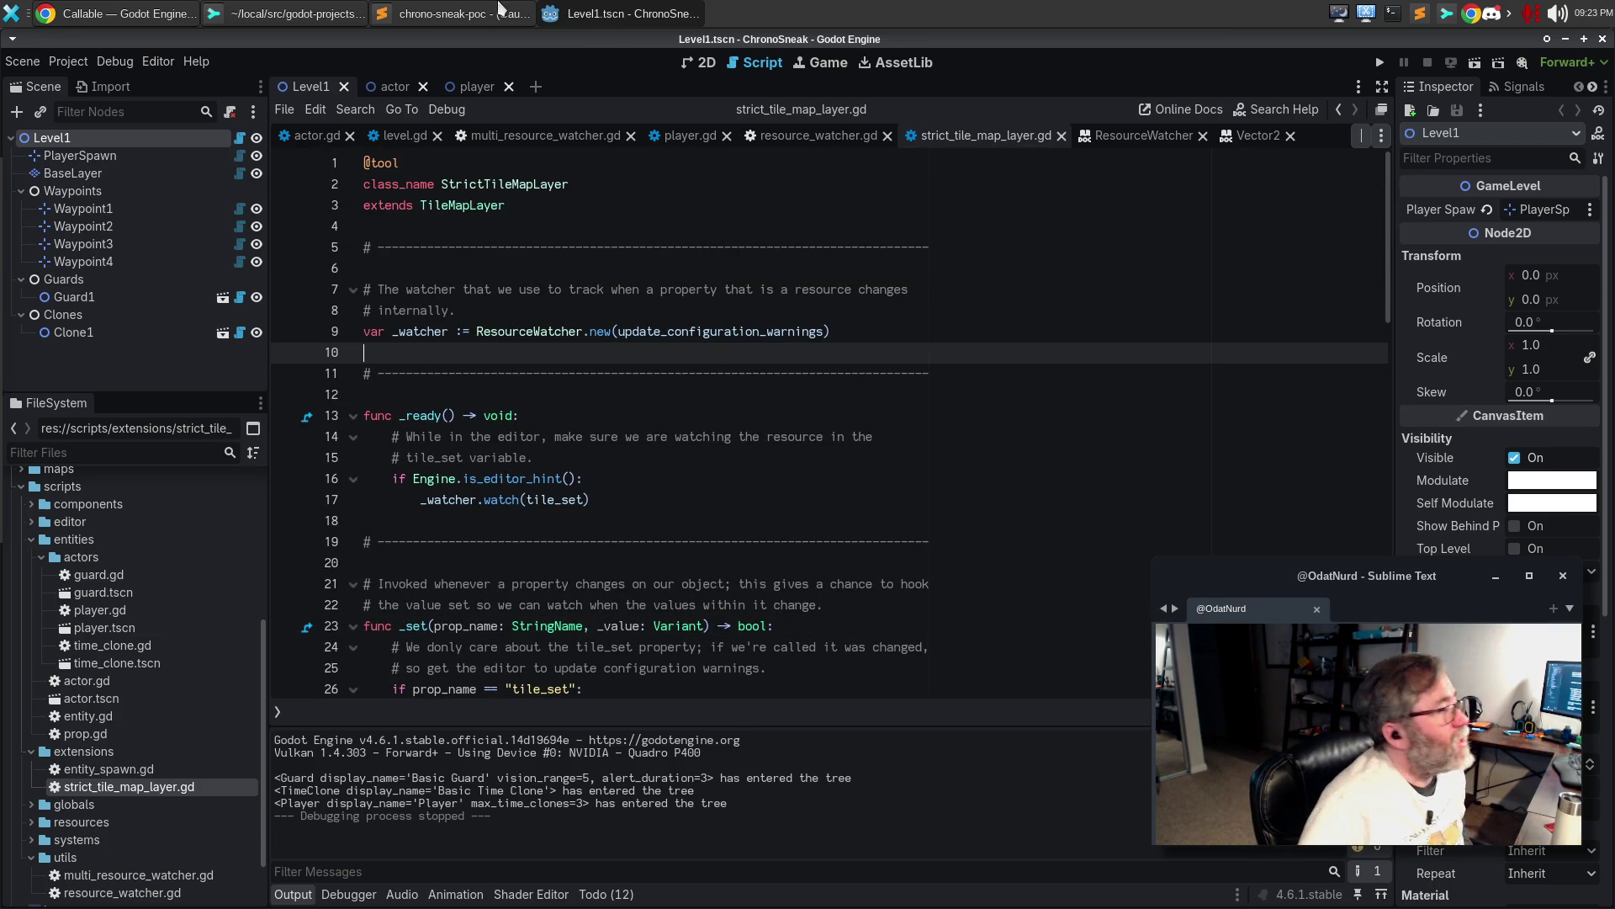
key("alt+Tab")
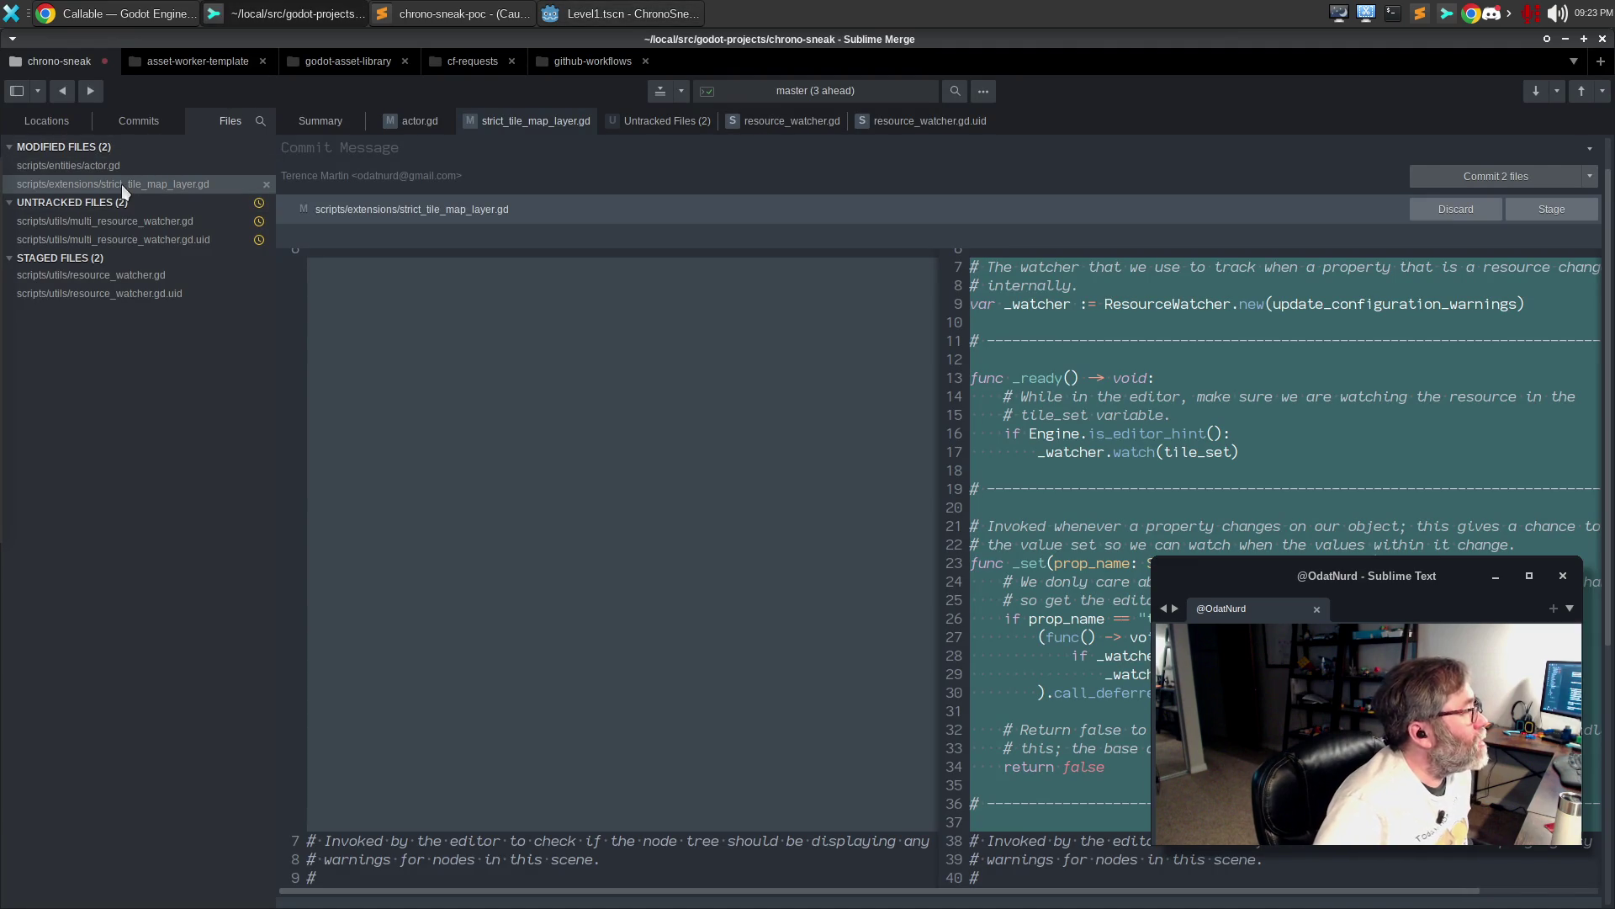
Review the watcher comment, _ready function and updated _set comment in the strict_tile_map_layer.gd diff
scroll(864, 359, "up", 1)
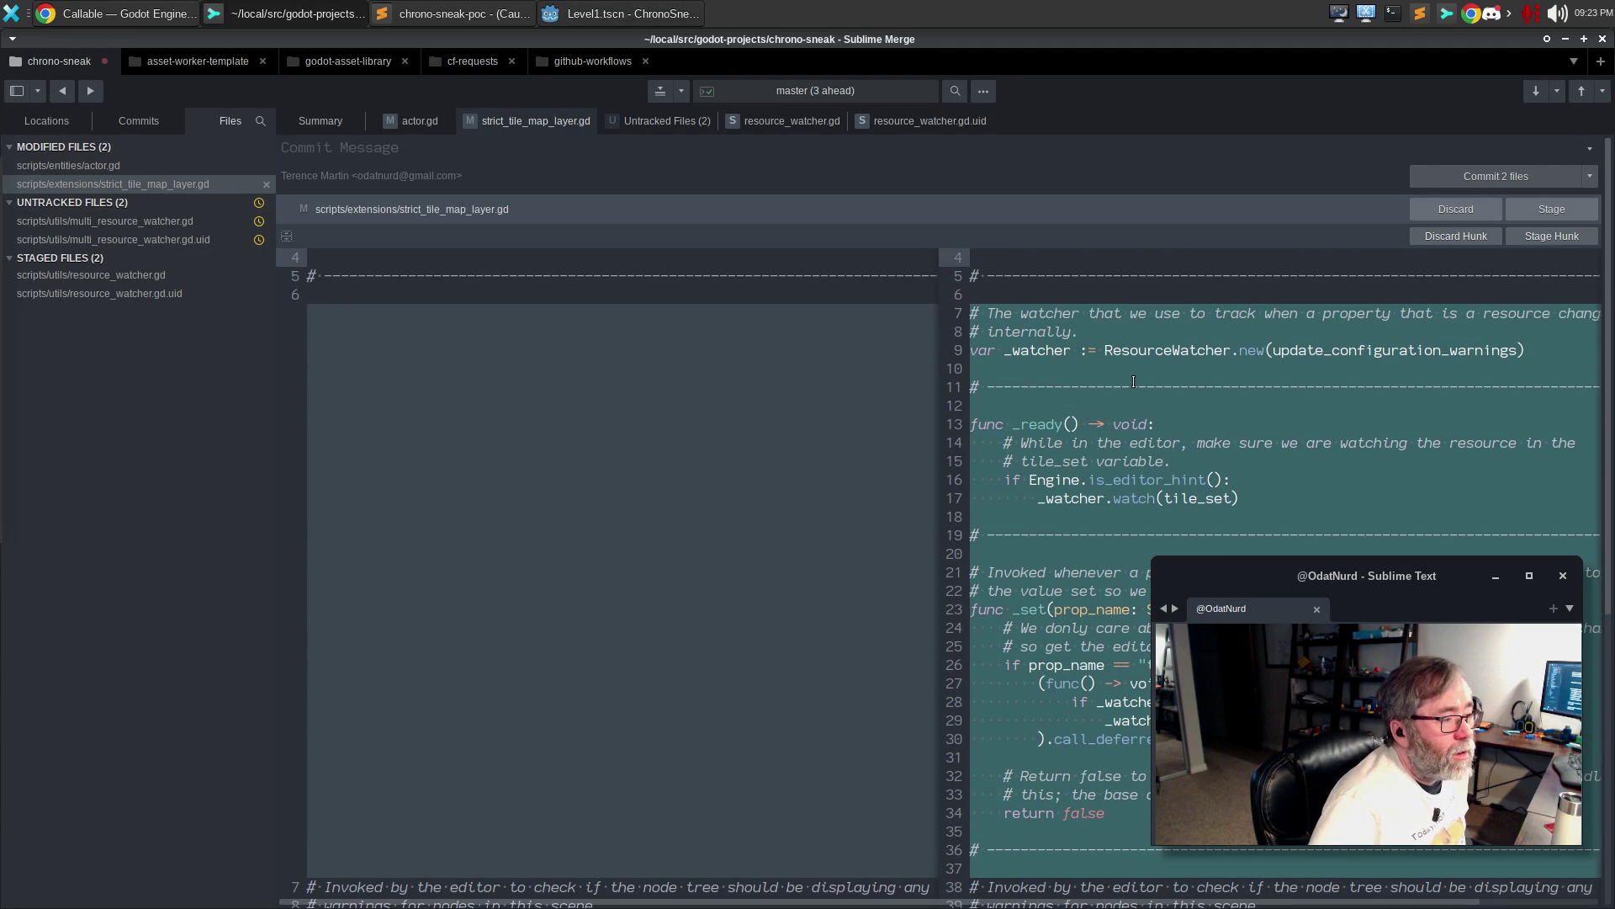
left_click(1094, 339)
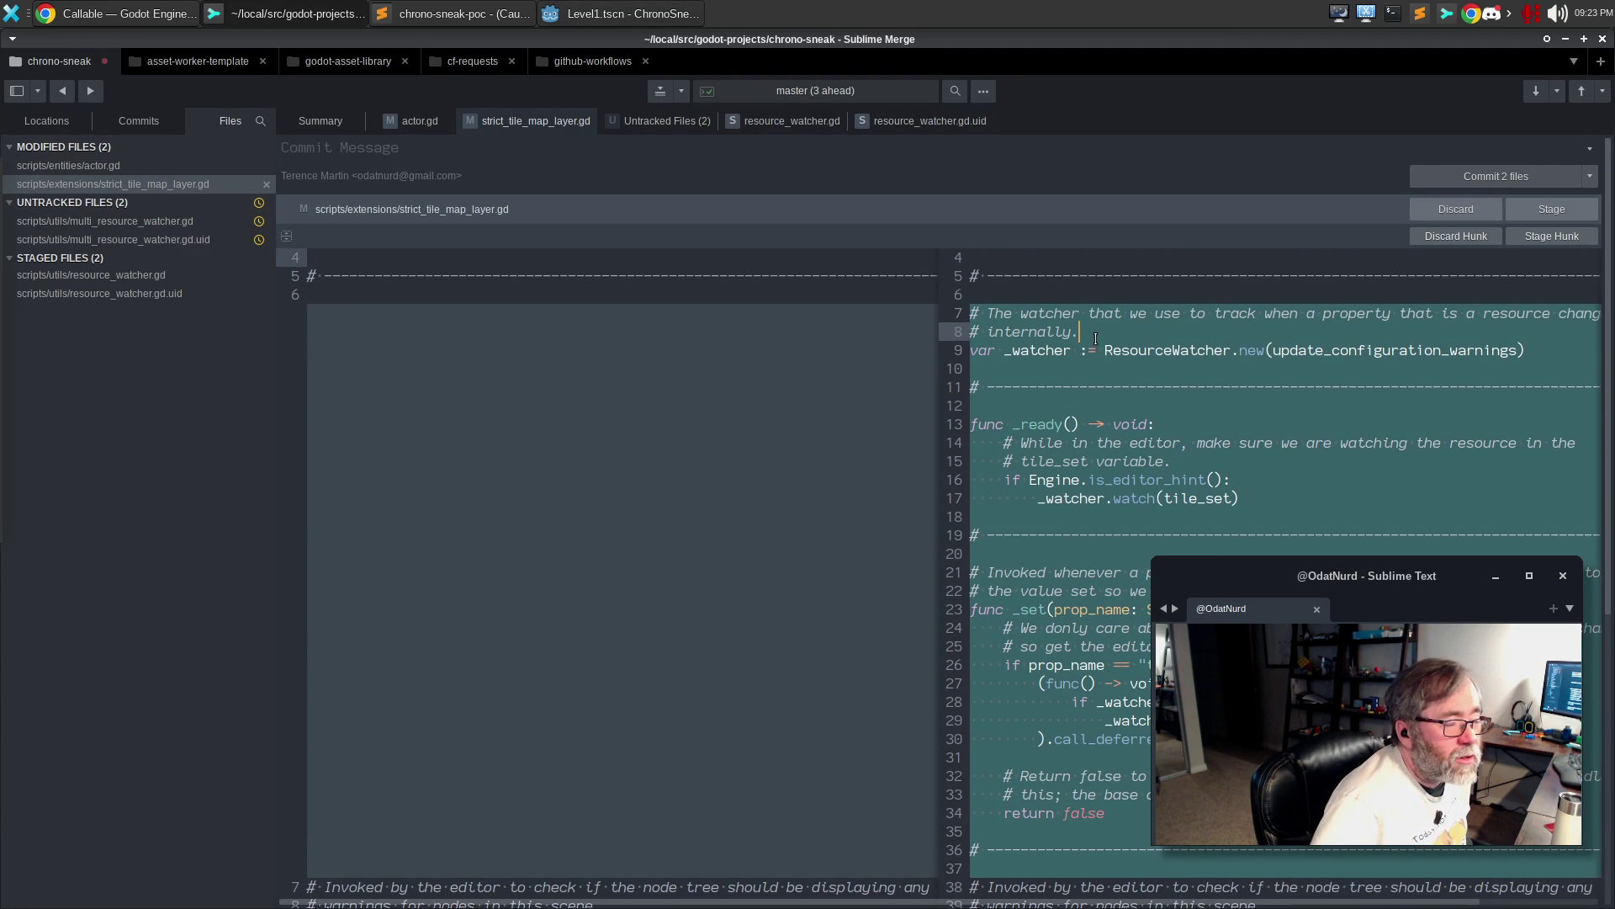
left_click(1082, 429)
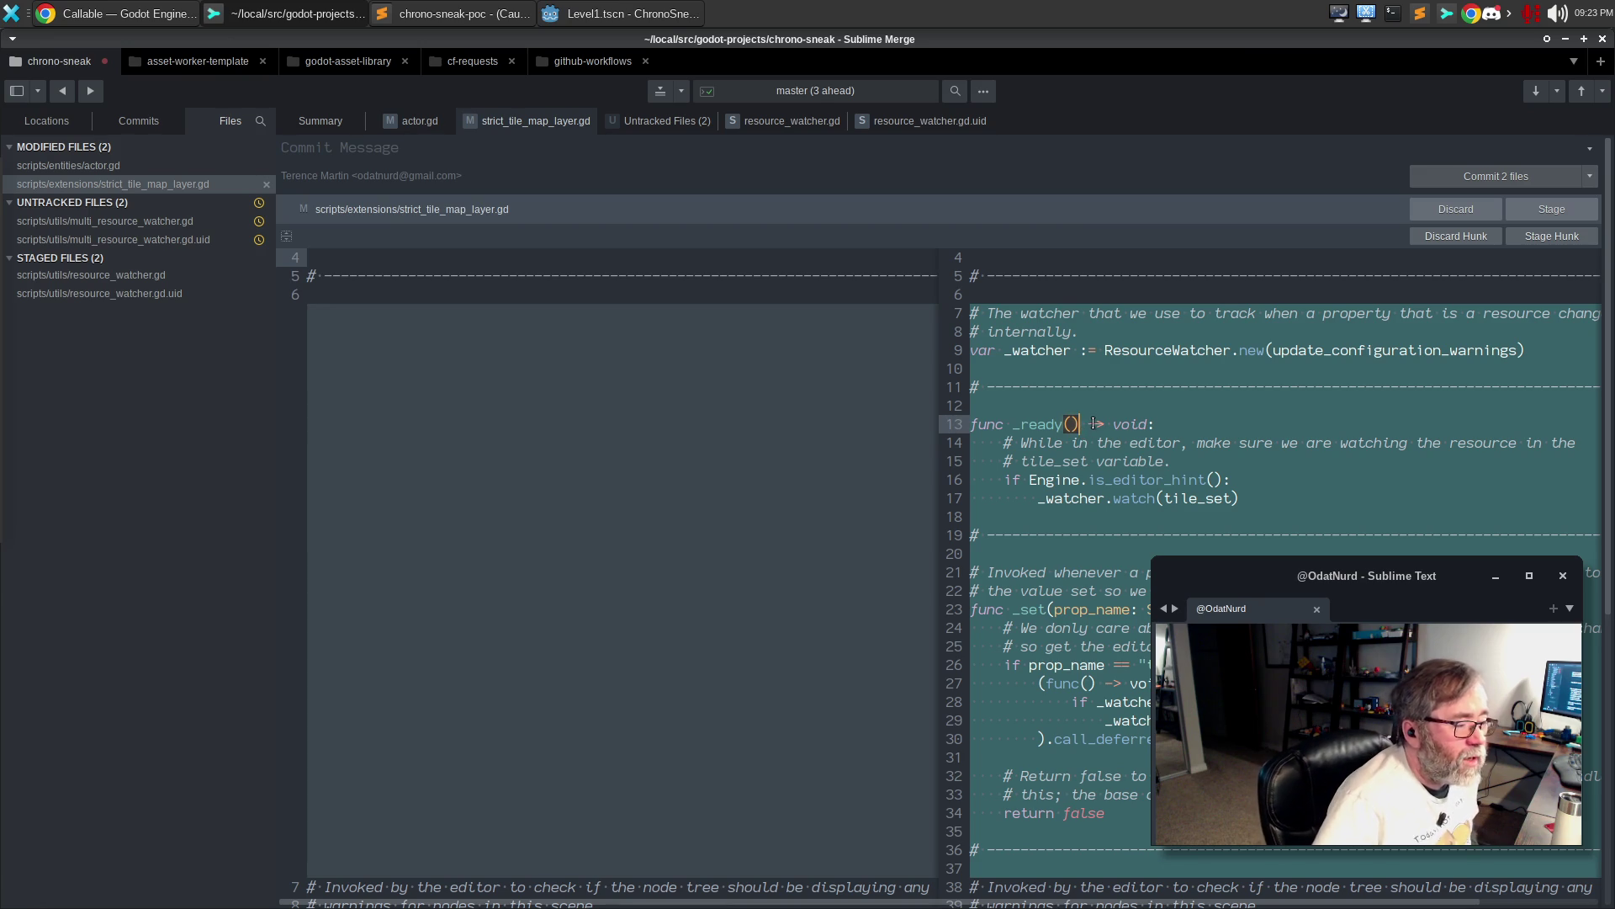
scroll(1127, 412, "down", 3)
left_click(1145, 409)
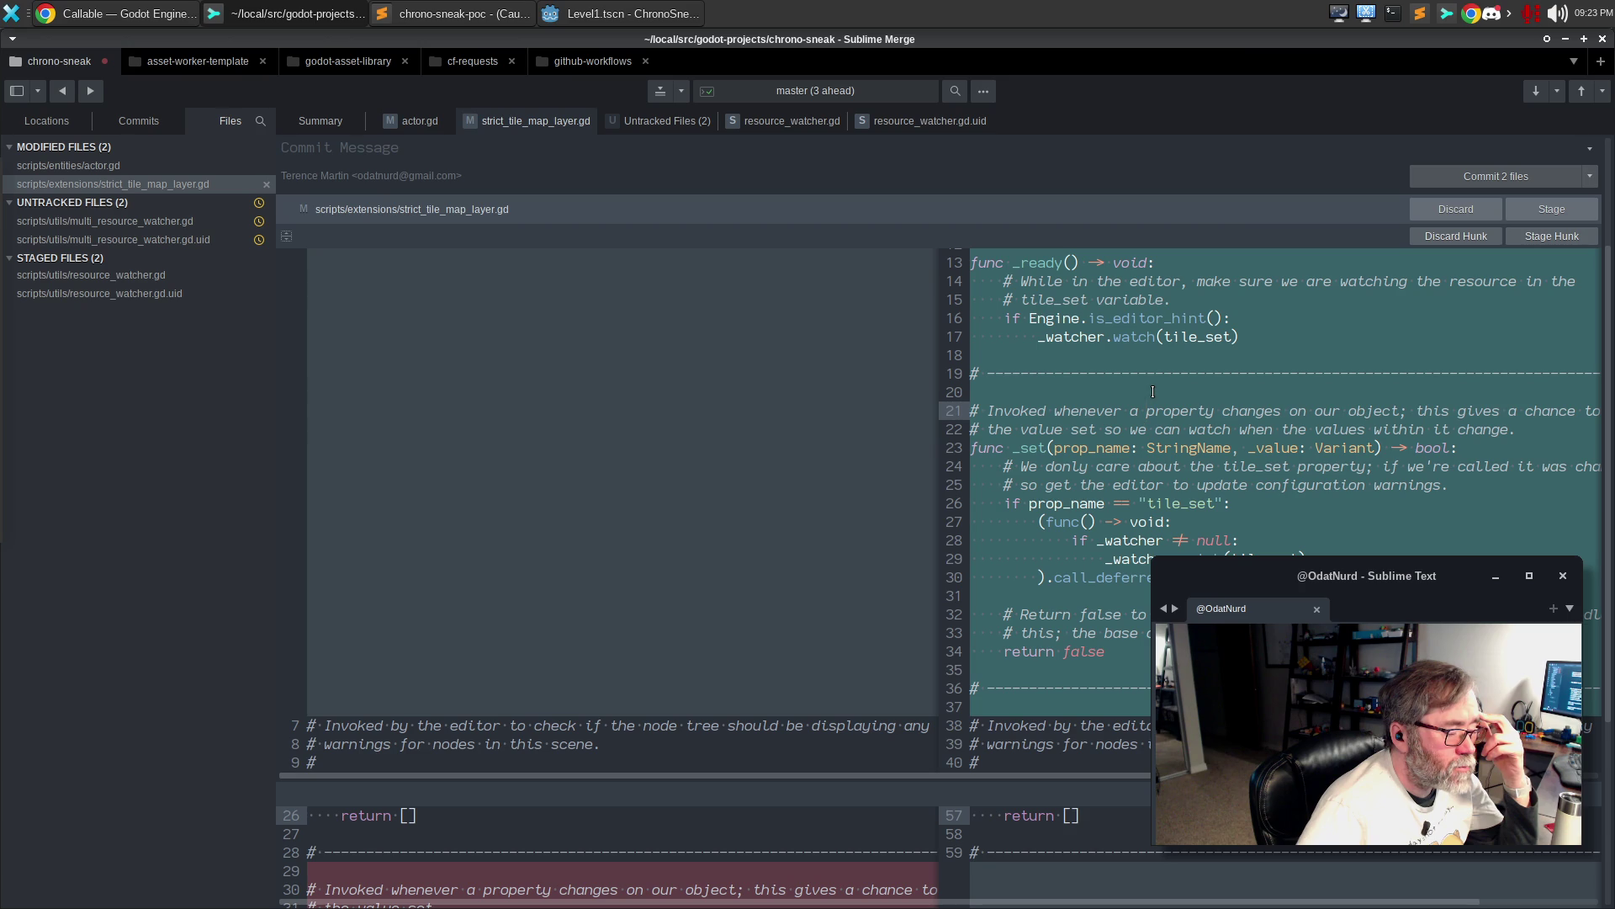
scroll(1153, 389, "down", 5)
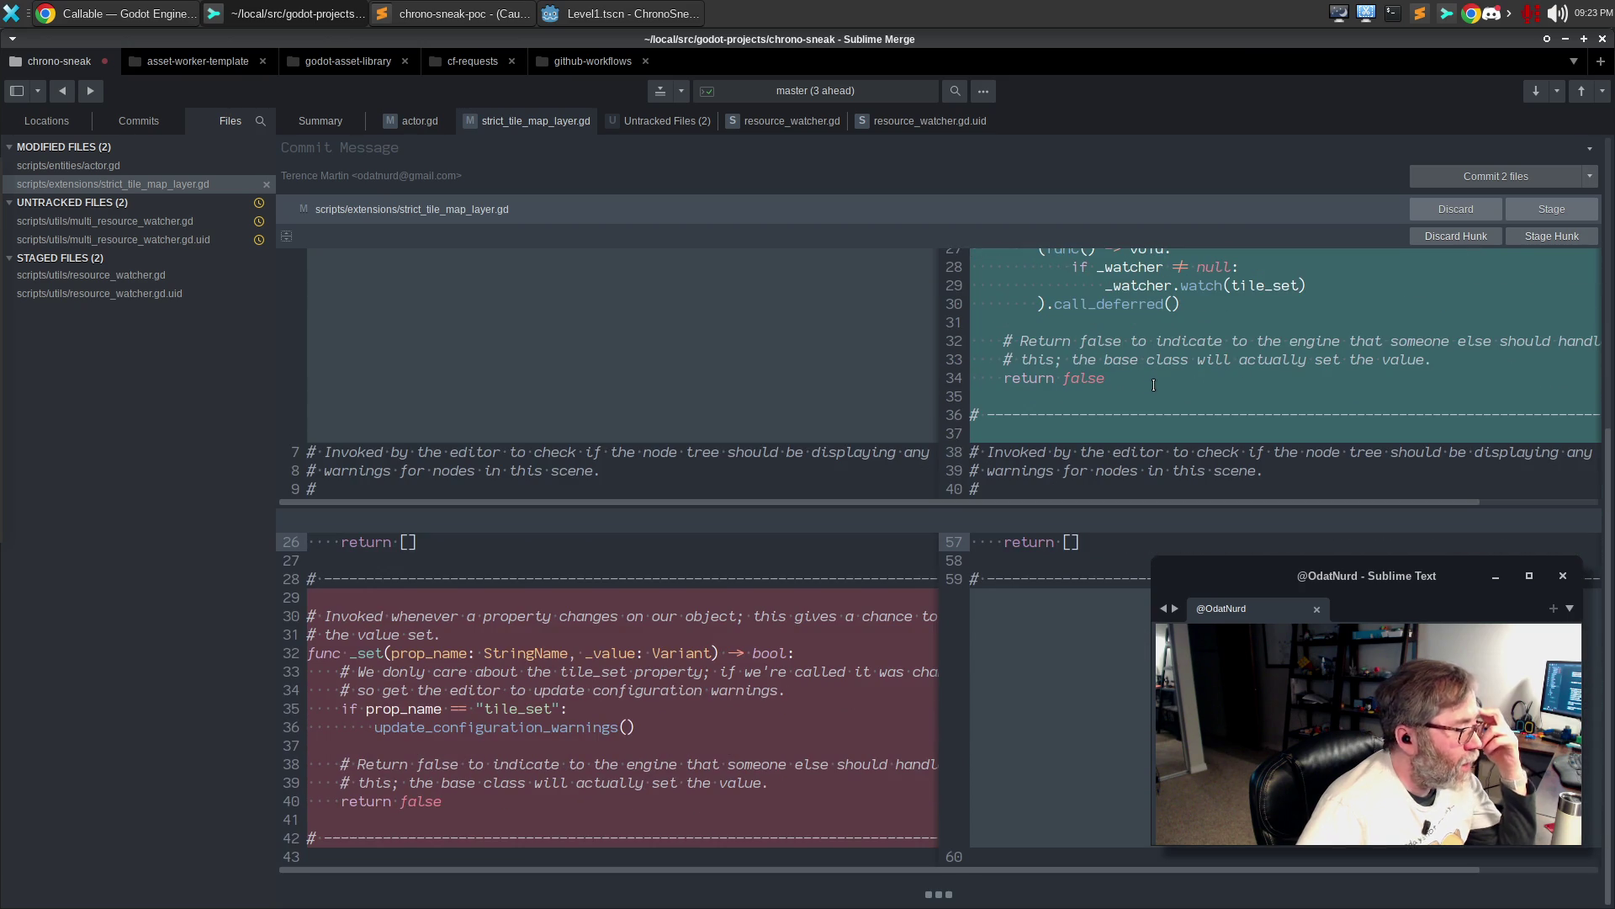
scroll(688, 696, "up", 5)
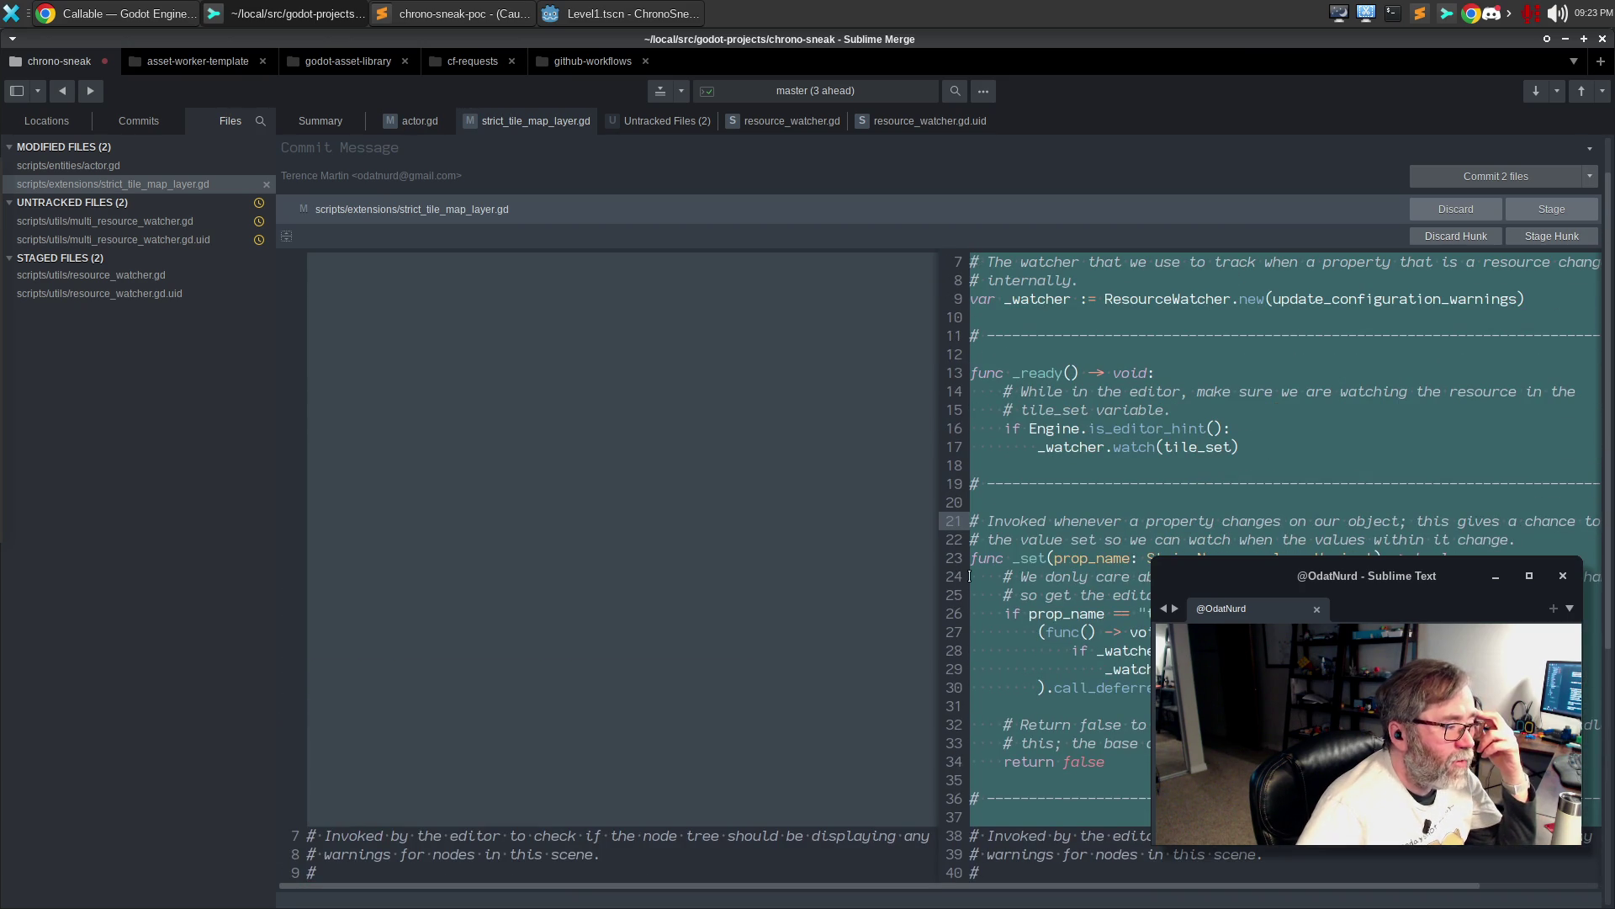
scroll(1087, 480, "down", 7)
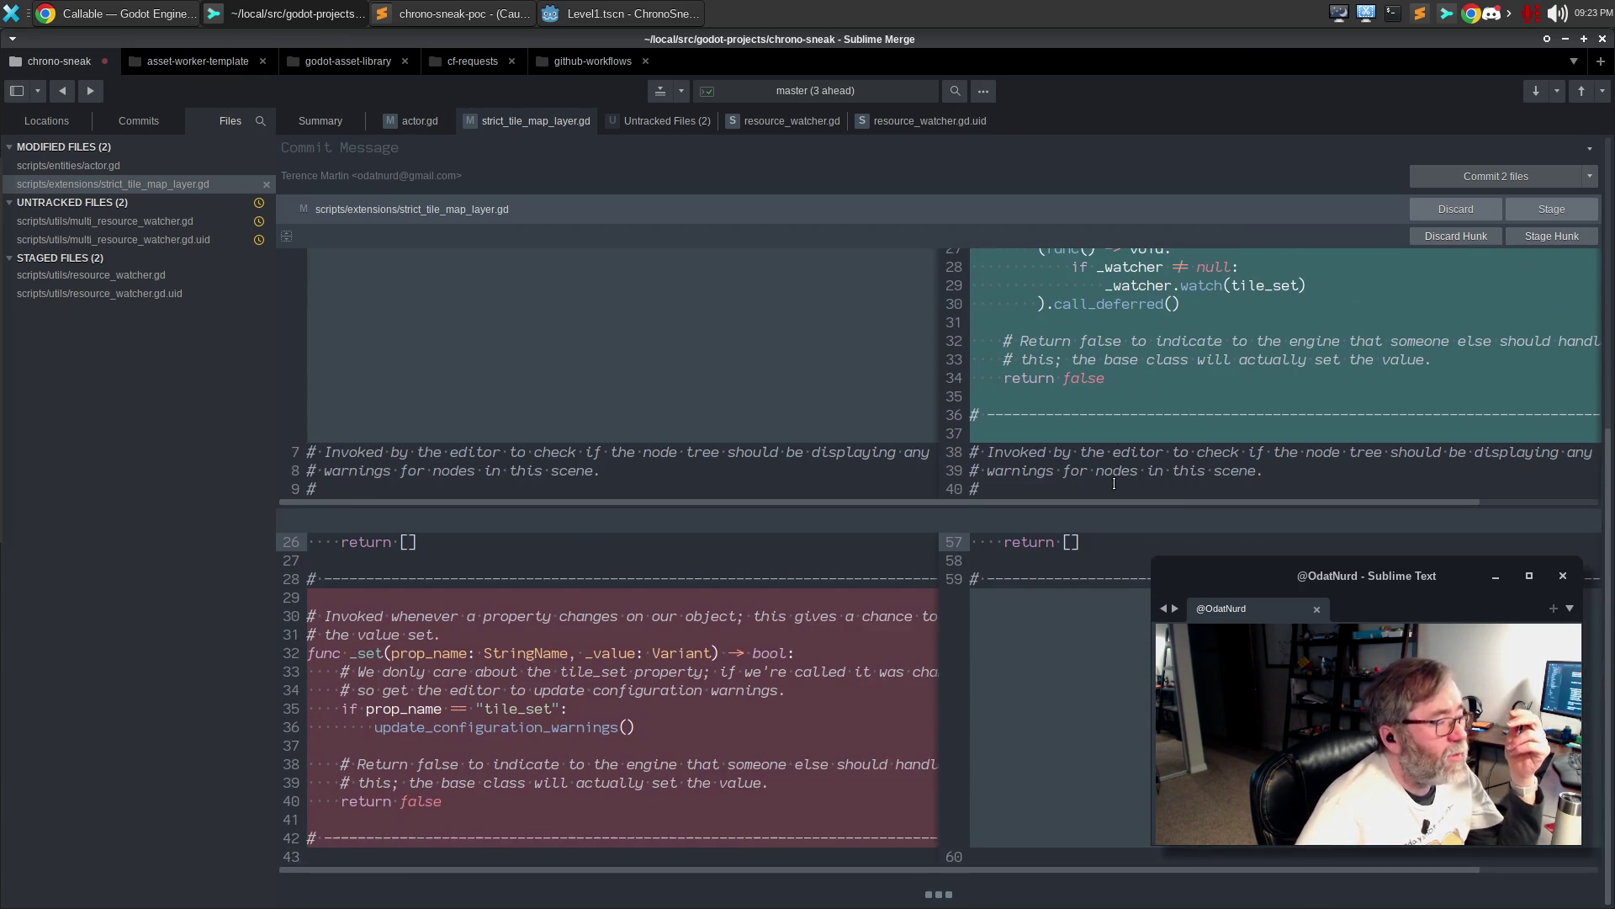
Stage all changes in strict_tile_map_layer.gd
left_click(616, 15)
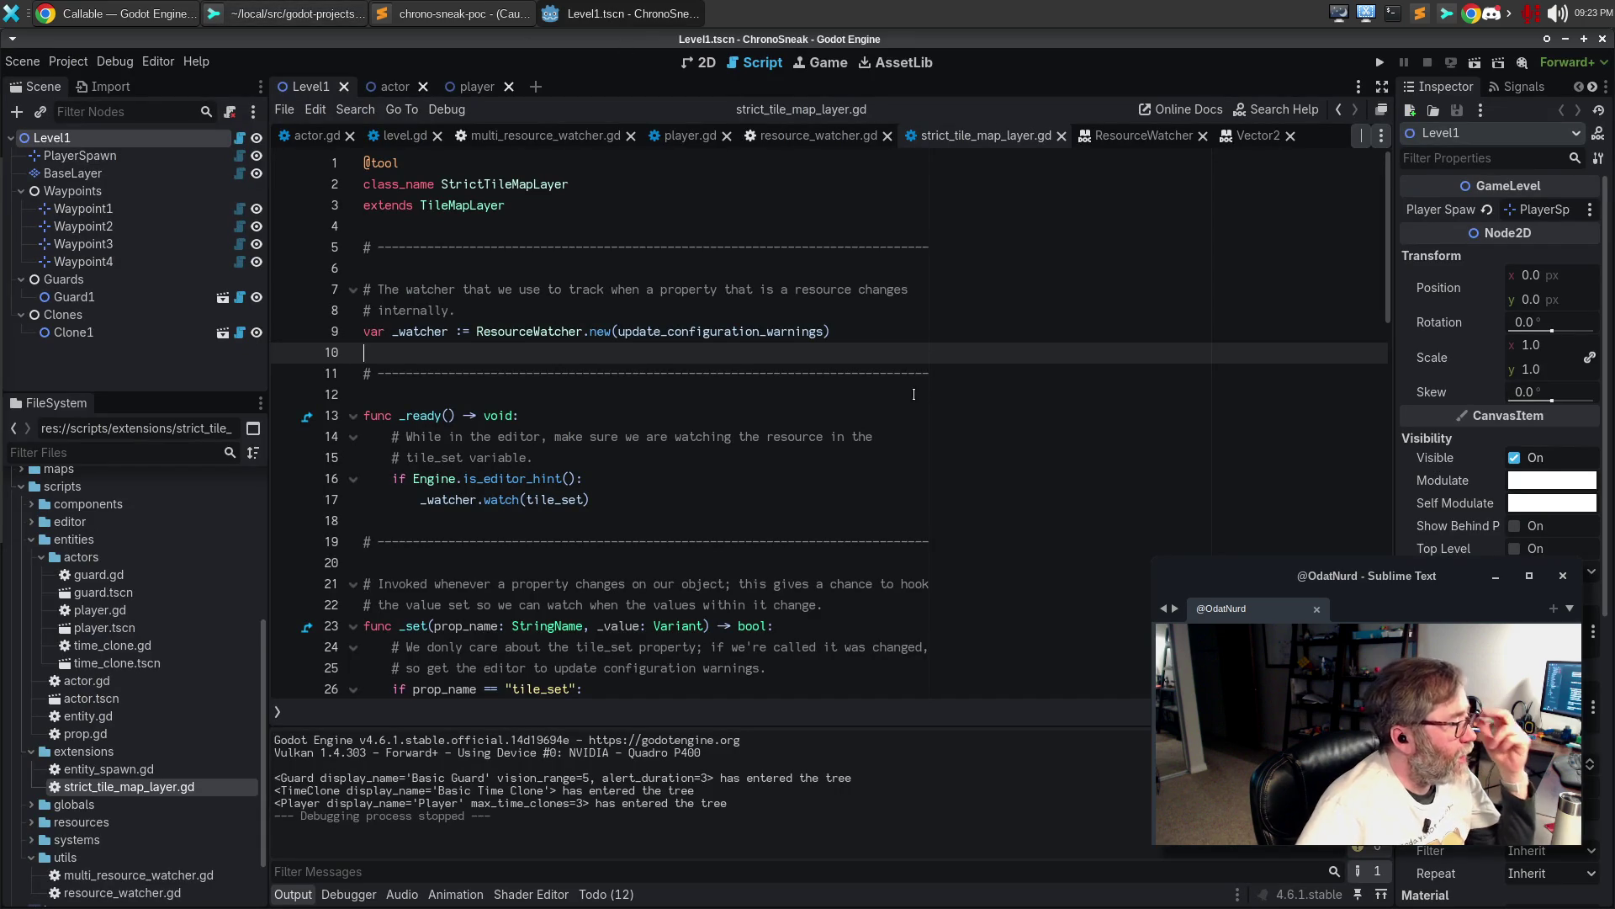
left_click(296, 11)
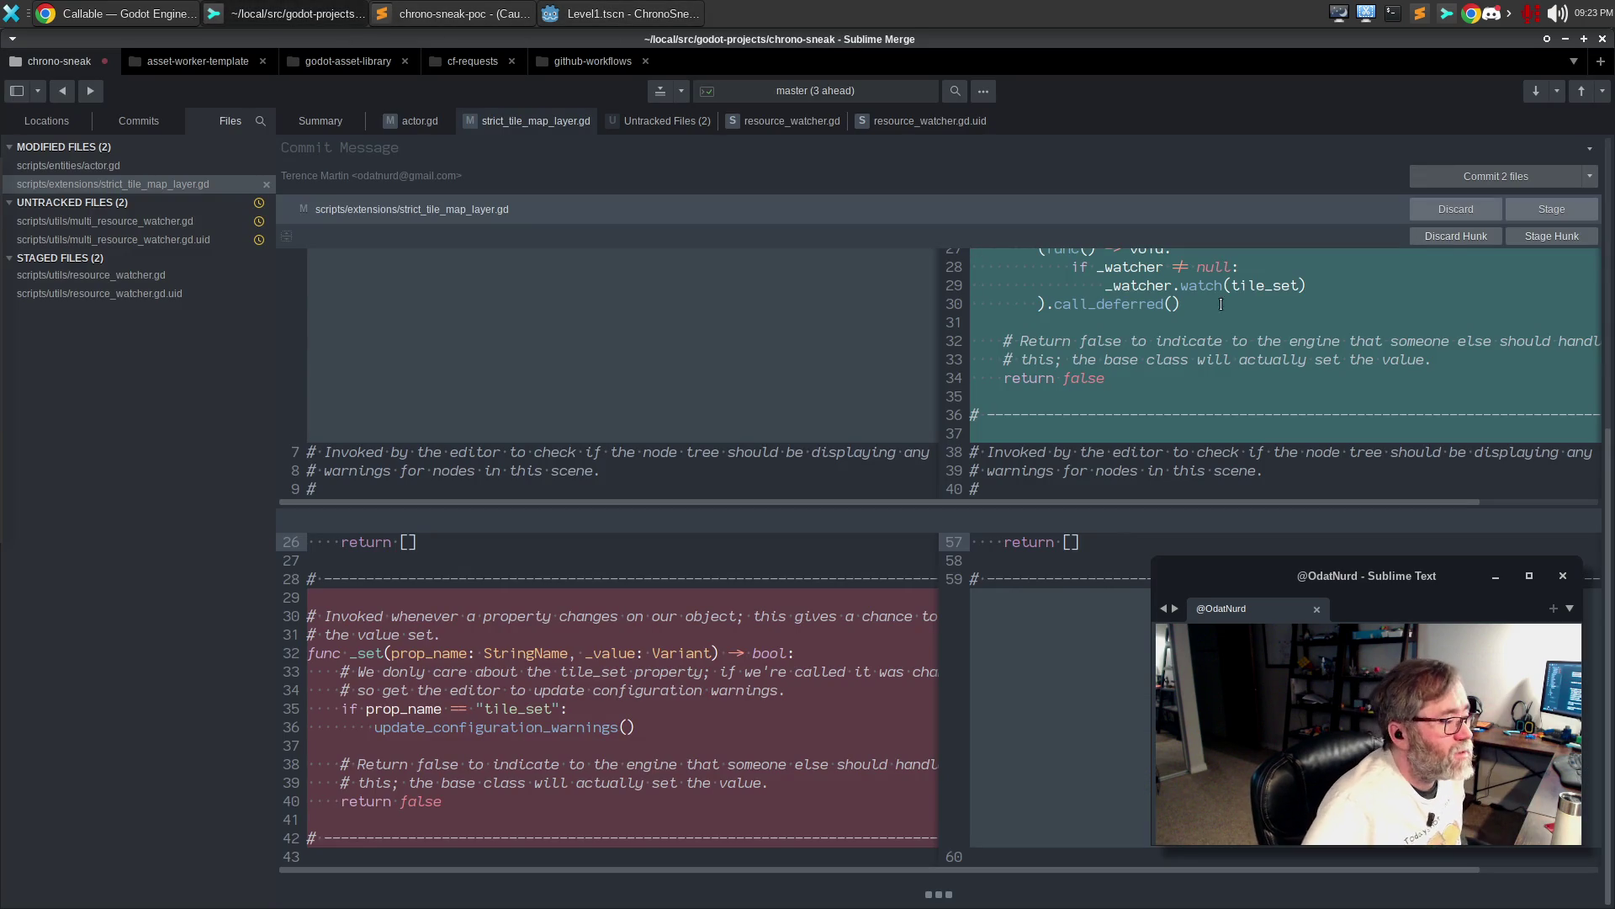
left_click(1541, 210)
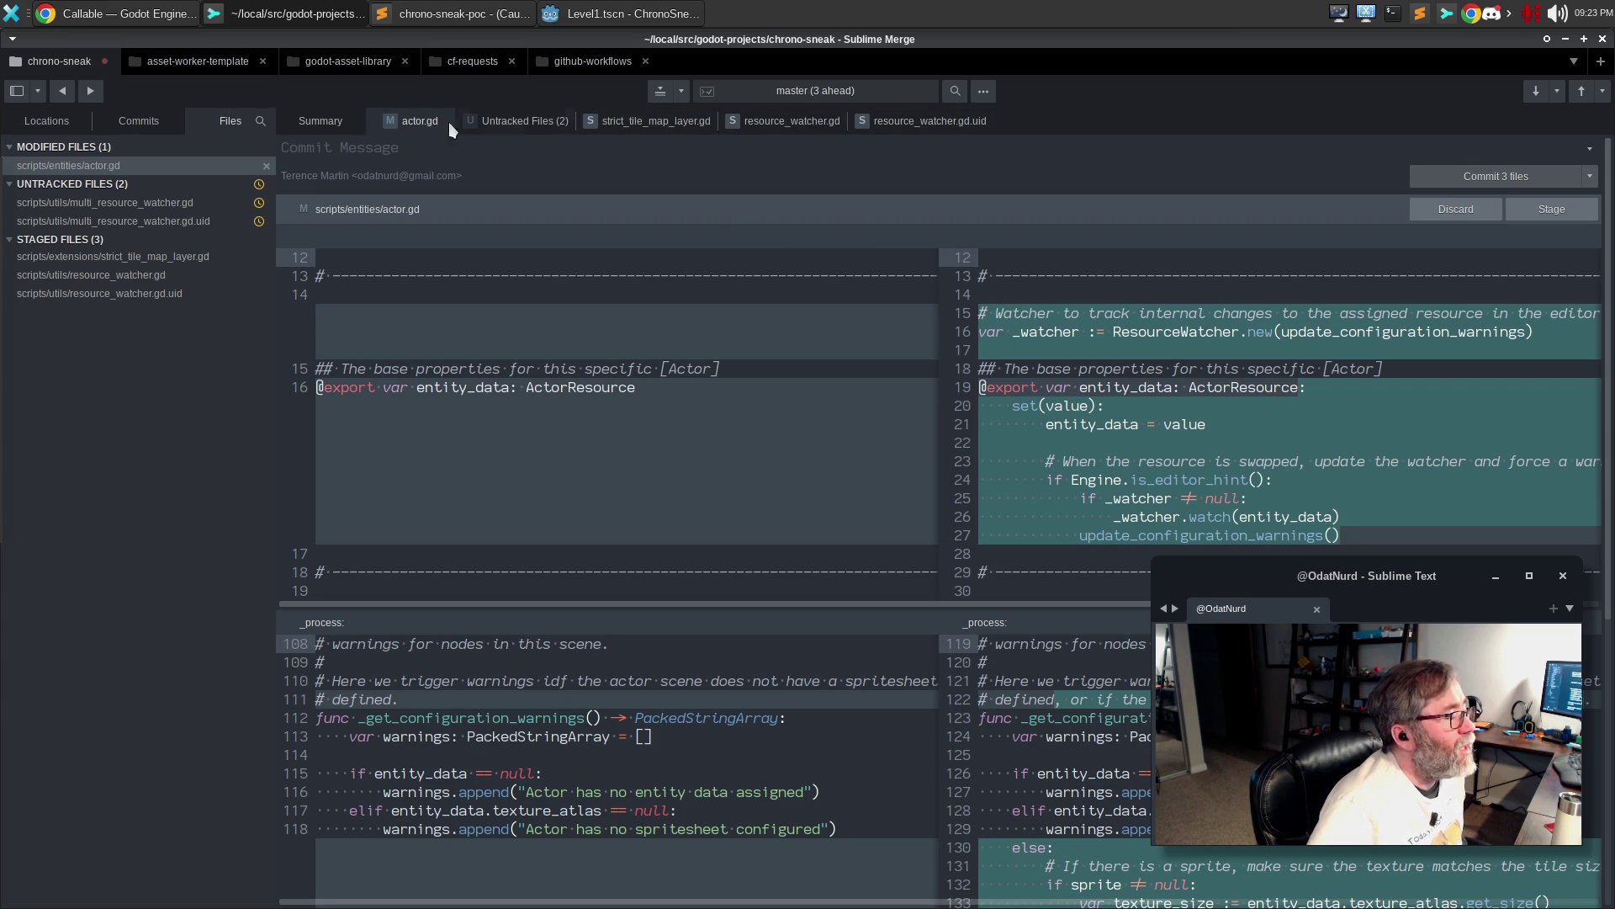
Stage actor.gd's pass_turn hunk, then view the staged strict_tile_map_layer.gd diff
mouse_move(1359, 486)
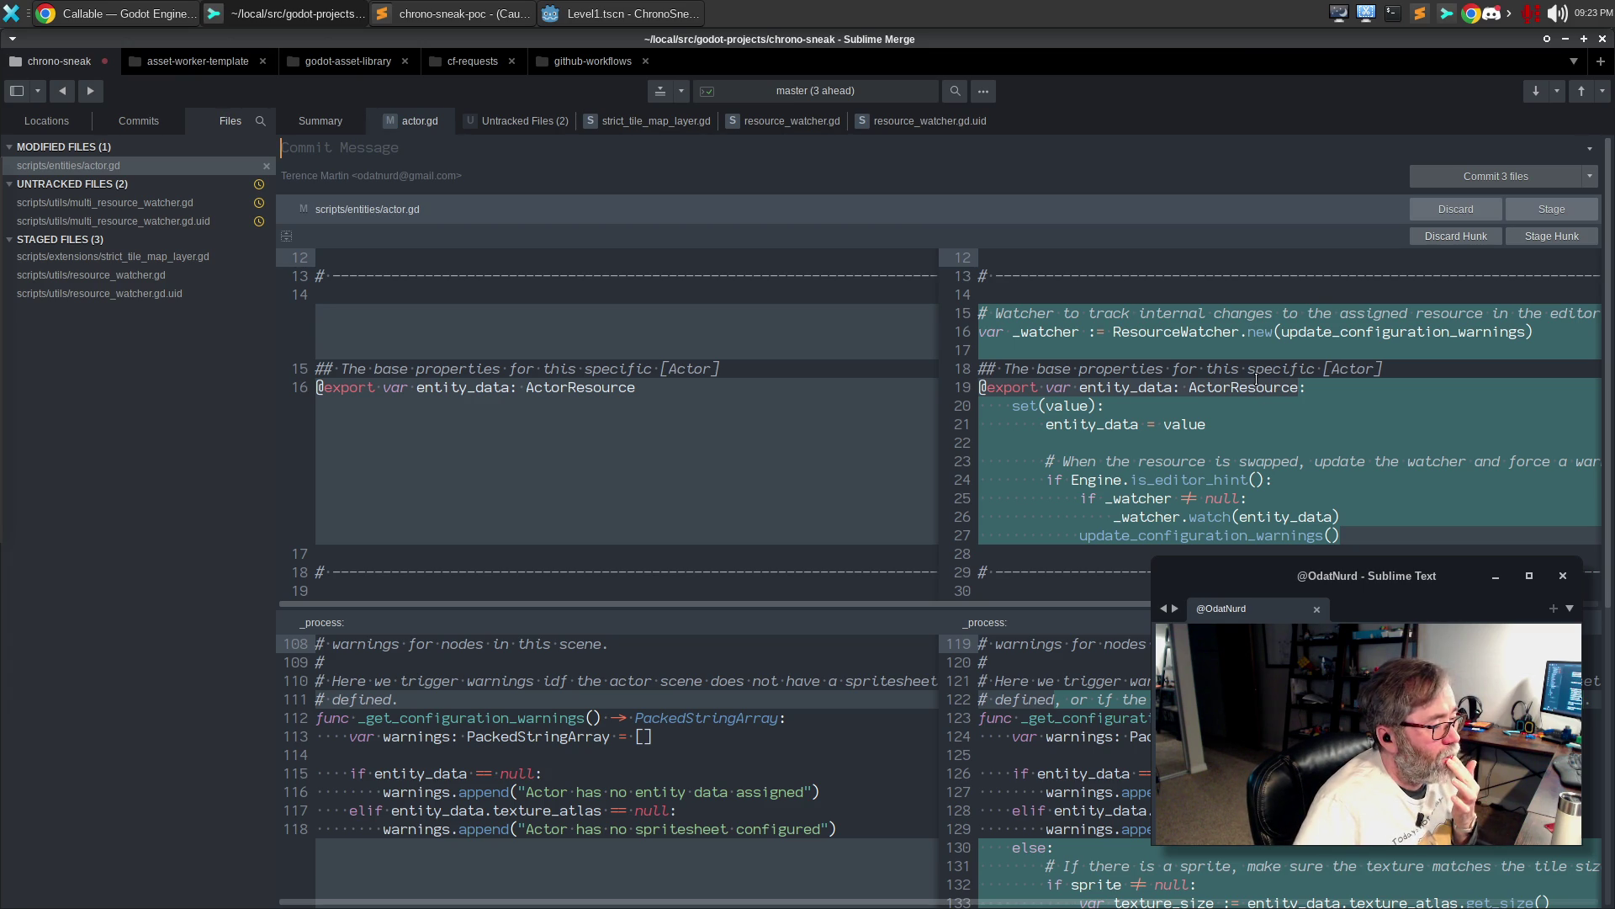
scroll(1268, 391, "down", 5)
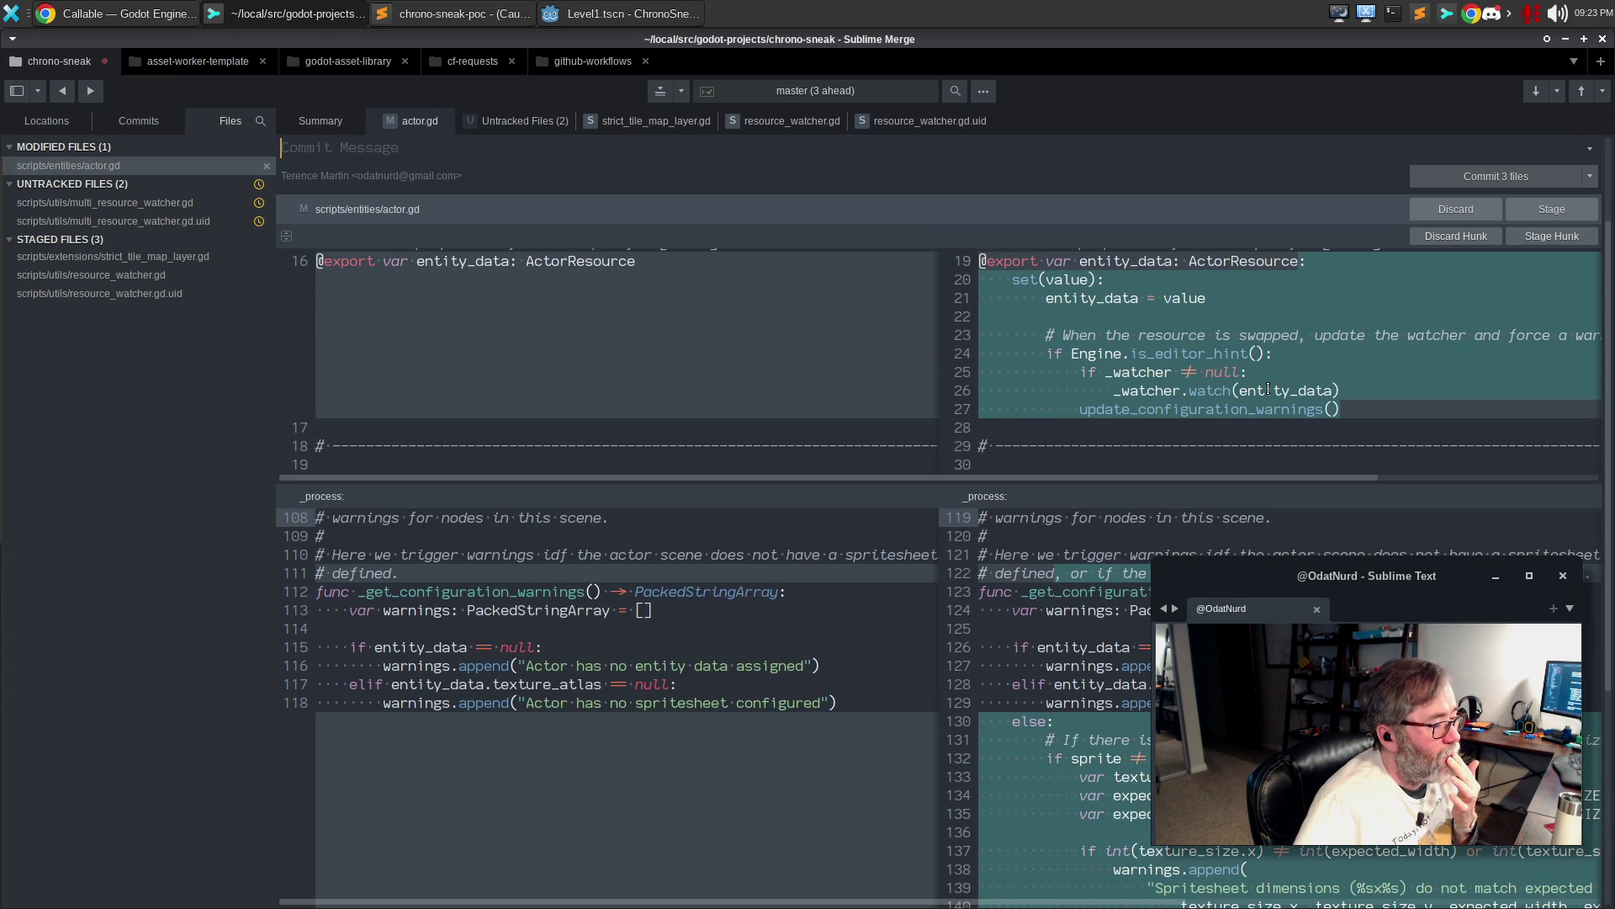
scroll(1268, 388, "down", 2)
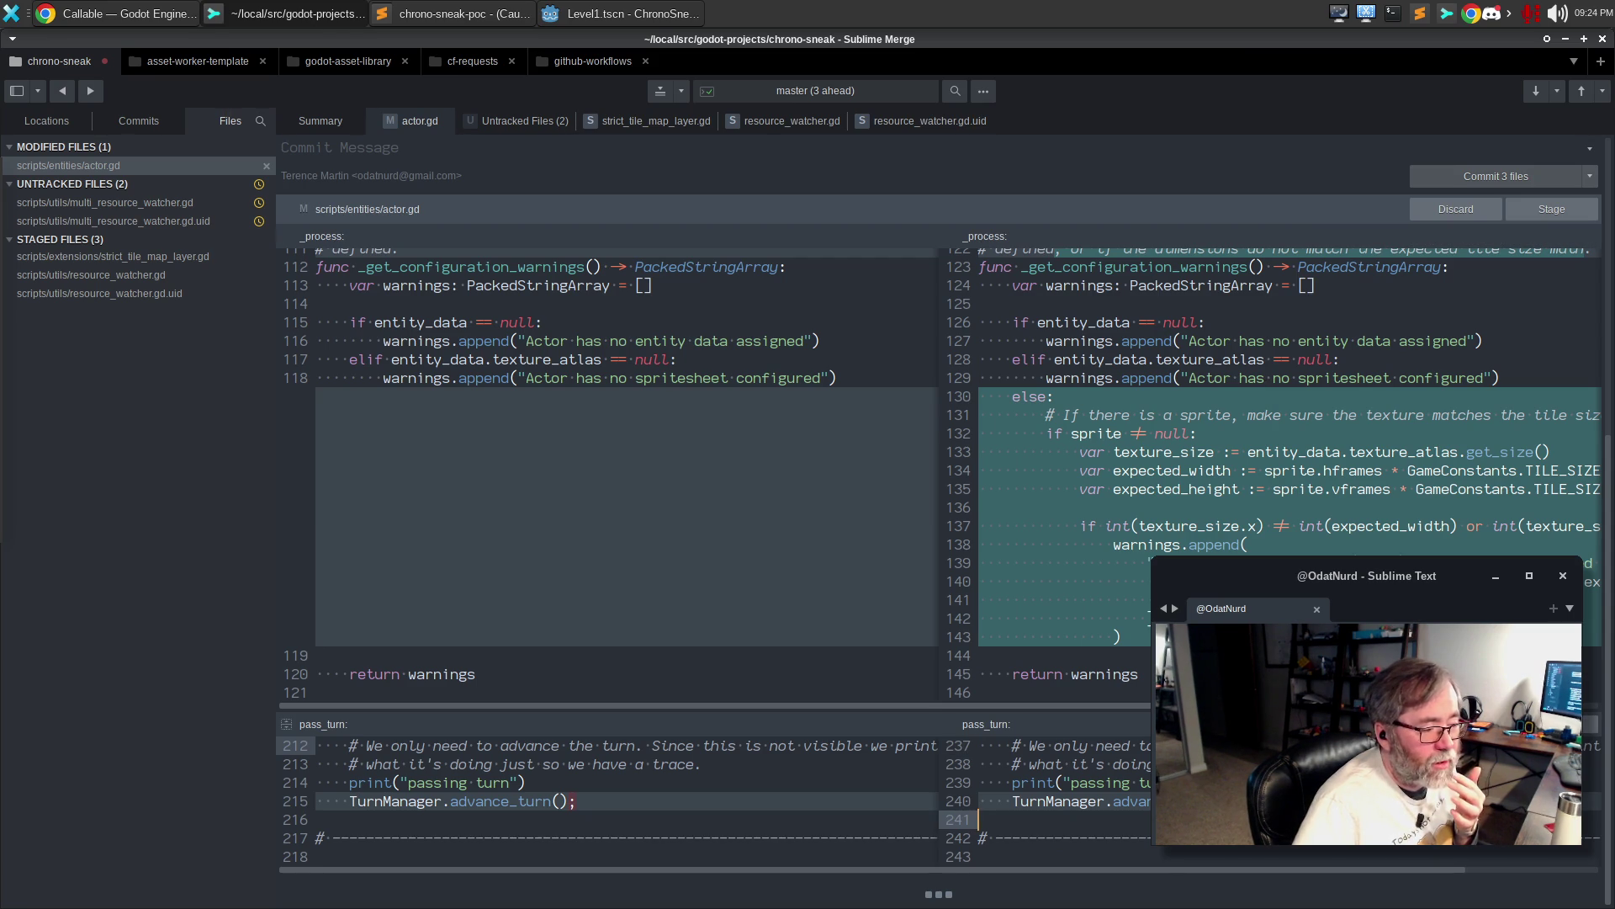
key("ctrl+shift+s")
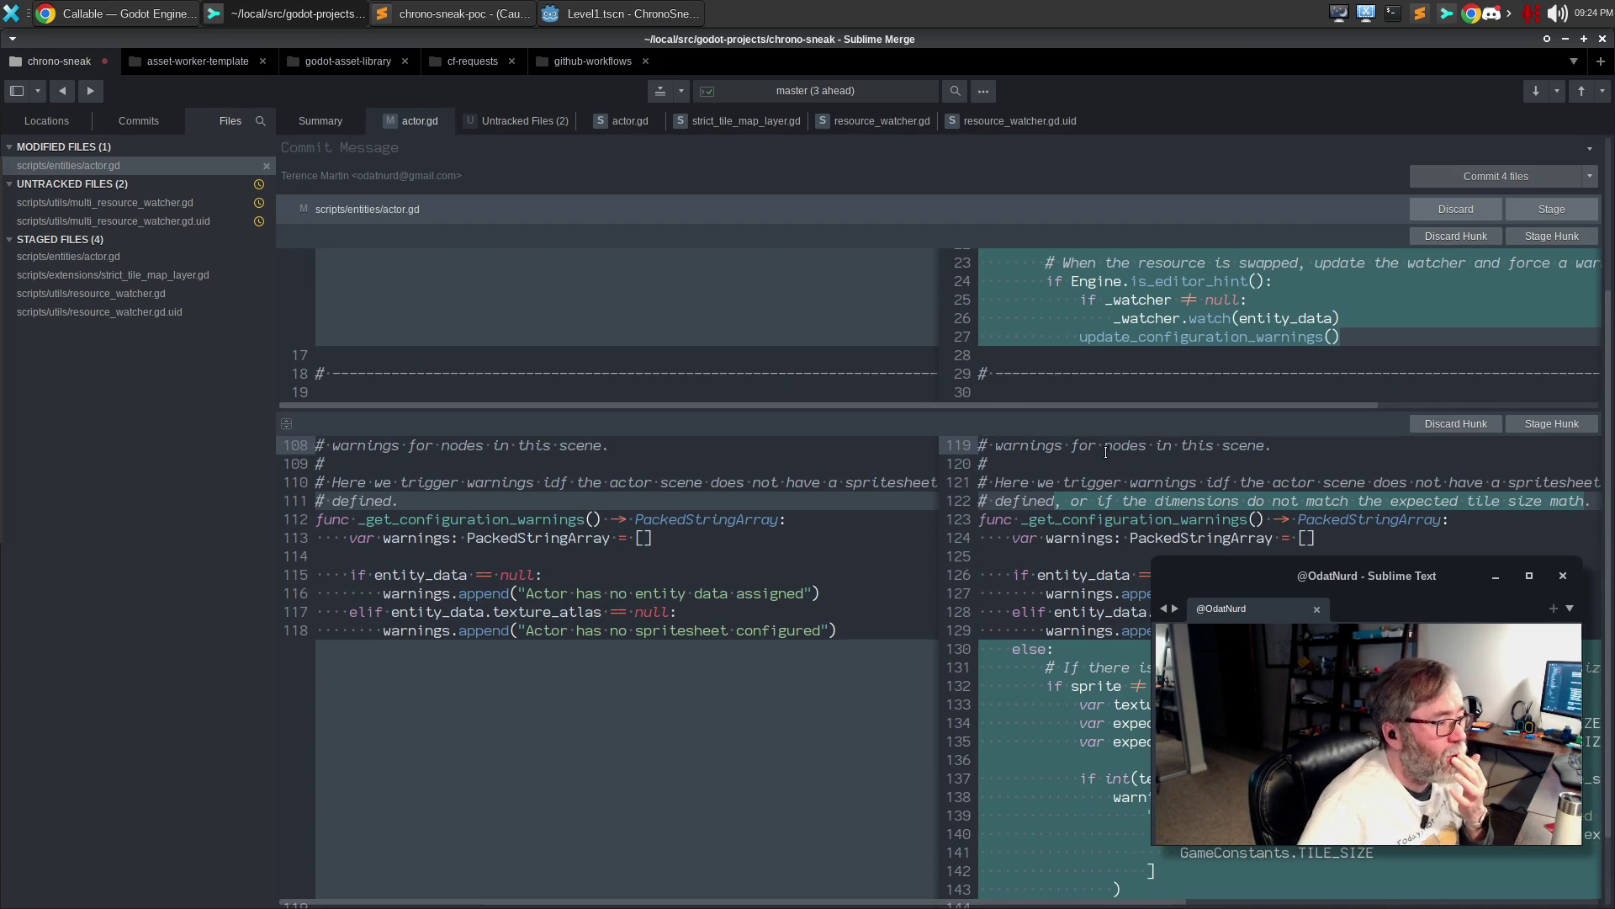
scroll(1132, 433, "up", 1)
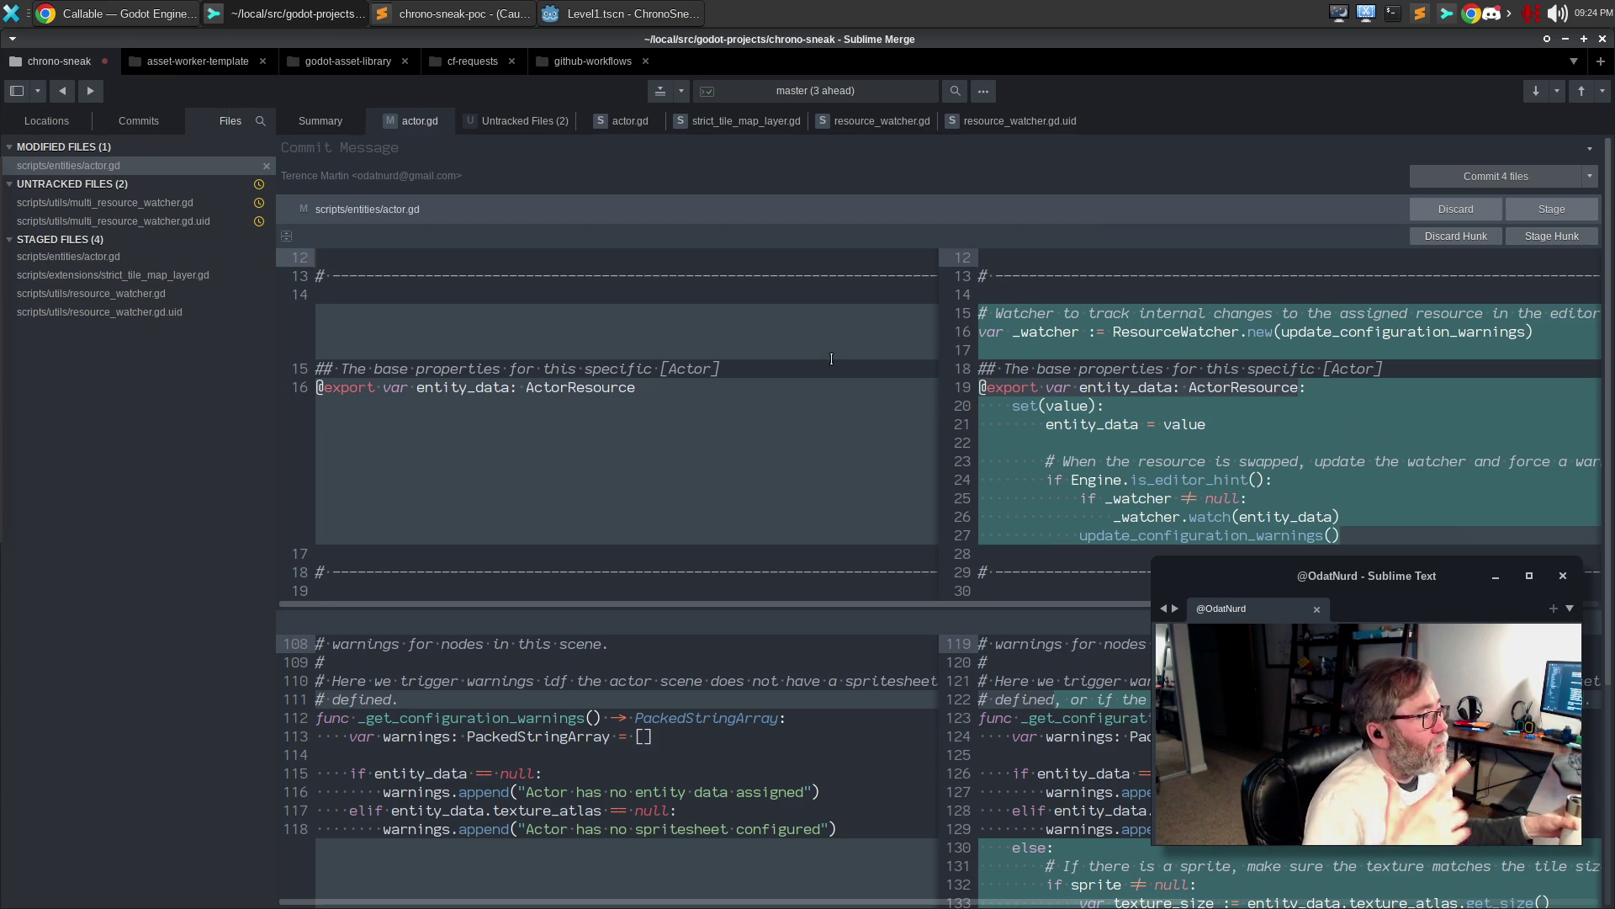
left_click(740, 120)
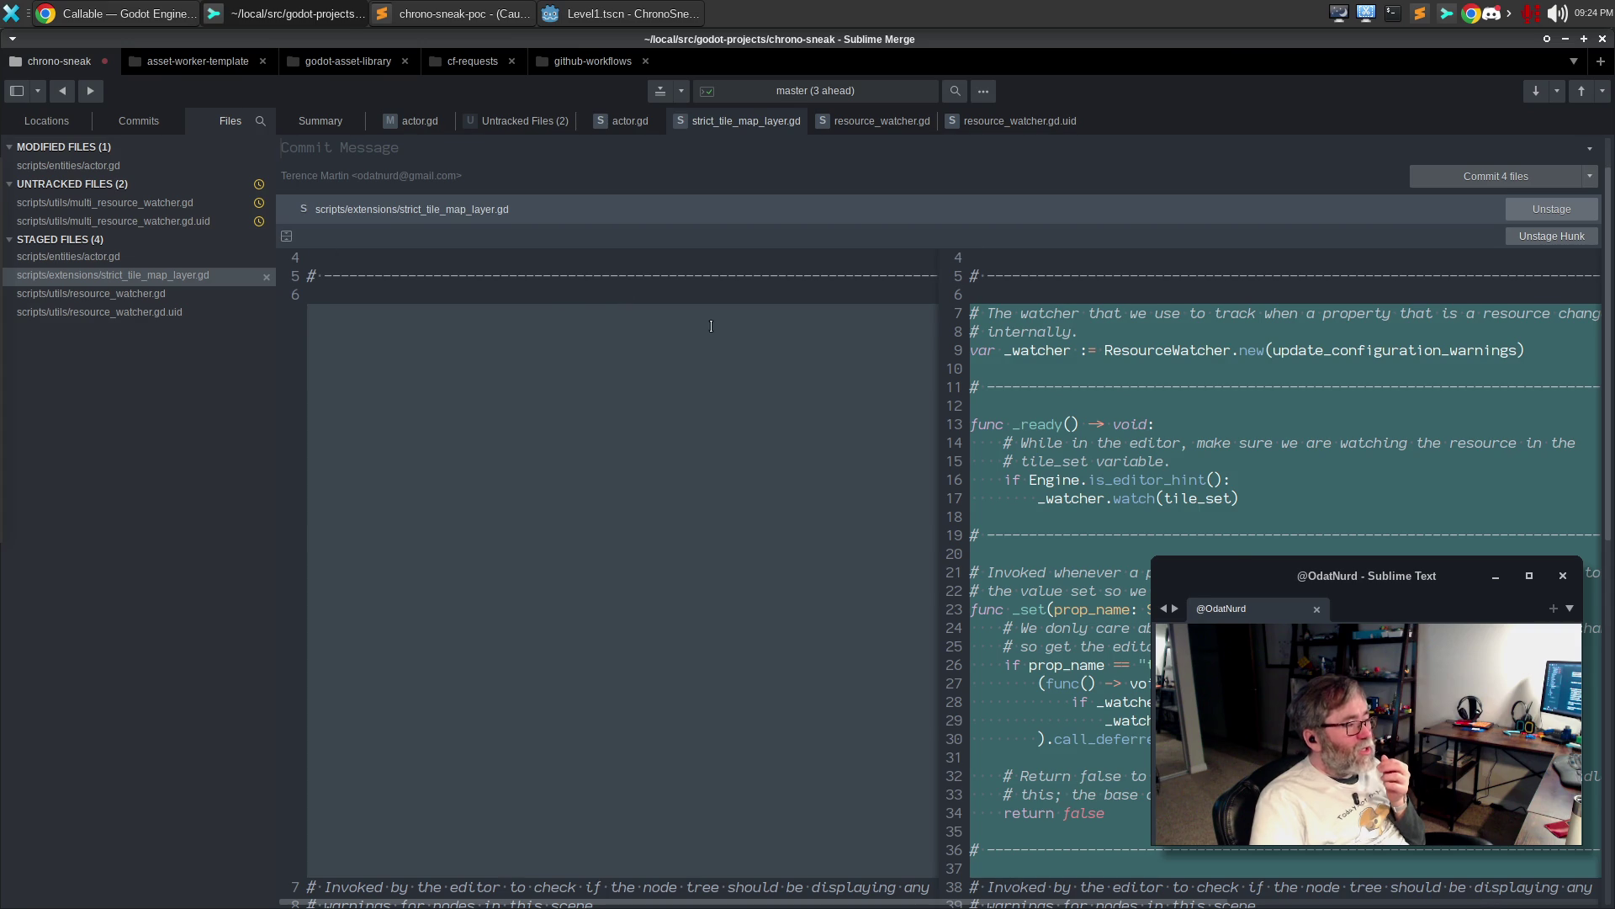
Review the staged strict_tile_map_layer.gd diff from the TileMapLayer line through _set, then return to actor.gd
left_click(286, 236)
double_click(1094, 294)
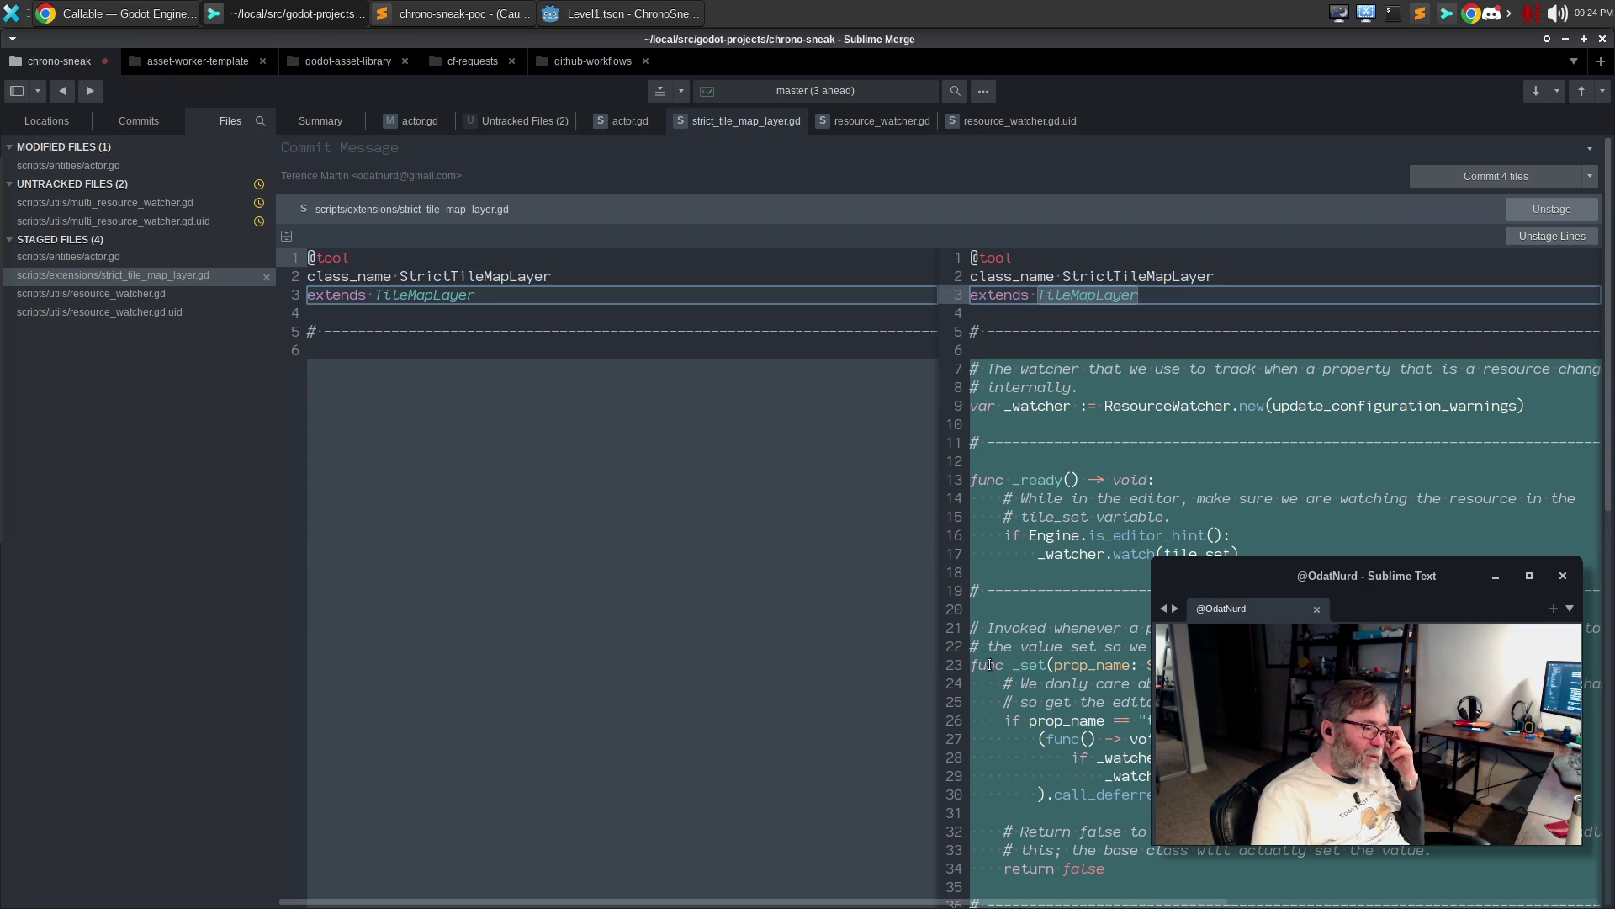
left_click(1115, 665)
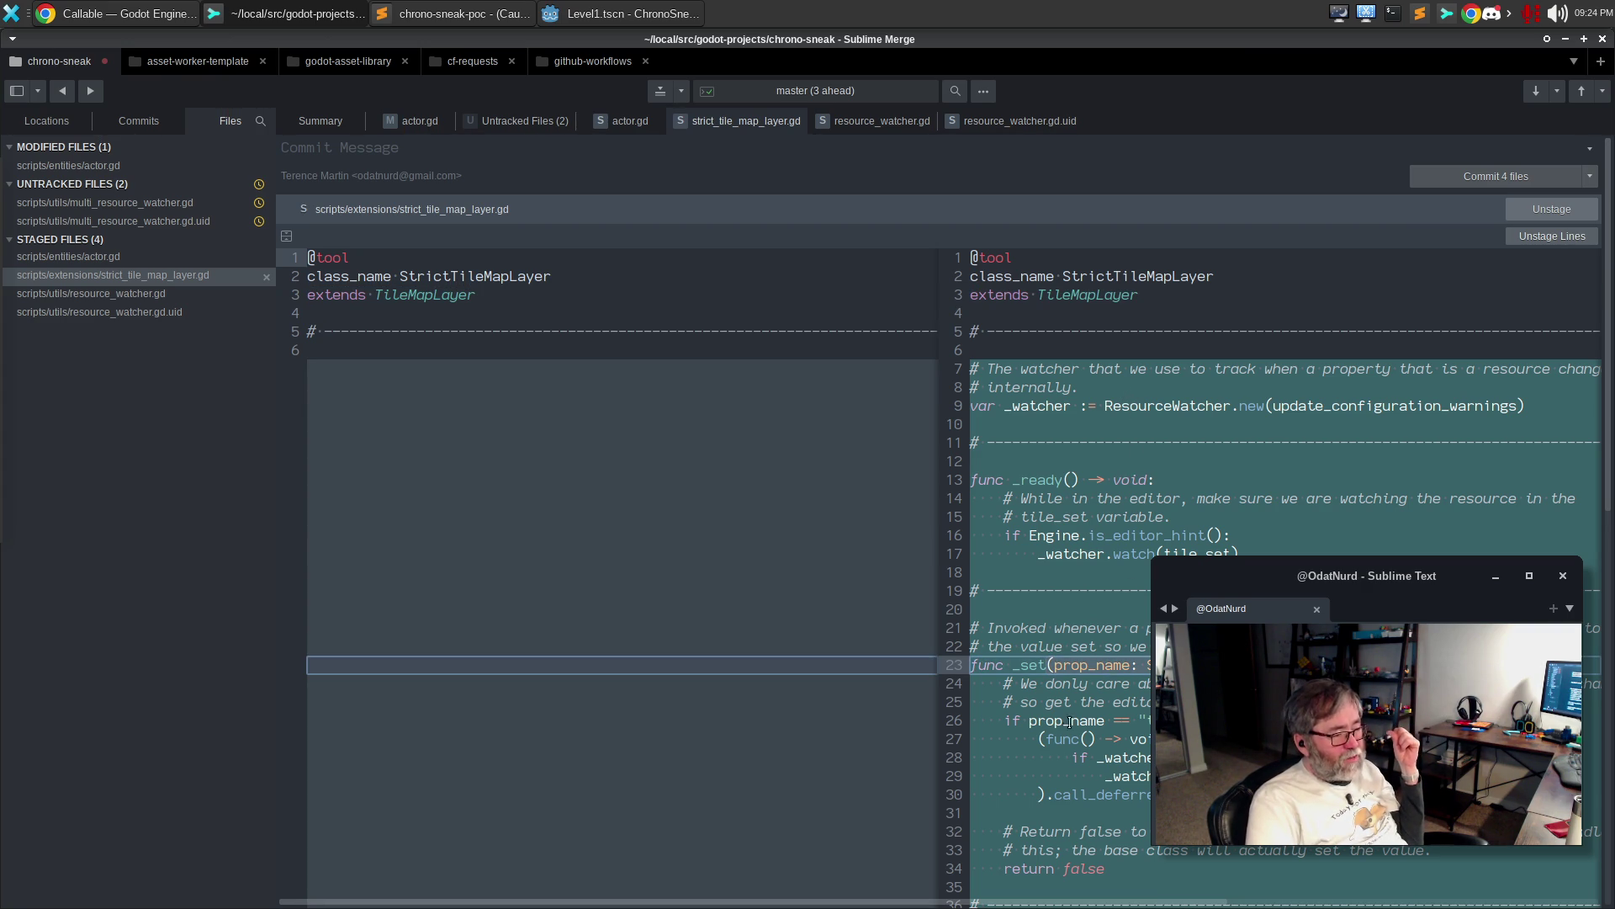
left_click(1019, 721)
left_click(1019, 721)
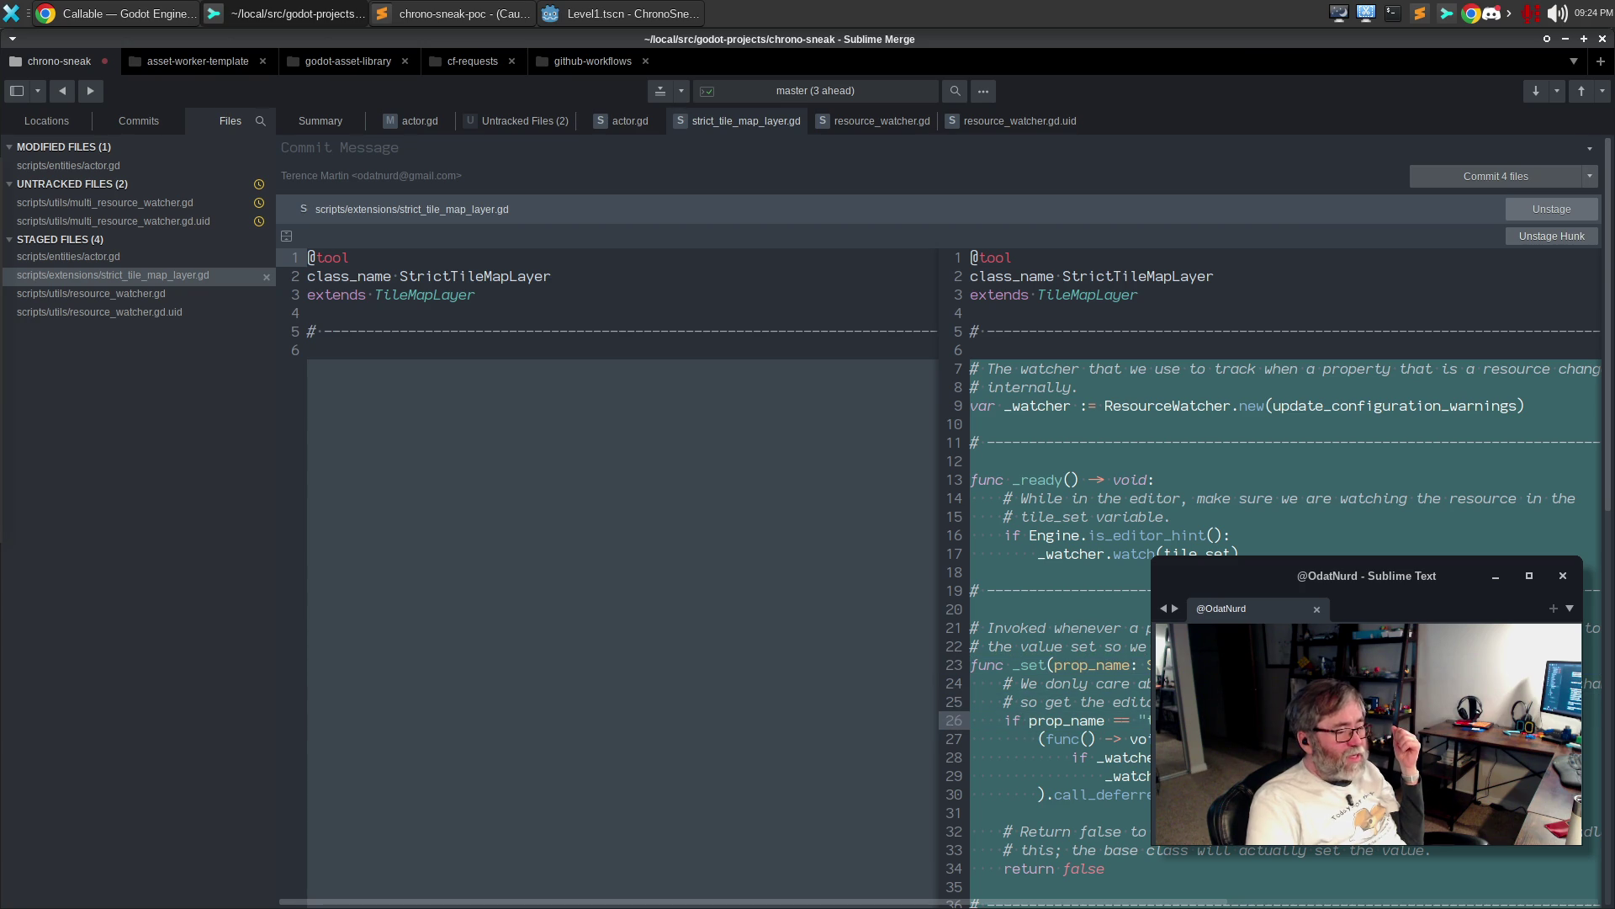
left_click_drag(955, 795, 958, 738)
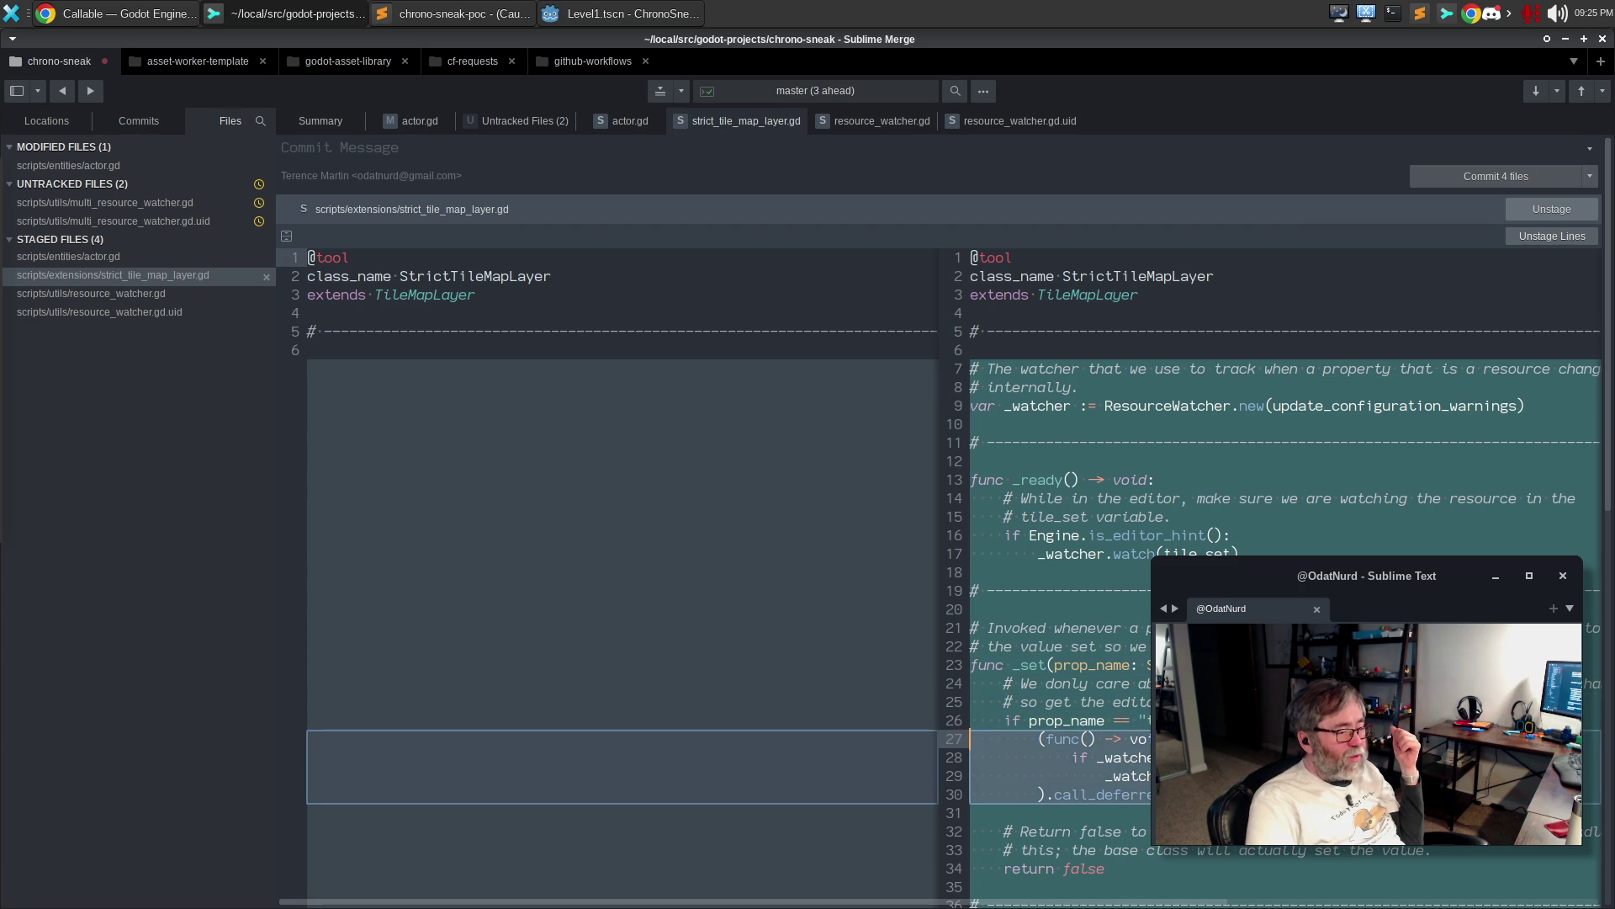
left_click(1136, 873)
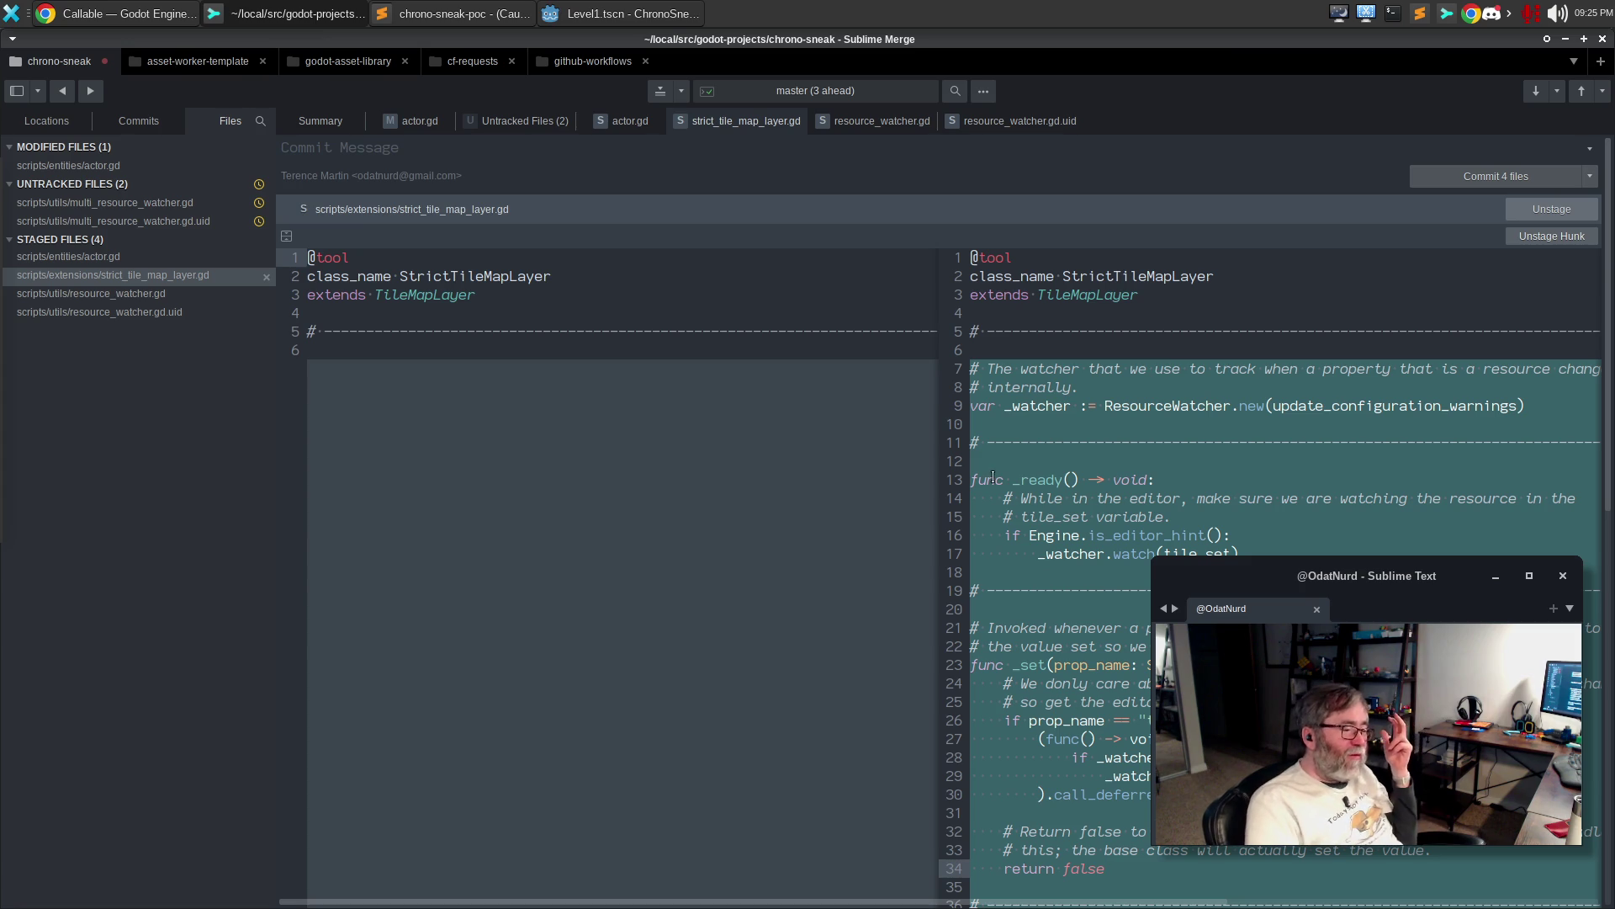
left_click(1043, 757)
left_click(1044, 776)
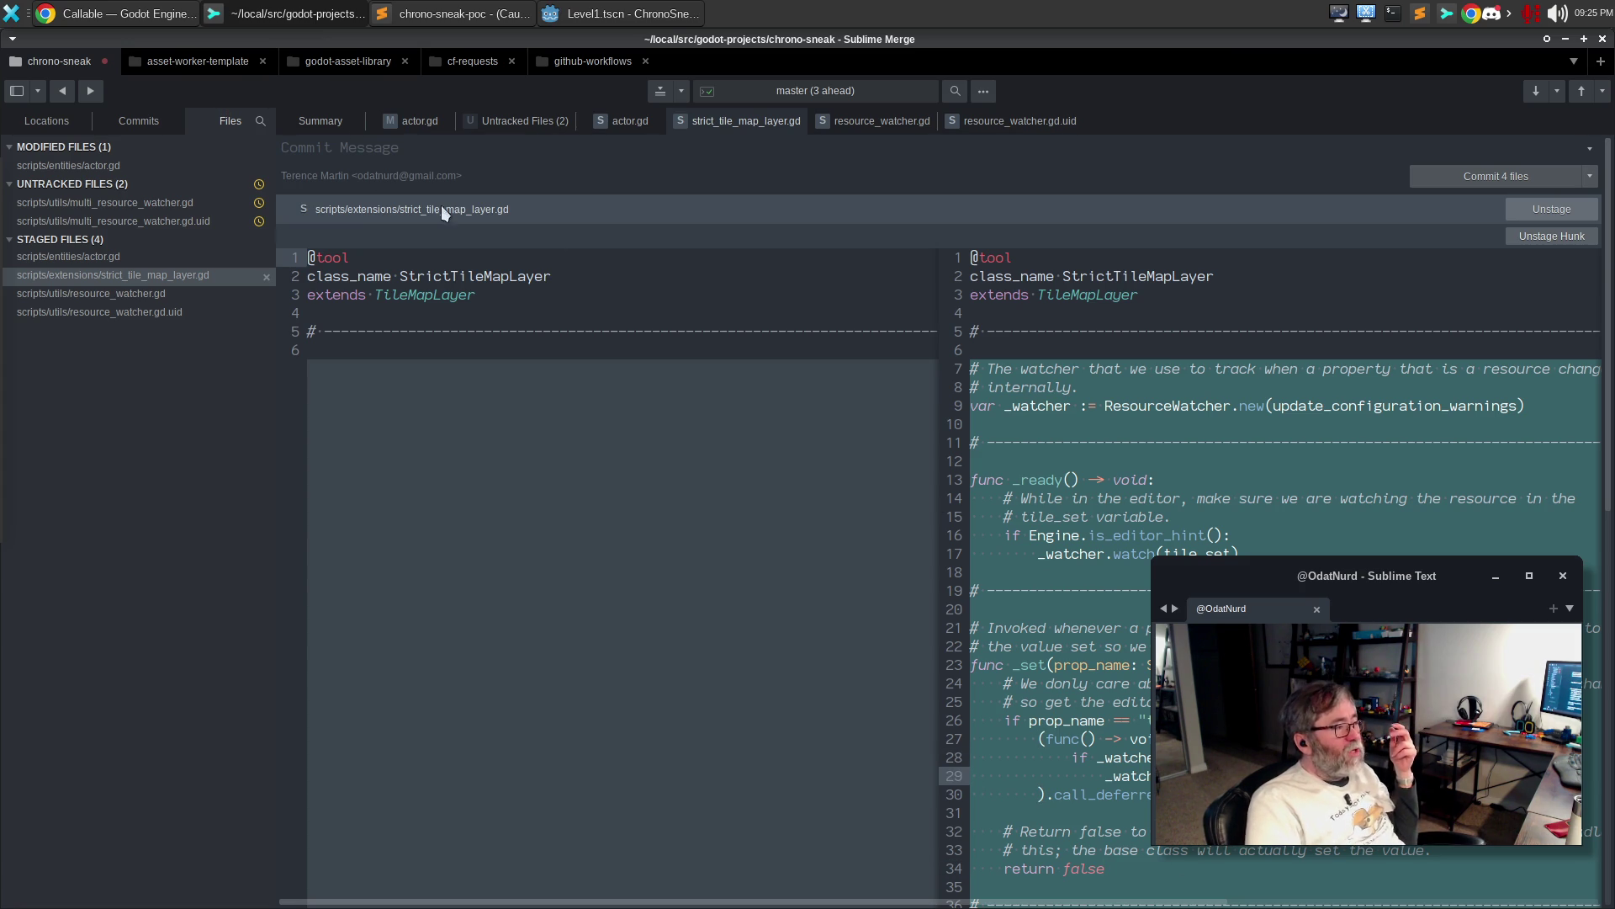
left_click(406, 120)
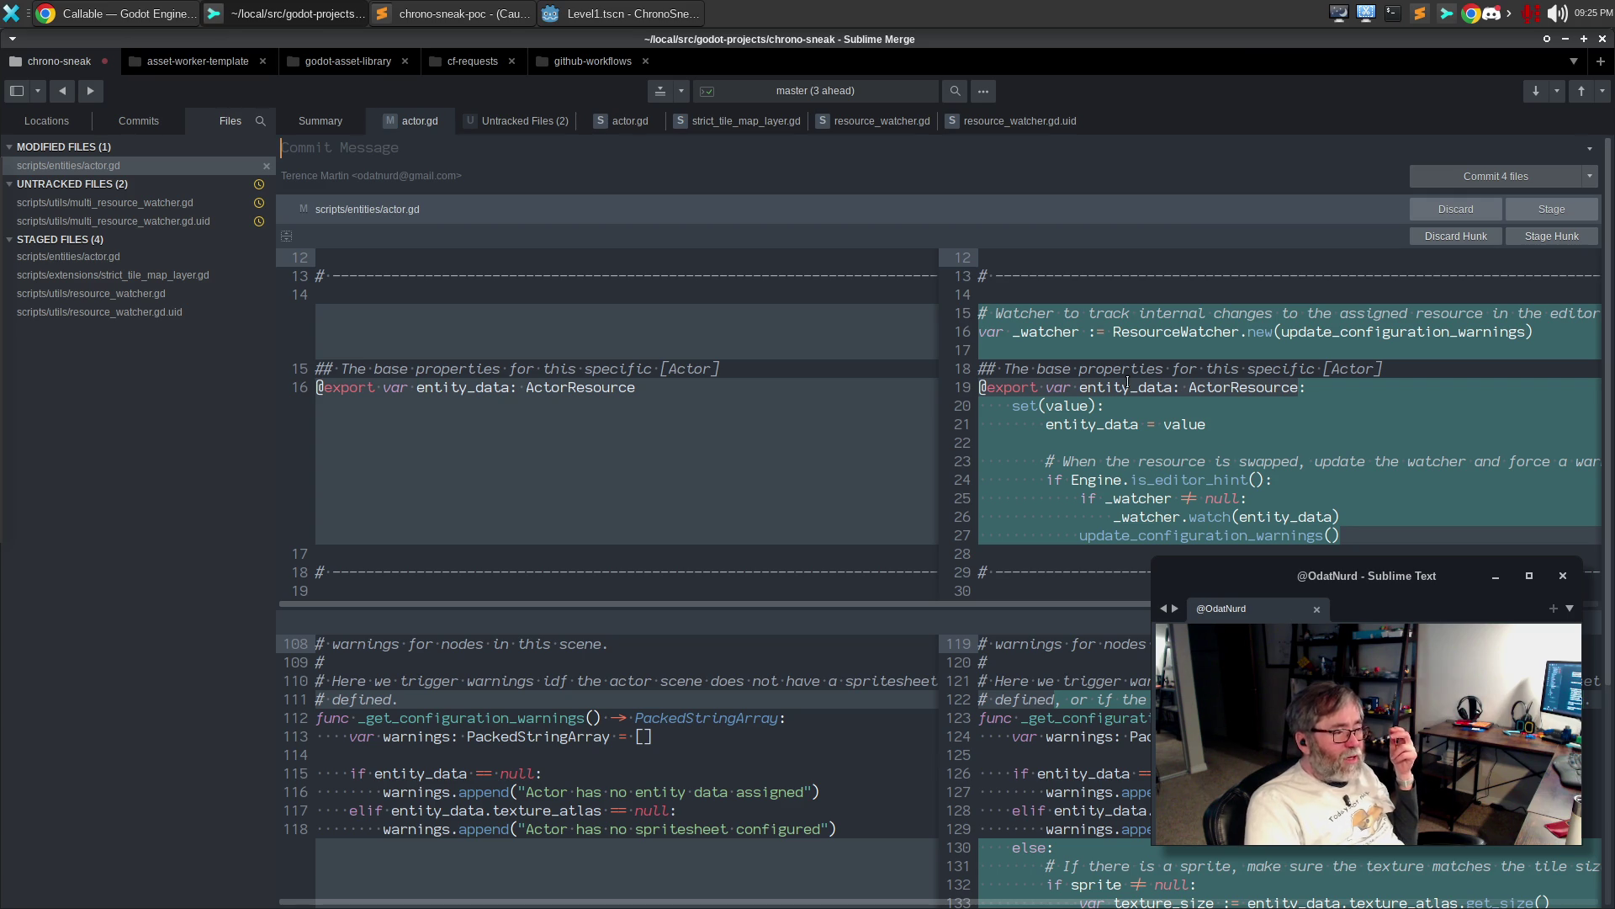
Inspect actor.gd's unstaged entity_data and watcher lines 19–27, then bring the Godot editor forward
double_click(1107, 393)
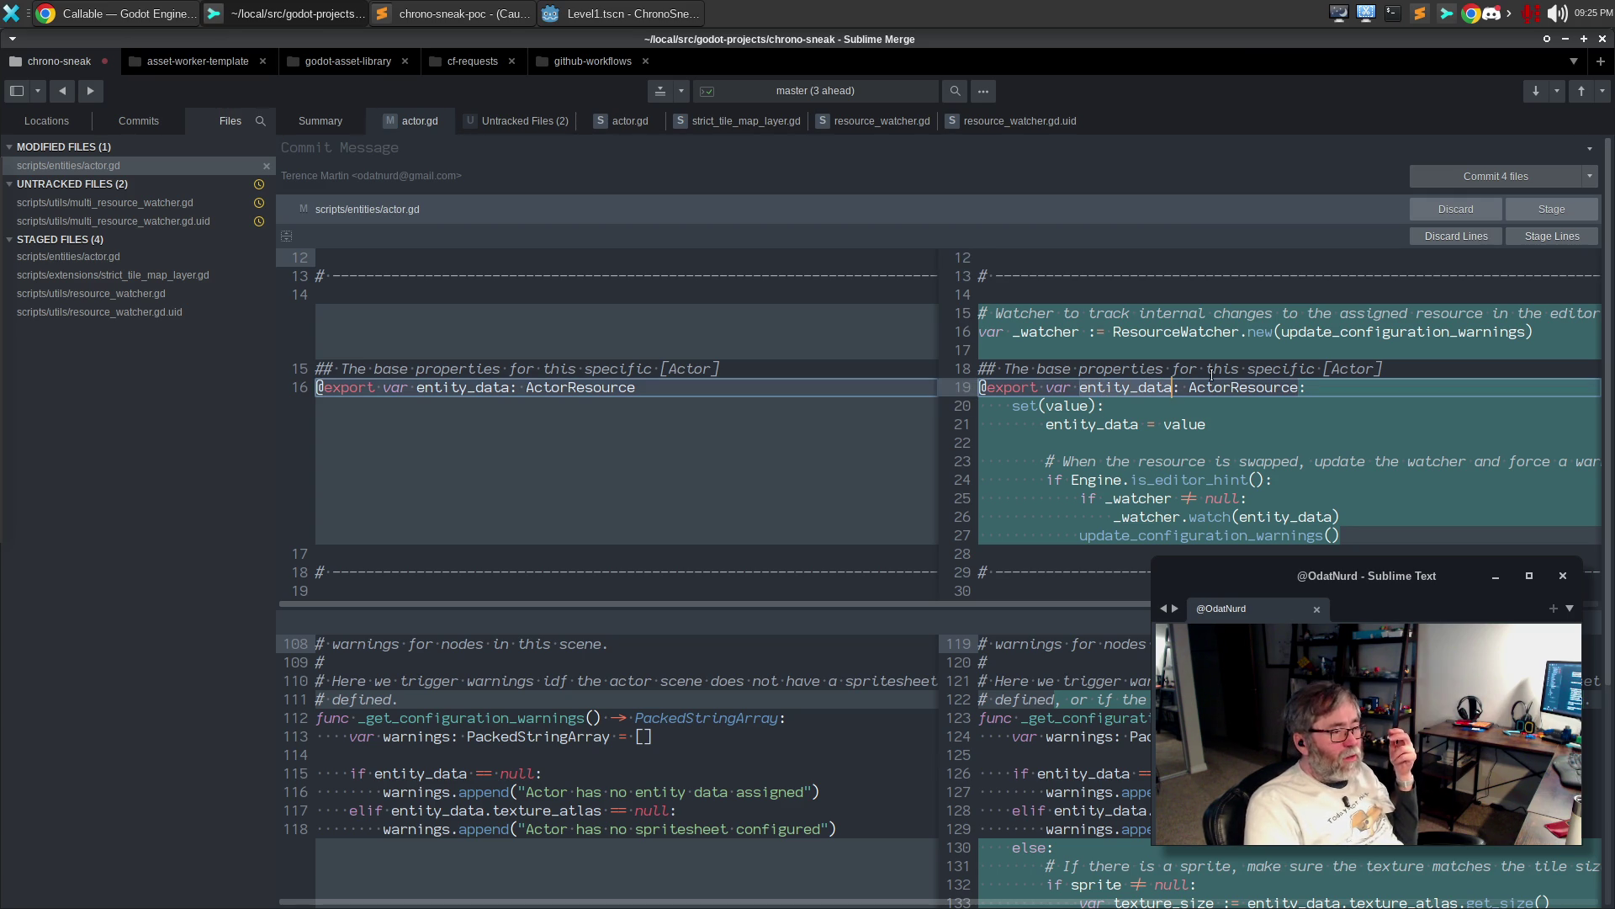
key("Escape")
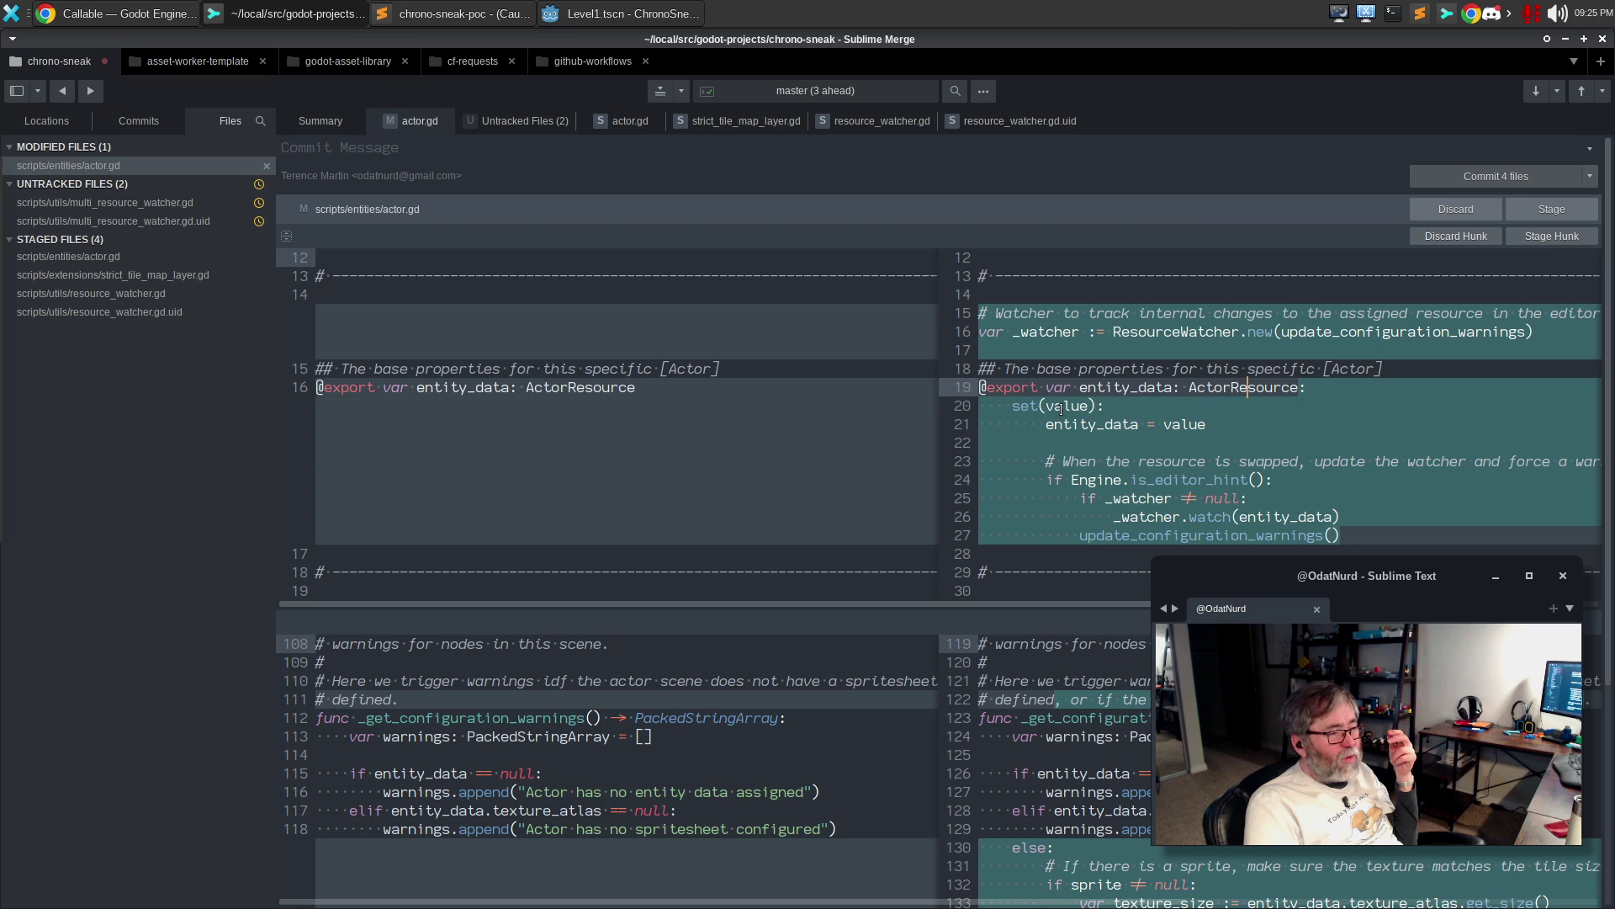
left_click(1208, 425)
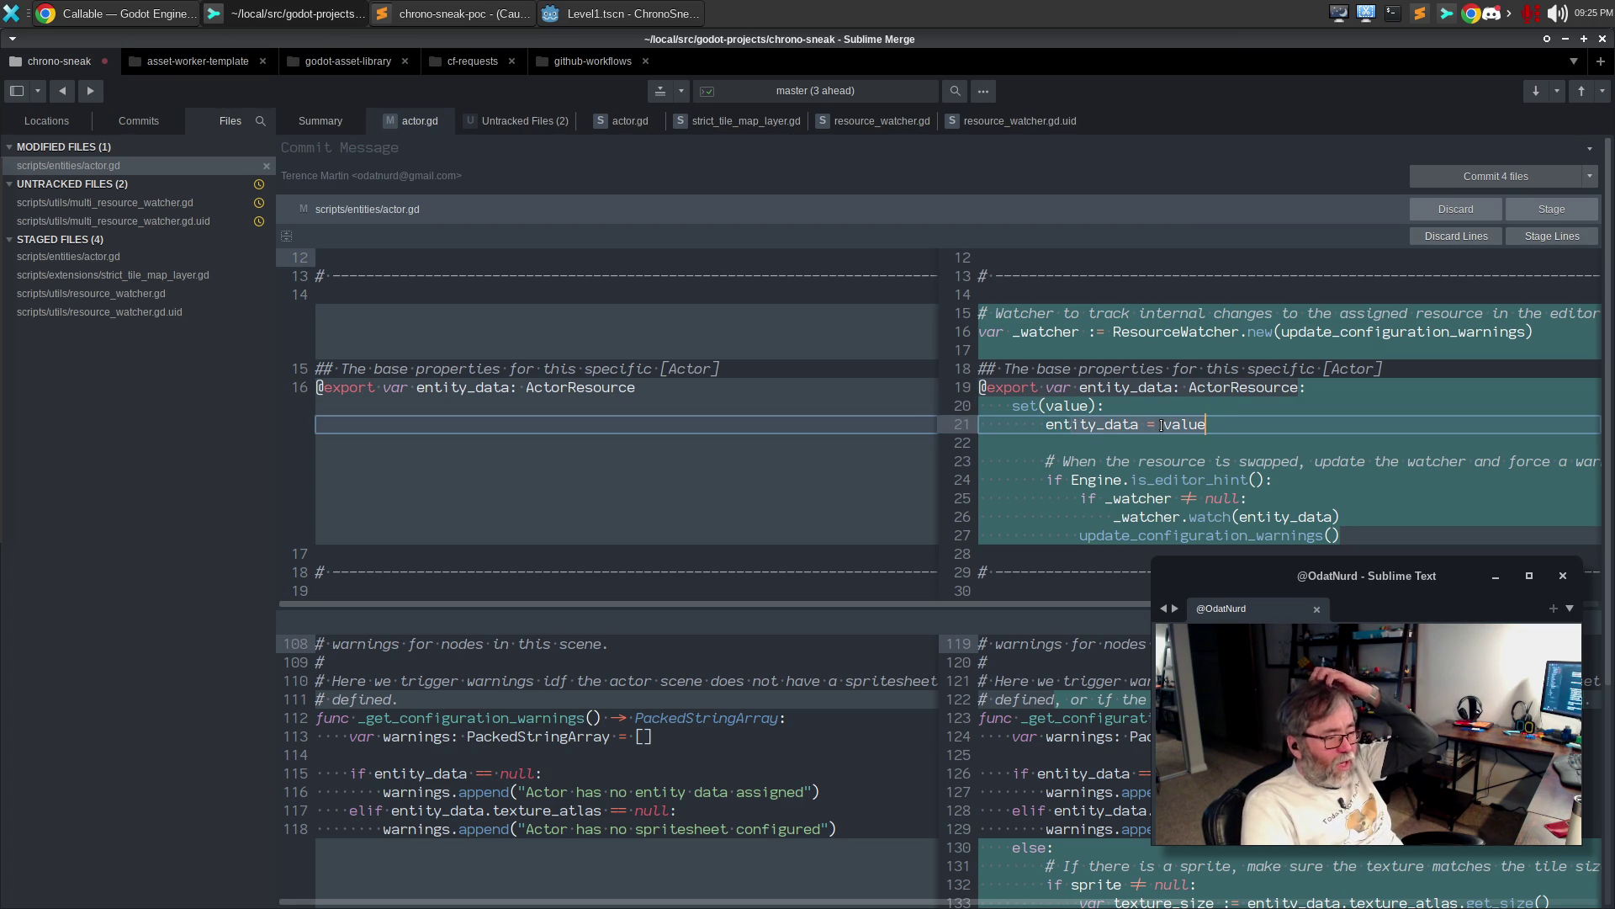
left_click(1157, 536)
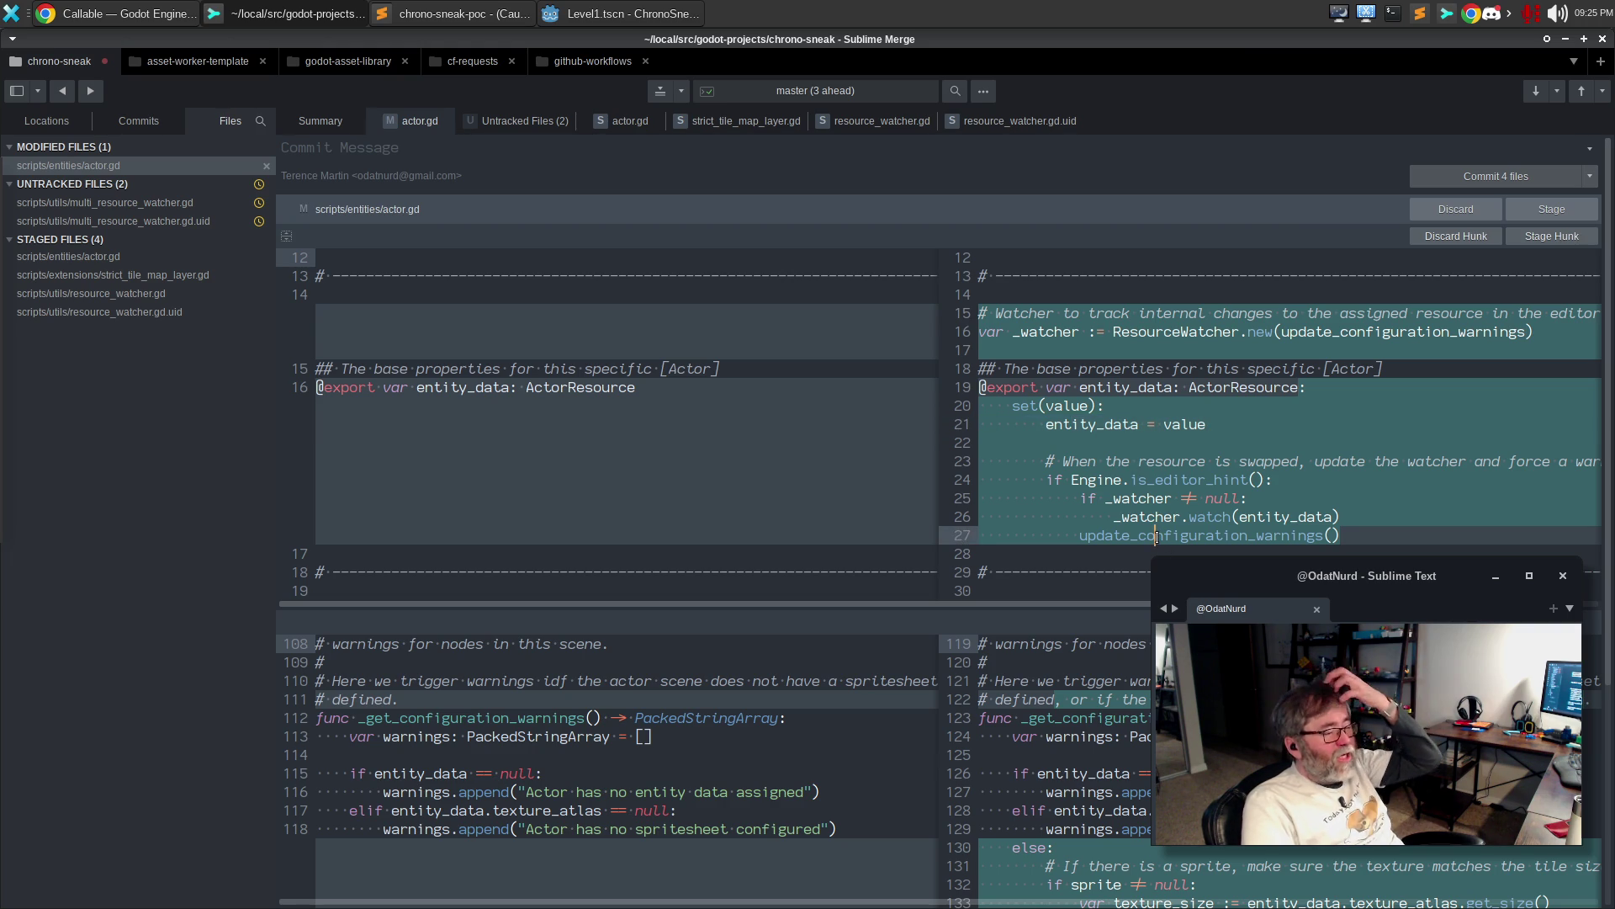
scroll(1157, 536, "down", 3)
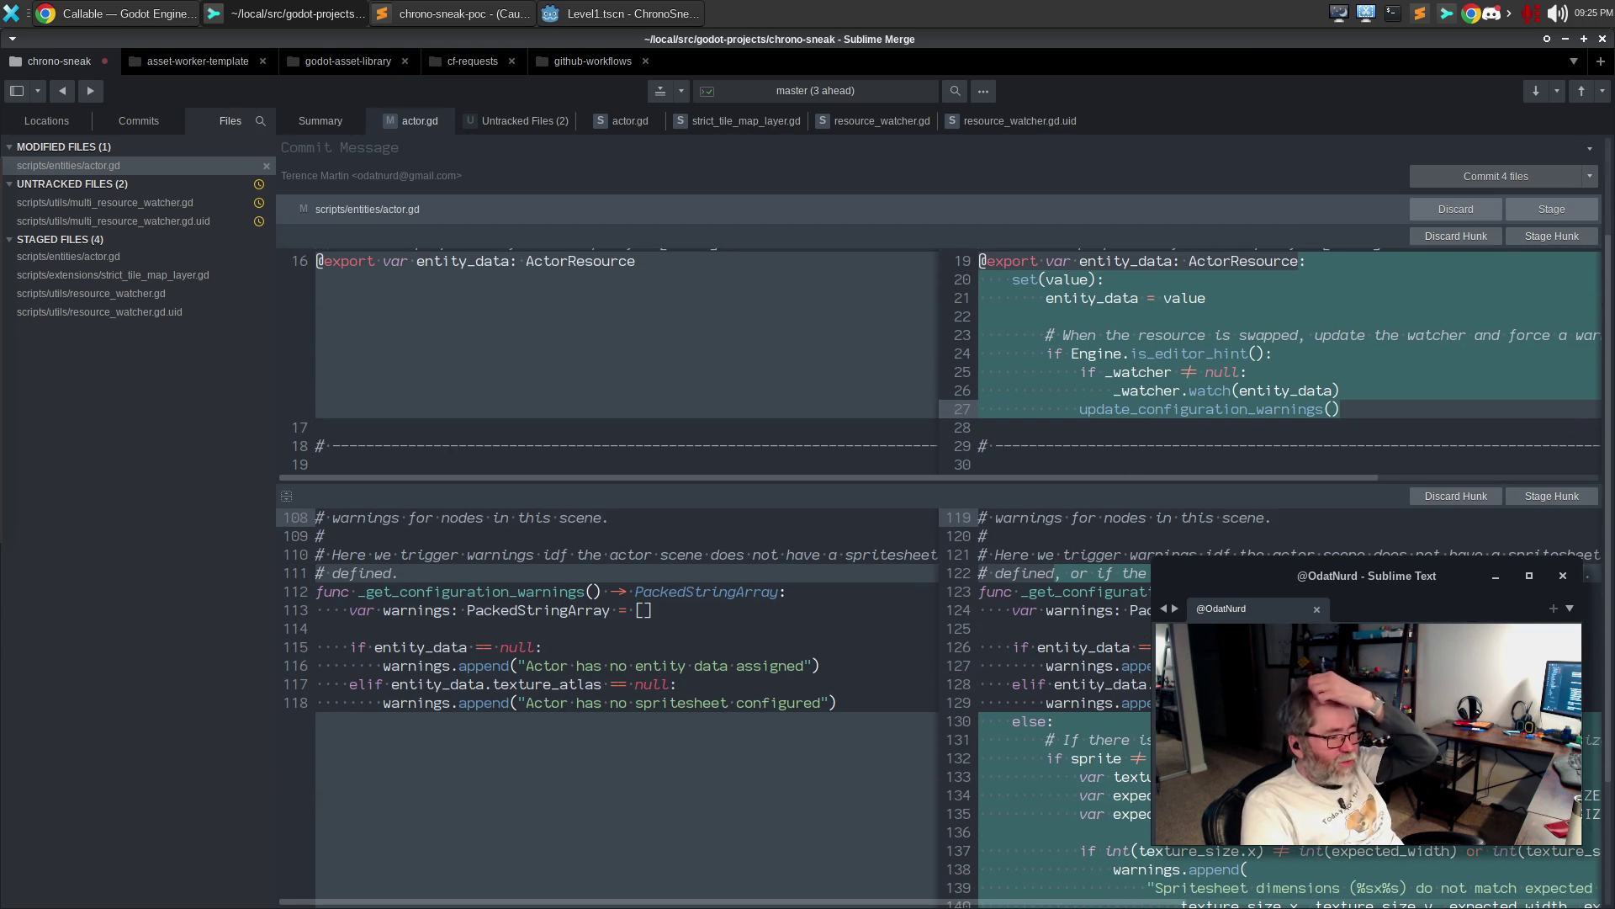
scroll(1069, 542, "down", 4)
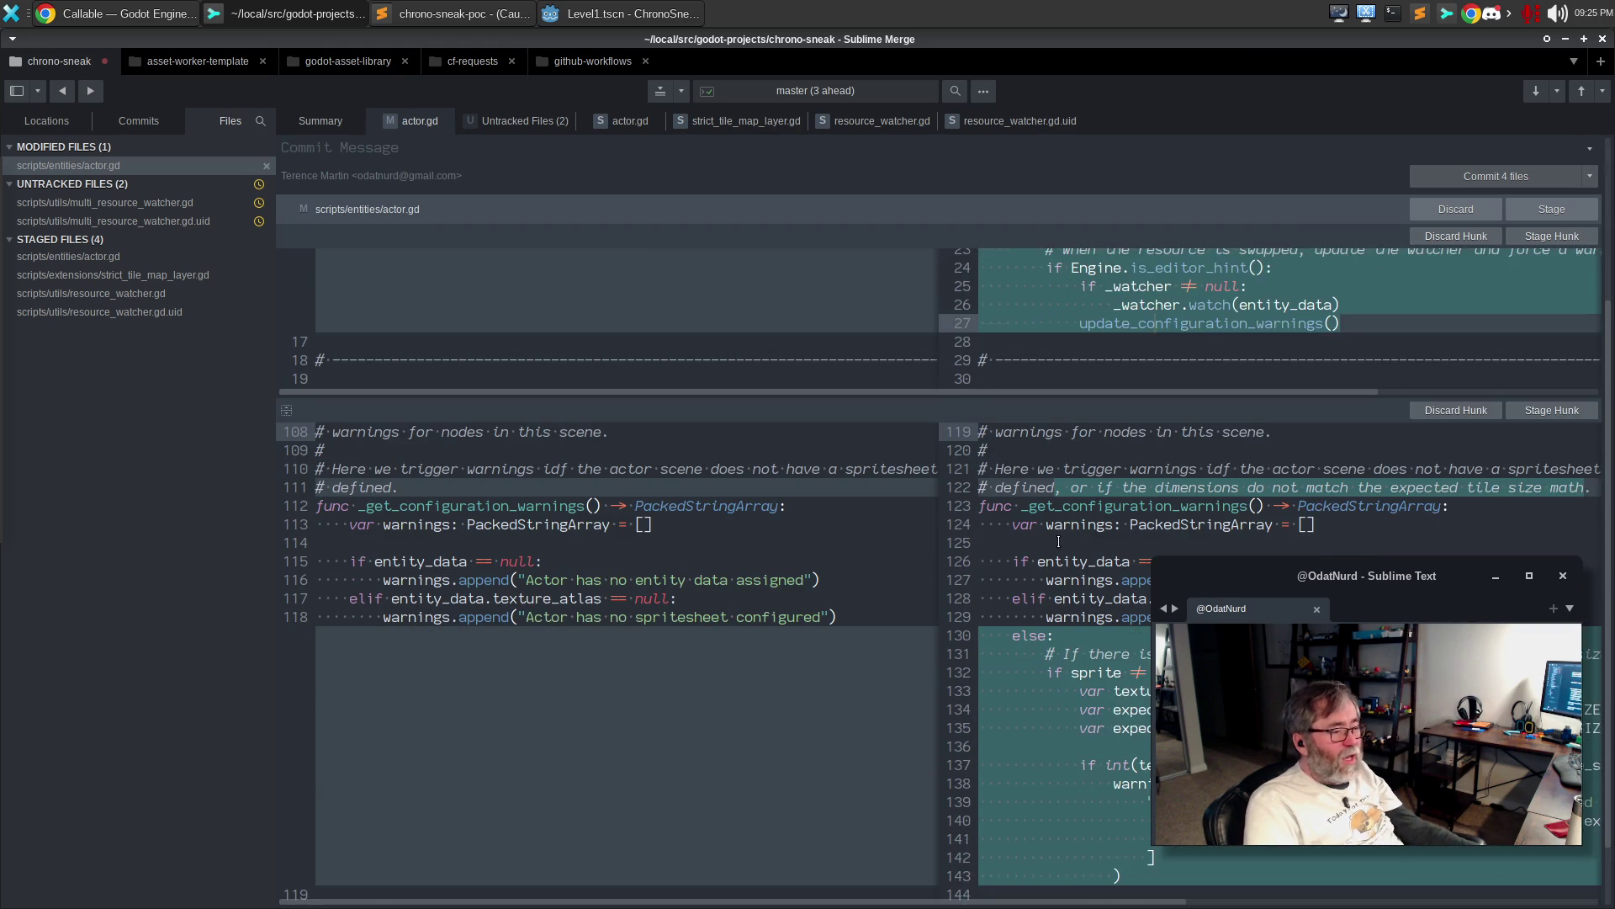
scroll(1075, 539, "up", 5)
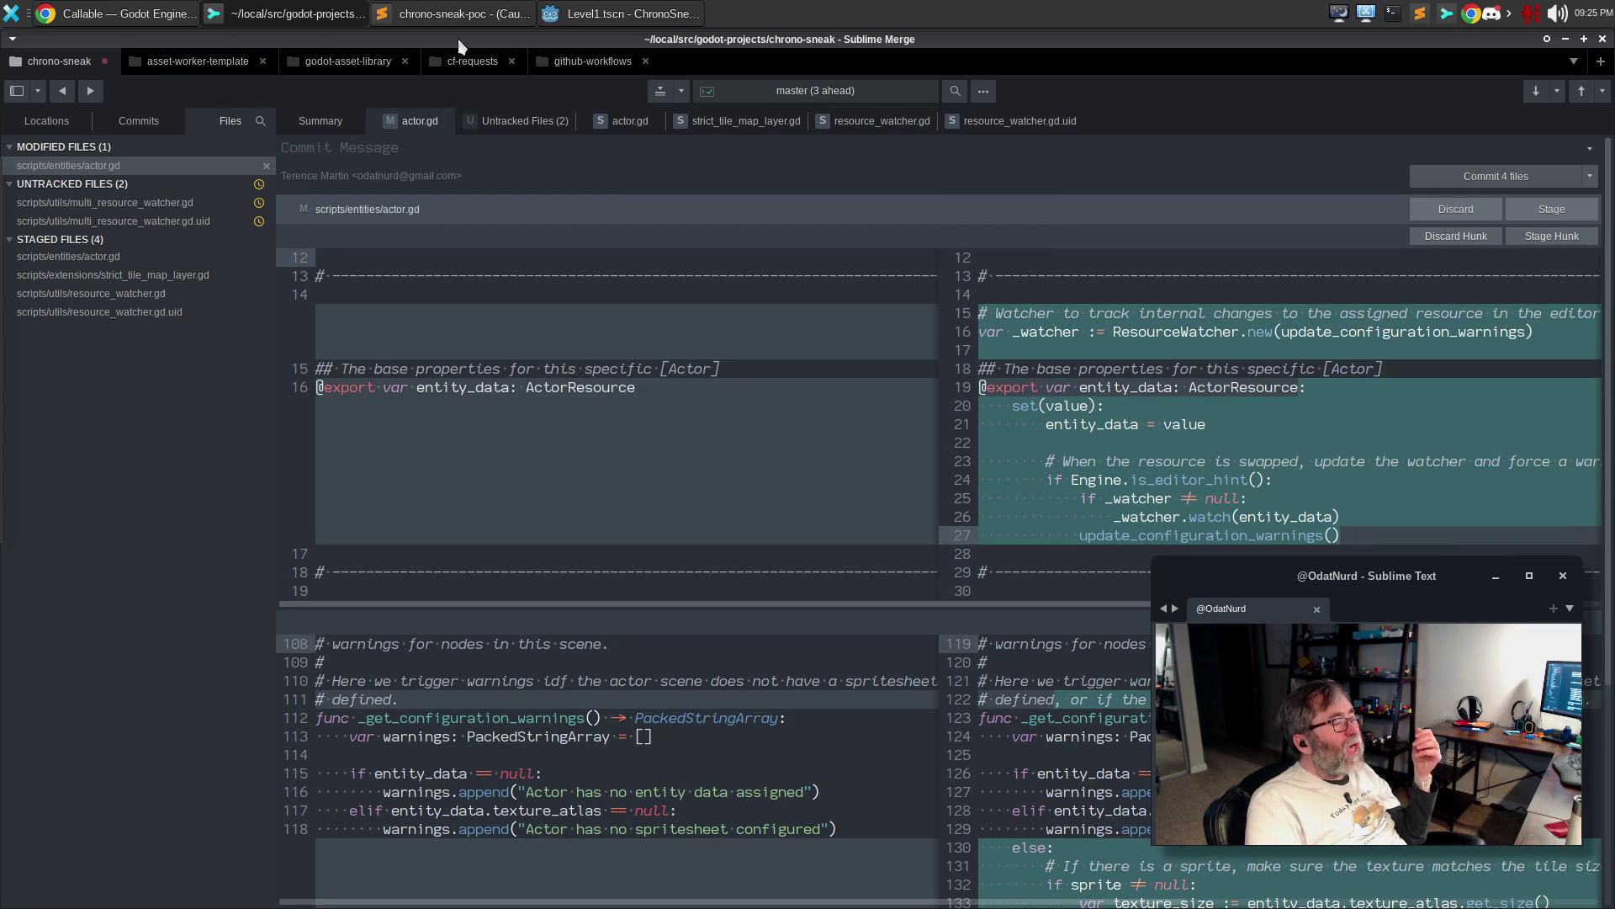
left_click(618, 15)
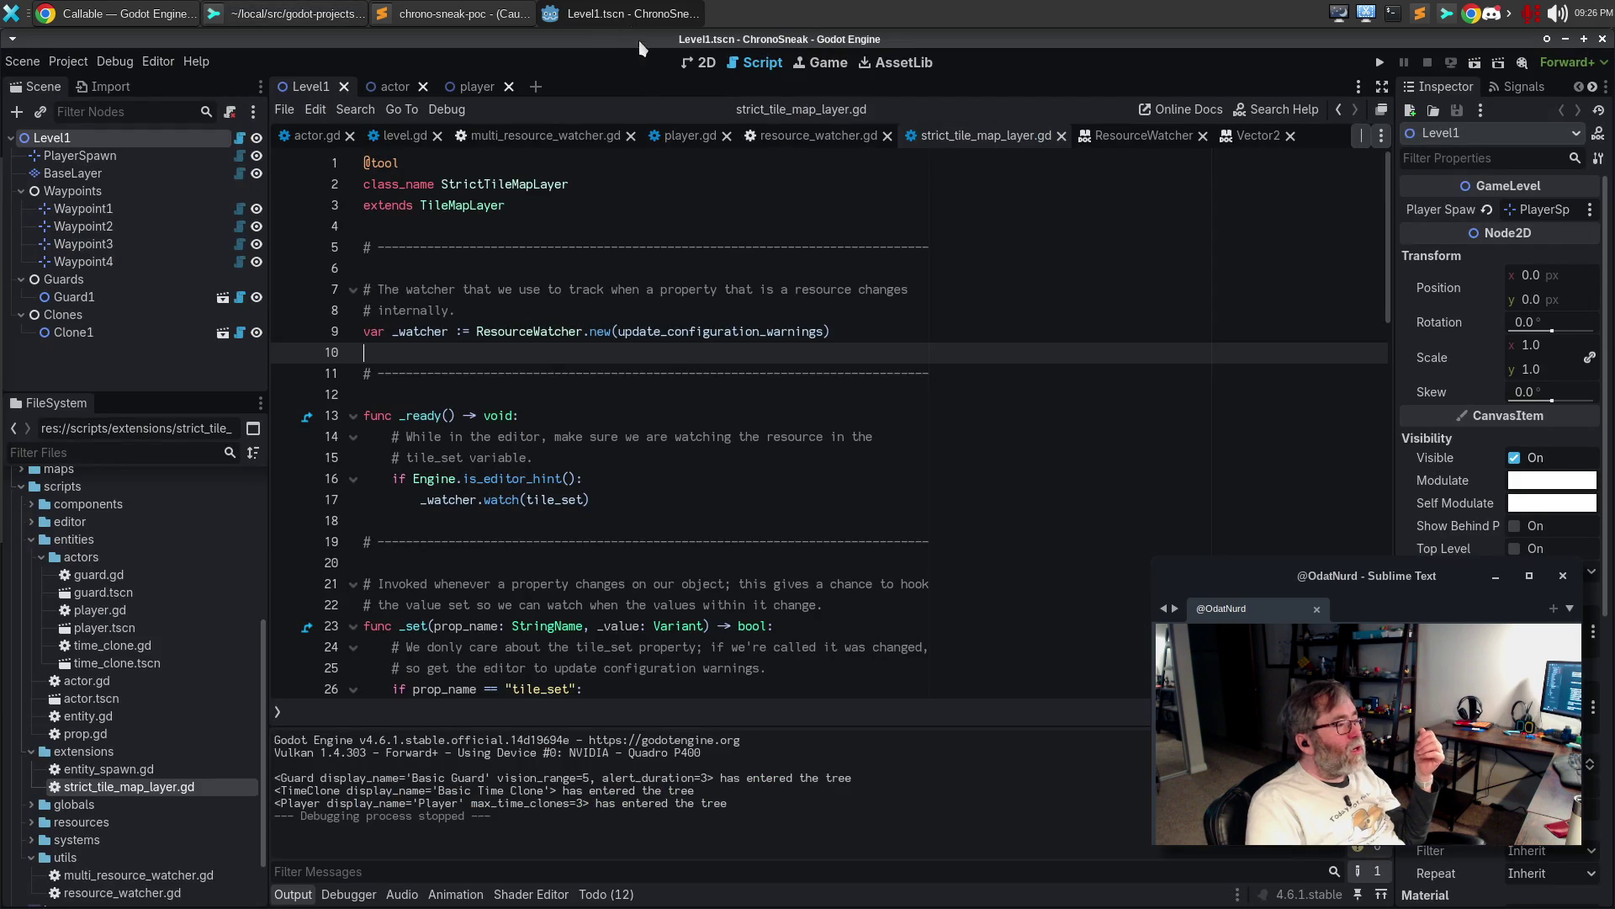
Check actor.gd, then return to strict_tile_map_layer.gd and select its lines 7–8 watcher comment
left_click(315, 110)
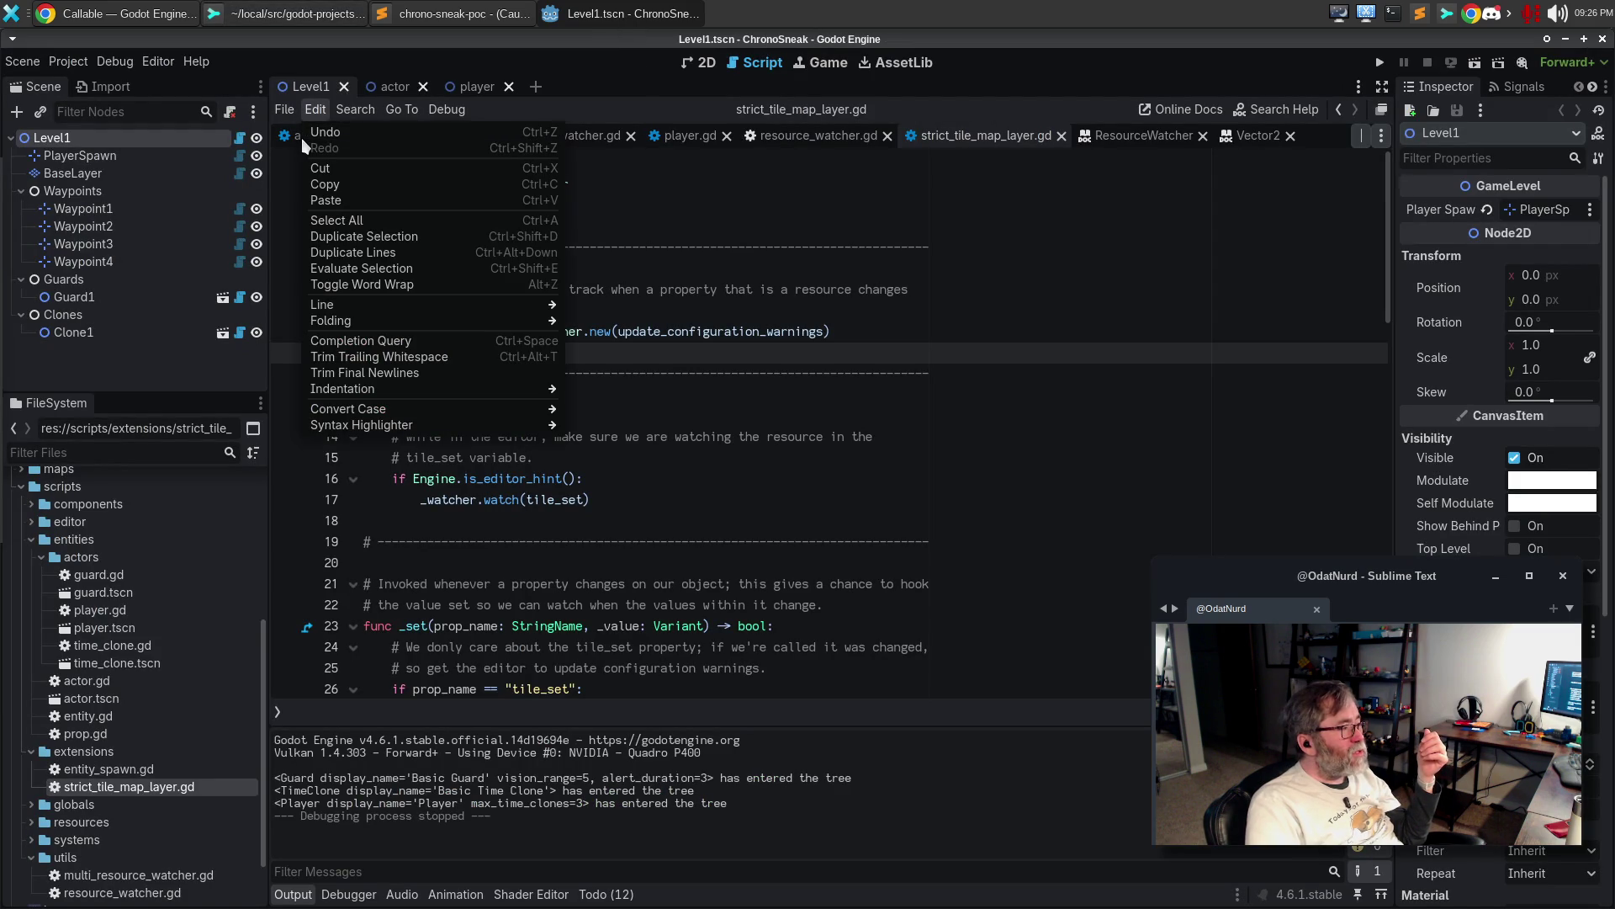
left_click(291, 148)
left_click(313, 135)
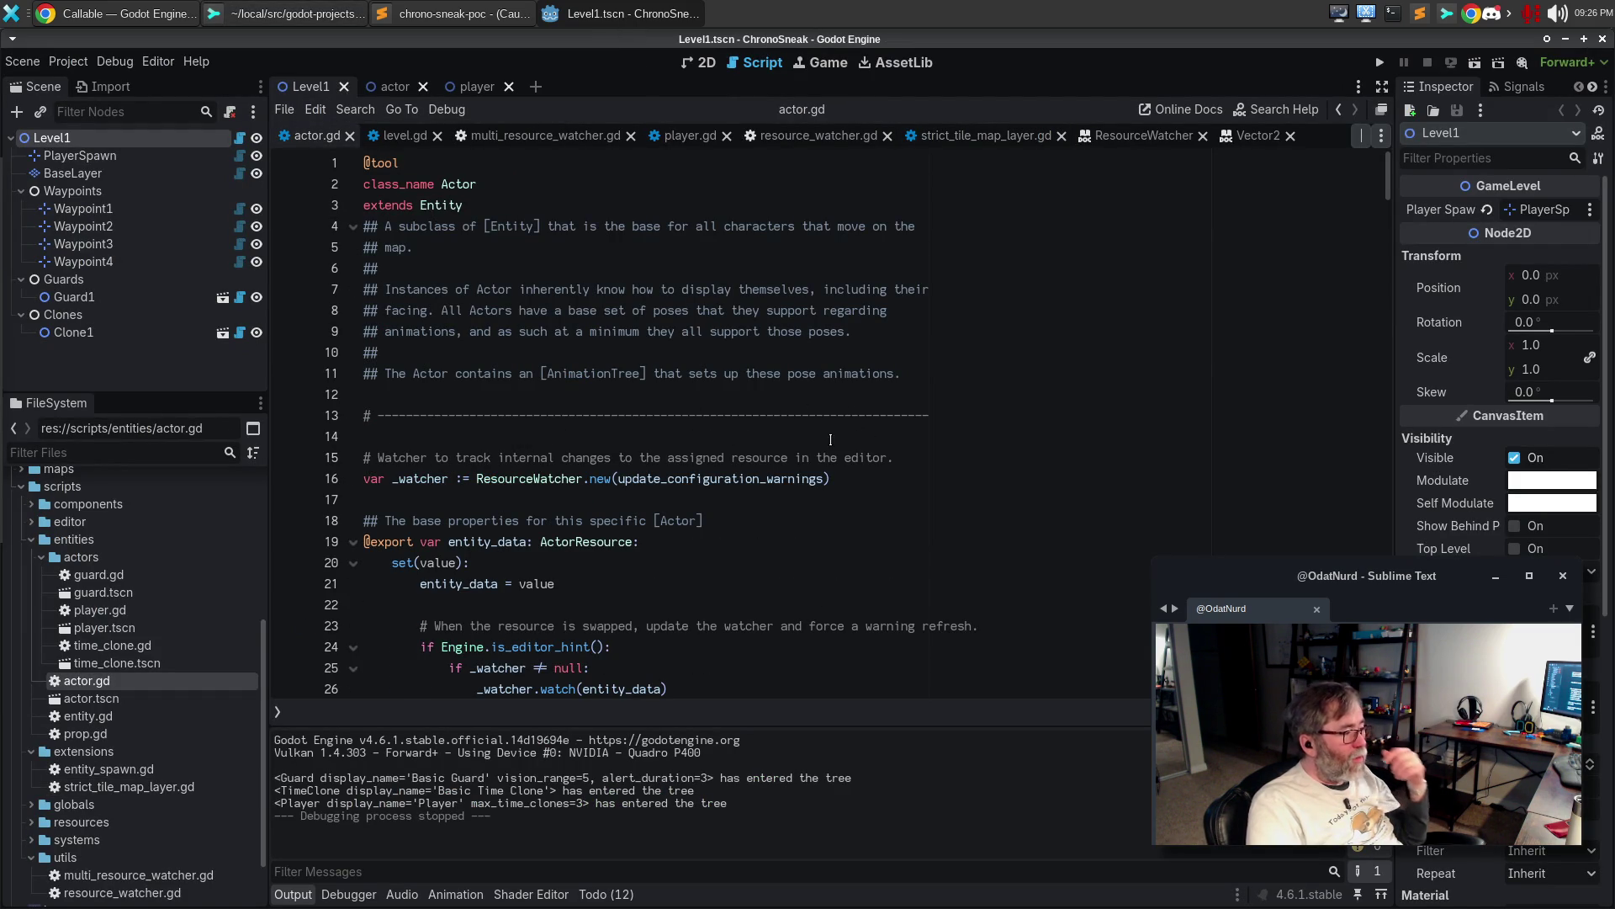
left_click(1005, 137)
left_click(485, 311)
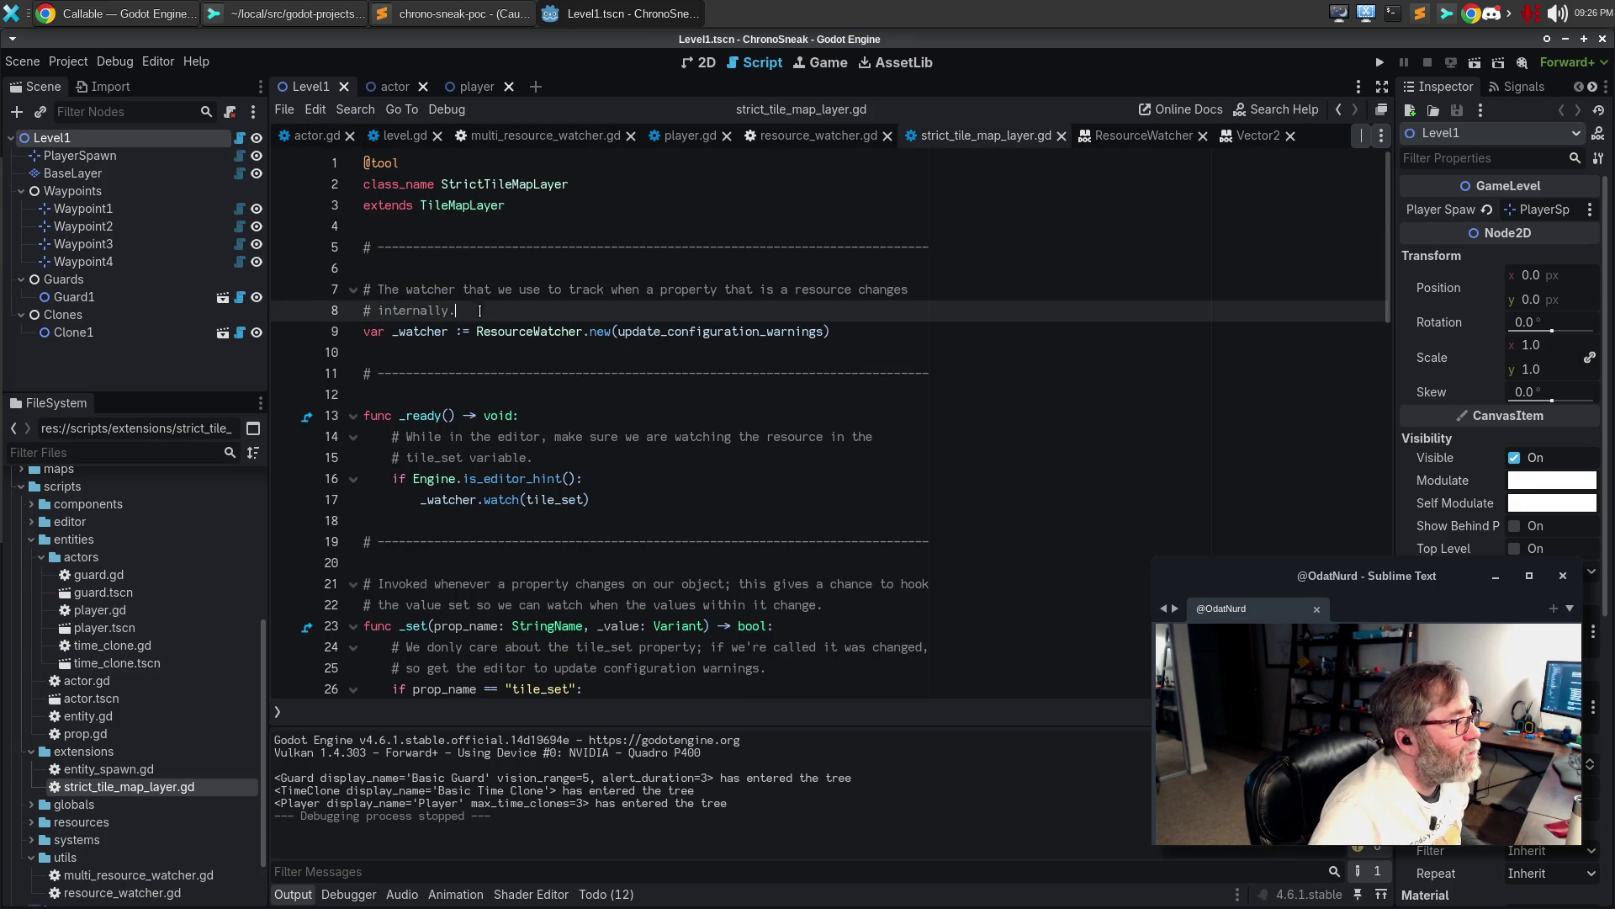
left_click_drag(485, 311, 354, 291)
left_click(621, 294)
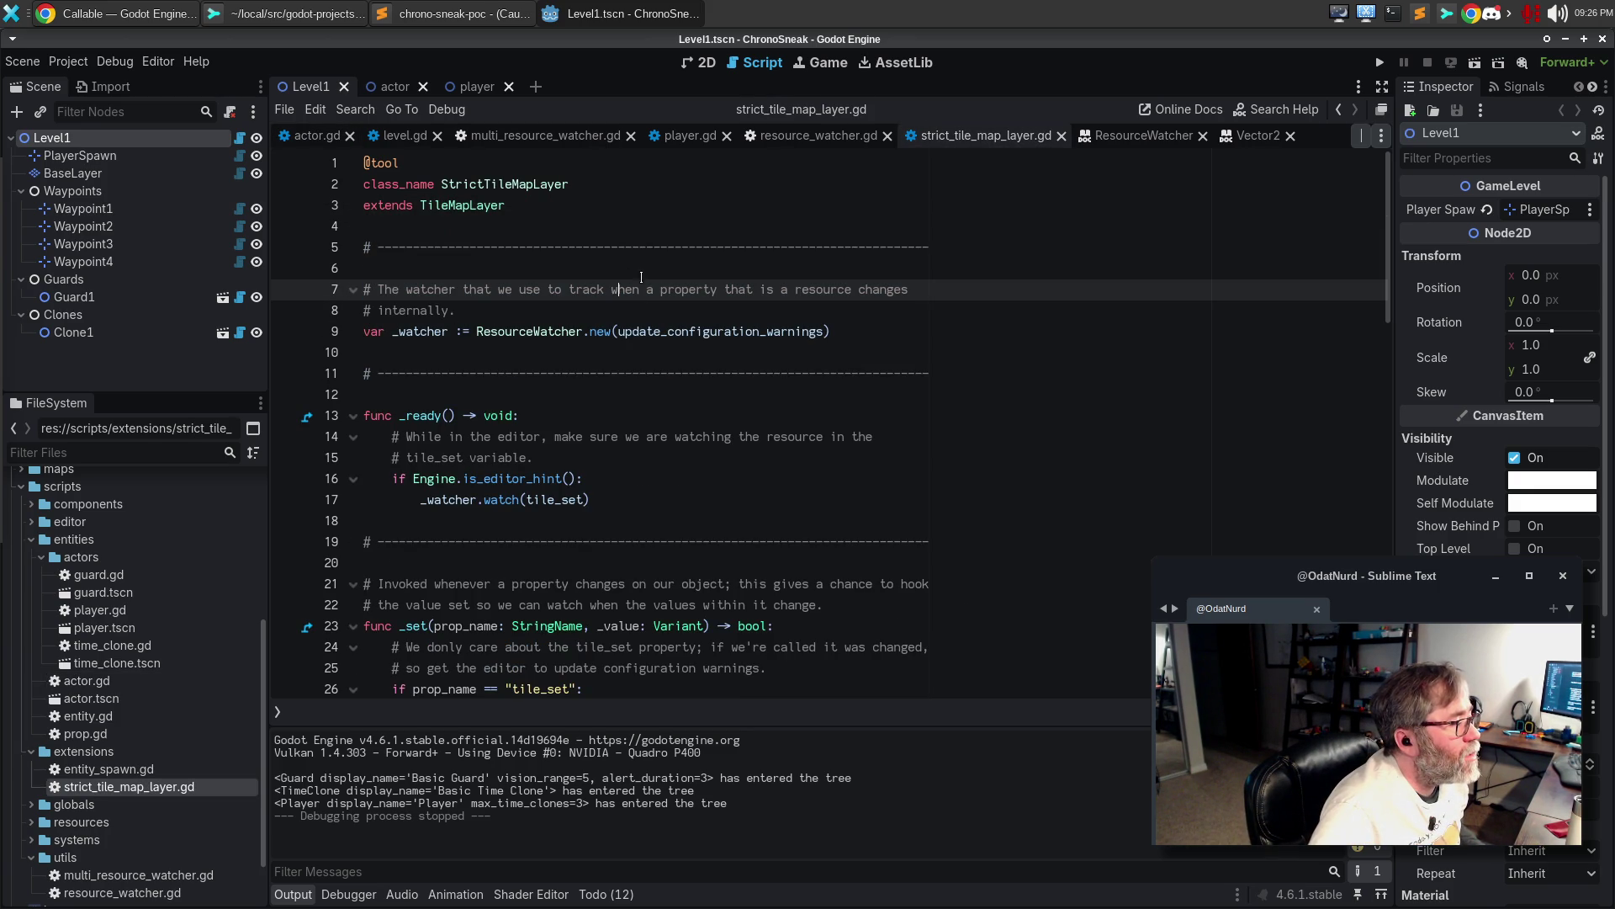
Reword line 7 of the watcher comment to use 'the' and 'tile_set', dropping the extra 'a'
type("the")
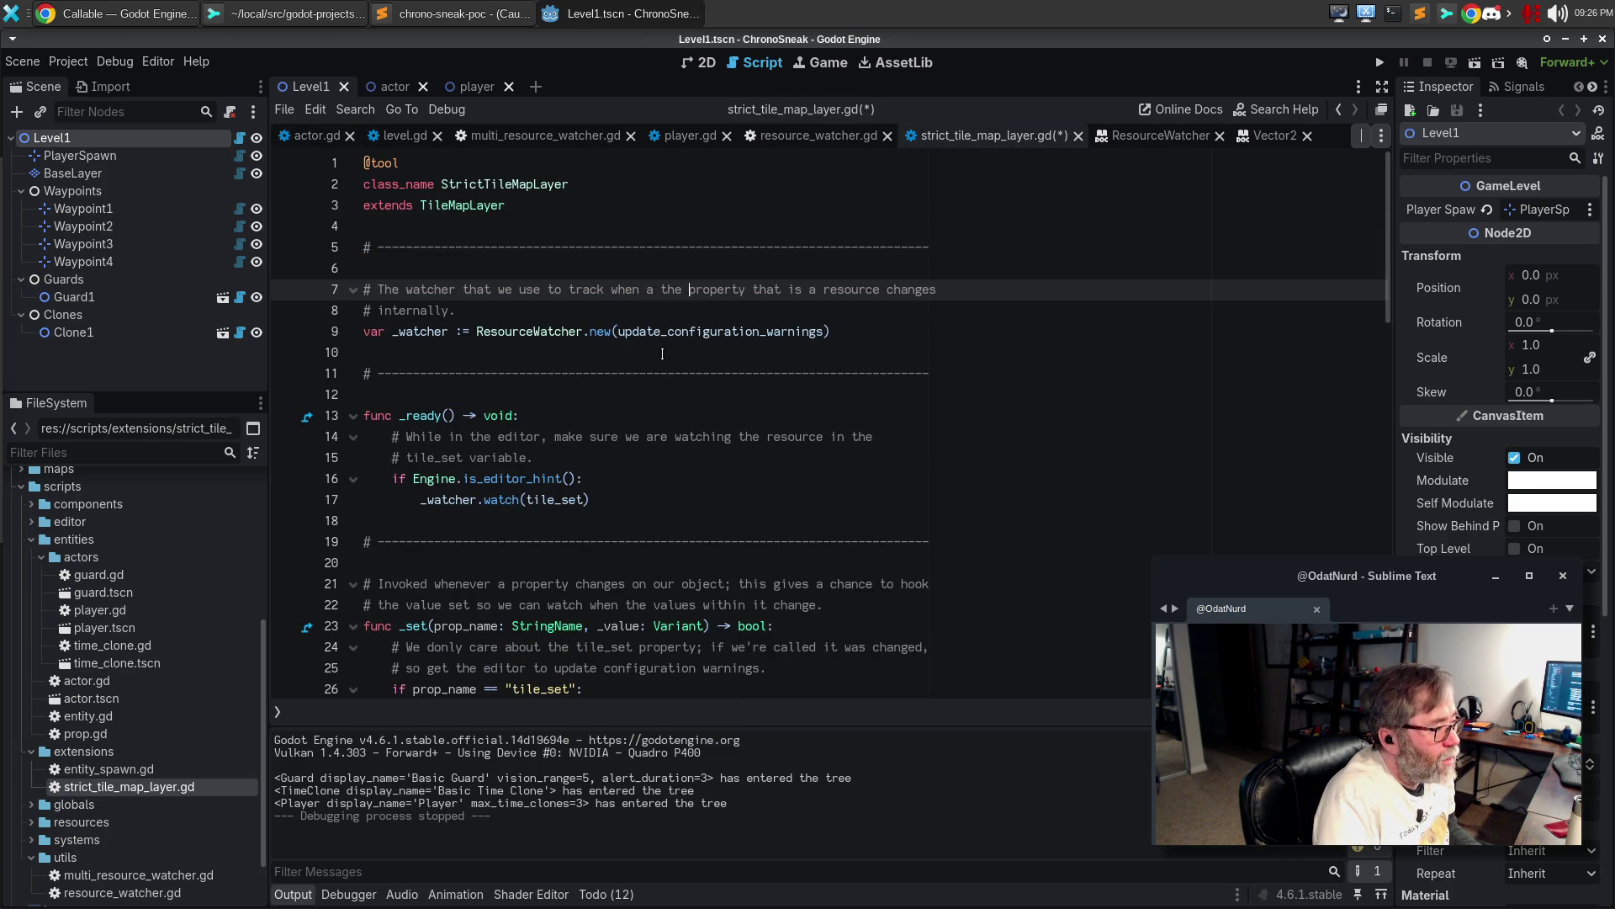
key("ctrl+Left")
key("BackSpace")
key("BackSpace")
key("ctrl+Right")
key("Right")
type("tile_se")
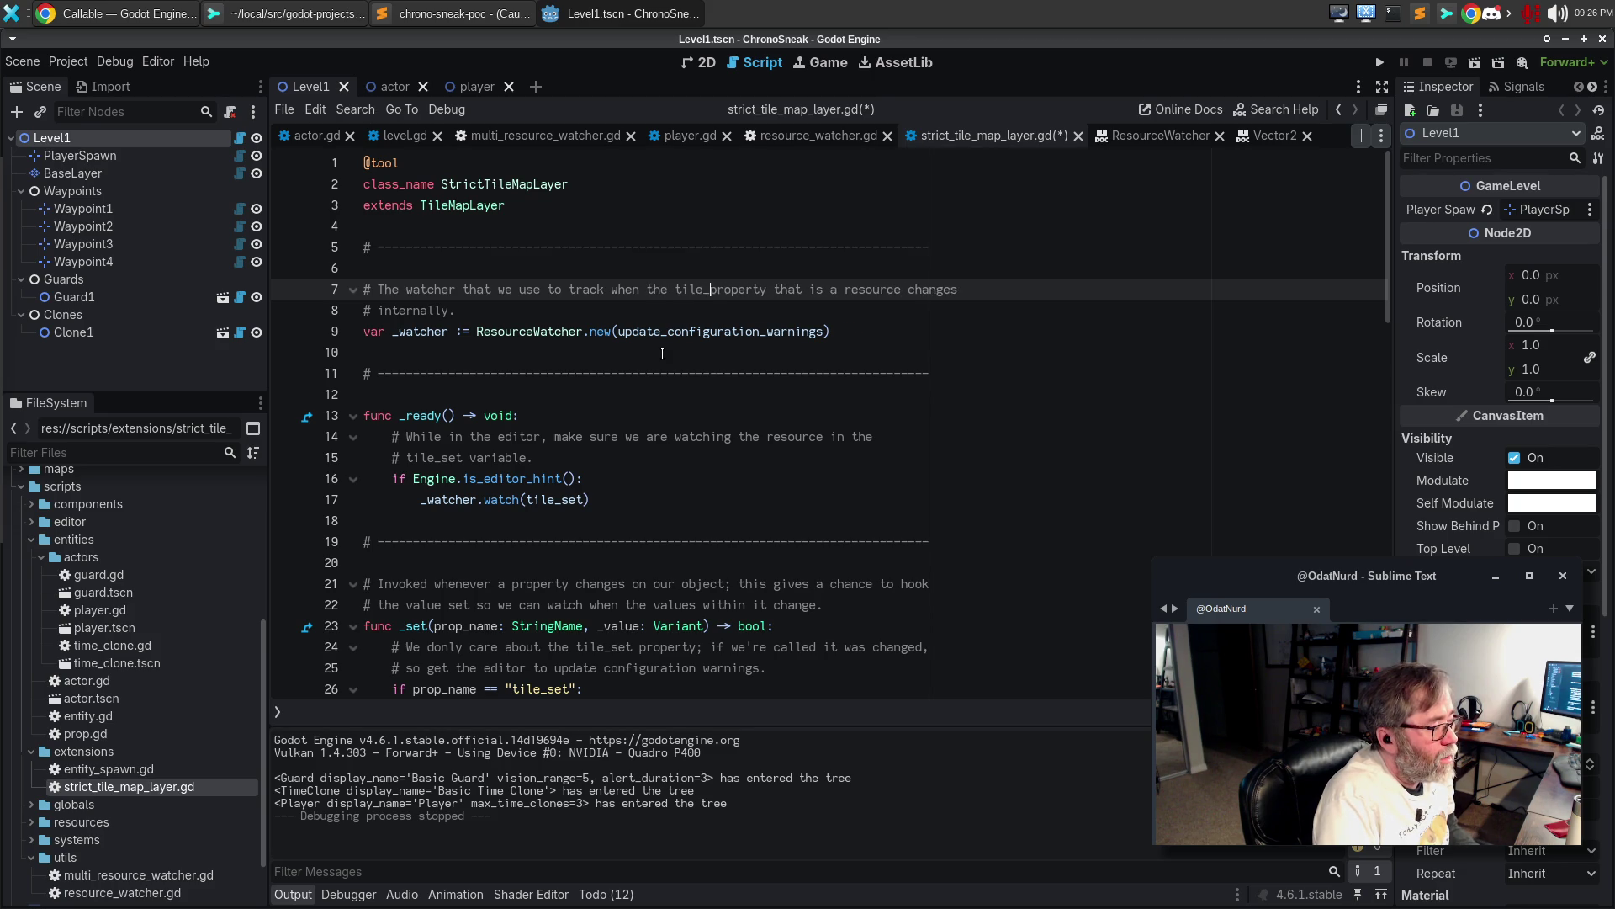
type("t")
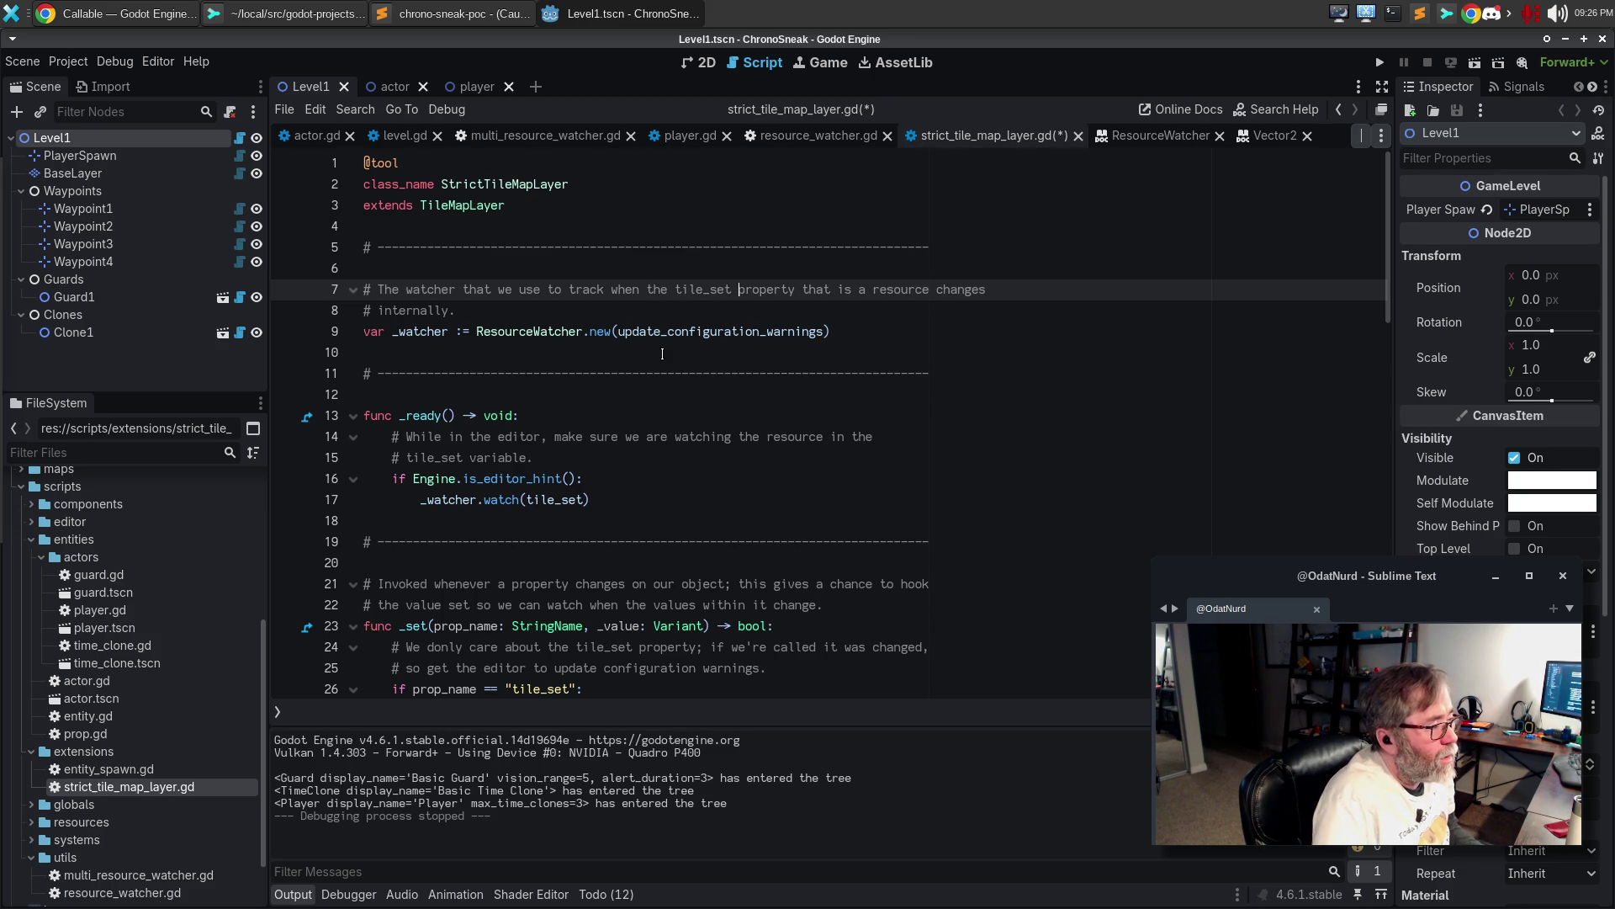
Replace the rest of the comment with 'resource in the' and a new line '# changes.'
key("shift+Down")
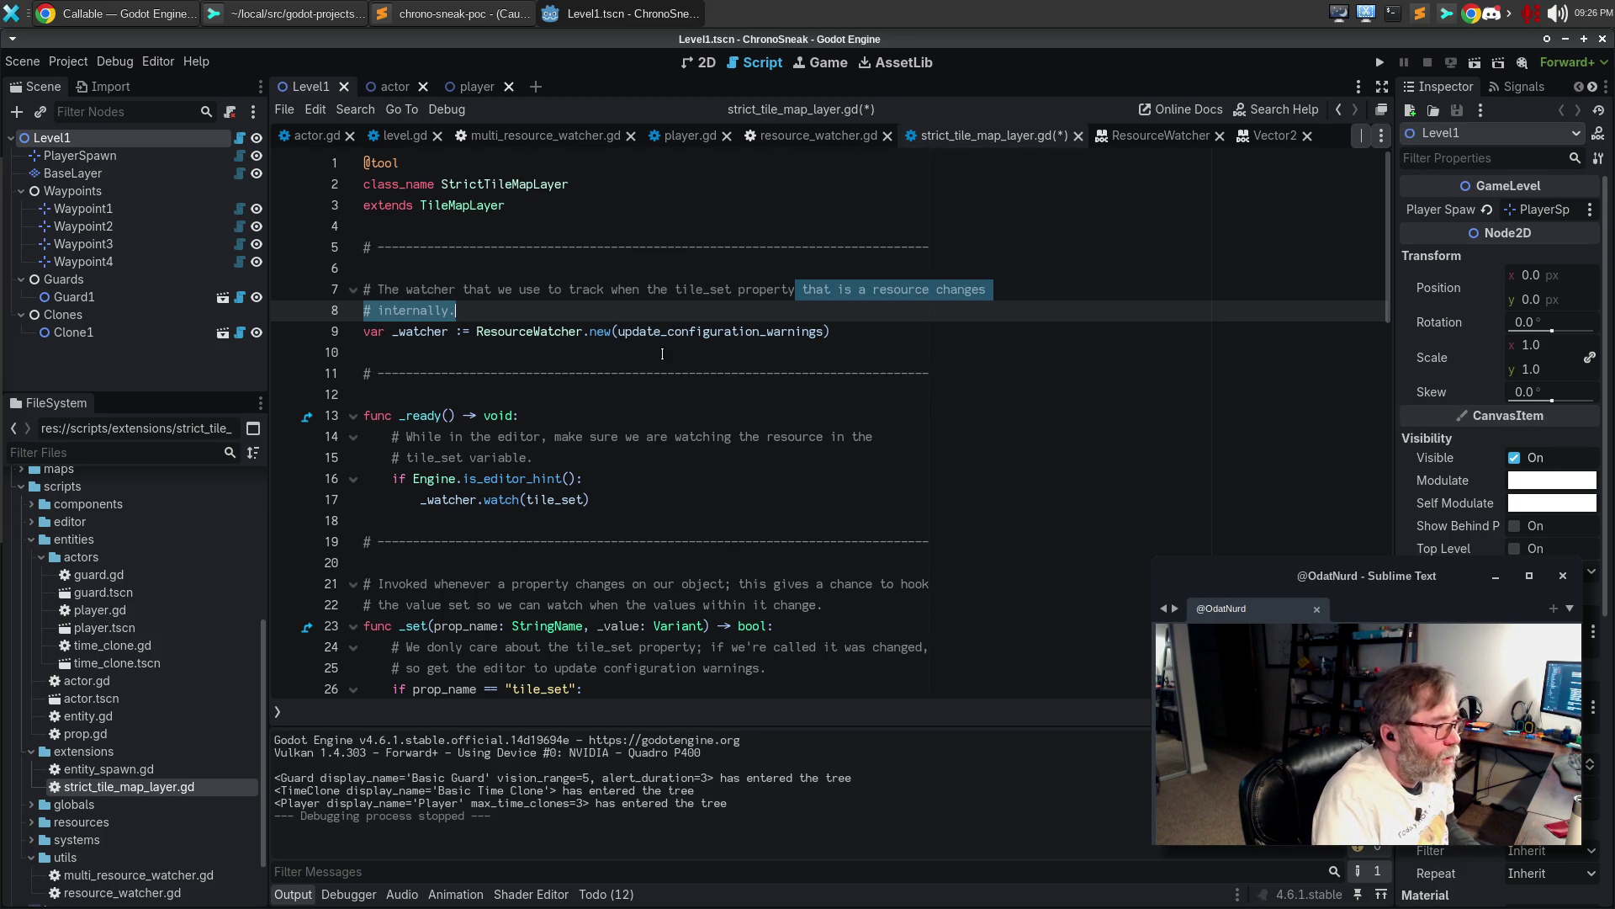
key("Delete")
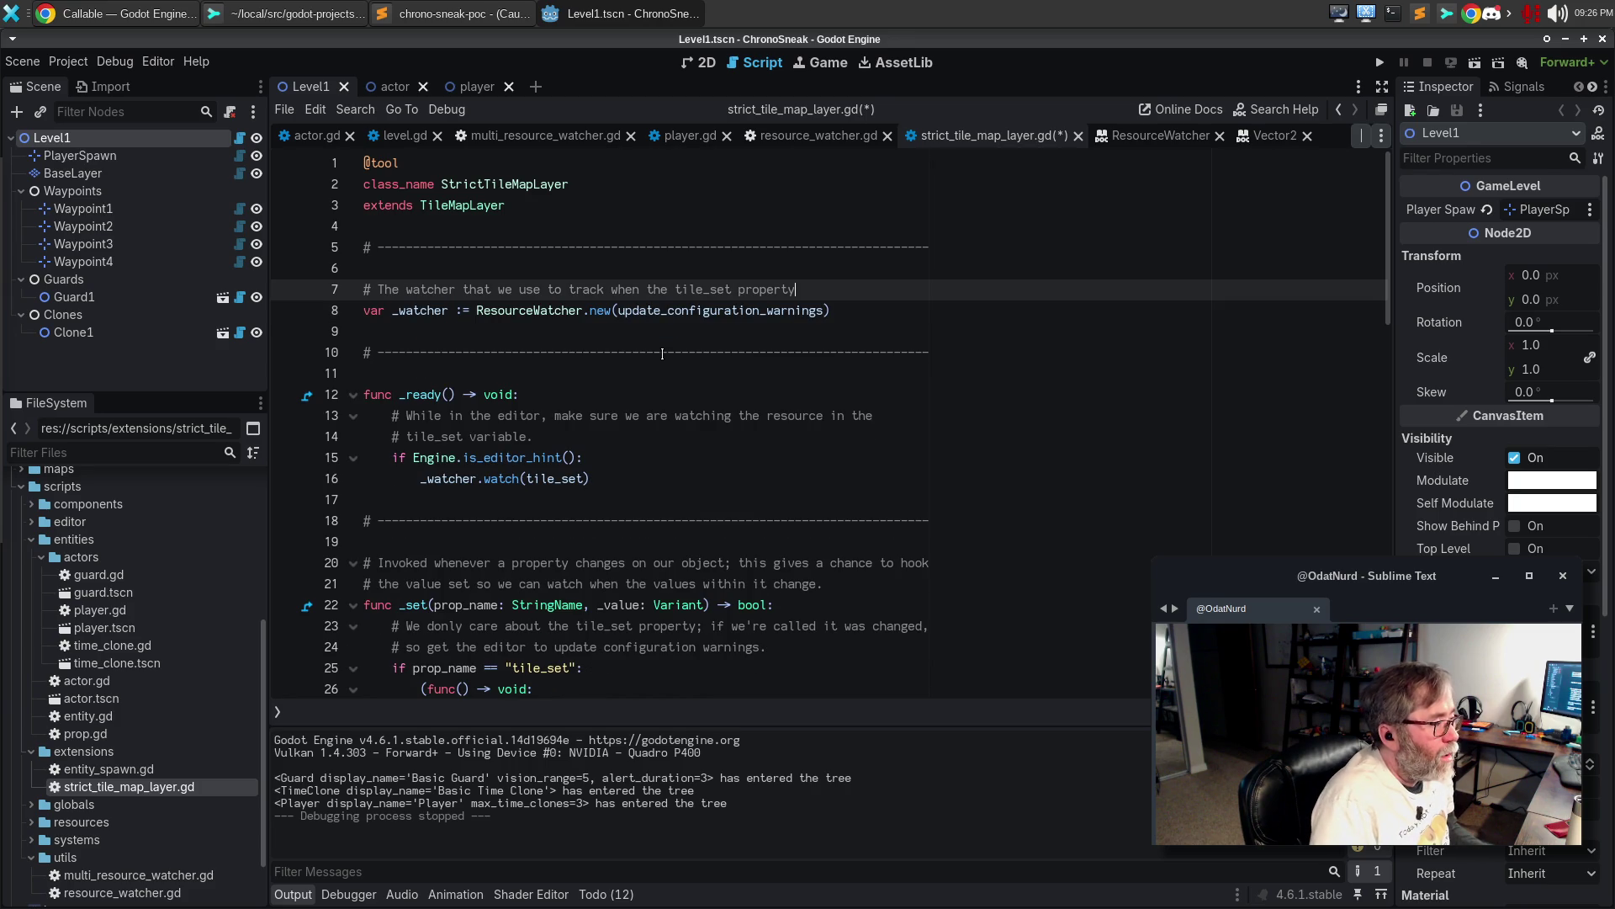
type("resource in the")
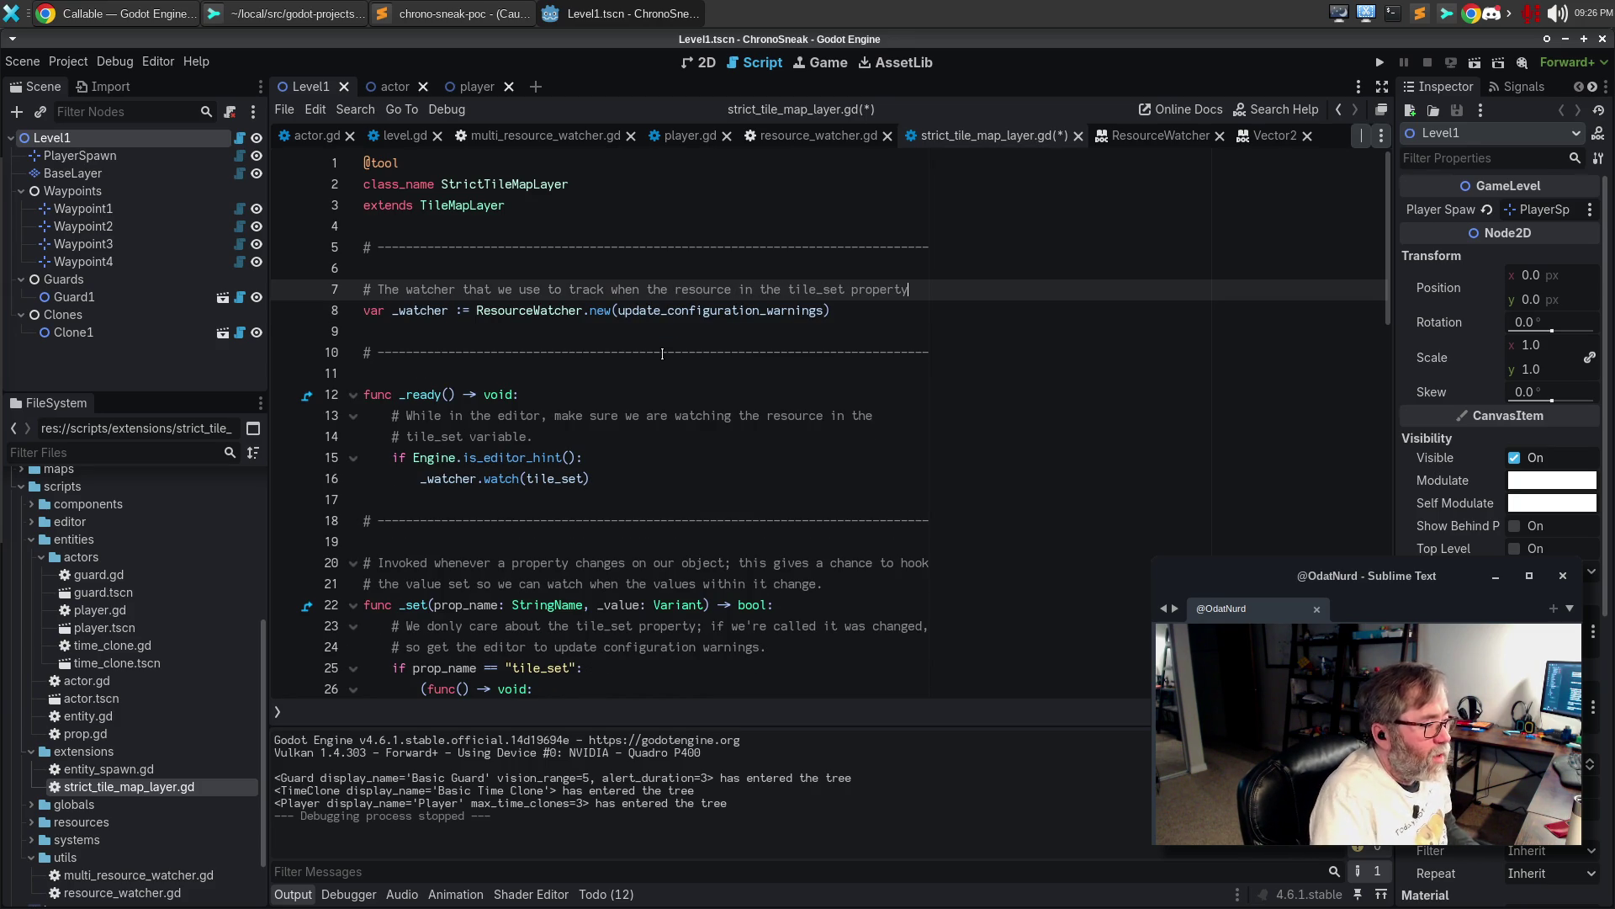
key("Return")
type("# c")
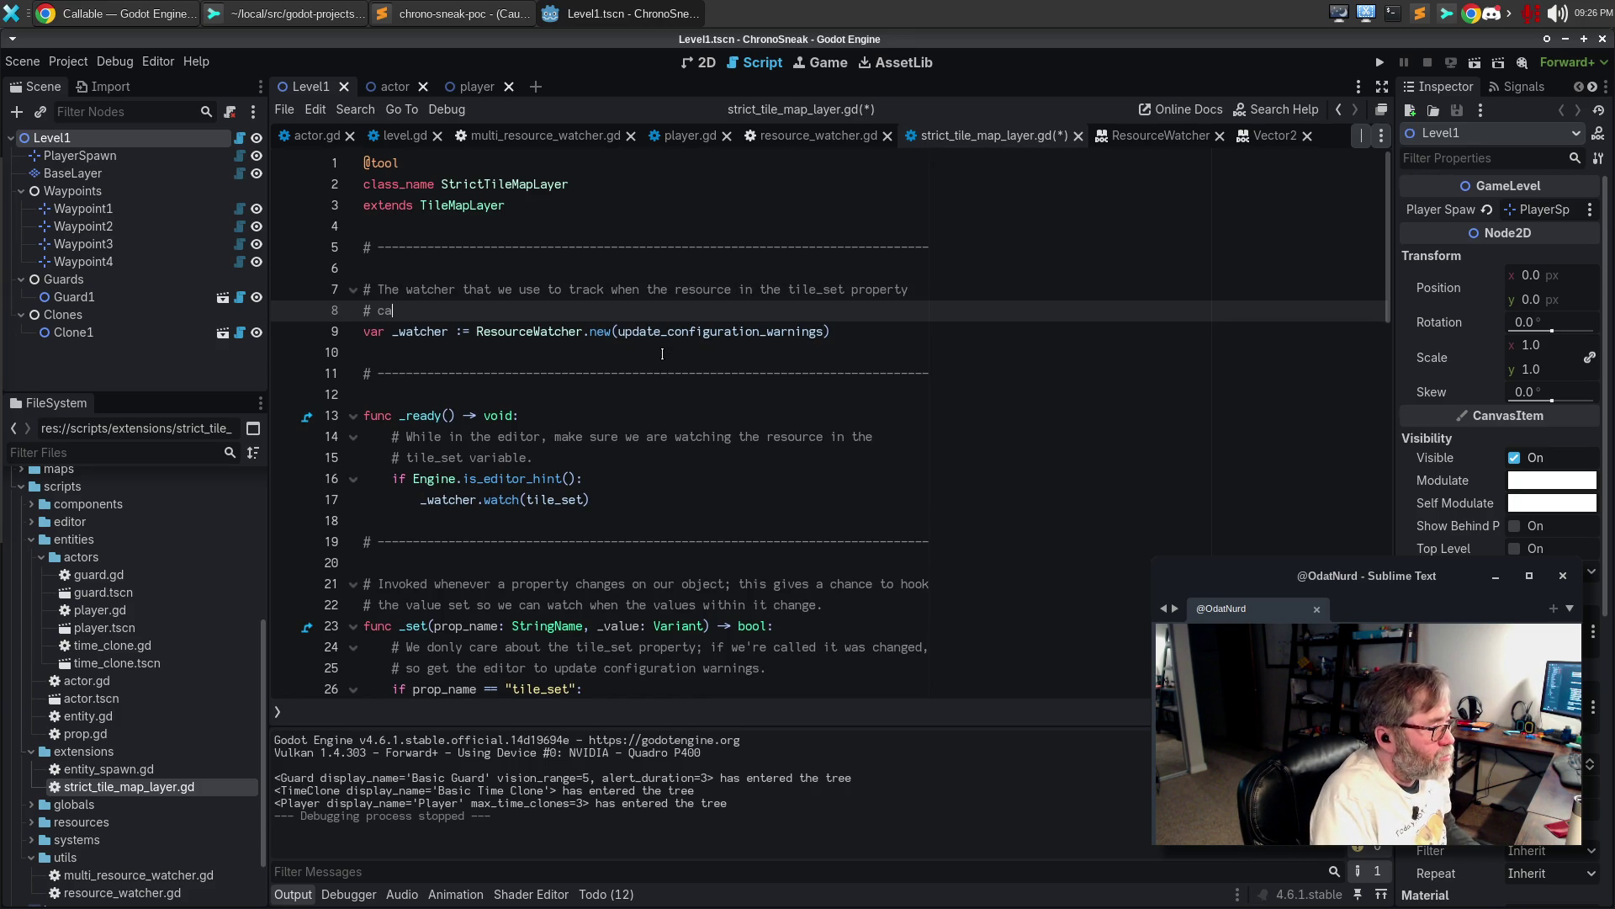
type("hanges.")
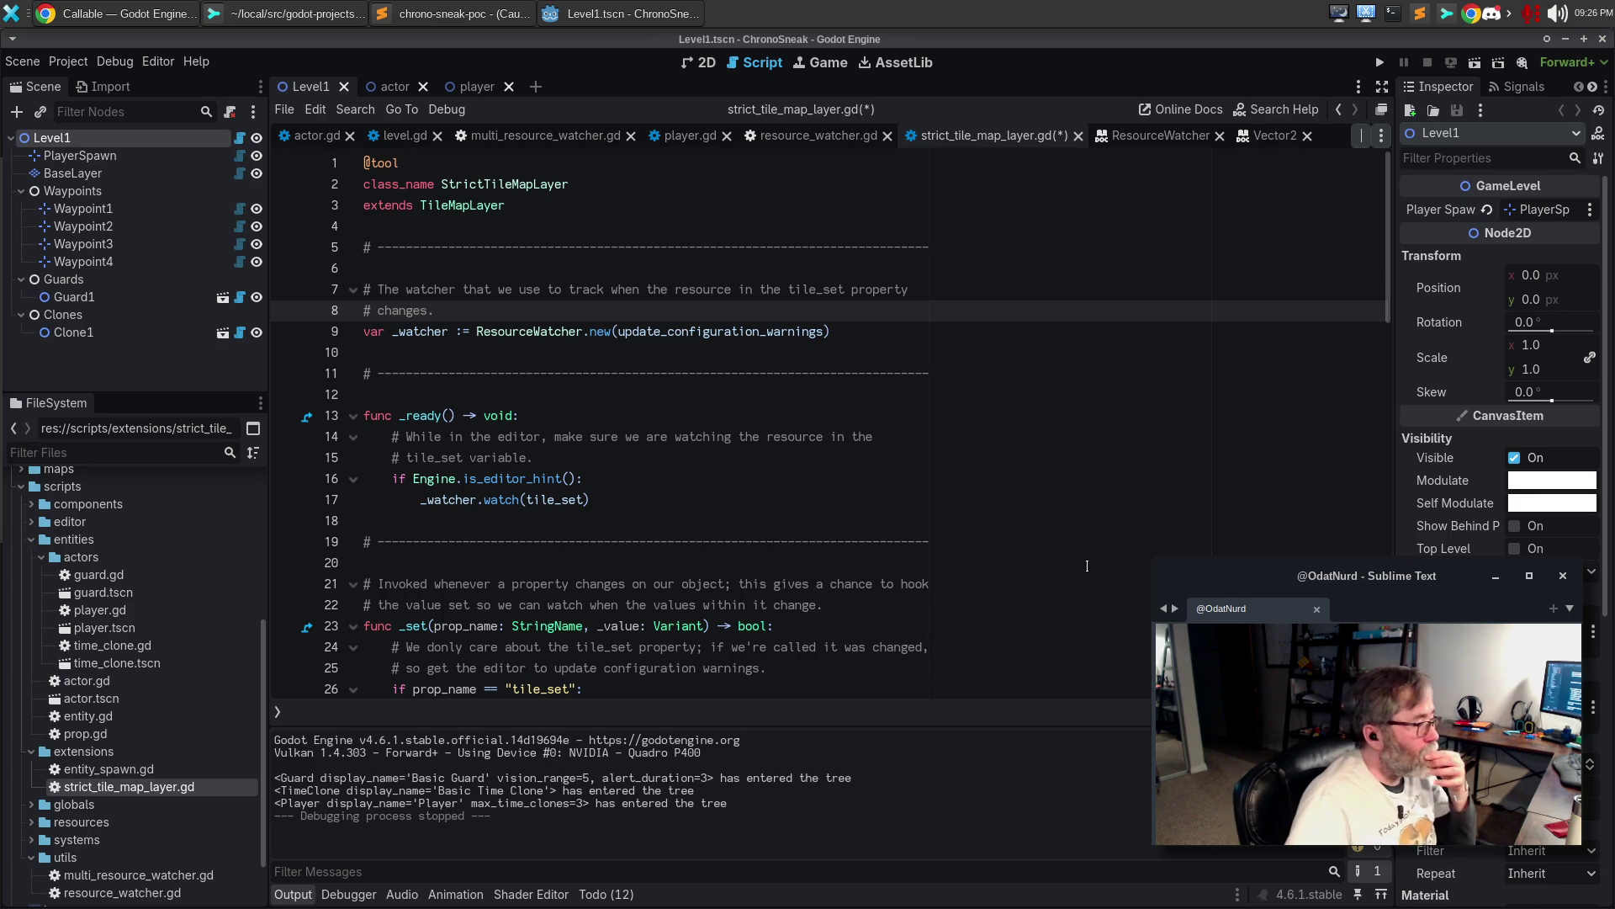
Place the caret on the line just above the _set function's comment
left_click(698, 373)
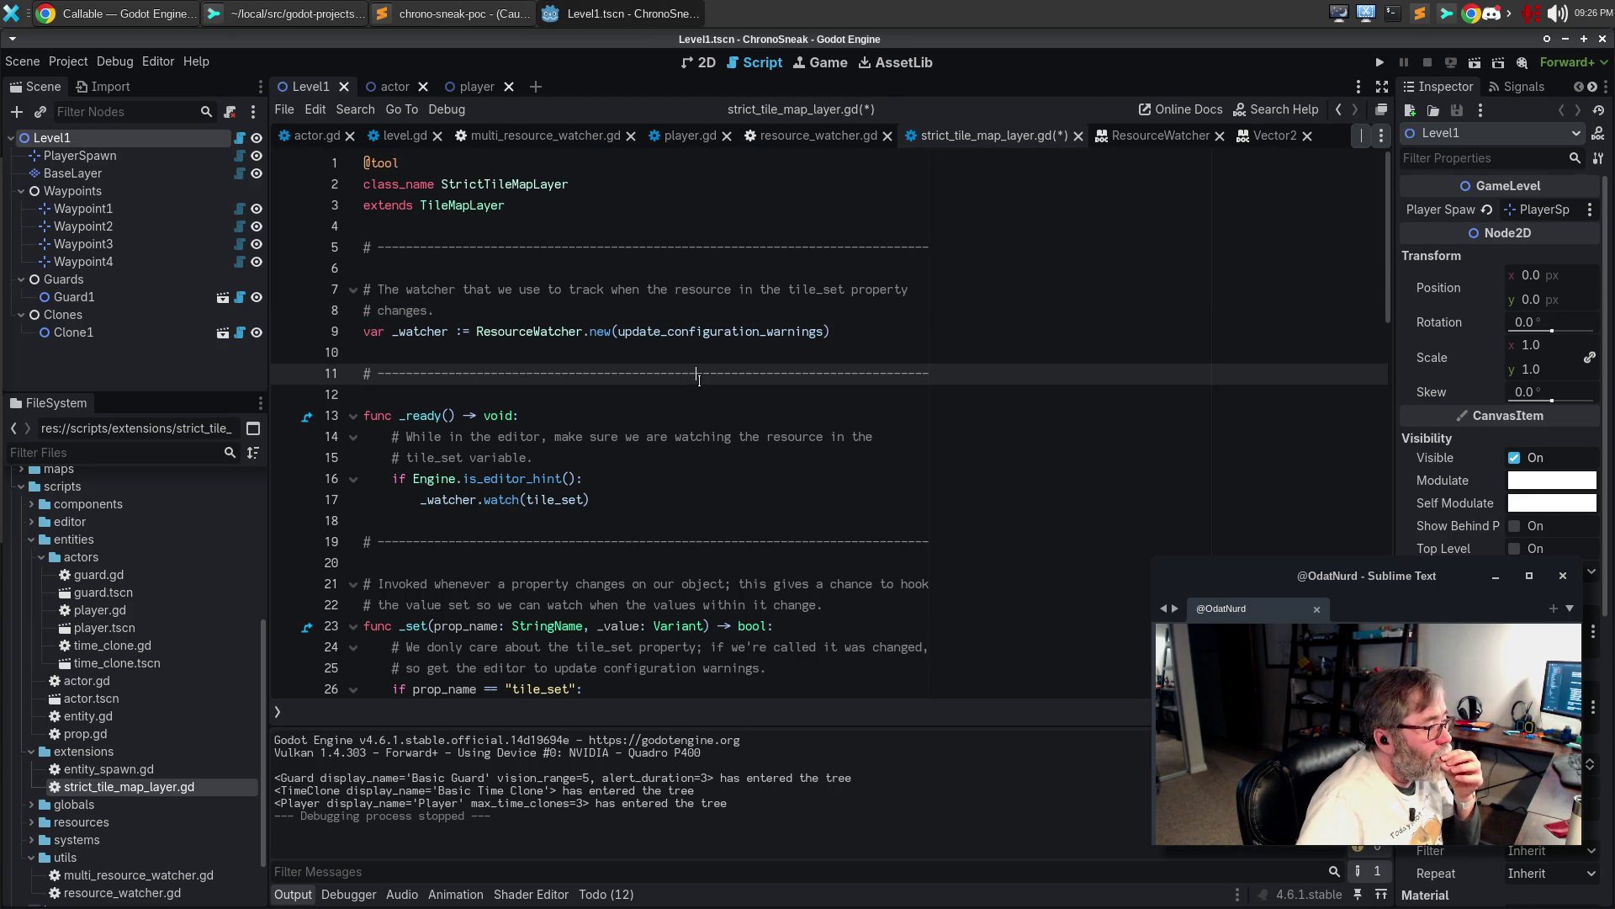
scroll(699, 380, "down", 3)
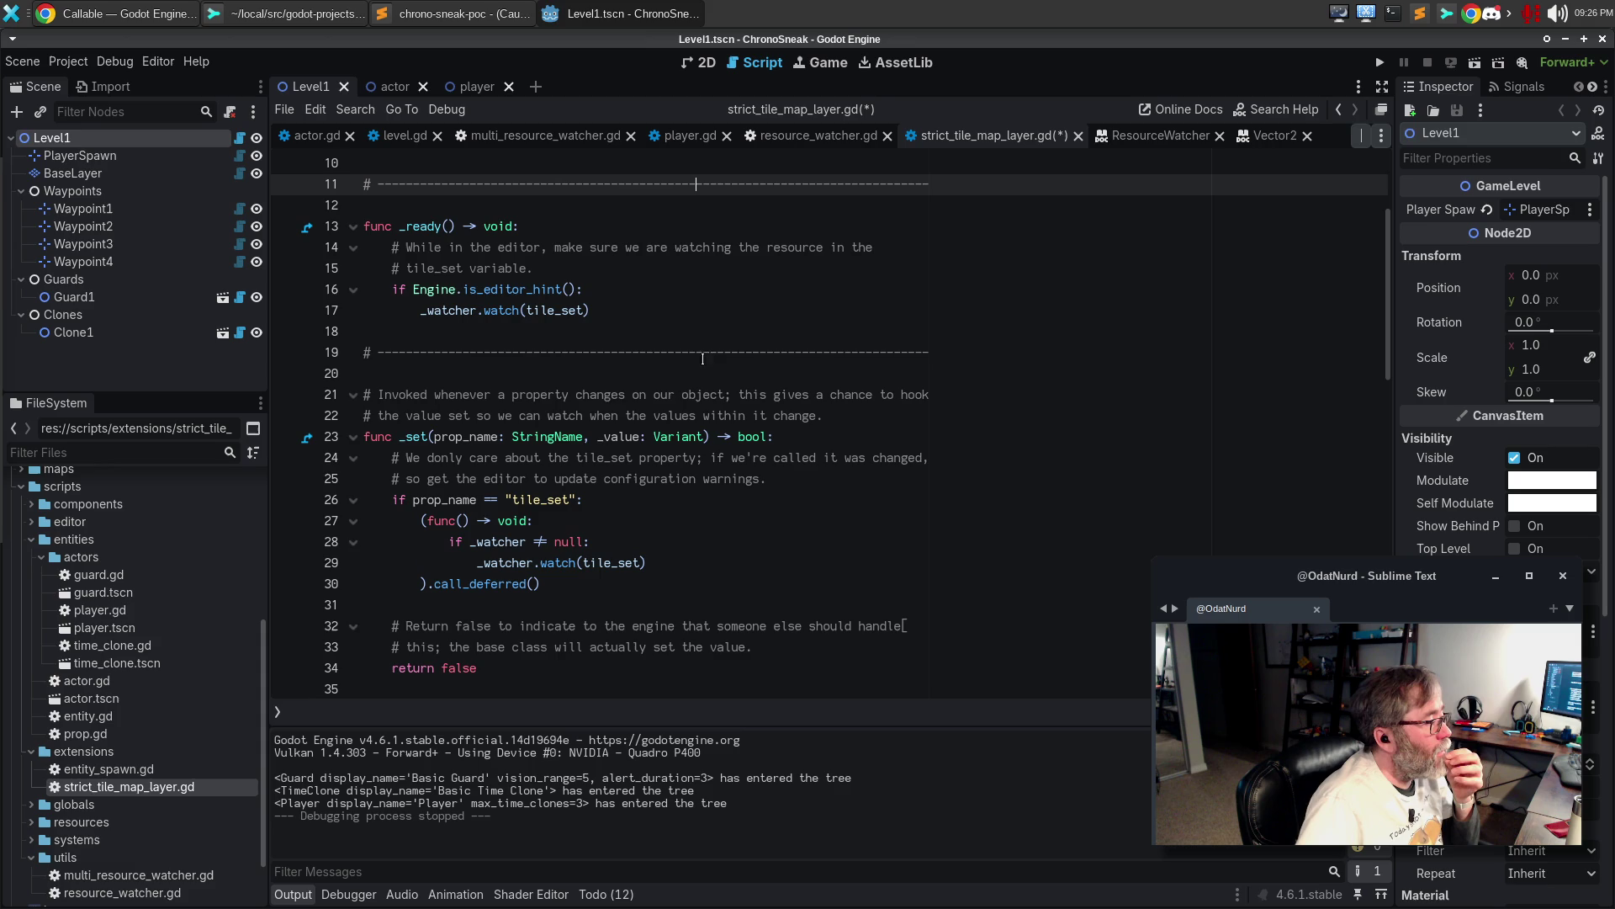
left_click(709, 353)
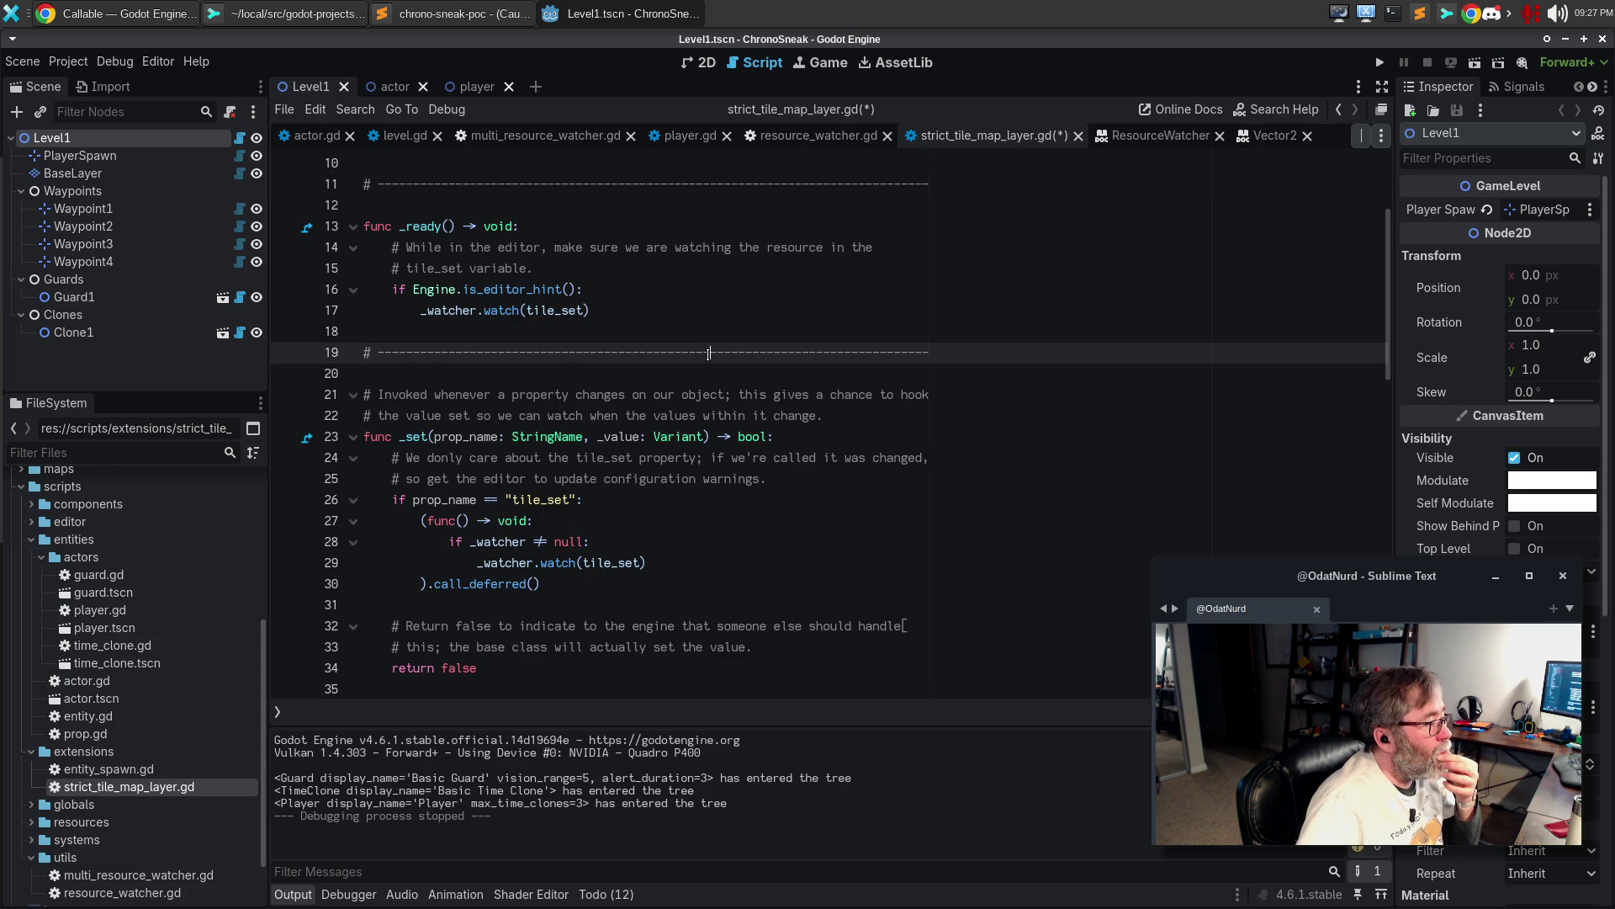
left_click(652, 375)
Write a new two-line _set comment about hooking tile_set into the watcher to detect resource changes
key("Return")
type("# ")
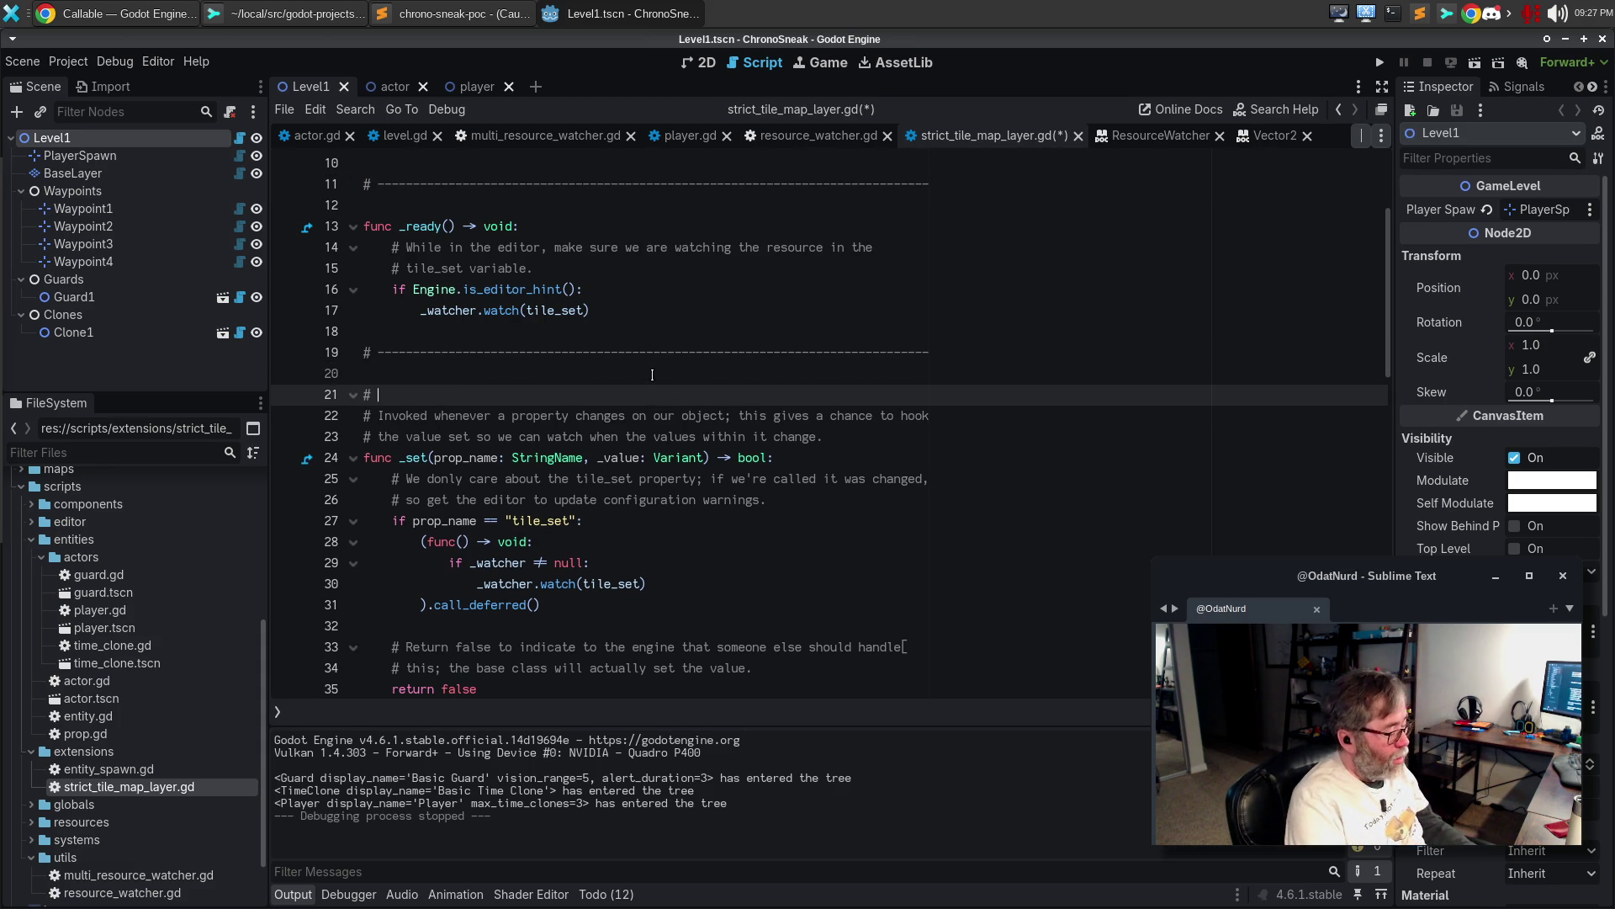
type("When a property c")
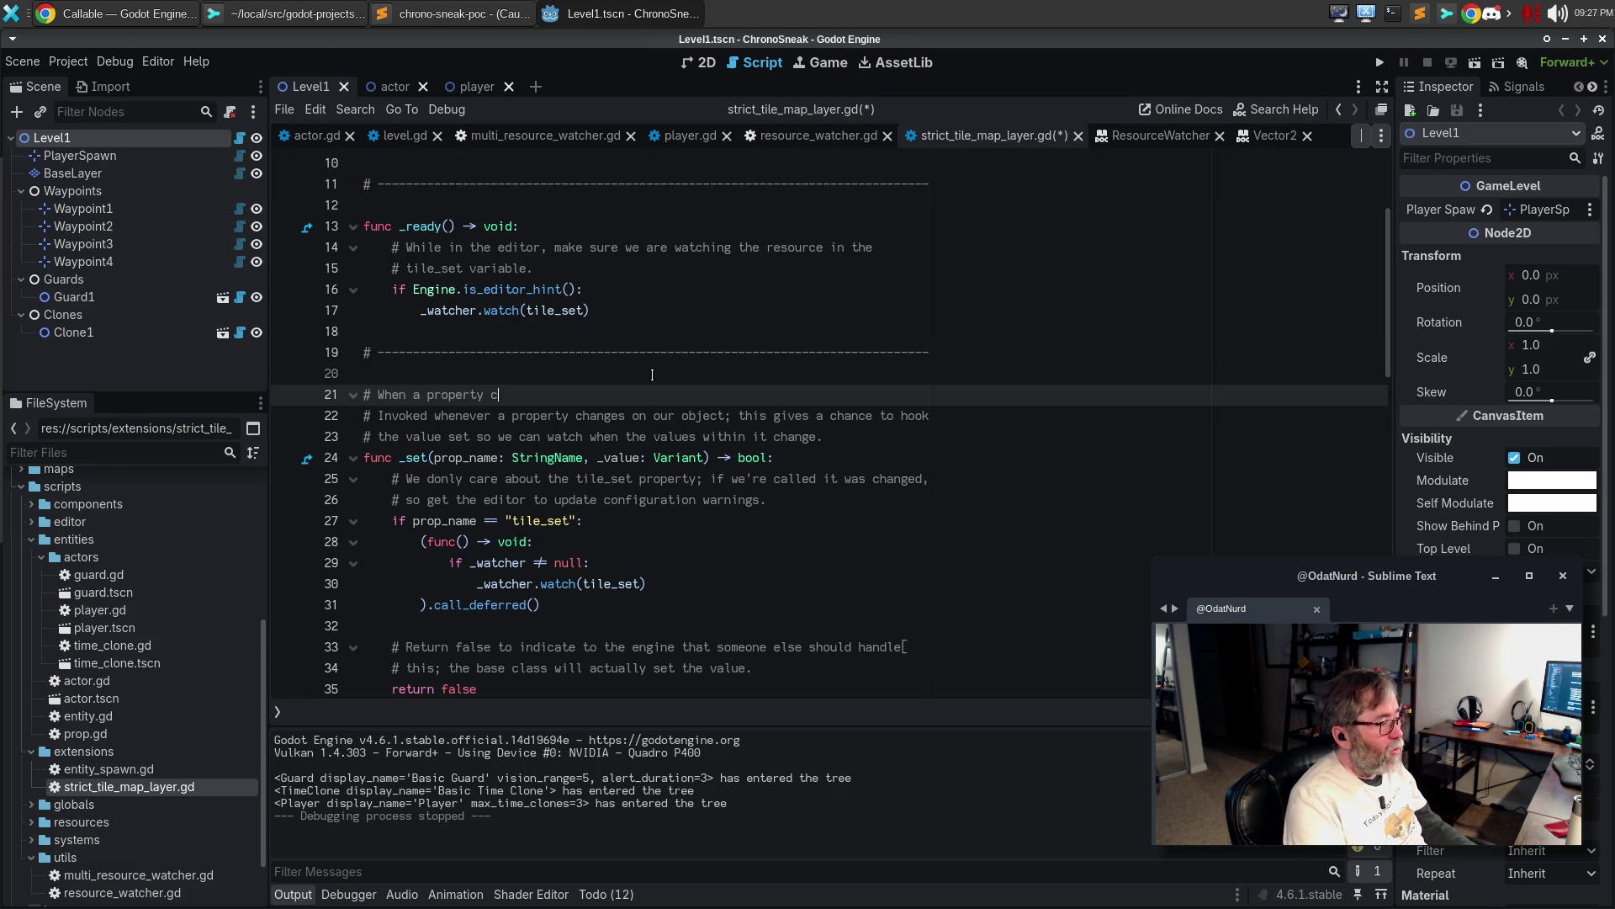
type("hanges, if it's the ")
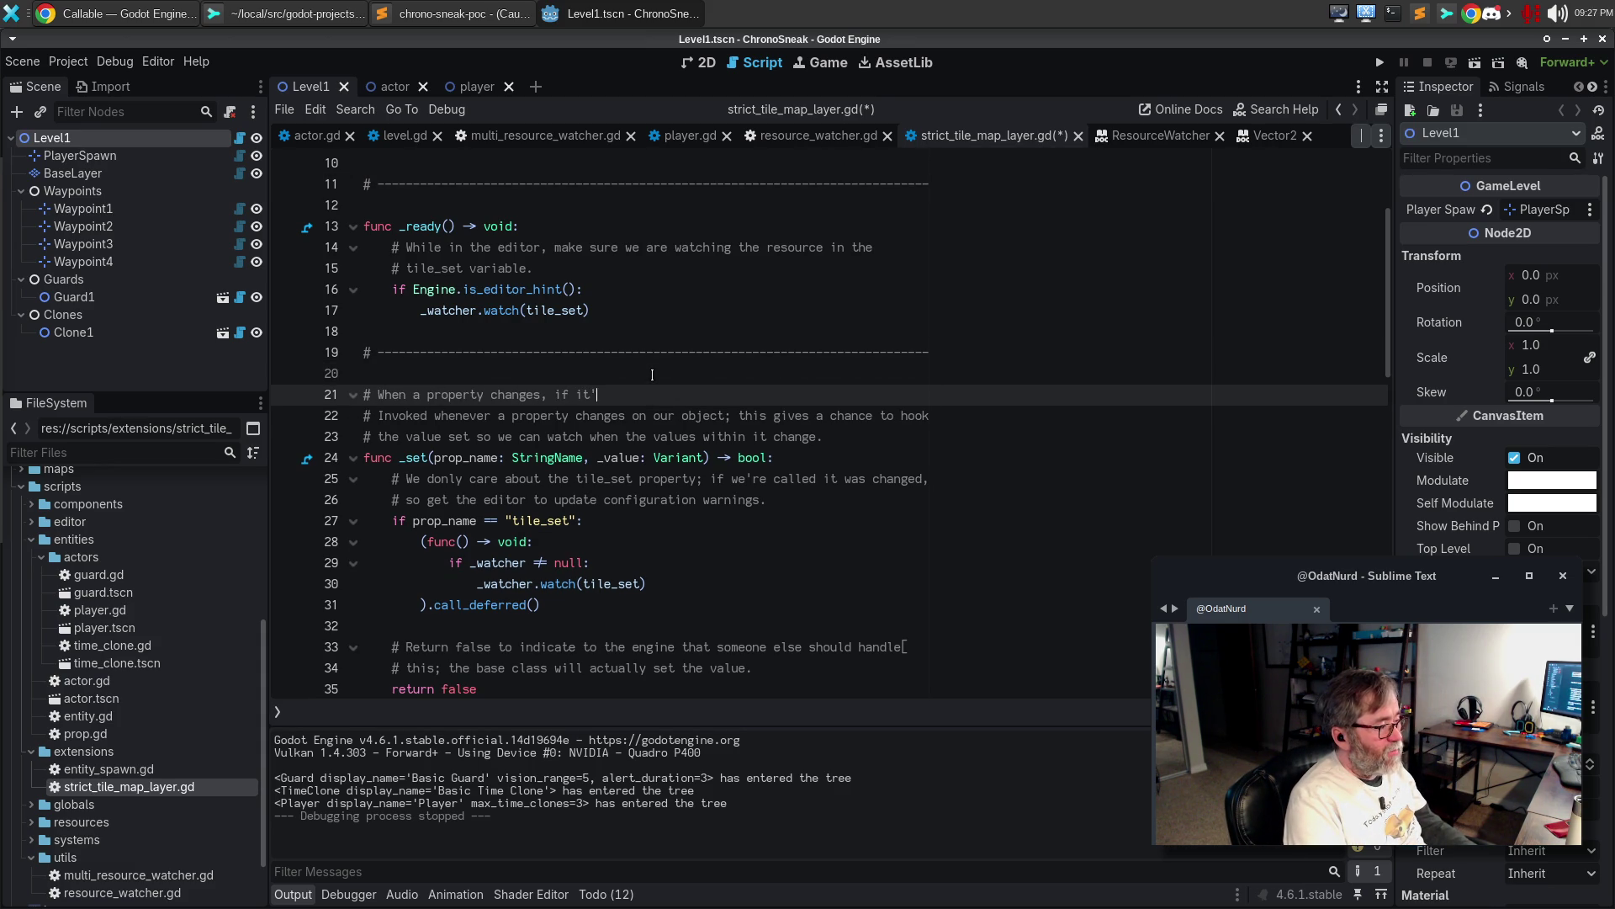
type("tile_set proper")
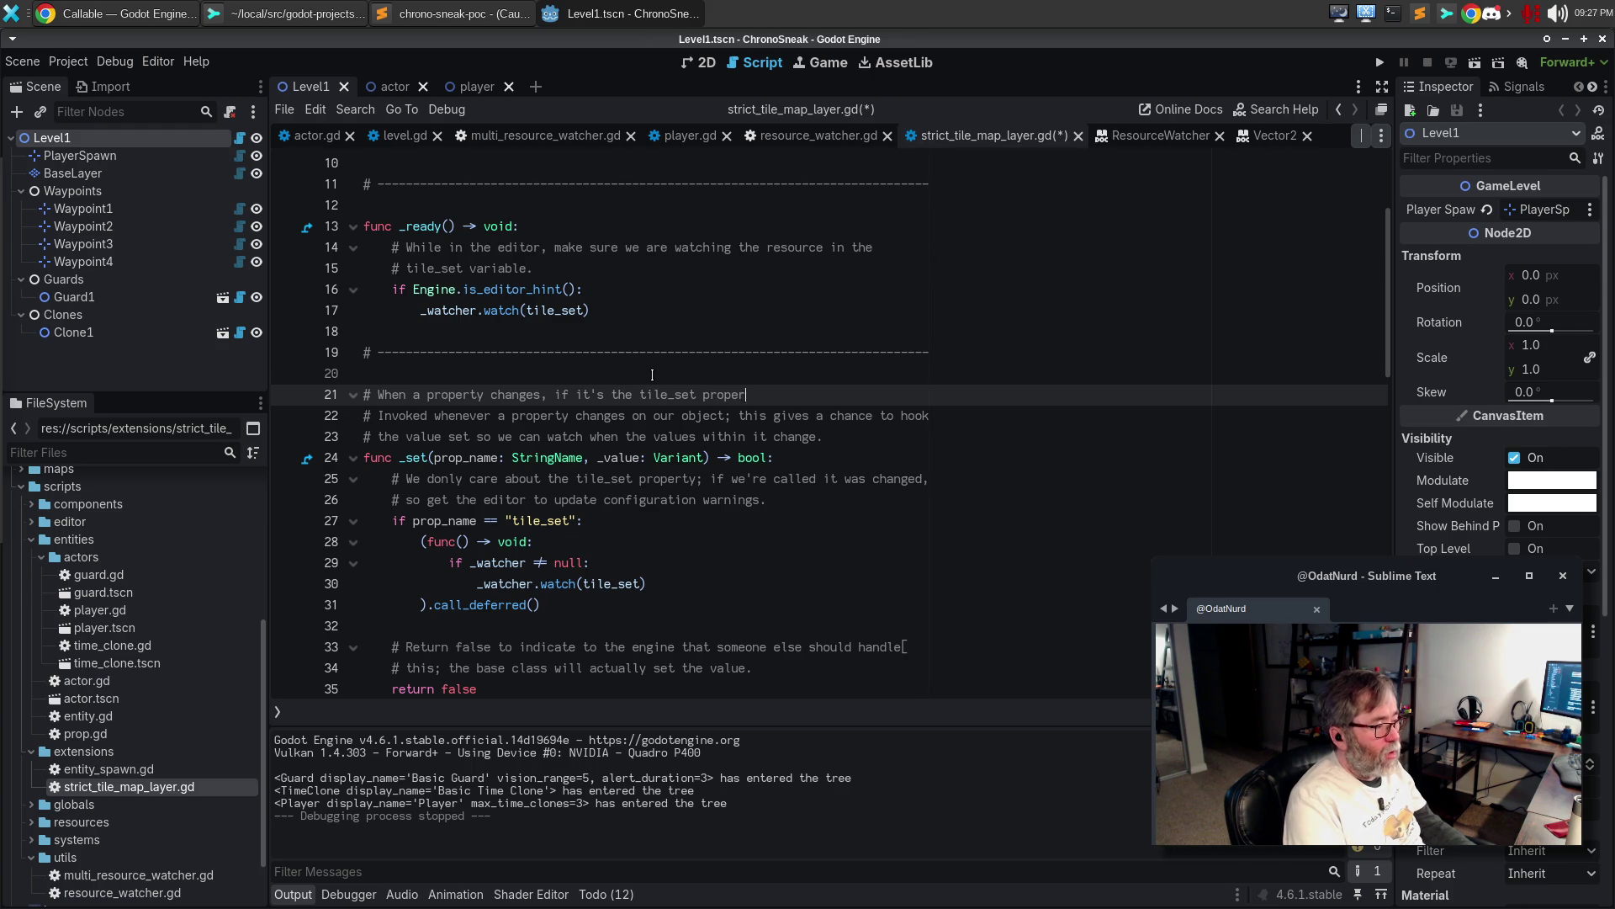
type("ty we need to ho")
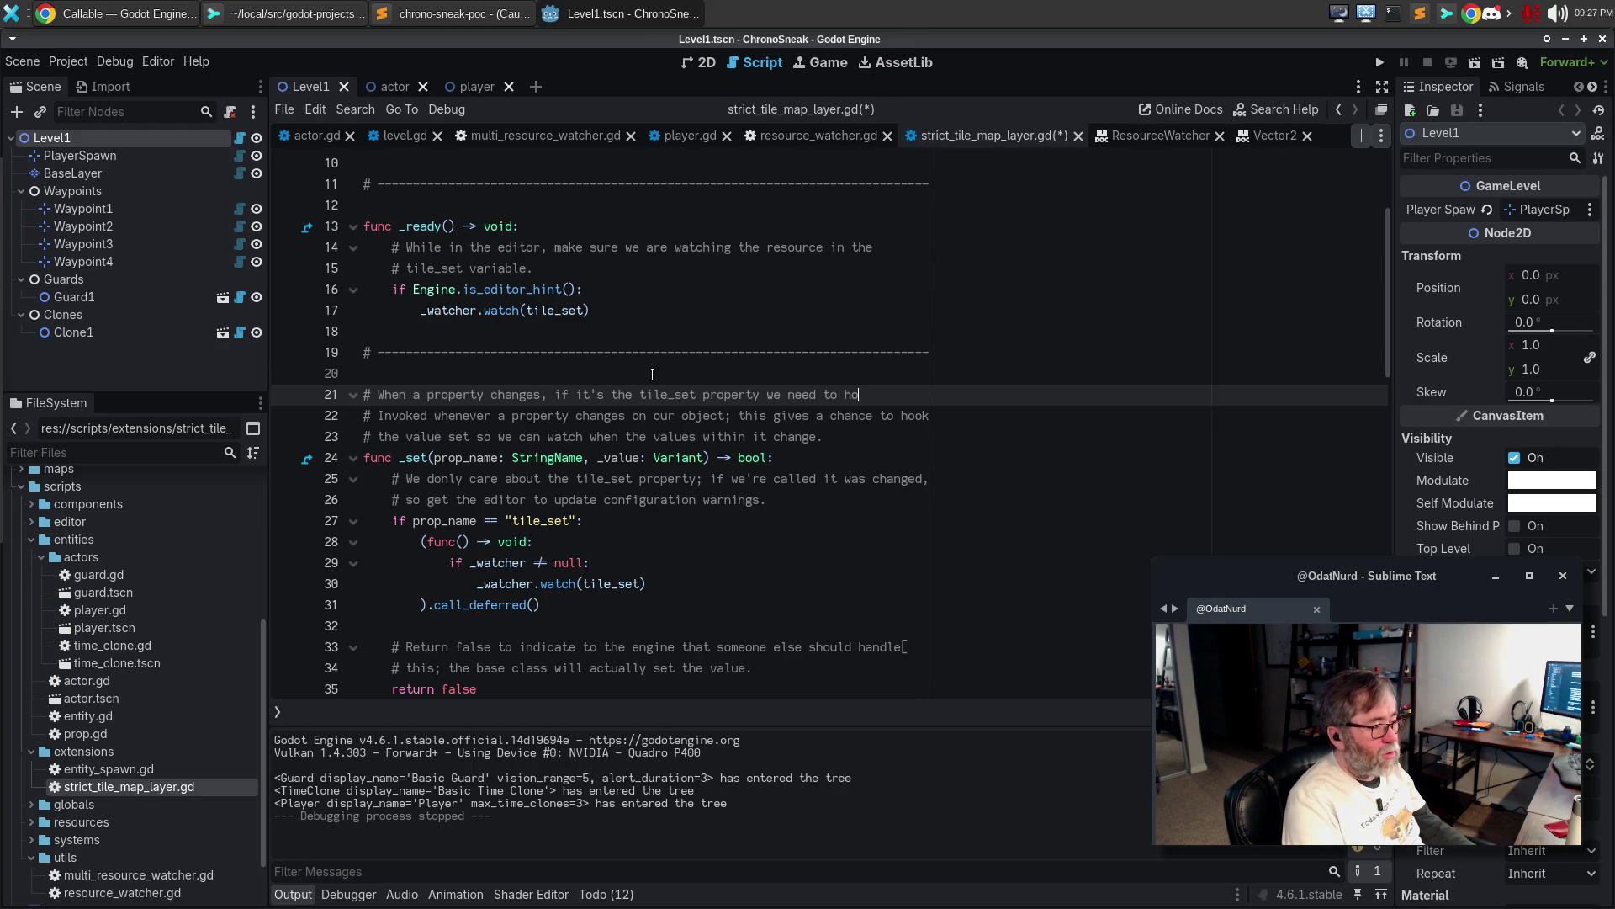
type("ok it intp")
key("Return")
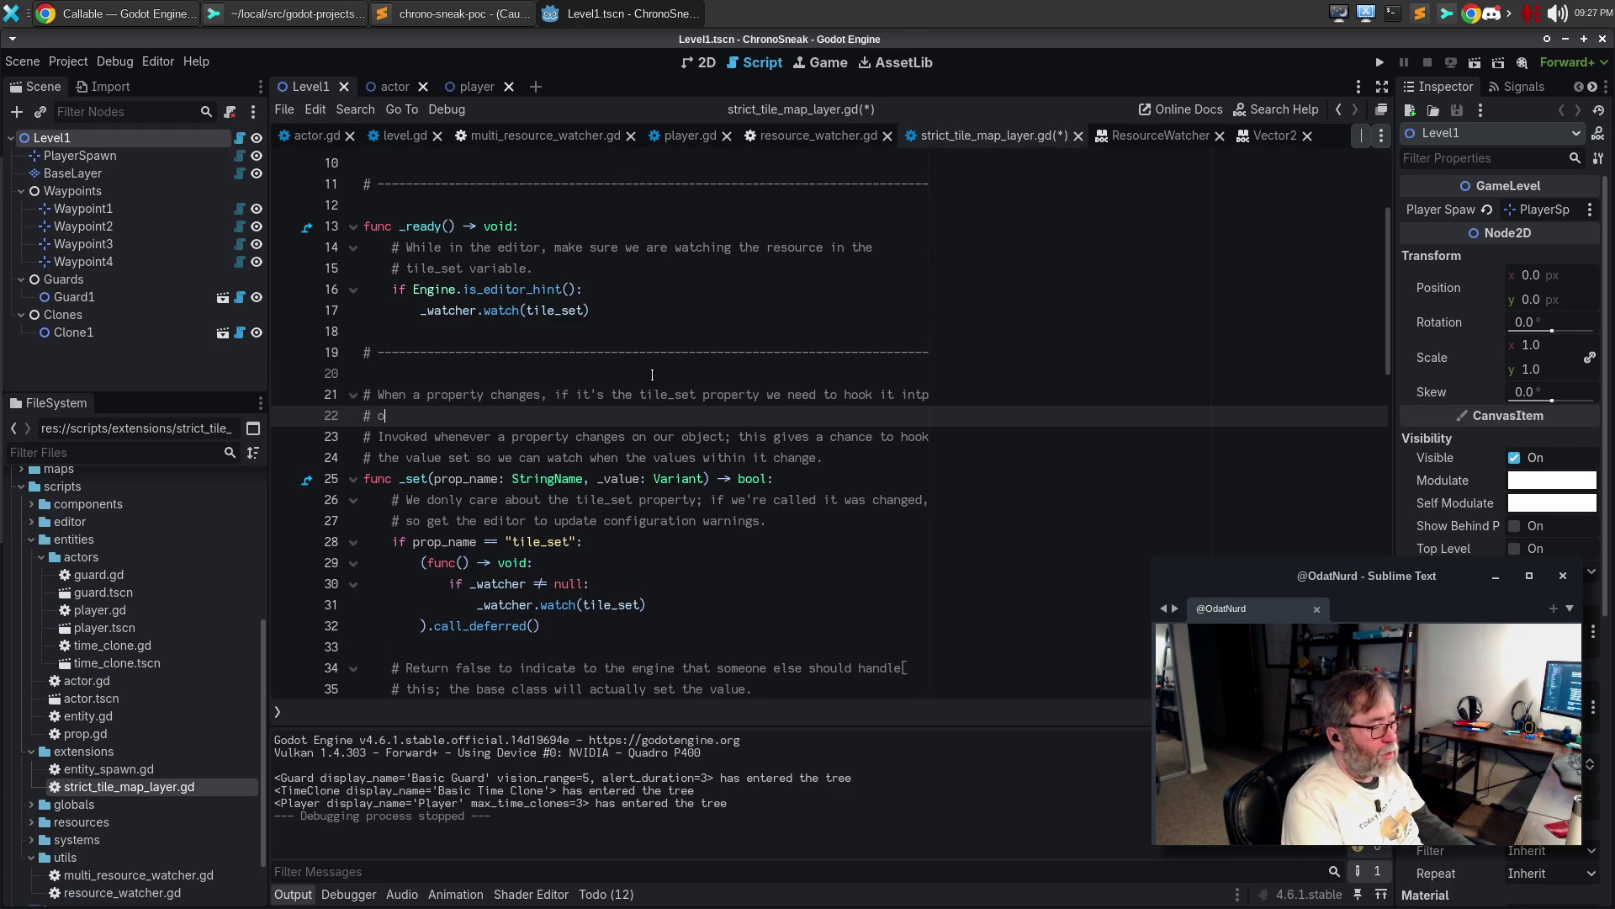
key("Up")
key("BackSpace")
type("o")
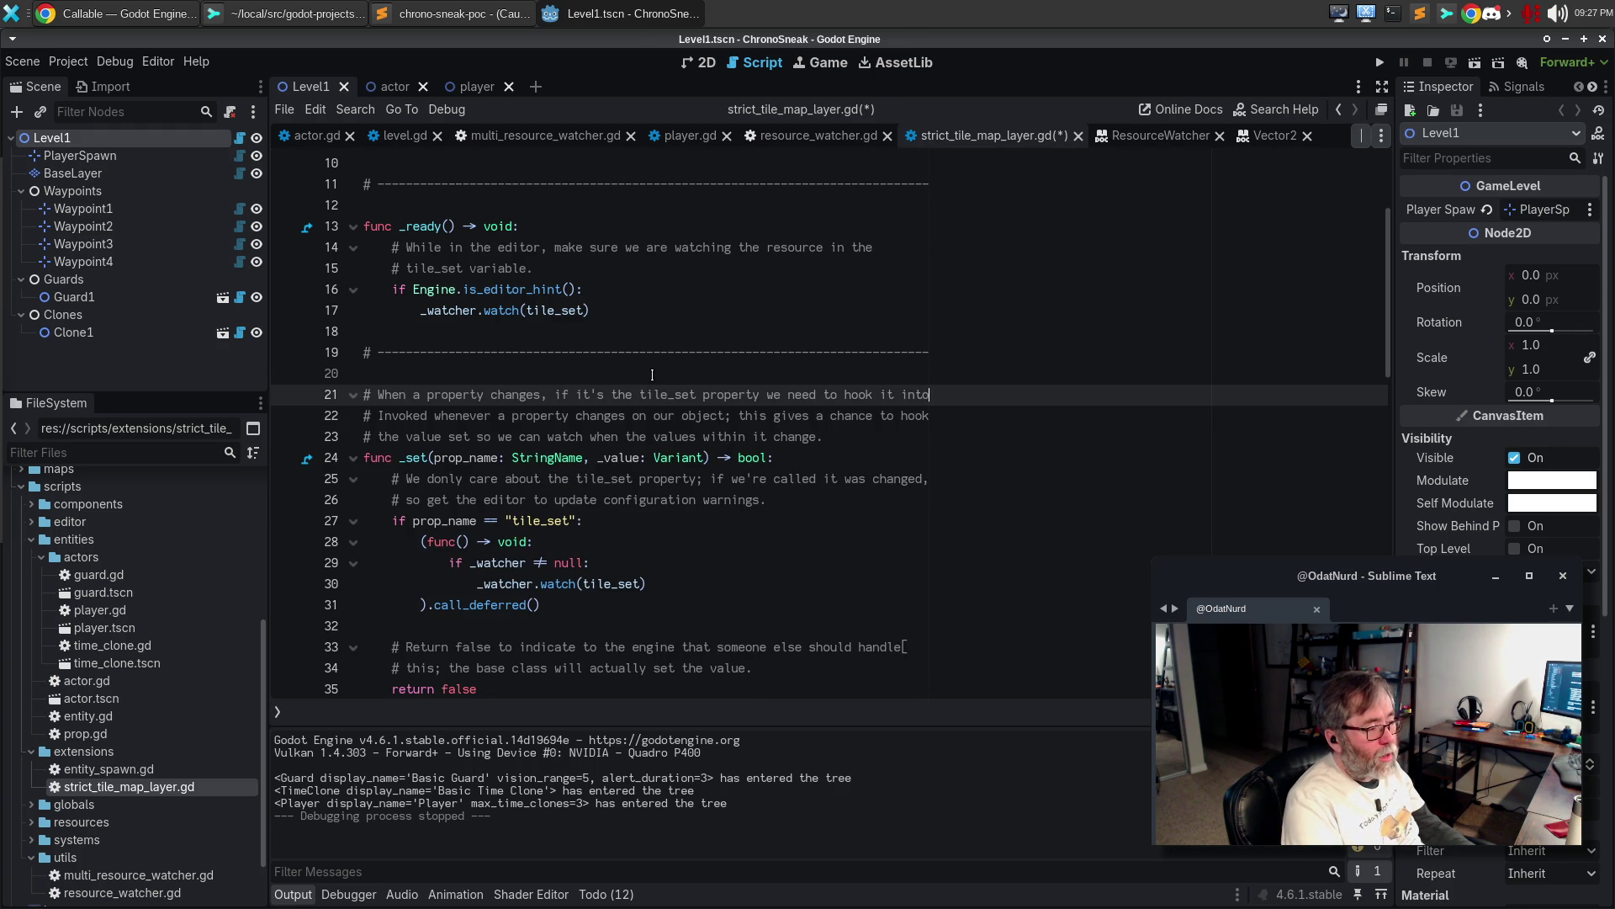
key("Down")
type("our watcher so ")
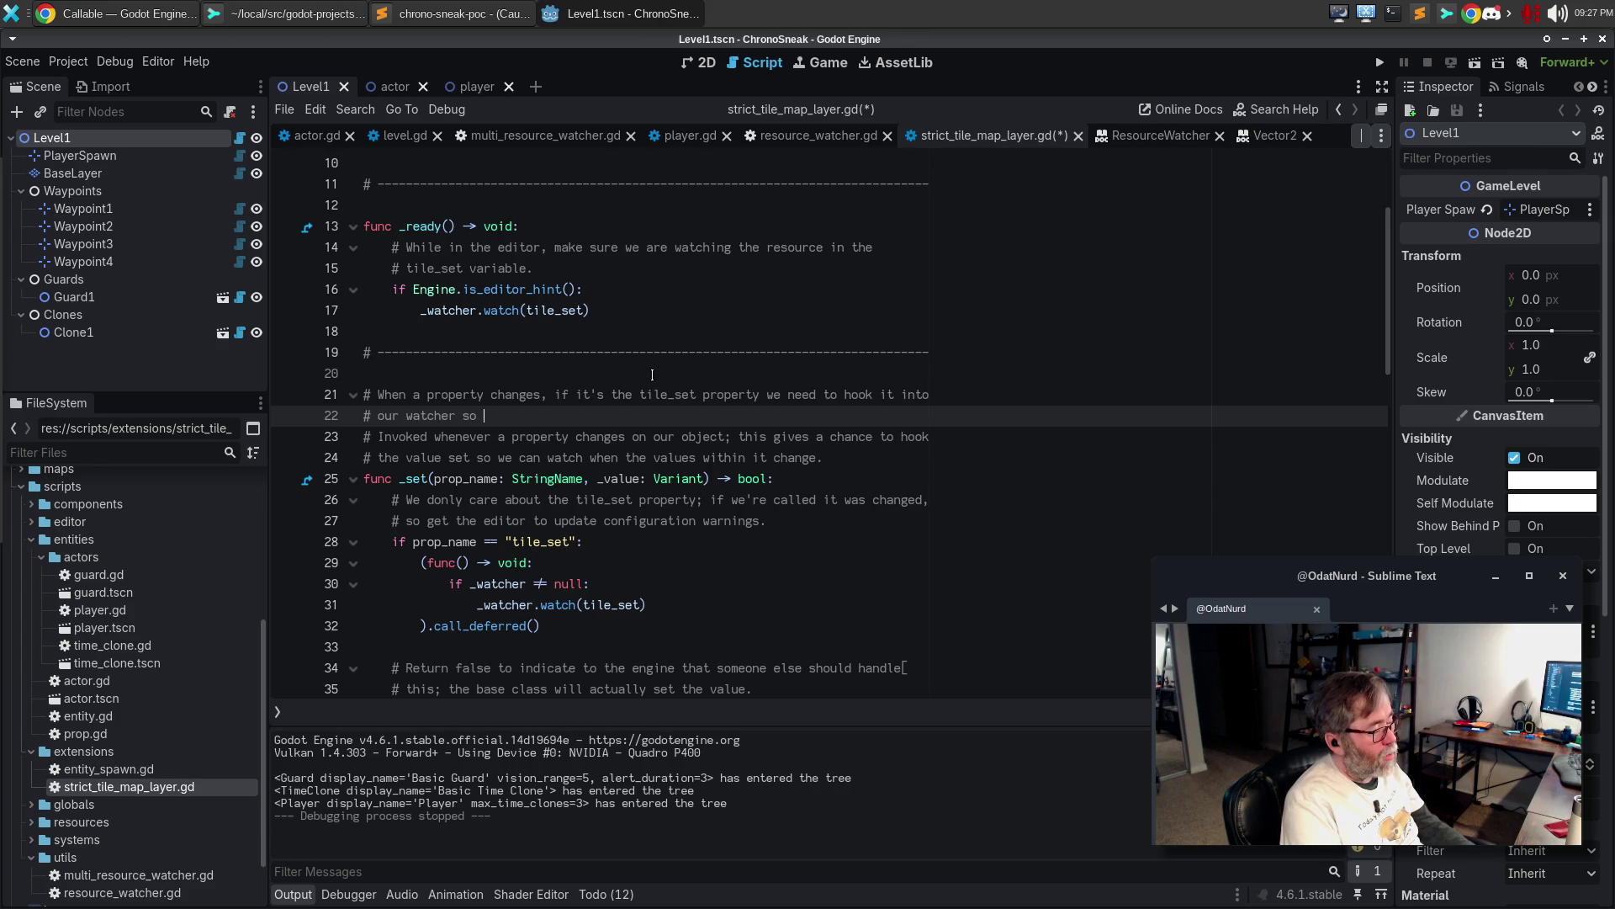
type("we can tell when t")
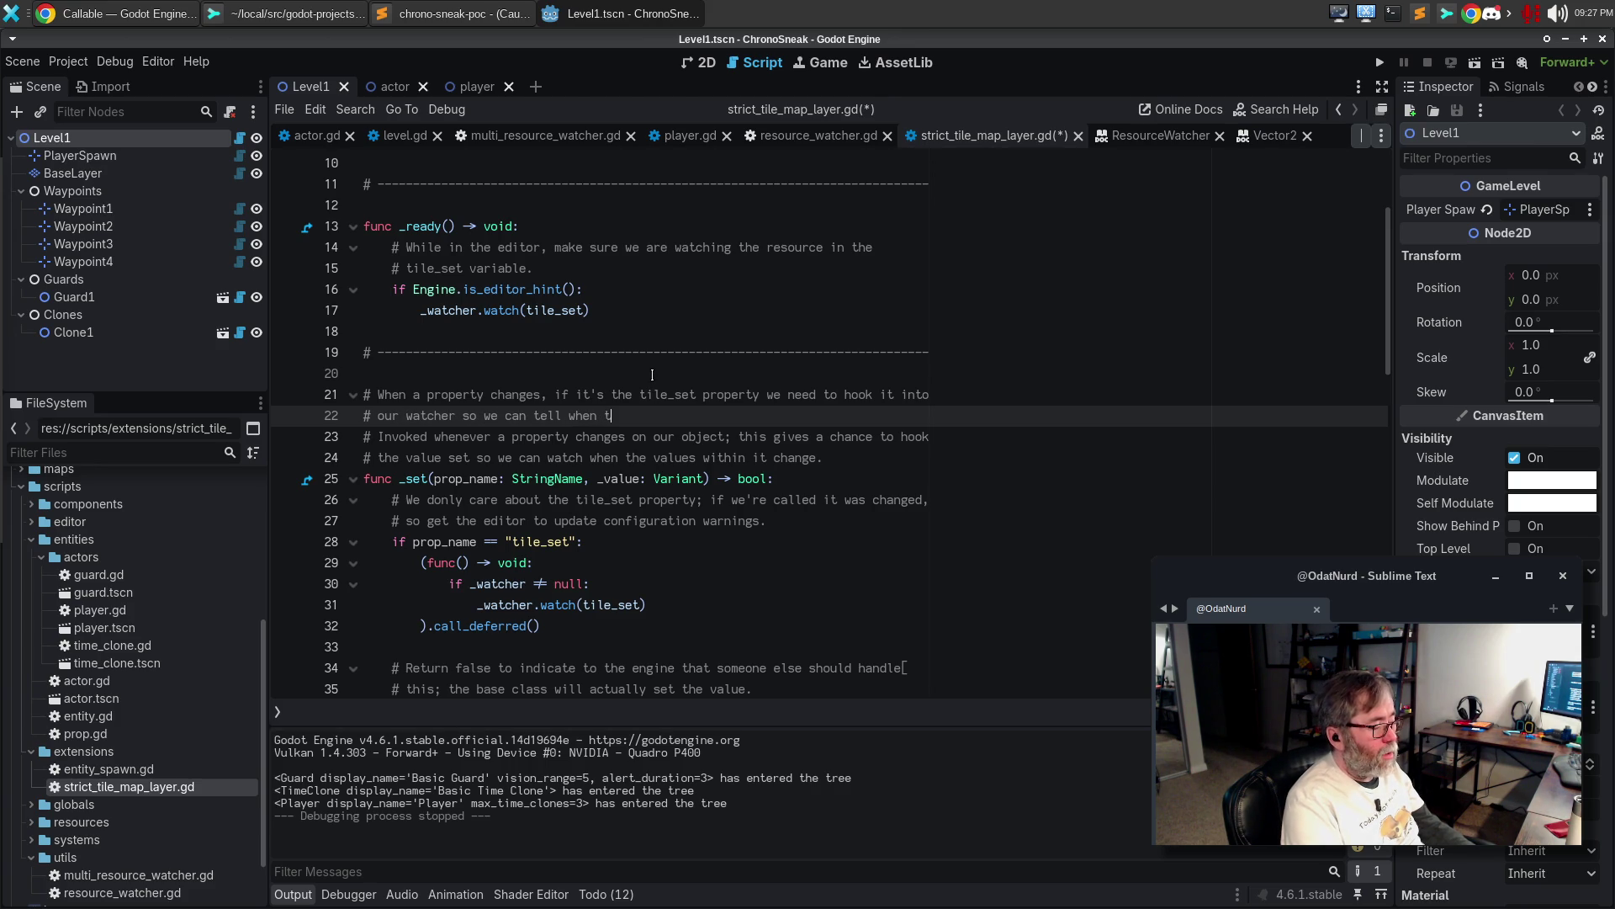
type("he internals of the rer")
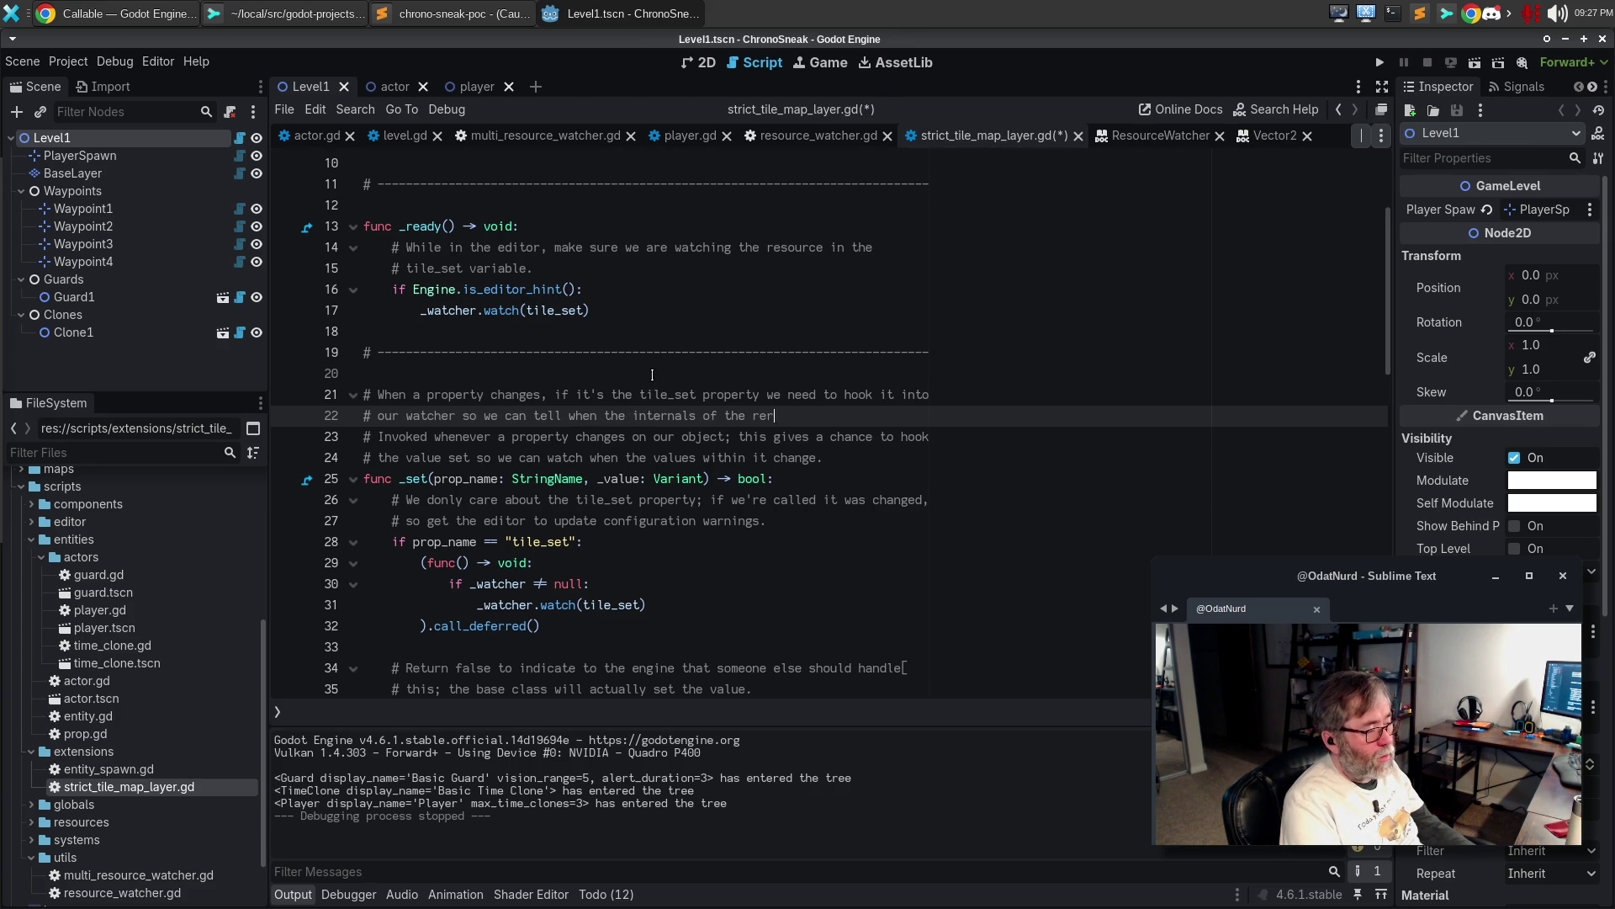
key("BackSpace")
type("source change.")
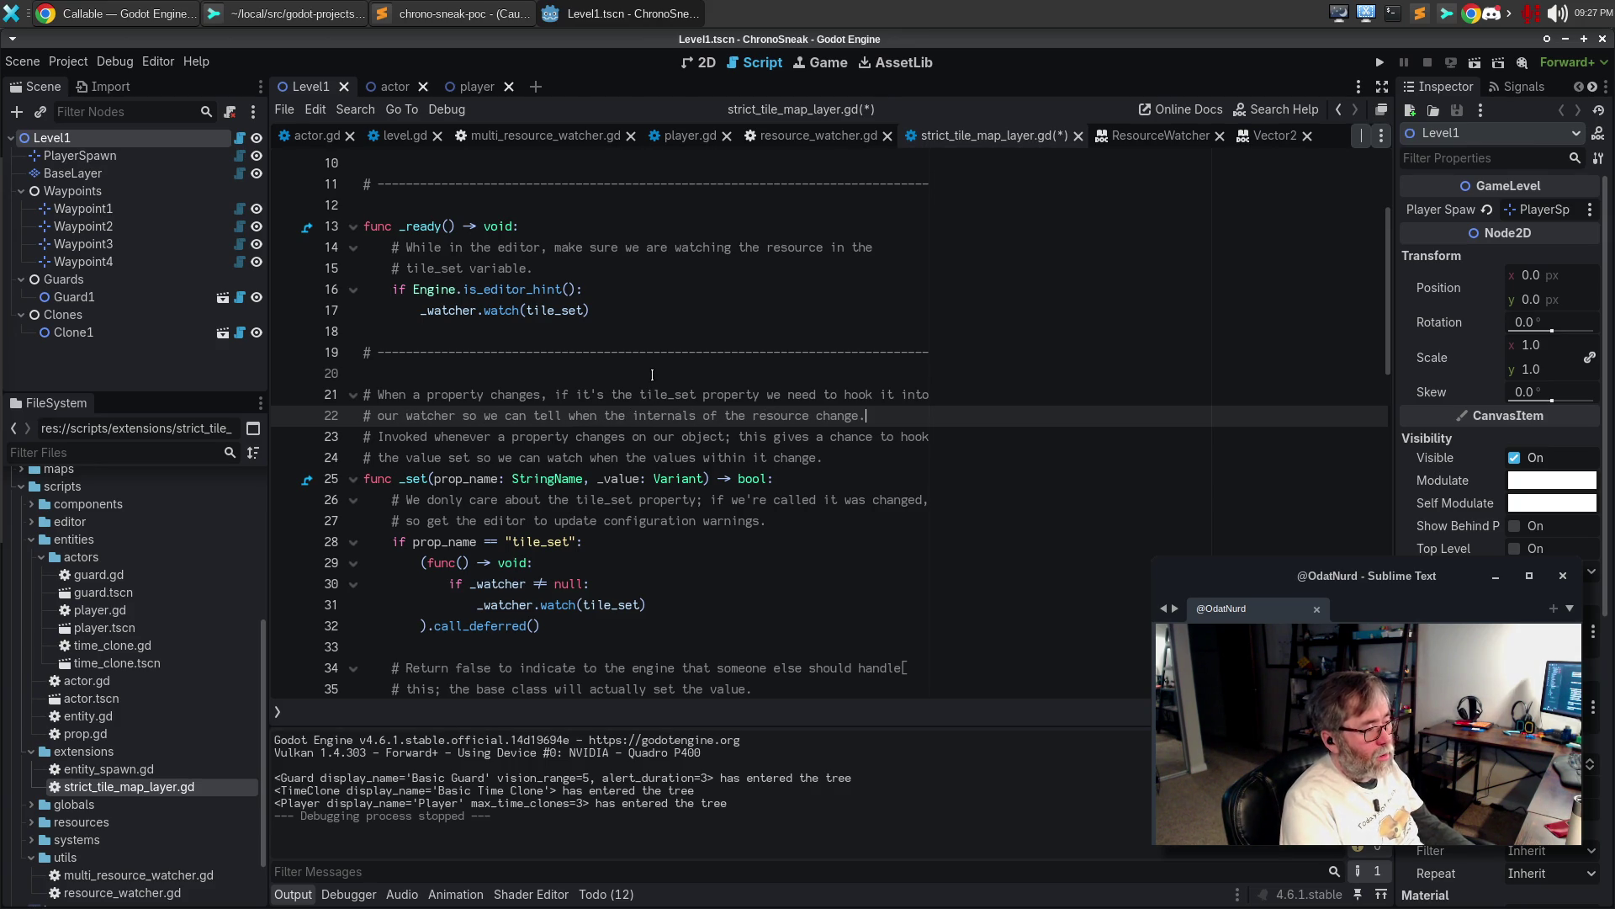
Delete the old two-line _set comment and save strict_tile_map_layer.gd
key("Right")
key("shift+Down")
key("shift+Down")
key("Delete")
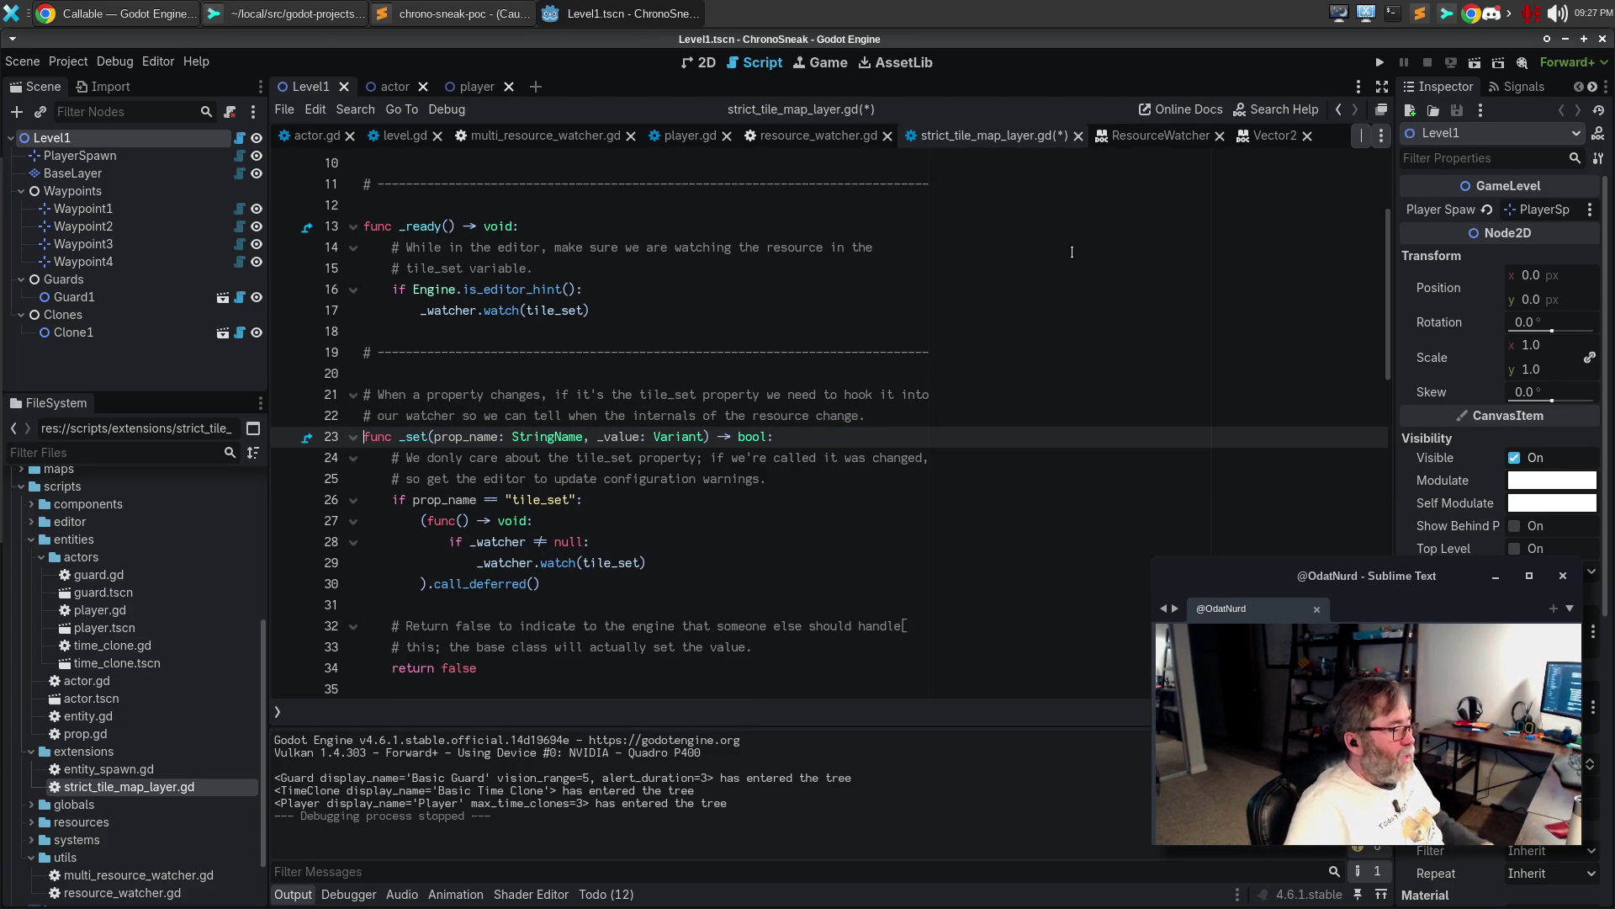
scroll(929, 406, "down", 3)
left_click(929, 406)
key("ctrl+s")
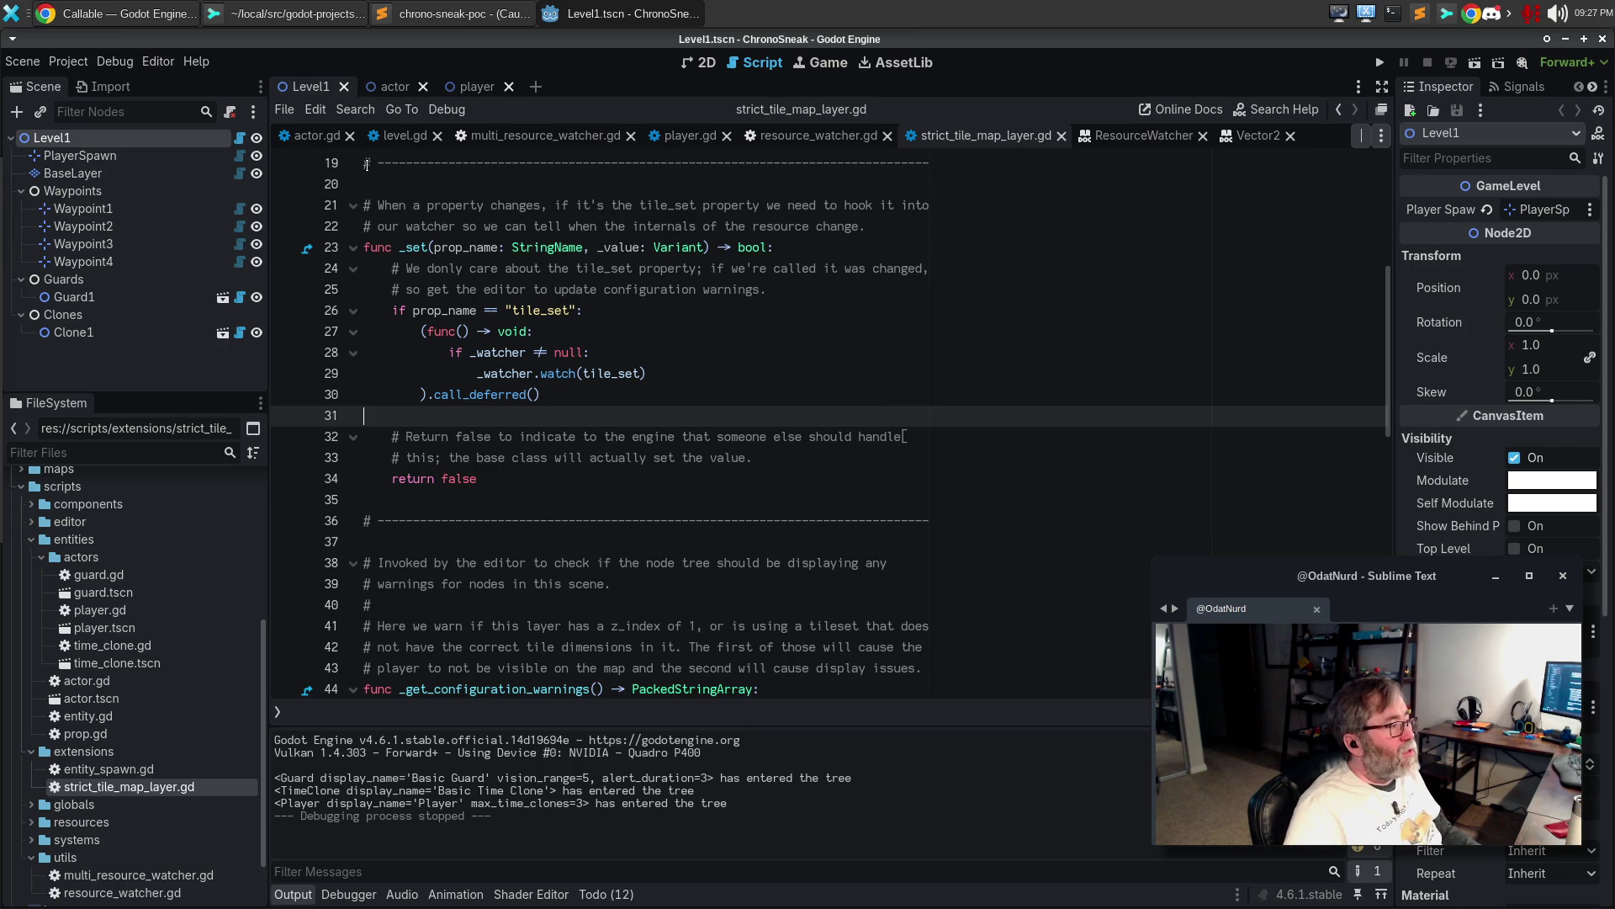
left_click(318, 135)
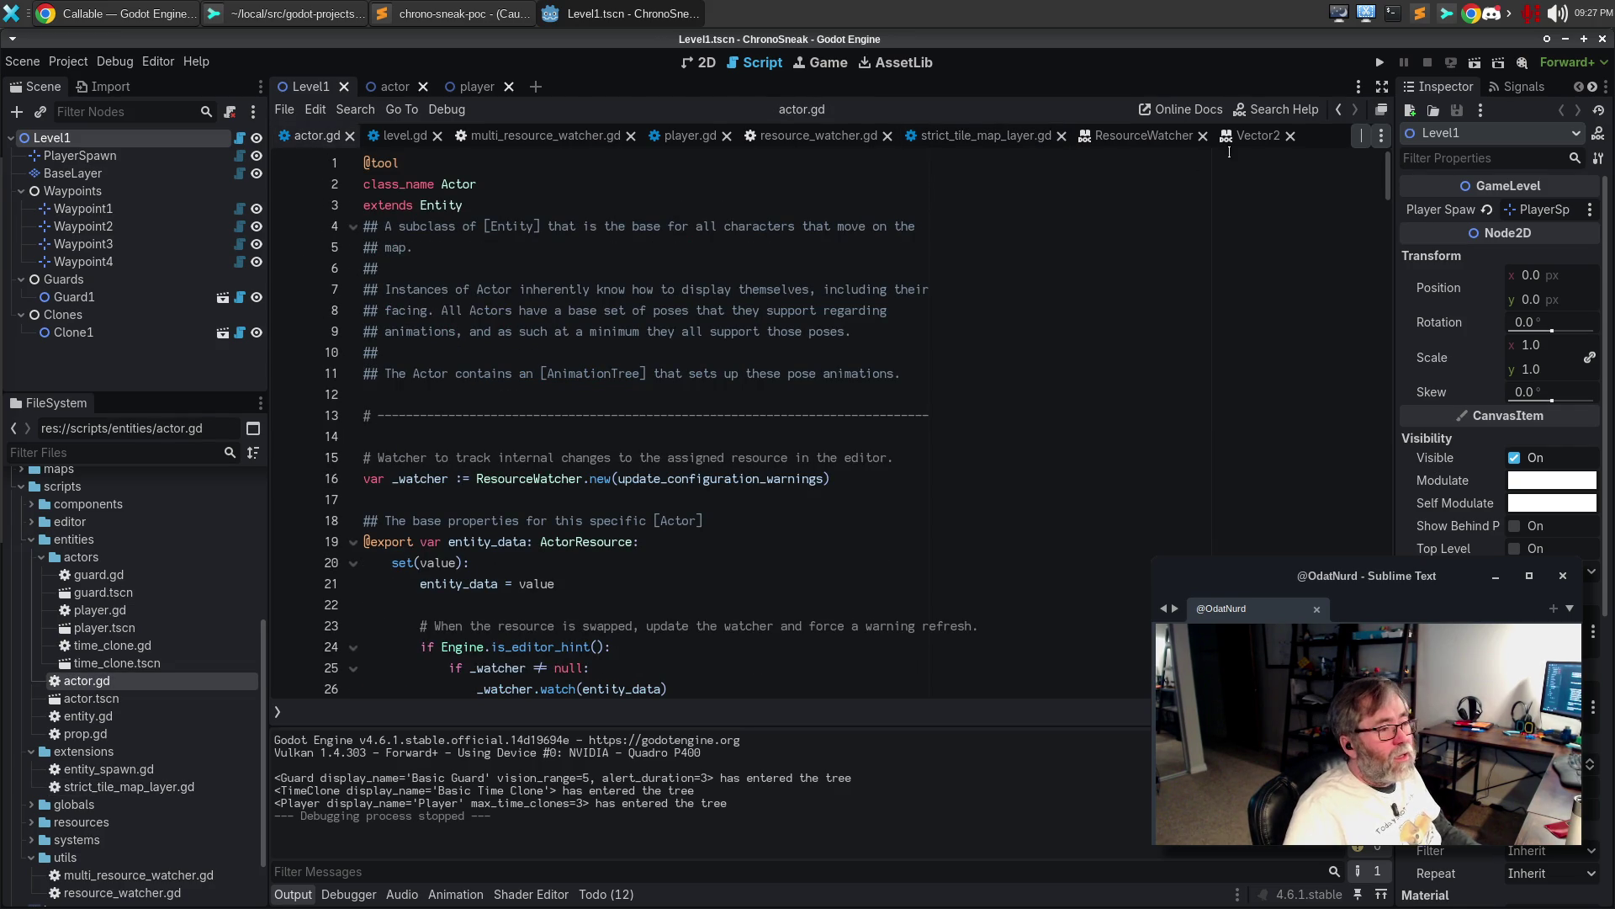
Paste strict_tile_map_layer.gd's watcher comment over actor.gd's, changing tile_set to entity_data
left_click(1002, 135)
scroll(642, 500, "up", 2)
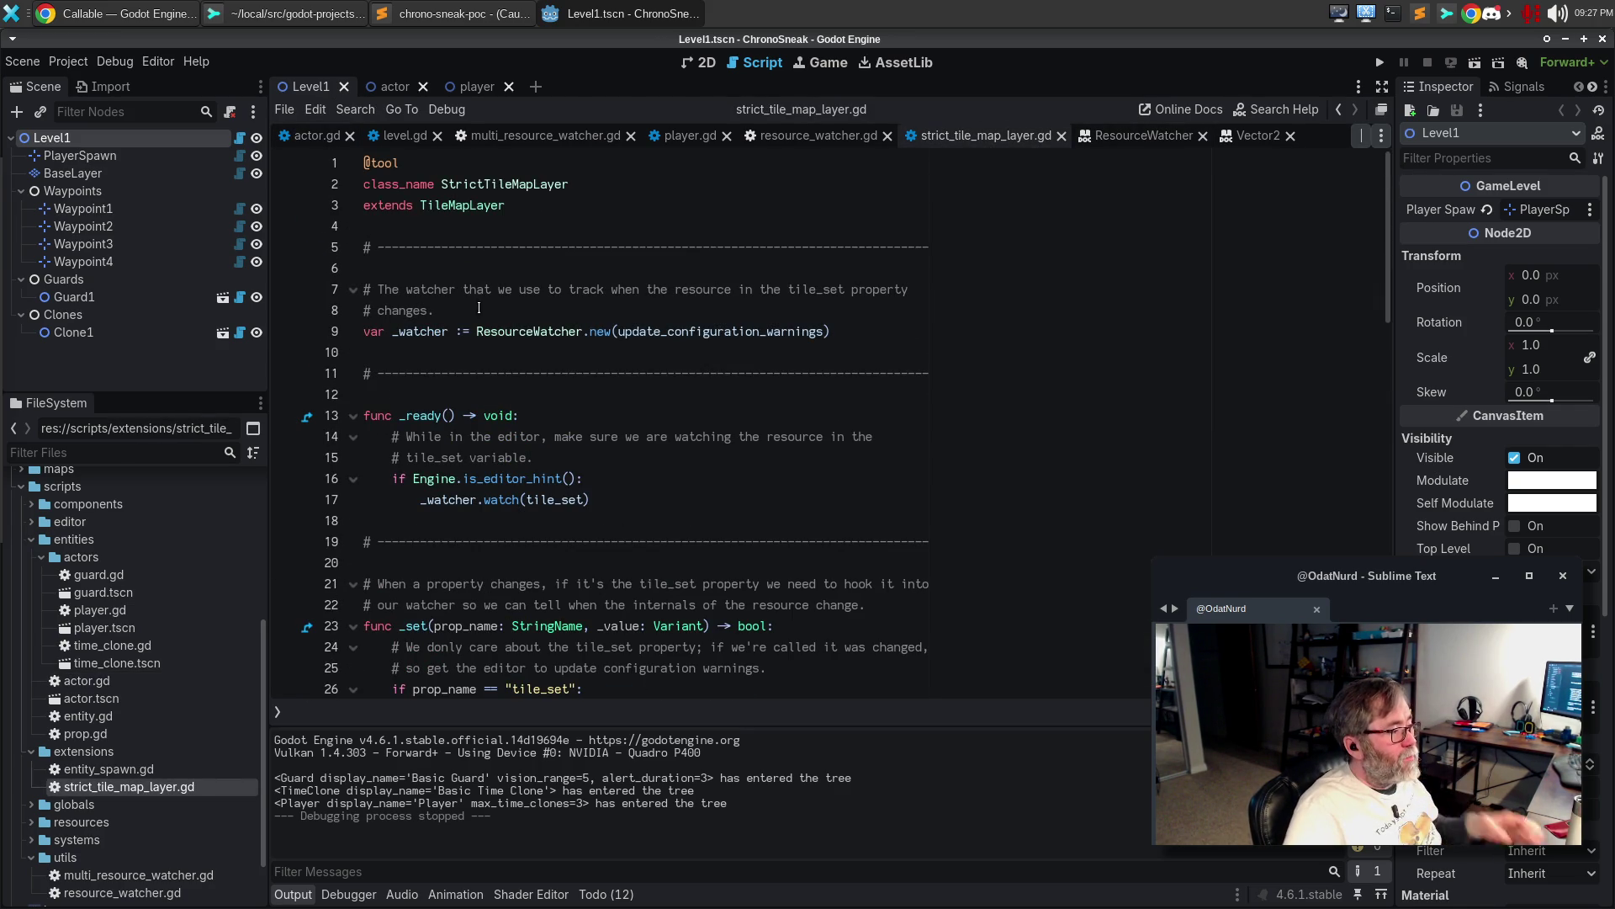
left_click_drag(434, 310, 315, 296)
key("ctrl+c")
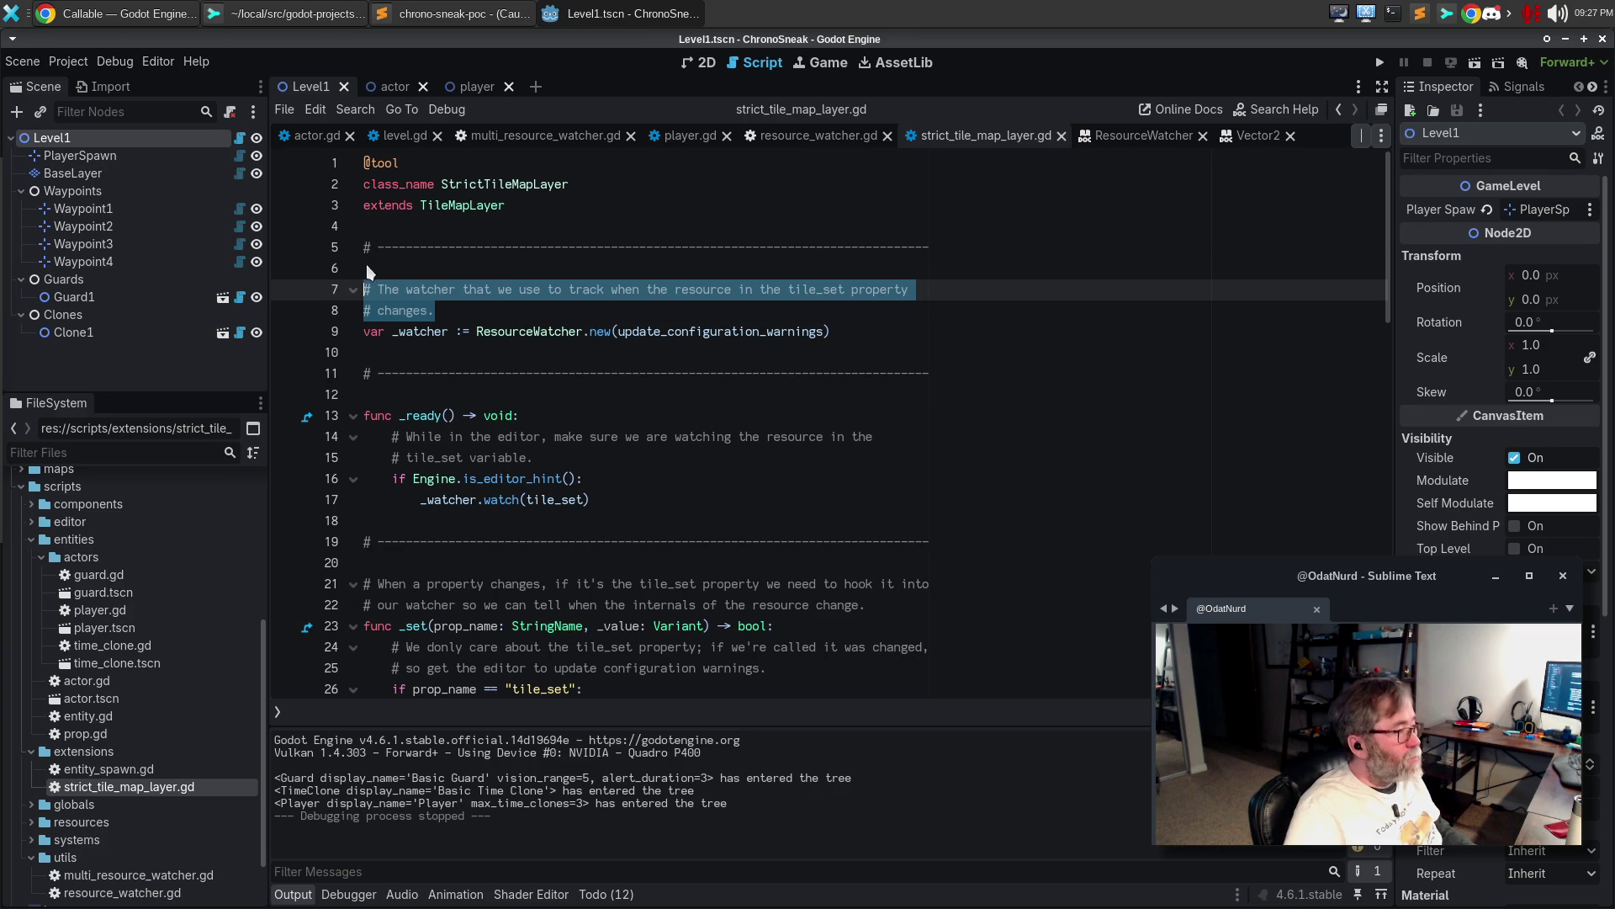
left_click(317, 135)
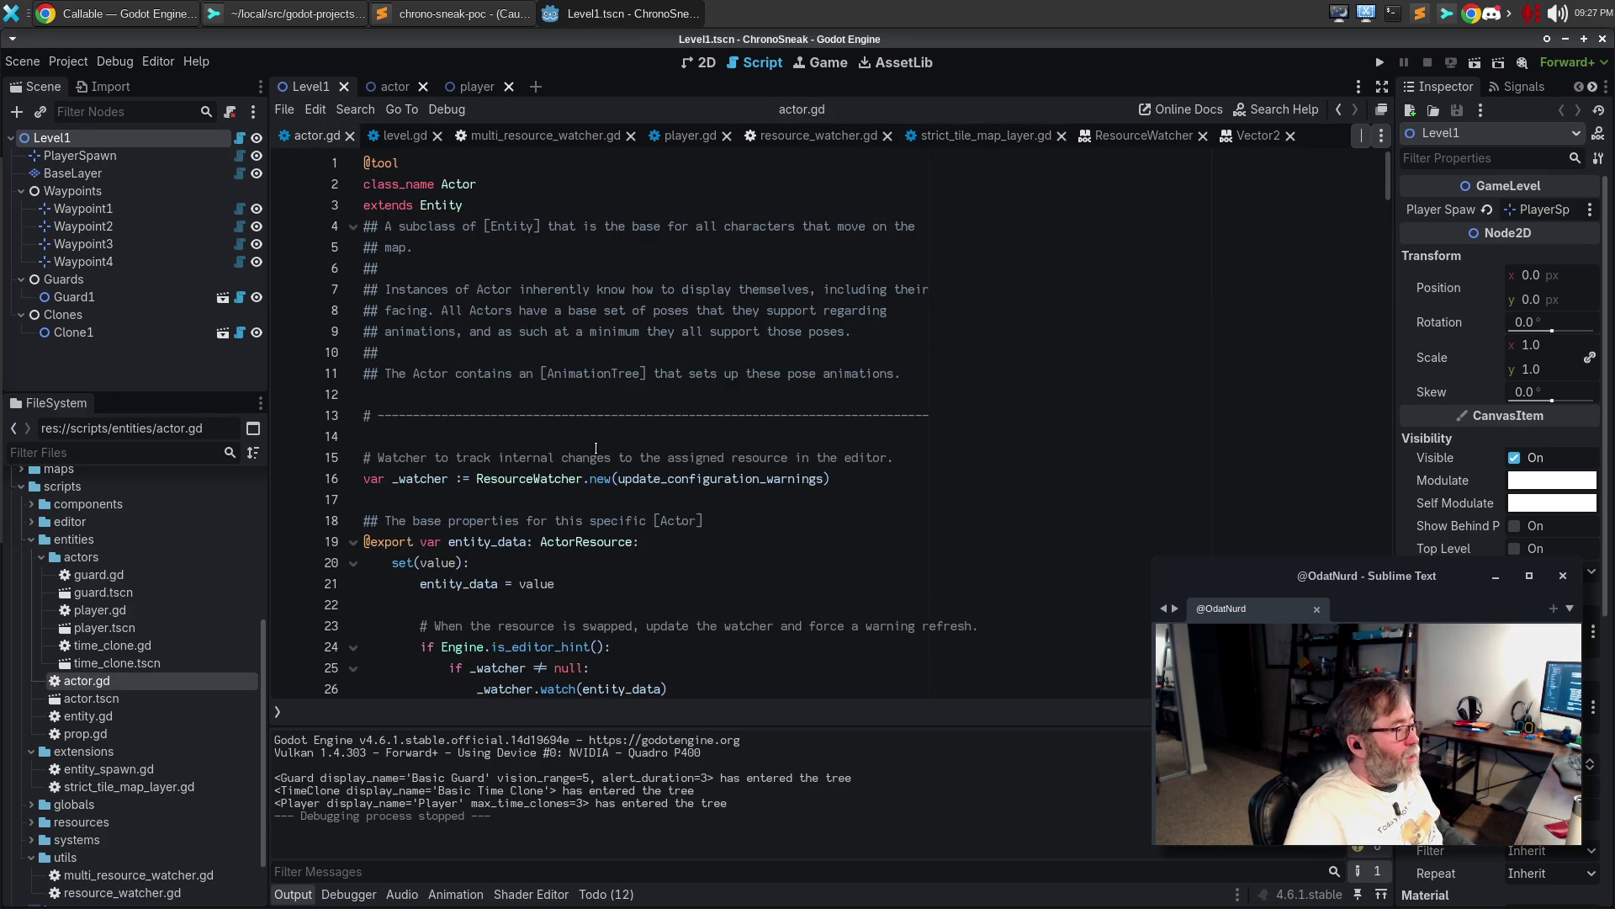
left_click_drag(921, 449, 364, 457)
key("ctrl+v")
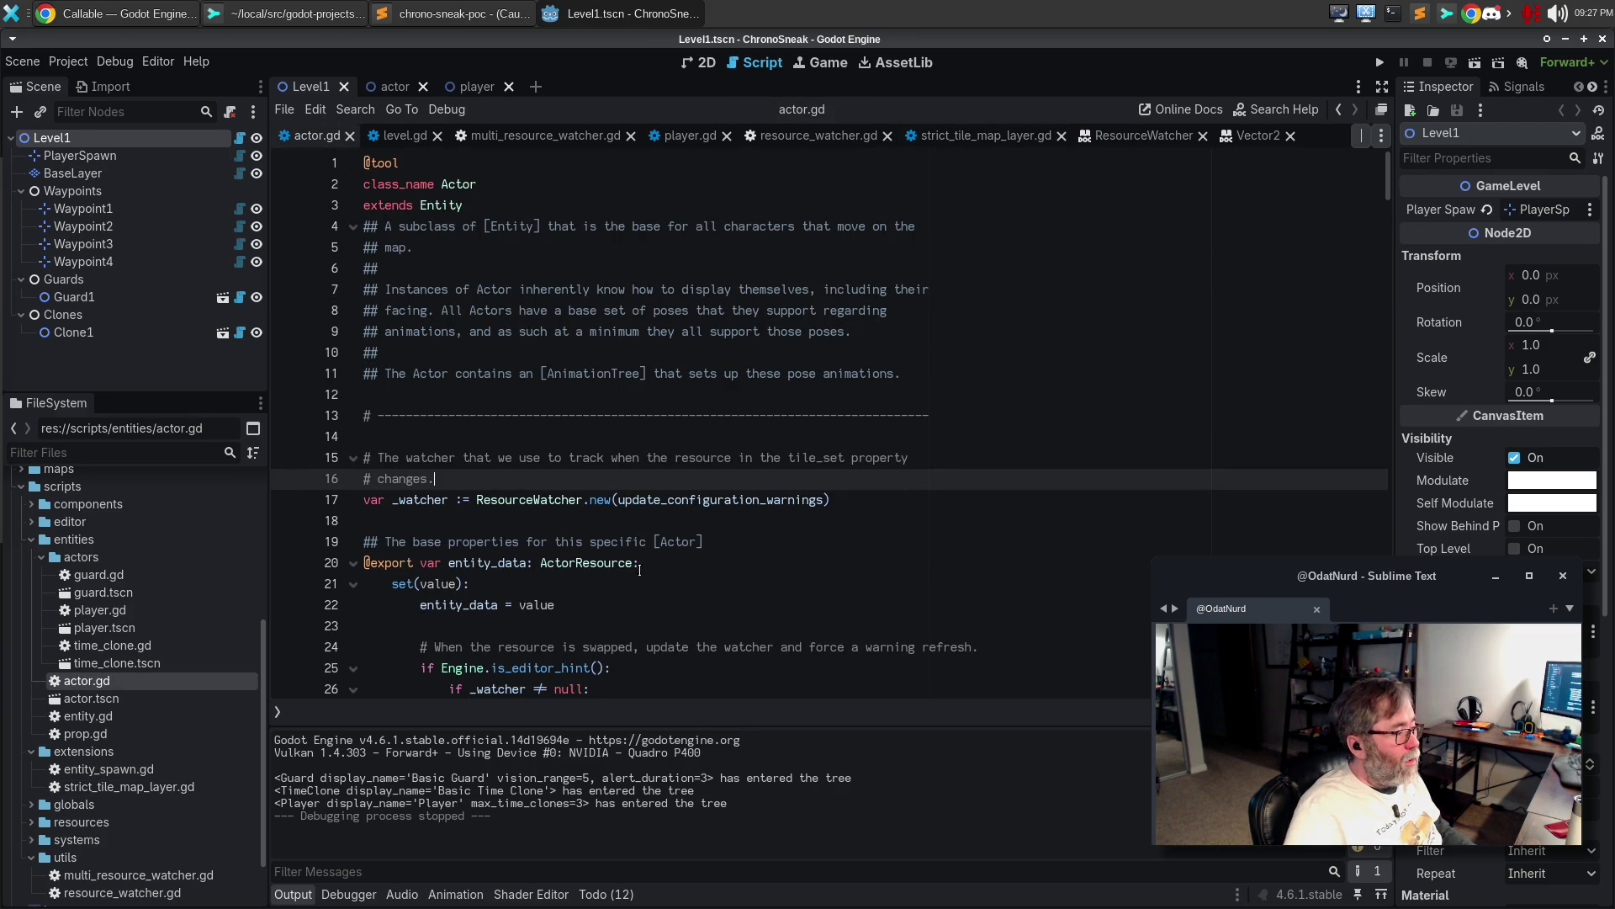
double_click(814, 457)
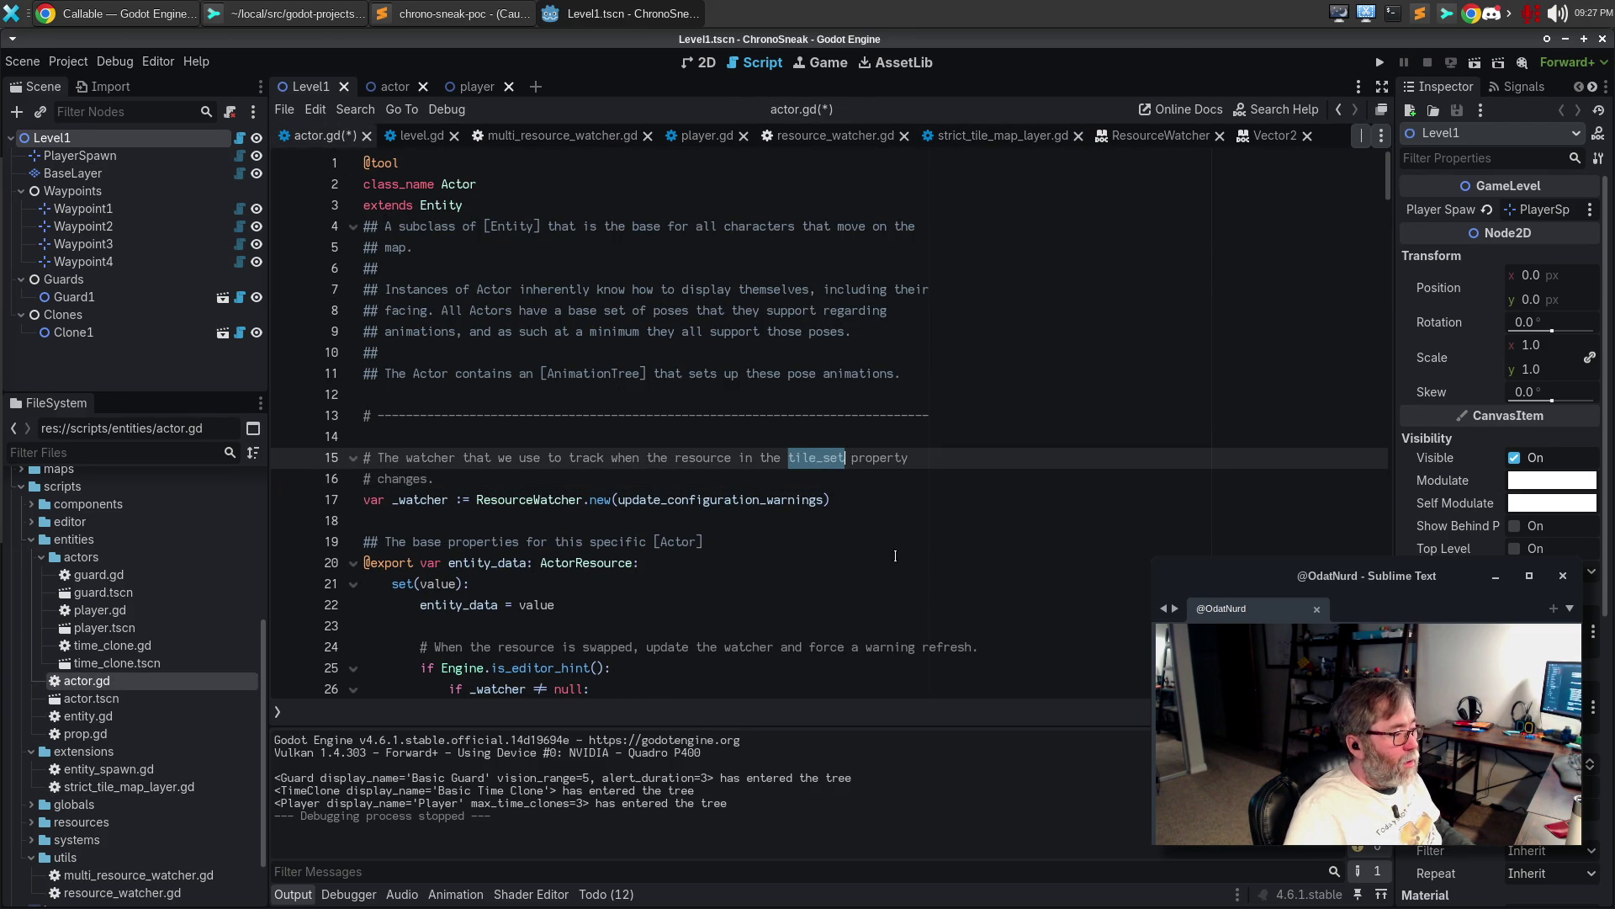
type("entity_data")
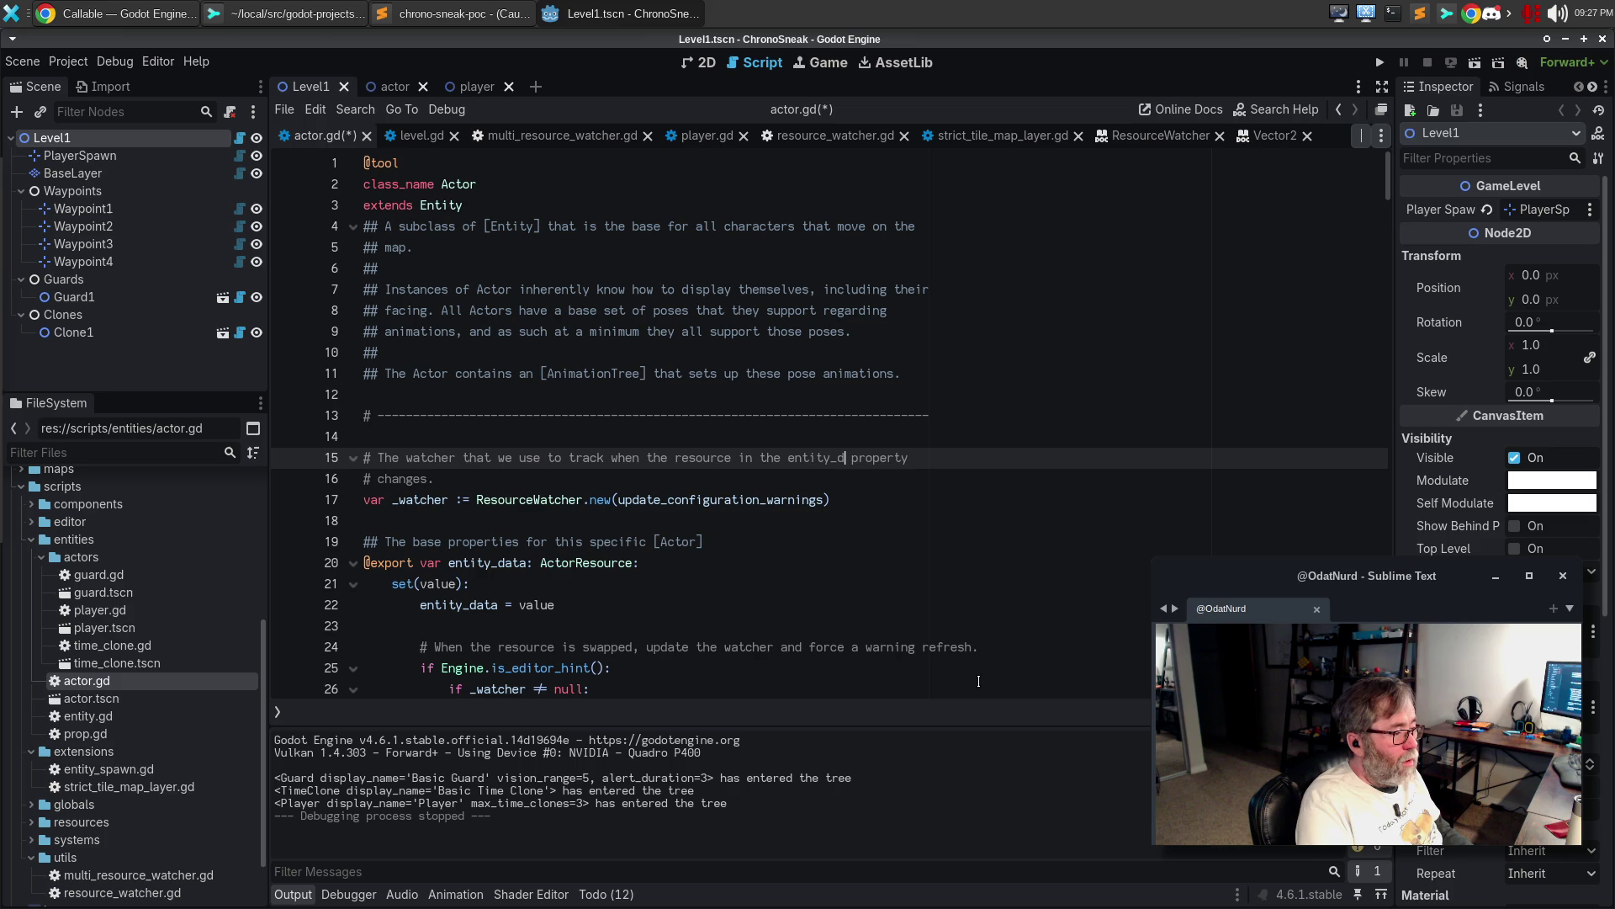
key("Down")
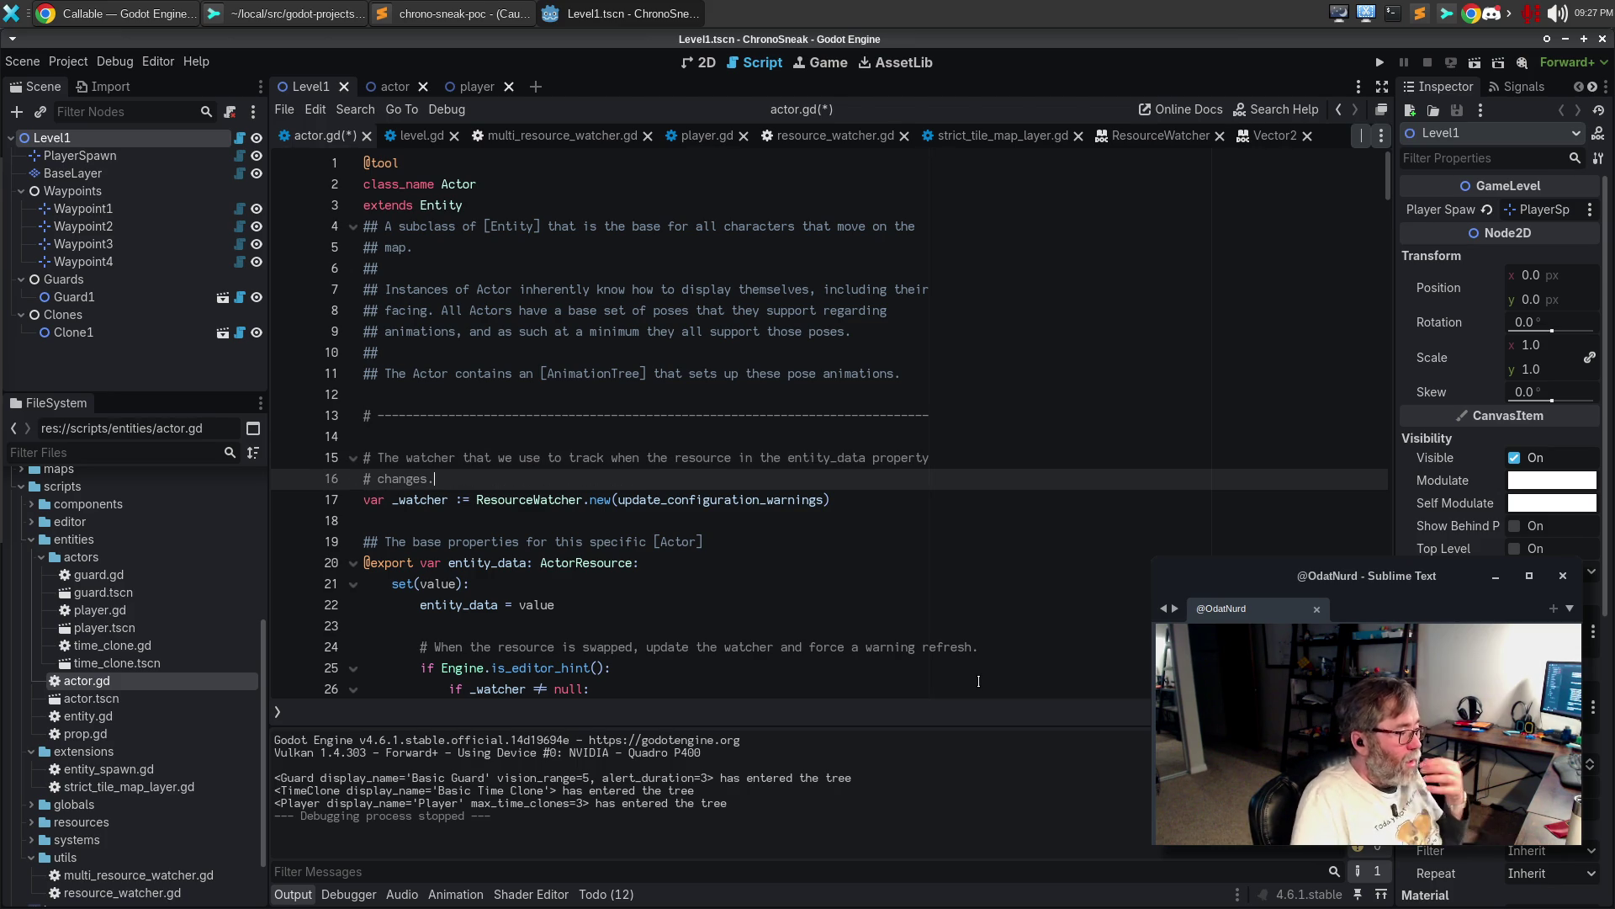
scroll(864, 386, "down", 2)
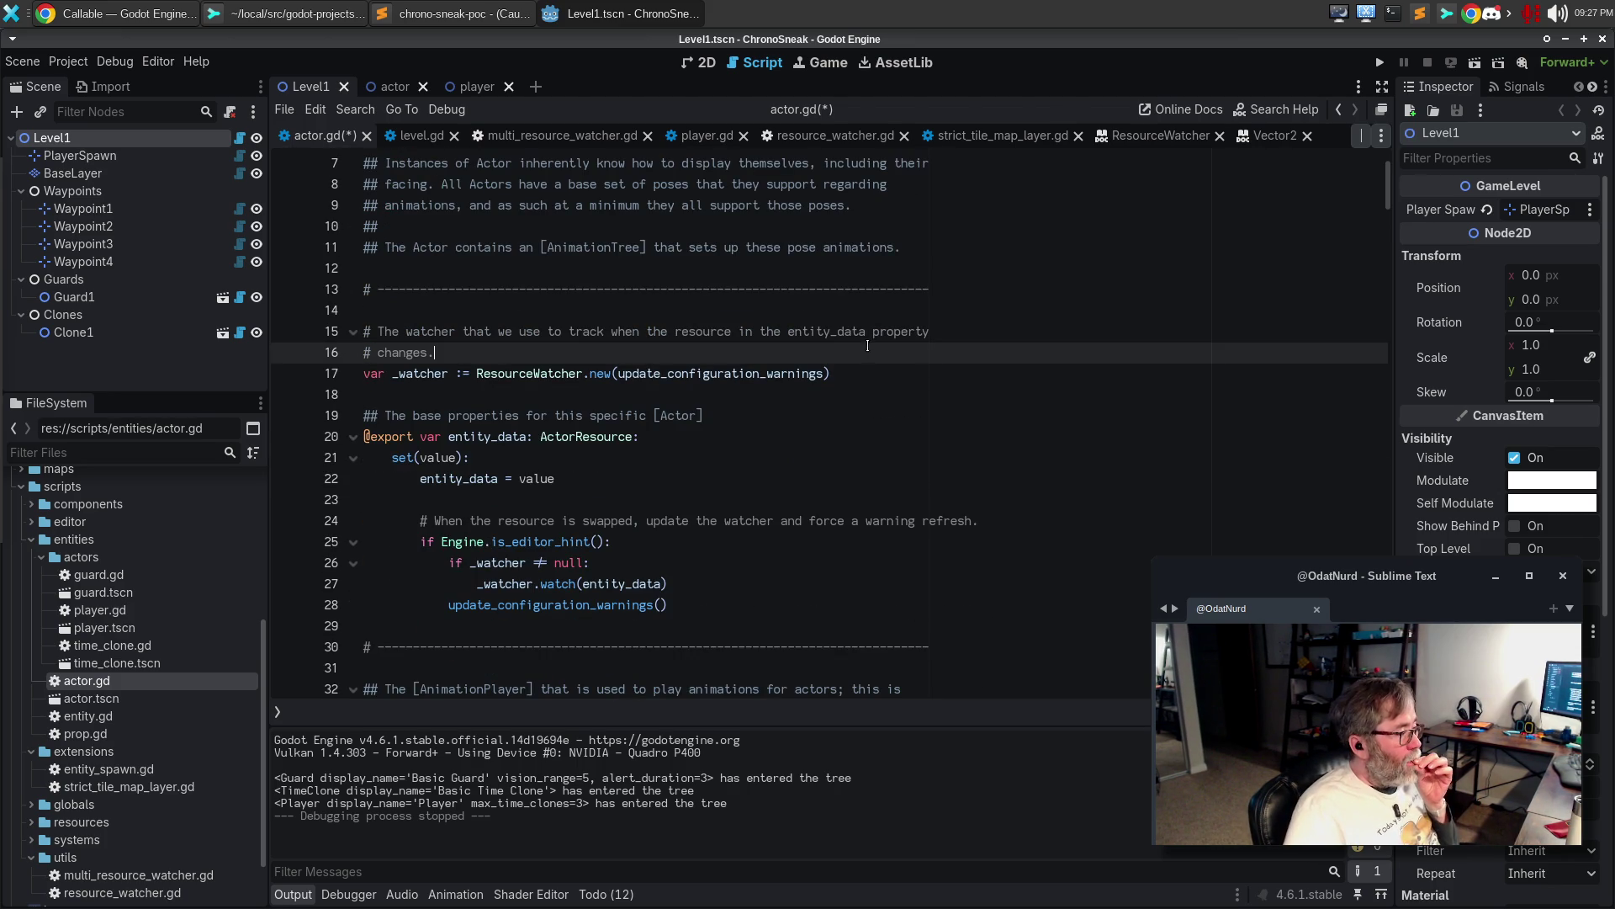